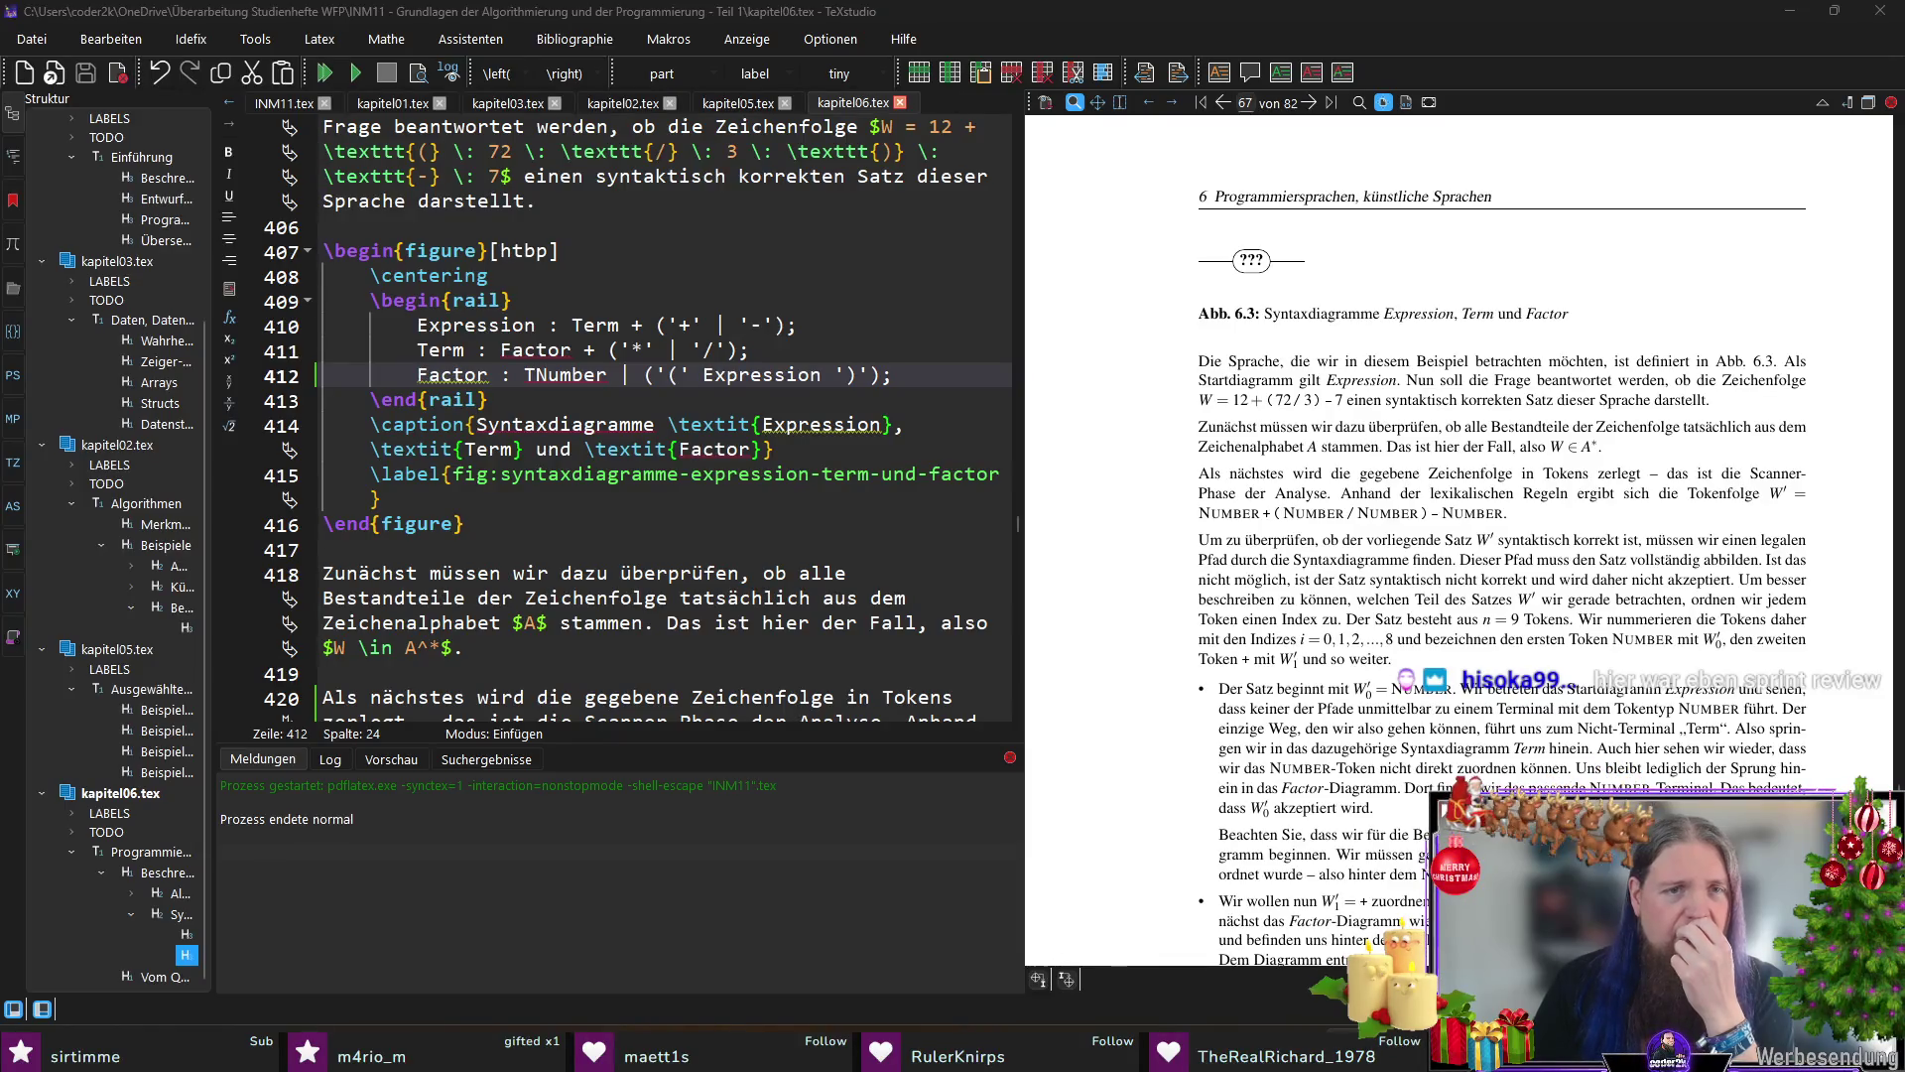
Step: Replace \texttt with \tokenclass for the Number terminal on line 427 and recompile
{"action": "left_click", "coordinate": [615, 398]}
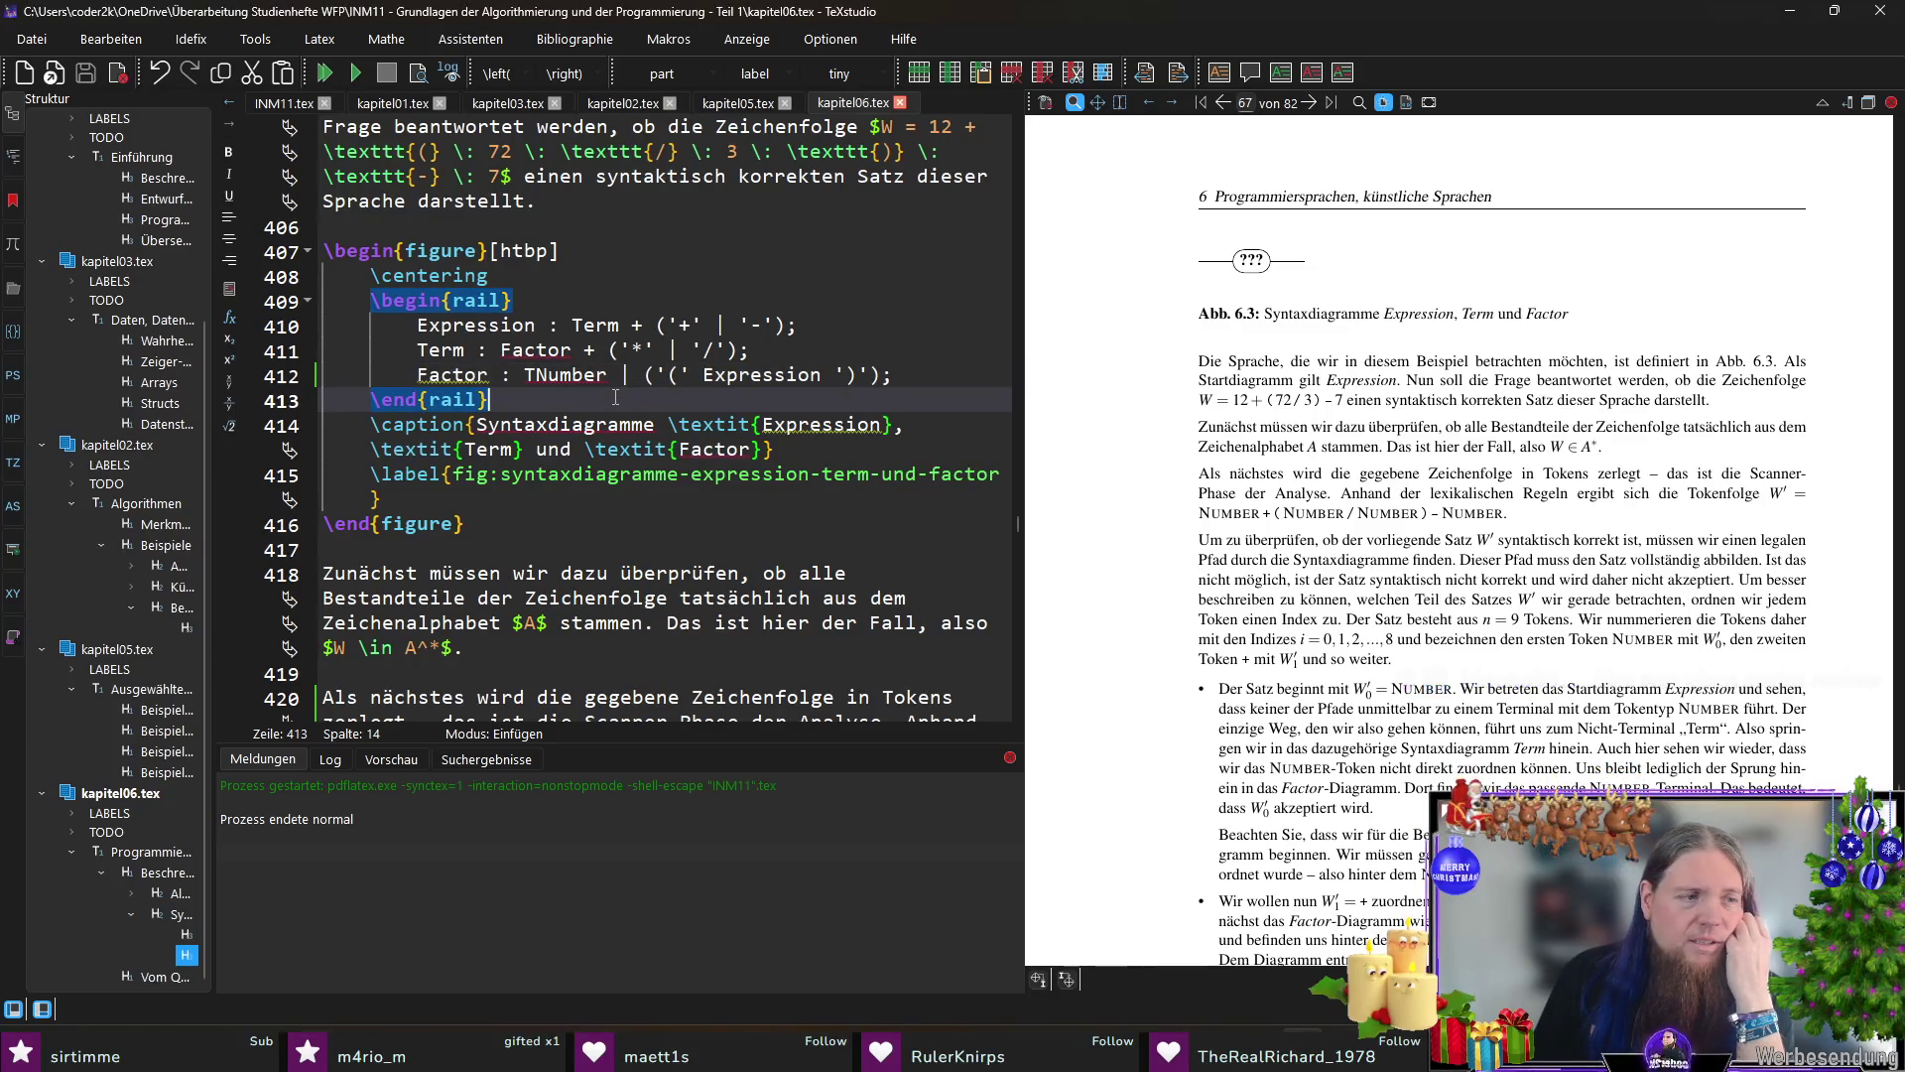
{"action": "left_click", "coordinate": [526, 374]}
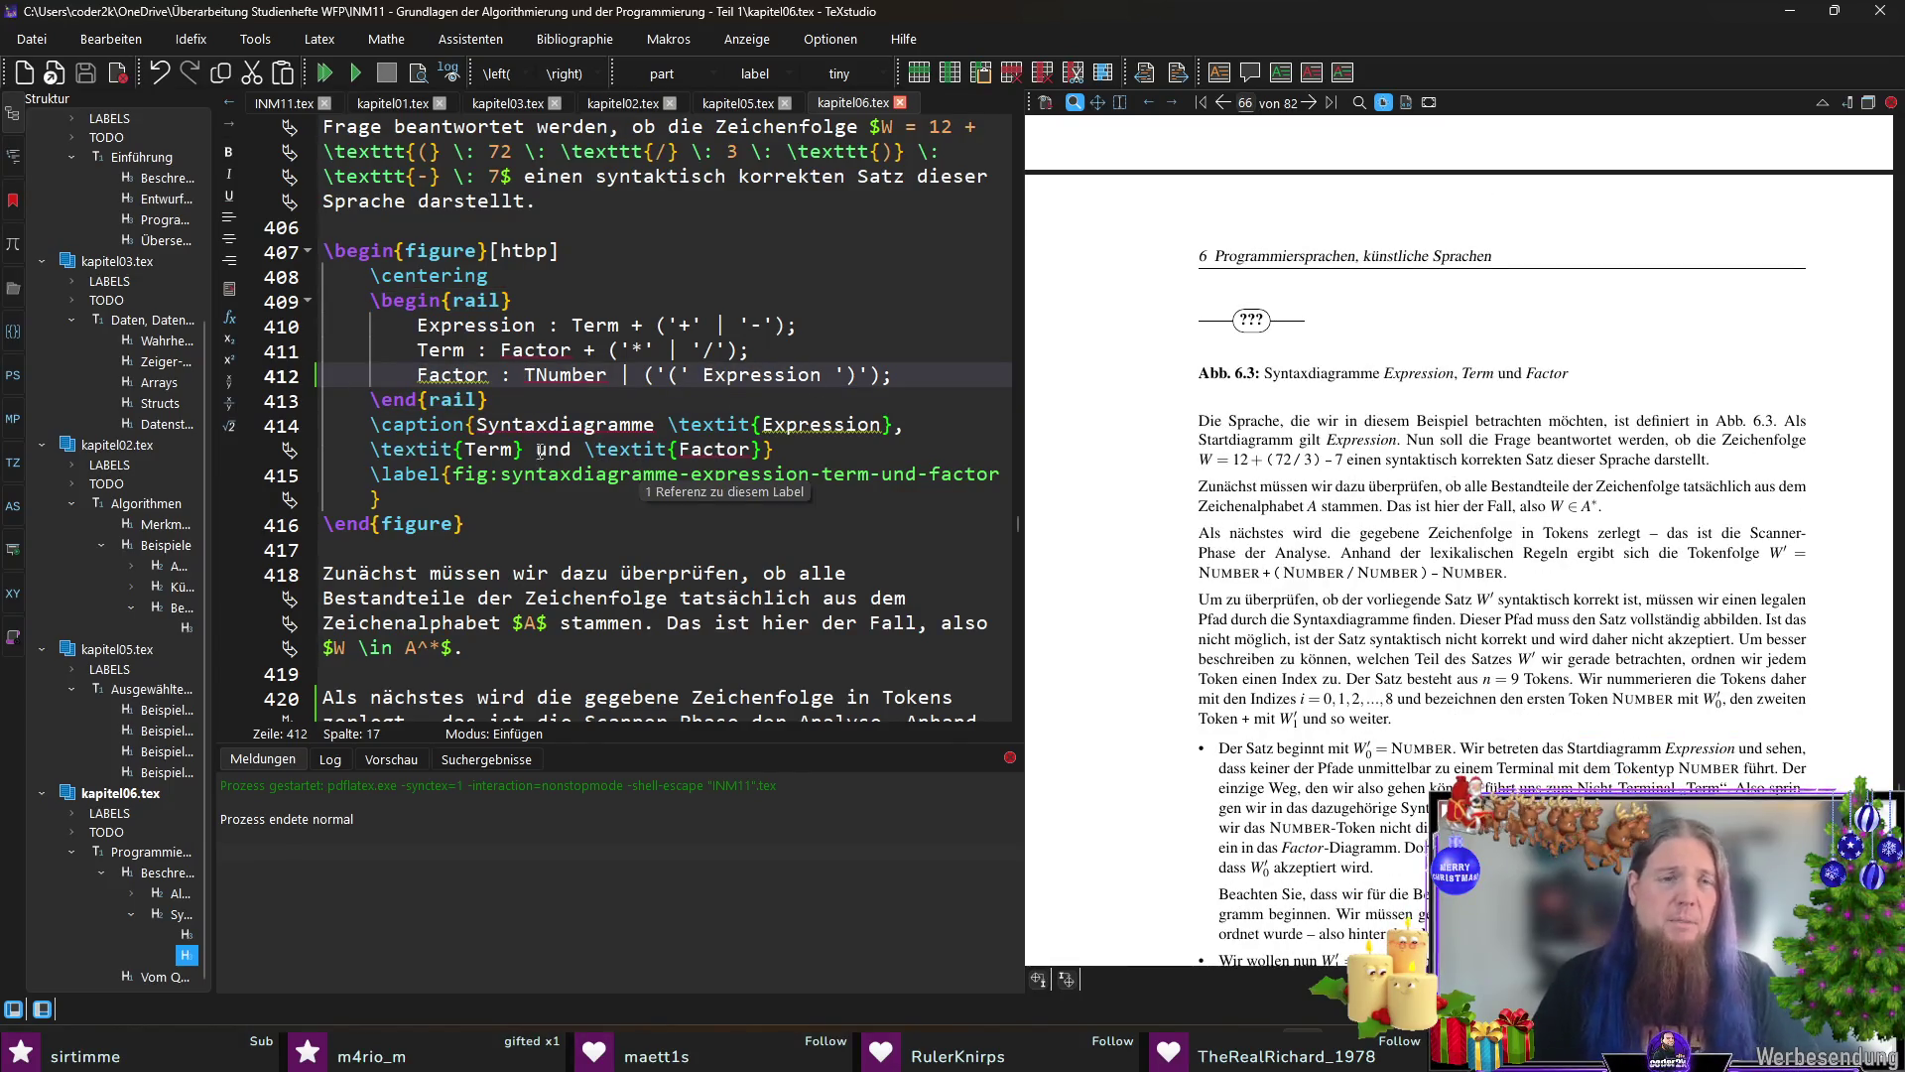
{"action": "left_click", "coordinate": [558, 400]}
{"action": "scroll", "coordinate": [616, 452], "scroll_direction": "down", "scroll_amount": 5}
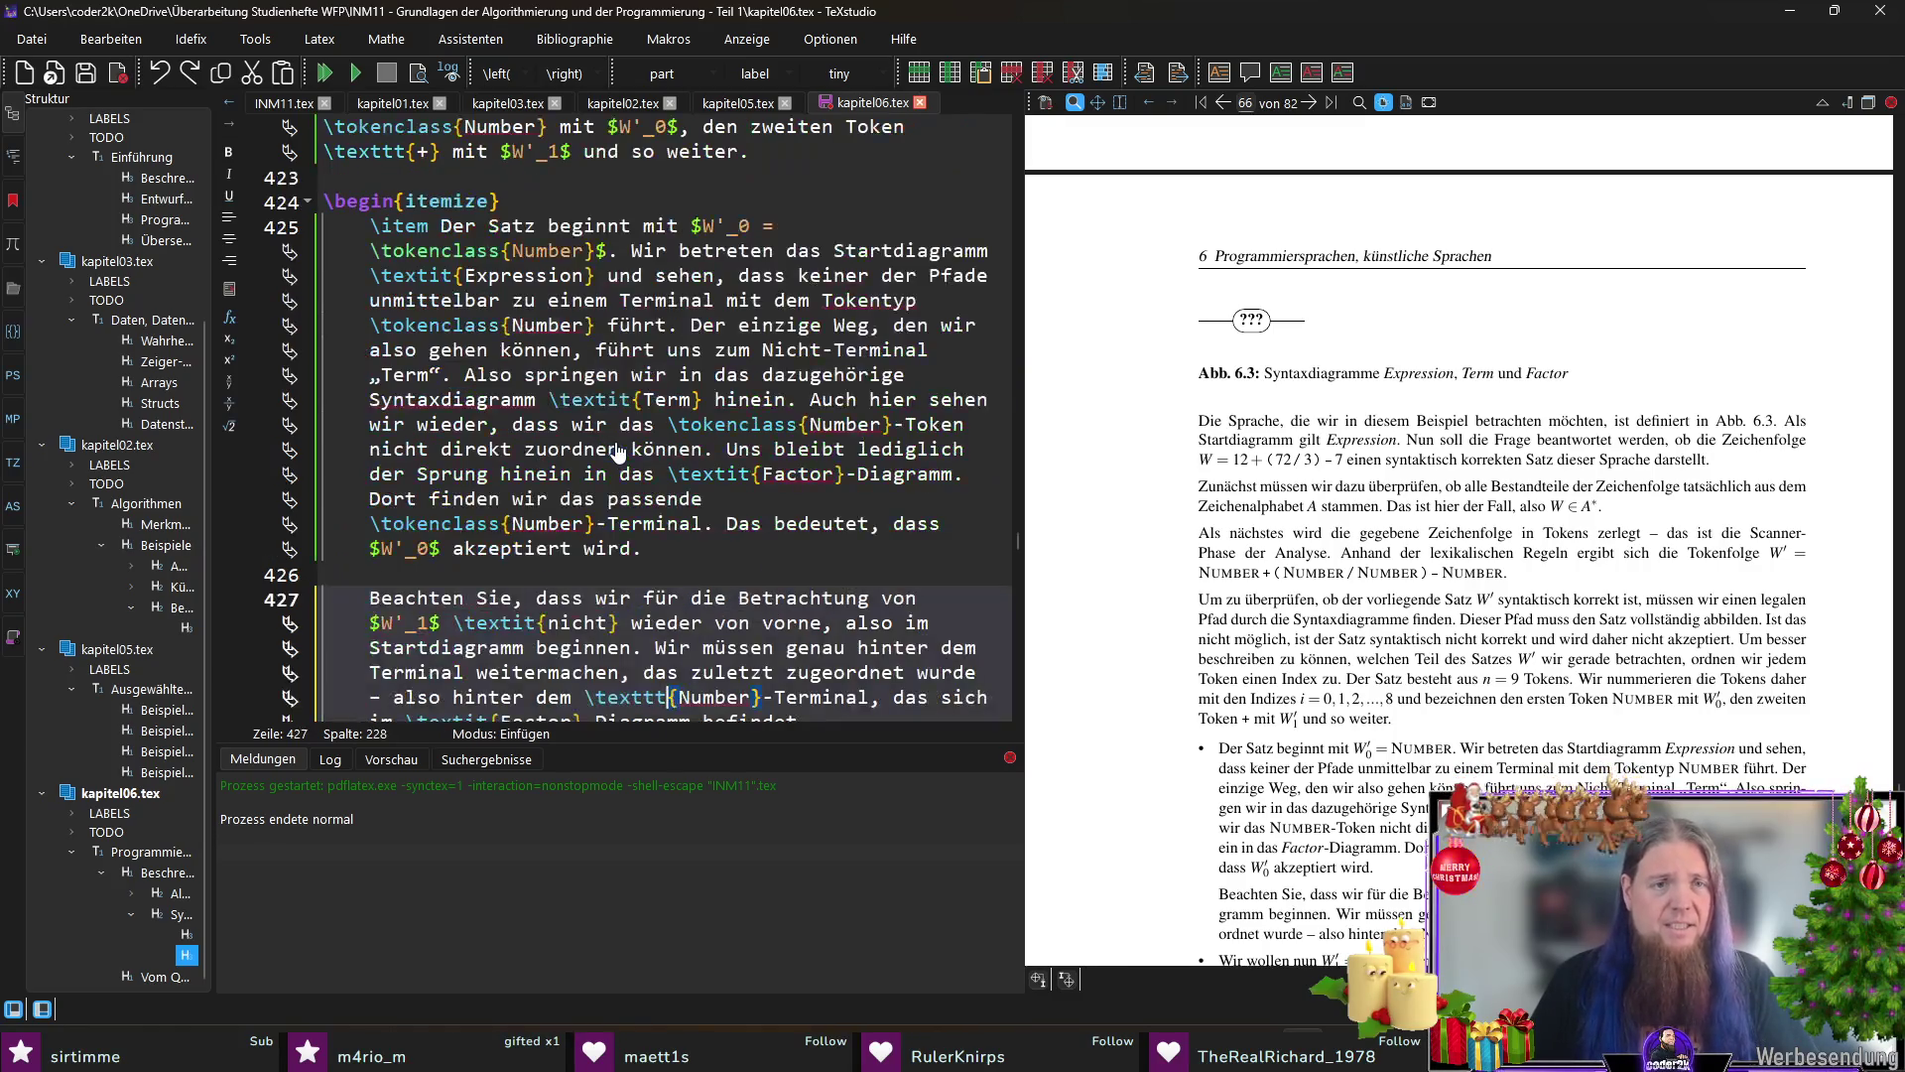
{"action": "scroll", "coordinate": [607, 400], "scroll_direction": "down", "scroll_amount": 2}
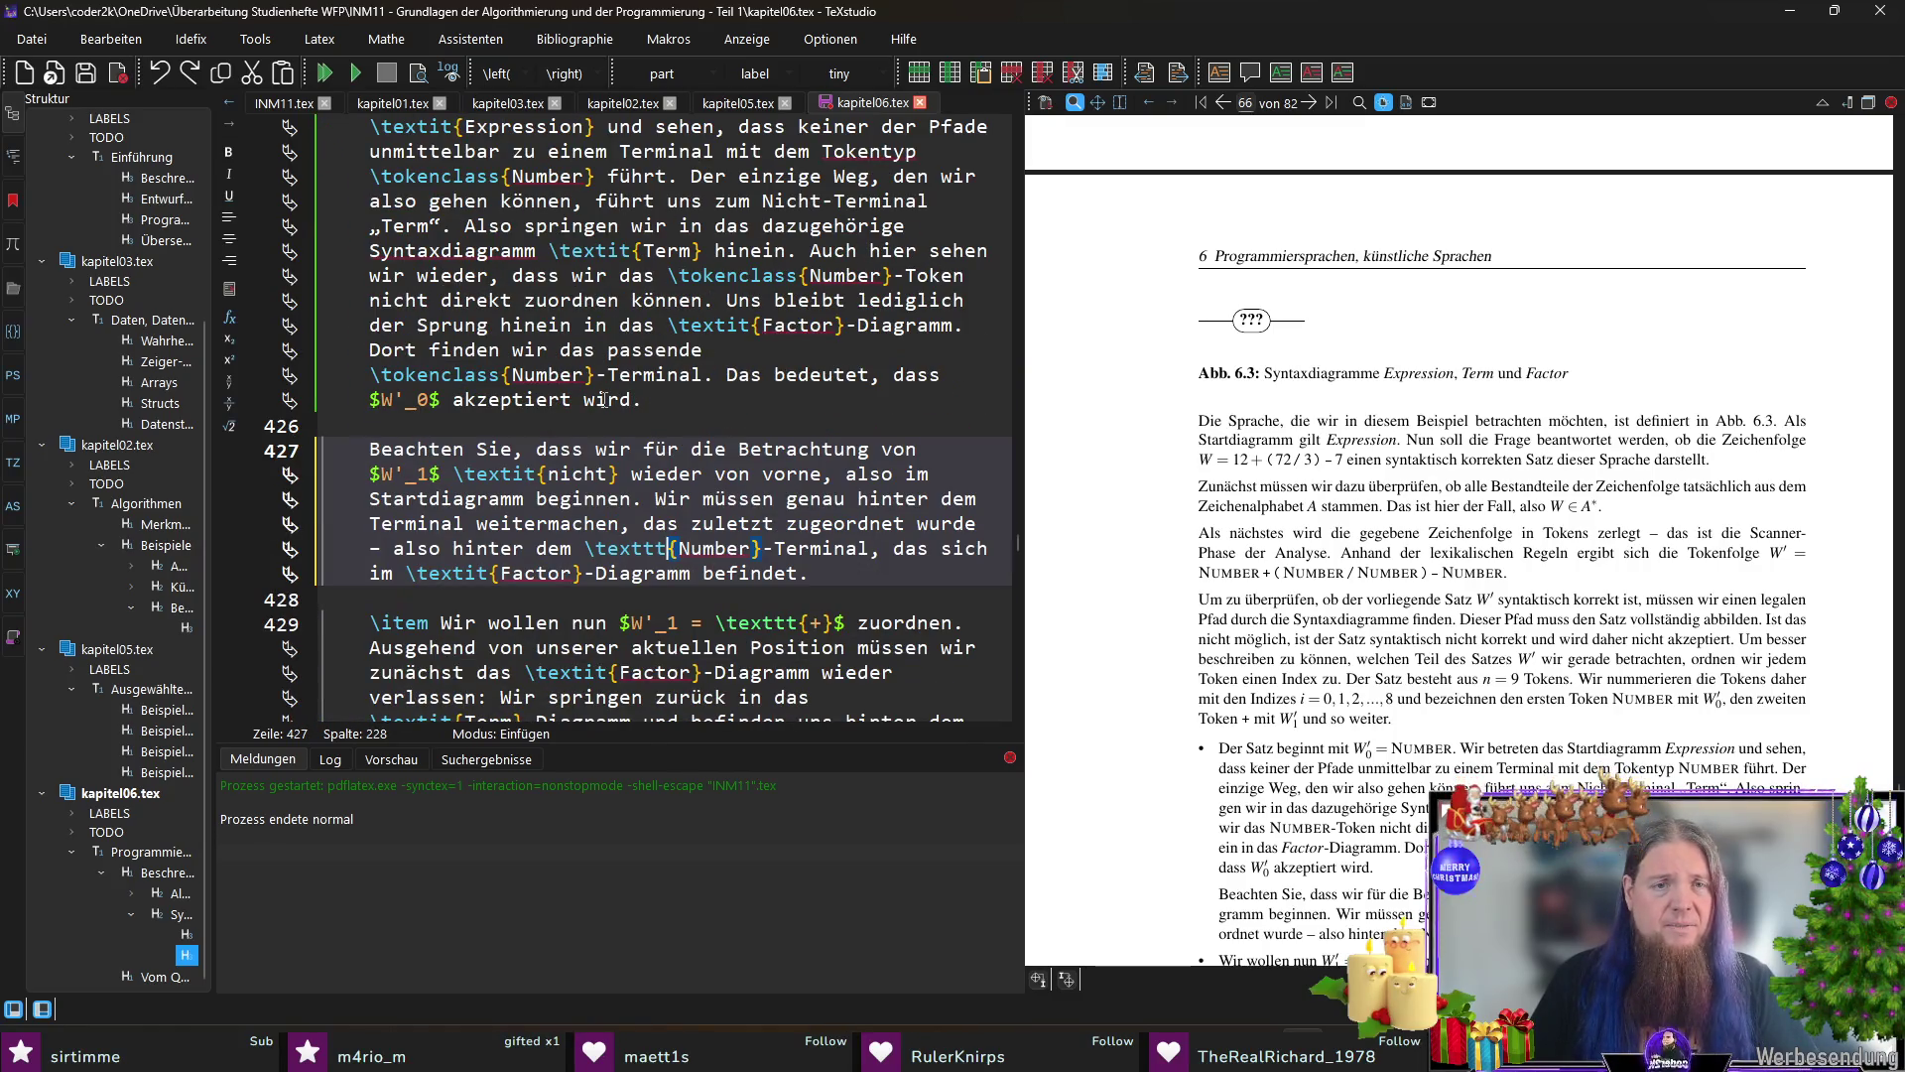
{"action": "double_click", "coordinate": [633, 548]}
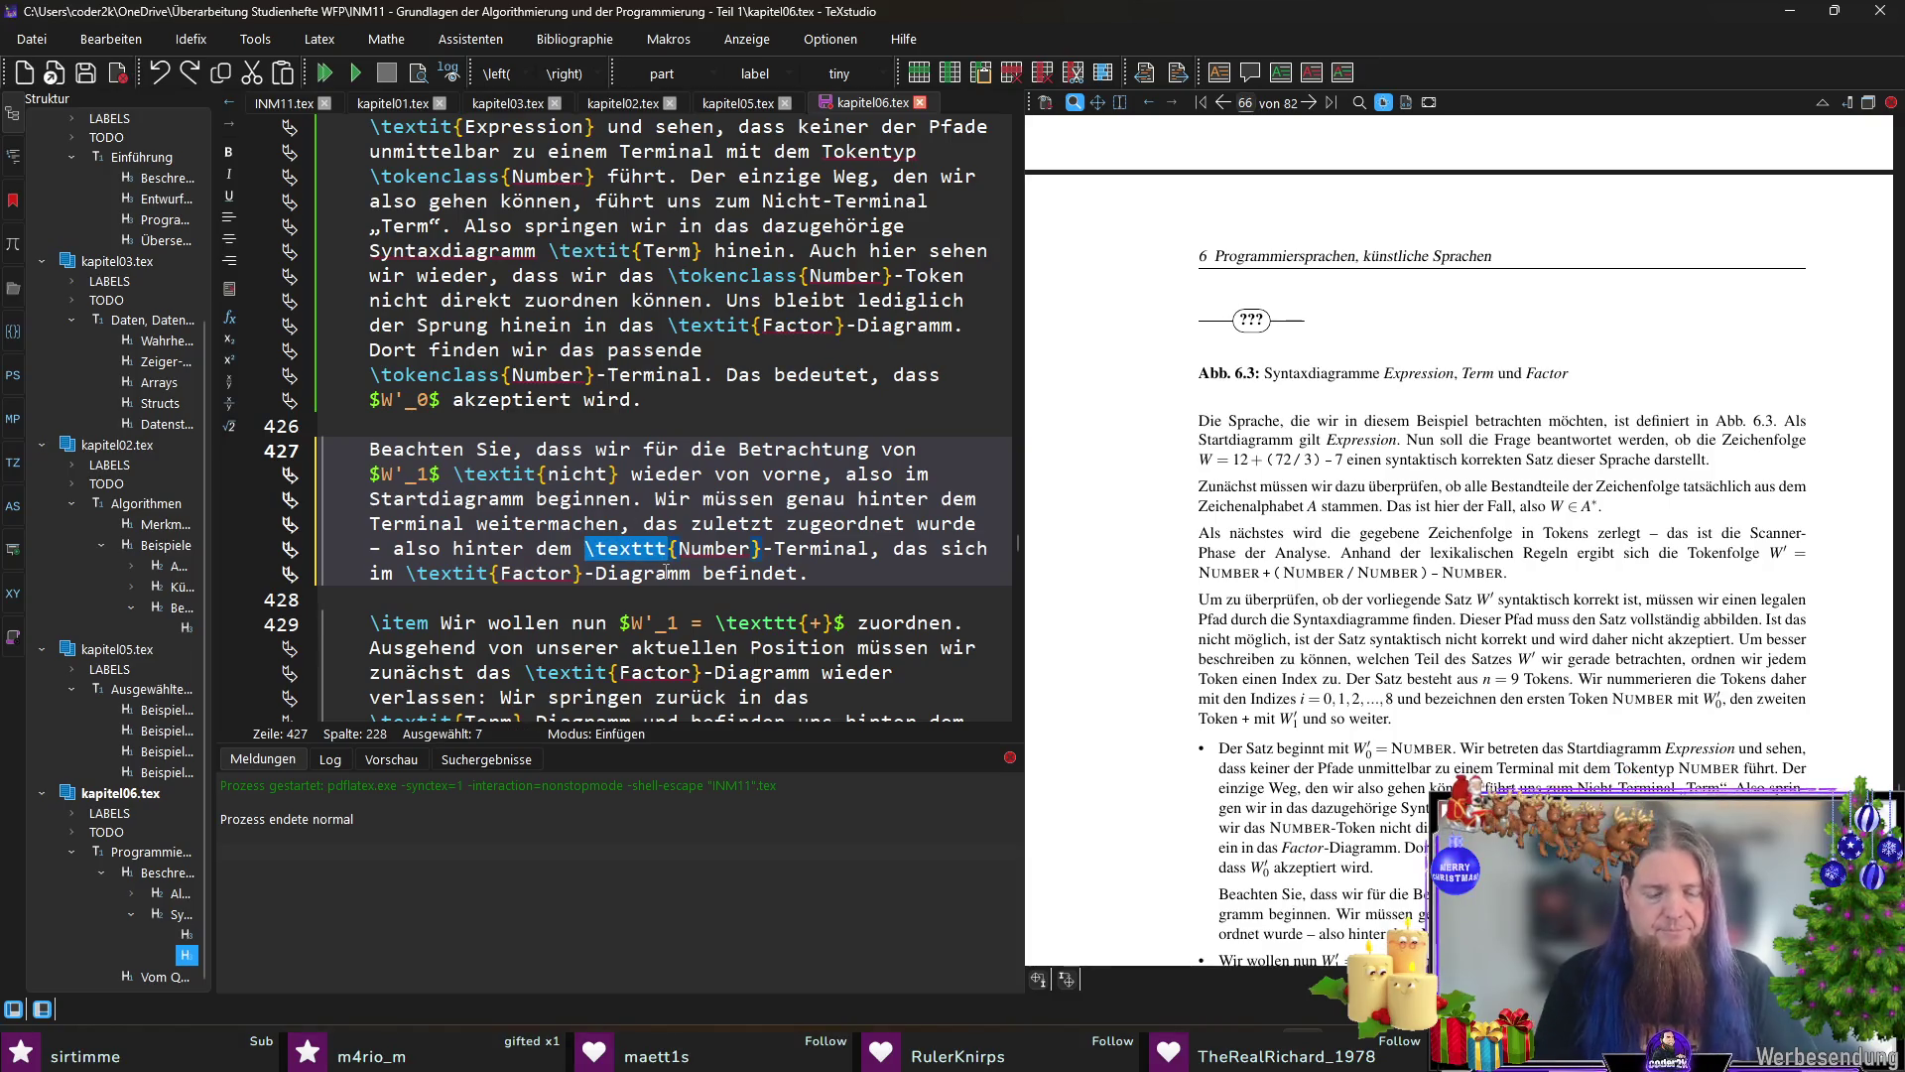
{"action": "type", "text": "okenclass"}
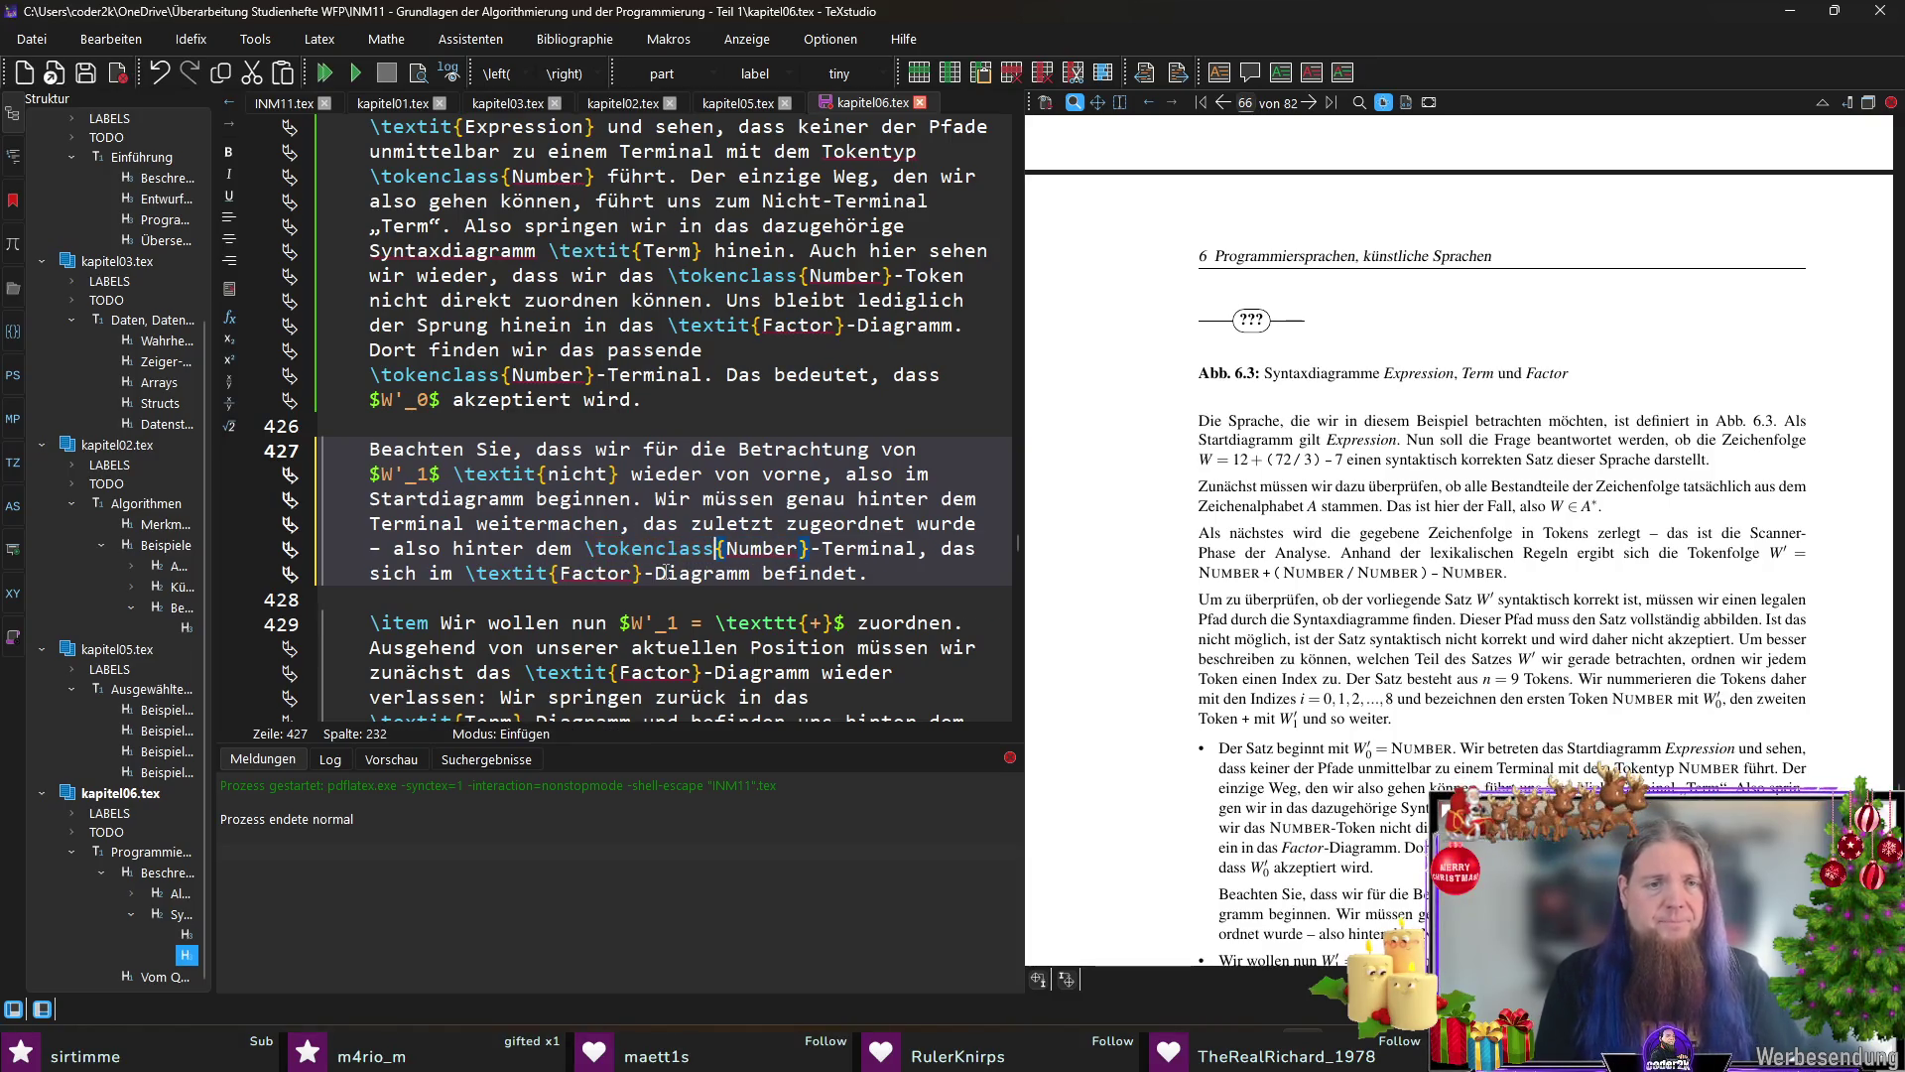
{"action": "key", "text": "F5"}
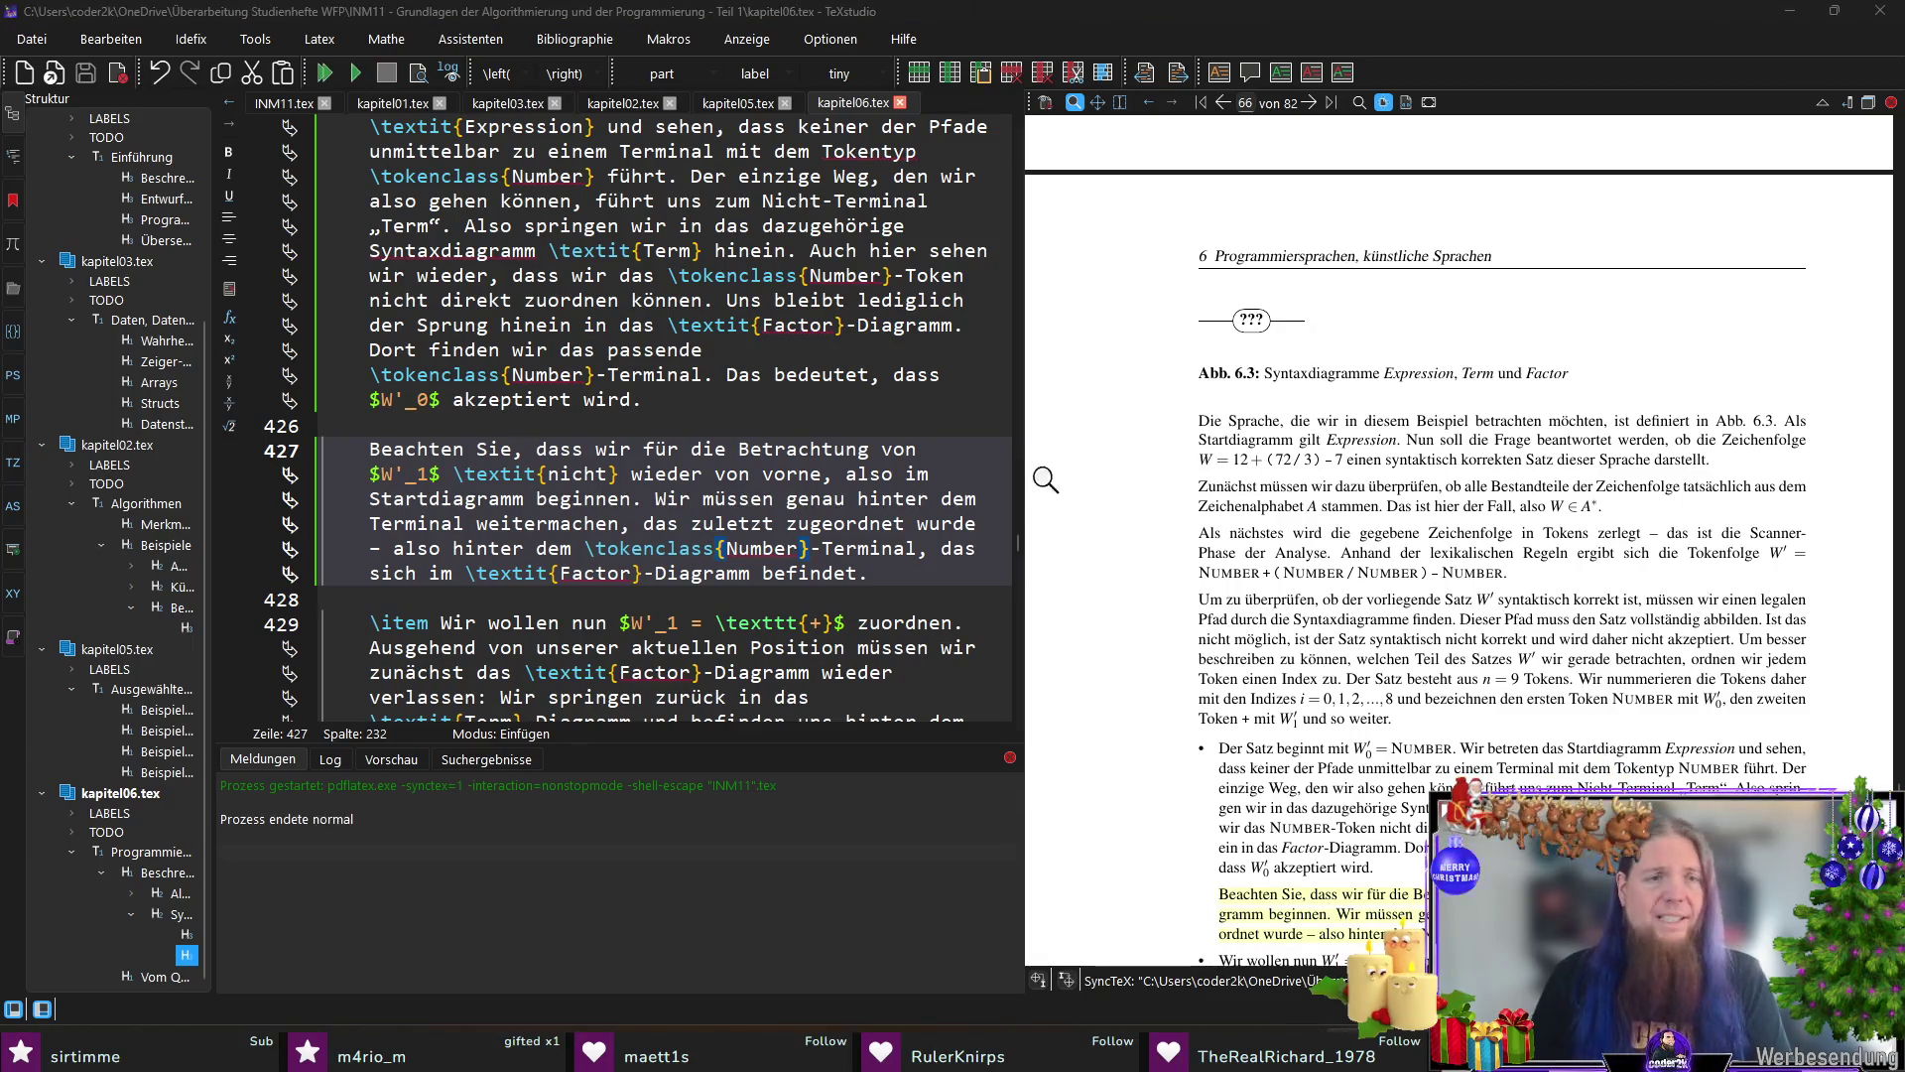
{"action": "scroll", "coordinate": [606, 309], "scroll_direction": "up", "scroll_amount": 5}
{"action": "scroll", "coordinate": [607, 309], "scroll_direction": "up", "scroll_amount": 3}
{"action": "scroll", "coordinate": [606, 310], "scroll_direction": "up", "scroll_amount": 3}
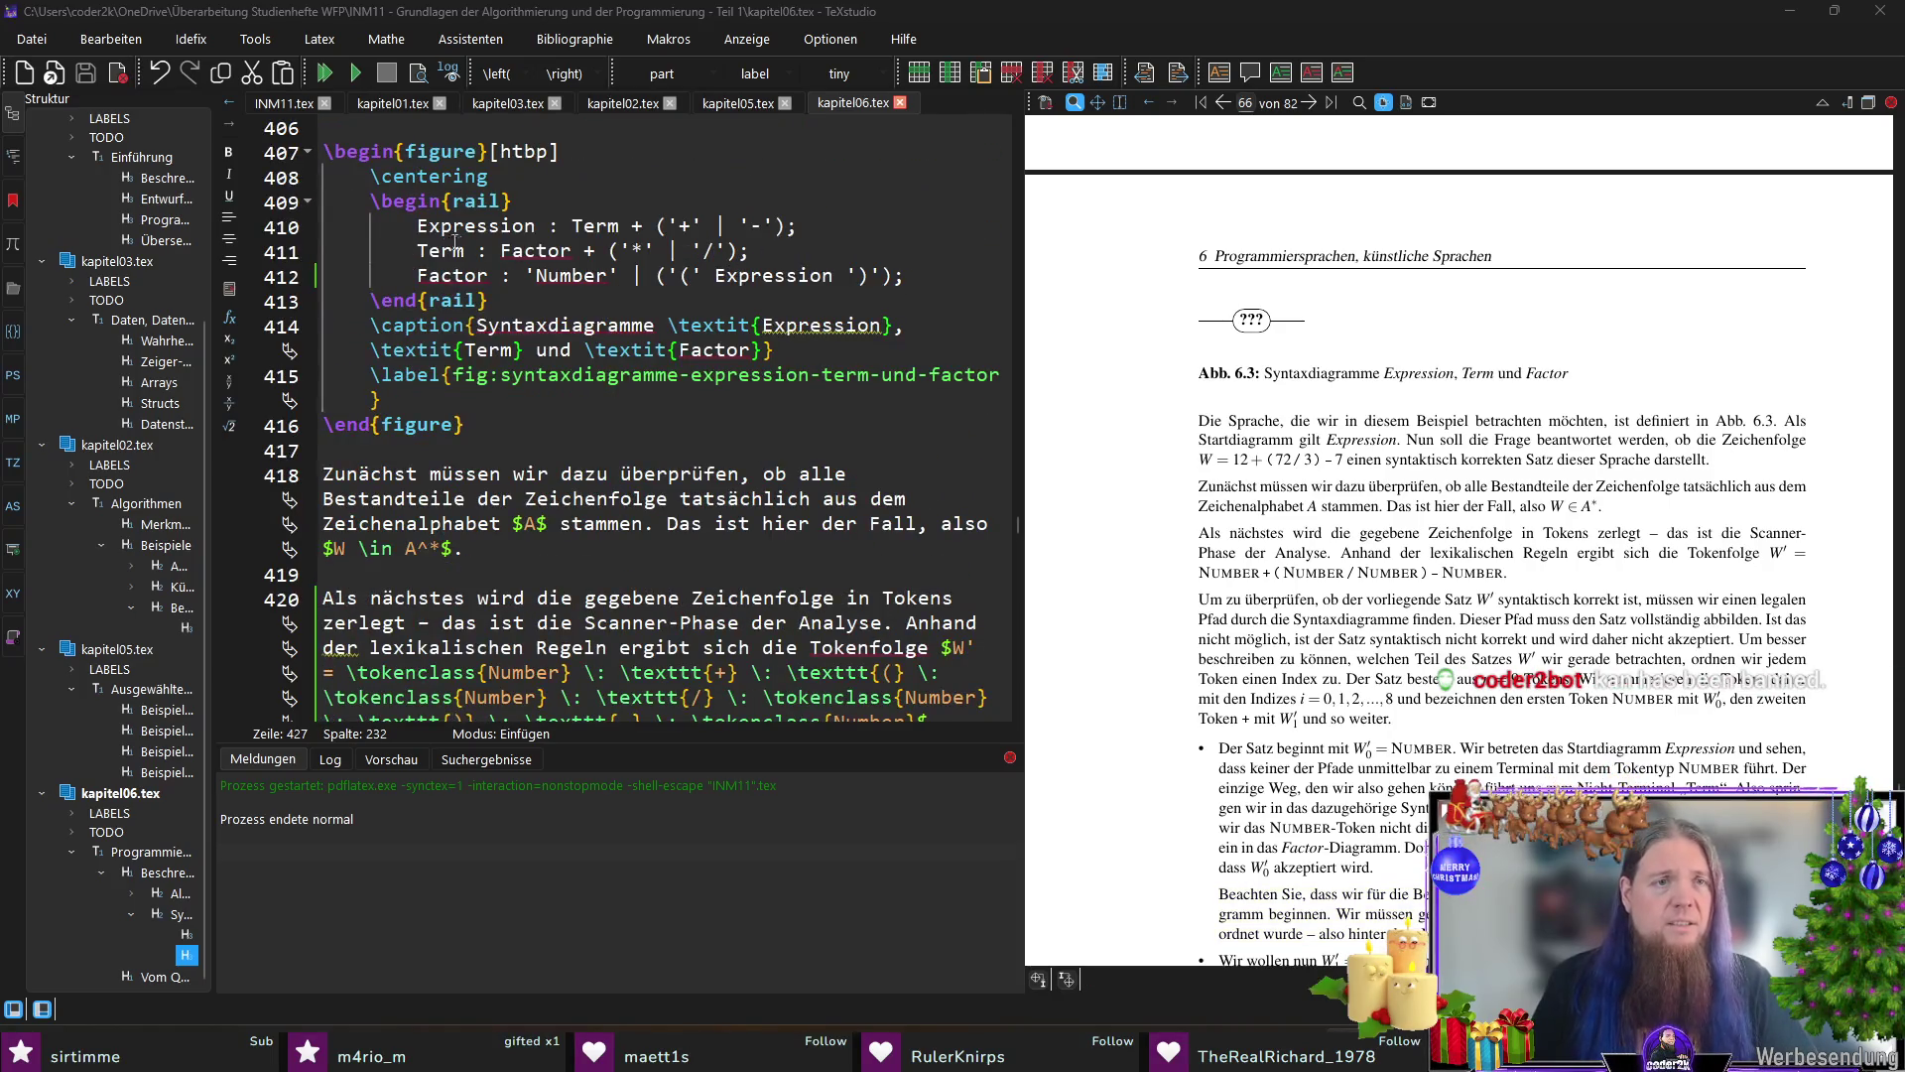
{"action": "scroll", "coordinate": [459, 239], "scroll_direction": "up", "scroll_amount": 3}
Step: After checking the rail definitions in INM11.tex, change Number to TNumber in the Factor rule on line 412
{"action": "left_click", "coordinate": [283, 104]}
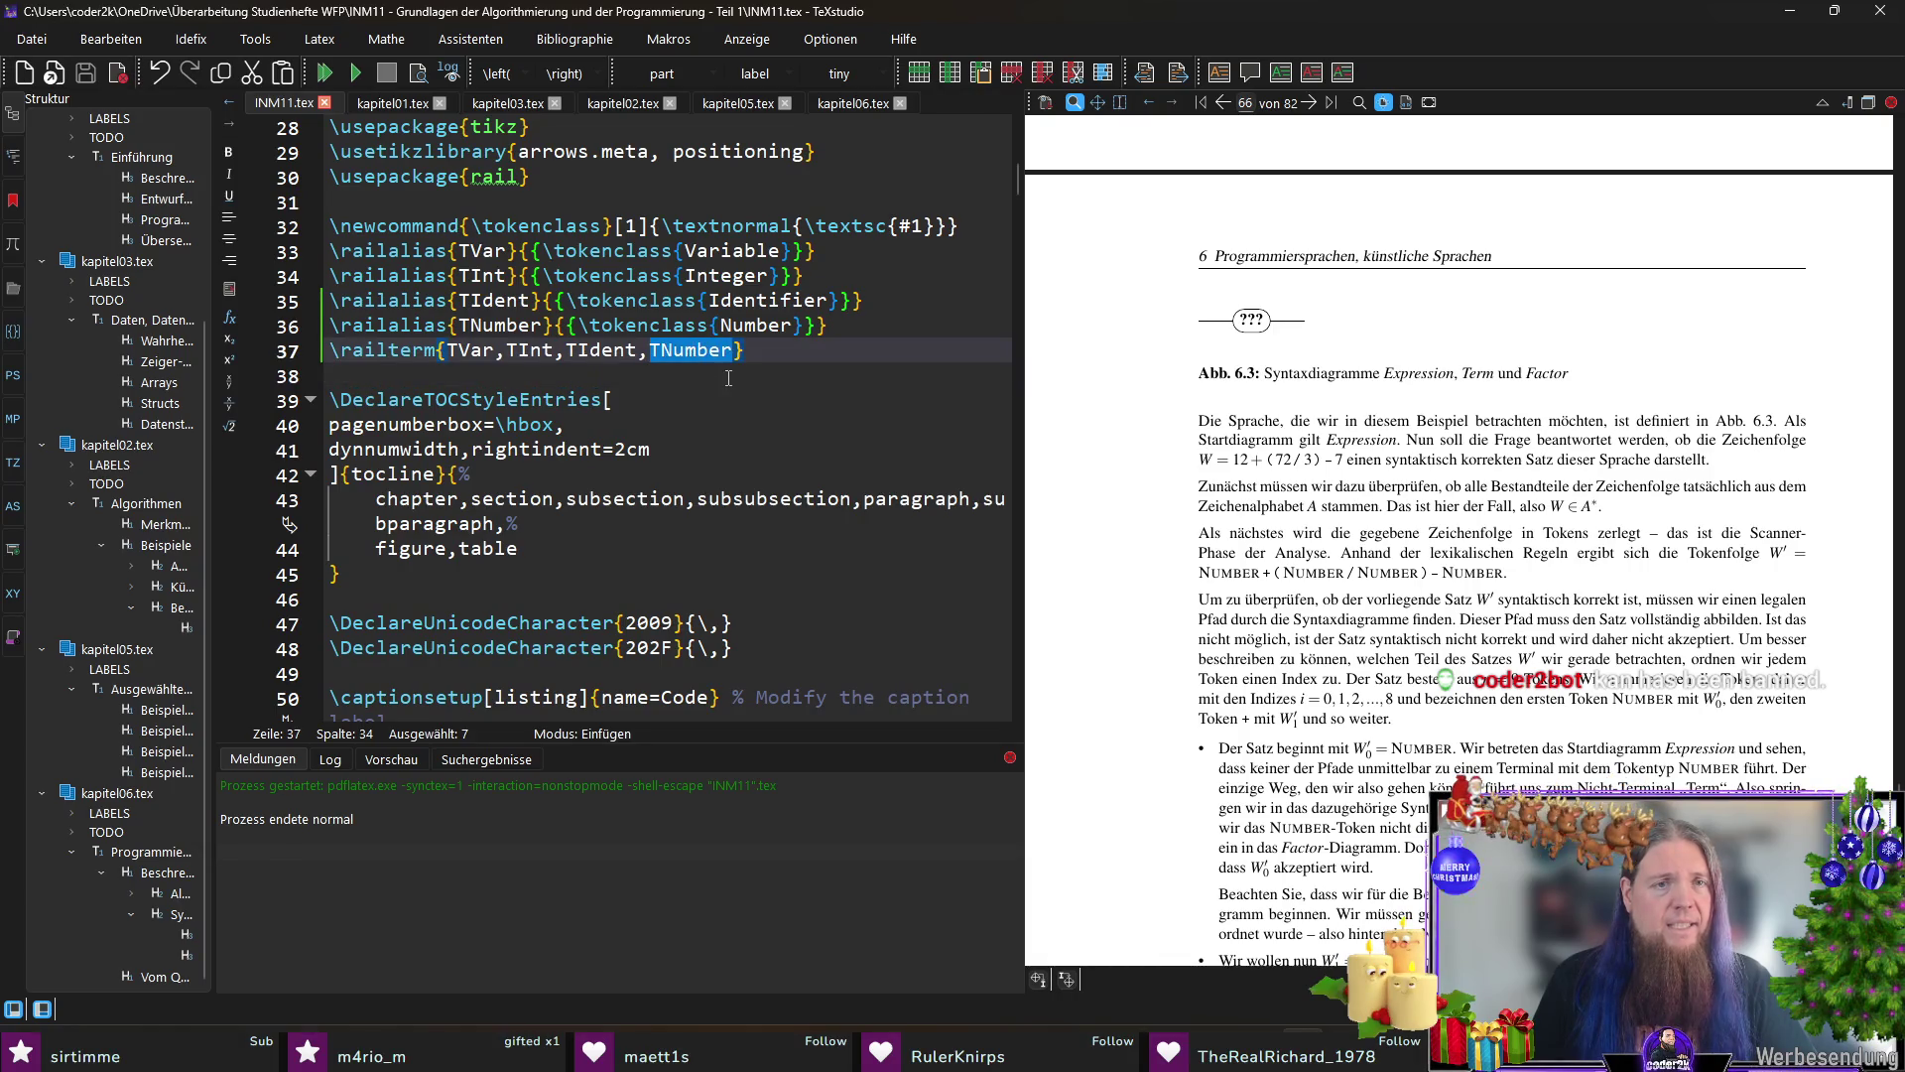
{"action": "left_click", "coordinate": [852, 104]}
{"action": "double_click", "coordinate": [565, 350]}
{"action": "type", "text": "TNumber"}
Step: Save kapitel06.tex and recompile so Figure 6.3 shows the Number terminal
{"action": "key", "text": "ctrl+s"}
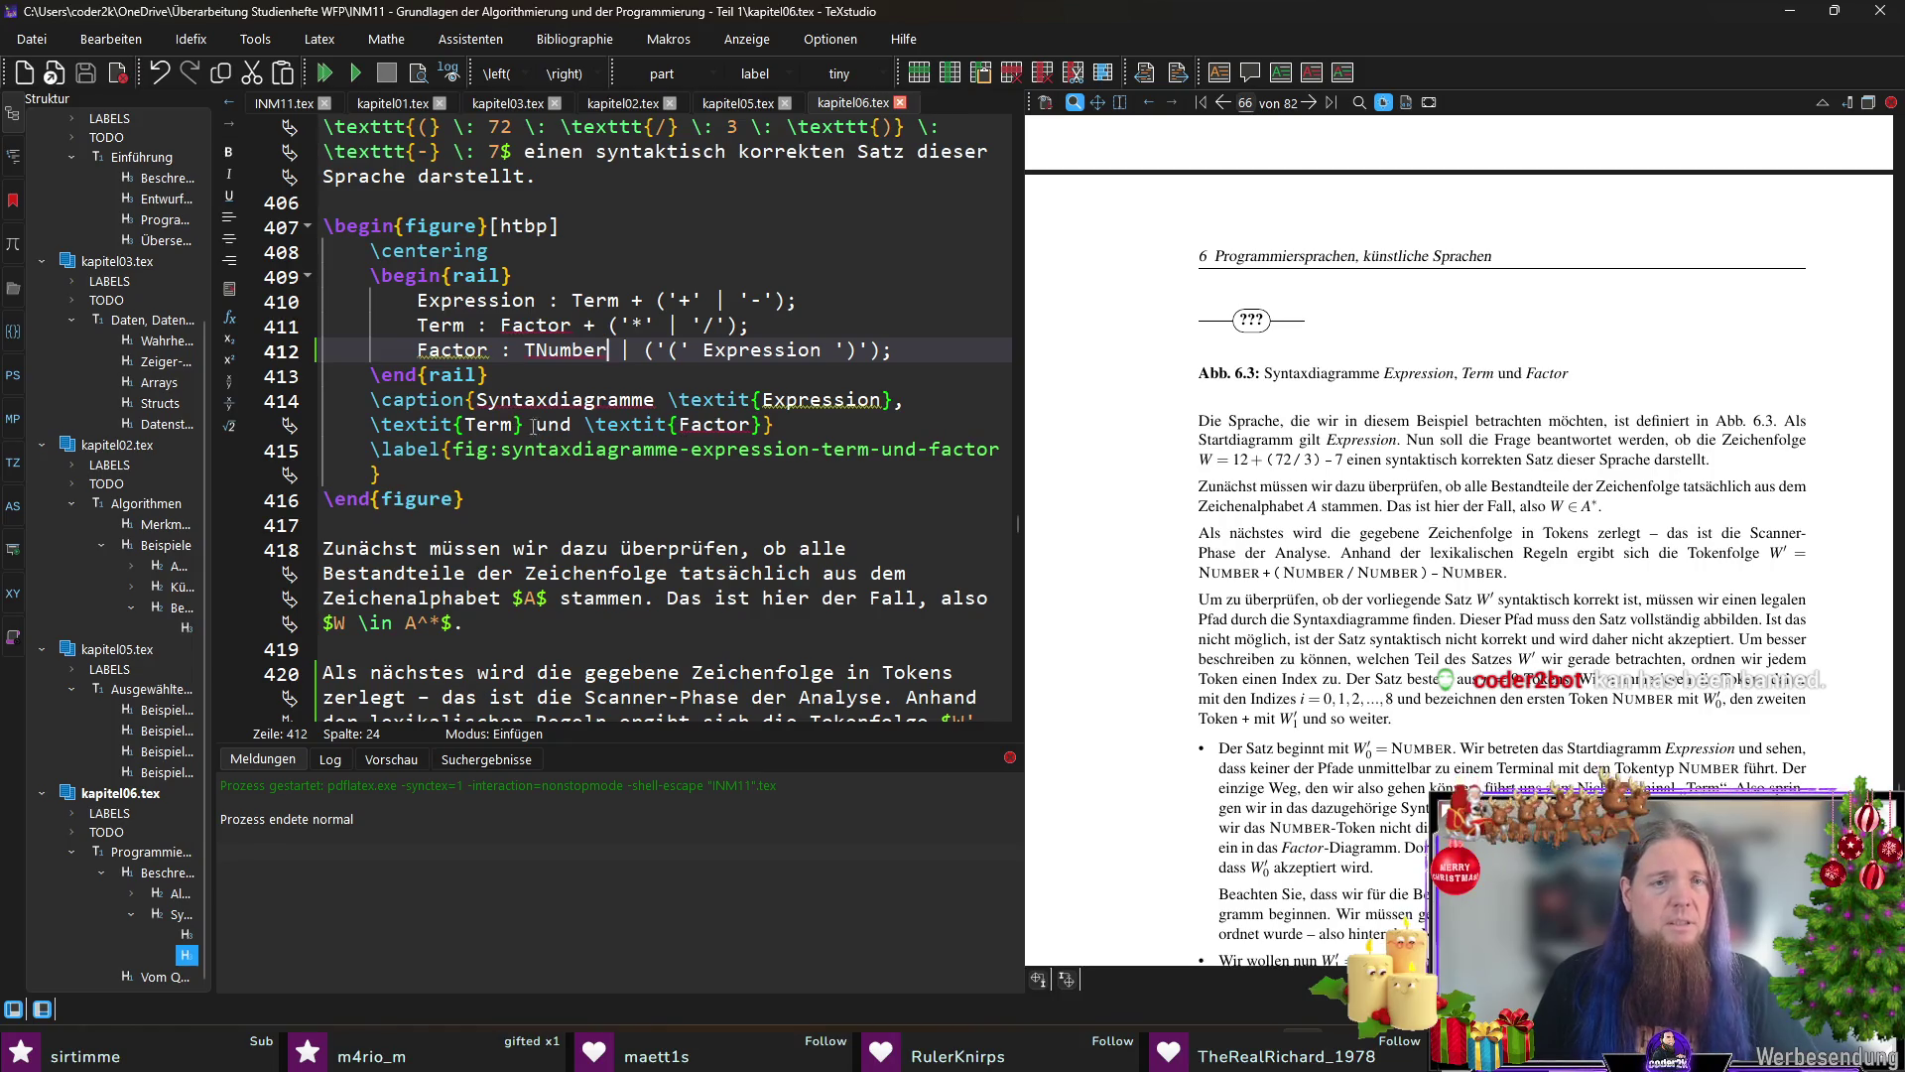
{"action": "key", "text": "F5"}
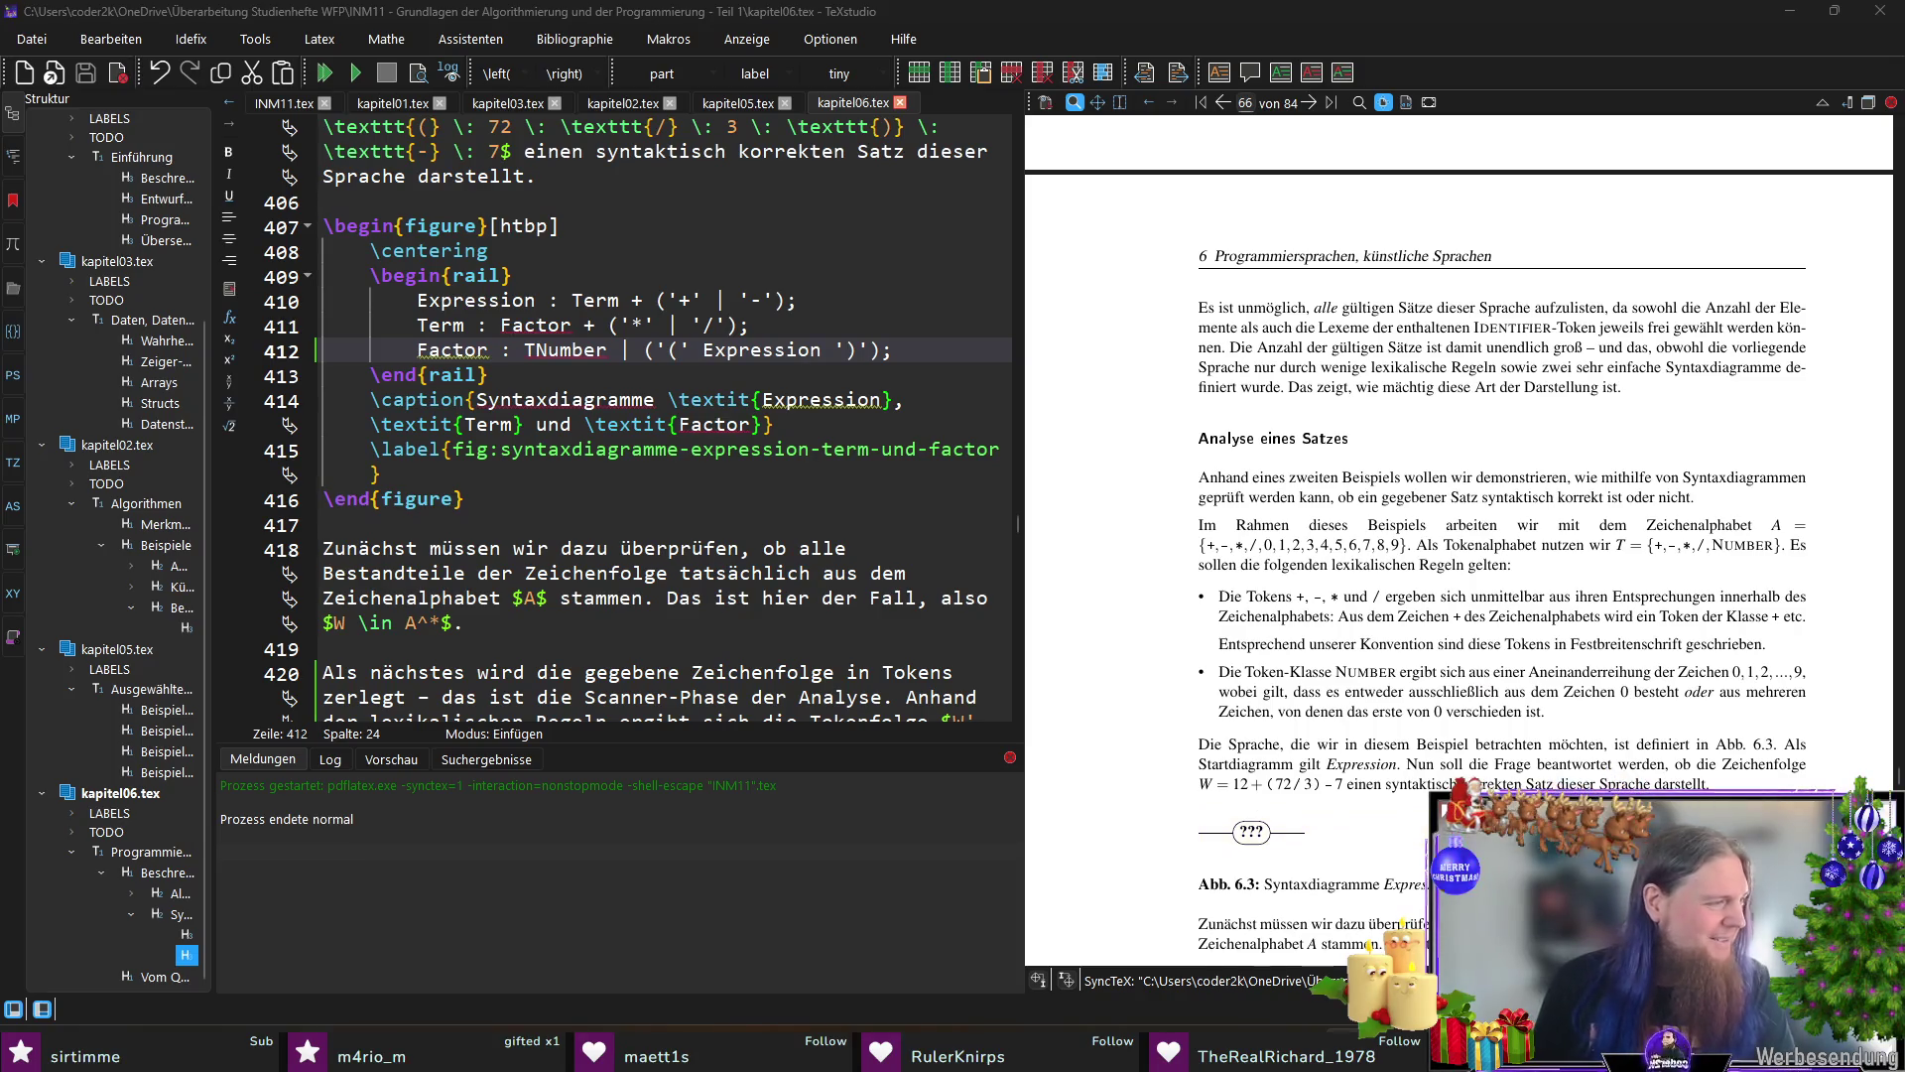
{"action": "key", "text": "Down"}
{"action": "key", "text": "F5"}
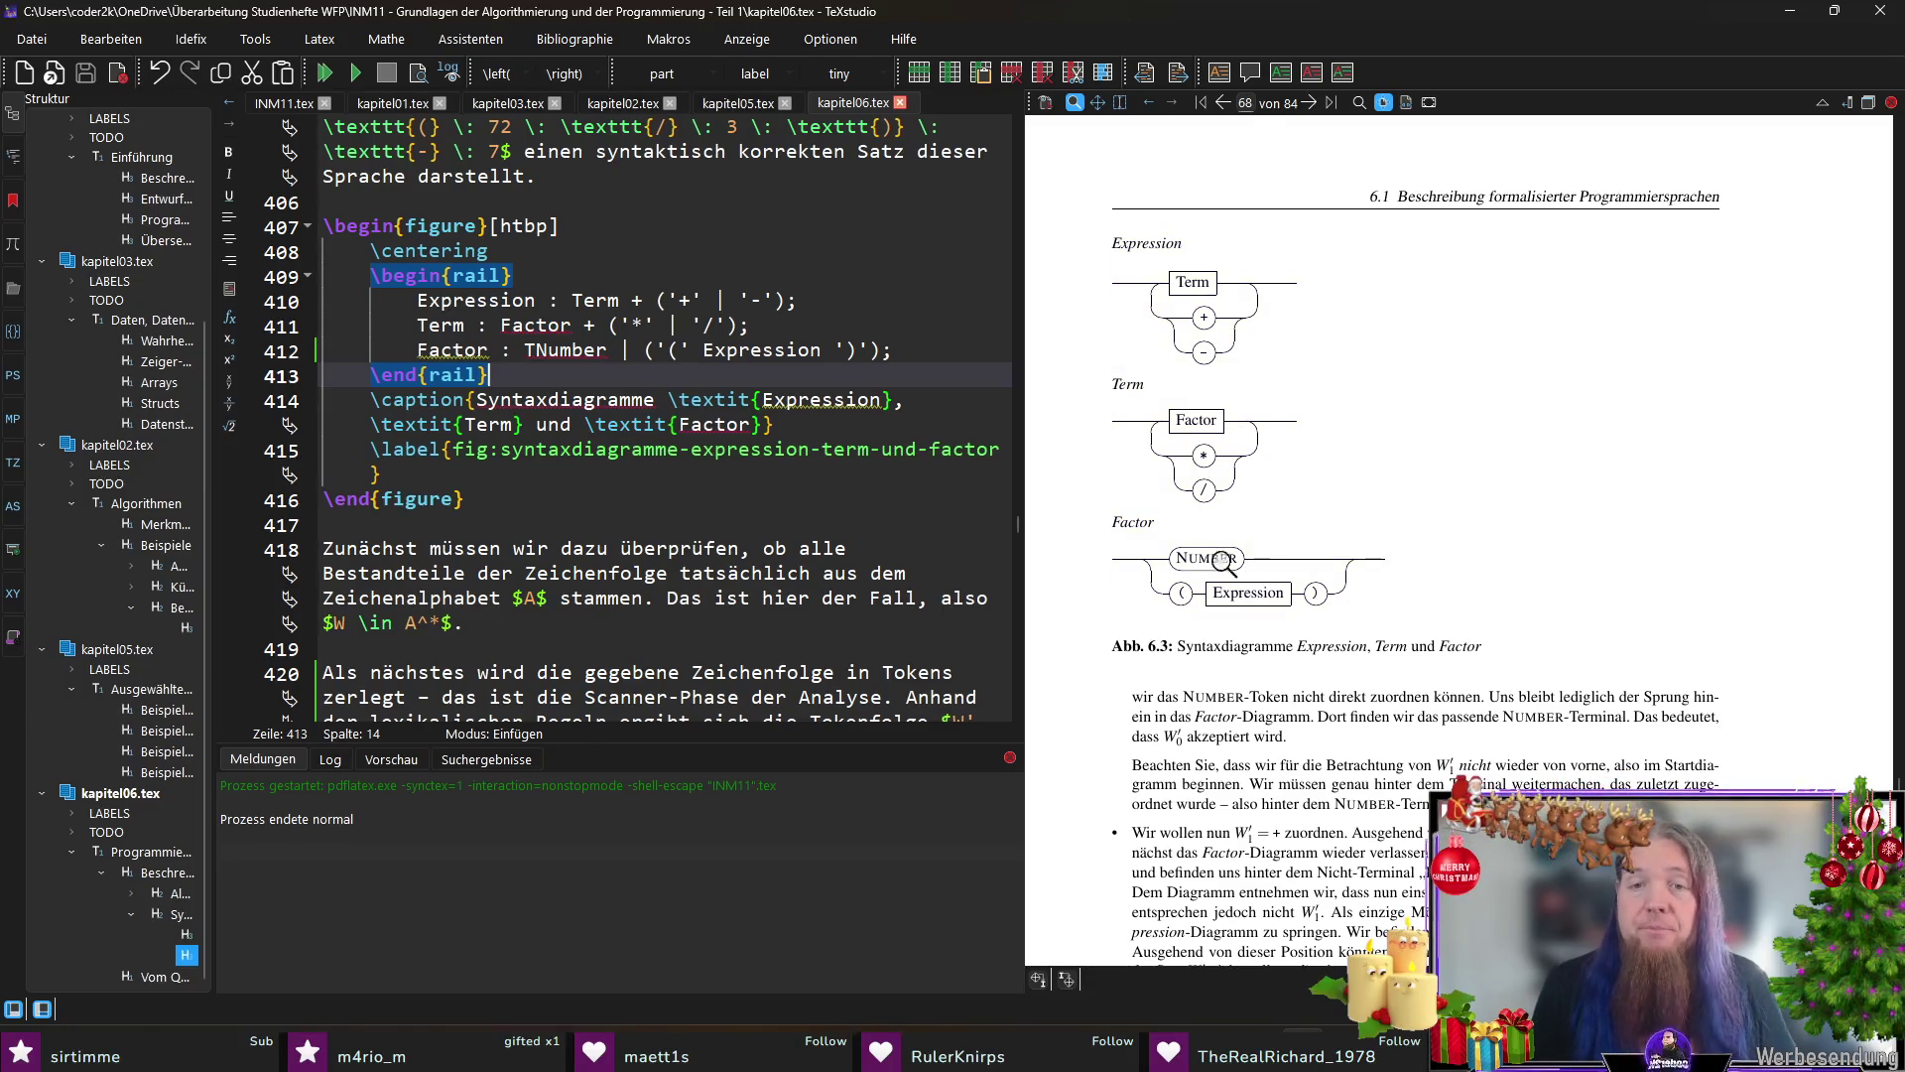
Step: Magnify the Factor diagram in the PDF to verify the NUMBER terminal renders
{"action": "left_click_drag", "start_coordinate": [1227, 574], "coordinate": [1209, 559]}
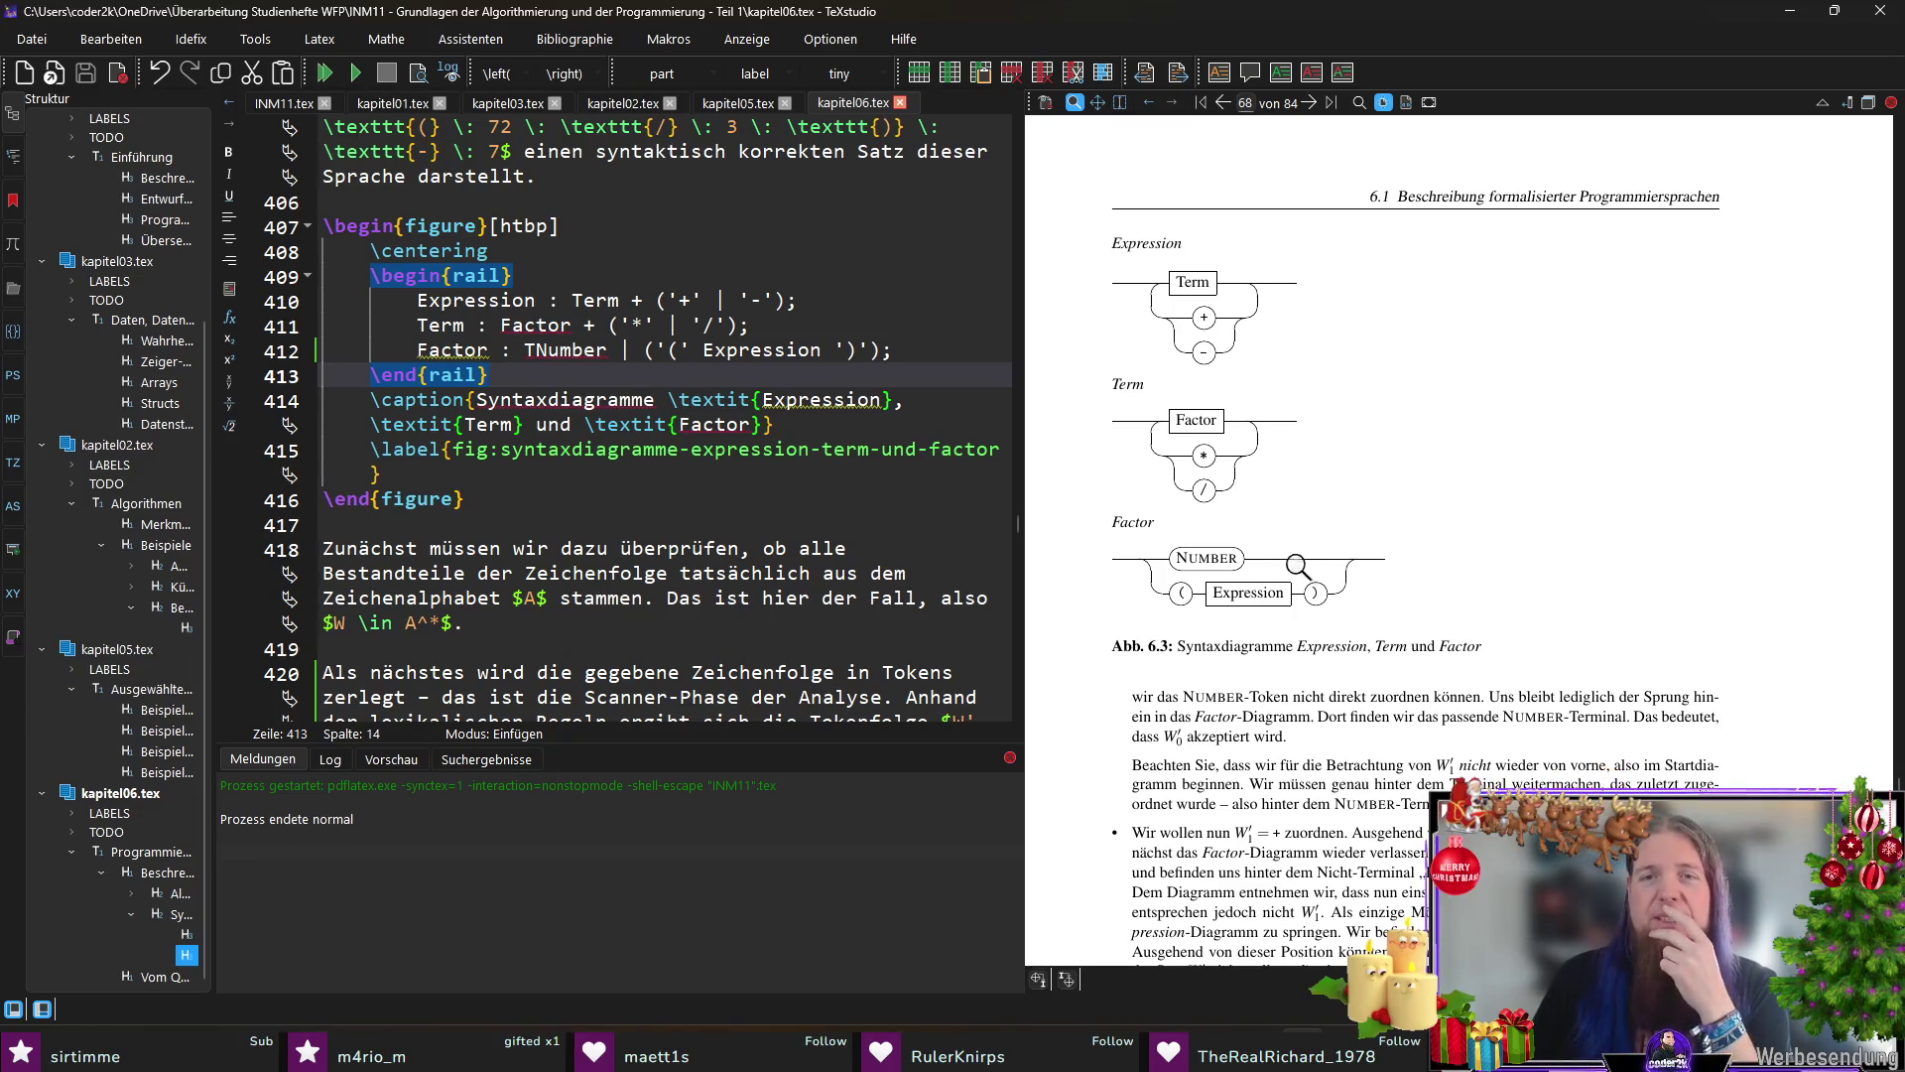
{"action": "left_click_drag", "start_coordinate": [1308, 564], "coordinate": [1348, 563]}
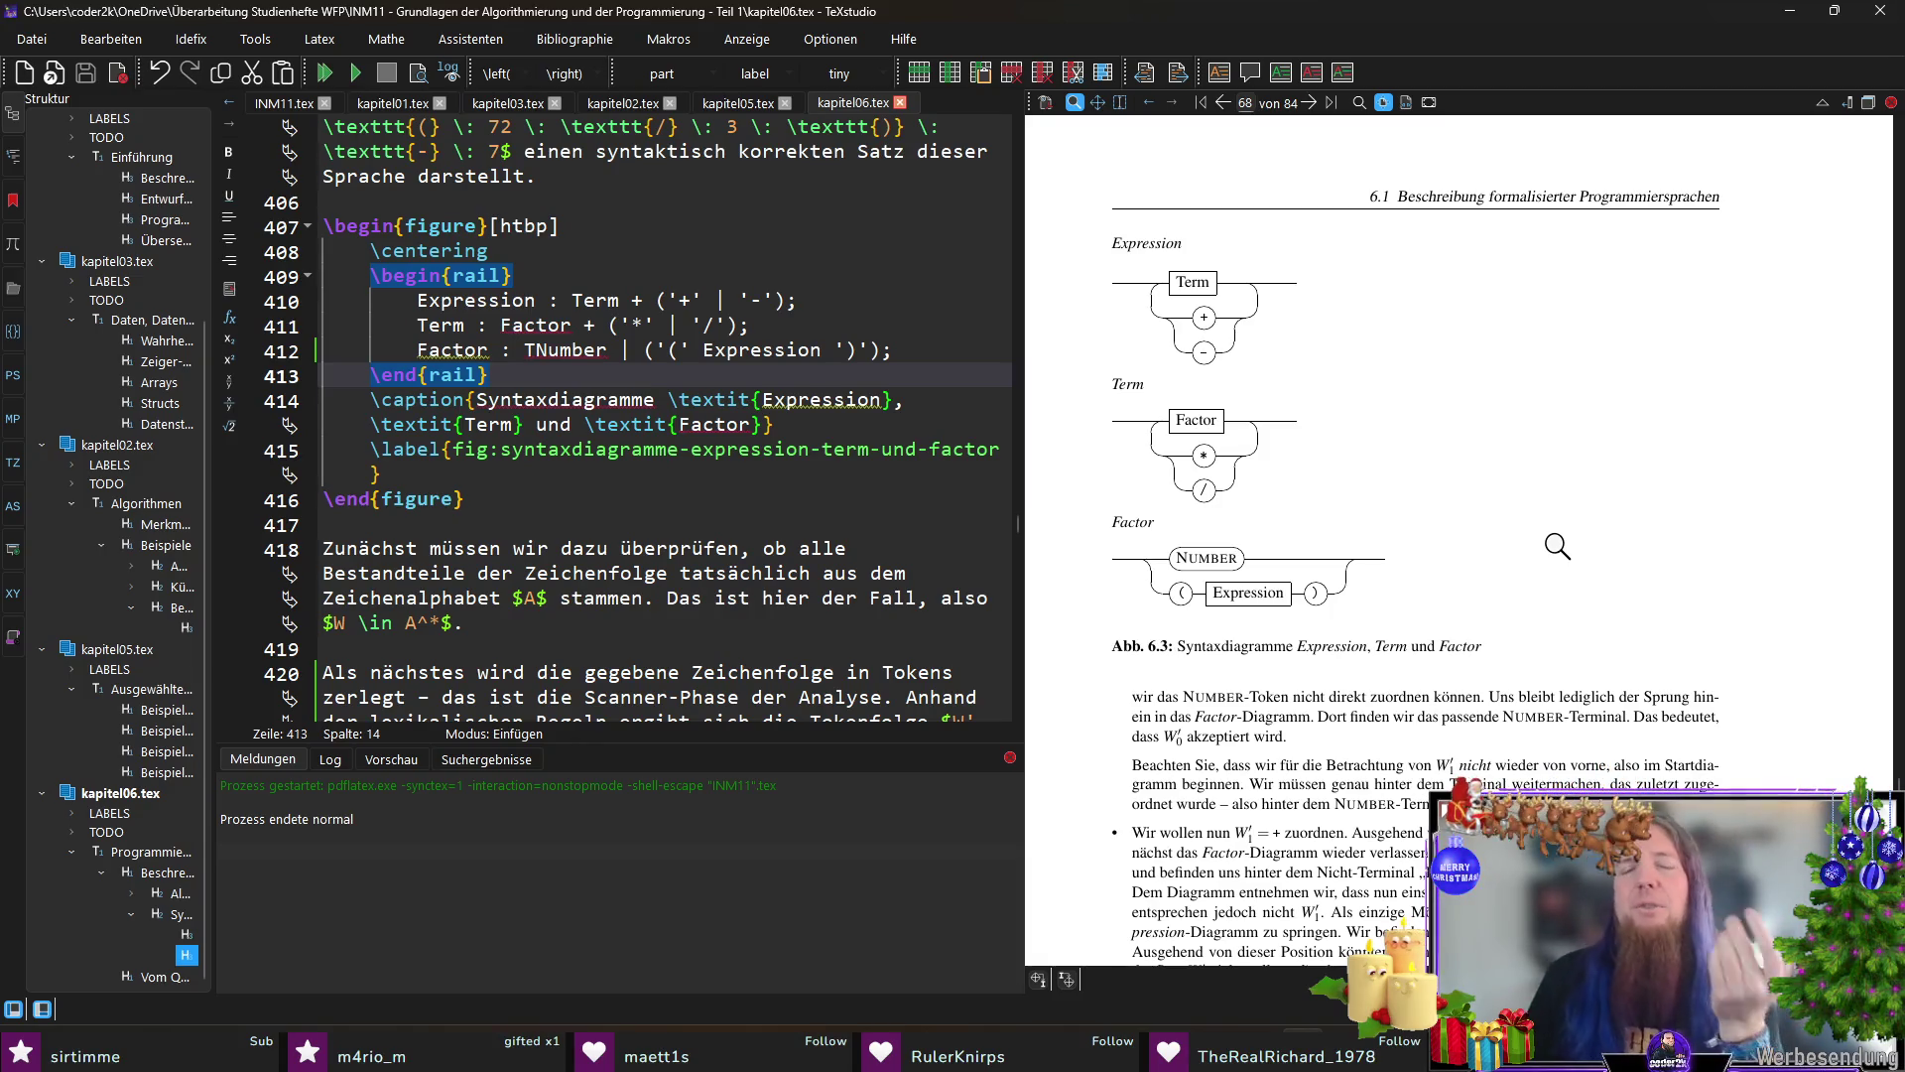
{"action": "left_click_drag", "start_coordinate": [1191, 567], "coordinate": [1222, 566]}
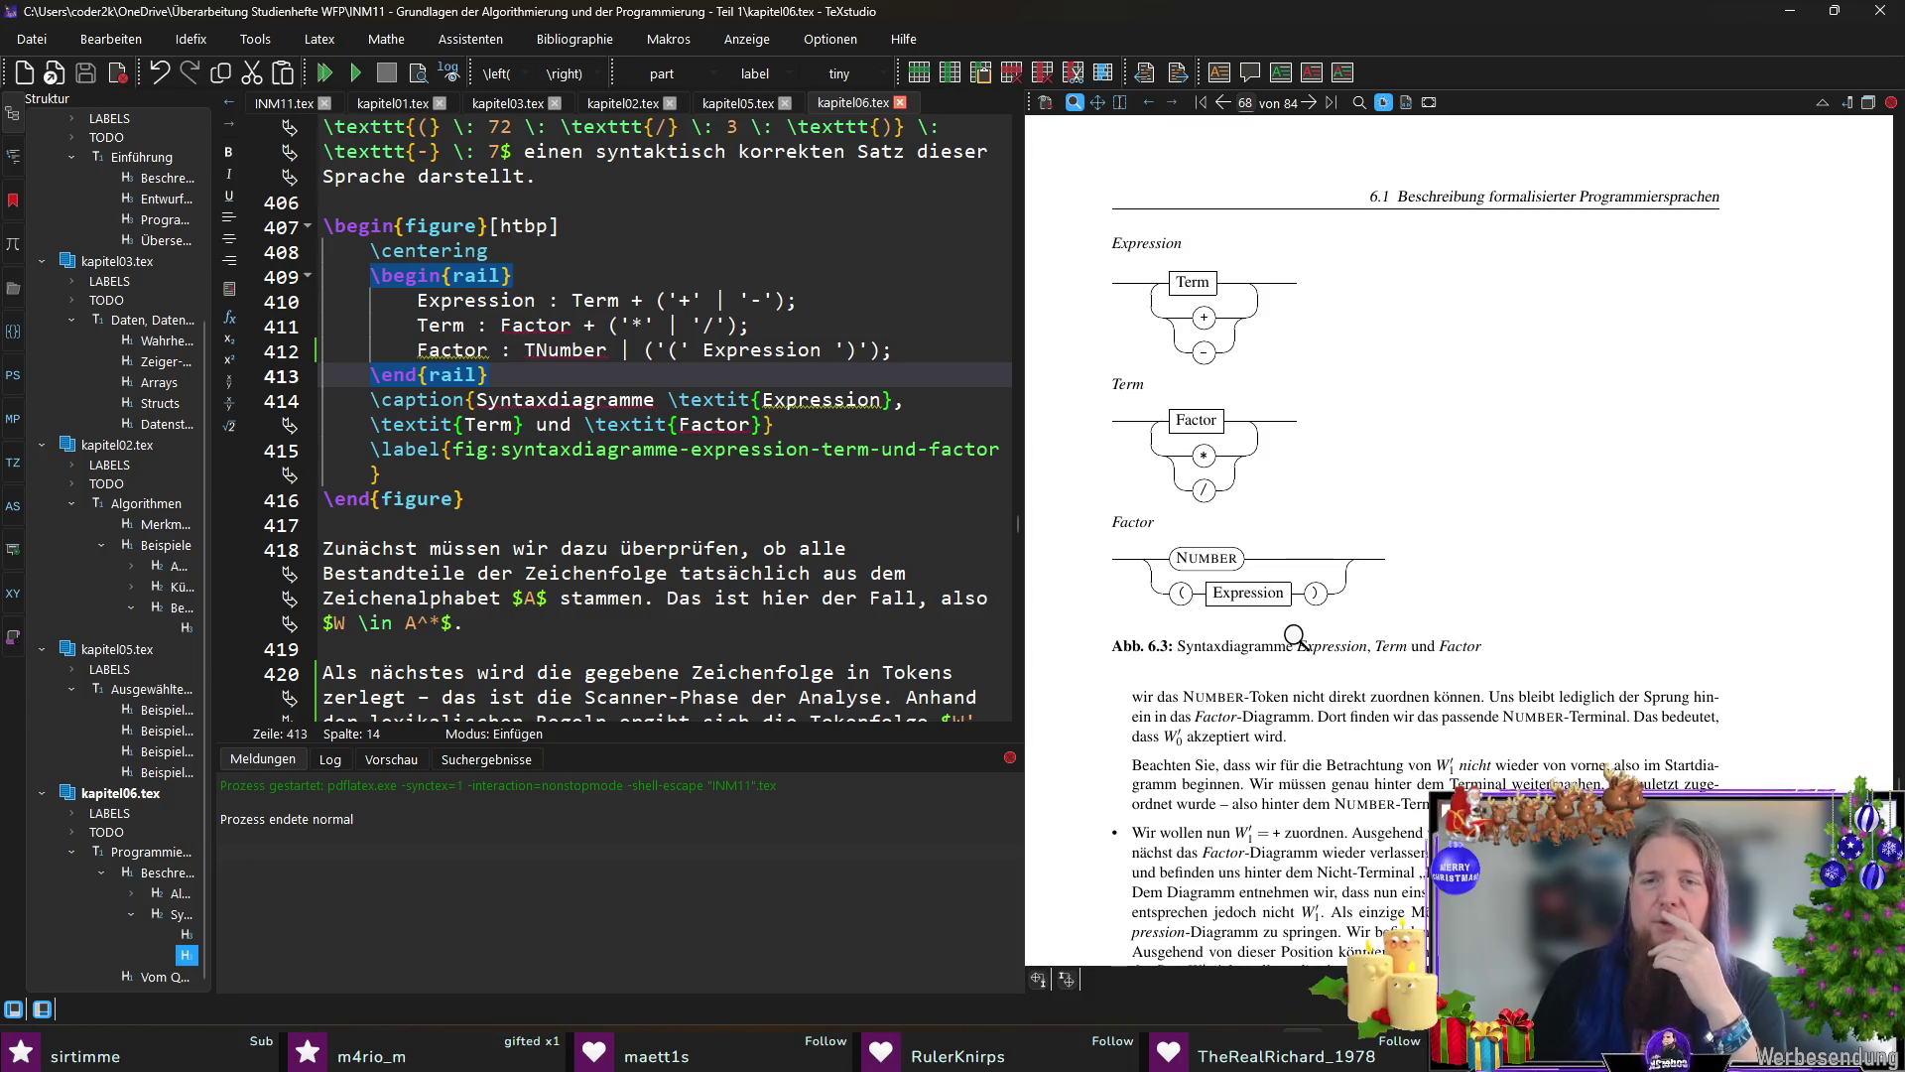
{"action": "scroll", "coordinate": [1421, 624], "scroll_direction": "down", "scroll_amount": 3}
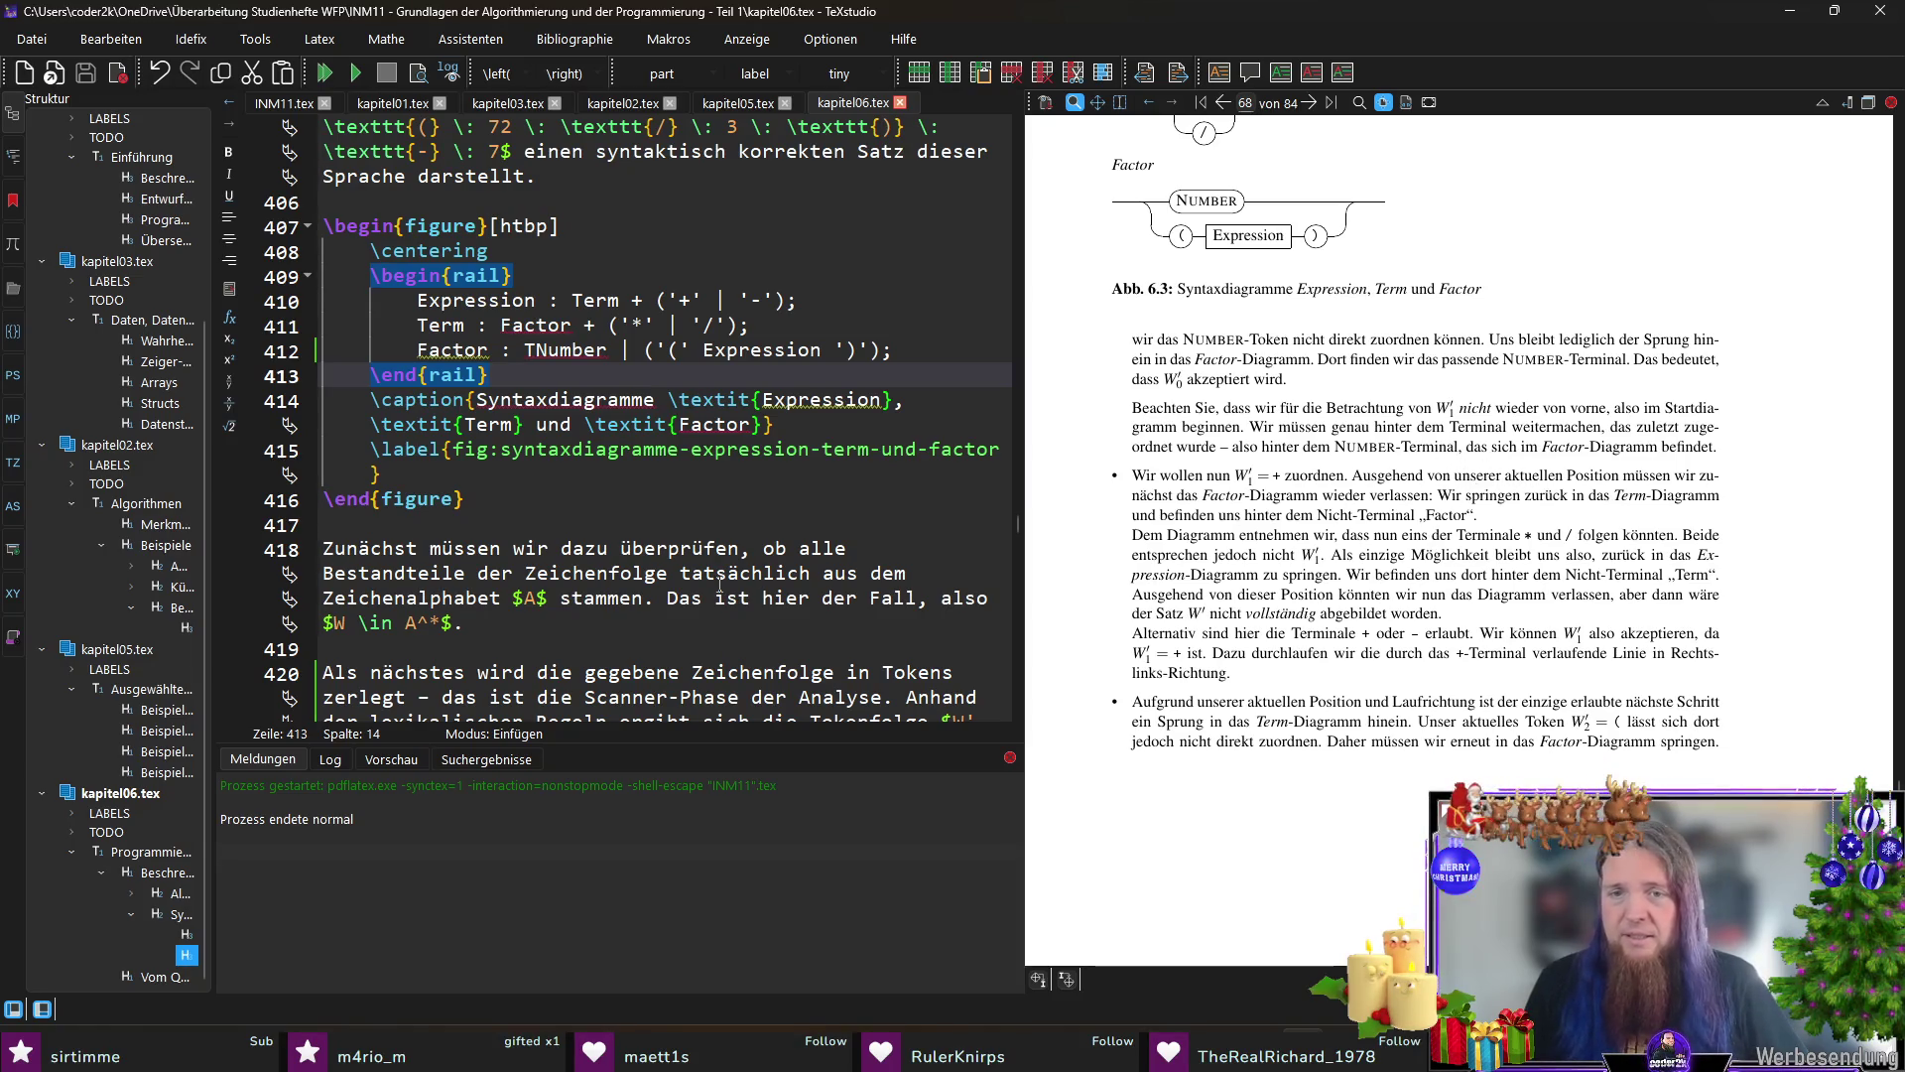
{"action": "scroll", "coordinate": [725, 506], "scroll_direction": "down", "scroll_amount": 5}
{"action": "scroll", "coordinate": [724, 506], "scroll_direction": "down", "scroll_amount": 3}
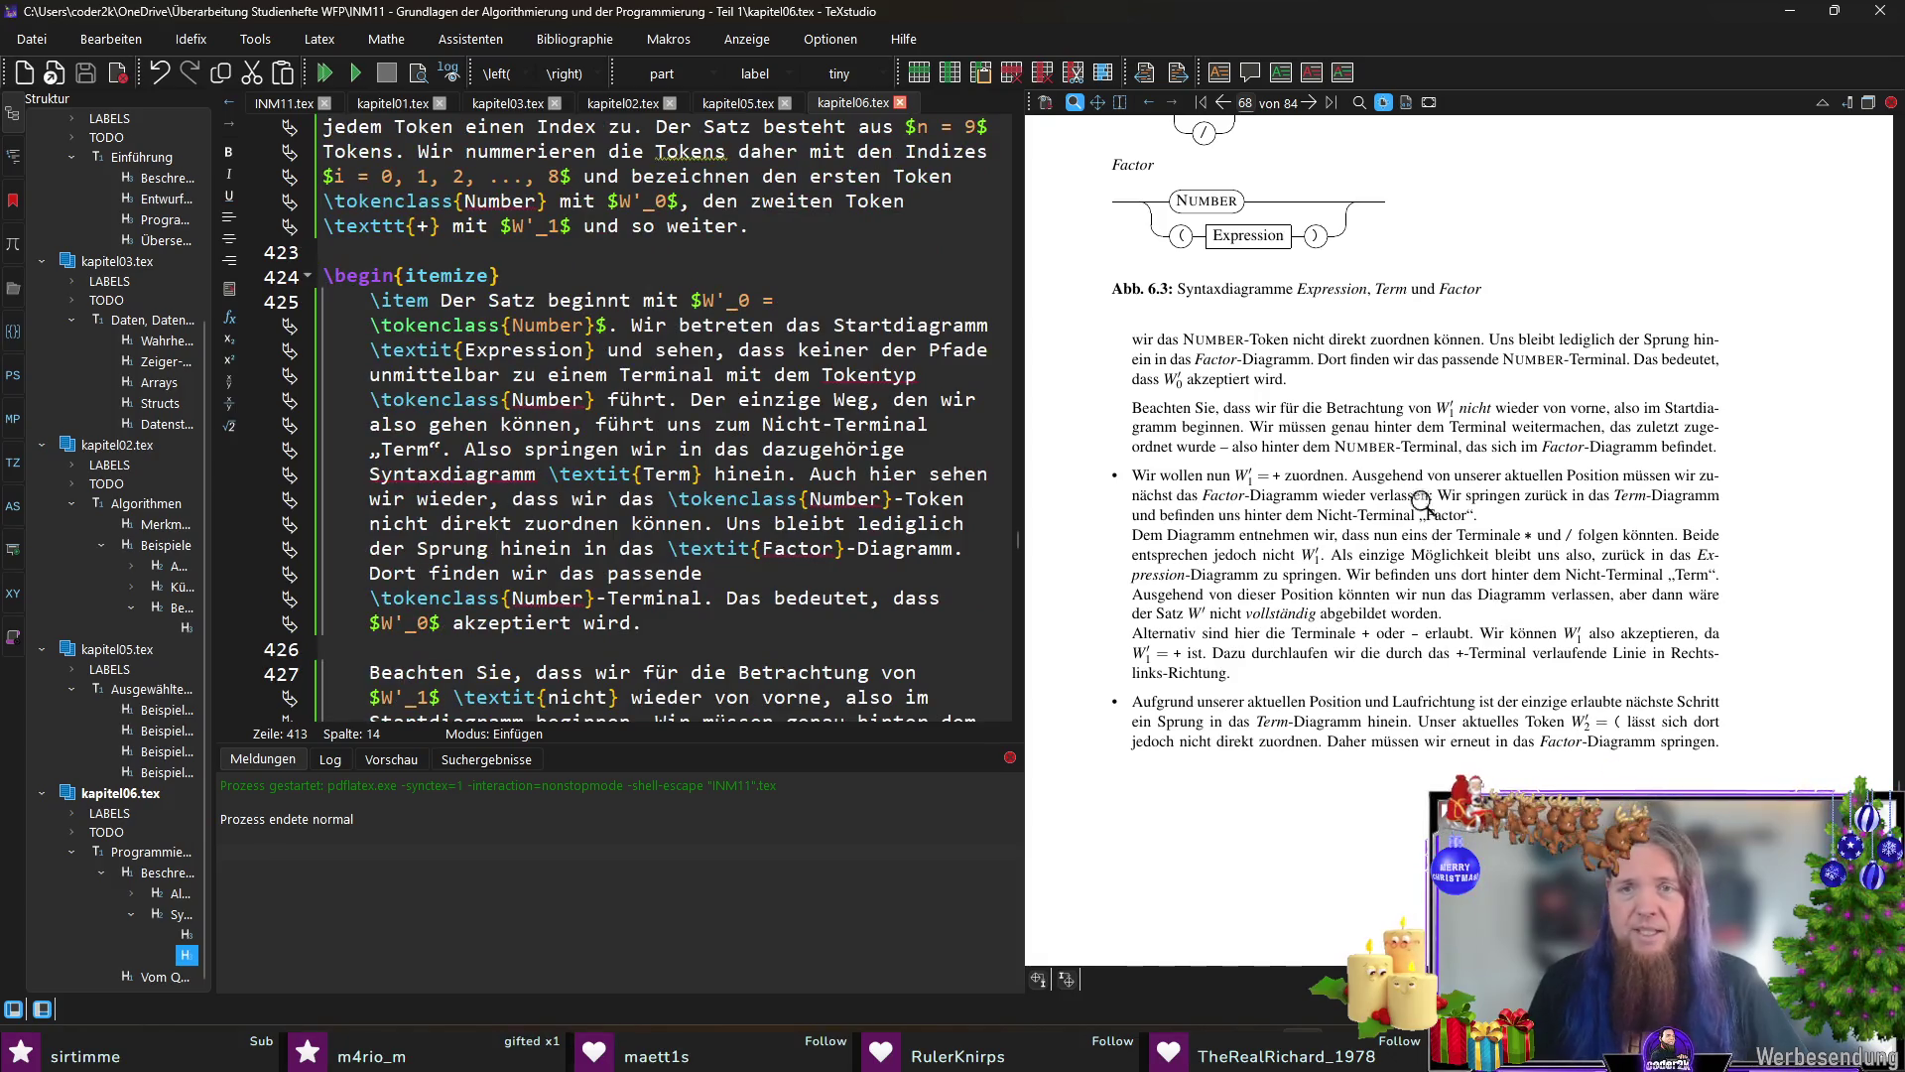
{"action": "scroll", "coordinate": [1423, 501], "scroll_direction": "up", "scroll_amount": 5}
{"action": "scroll", "coordinate": [1422, 502], "scroll_direction": "up", "scroll_amount": 5}
{"action": "scroll", "coordinate": [1399, 566], "scroll_direction": "up", "scroll_amount": 5}
{"action": "scroll", "coordinate": [1386, 594], "scroll_direction": "up", "scroll_amount": 3}
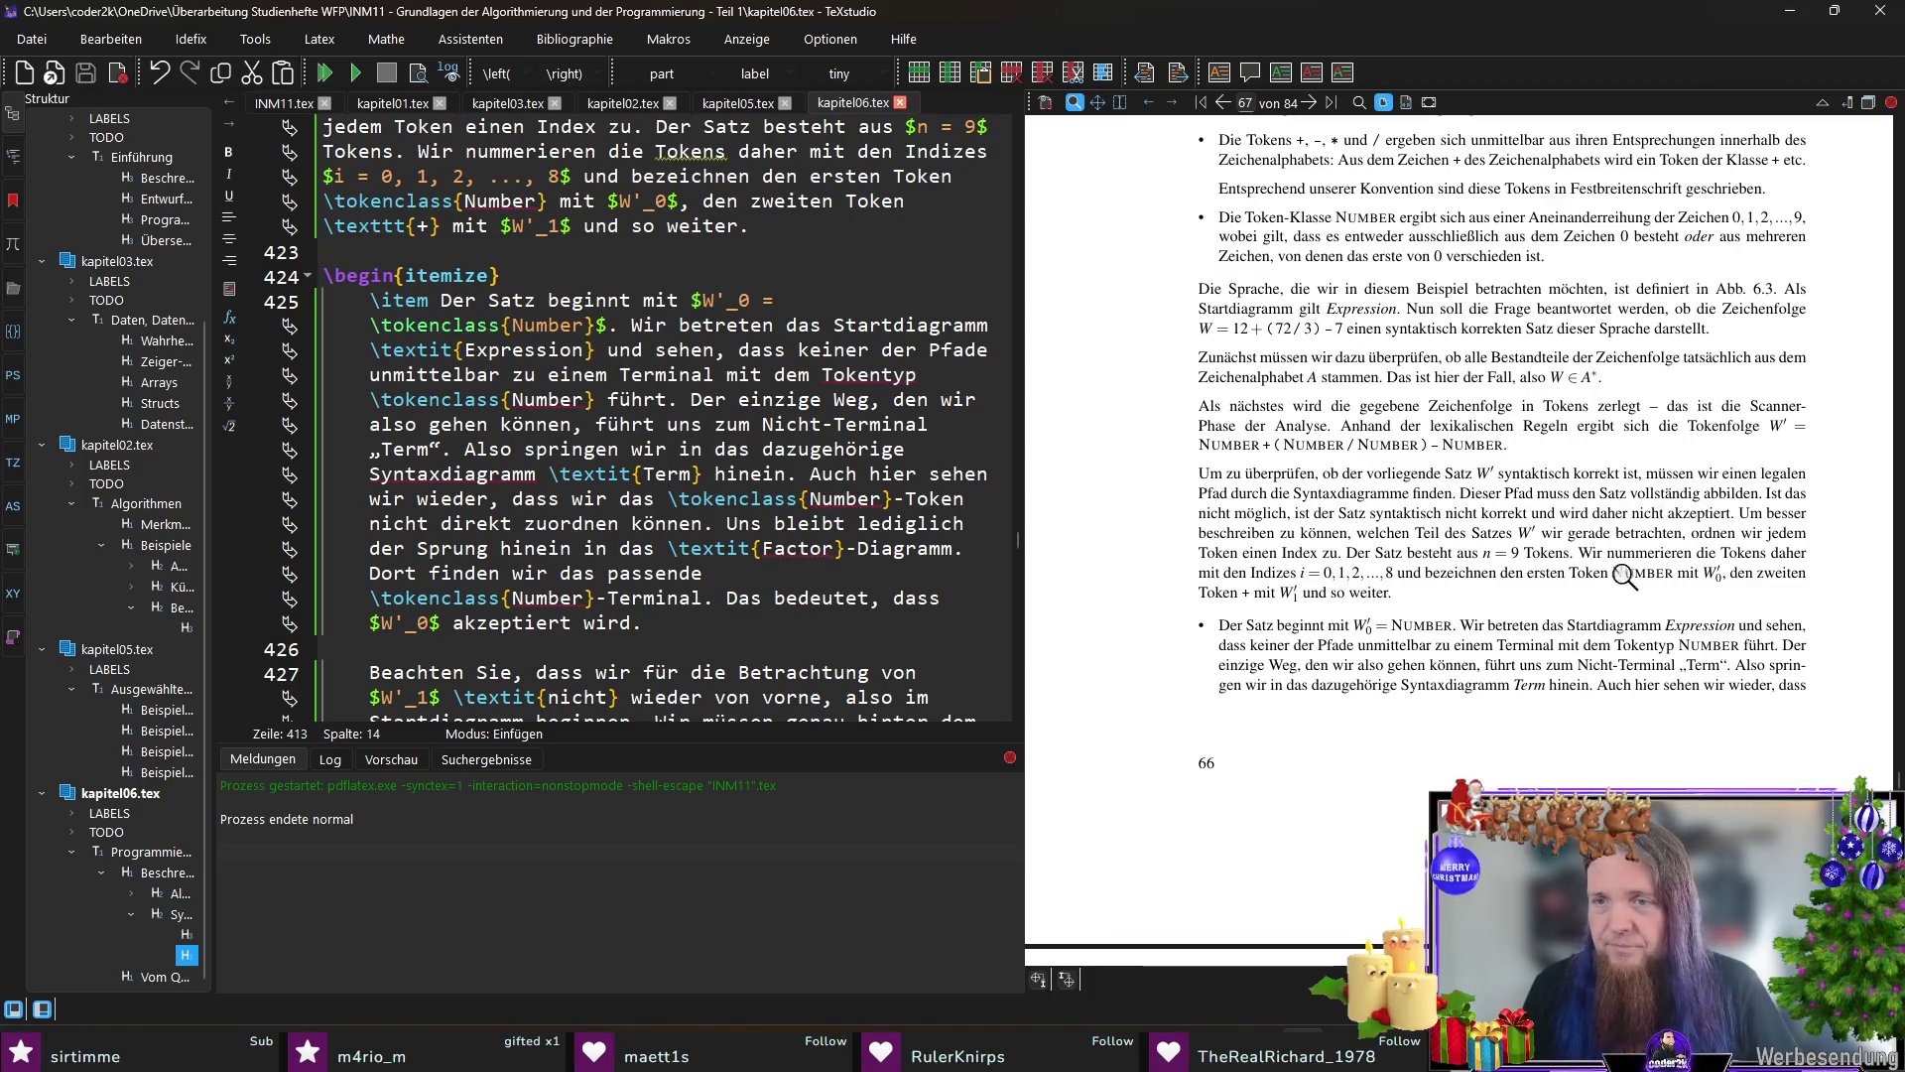
{"action": "scroll", "coordinate": [1371, 595], "scroll_direction": "down", "scroll_amount": 5}
{"action": "scroll", "coordinate": [1408, 573], "scroll_direction": "down", "scroll_amount": 5}
{"action": "scroll", "coordinate": [1539, 536], "scroll_direction": "down", "scroll_amount": 4}
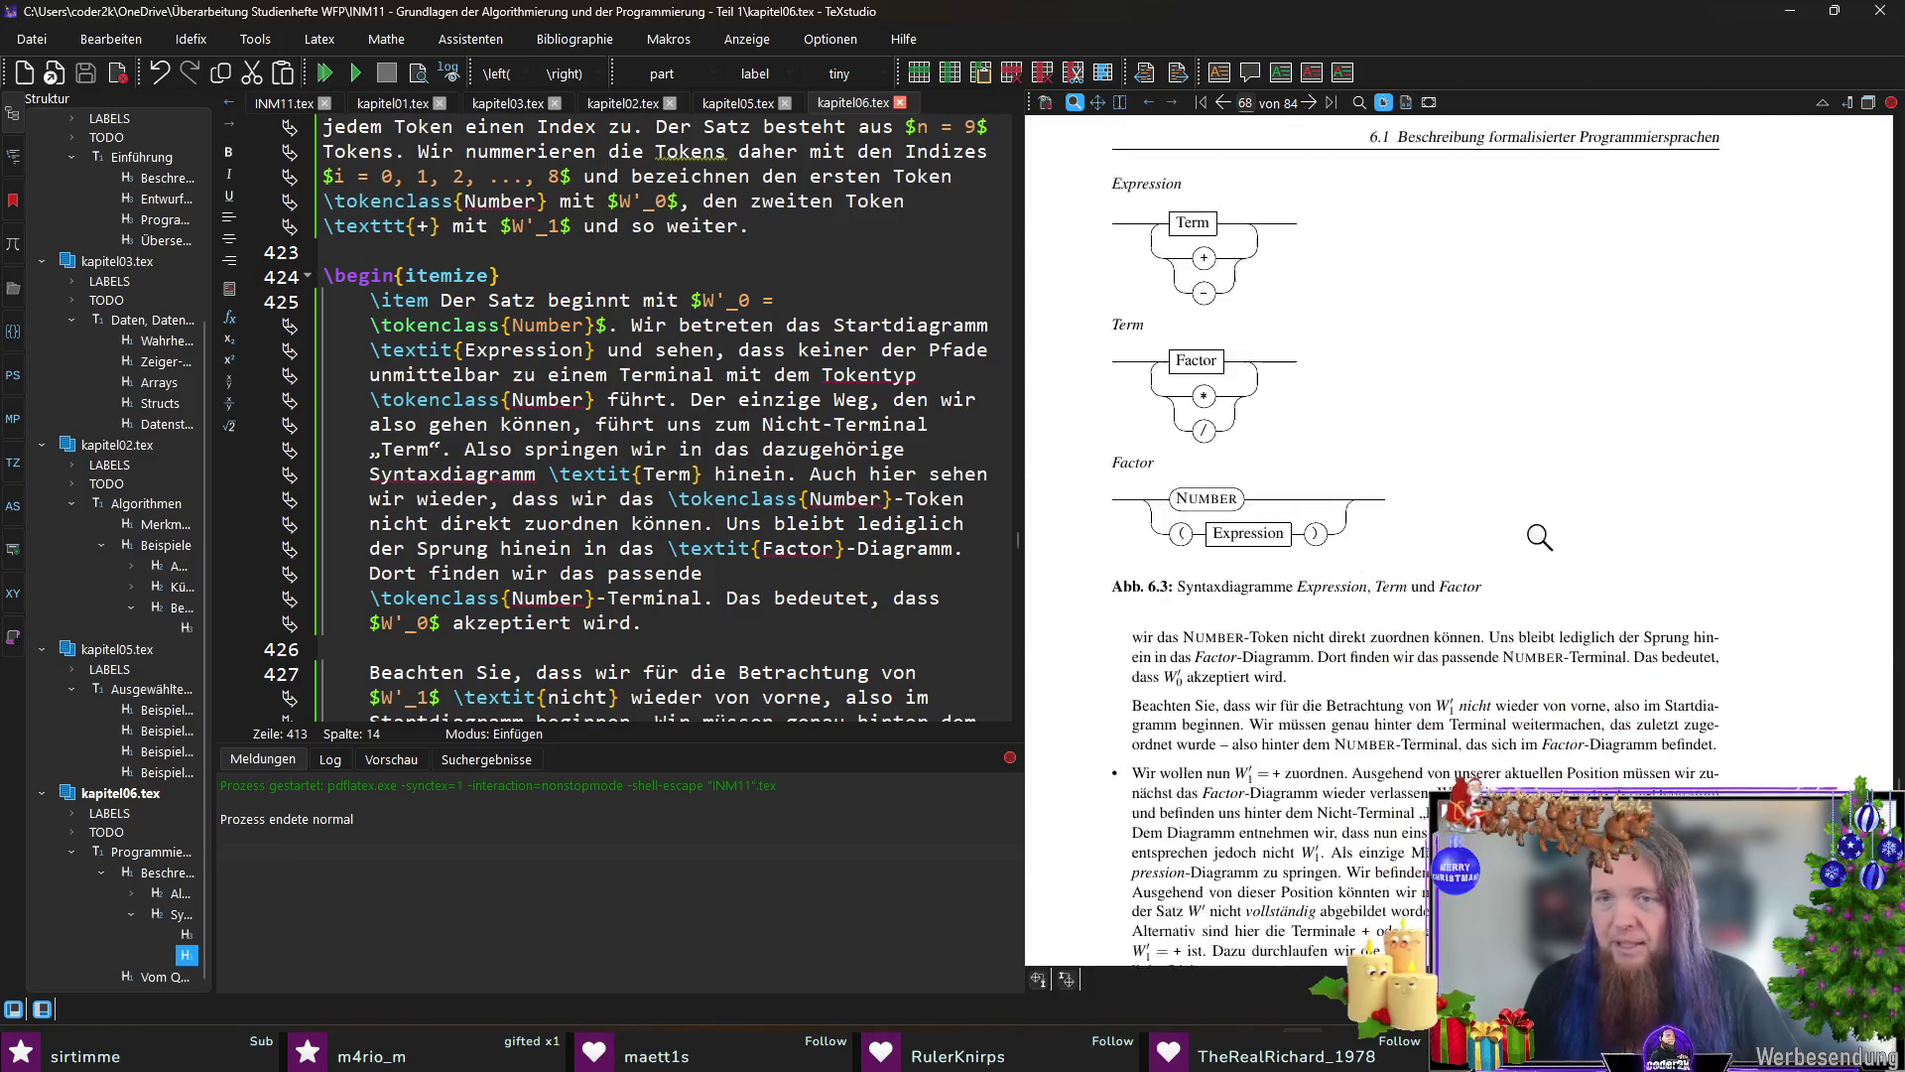
{"action": "scroll", "coordinate": [1540, 536], "scroll_direction": "down", "scroll_amount": 3}
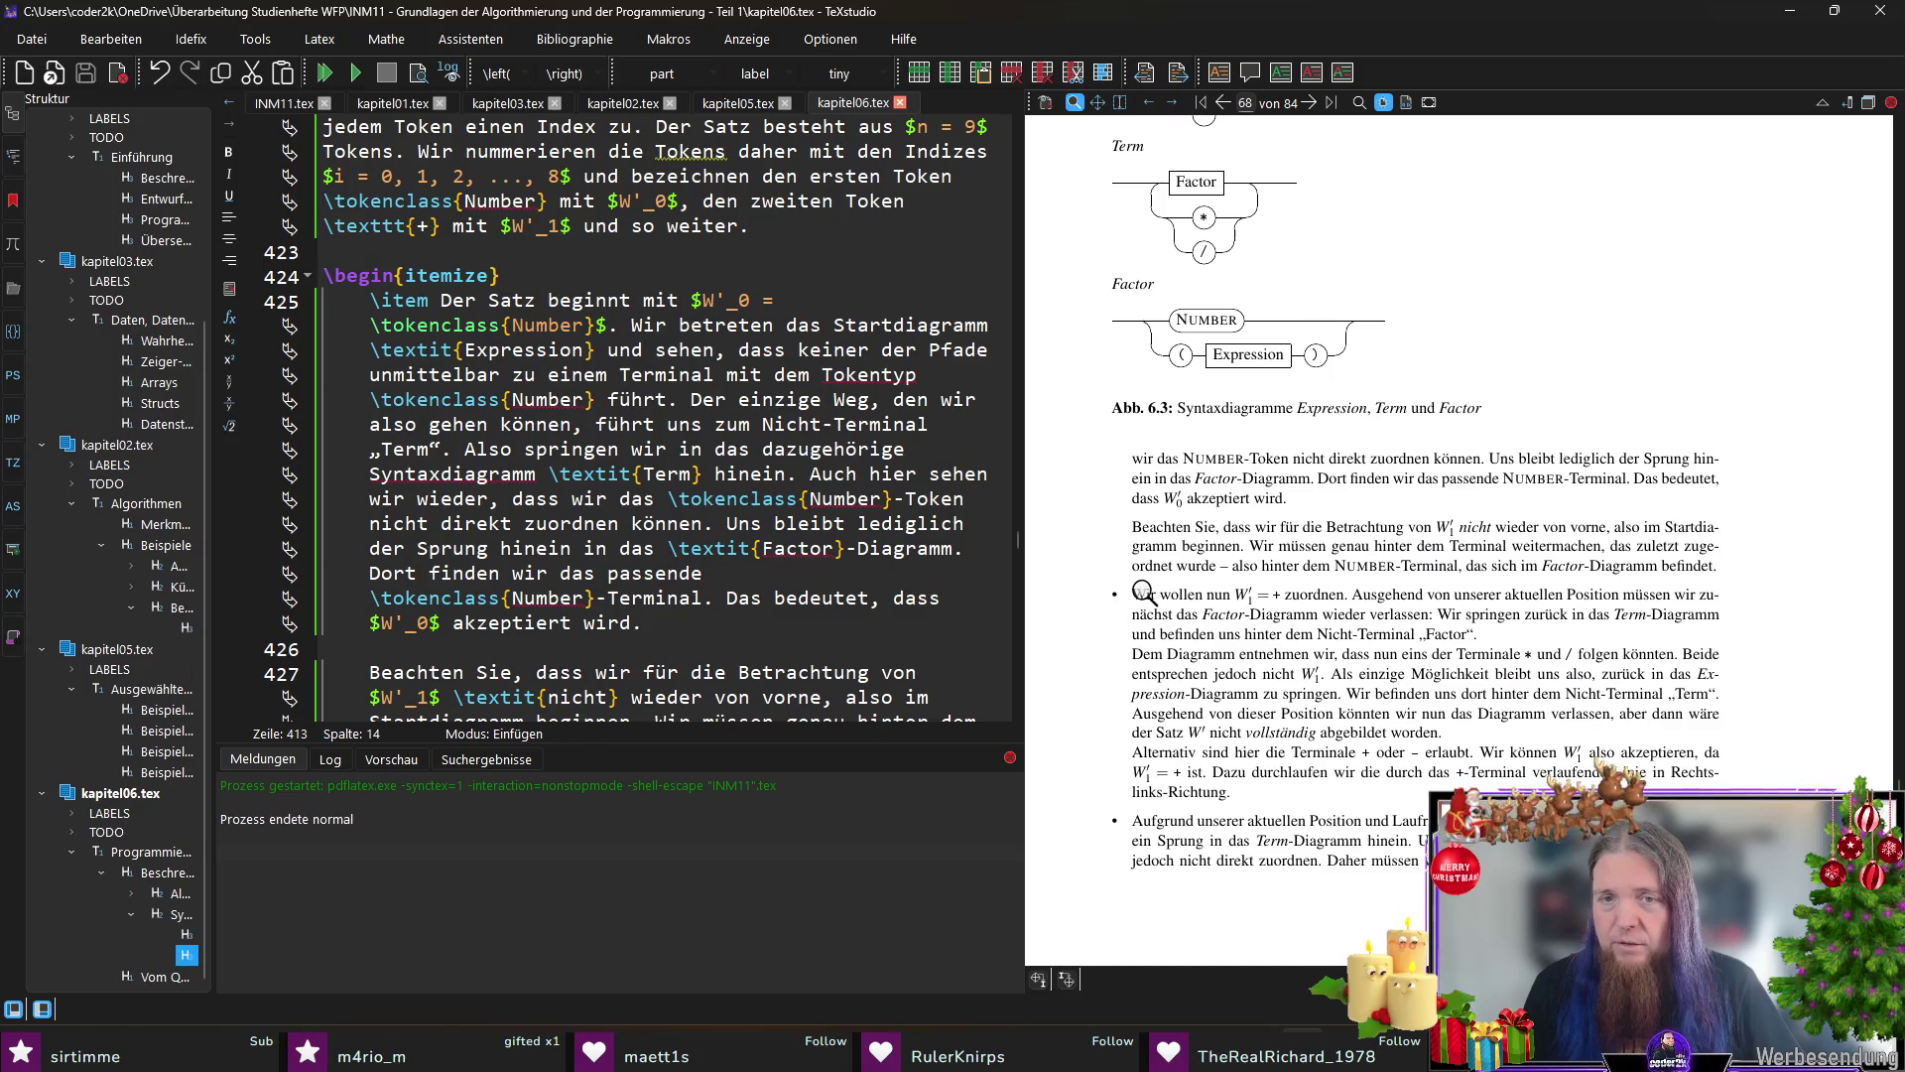
Step: Jump to the W'_1 item source and change 'und' between the * and / terminals to 'oder'
{"action": "left_click", "coordinate": [1144, 592]}
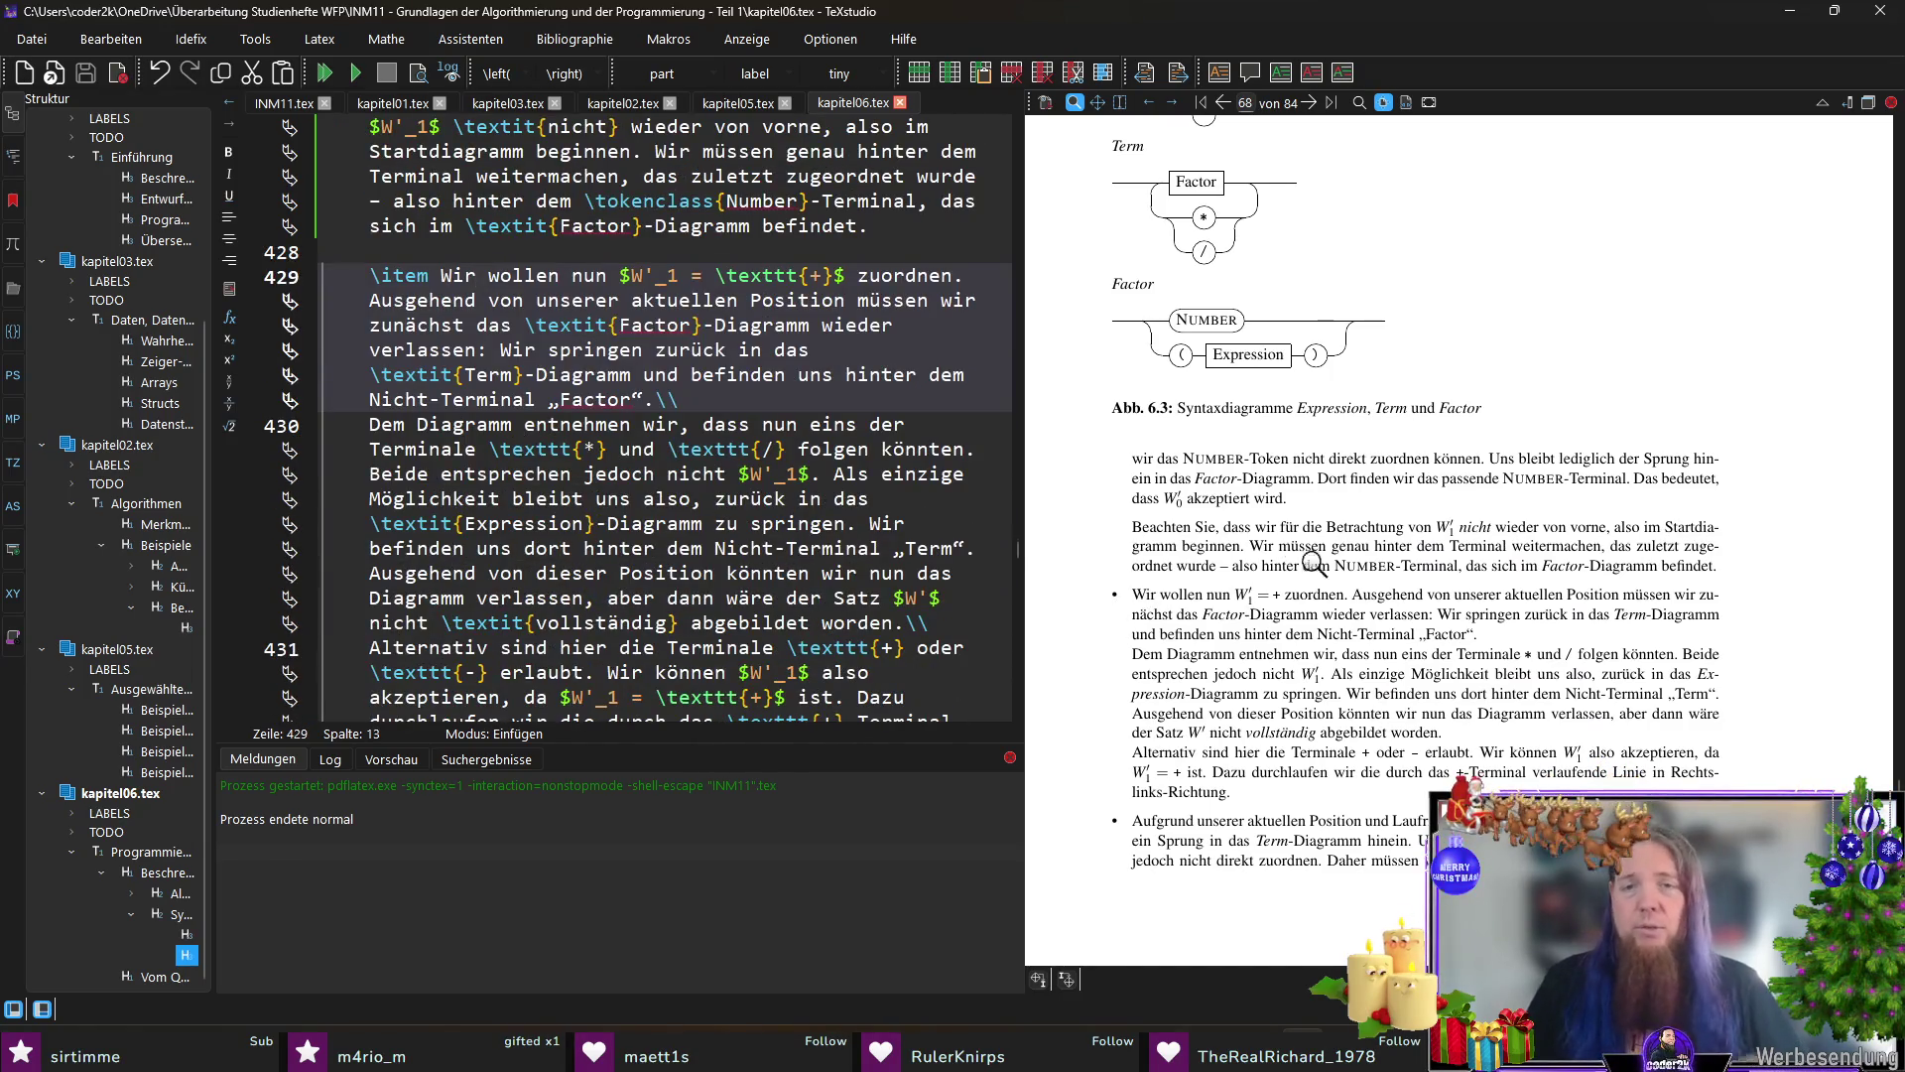
{"action": "scroll", "coordinate": [1313, 563], "scroll_direction": "down", "scroll_amount": 4}
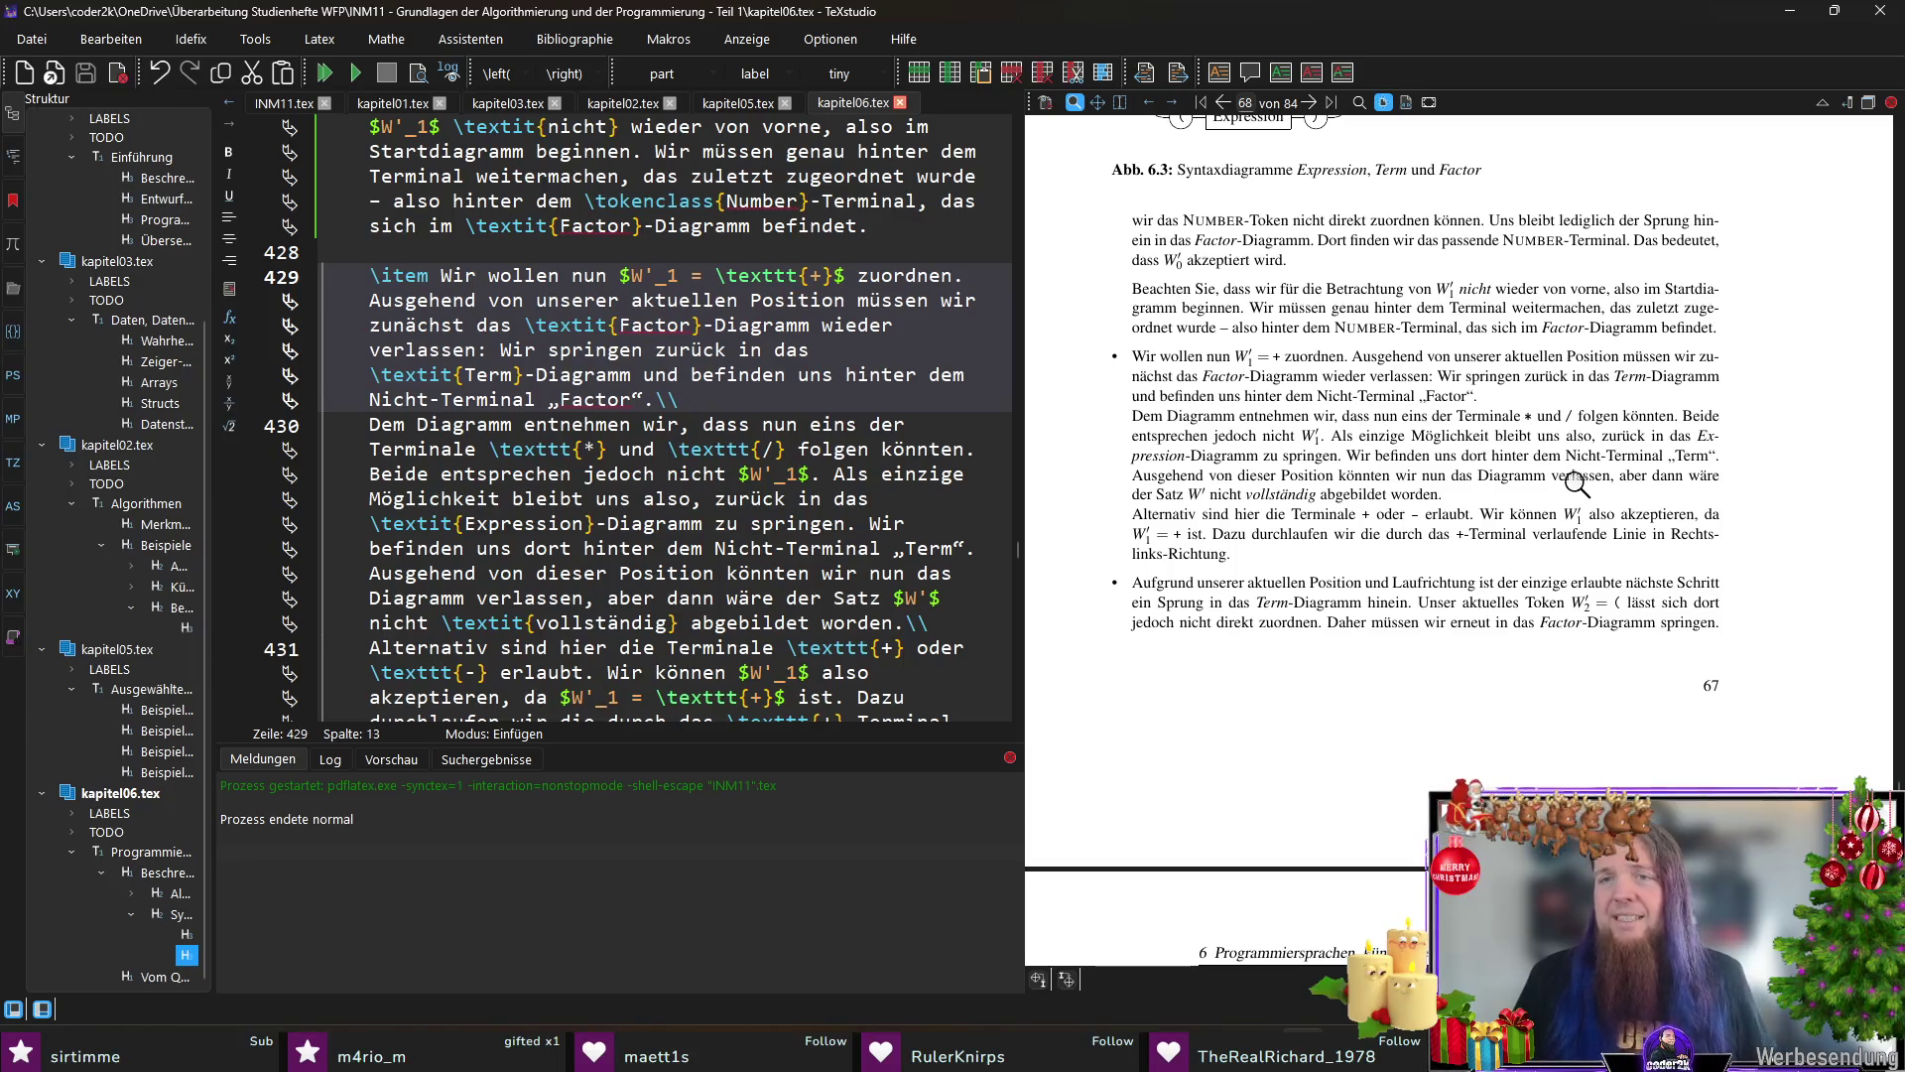
{"action": "left_click", "coordinate": [511, 448]}
{"action": "double_click", "coordinate": [638, 448]}
{"action": "type", "text": "oder"}
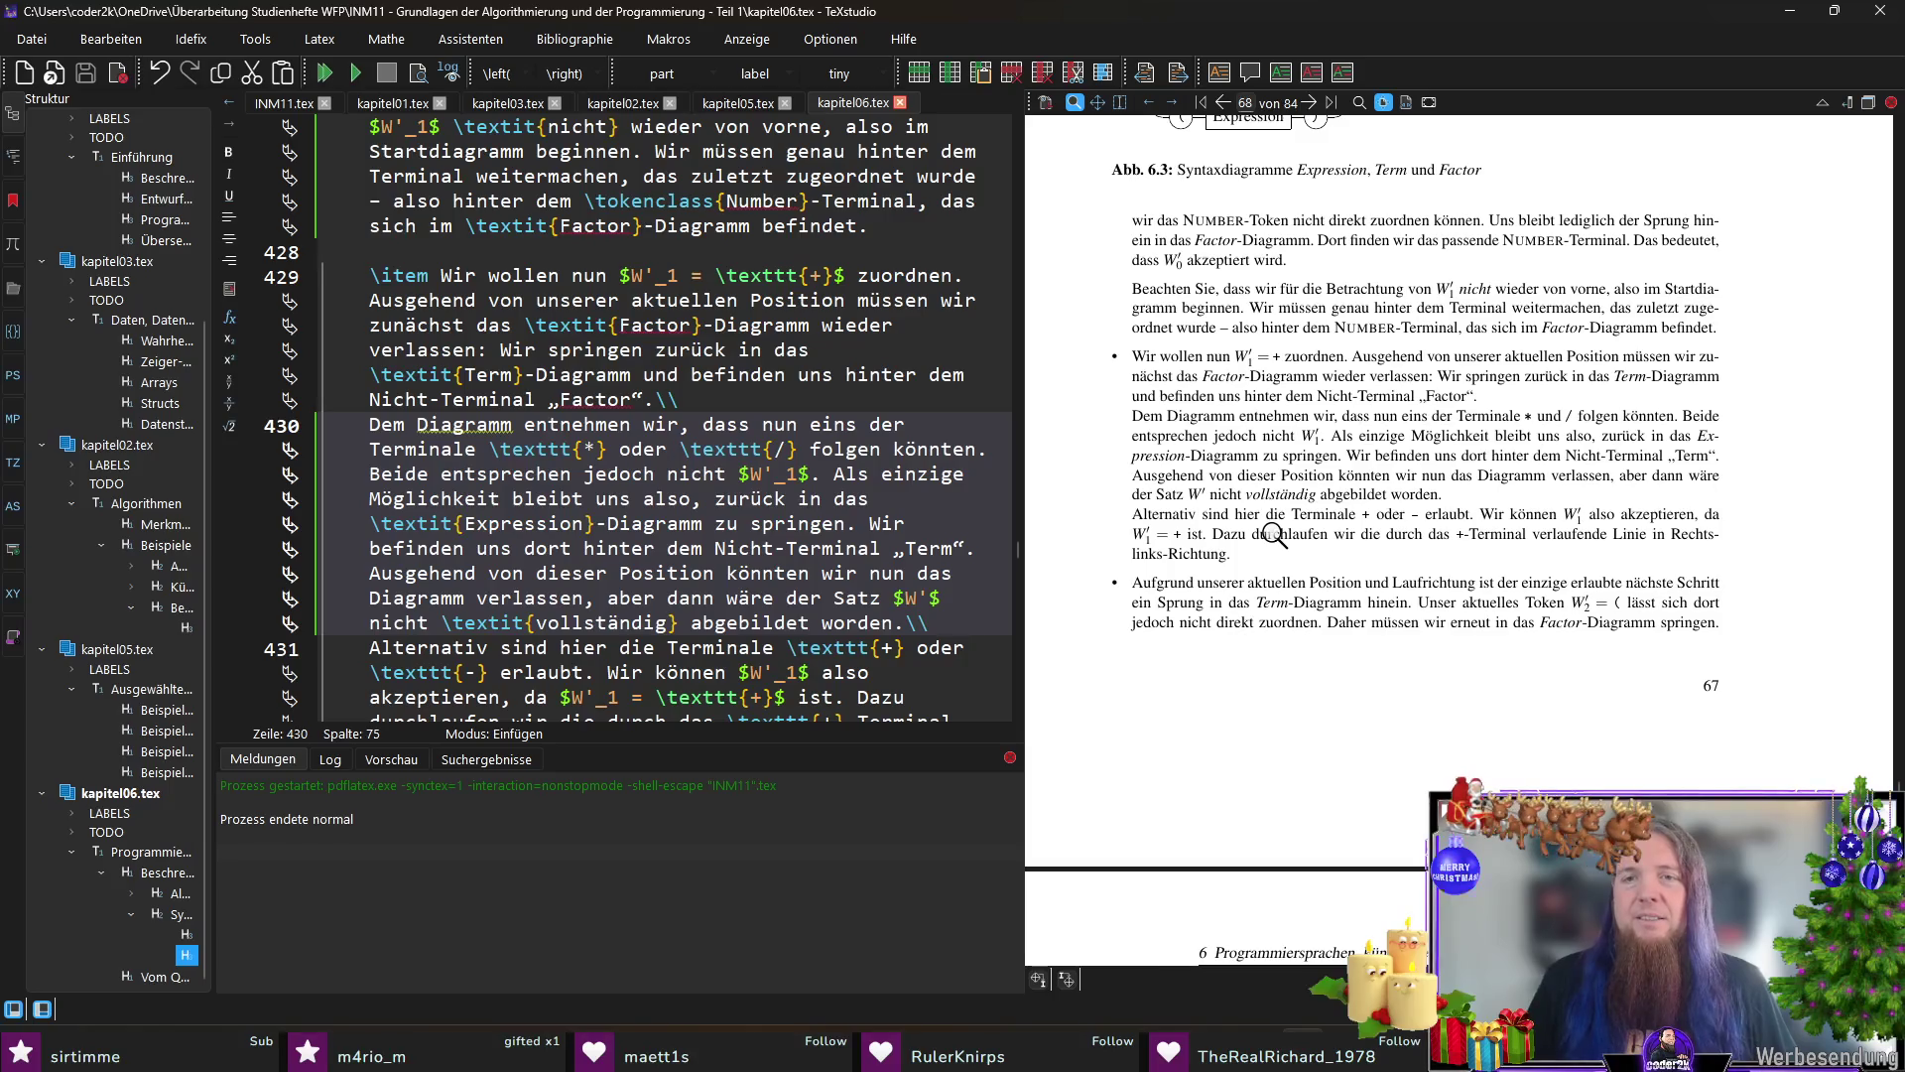
{"action": "left_click", "coordinate": [1226, 531]}
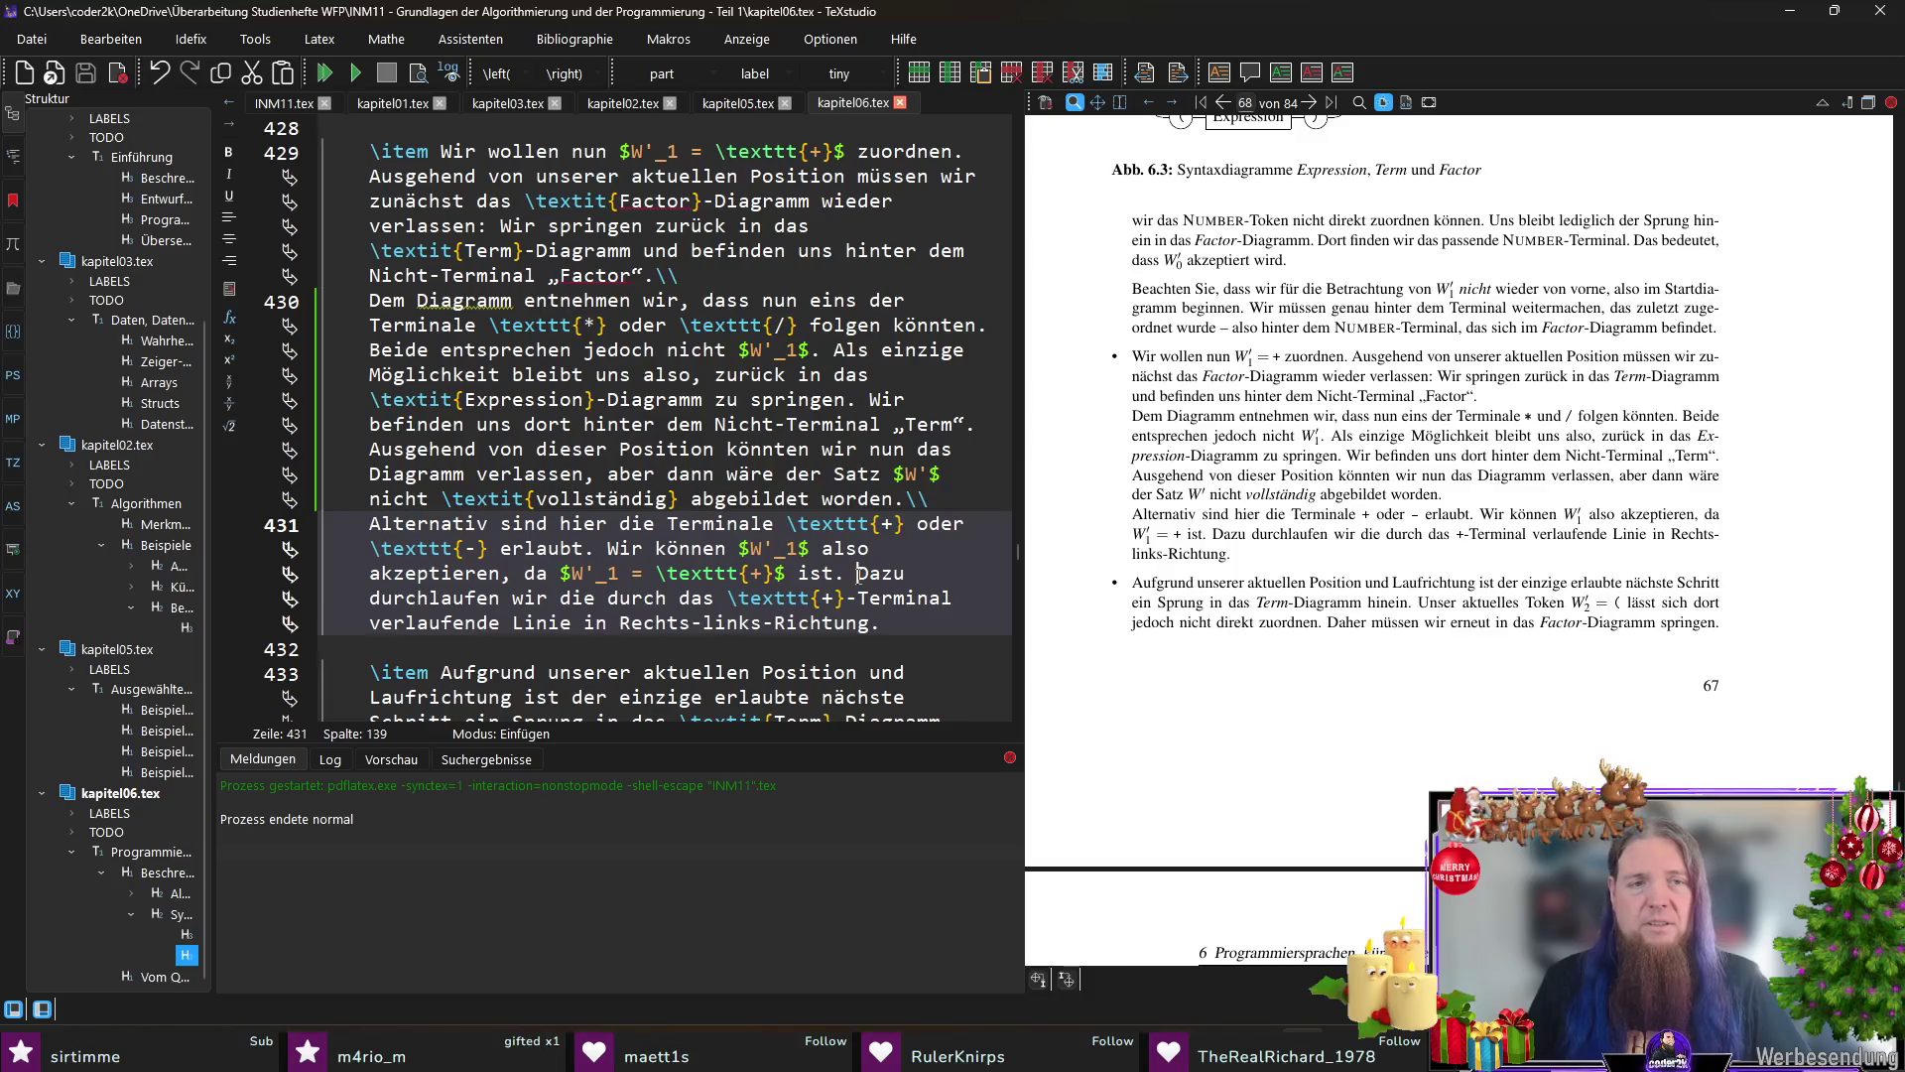
Step: Remove the extra 'wir' before 'die durch das' in the alternative paragraph and recompile
{"action": "key", "text": "ctrl+shift+Right"}
{"action": "type", "text": "Wir"}
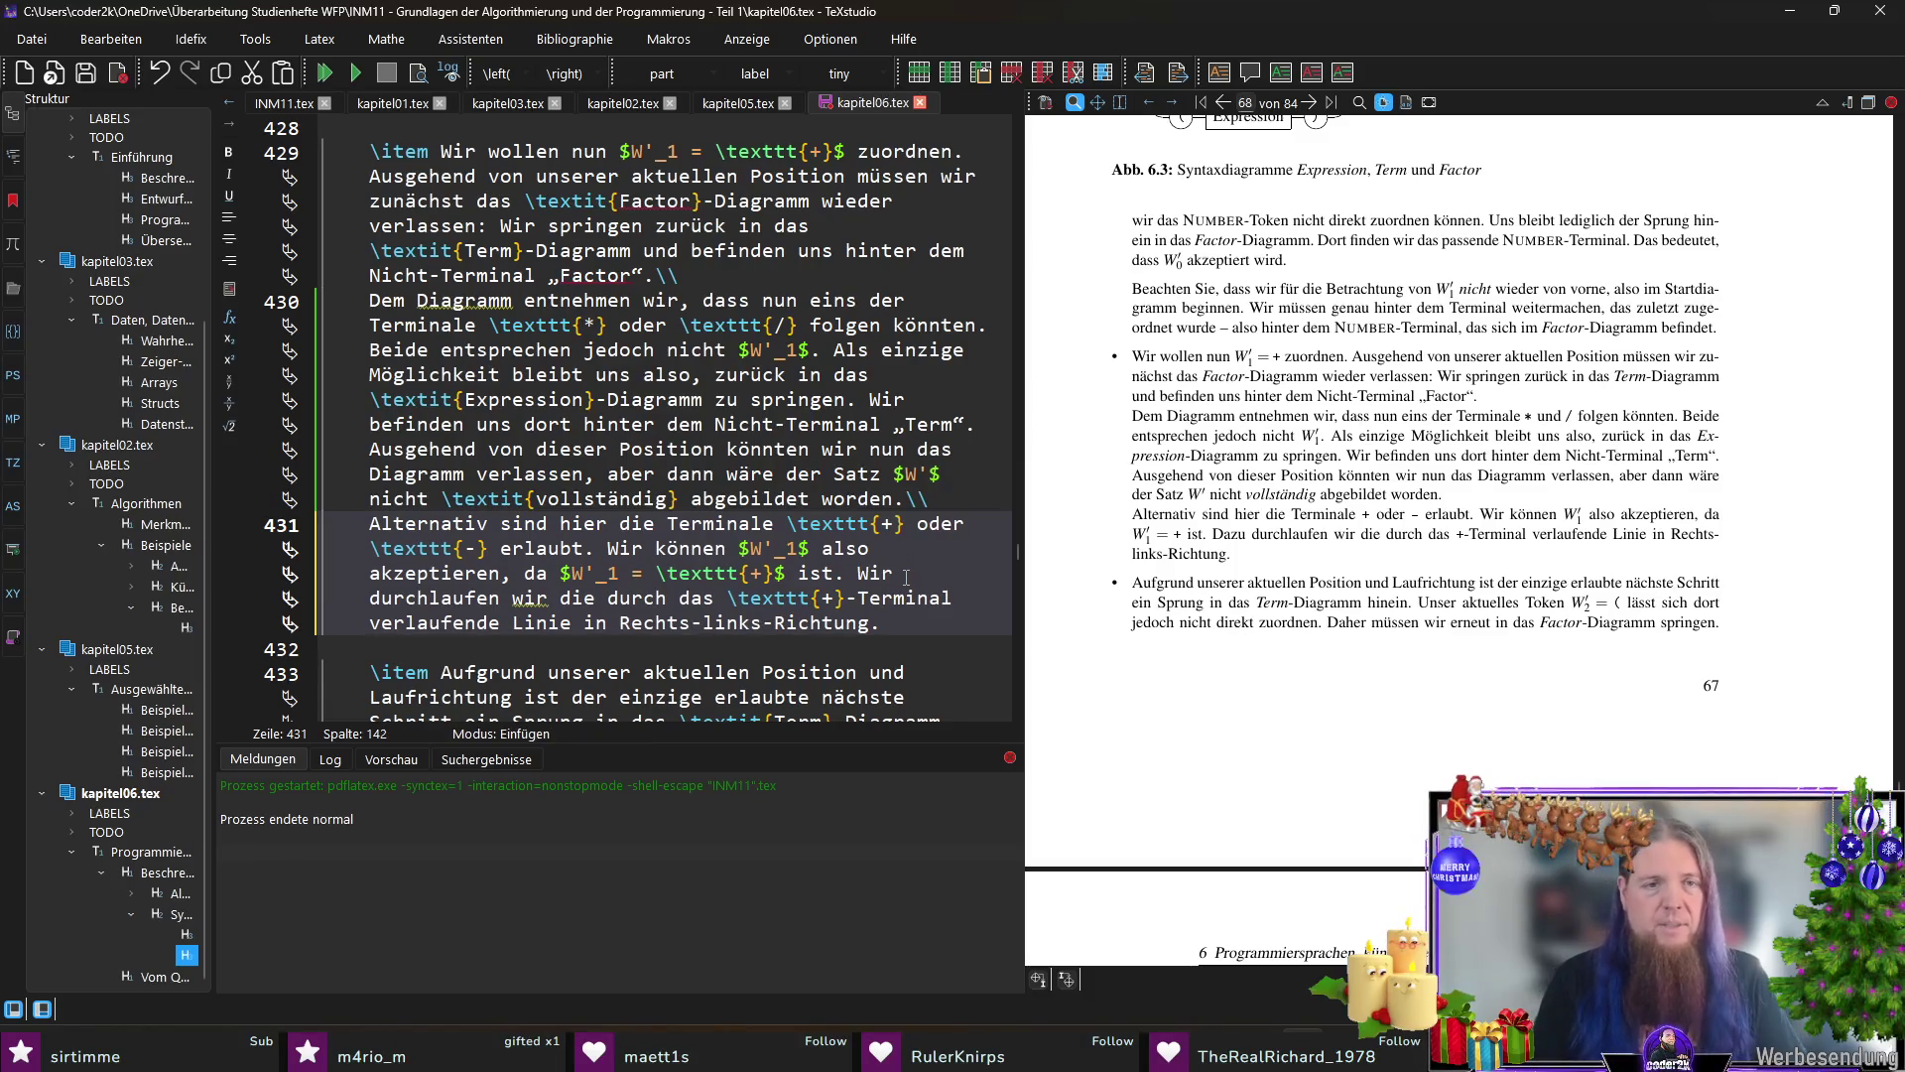
{"action": "key", "text": "BackSpace"}
{"action": "key", "text": "BackSpace"}
{"action": "key", "text": "BackSpace"}
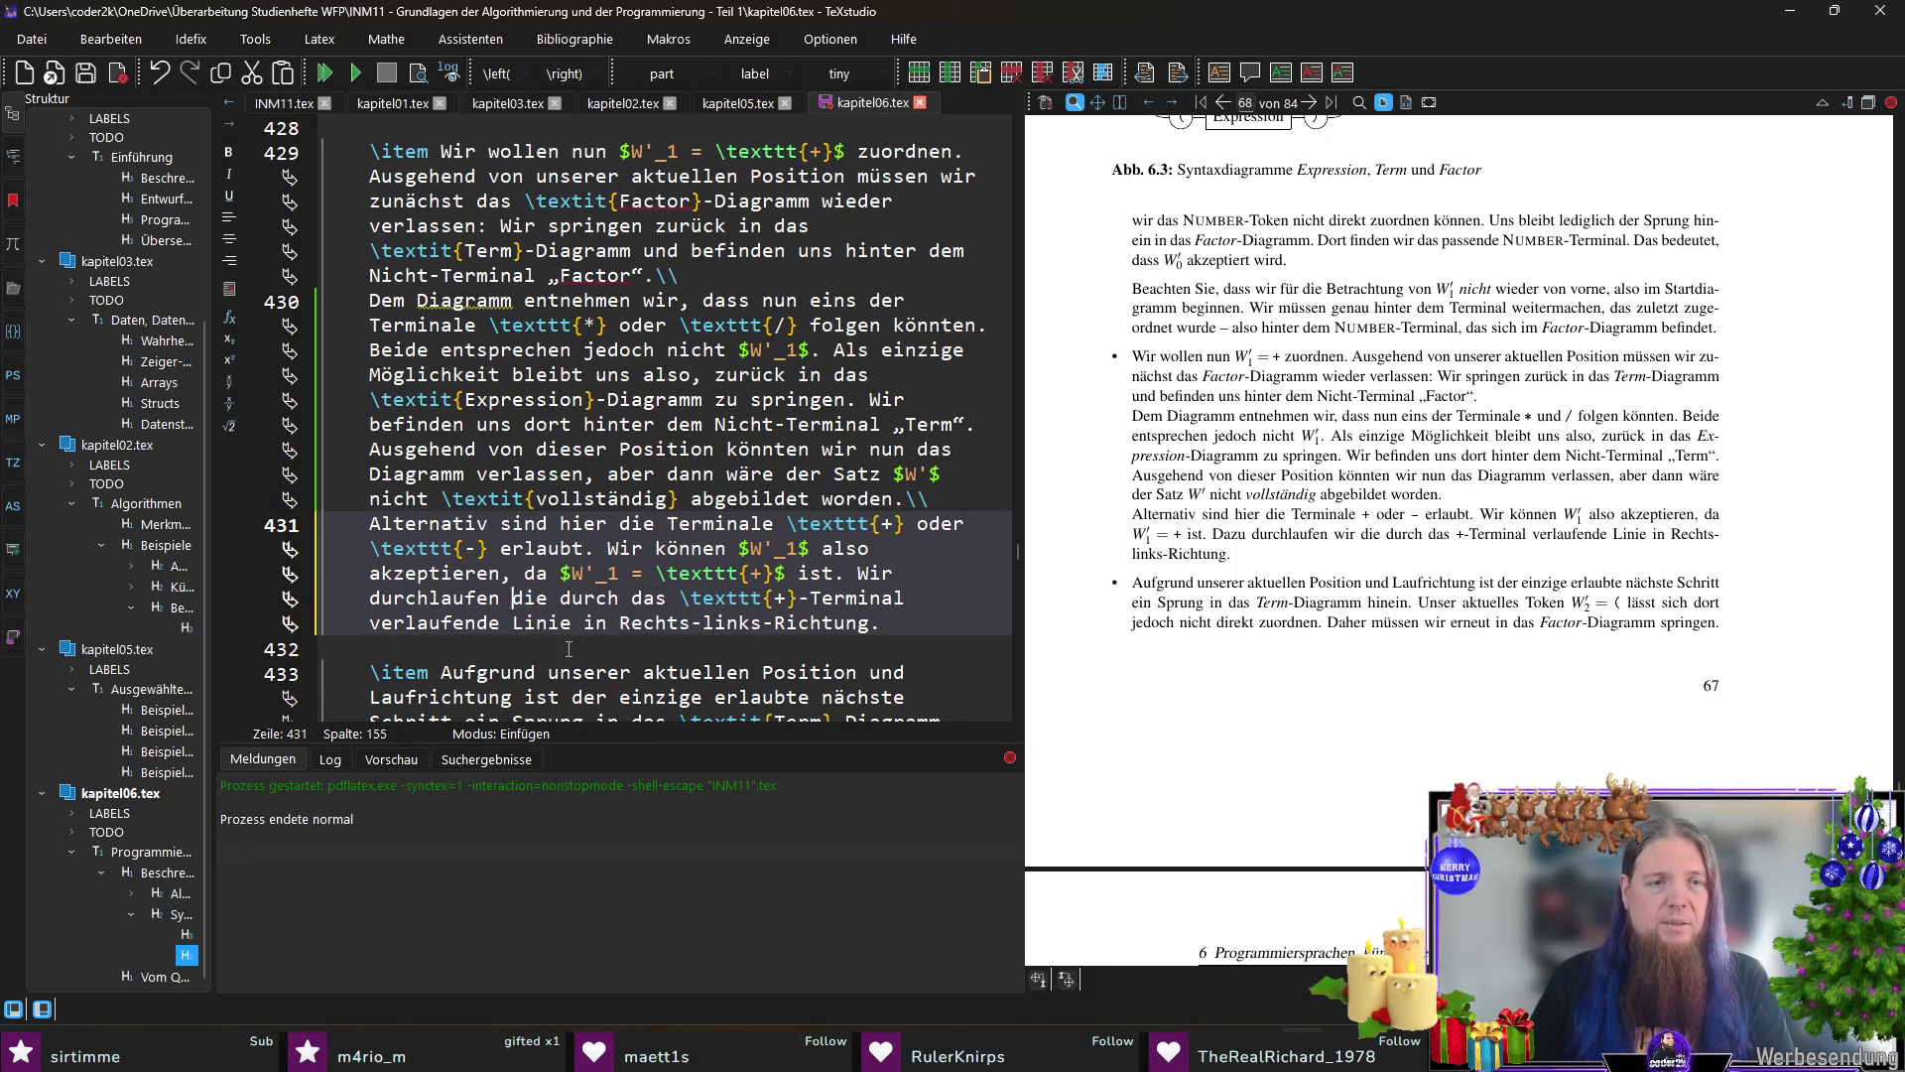
{"action": "key", "text": "F5"}
{"action": "left_click", "coordinate": [929, 622]}
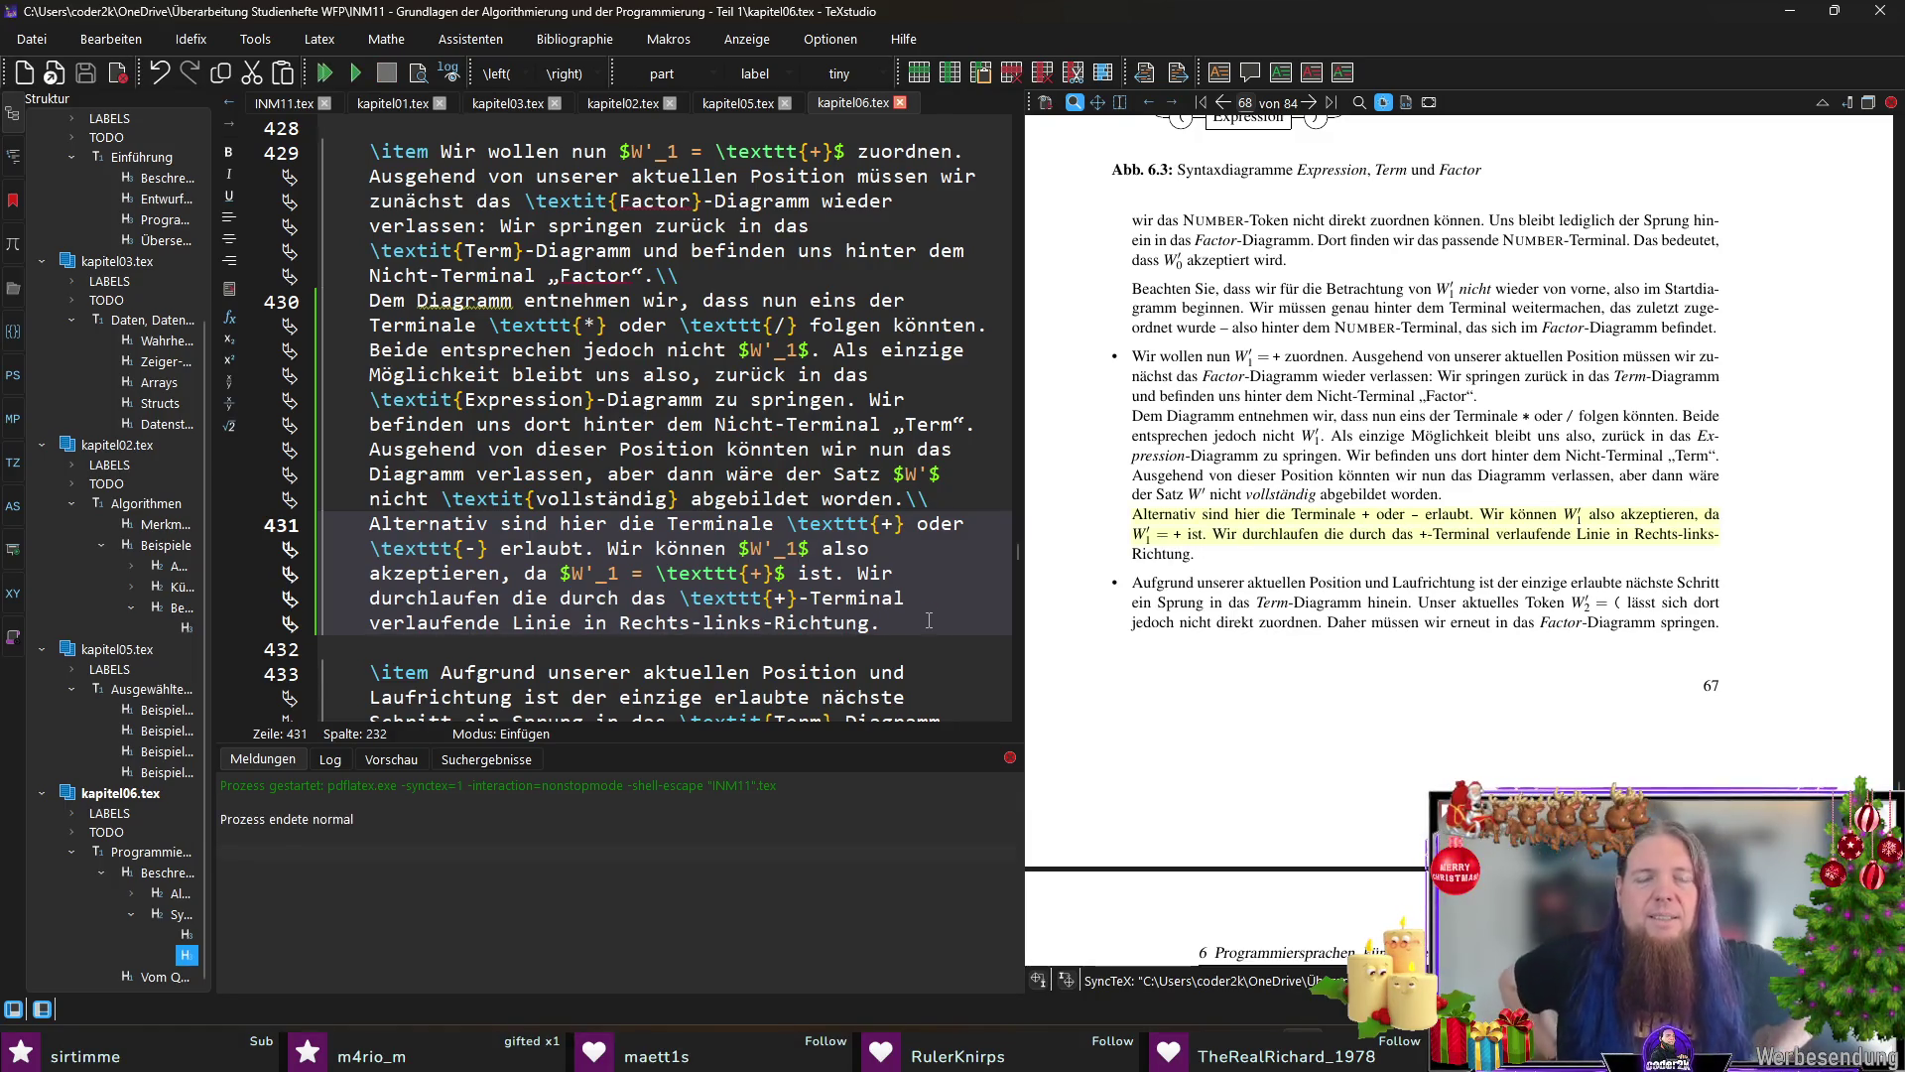
{"action": "left_click", "coordinate": [514, 598]}
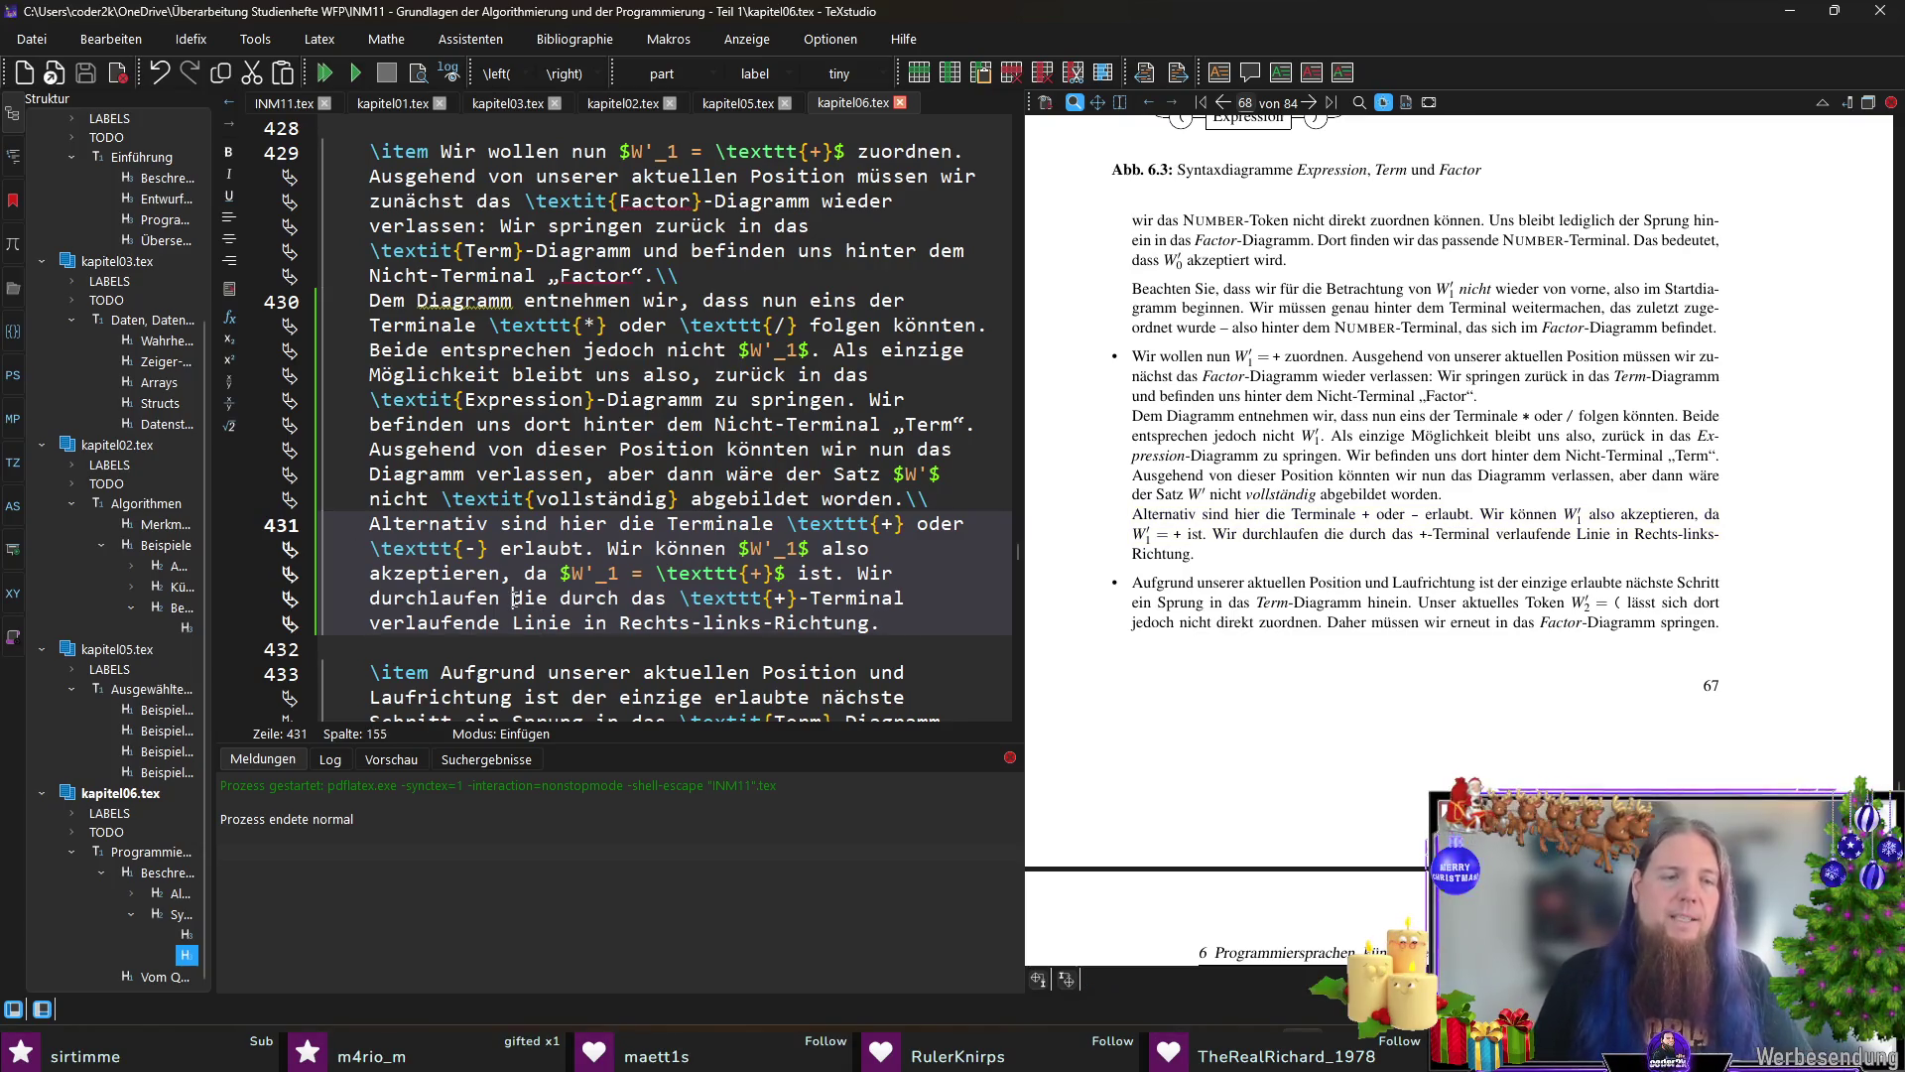
{"action": "type", "text": "dazu die Linie, die"}
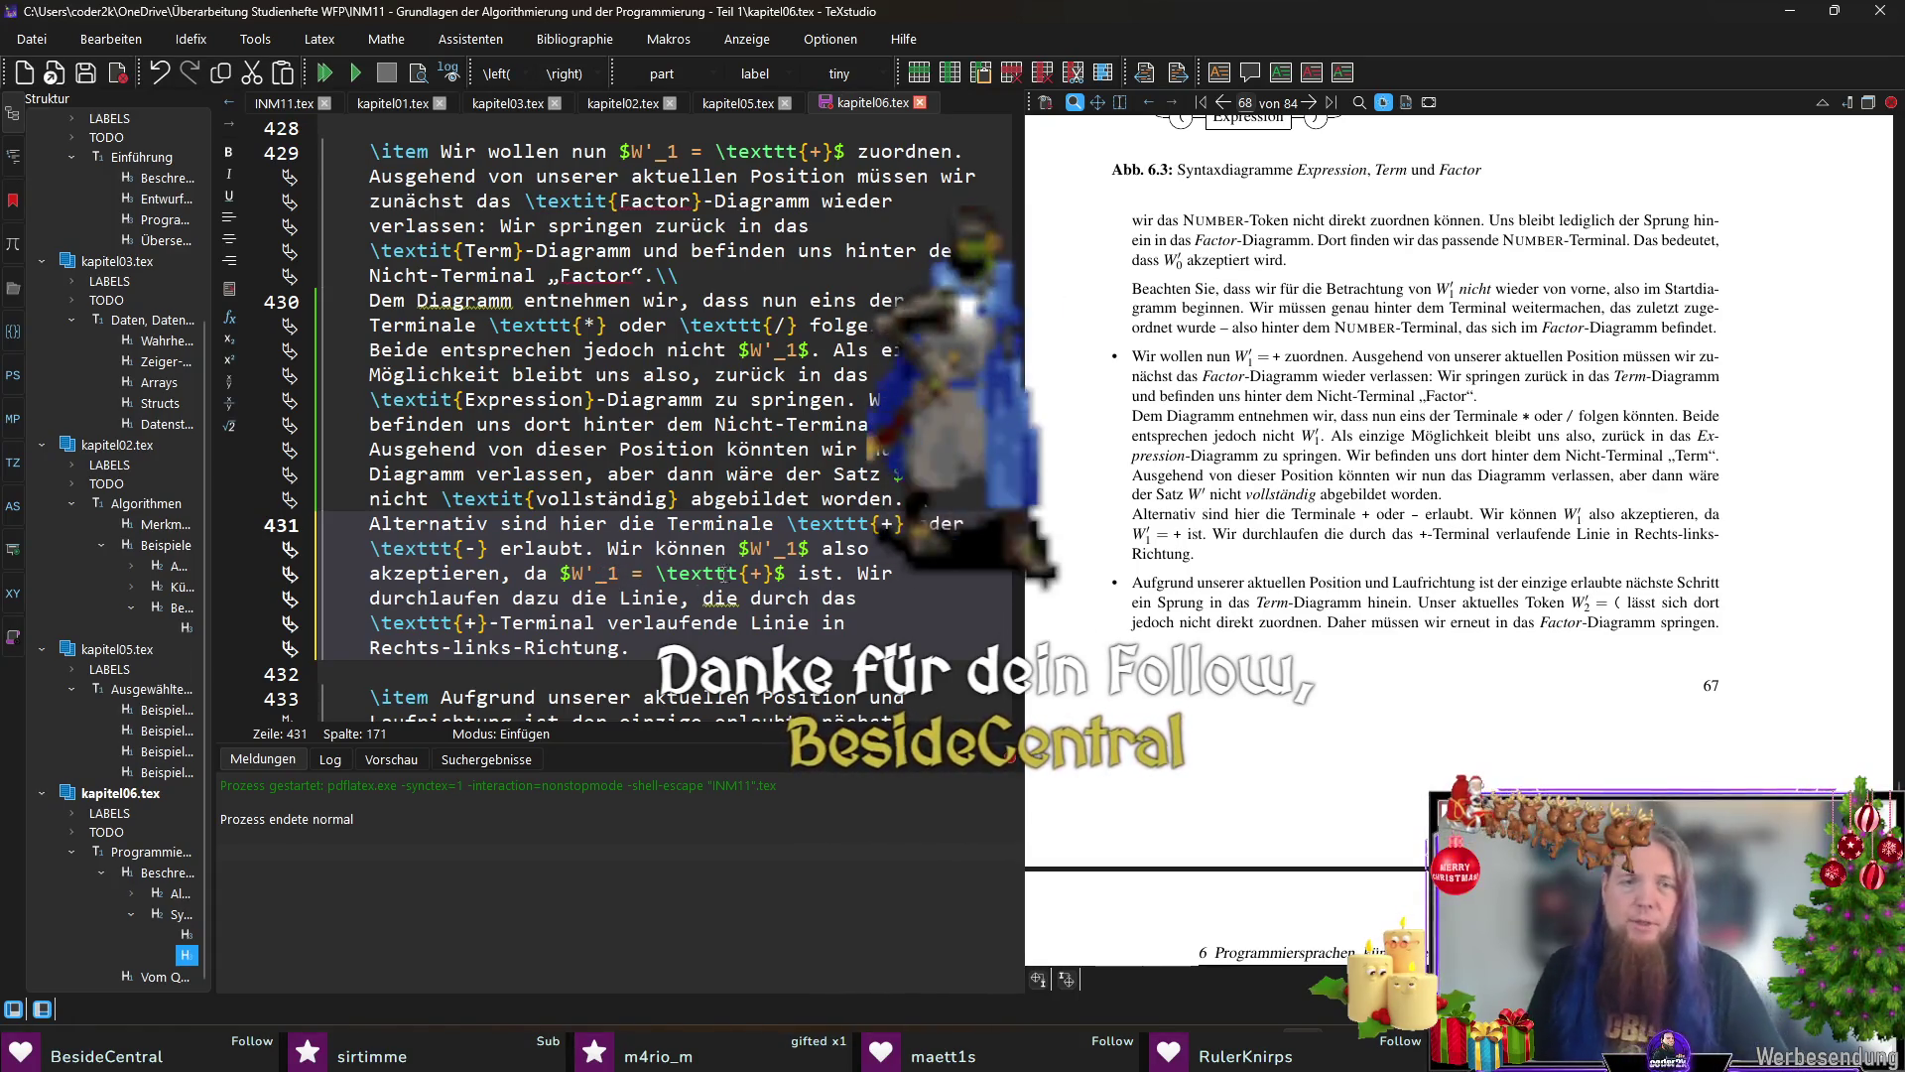
{"action": "scroll", "coordinate": [826, 602], "scroll_direction": "down", "scroll_amount": 1}
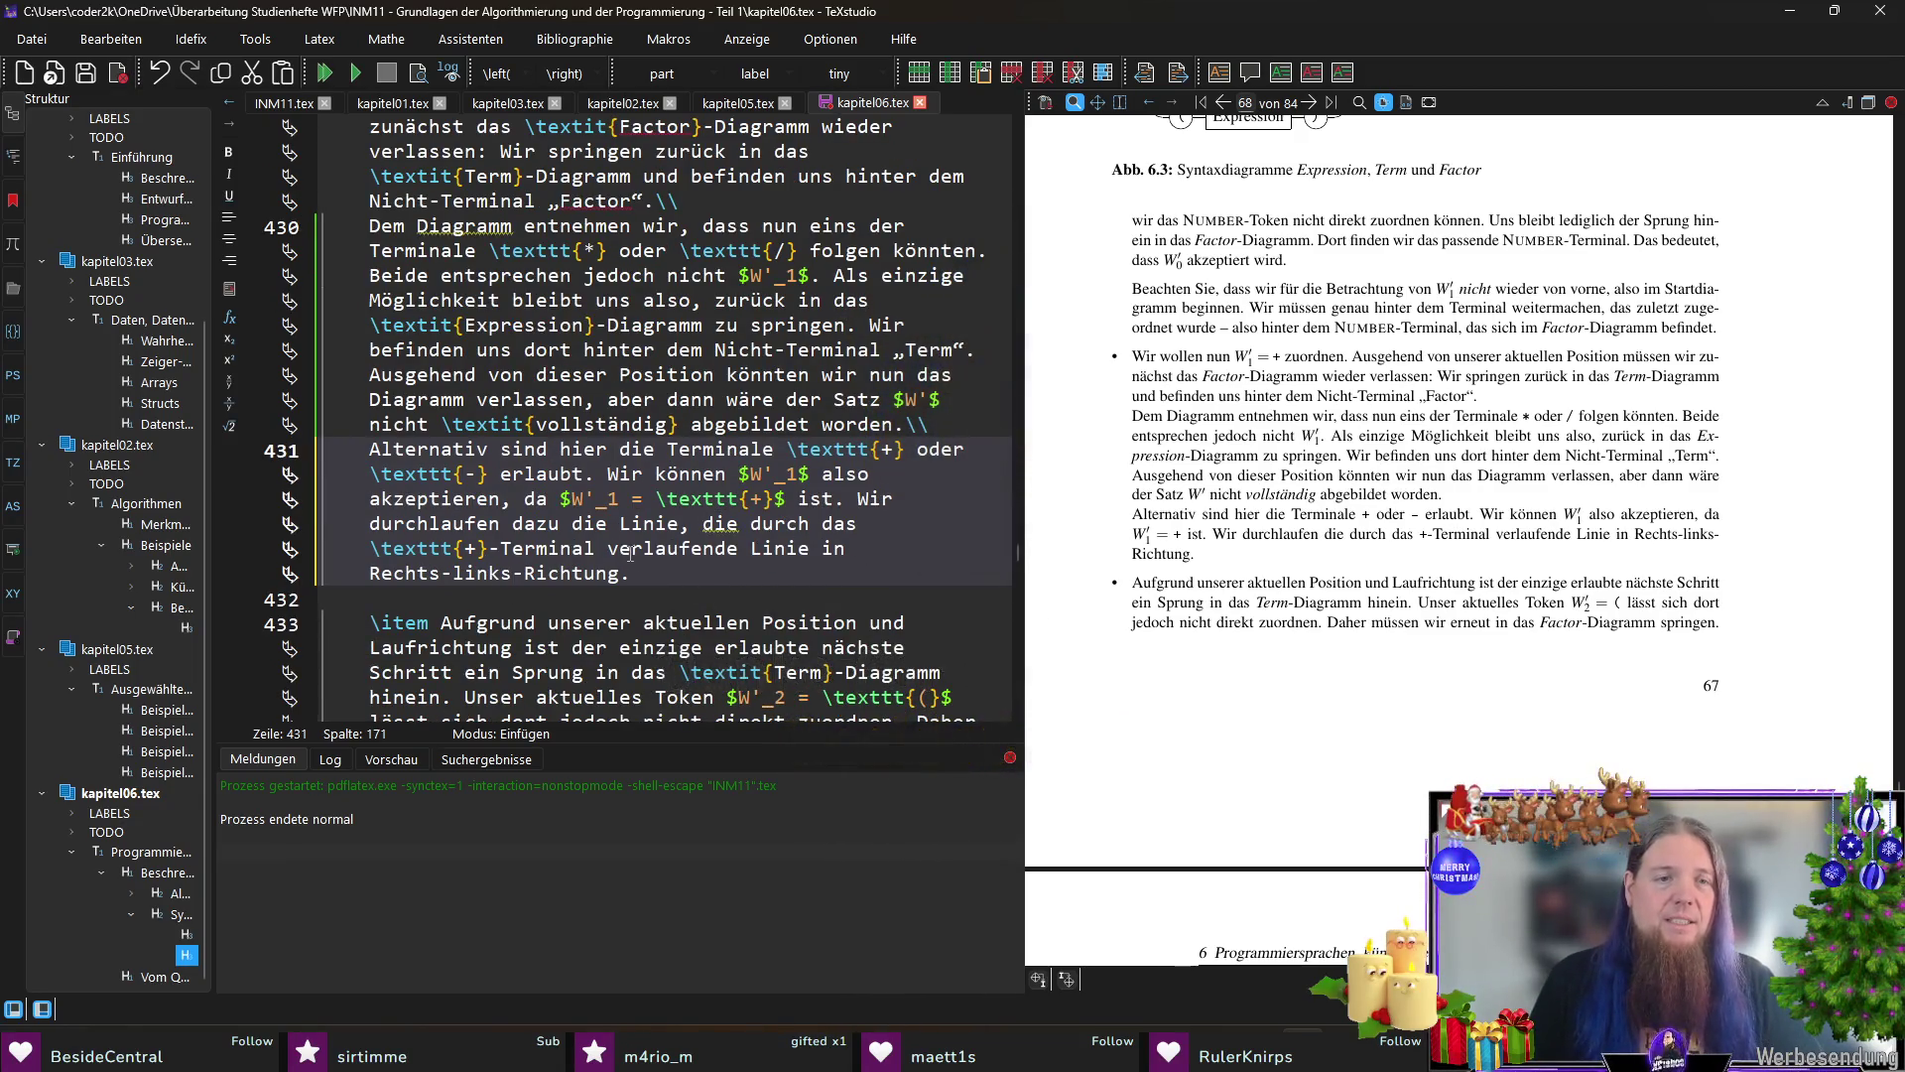
Step: Replace 'verlaufende Linie' on line 431 so the sentence ends 'führt, in Rechts-links-Richtung.' and rebuild the PDF
{"action": "left_click_drag", "start_coordinate": [609, 548], "coordinate": [805, 548]}
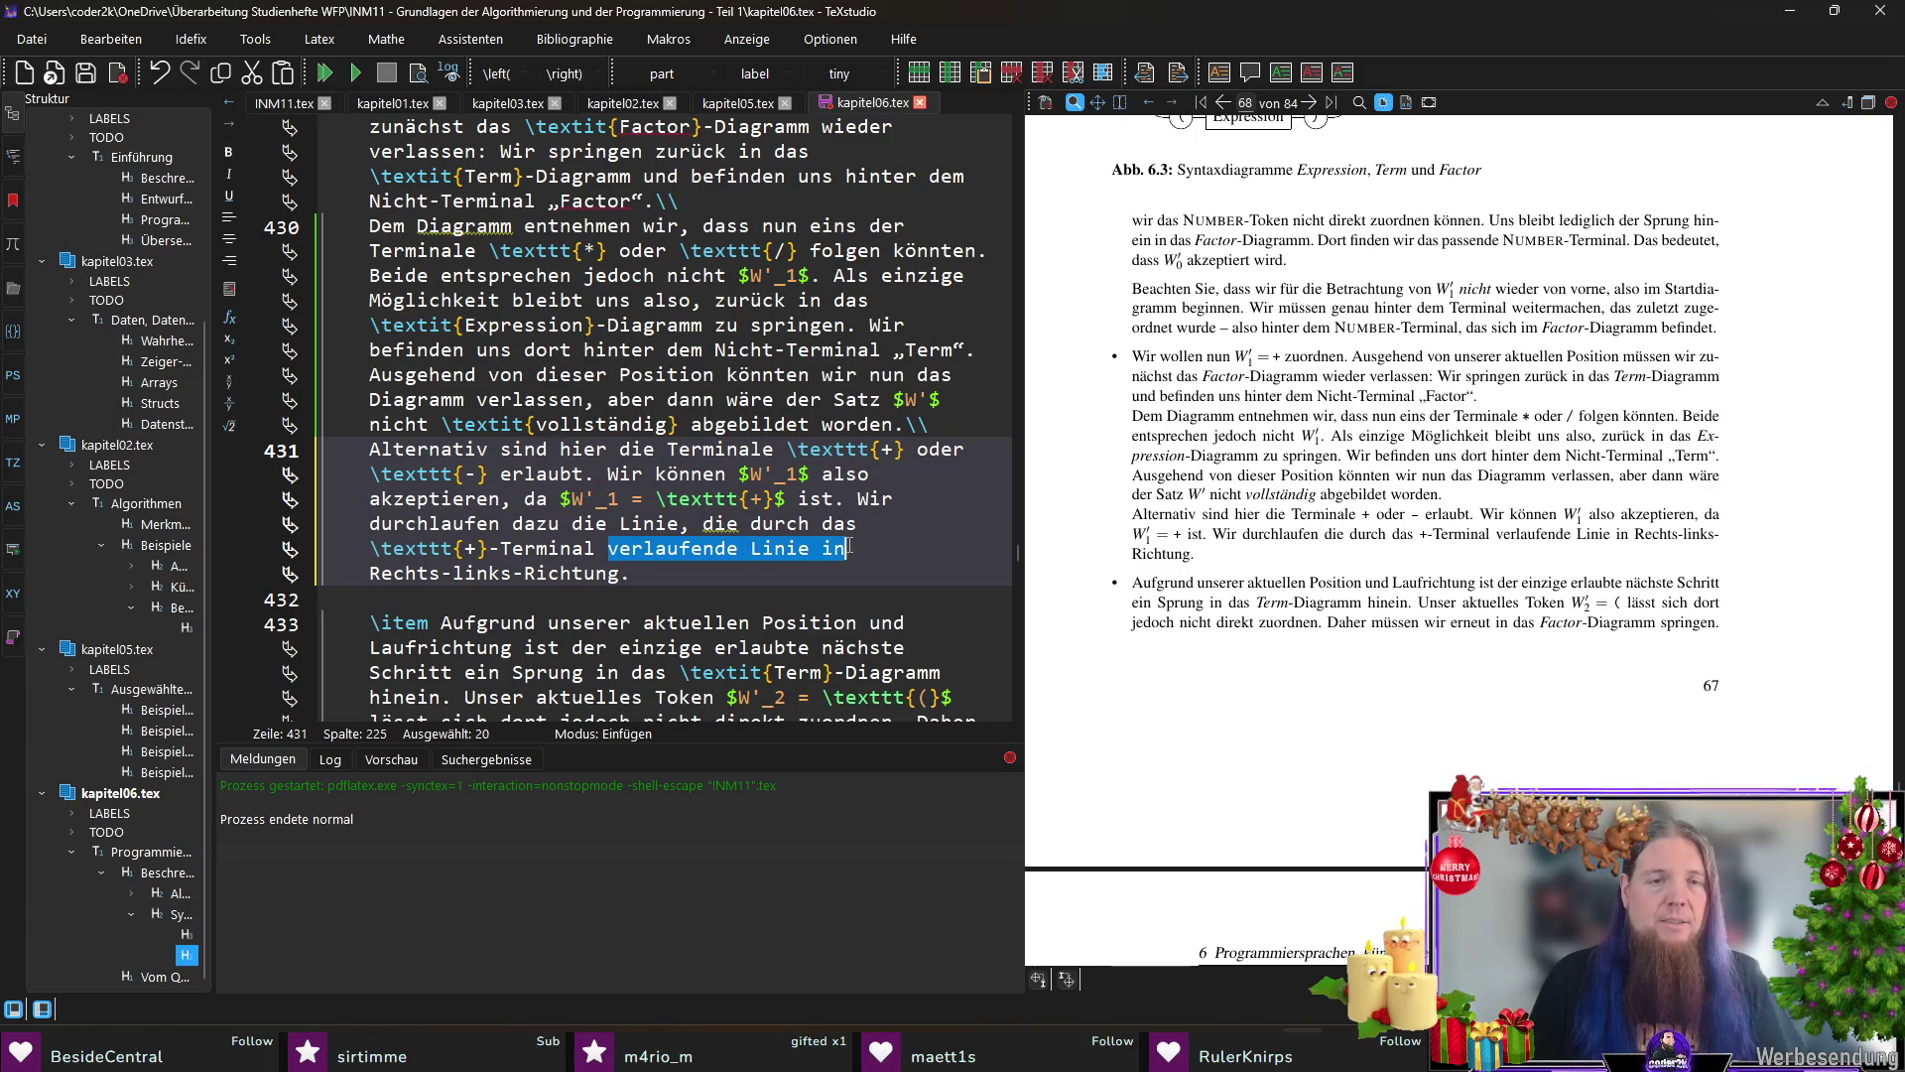
{"action": "type", "text": "führt,"}
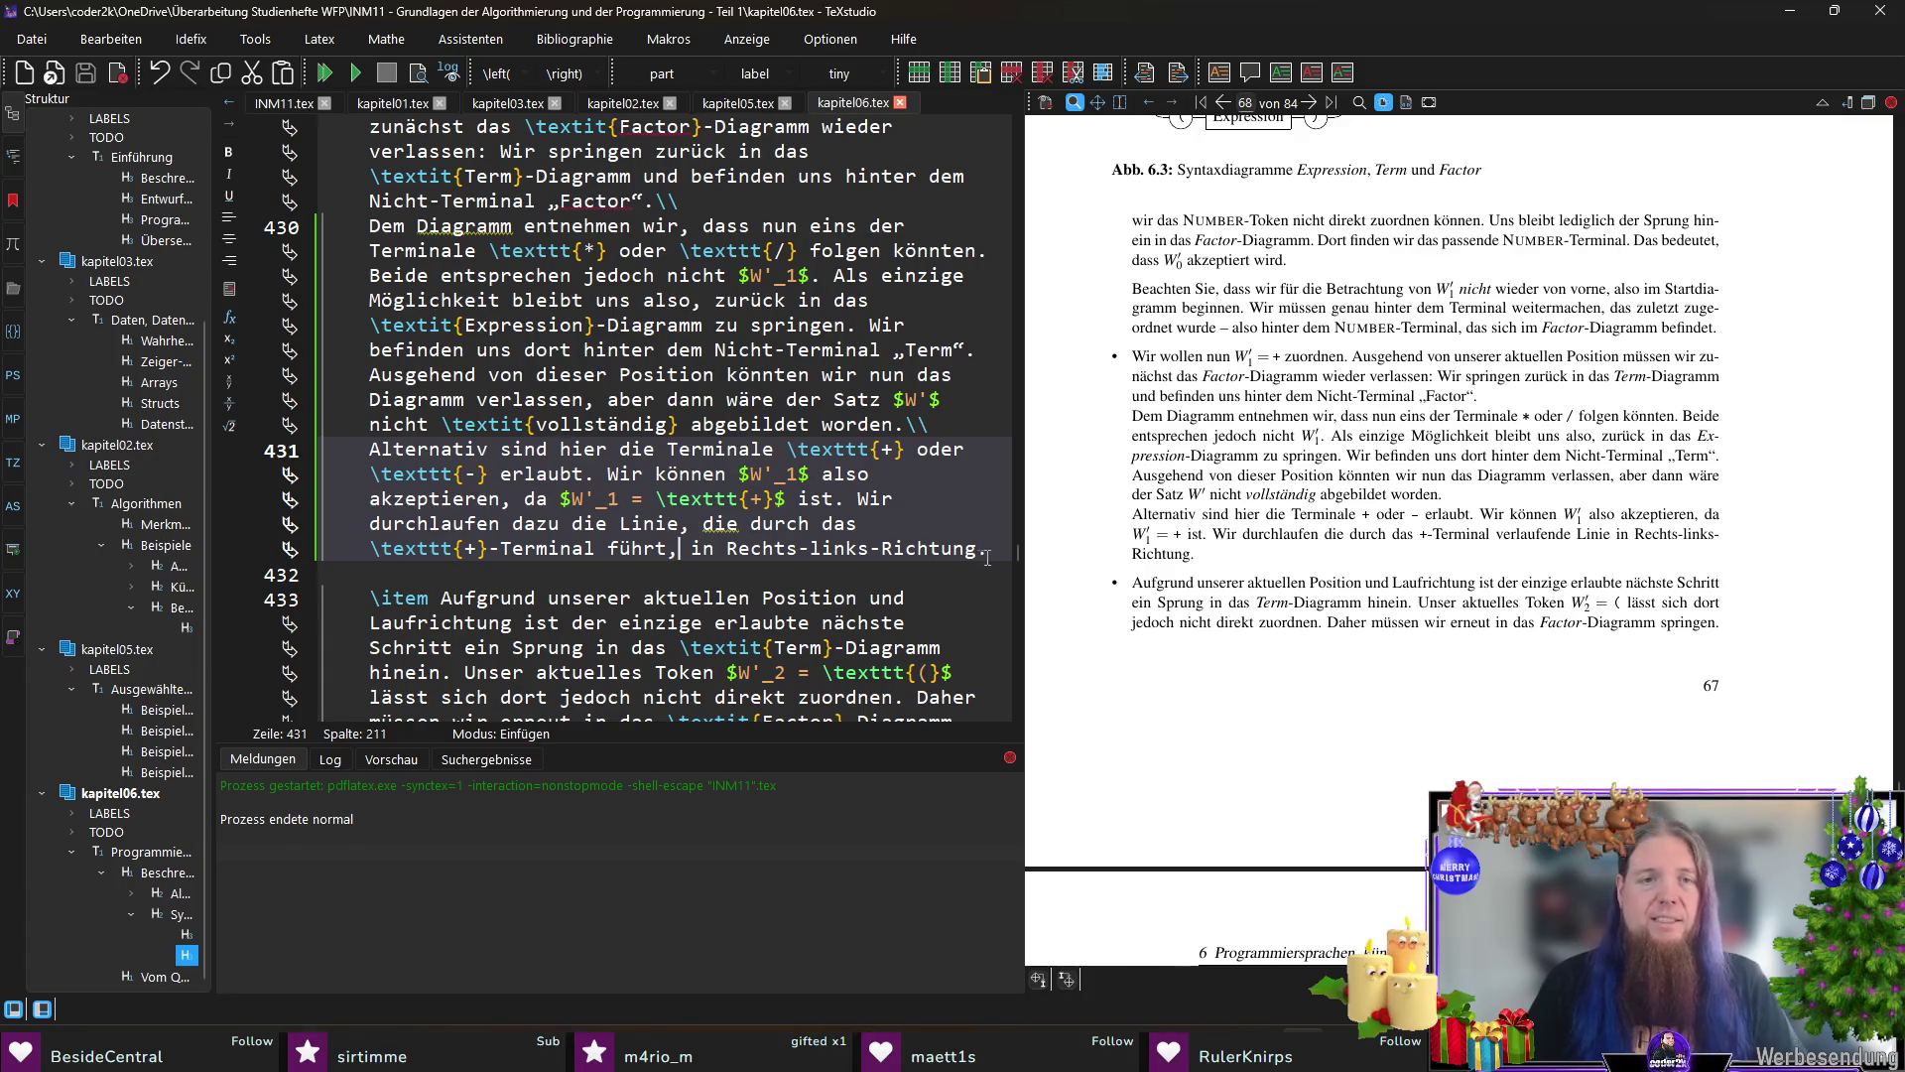
{"action": "key", "text": "F5"}
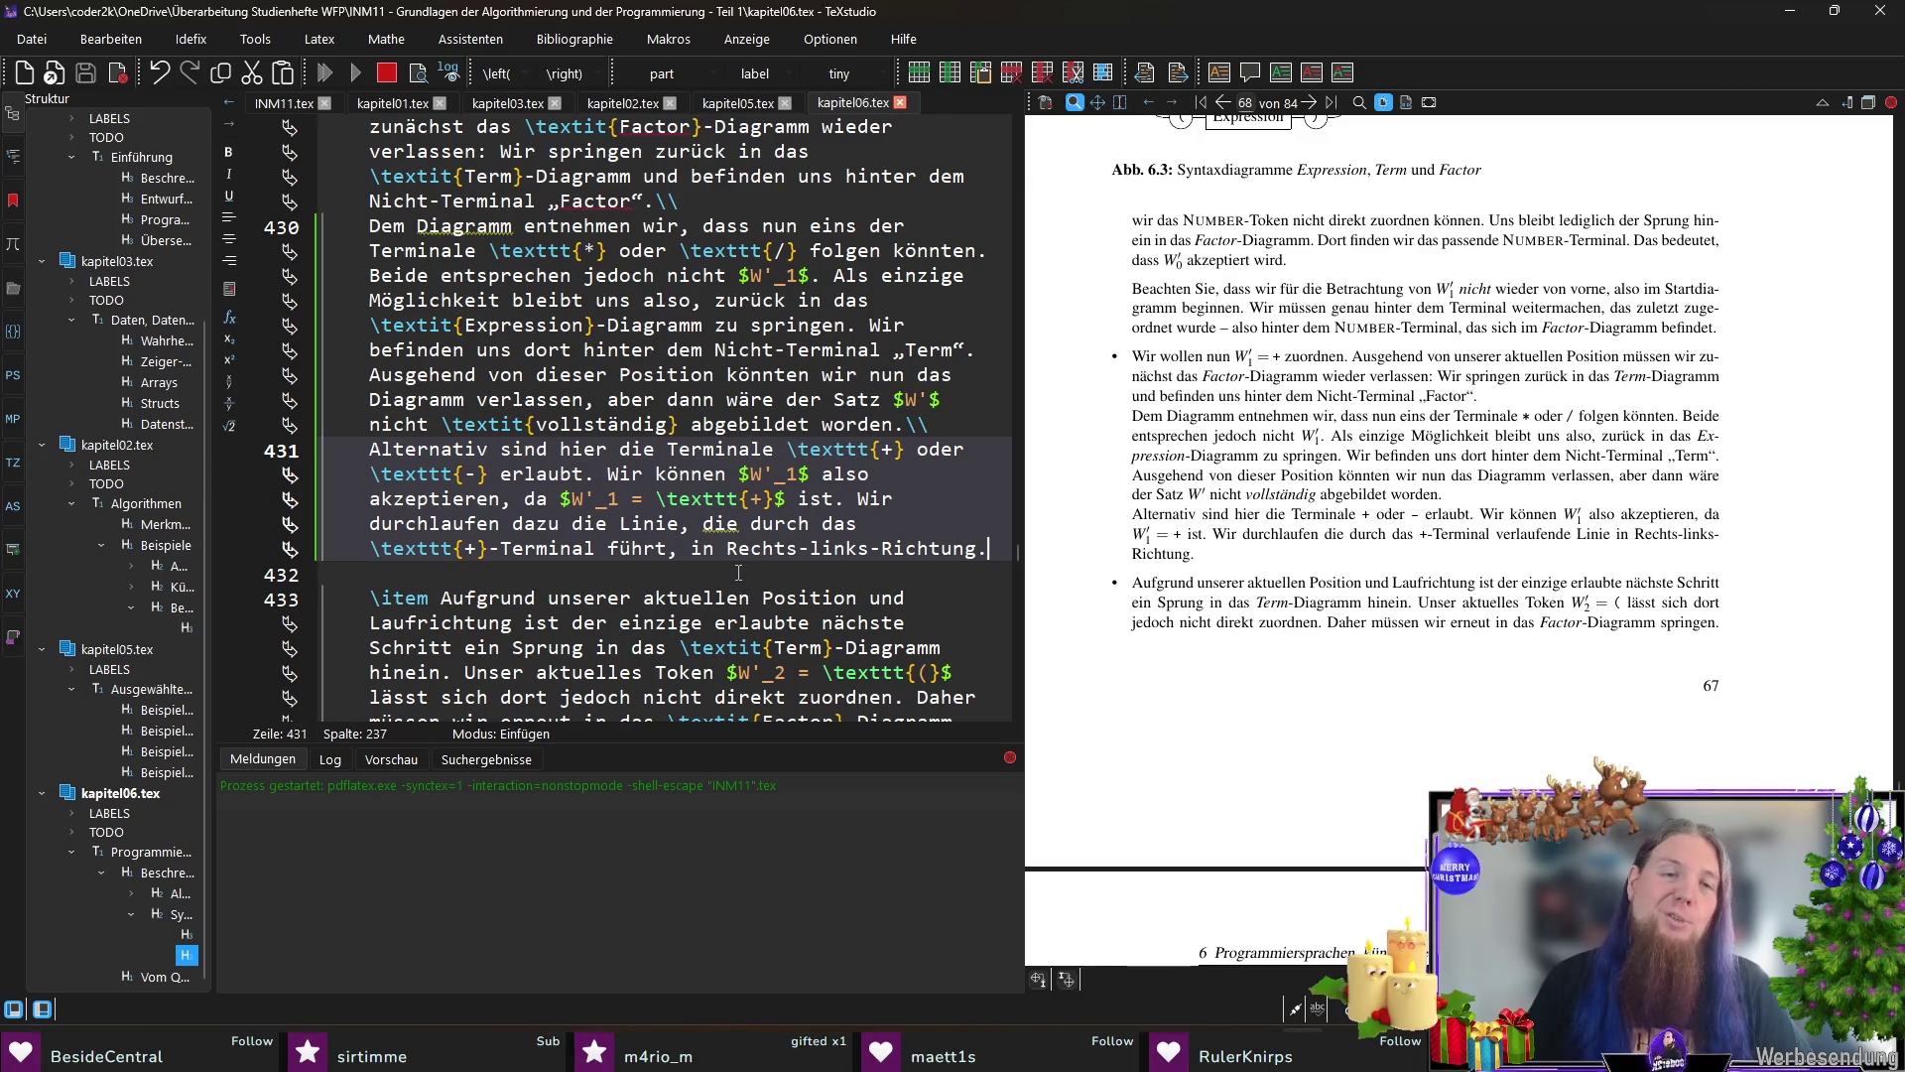
{"action": "left_click_drag", "start_coordinate": [727, 548], "coordinate": [978, 547]}
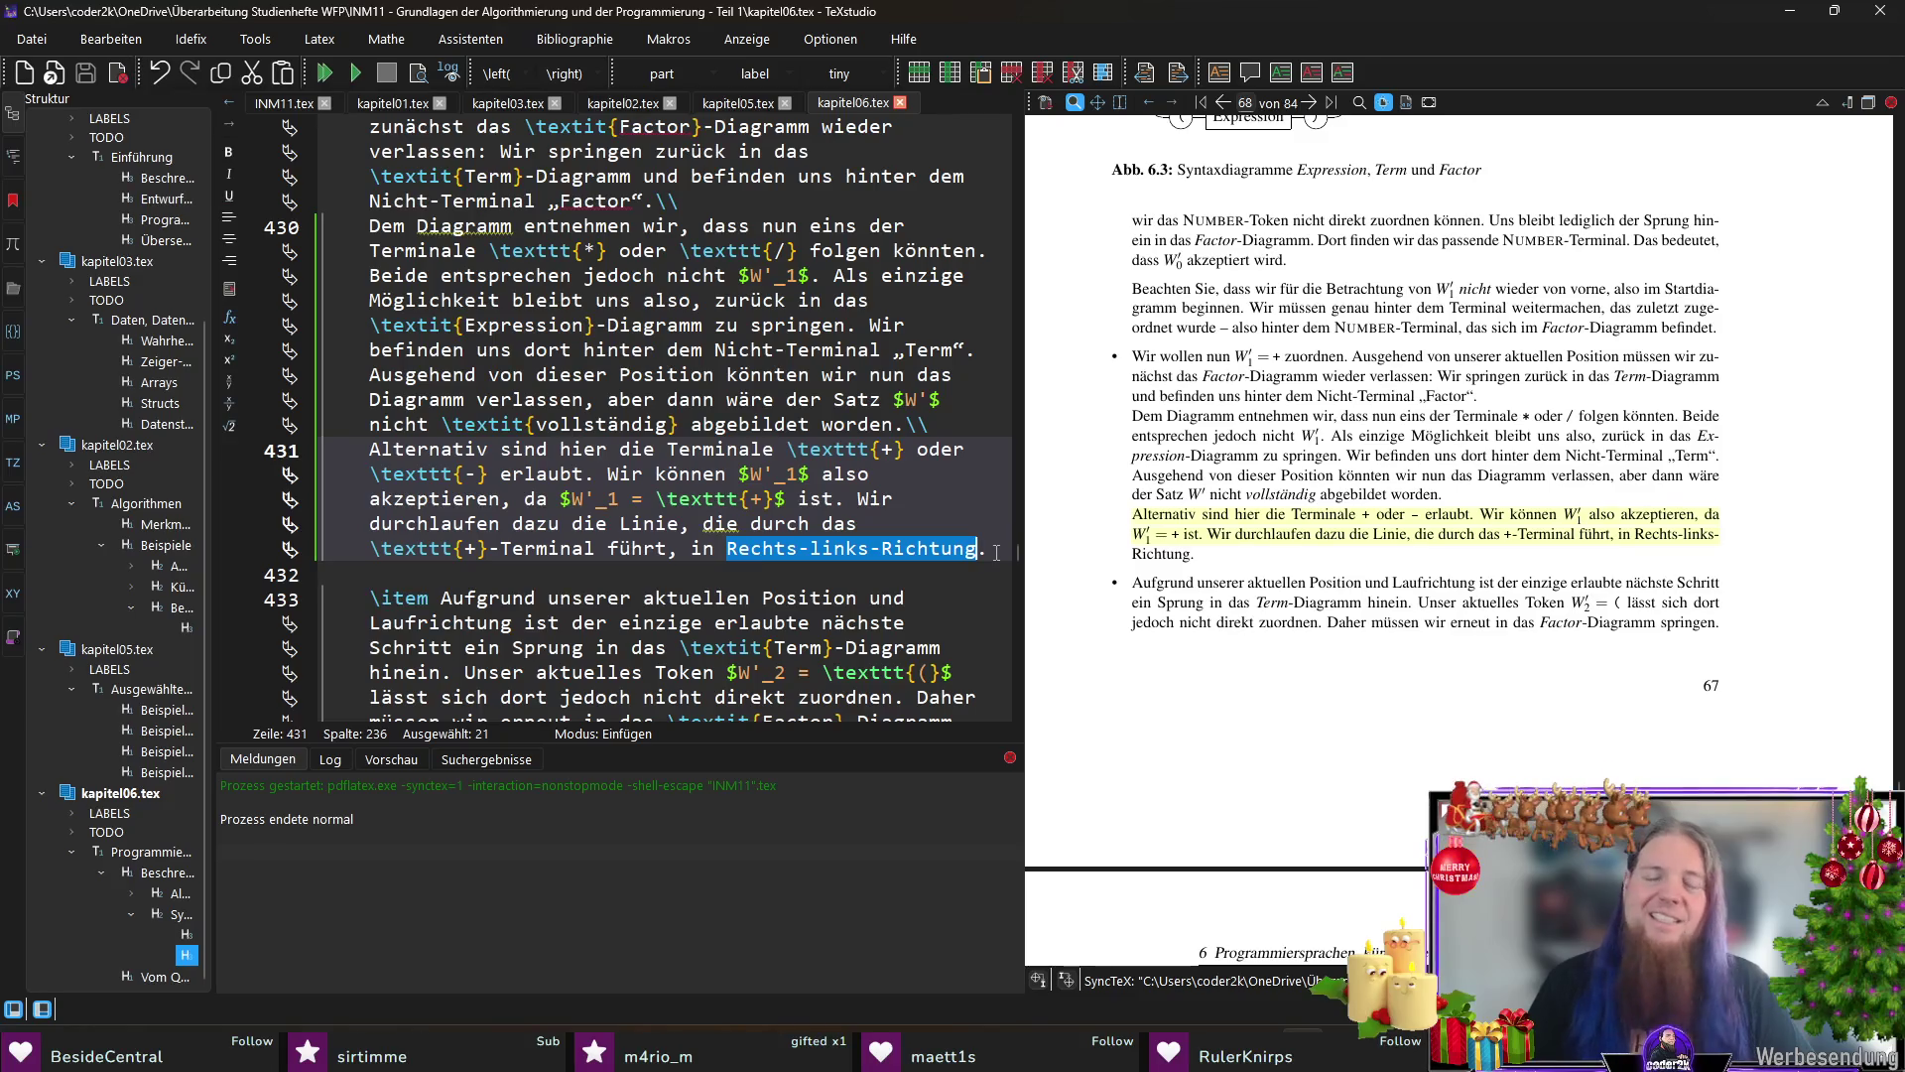
{"action": "left_click", "coordinate": [994, 552]}
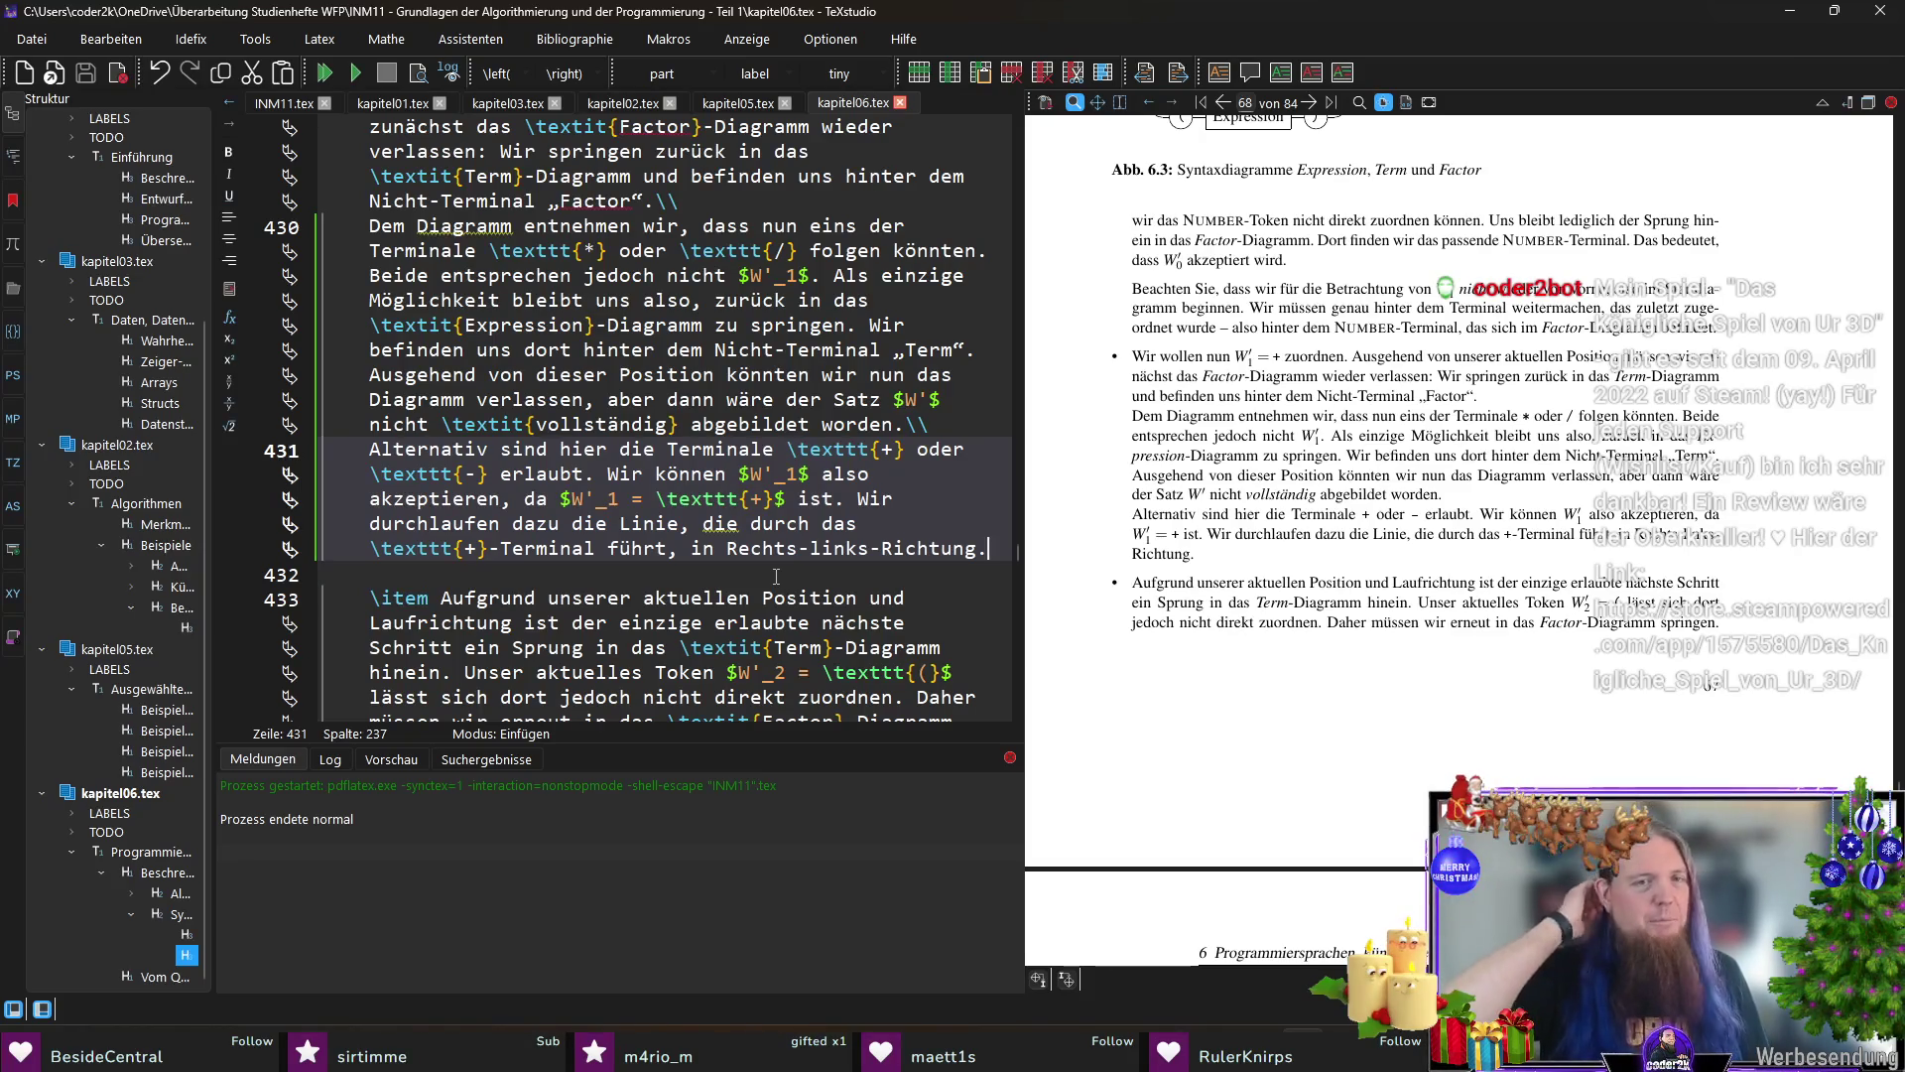
{"action": "key", "text": "ctrl+shift+Left"}
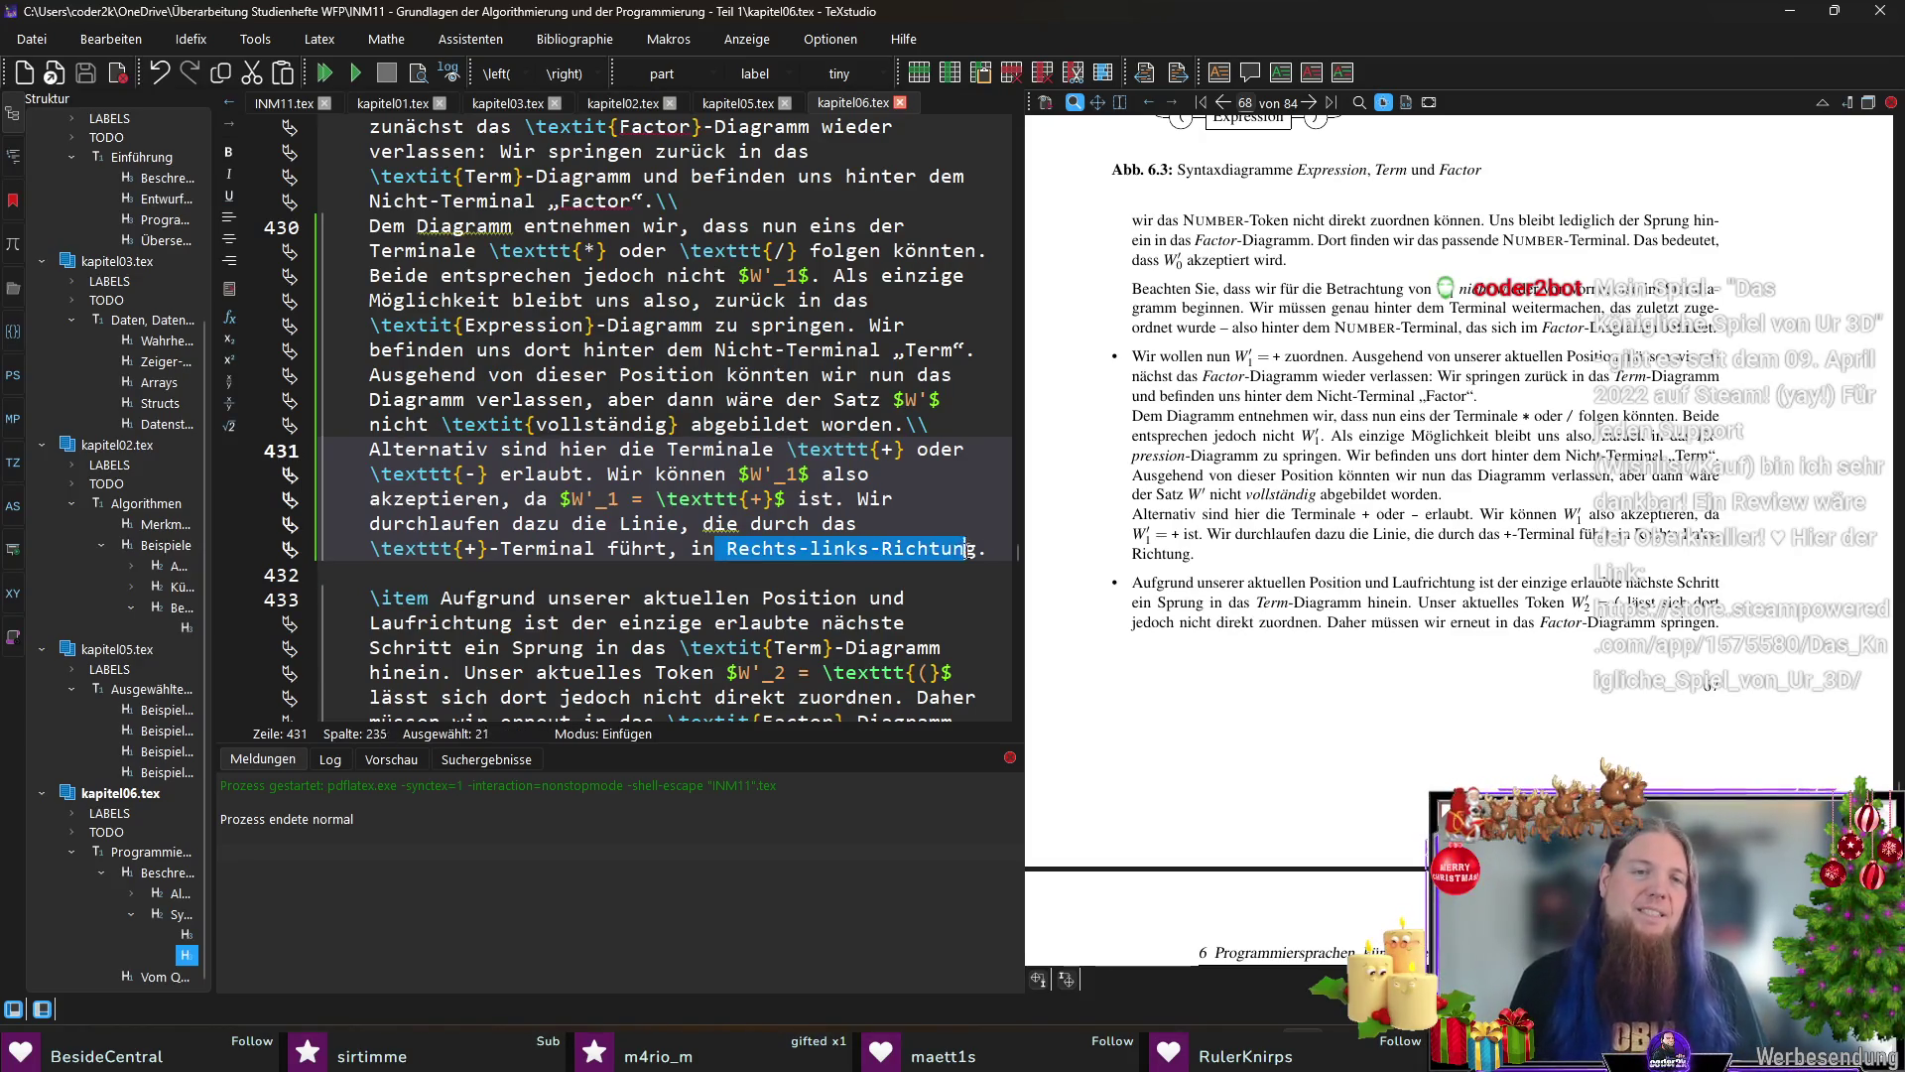
{"action": "key", "text": "Left"}
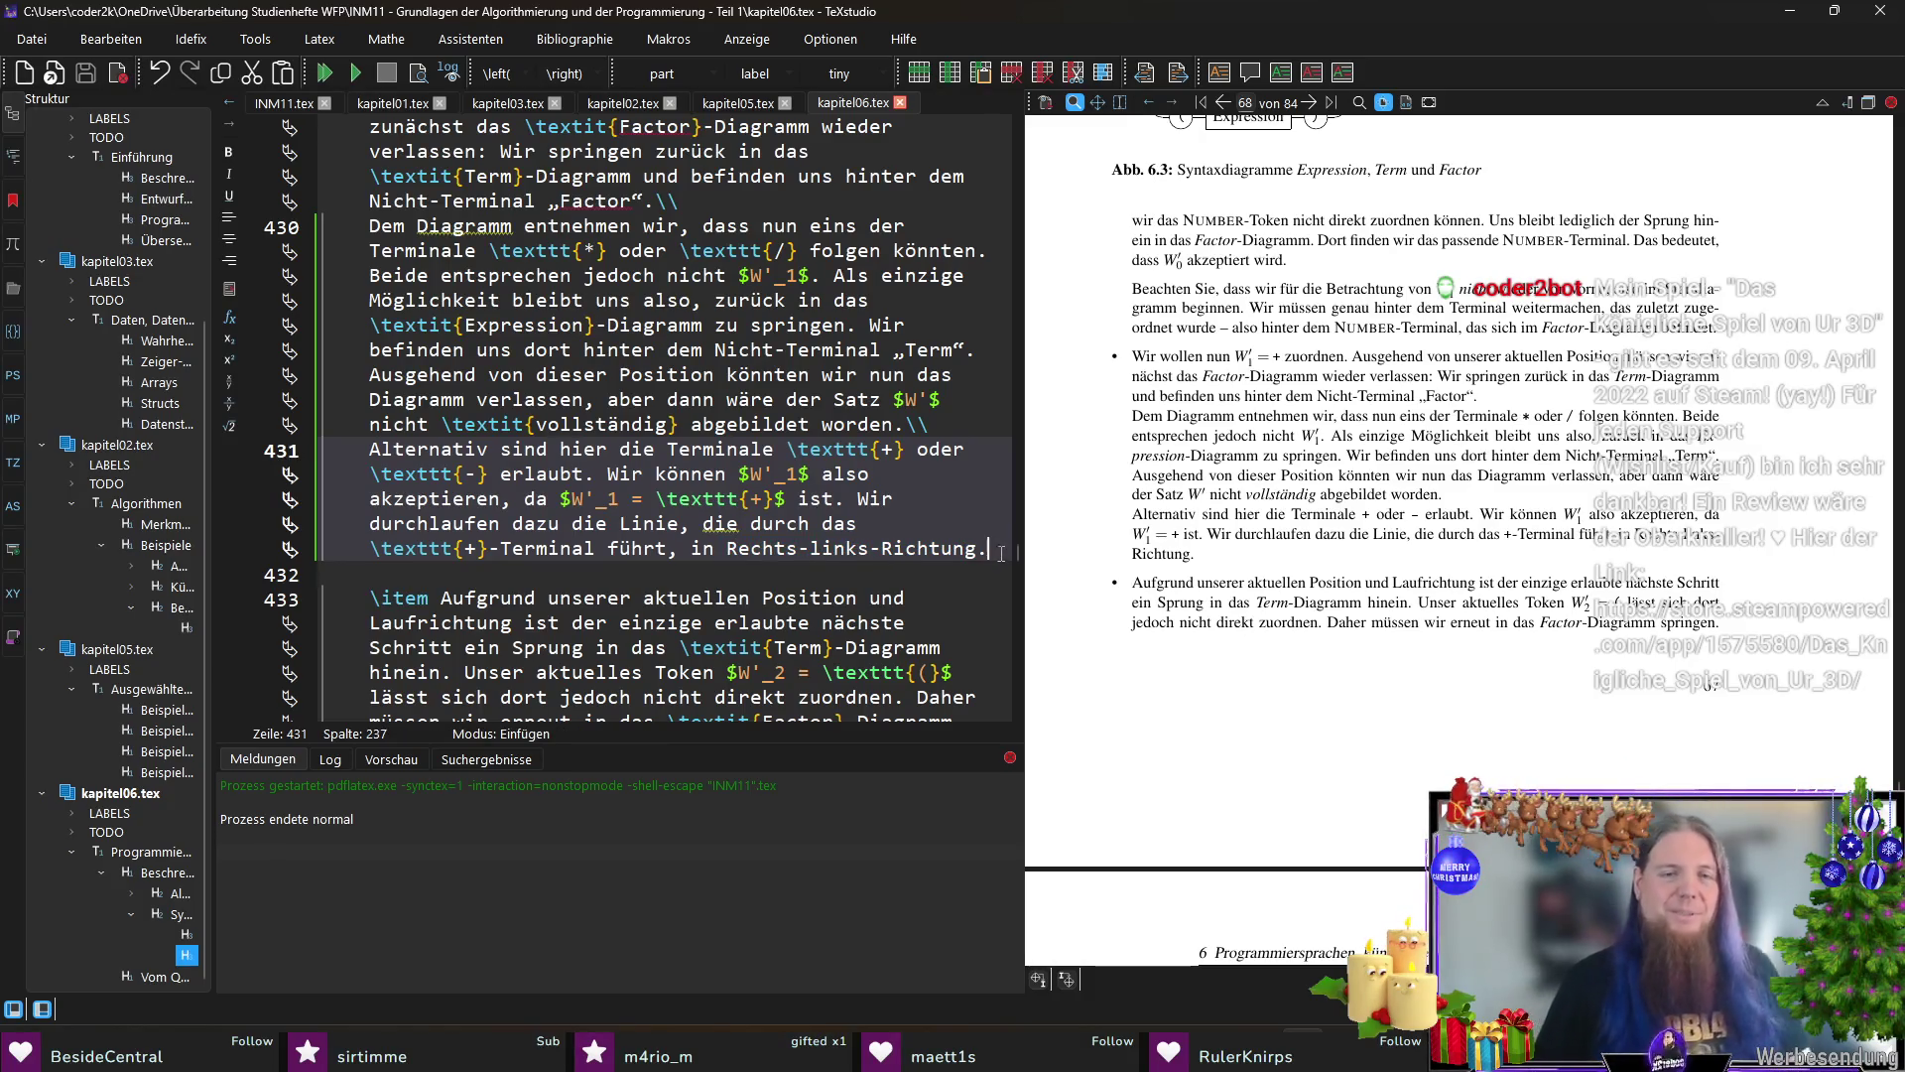
{"action": "key", "text": "F5"}
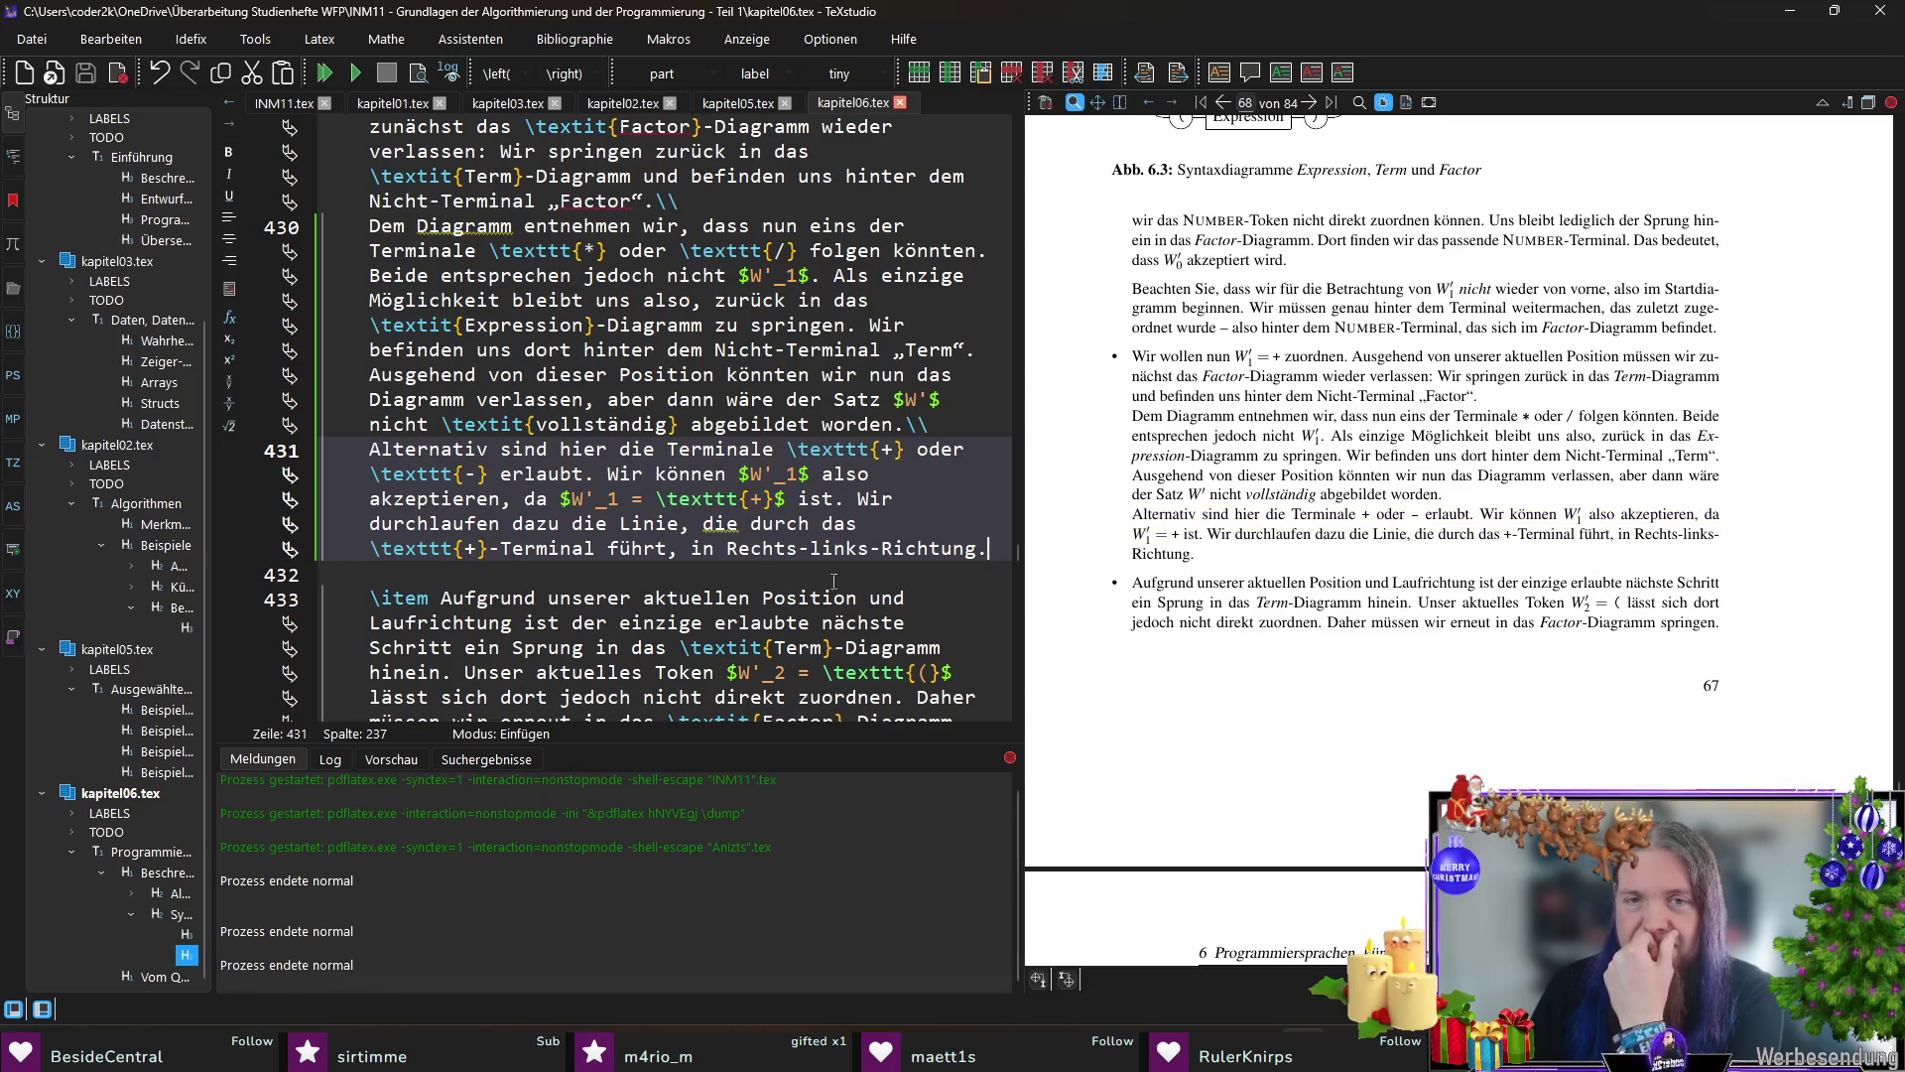
Step: Scroll the PDF to page 69 and jump to the source of the Durchlaufen sentence on line 437
{"action": "left_click", "coordinate": [971, 575]}
{"action": "scroll", "coordinate": [1374, 545], "scroll_direction": "down", "scroll_amount": 2}
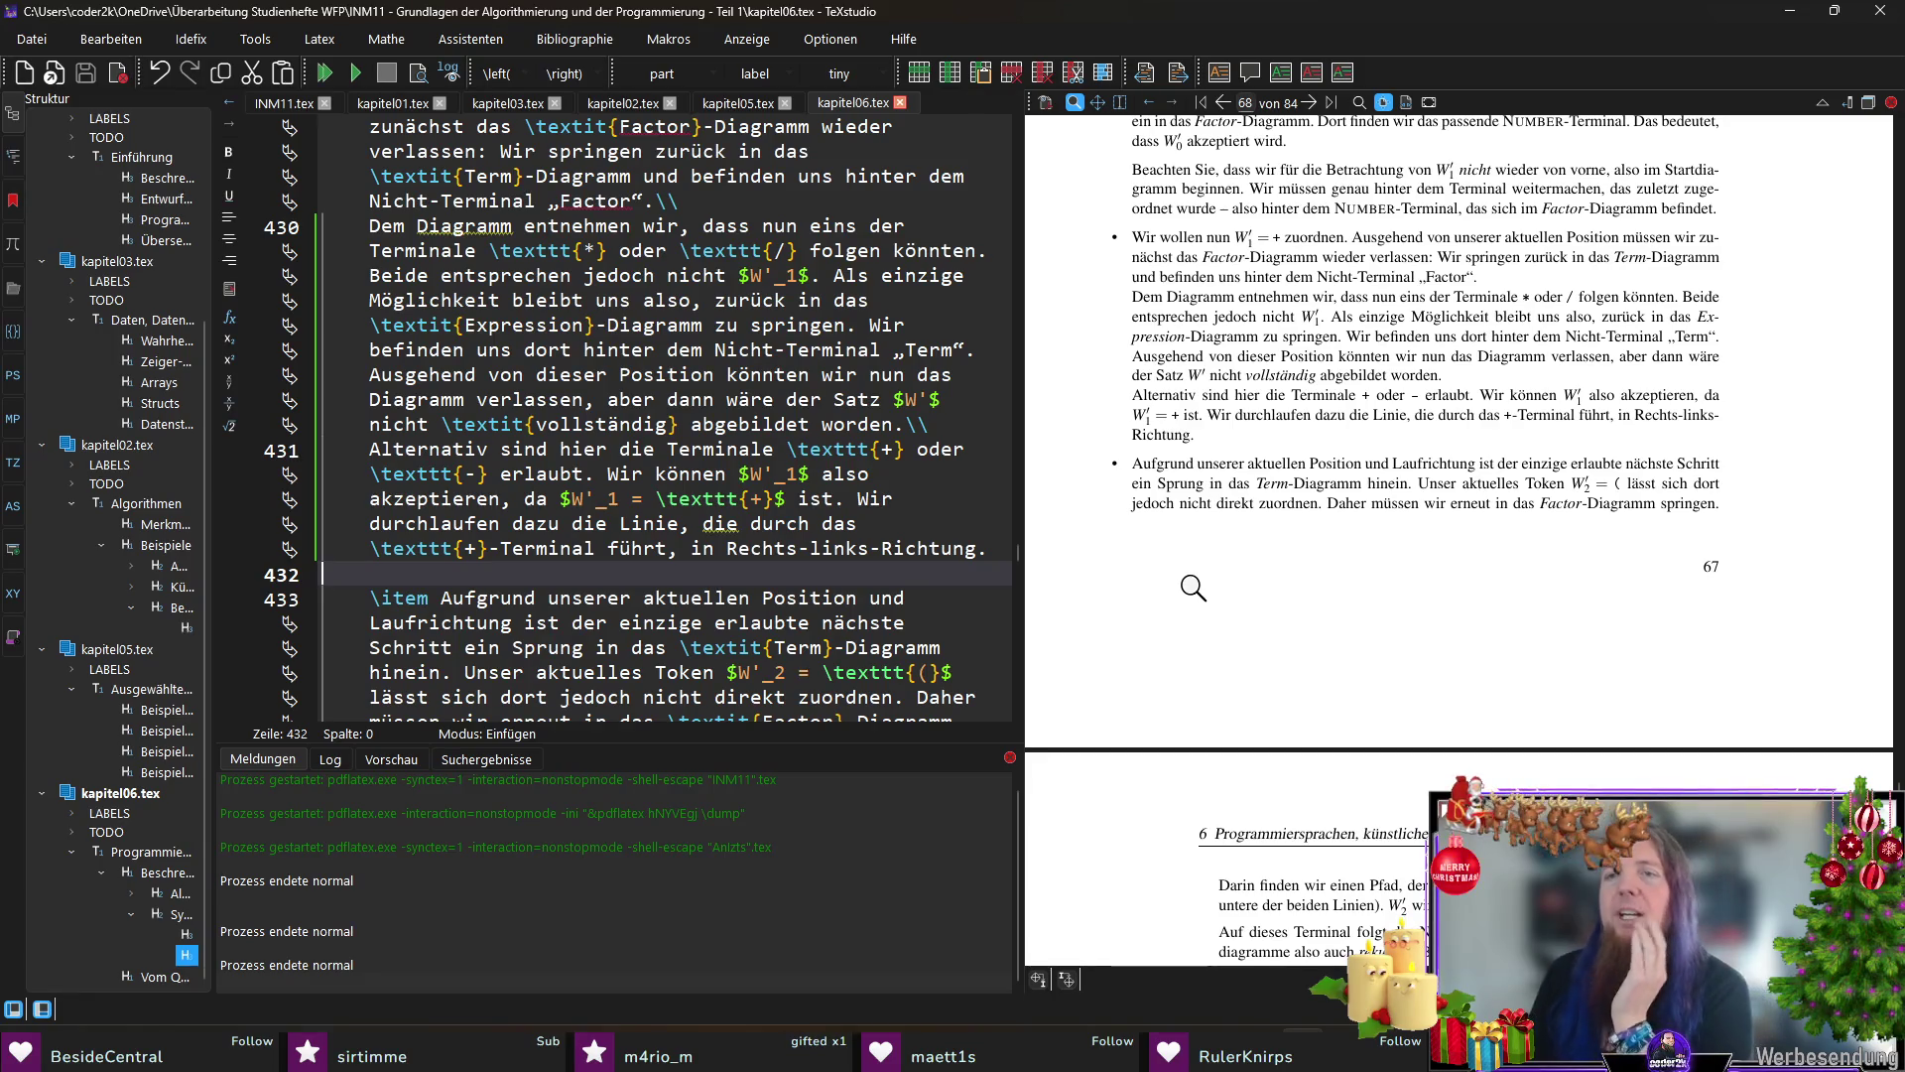
{"action": "scroll", "coordinate": [1197, 583], "scroll_direction": "down", "scroll_amount": 1}
{"action": "scroll", "coordinate": [1198, 584], "scroll_direction": "down", "scroll_amount": 1}
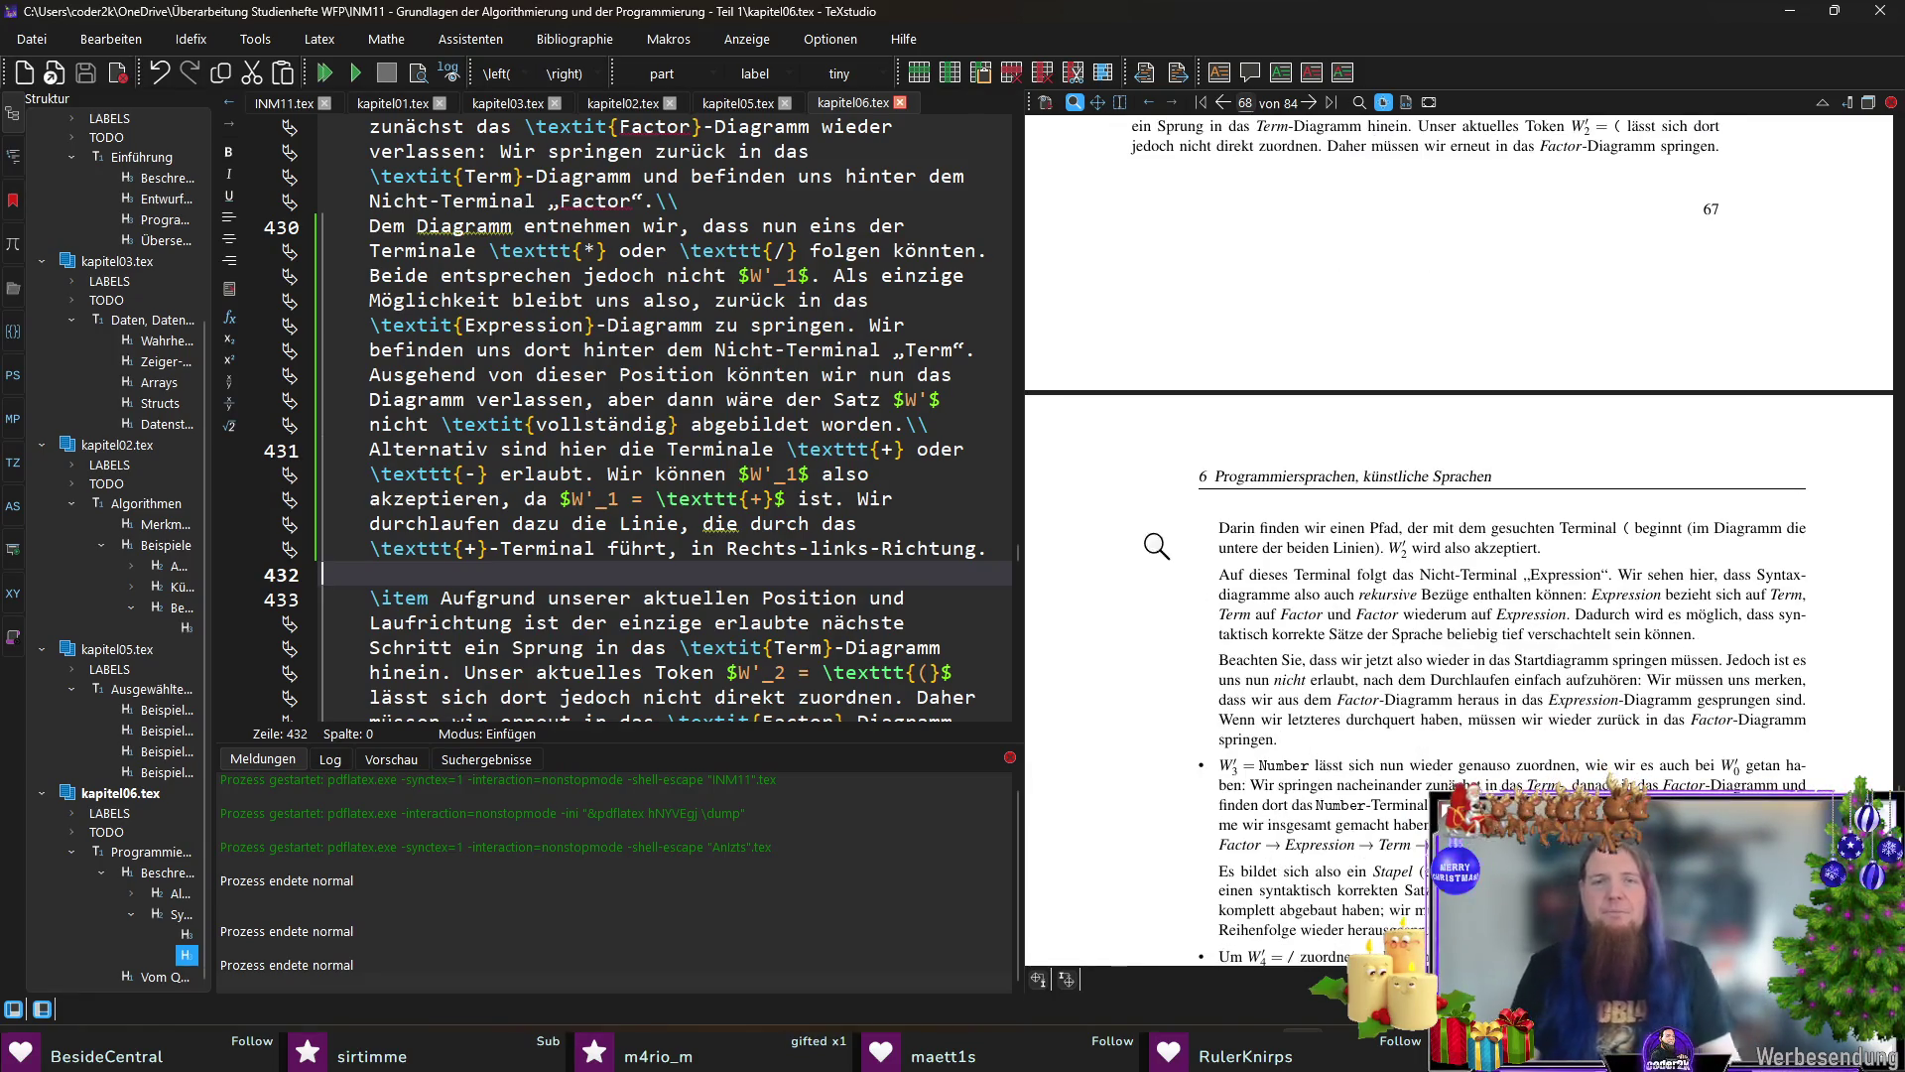
{"action": "scroll", "coordinate": [1142, 533], "scroll_direction": "down", "scroll_amount": 3}
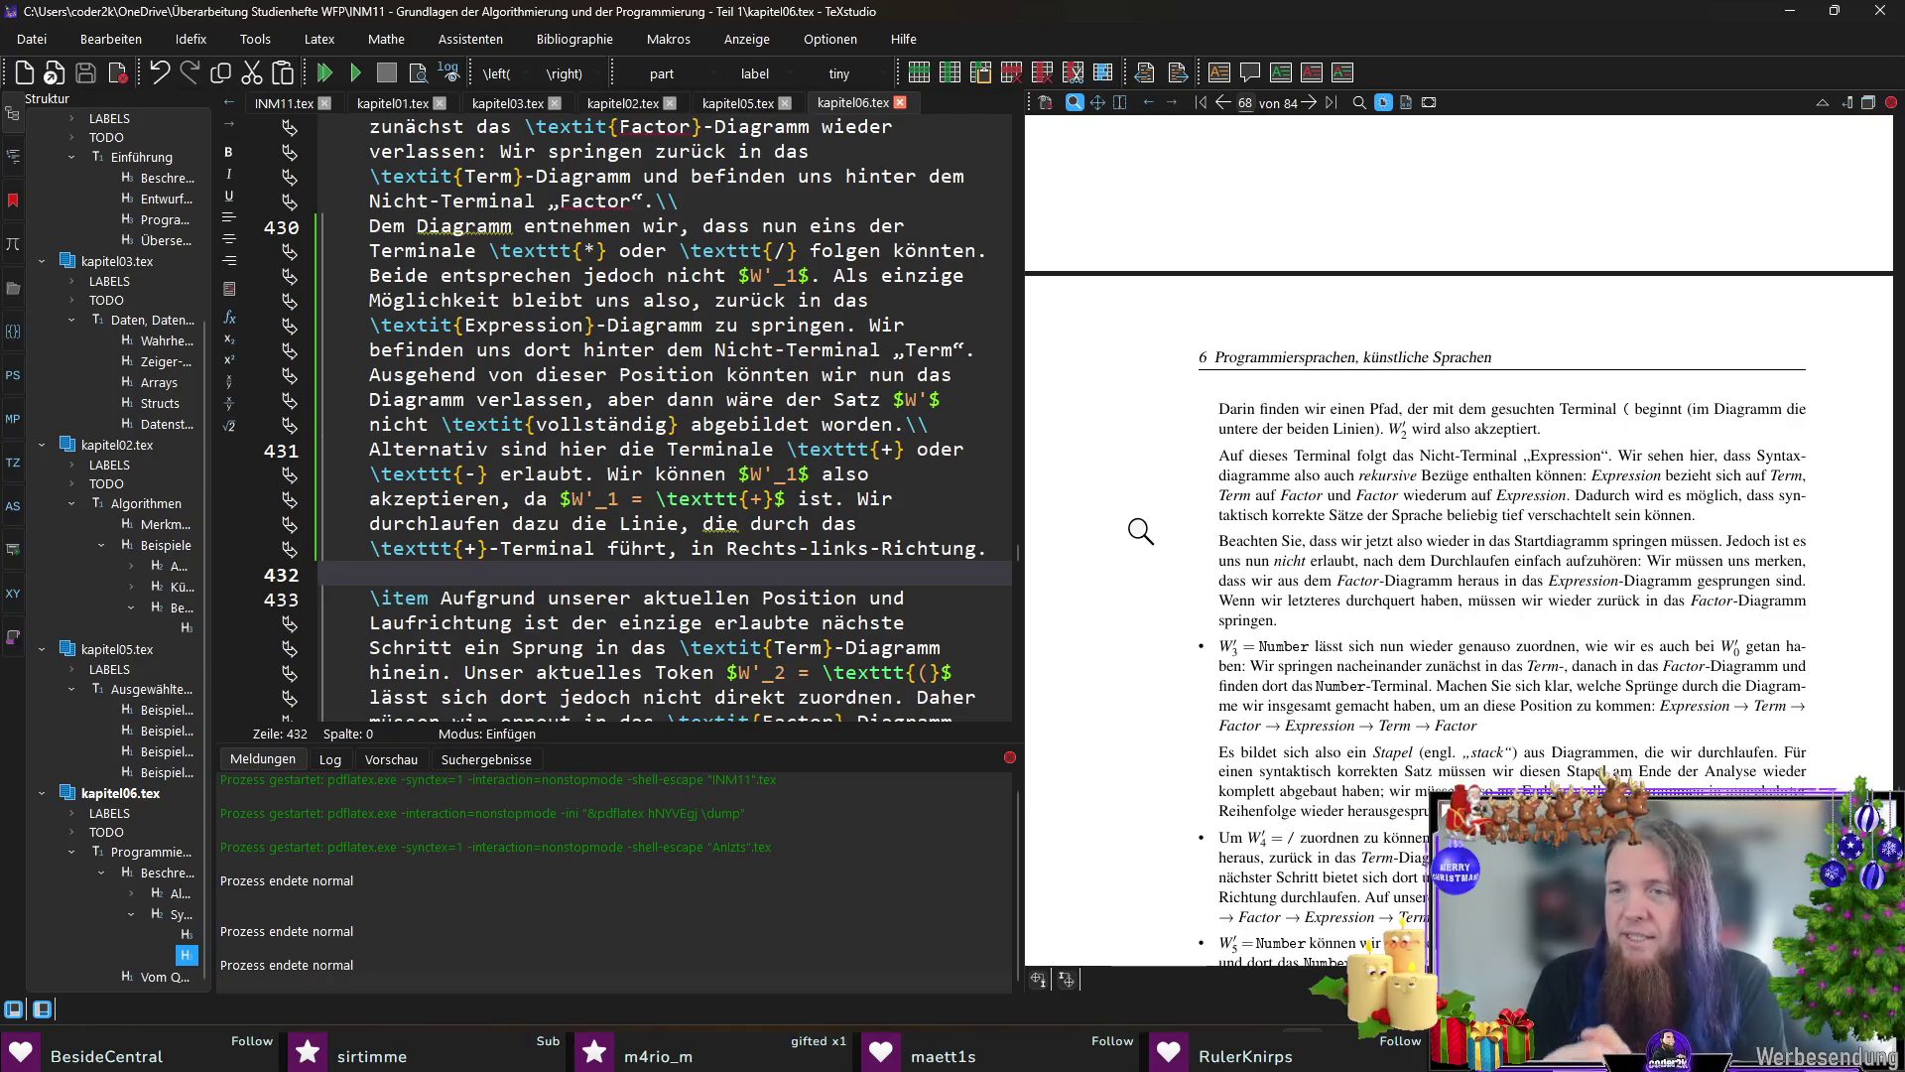
{"action": "scroll", "coordinate": [1140, 532], "scroll_direction": "down", "scroll_amount": 3}
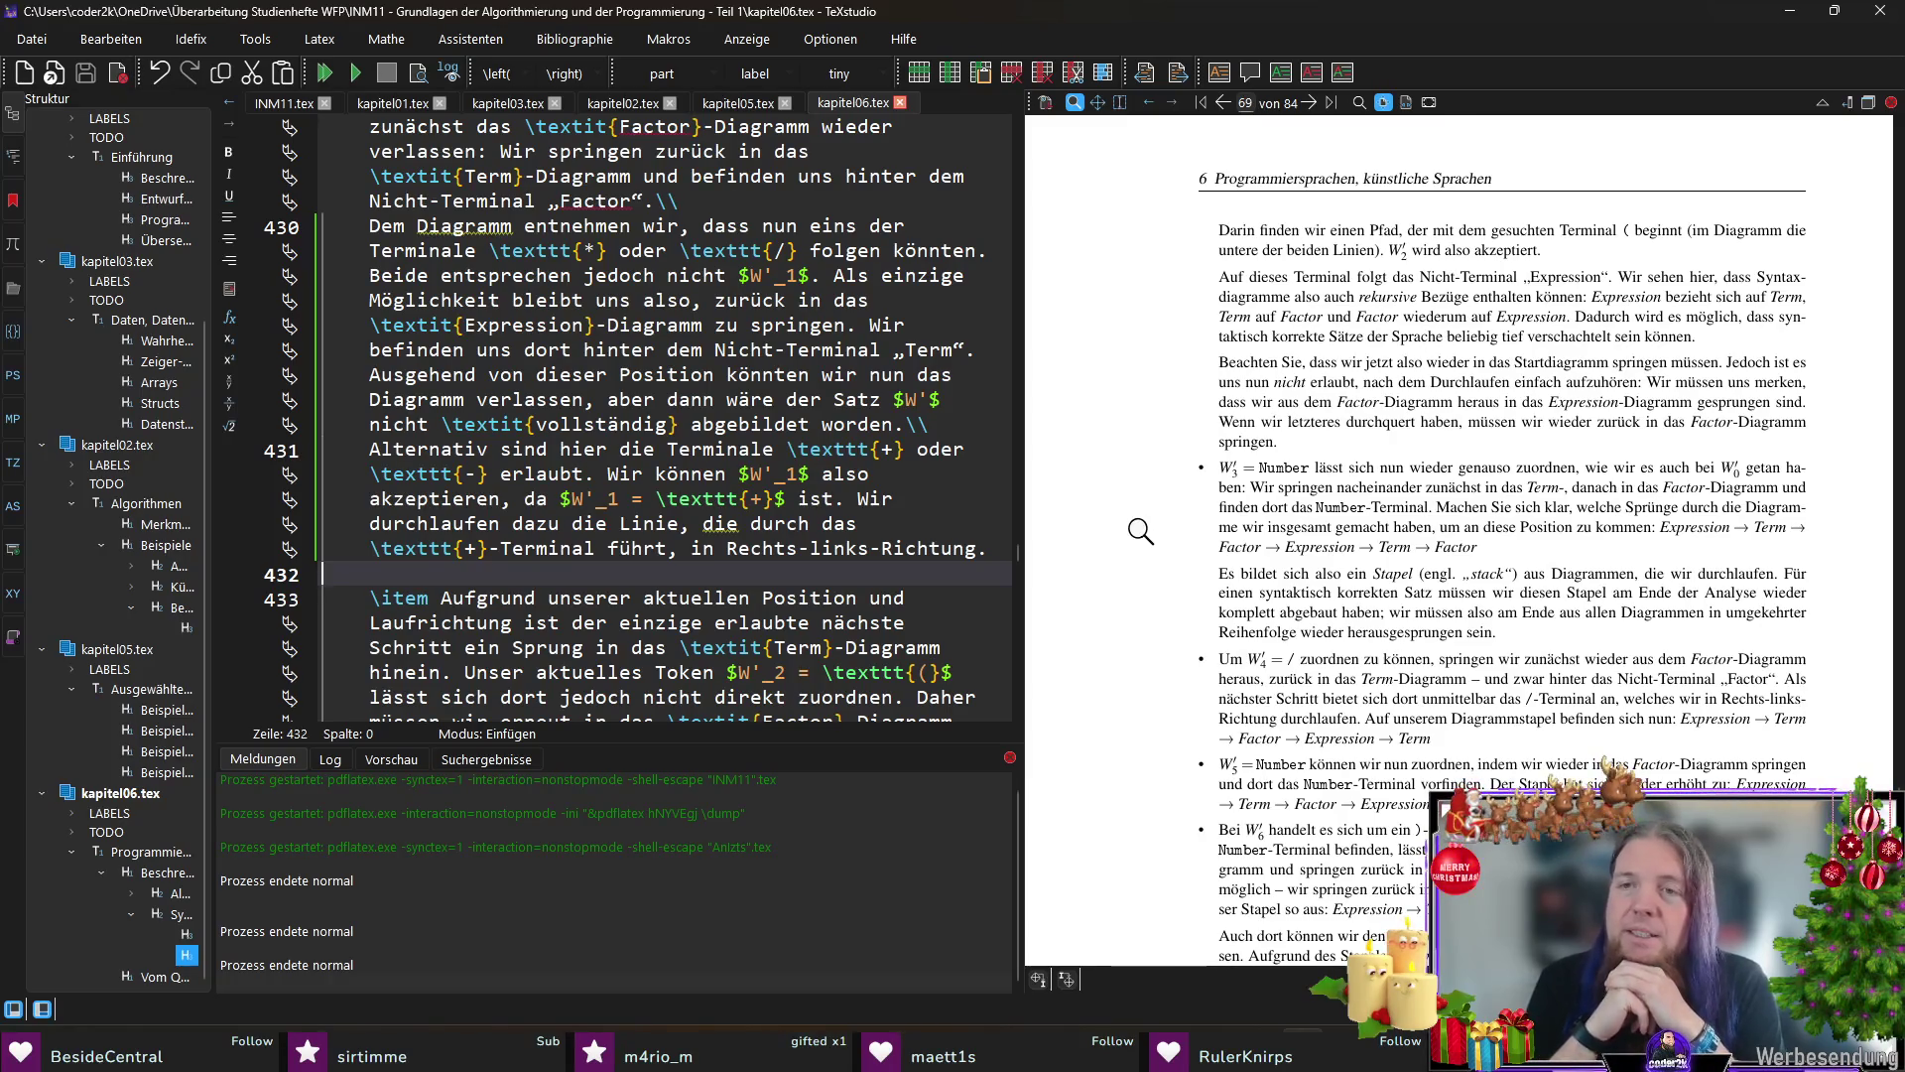
{"action": "left_click", "coordinate": [1479, 383], "text": "ctrl"}
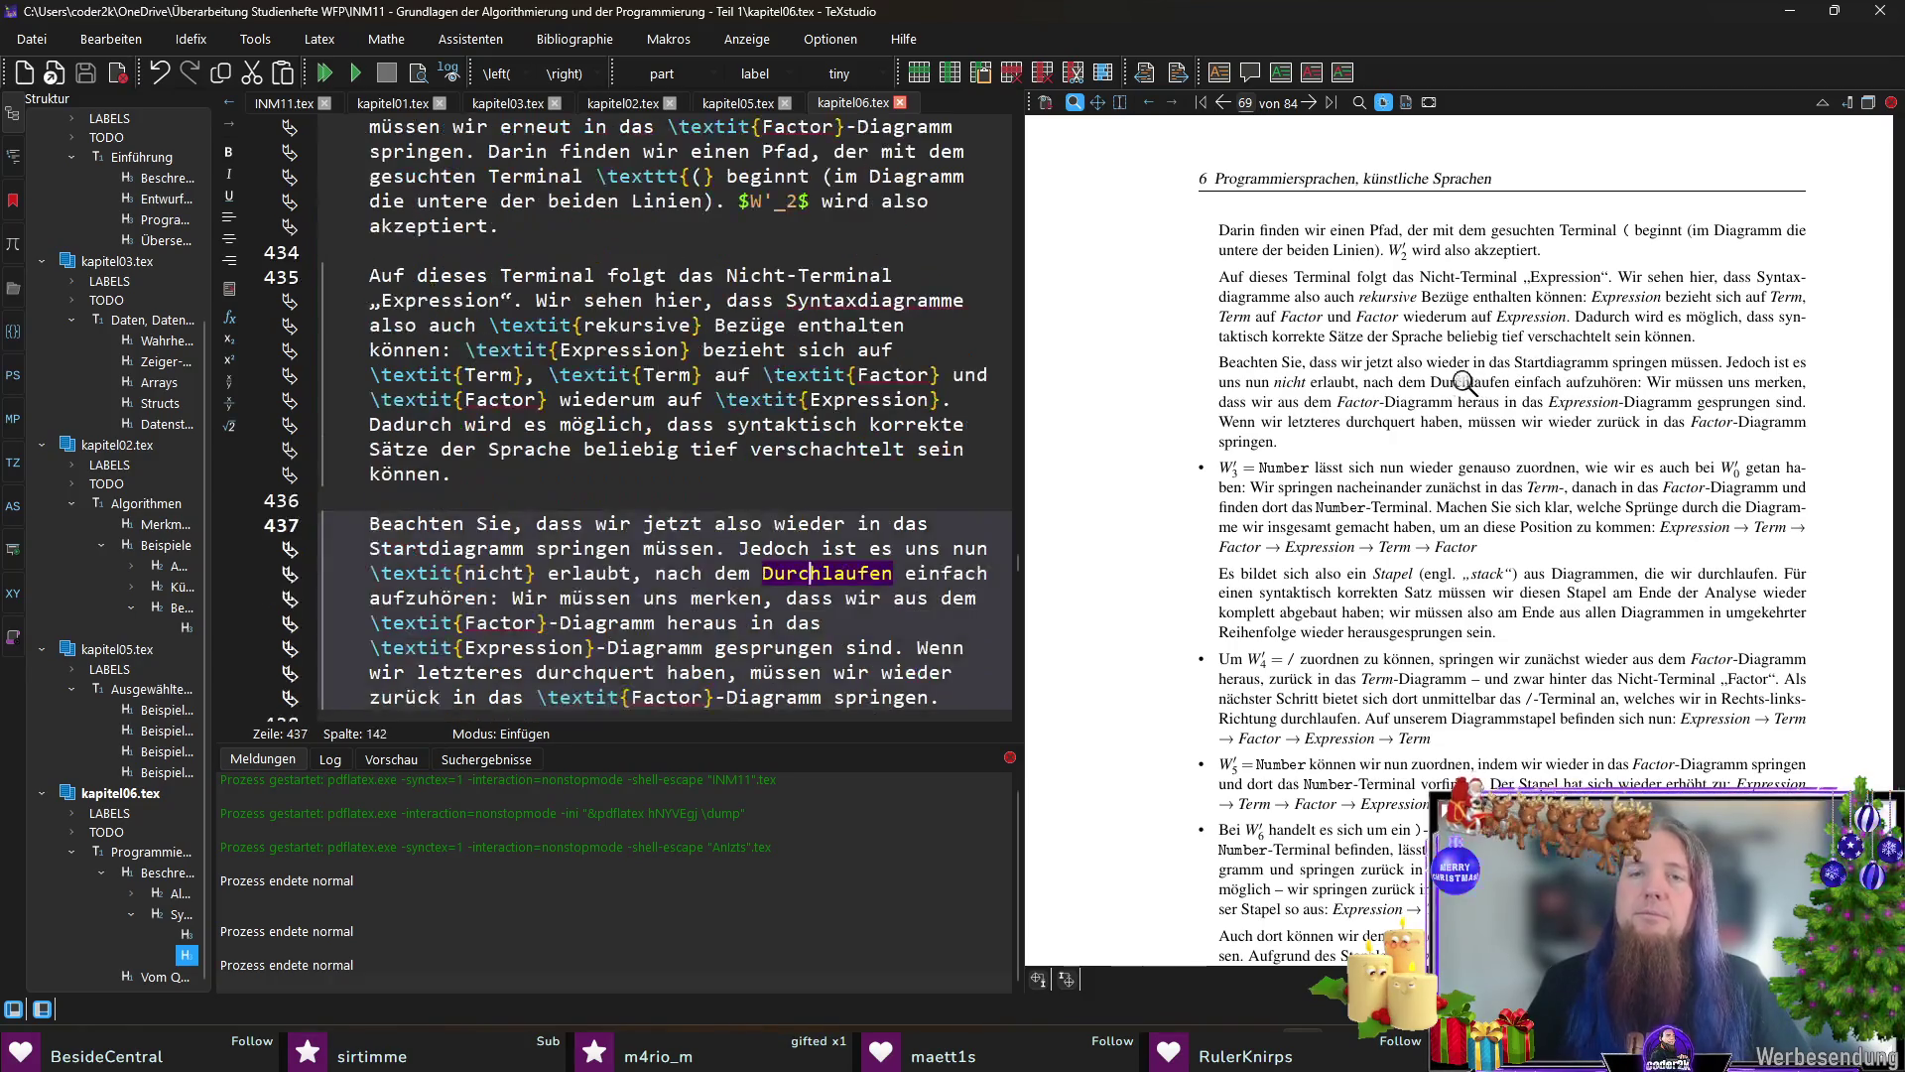
{"action": "type", "text": "wieder in das Start"}
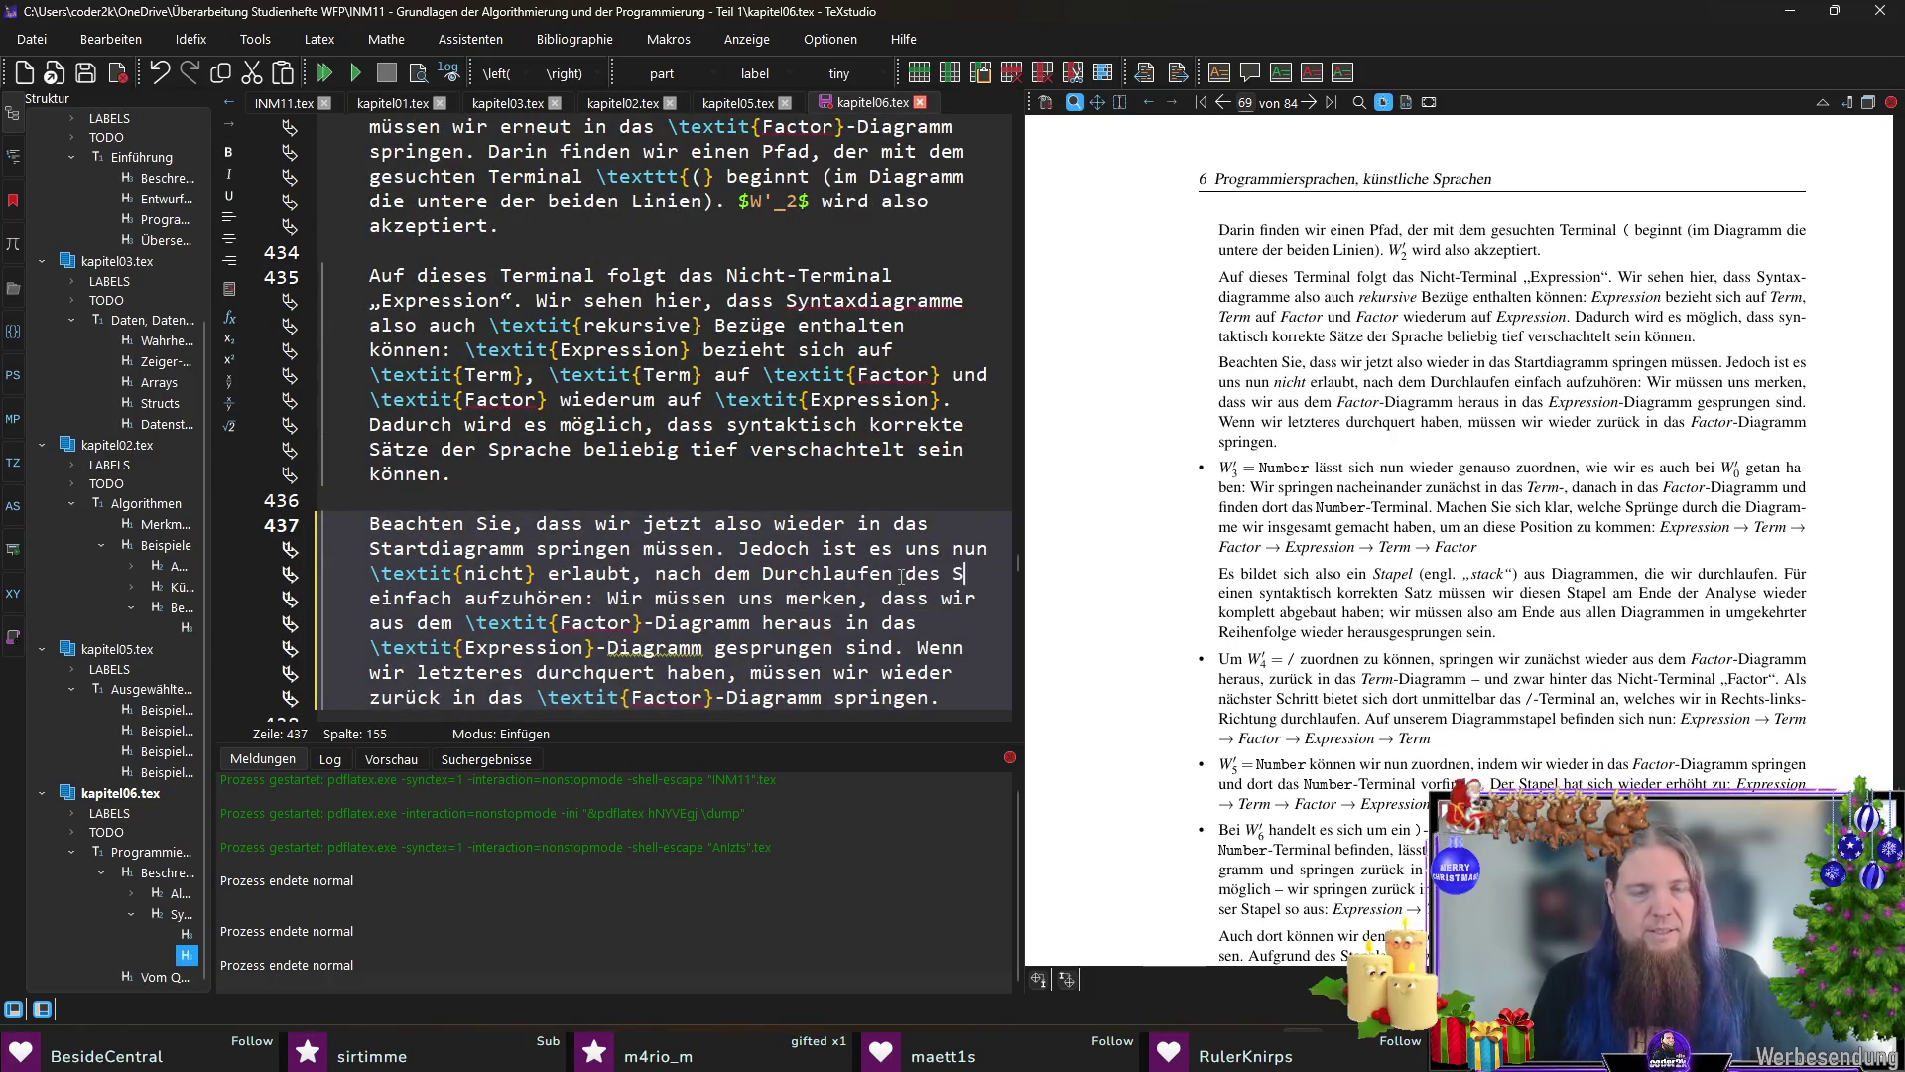
{"action": "type", "text": "diagramm s"}
Step: Extend line 437 to 'nach dem Durchlaufen wieder in das Startdiagramm', save, and jump to the W'_3 item
{"action": "key", "text": "ctrl+s"}
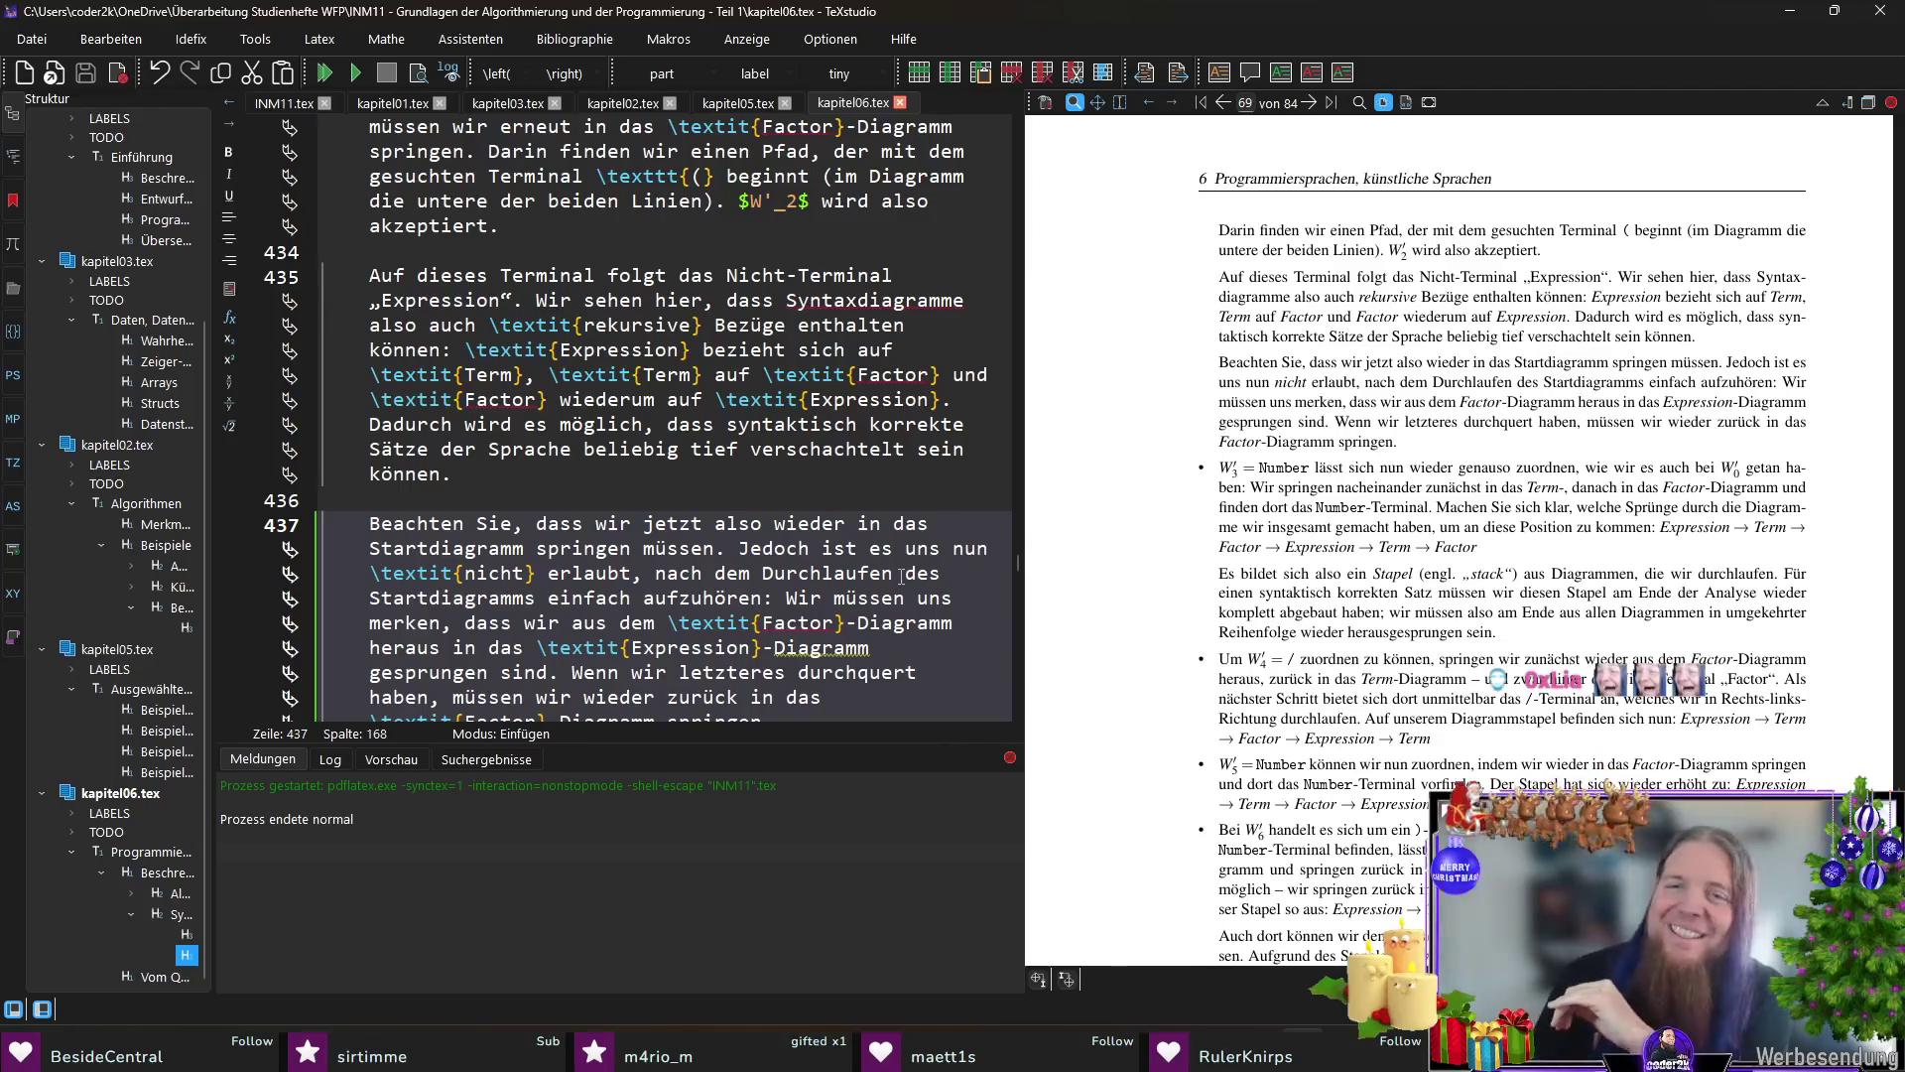
{"action": "scroll", "coordinate": [1214, 515], "scroll_direction": "down", "scroll_amount": 1}
{"action": "scroll", "coordinate": [1213, 515], "scroll_direction": "down", "scroll_amount": 1}
{"action": "scroll", "coordinate": [1214, 515], "scroll_direction": "down", "scroll_amount": 1}
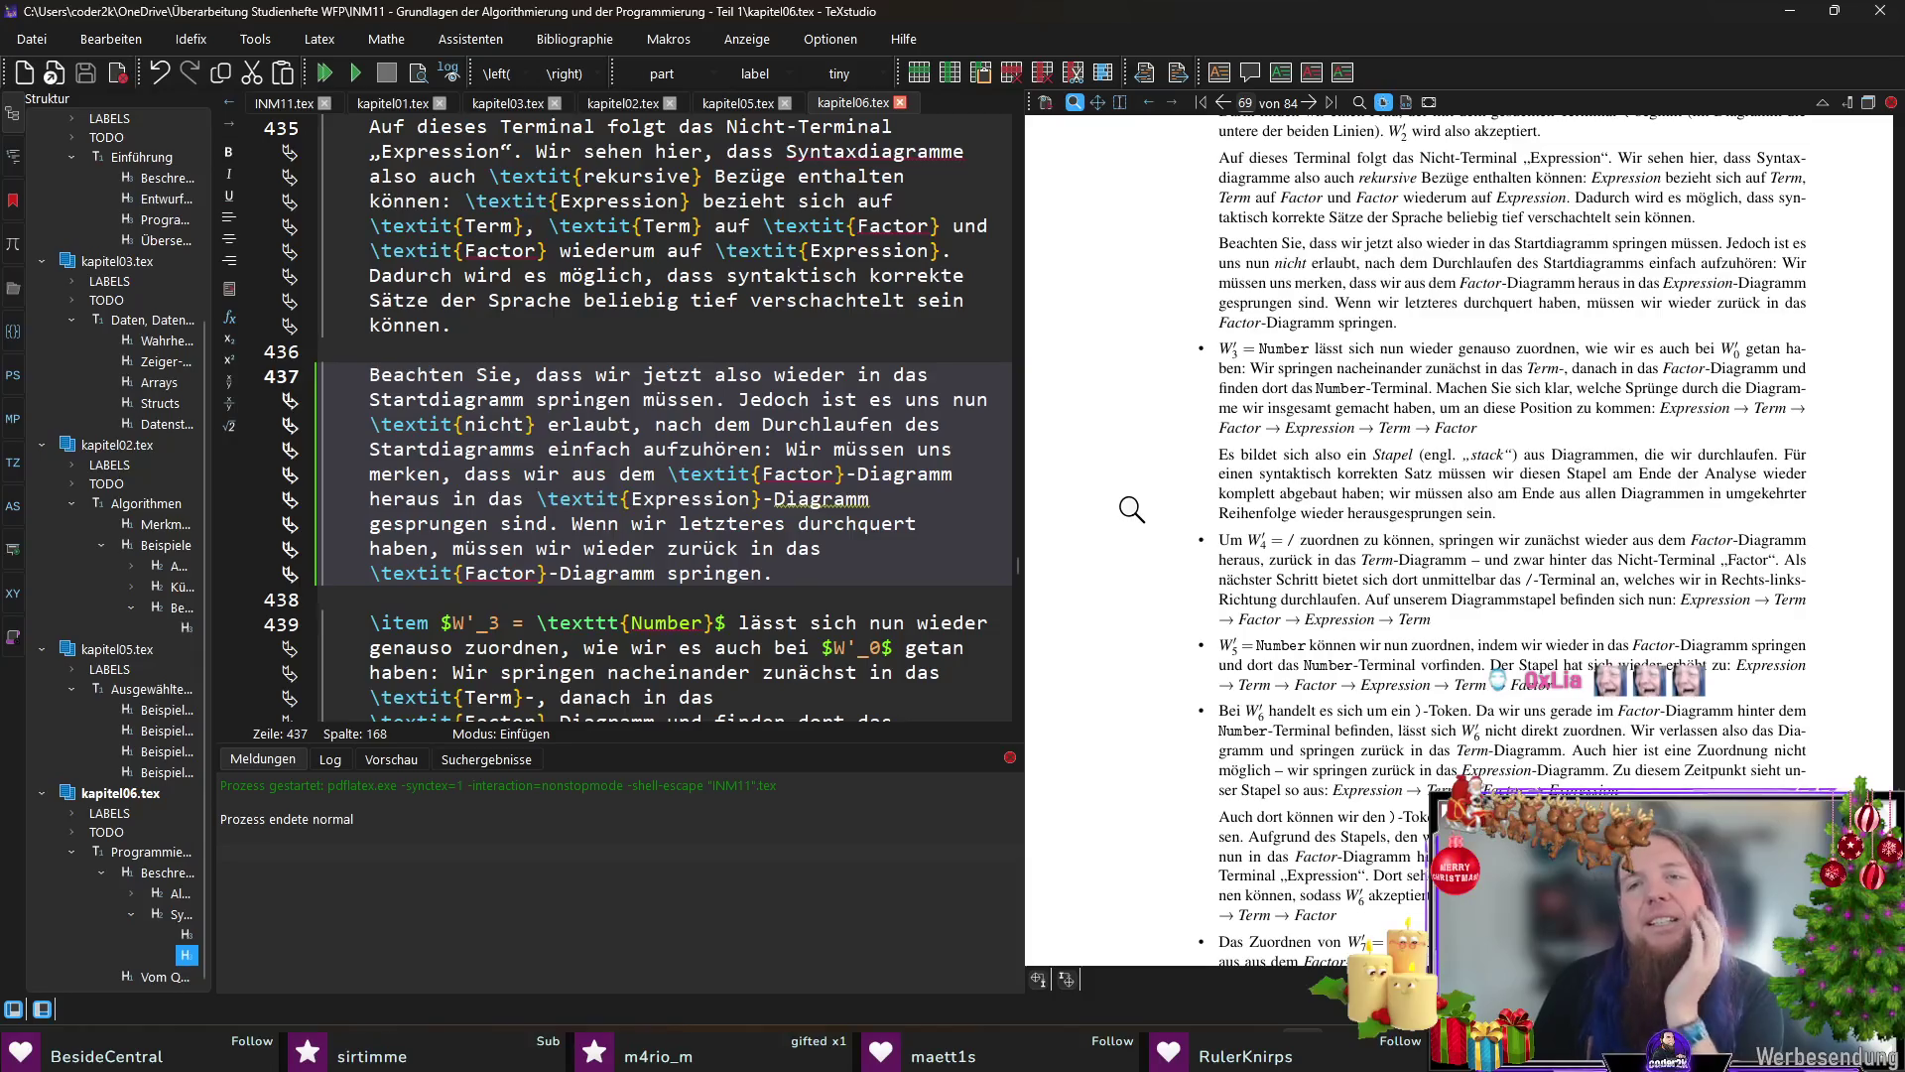
{"action": "left_click", "coordinate": [1319, 348], "text": "ctrl"}
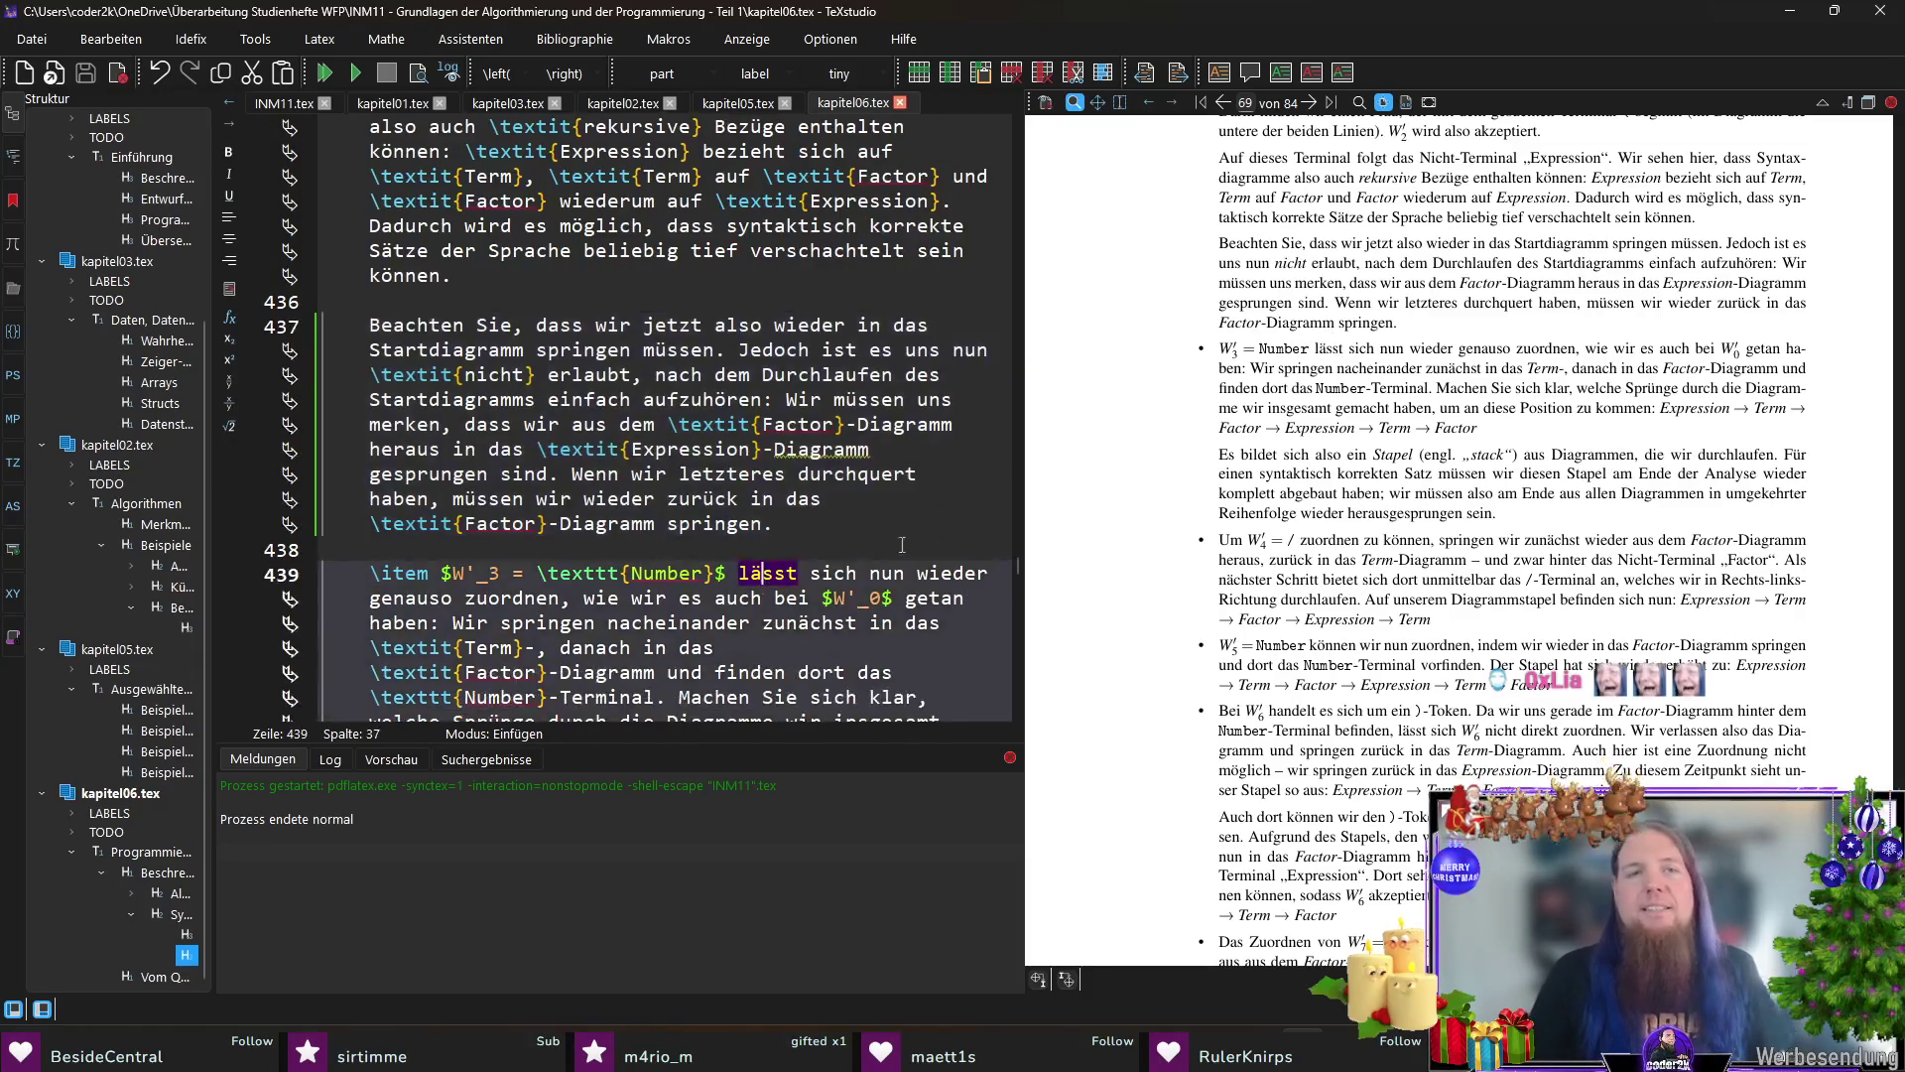
Step: Replace the first \texttt before Number on line 439 with \tokenclass and recompile
{"action": "double_click", "coordinate": [580, 572]}
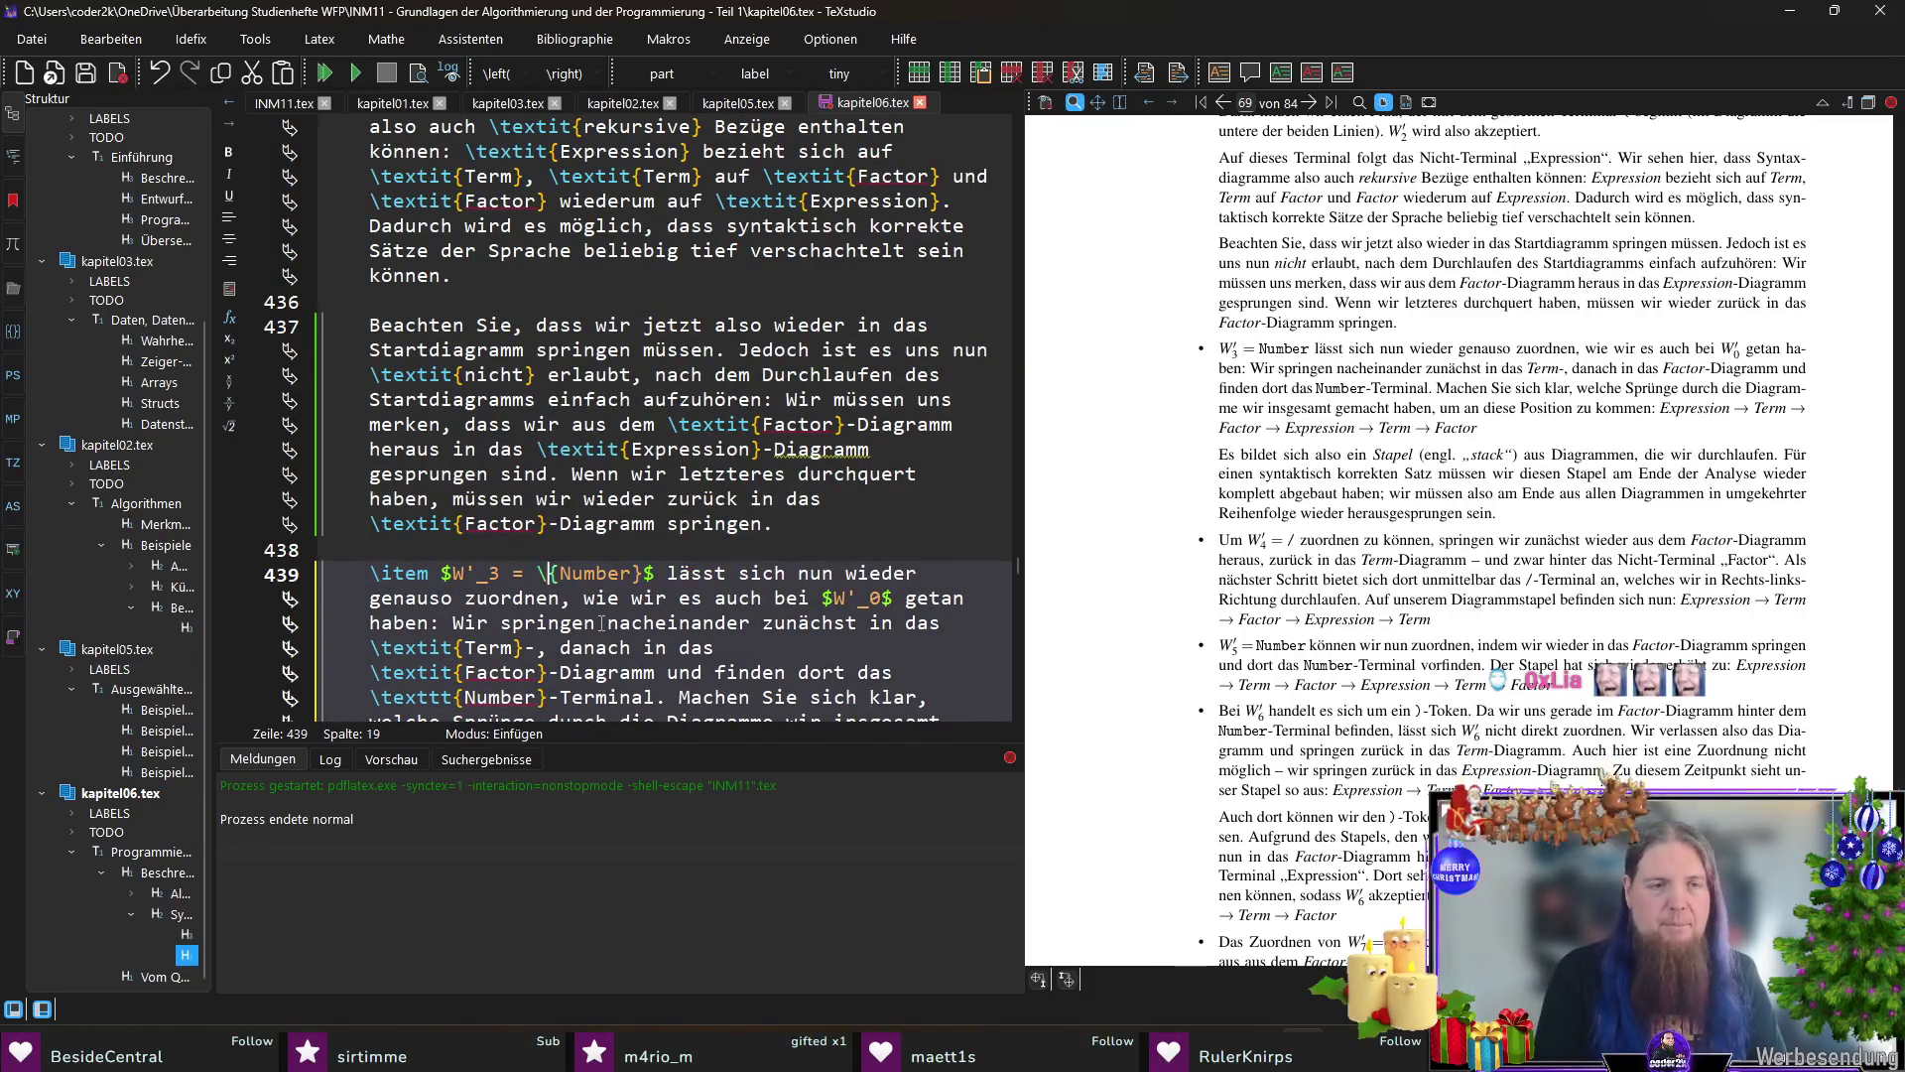
{"action": "type", "text": "\\tex"}
{"action": "key", "text": "BackSpace"}
{"action": "key", "text": "BackSpace"}
{"action": "type", "text": "okenclass"}
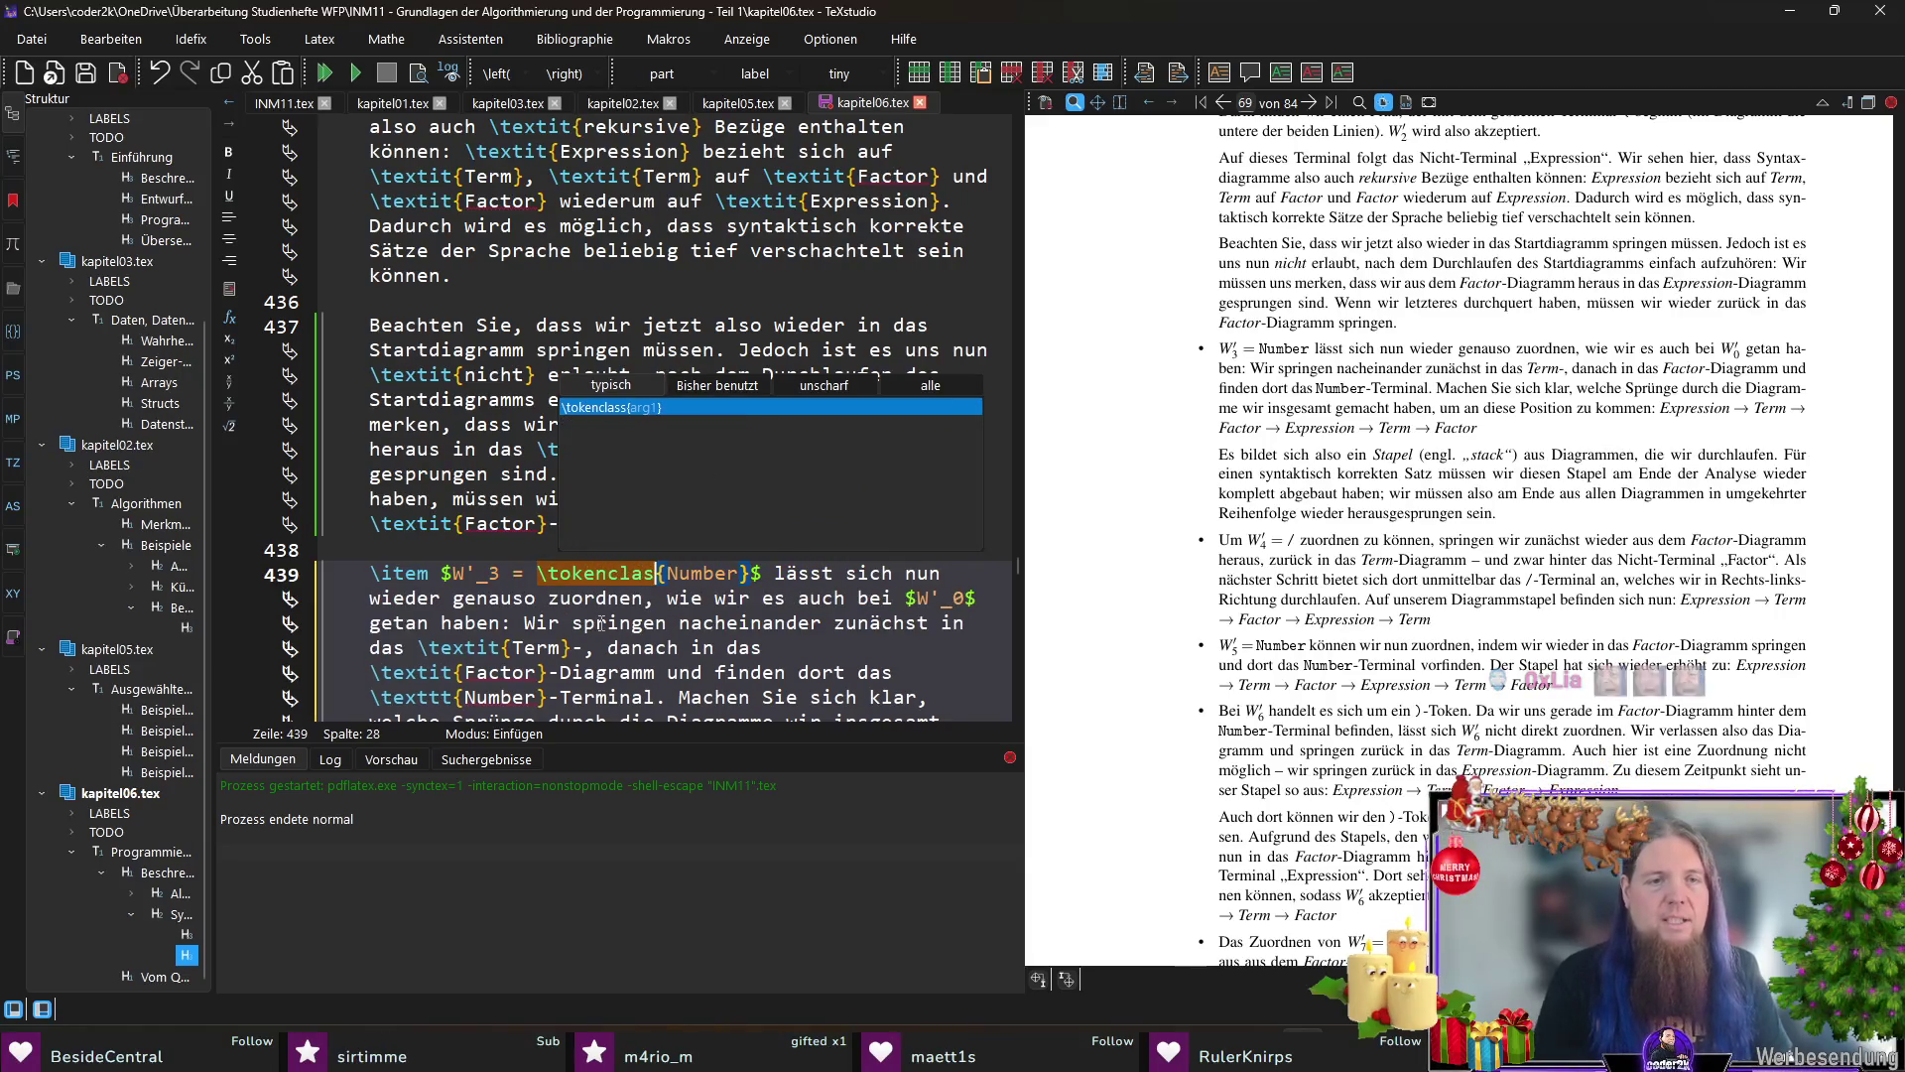
{"action": "double_click", "coordinate": [591, 574]}
{"action": "key", "text": "F5"}
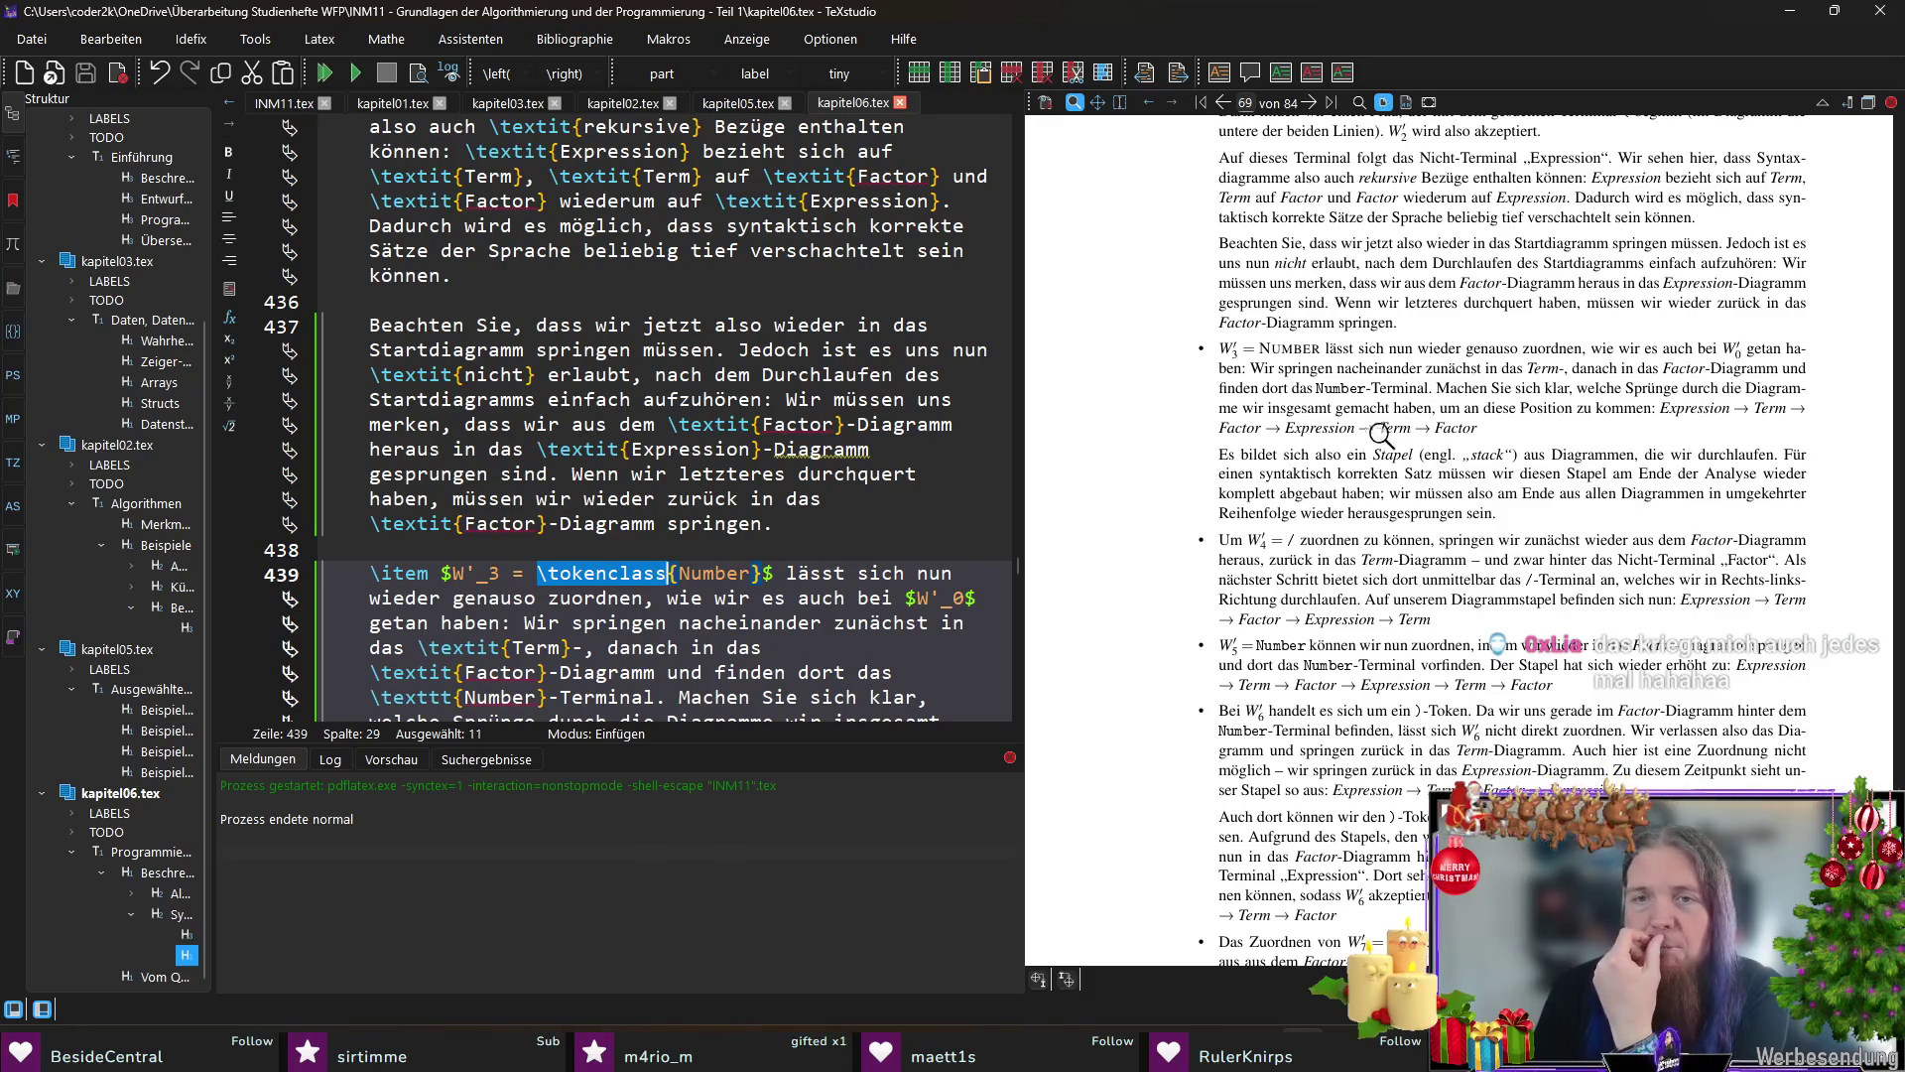
Step: Mark the second Number as \tokenclass, end the W'_3 path with a period, and write 'aus den Diagrammen' on line 441
{"action": "left_click", "coordinate": [1296, 388], "text": "ctrl"}
{"action": "double_click", "coordinate": [525, 601]}
{"action": "type", "text": "tokenclass"}
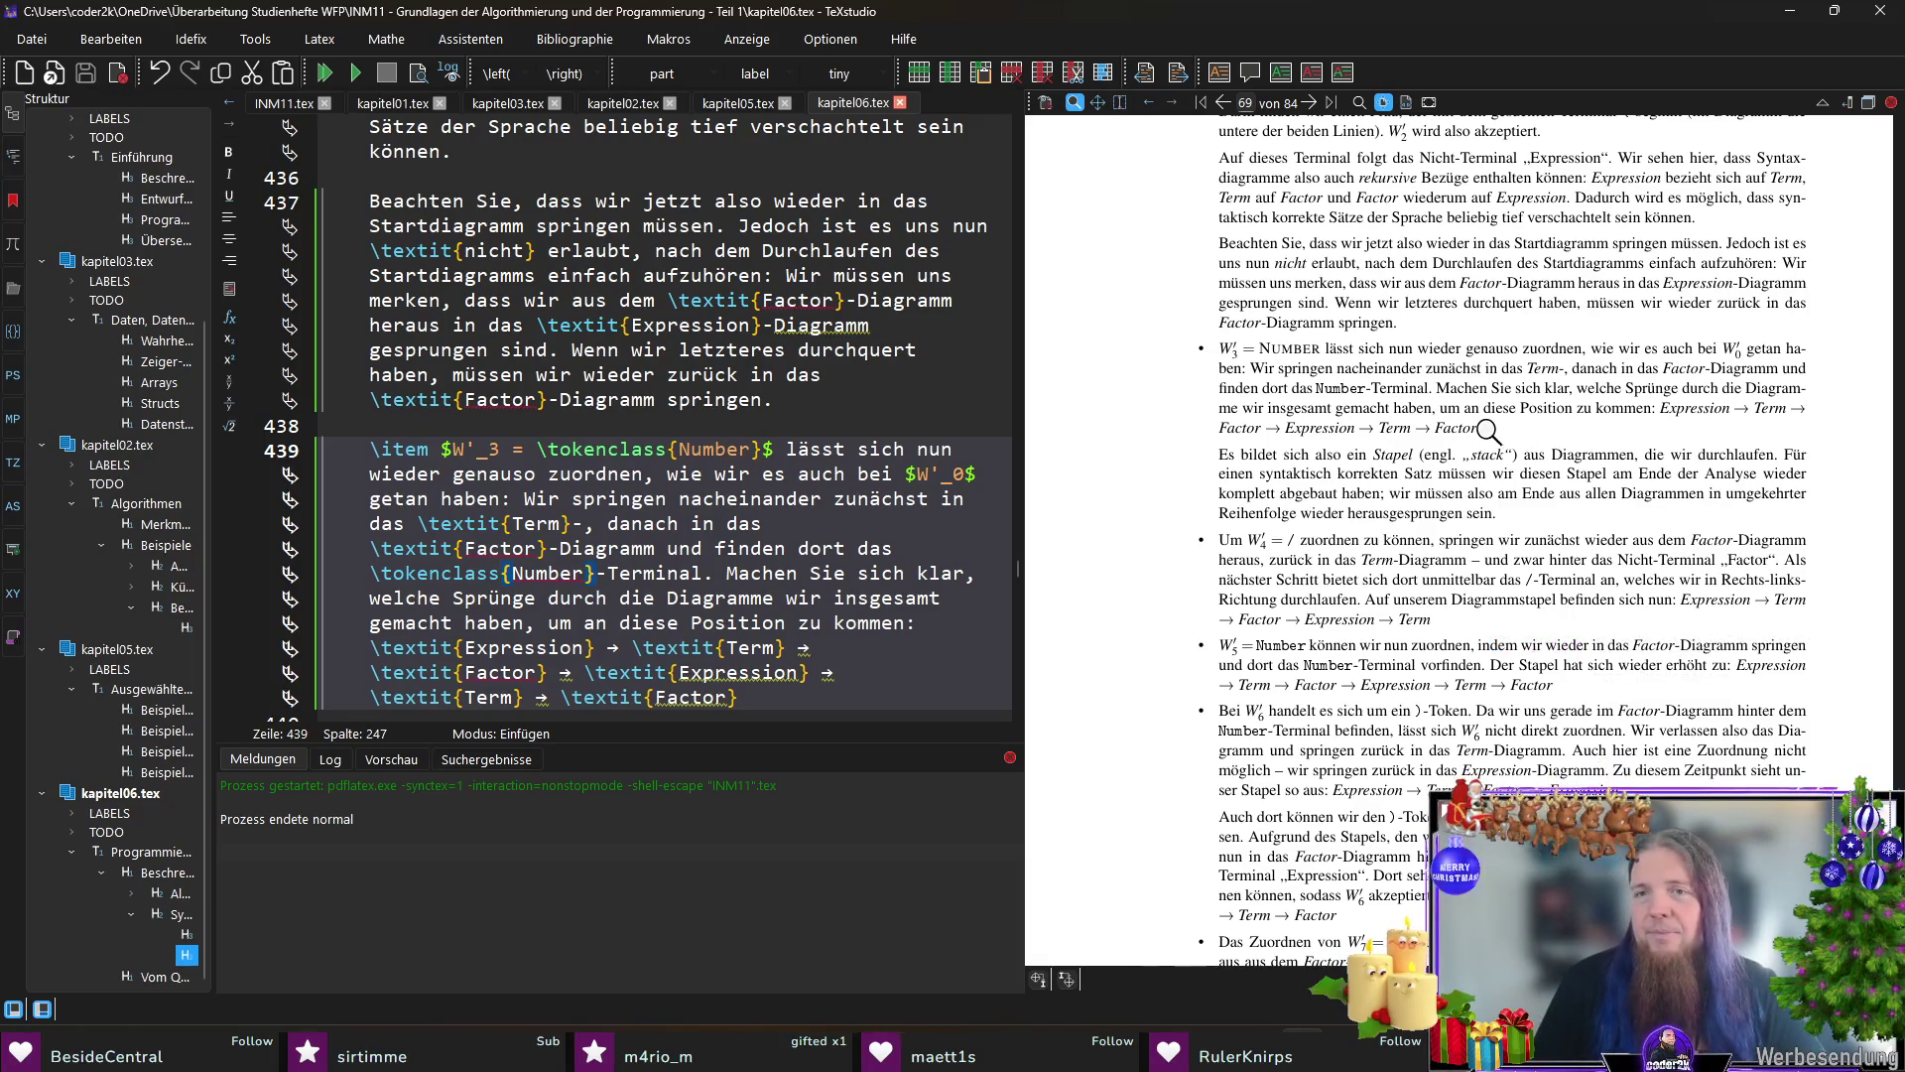
{"action": "left_click", "coordinate": [1619, 407], "text": "ctrl"}
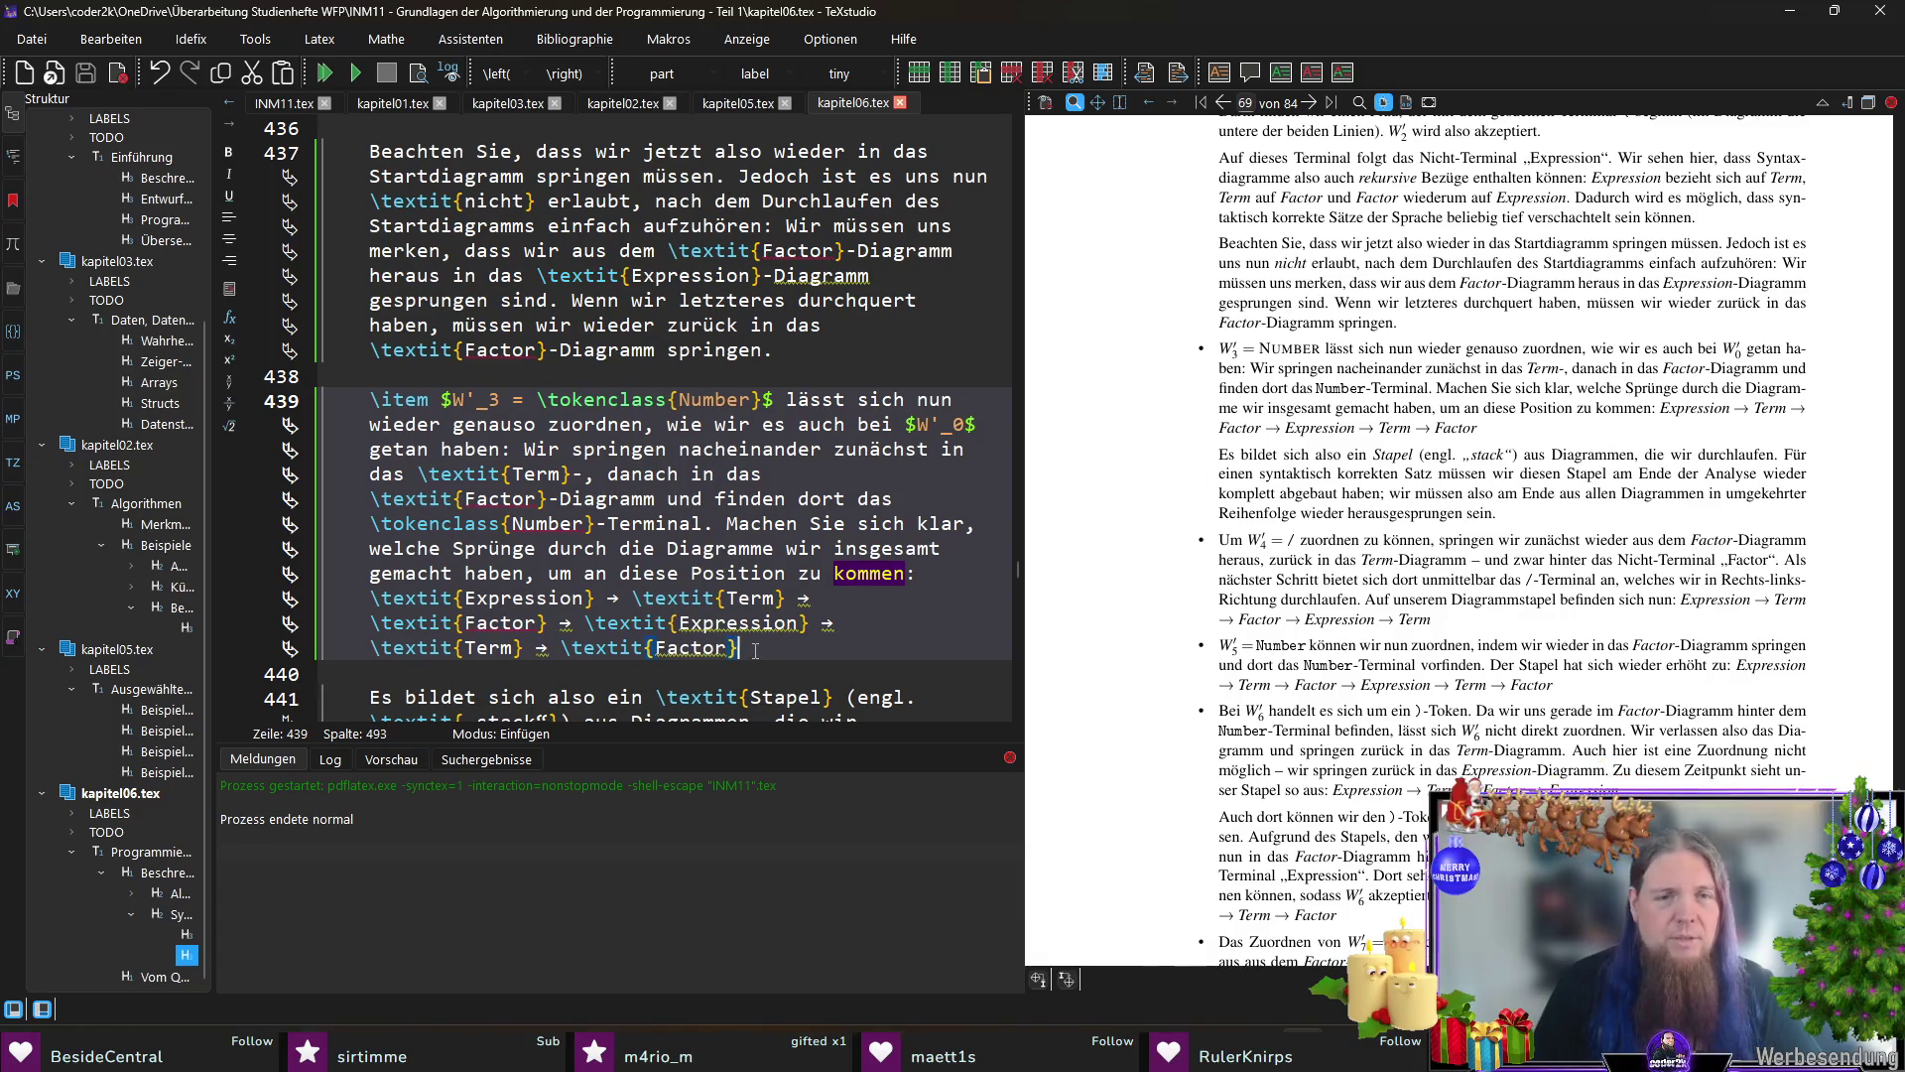
{"action": "type", "text": "."}
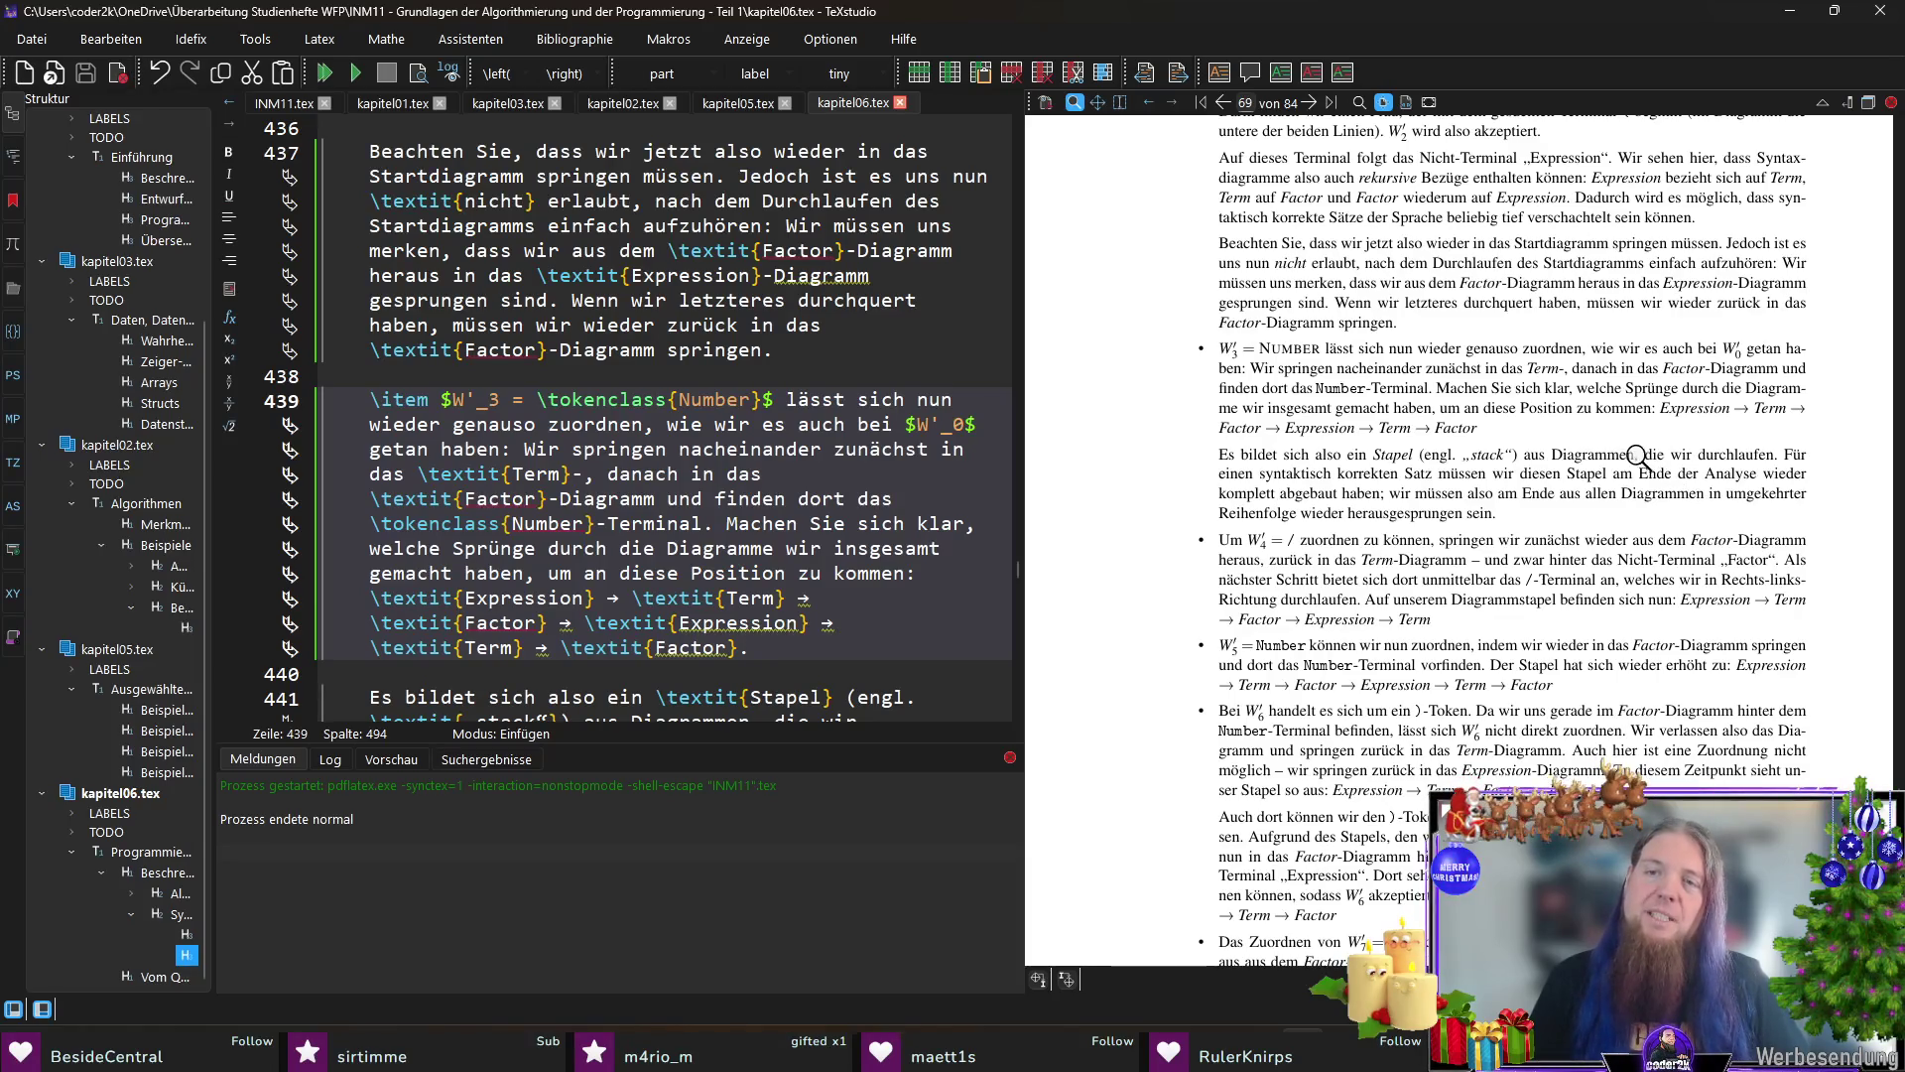
{"action": "left_click", "coordinate": [1564, 451], "text": "ctrl"}
{"action": "type", "text": "den"}
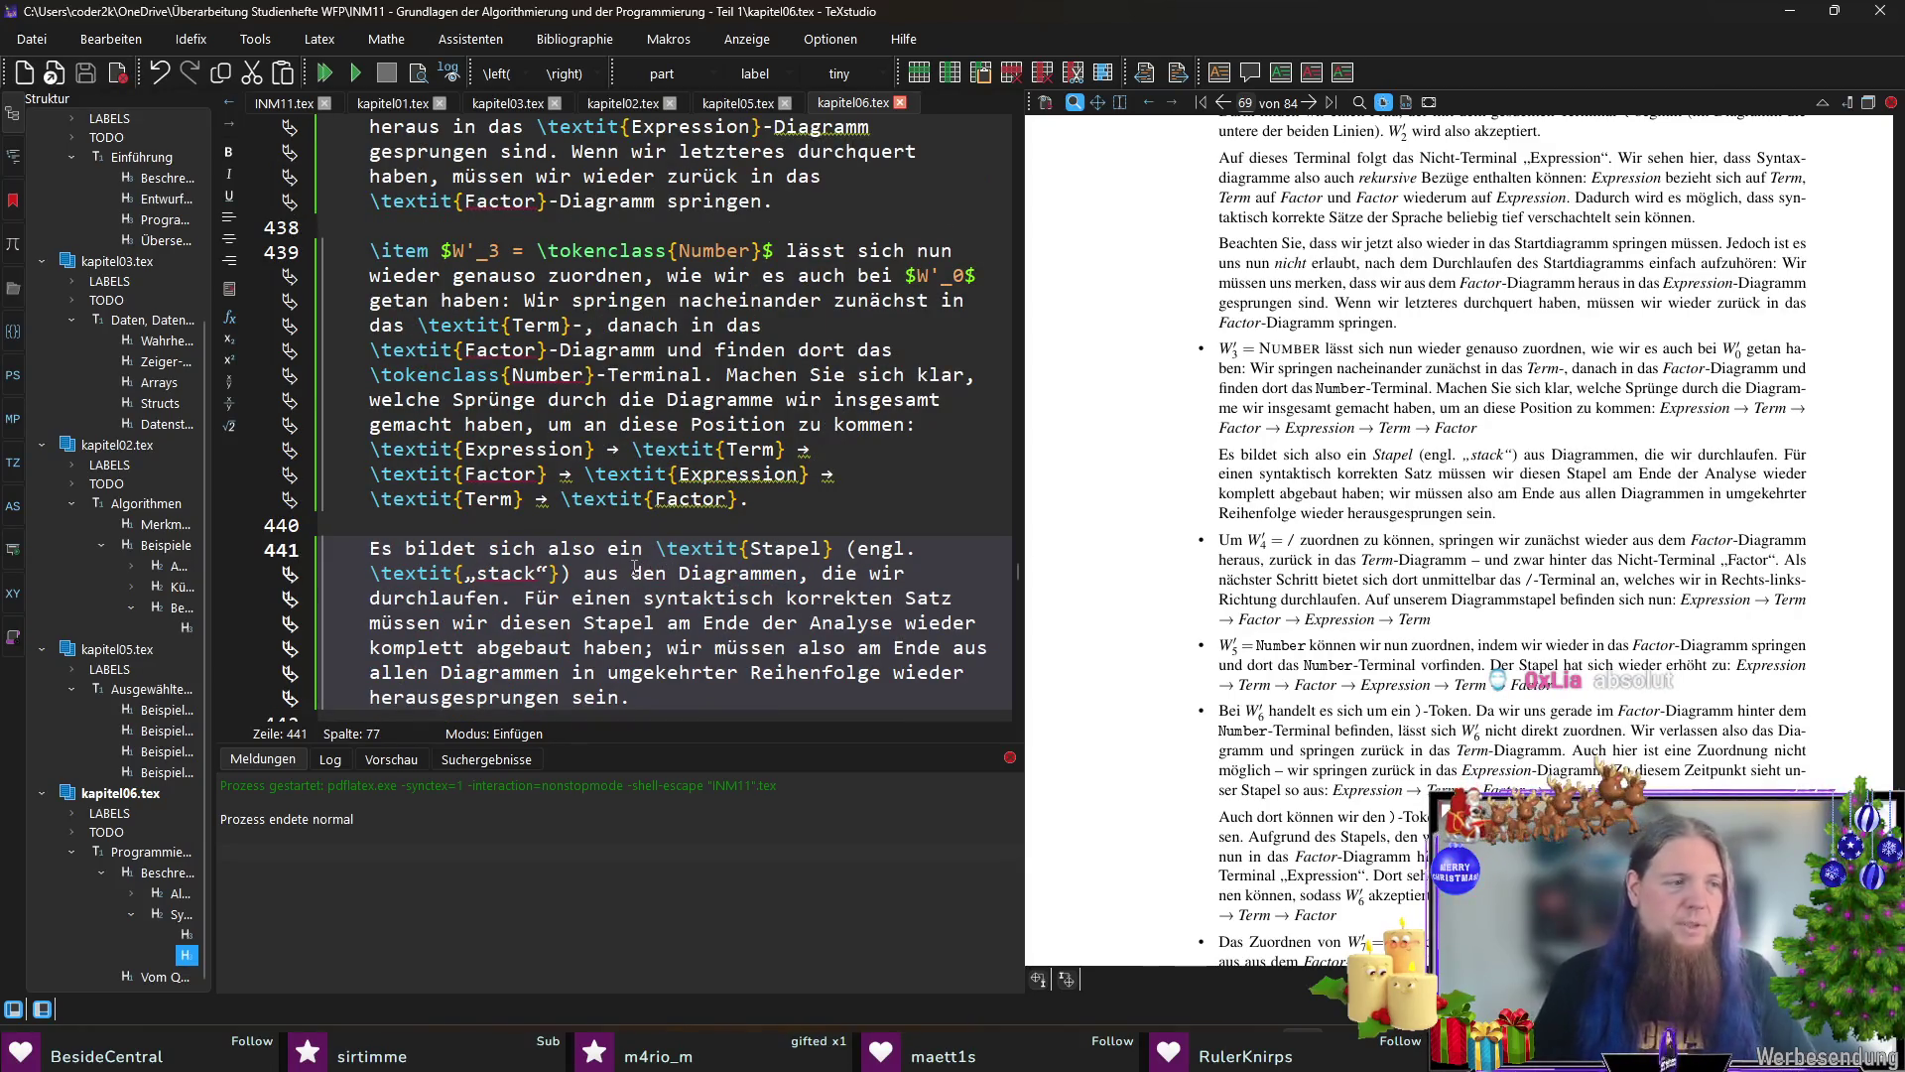
{"action": "scroll", "coordinate": [1653, 501], "scroll_direction": "down", "scroll_amount": 1}
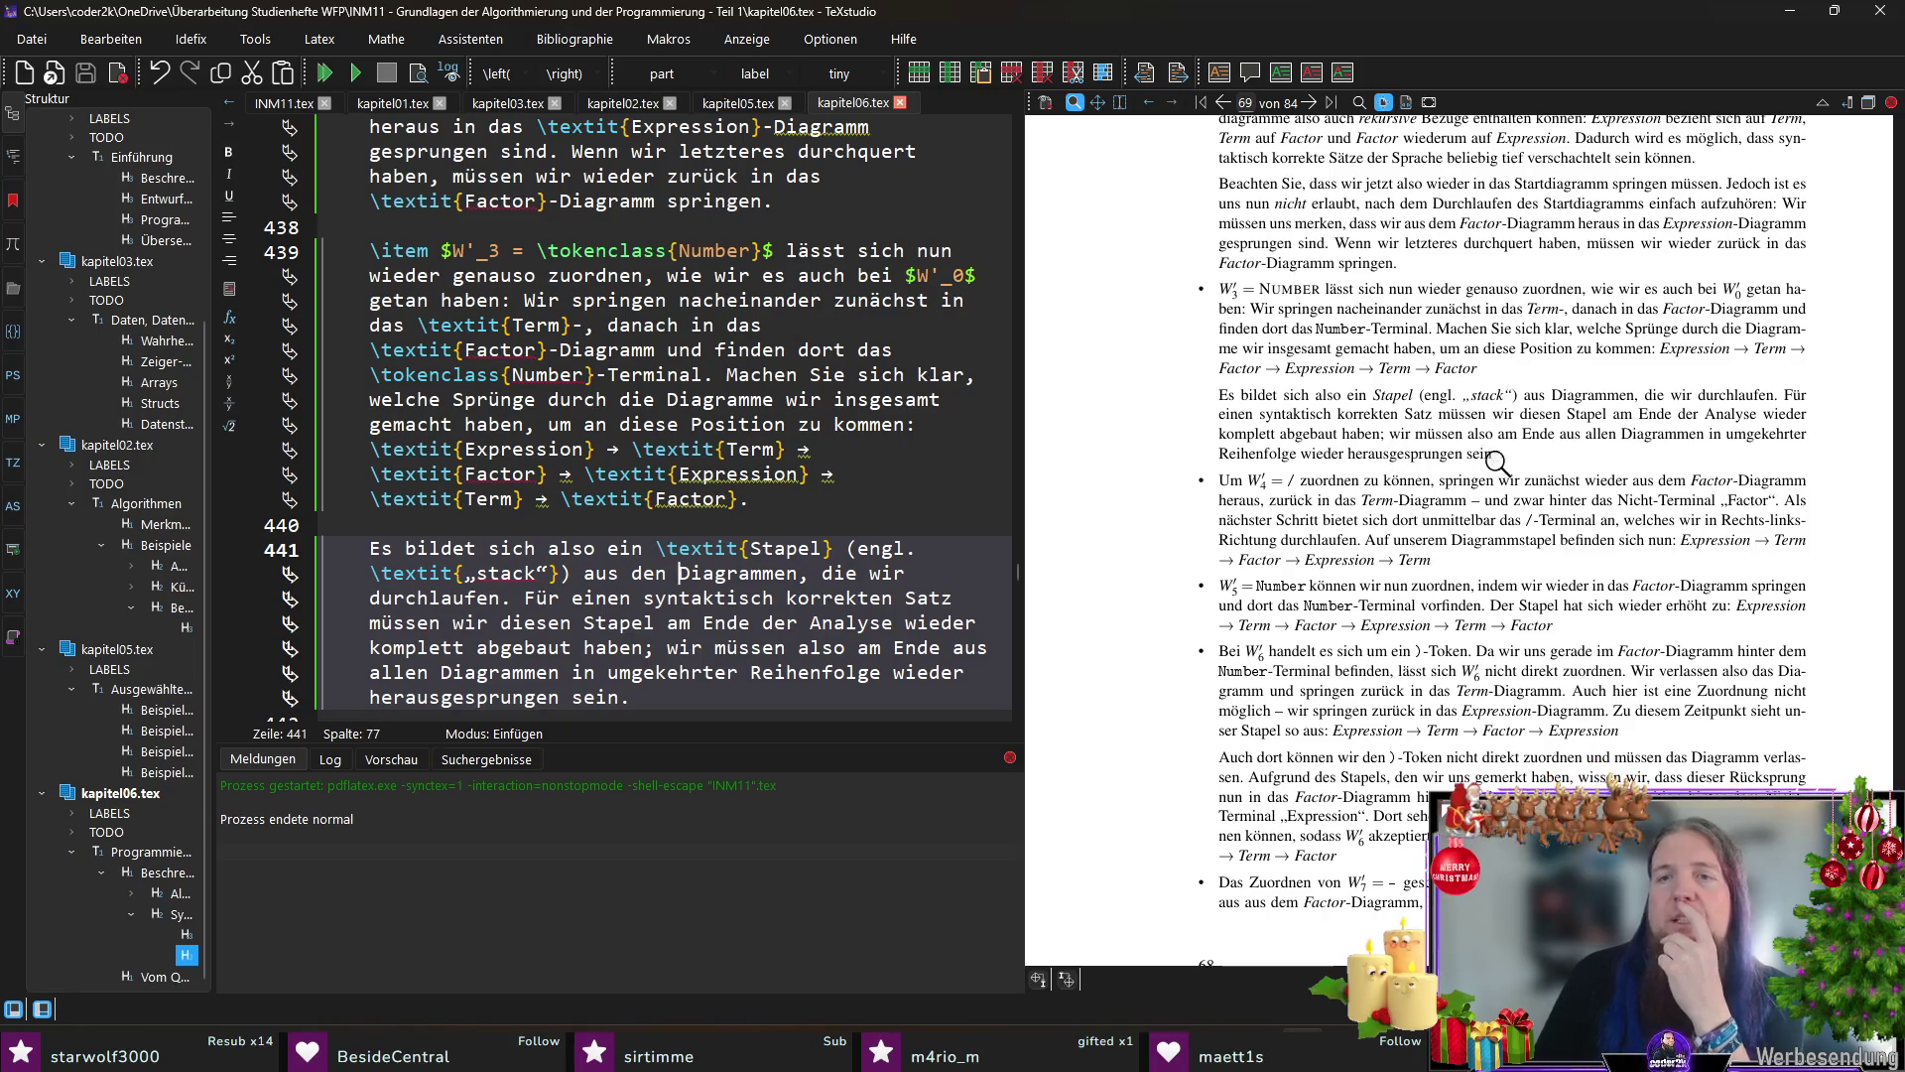
{"action": "scroll", "coordinate": [1493, 464], "scroll_direction": "down", "scroll_amount": 1}
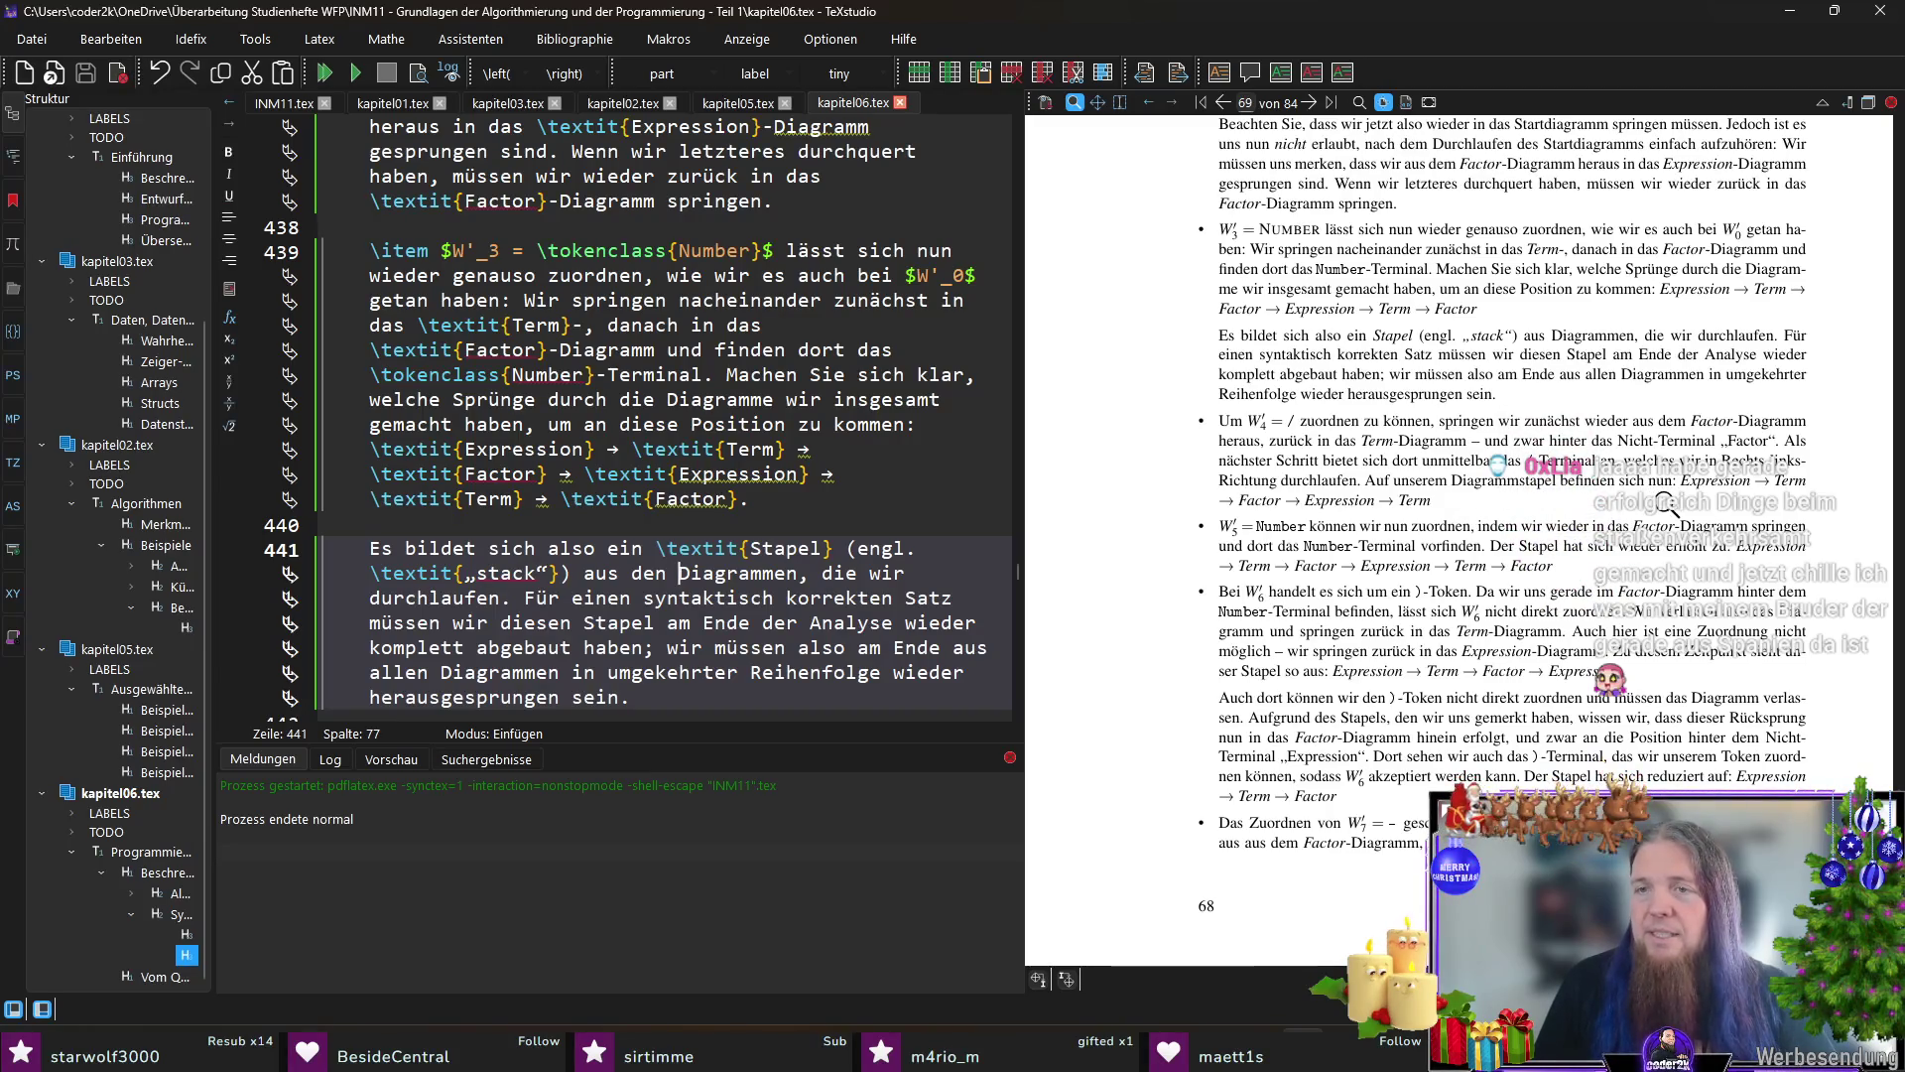
{"action": "left_click", "coordinate": [1522, 492], "text": "ctrl"}
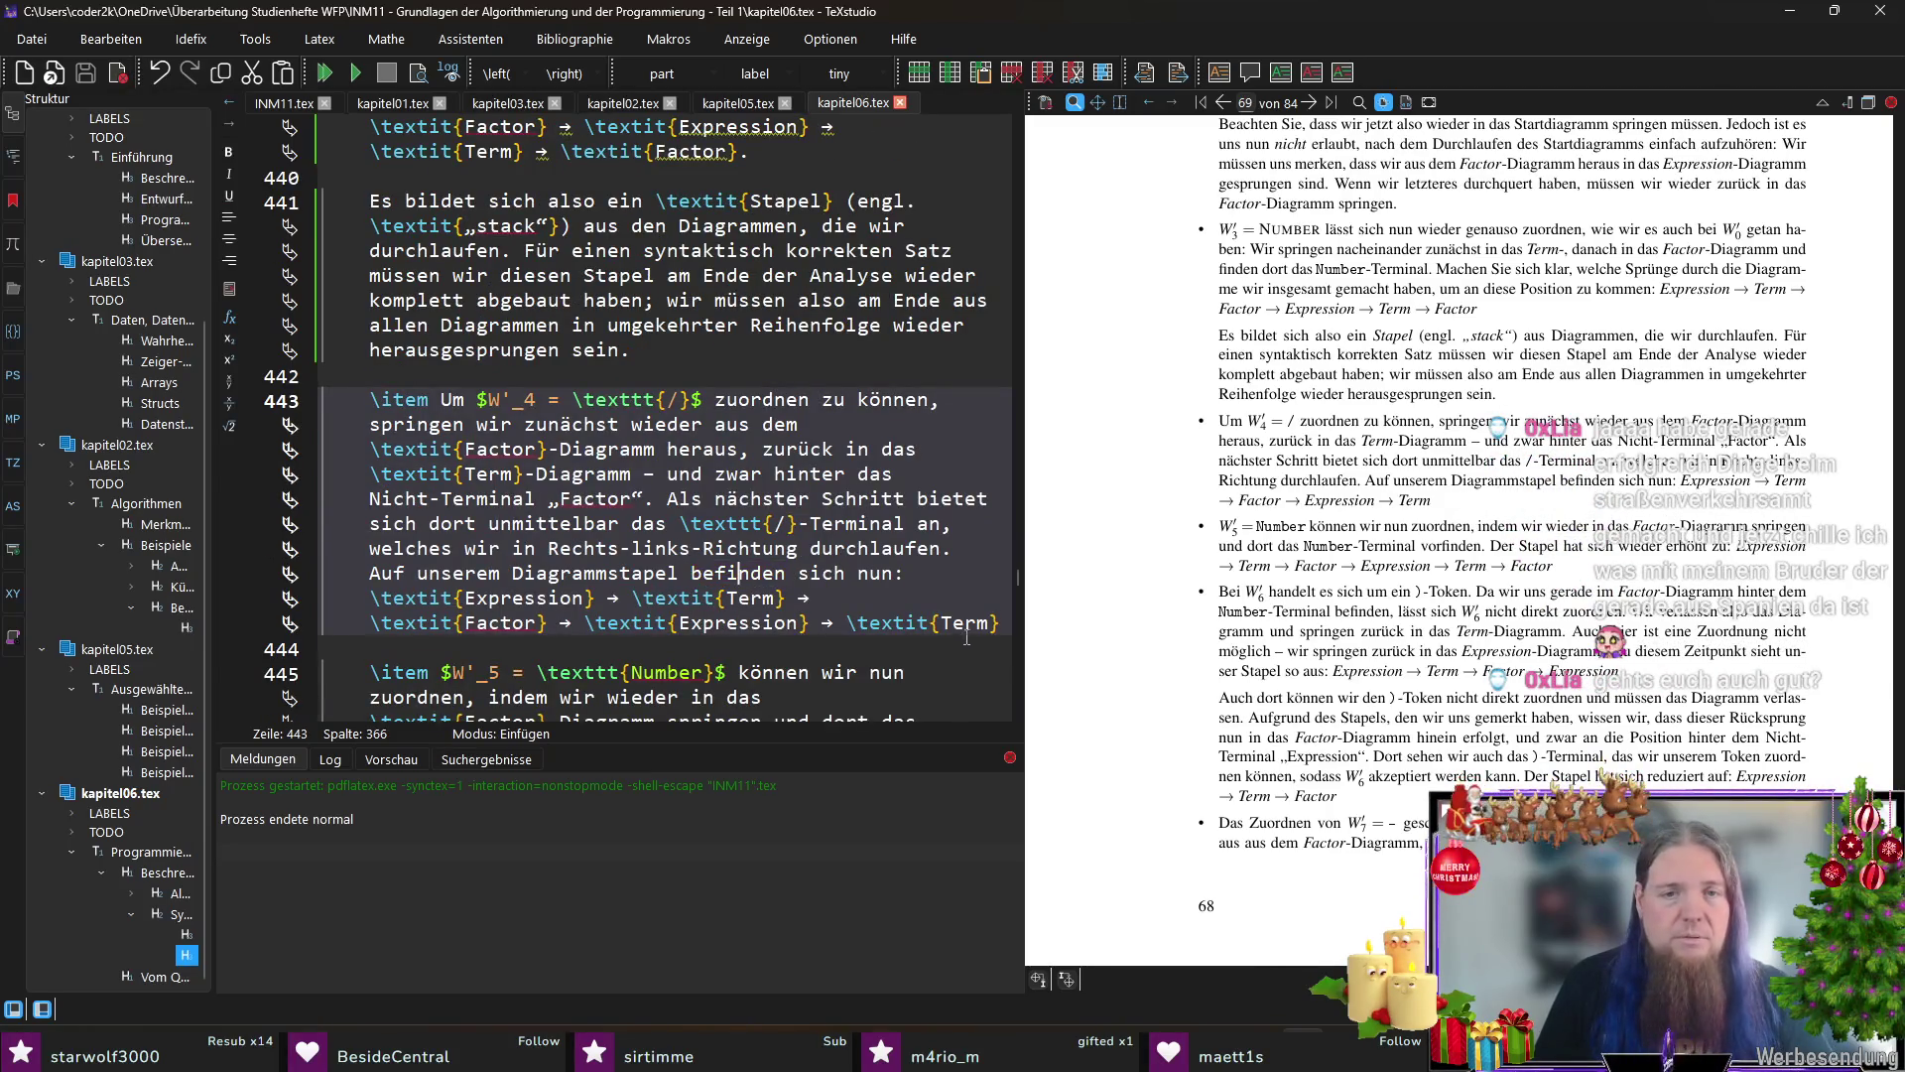
Step: End the W'_4 item on line 443 with a period after \textit{Term} and recompile
{"action": "left_click", "coordinate": [1001, 624]}
{"action": "type", "text": "."}
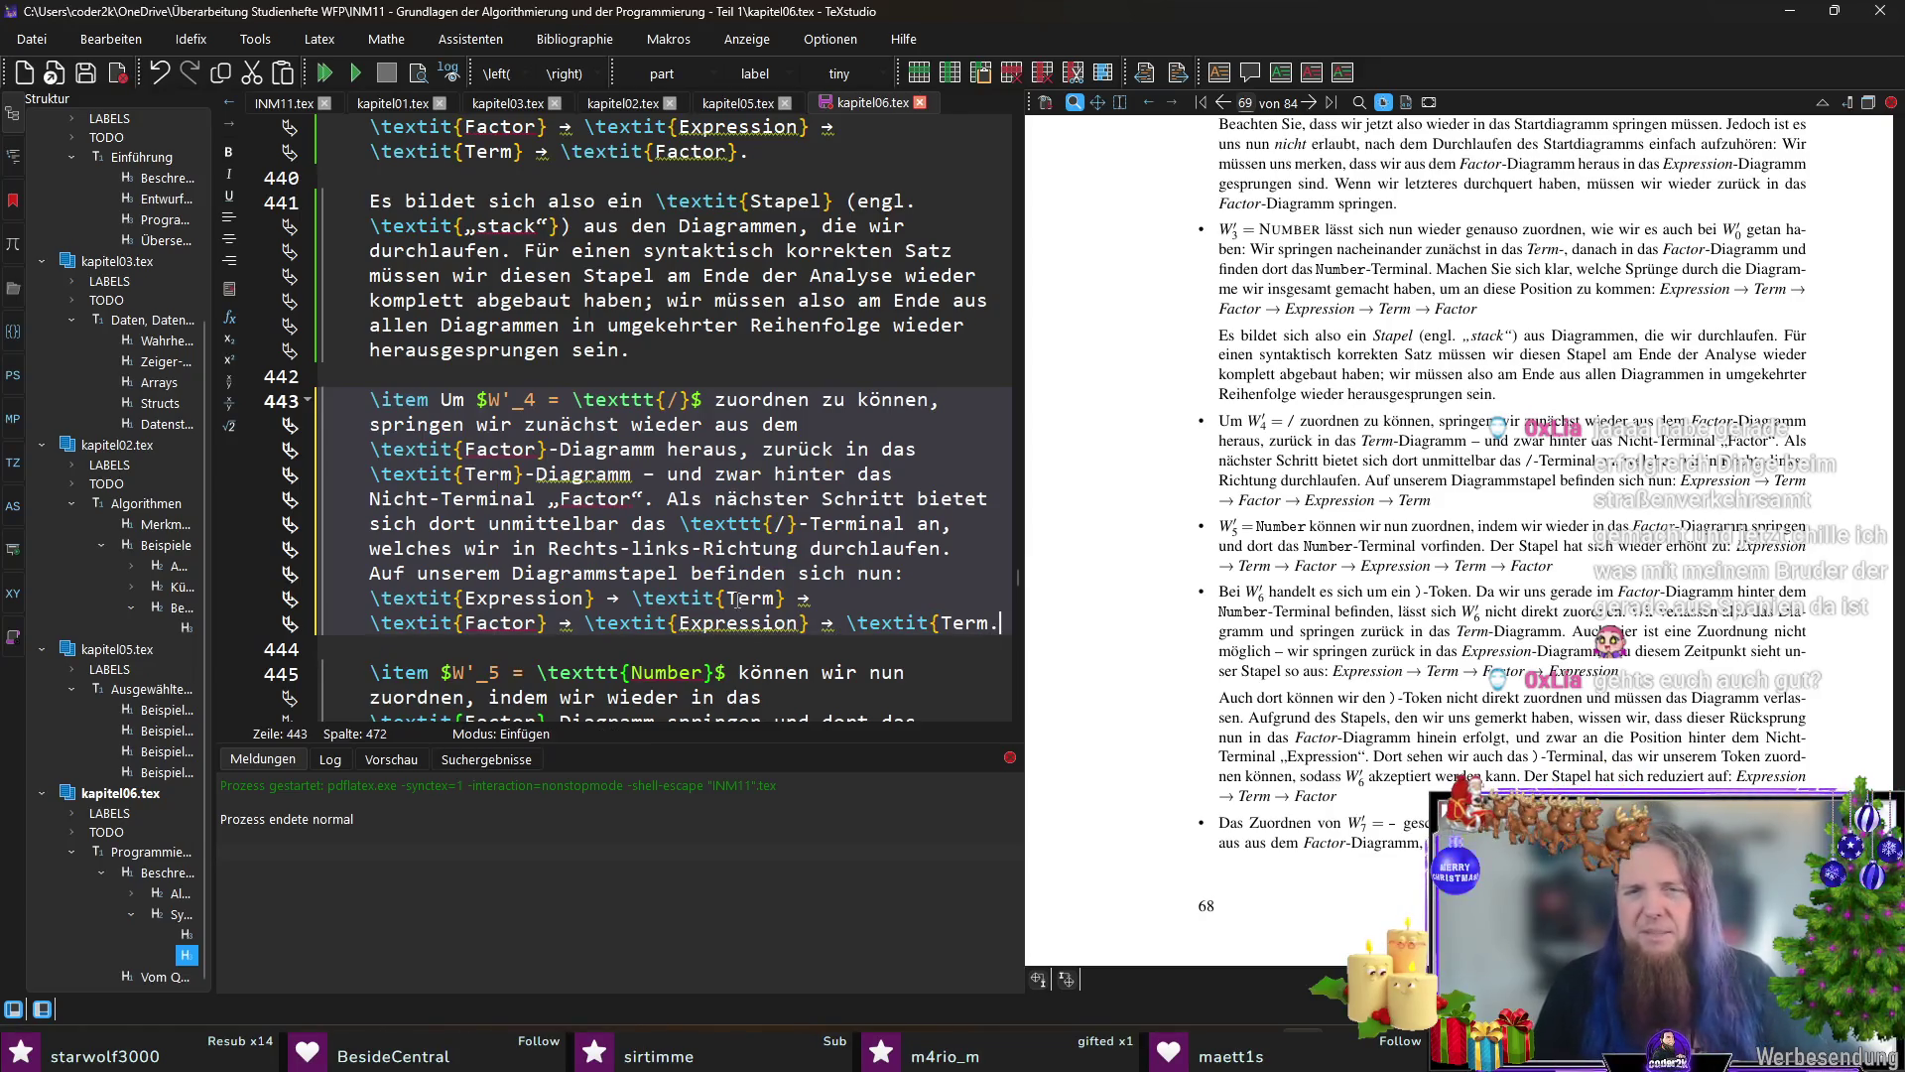
{"action": "key", "text": "Down"}
{"action": "key", "text": "Left"}
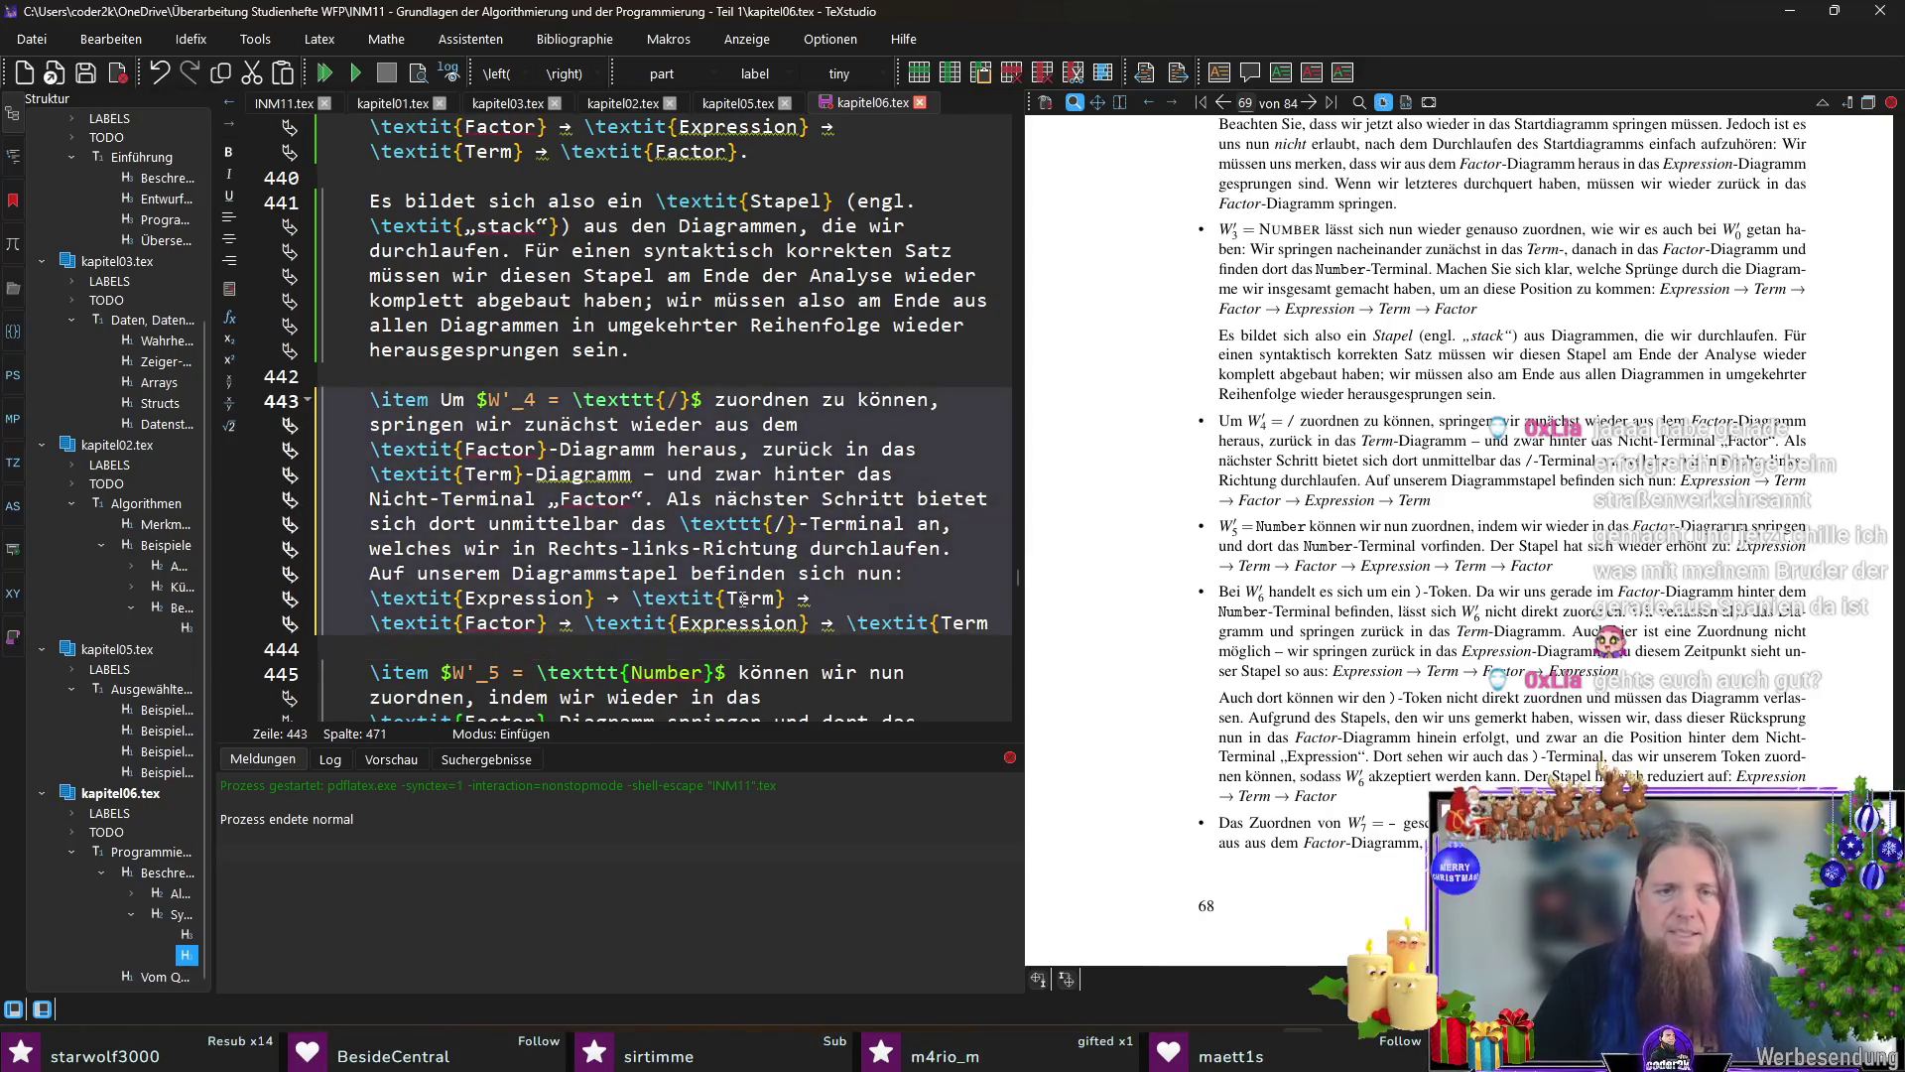
{"action": "type", "text": "."}
{"action": "key", "text": "F5"}
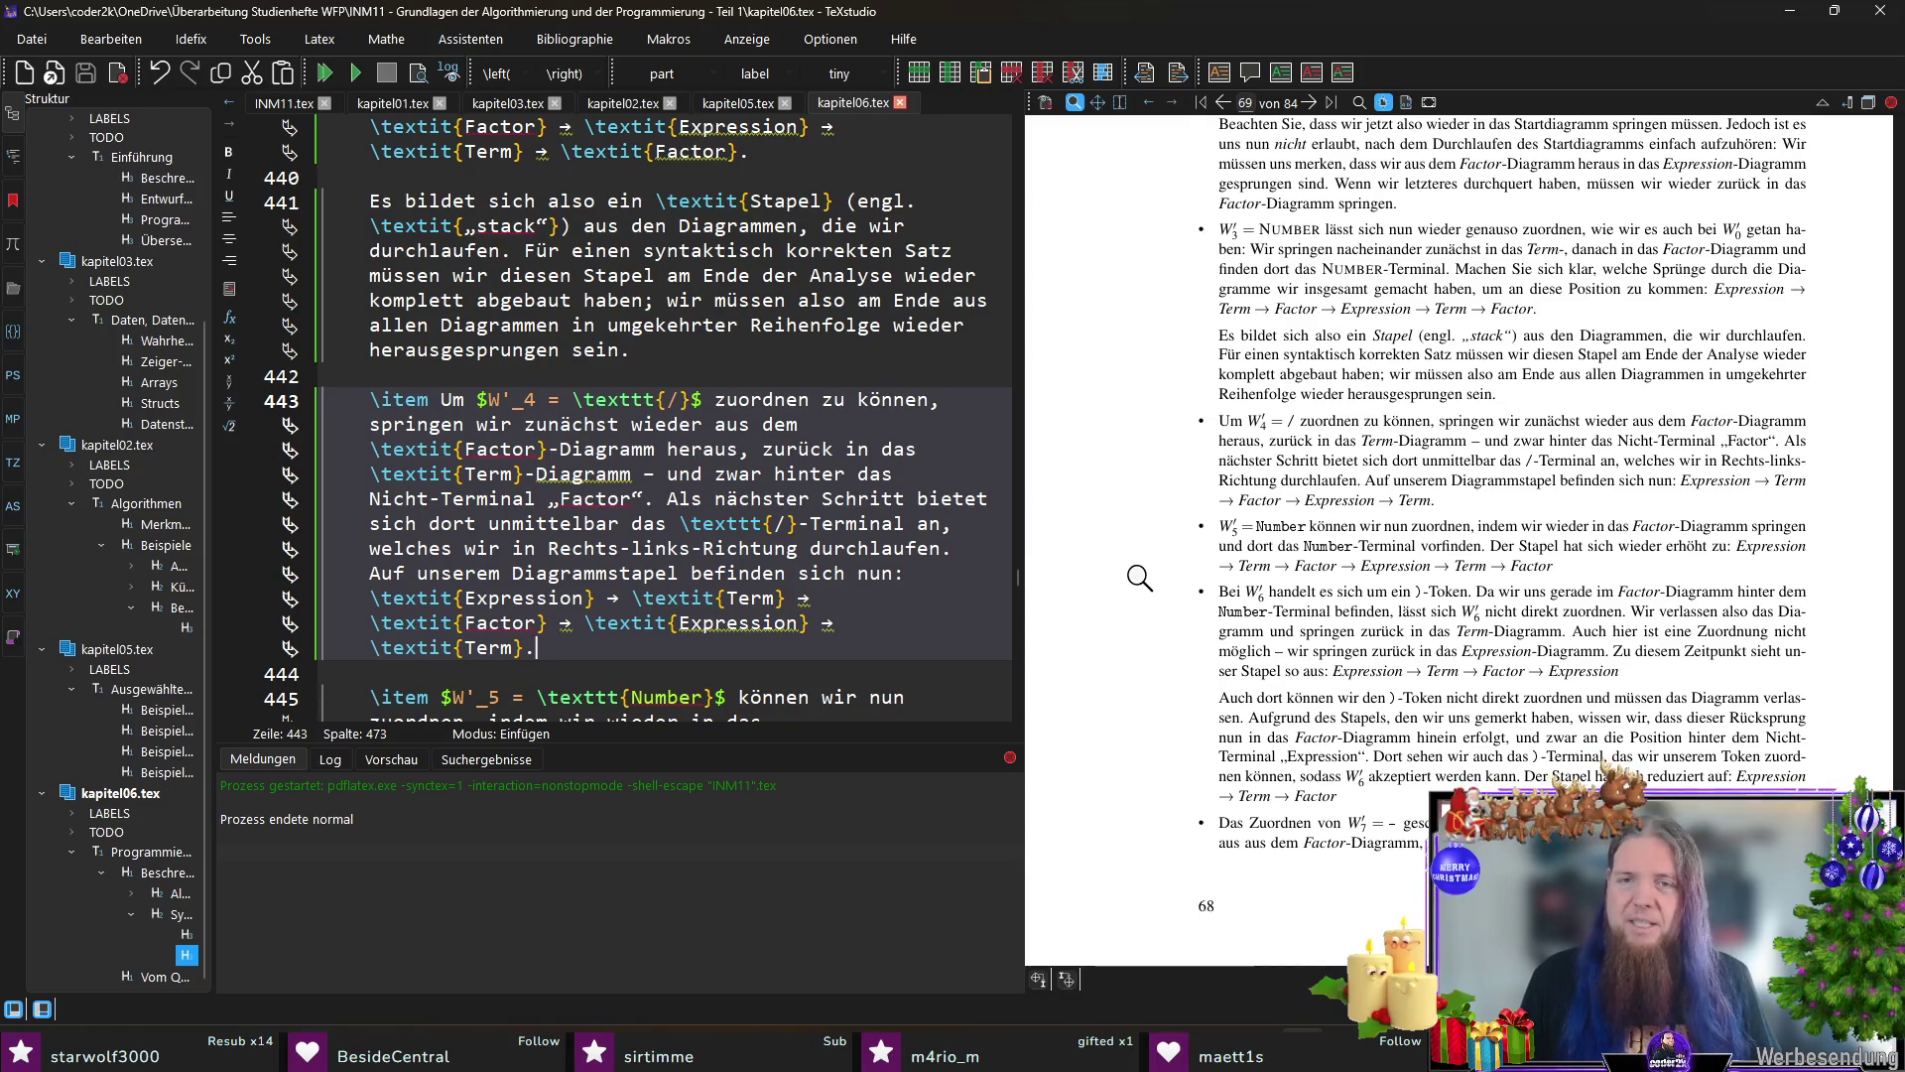
{"action": "scroll", "coordinate": [1136, 565], "scroll_direction": "down", "scroll_amount": 2}
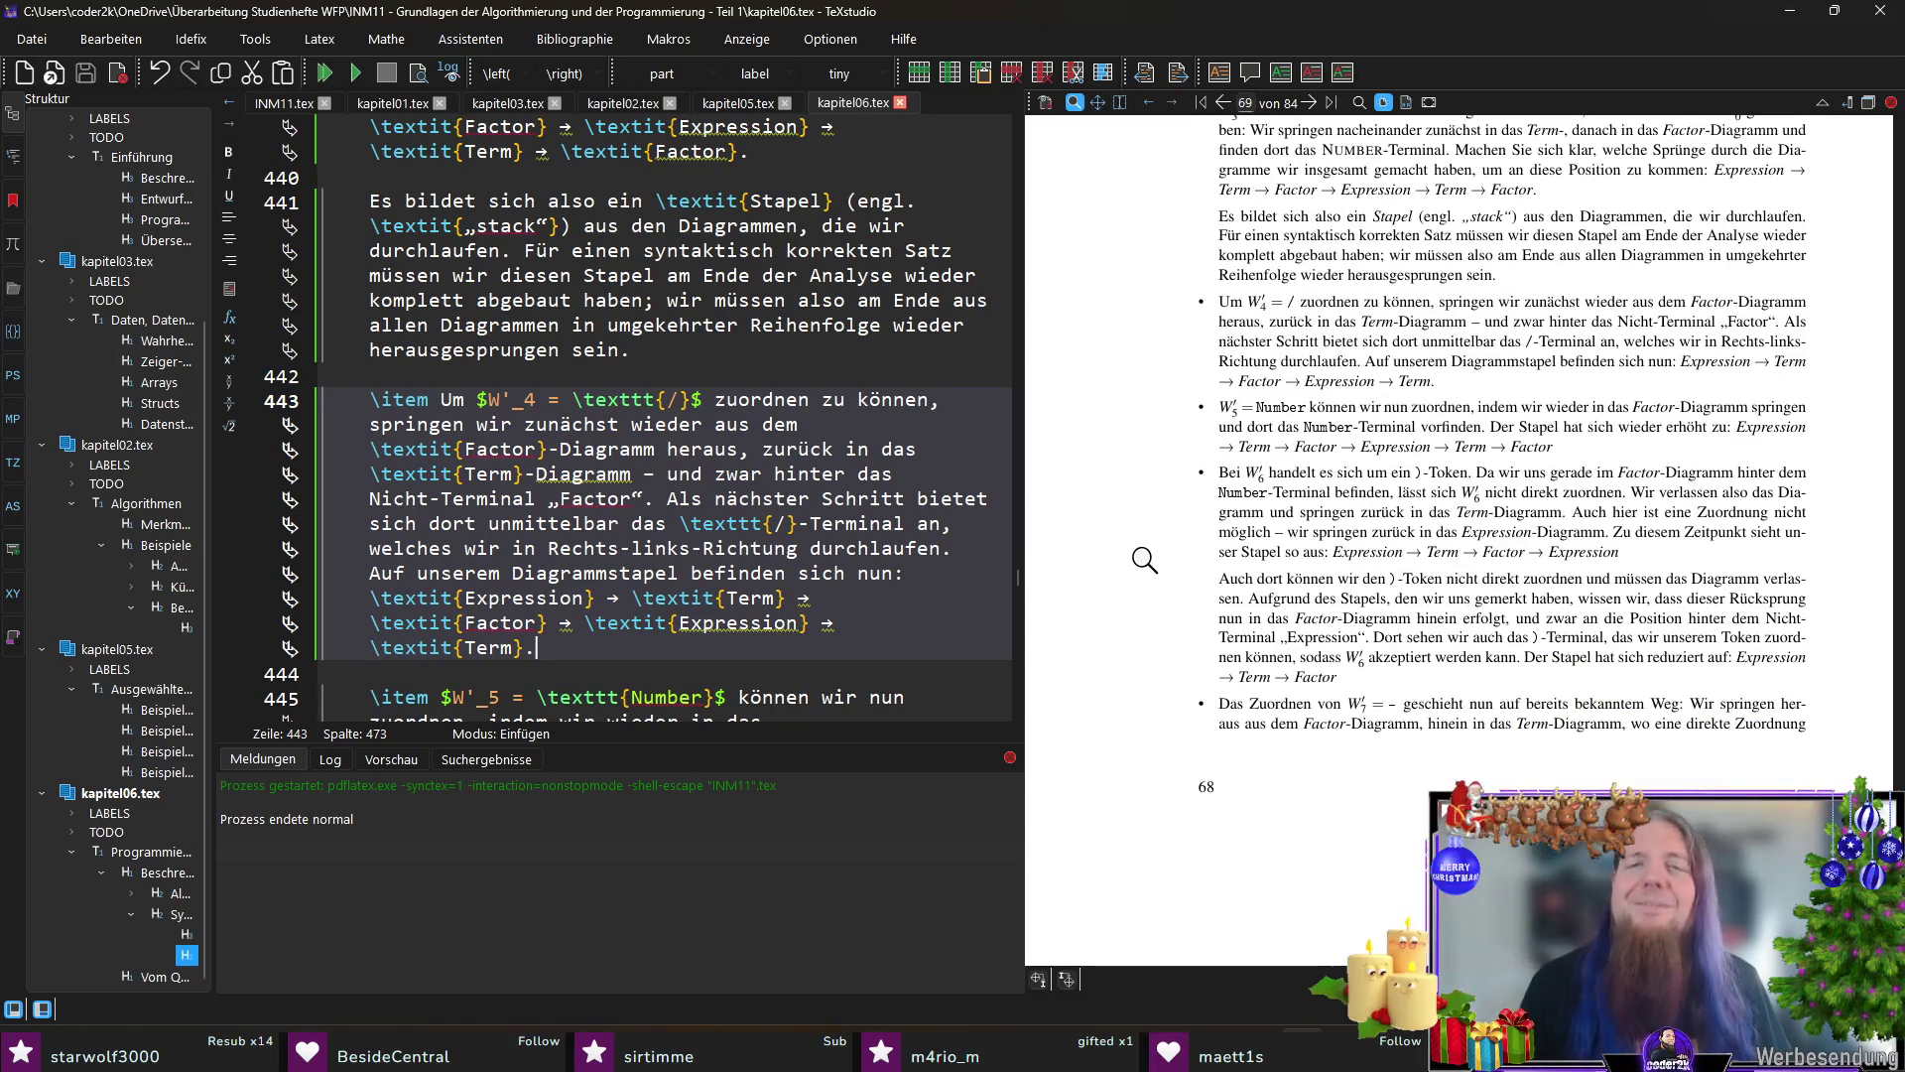
{"action": "scroll", "coordinate": [696, 506], "scroll_direction": "down", "scroll_amount": 2}
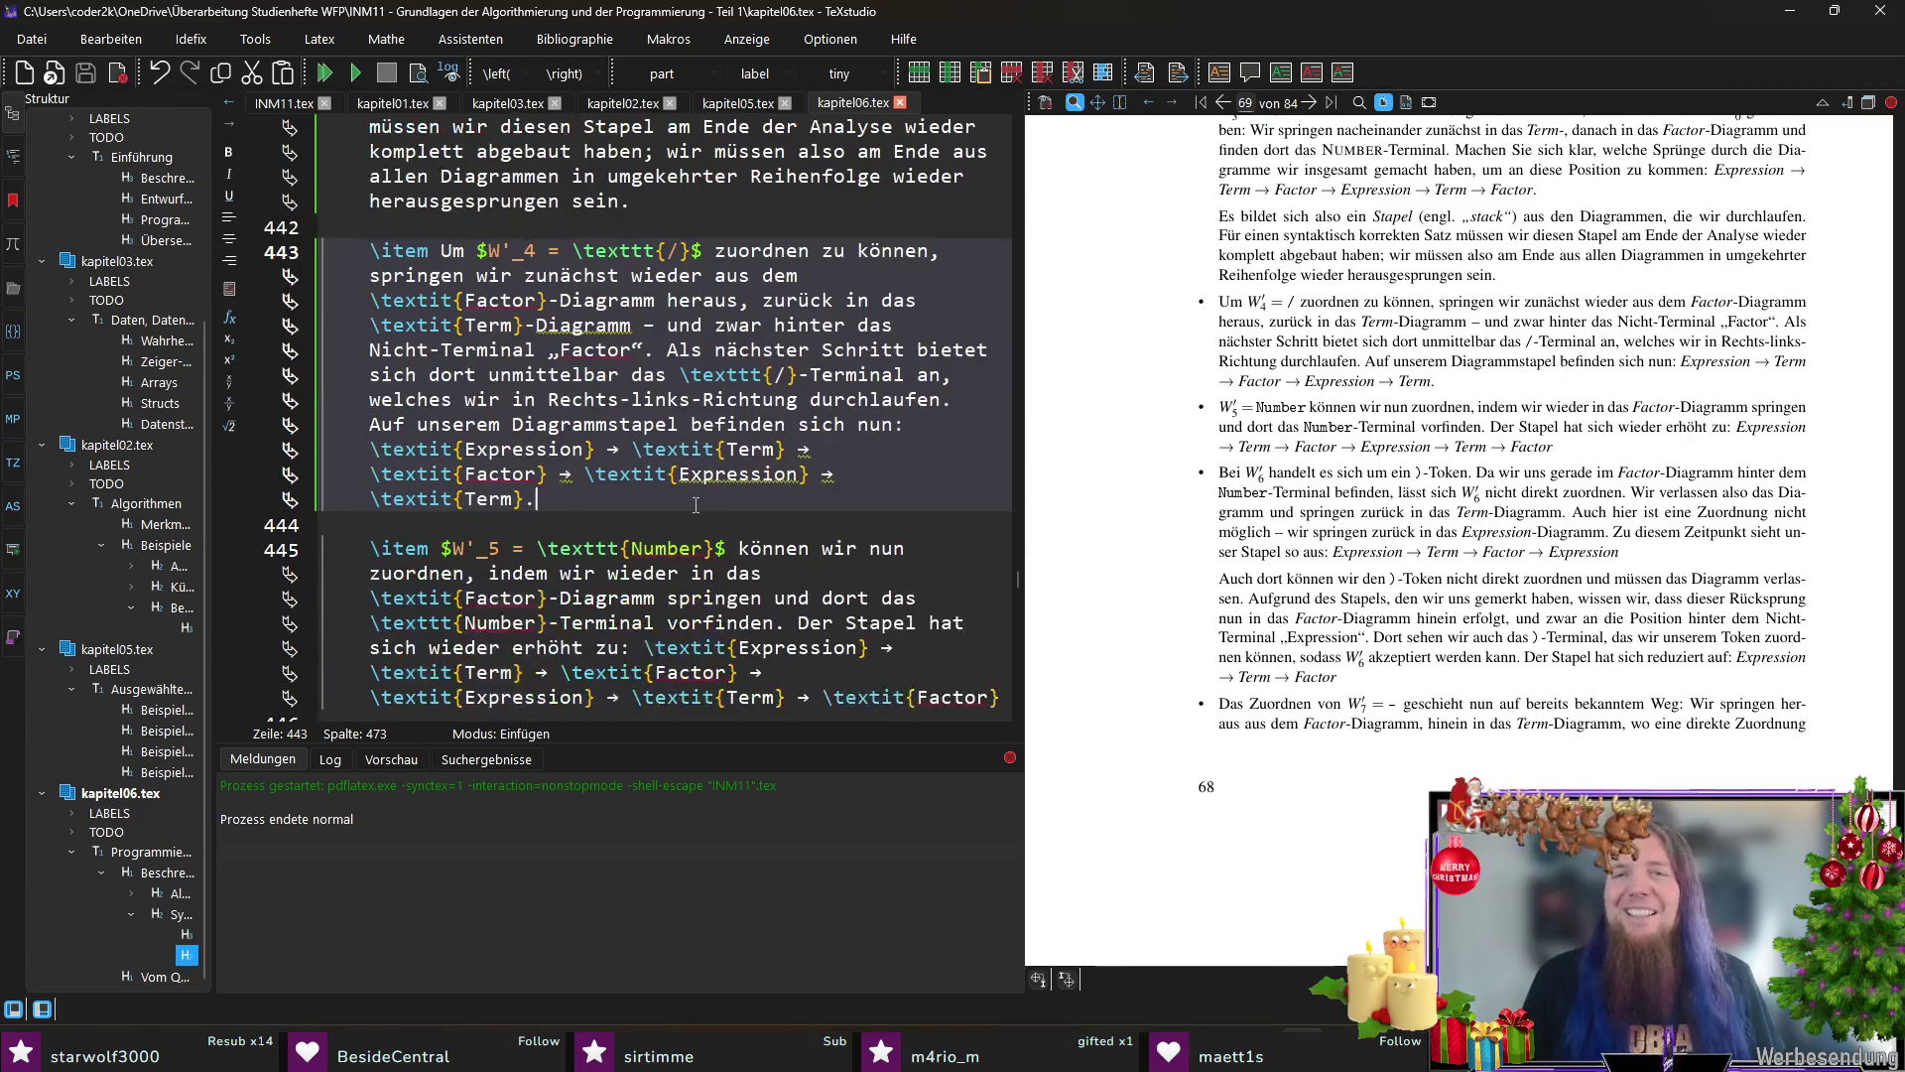
{"action": "scroll", "coordinate": [696, 508], "scroll_direction": "down", "scroll_amount": 2}
{"action": "scroll", "coordinate": [695, 506], "scroll_direction": "down", "scroll_amount": 1}
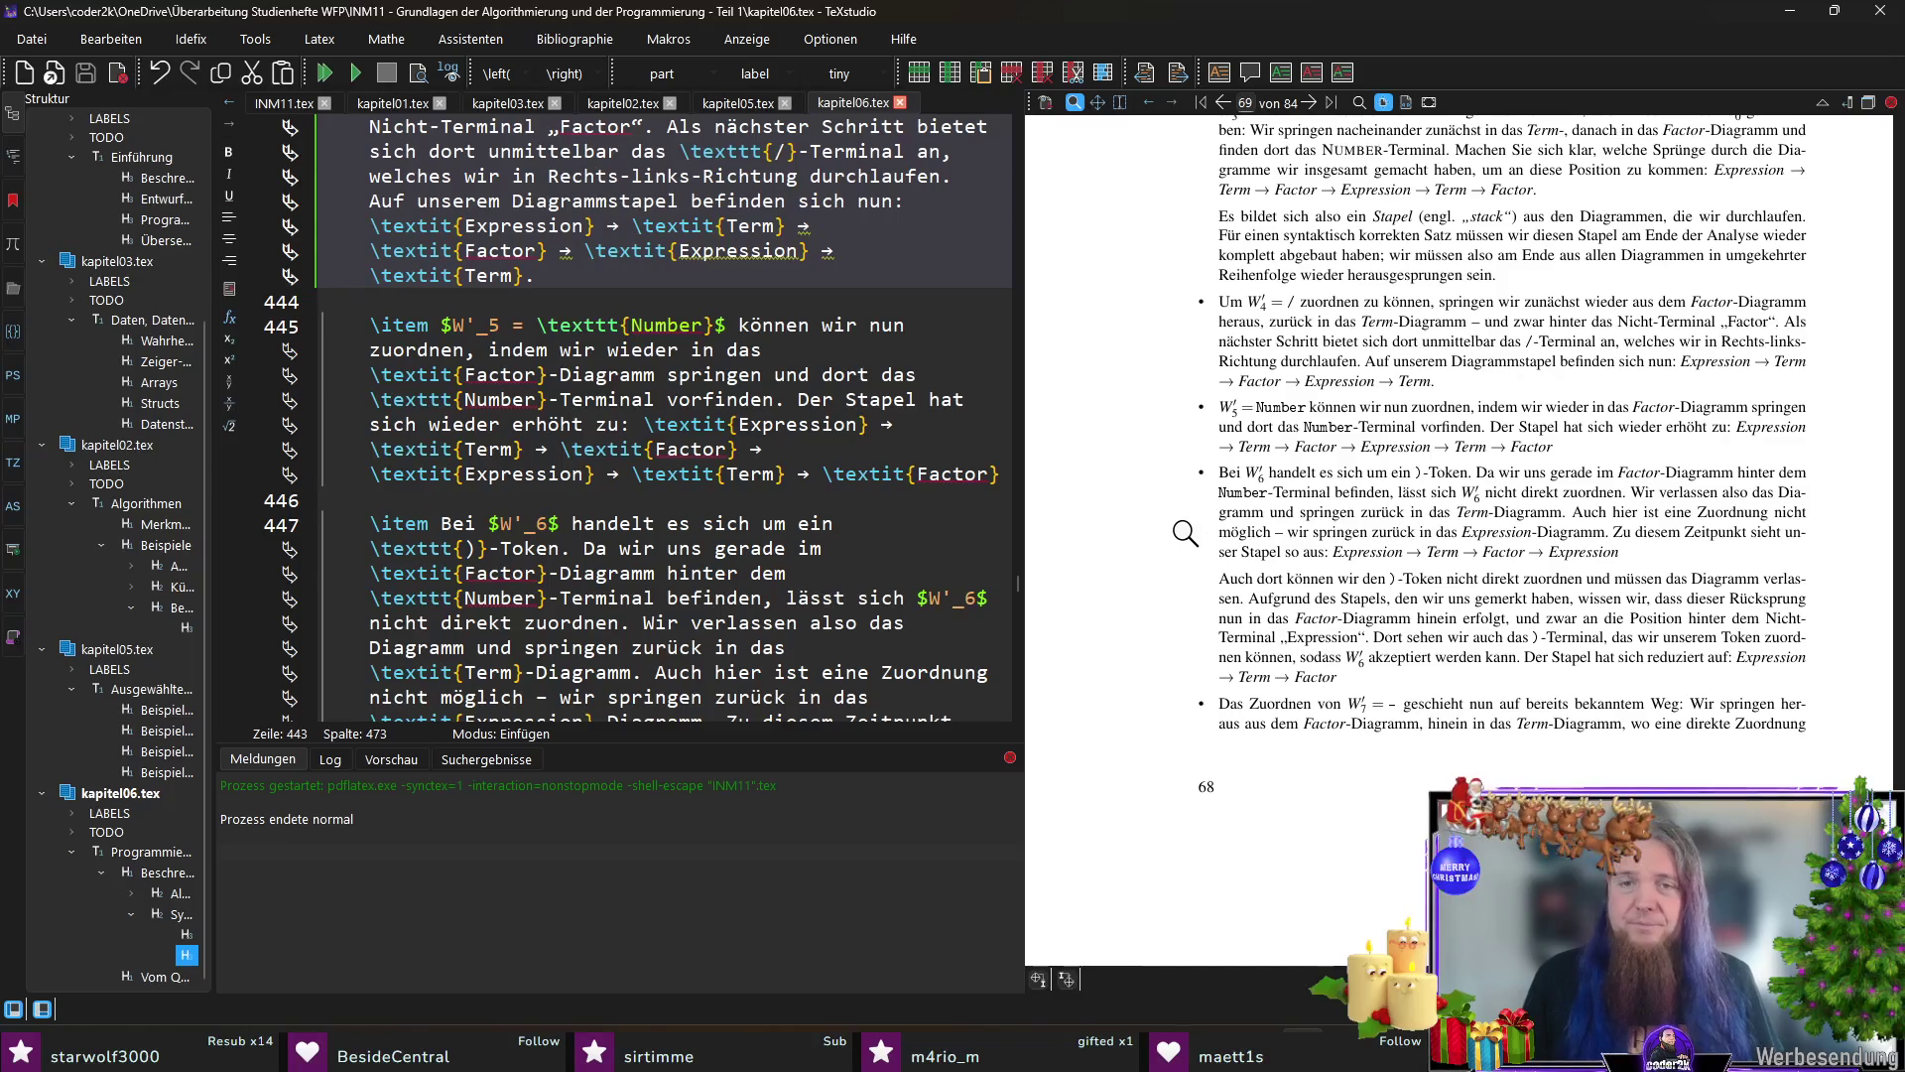
Step: Mark both Number tokens in the W'_5 item as \tokenclass, add the final period, and recompile to check
{"action": "left_click", "coordinate": [1296, 411], "text": "ctrl"}
{"action": "double_click", "coordinate": [584, 324]}
{"action": "type", "text": "tokenclass"}
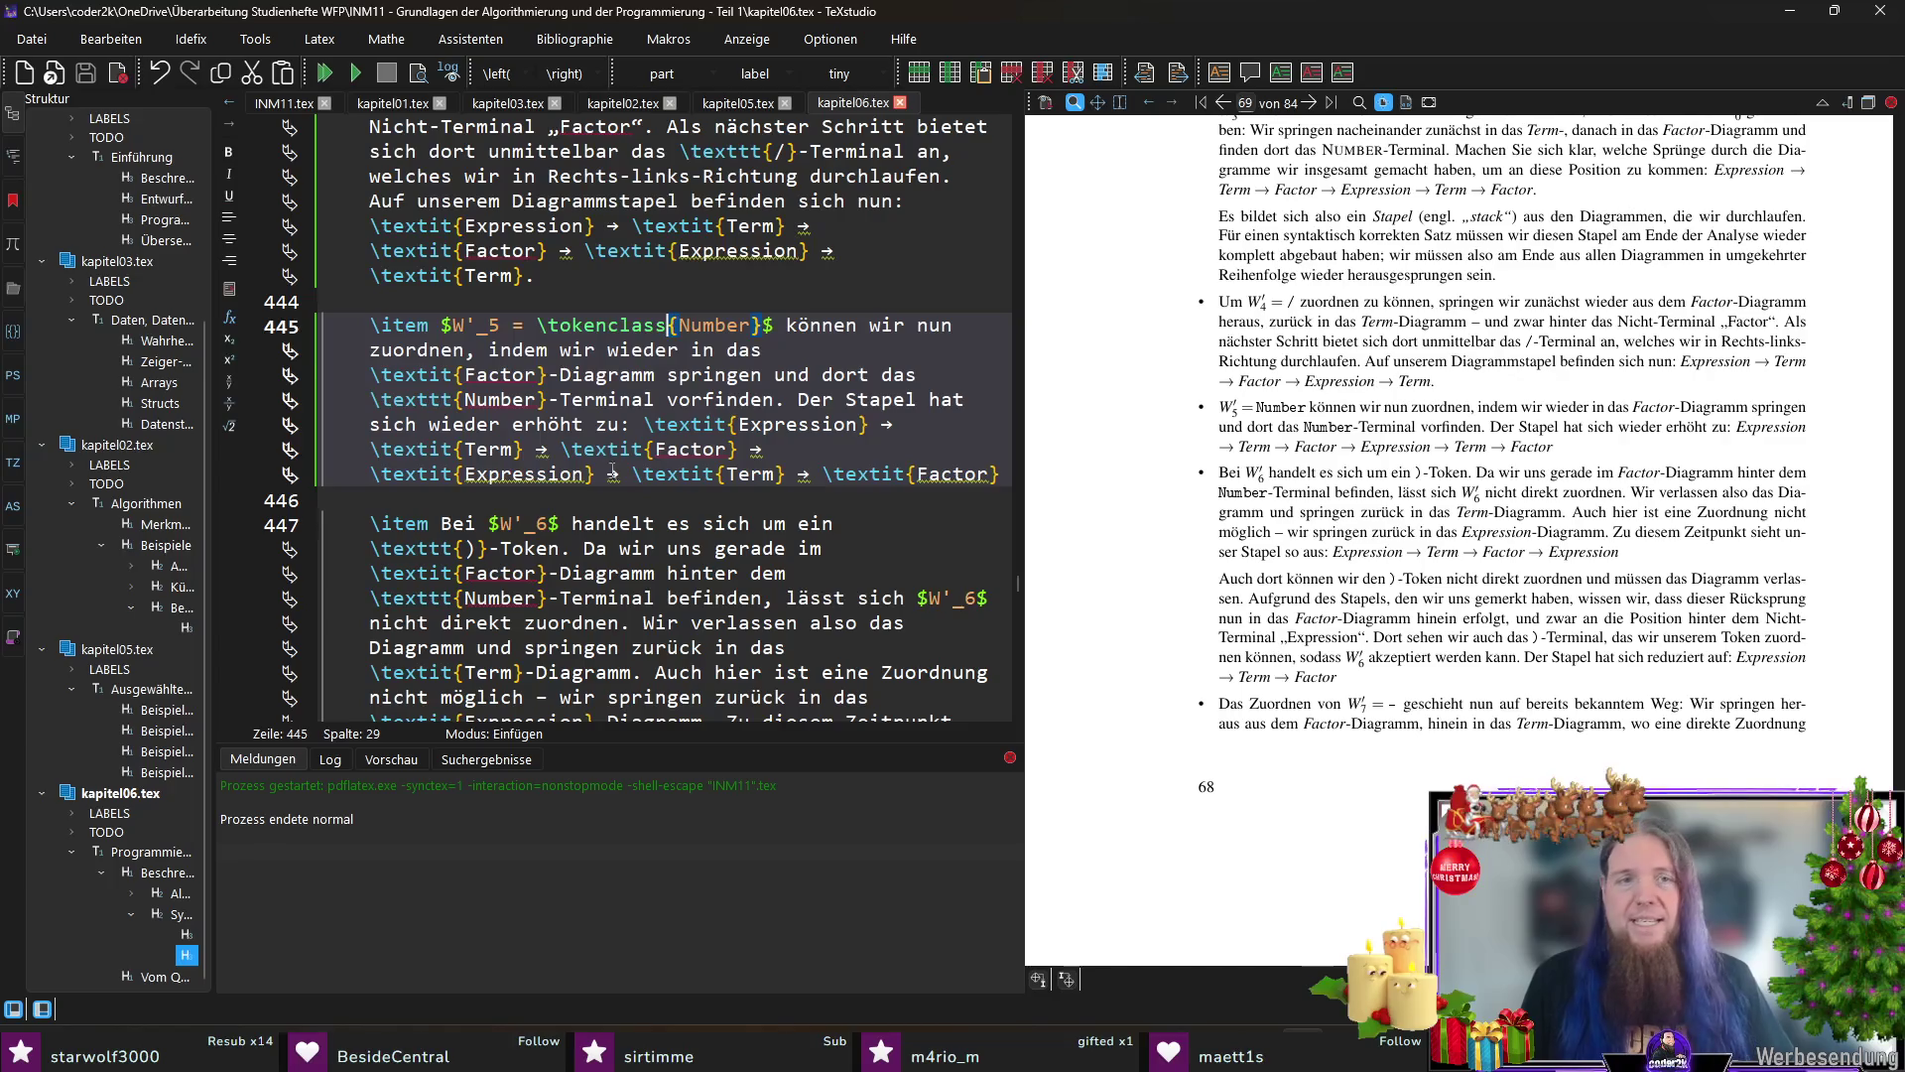
{"action": "double_click", "coordinate": [425, 399]}
{"action": "type", "text": "tokenclass"}
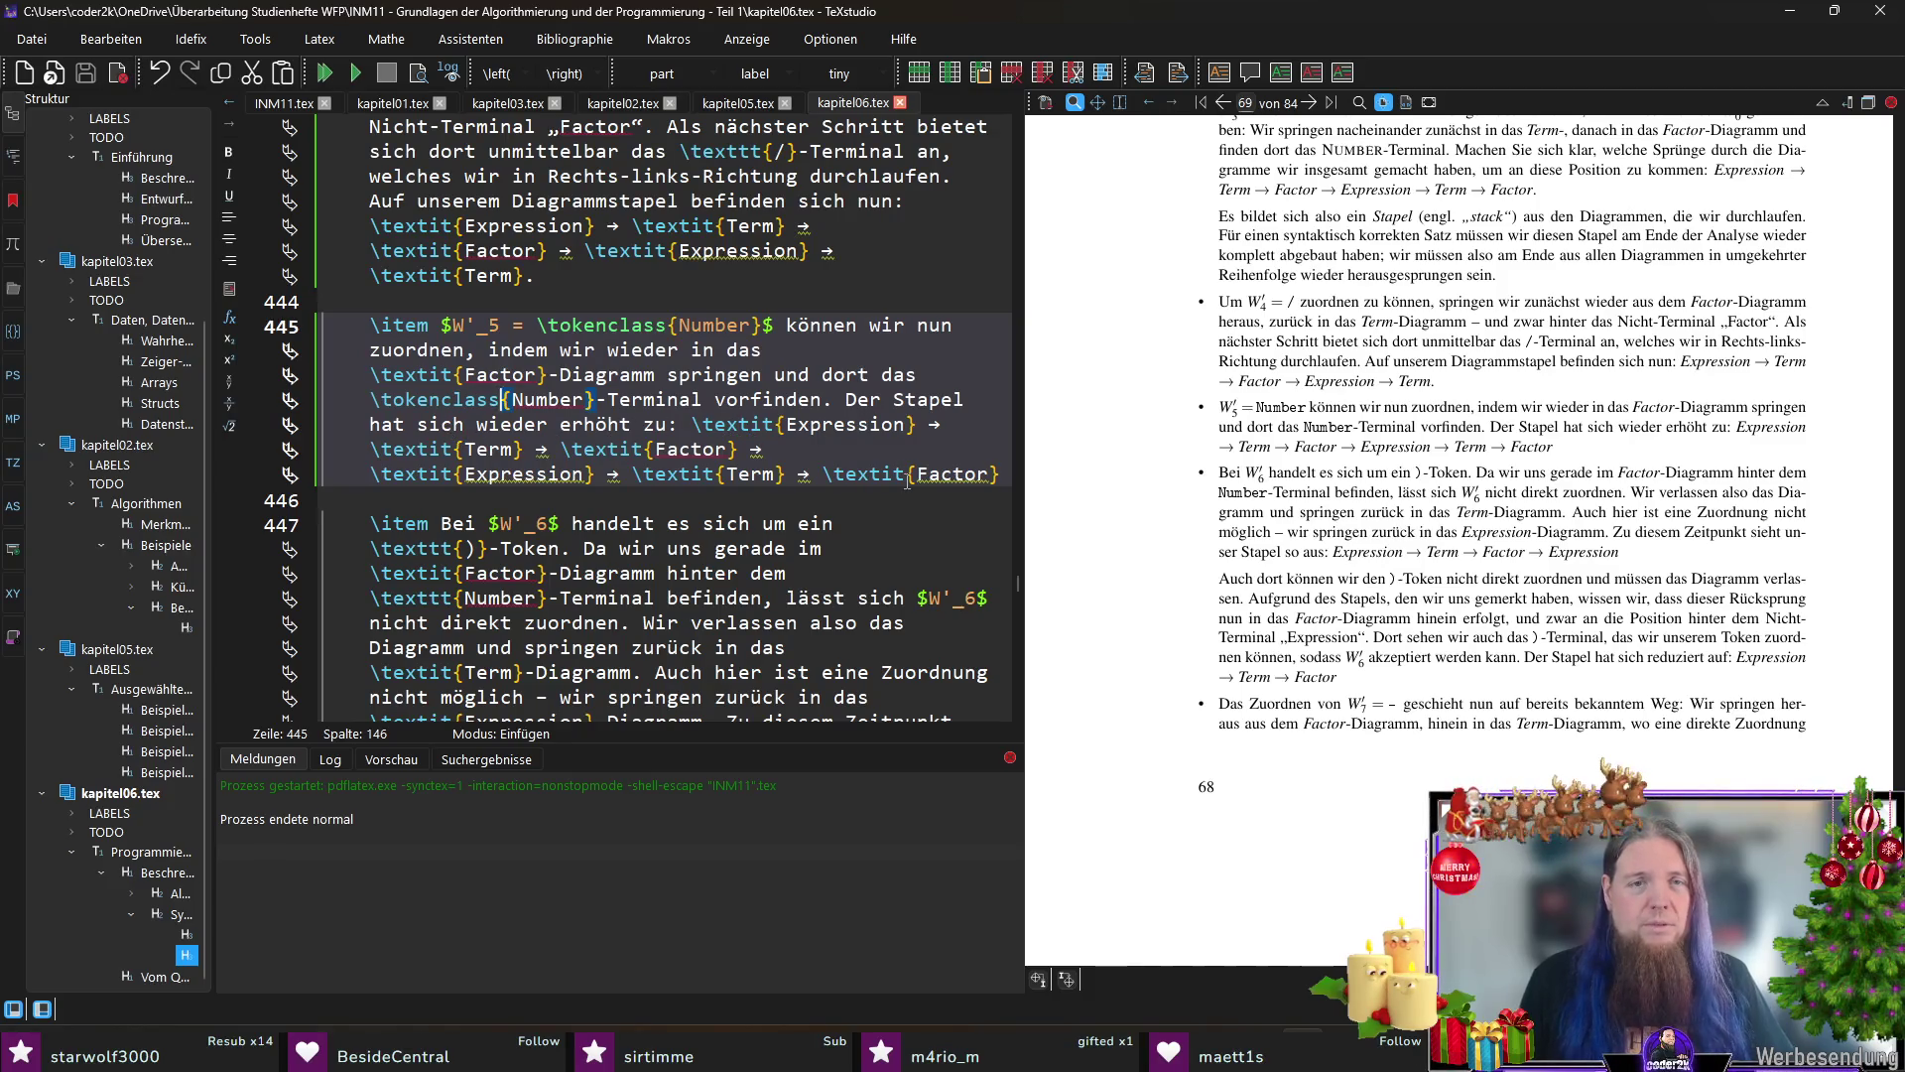
{"action": "type", "text": "."}
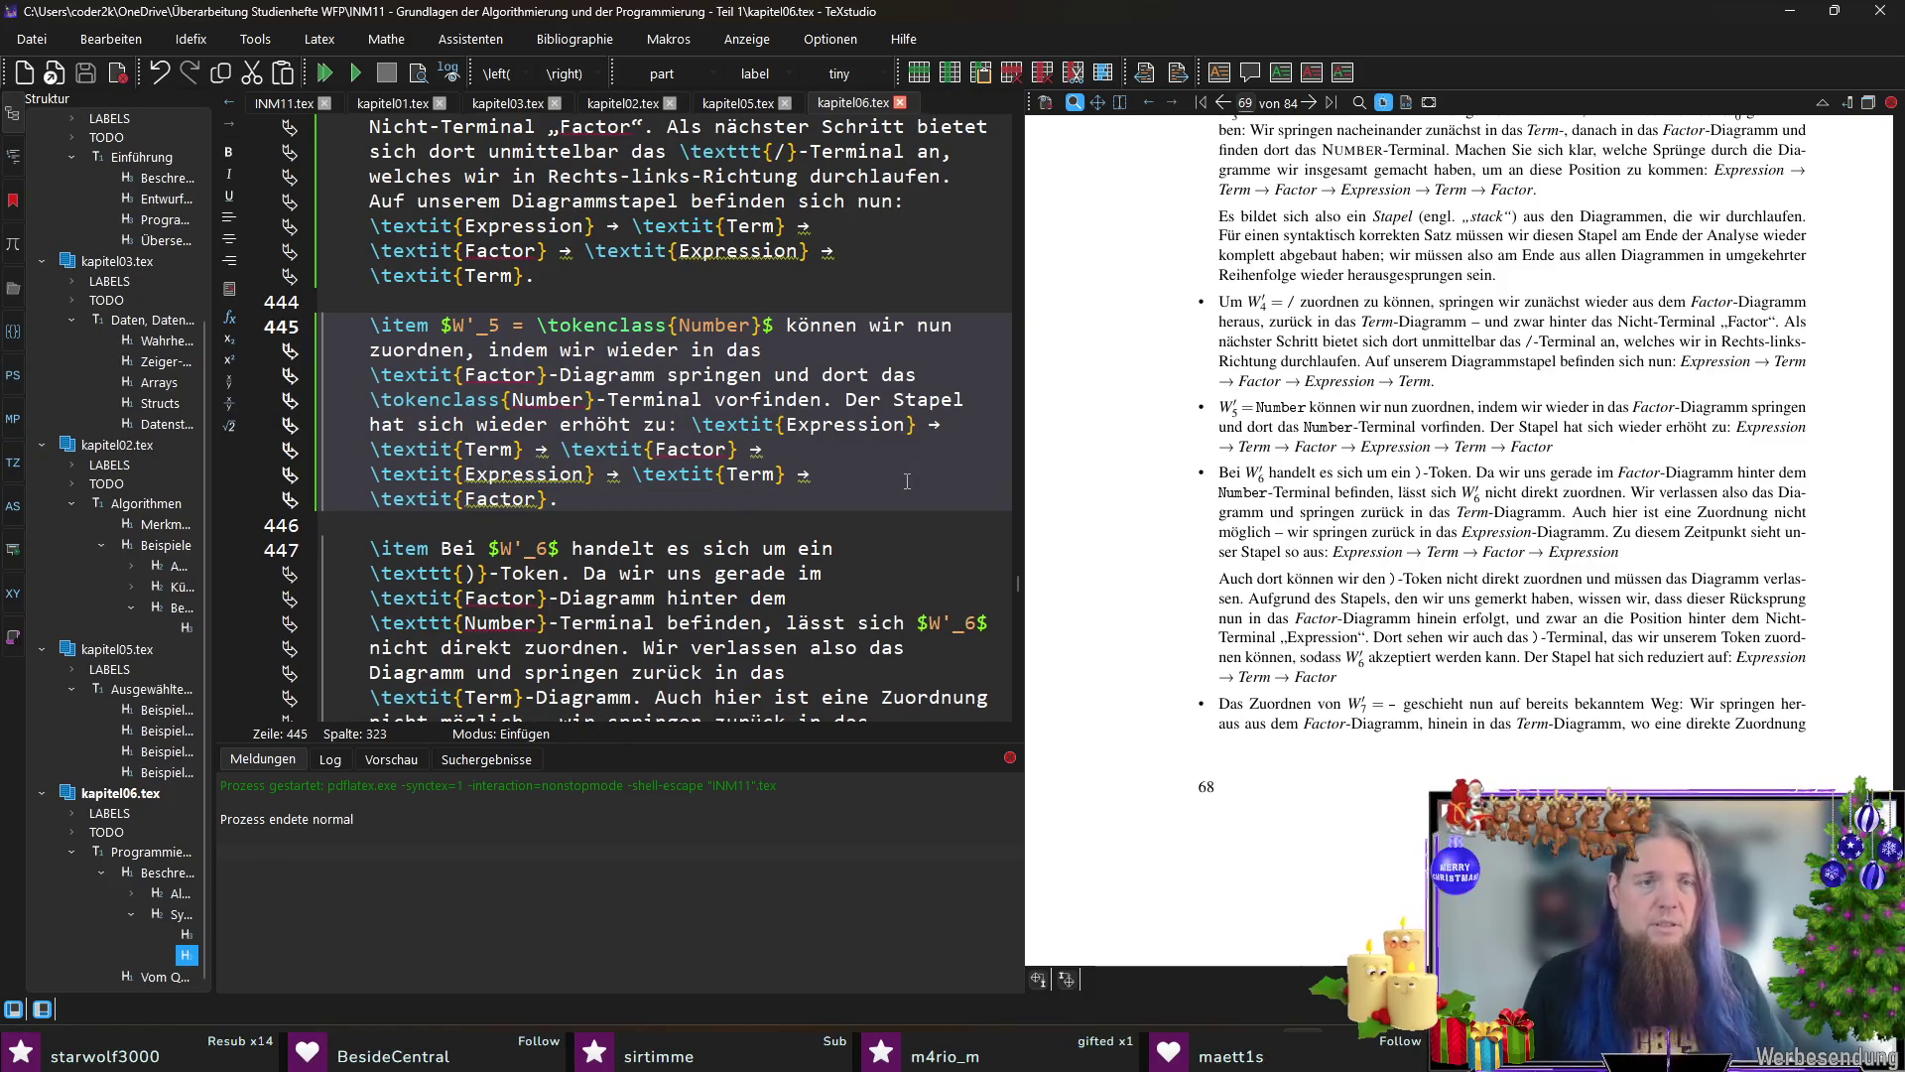
{"action": "key", "text": "F5"}
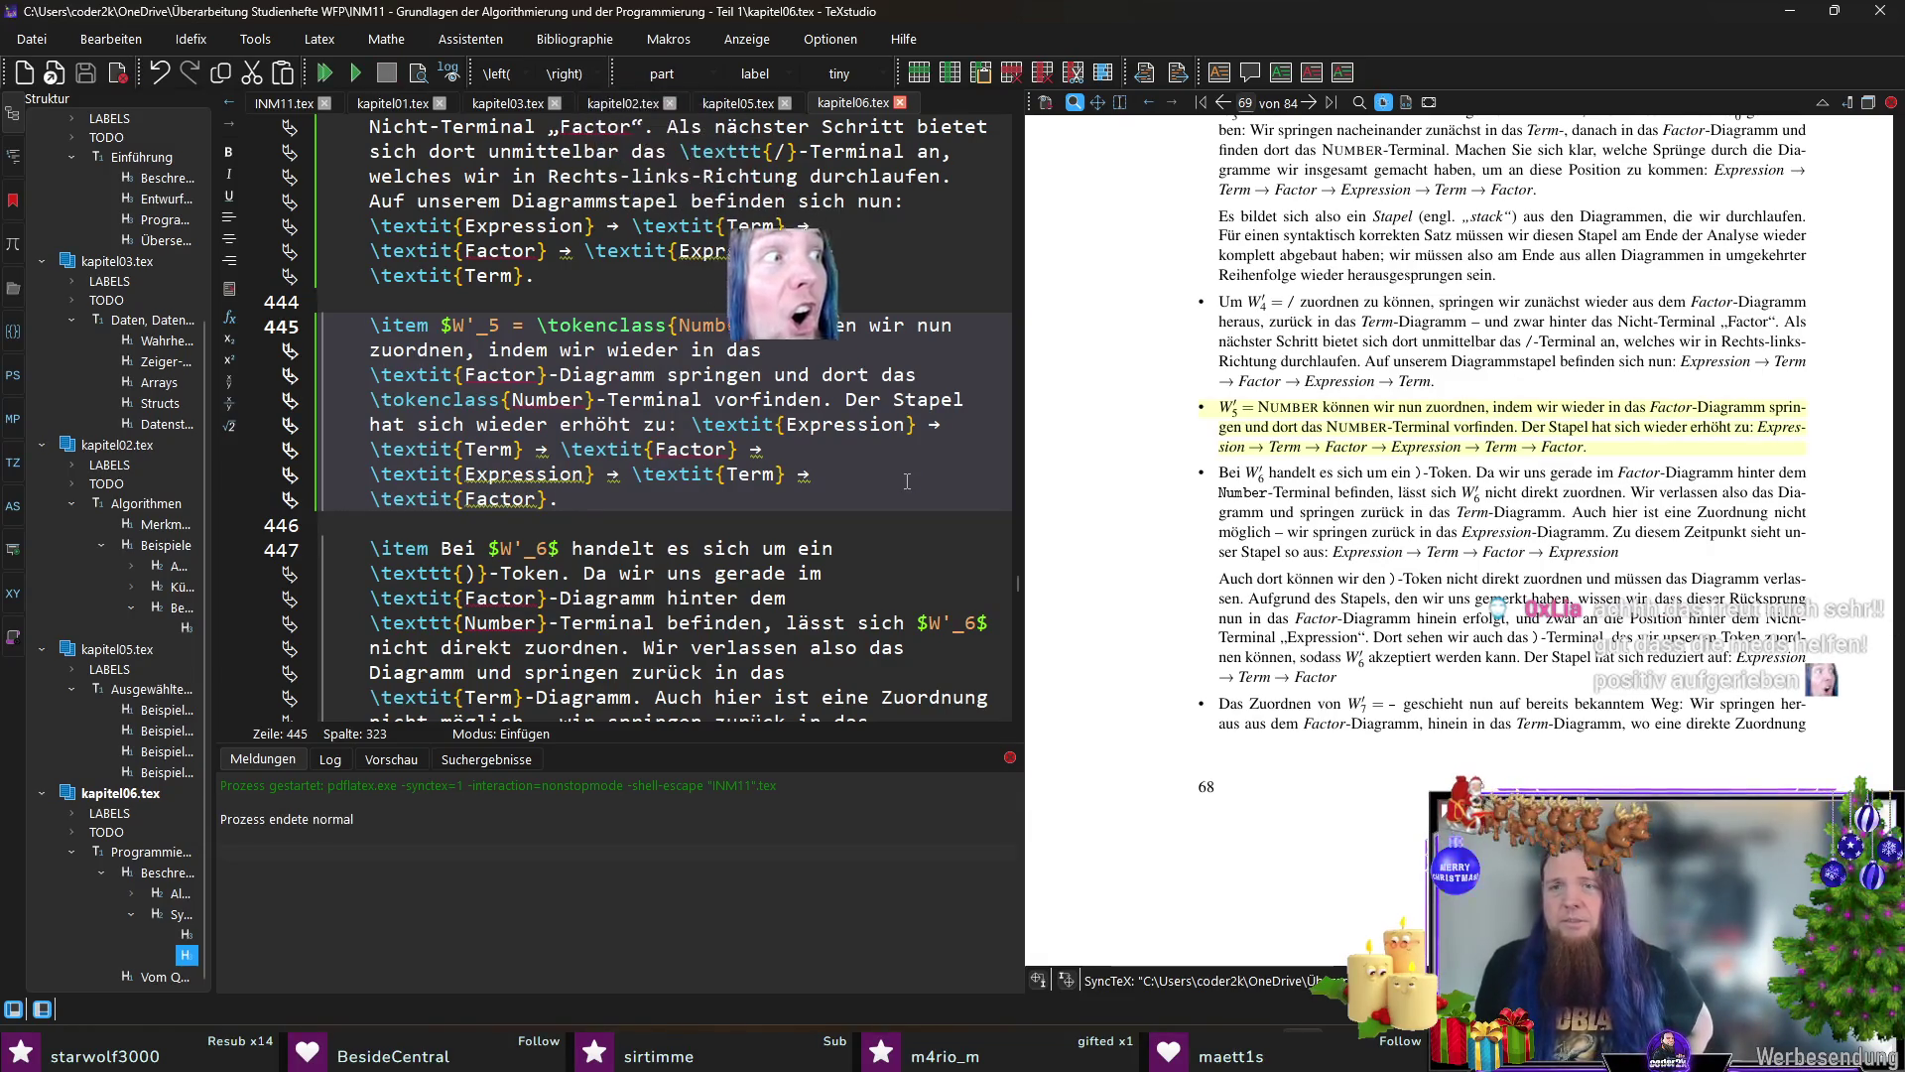
{"action": "left_click_drag", "start_coordinate": [1280, 447], "coordinate": [1348, 531]}
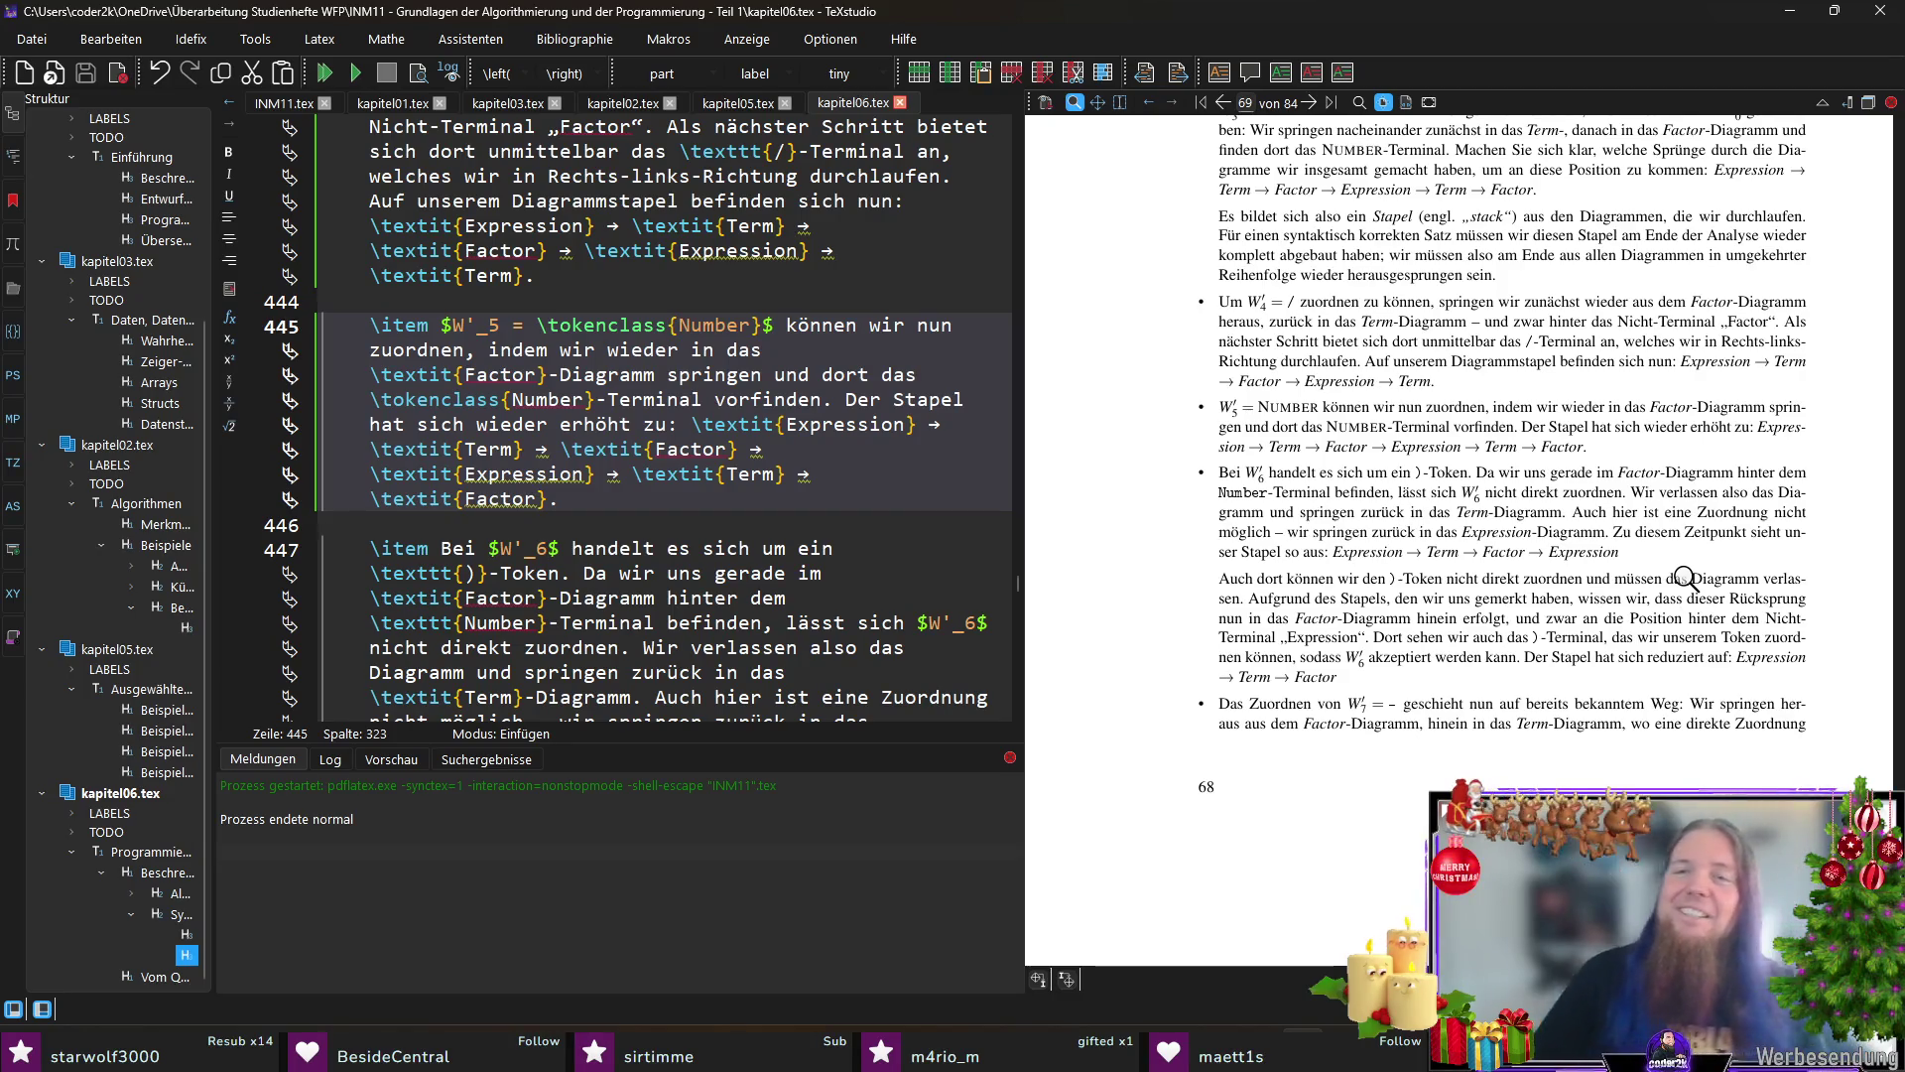
{"action": "scroll", "coordinate": [1465, 538], "scroll_direction": "down", "scroll_amount": 1}
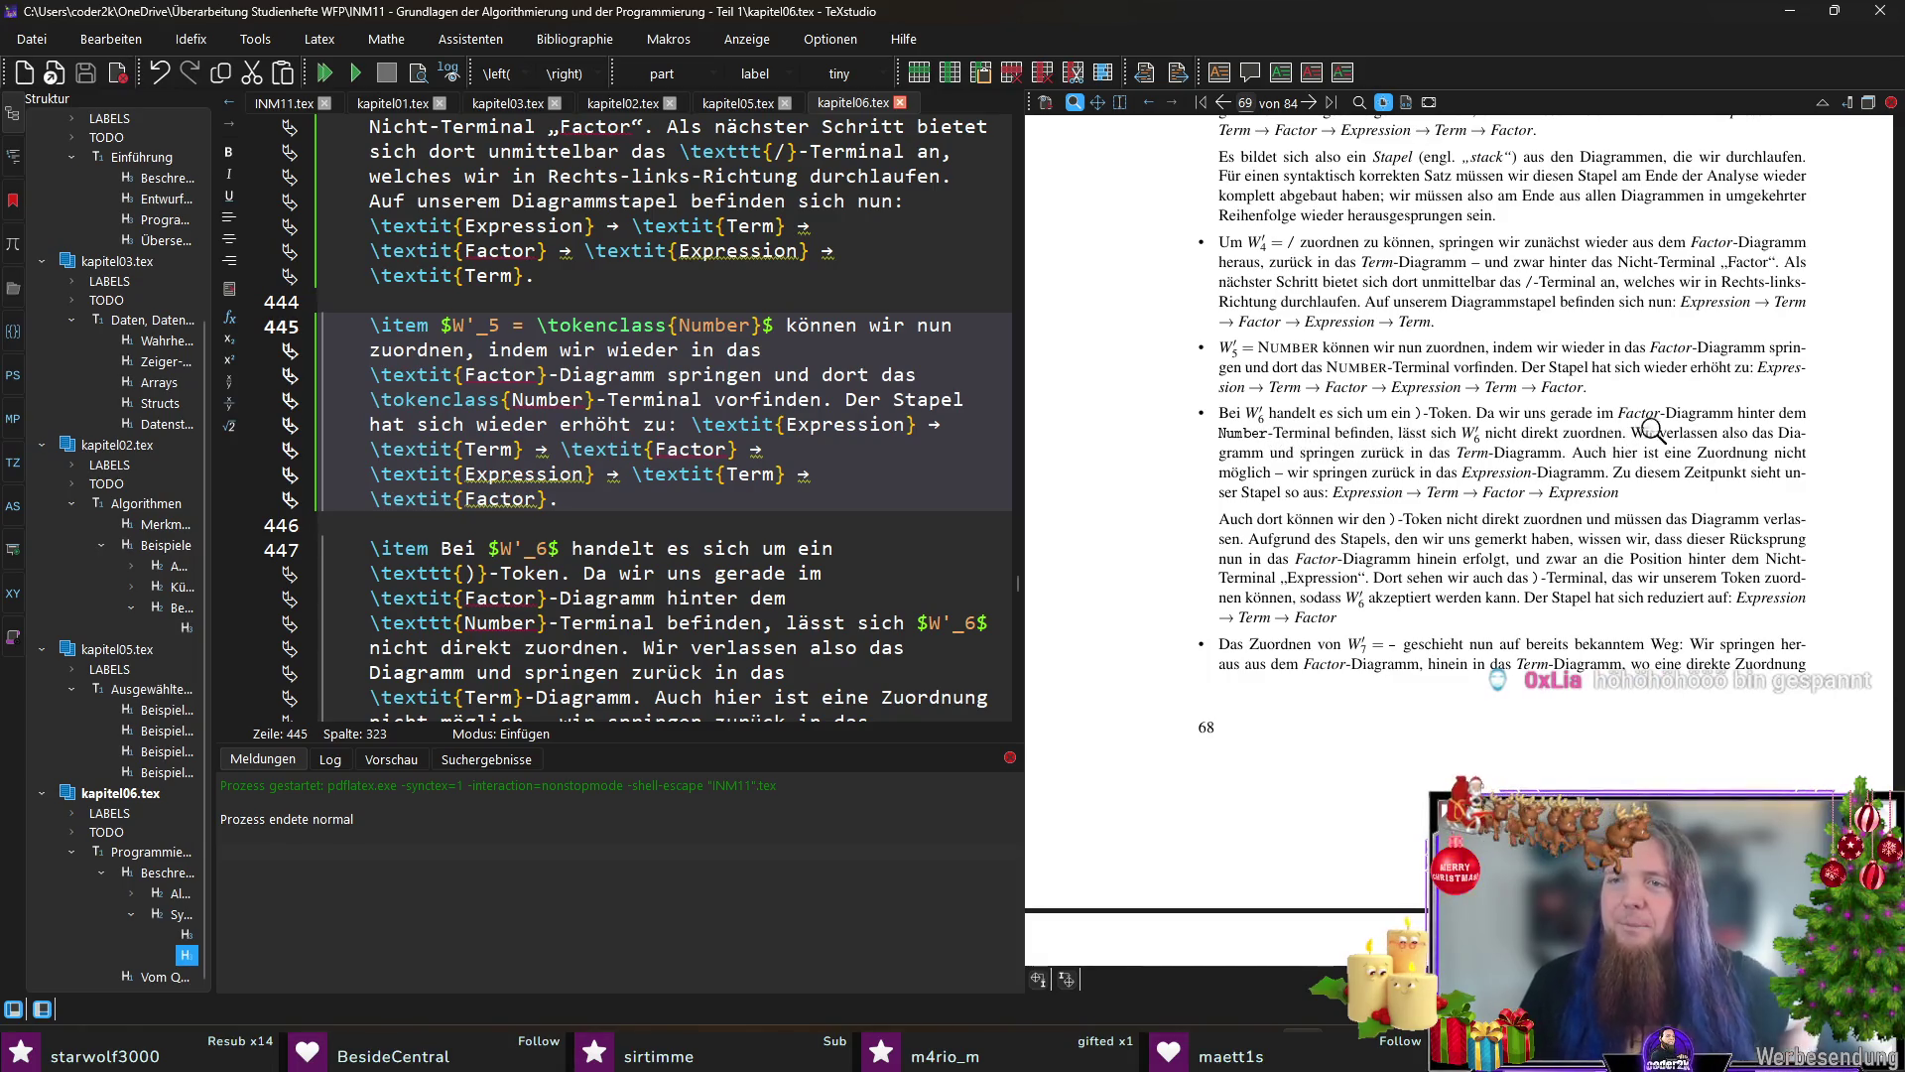
Step: Mark Number in the W'_6 item on line 447 as \tokenclass and save kapitel06.tex
{"action": "left_click", "coordinate": [1276, 433], "text": "ctrl"}
{"action": "double_click", "coordinate": [432, 573]}
{"action": "type", "text": "tokenclass"}
{"action": "key", "text": "ctrl+s"}
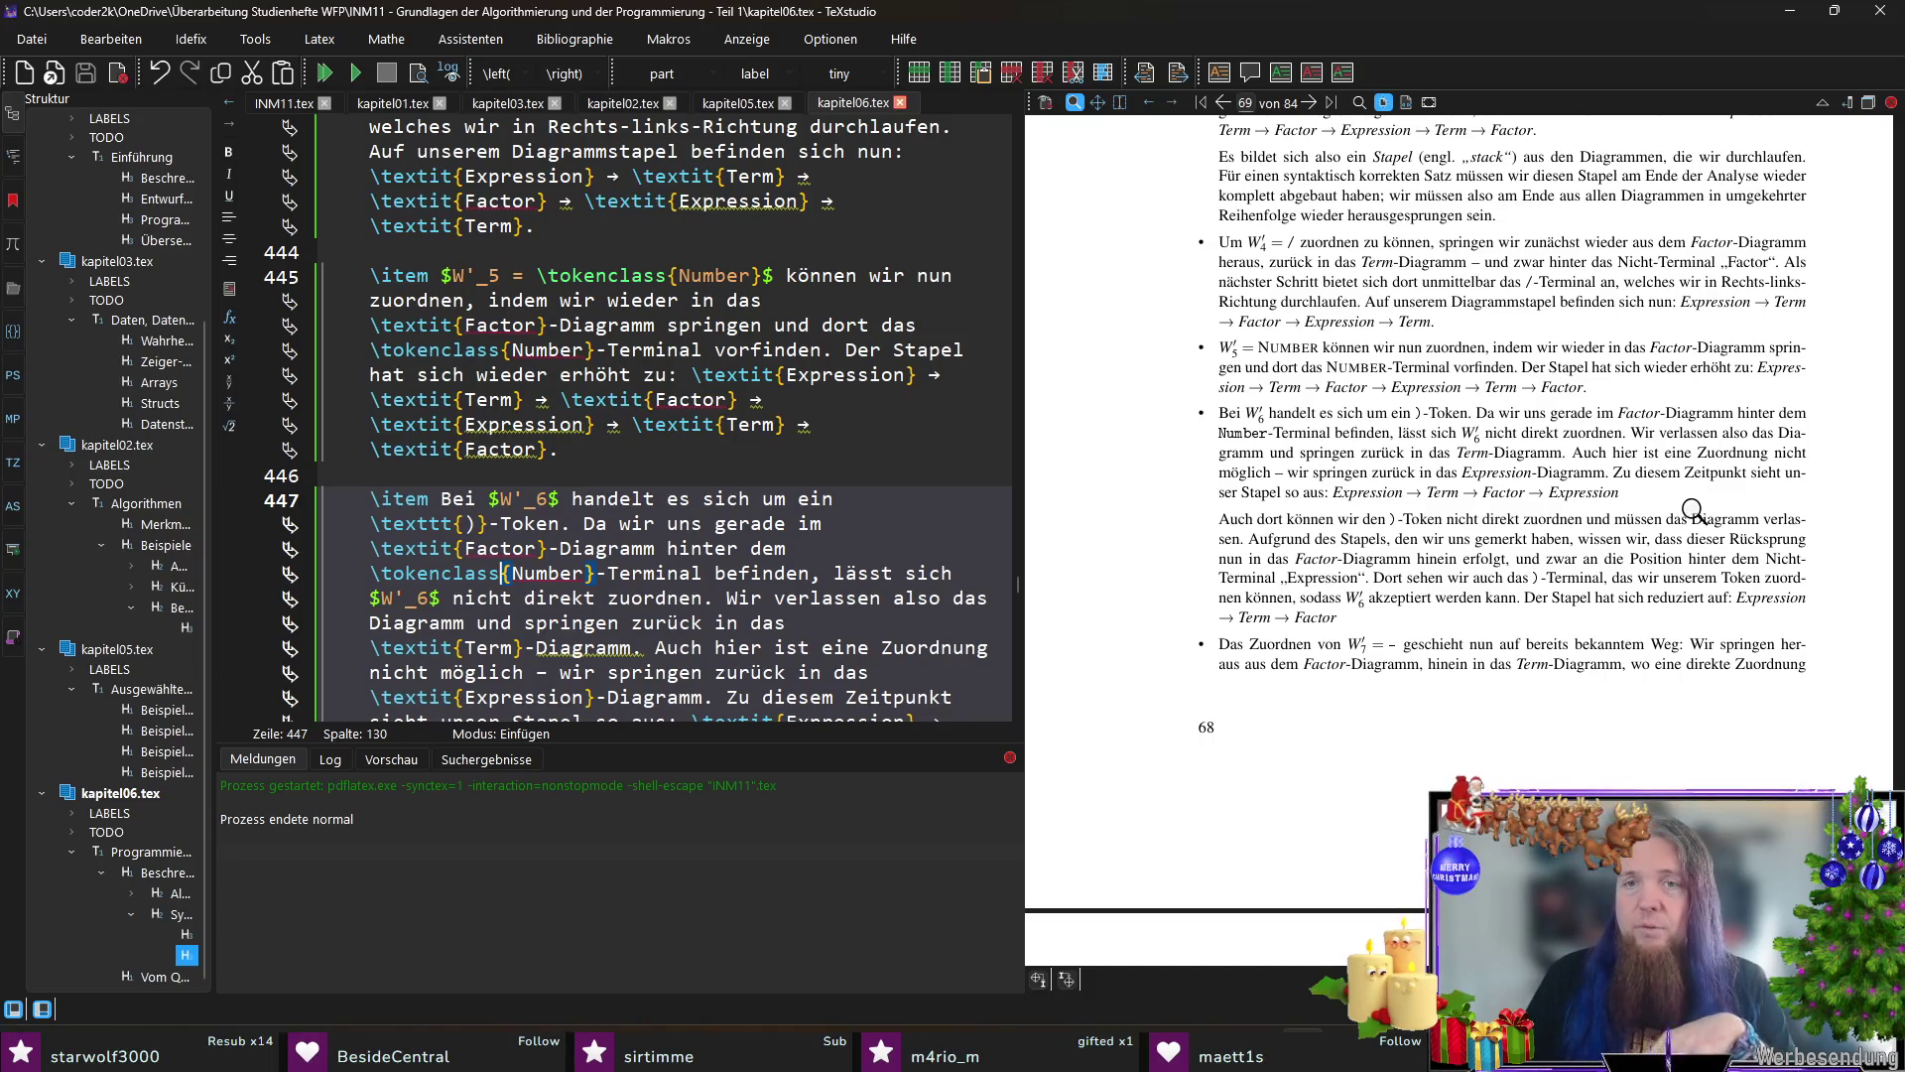
{"action": "scroll", "coordinate": [573, 598], "scroll_direction": "down", "scroll_amount": 2}
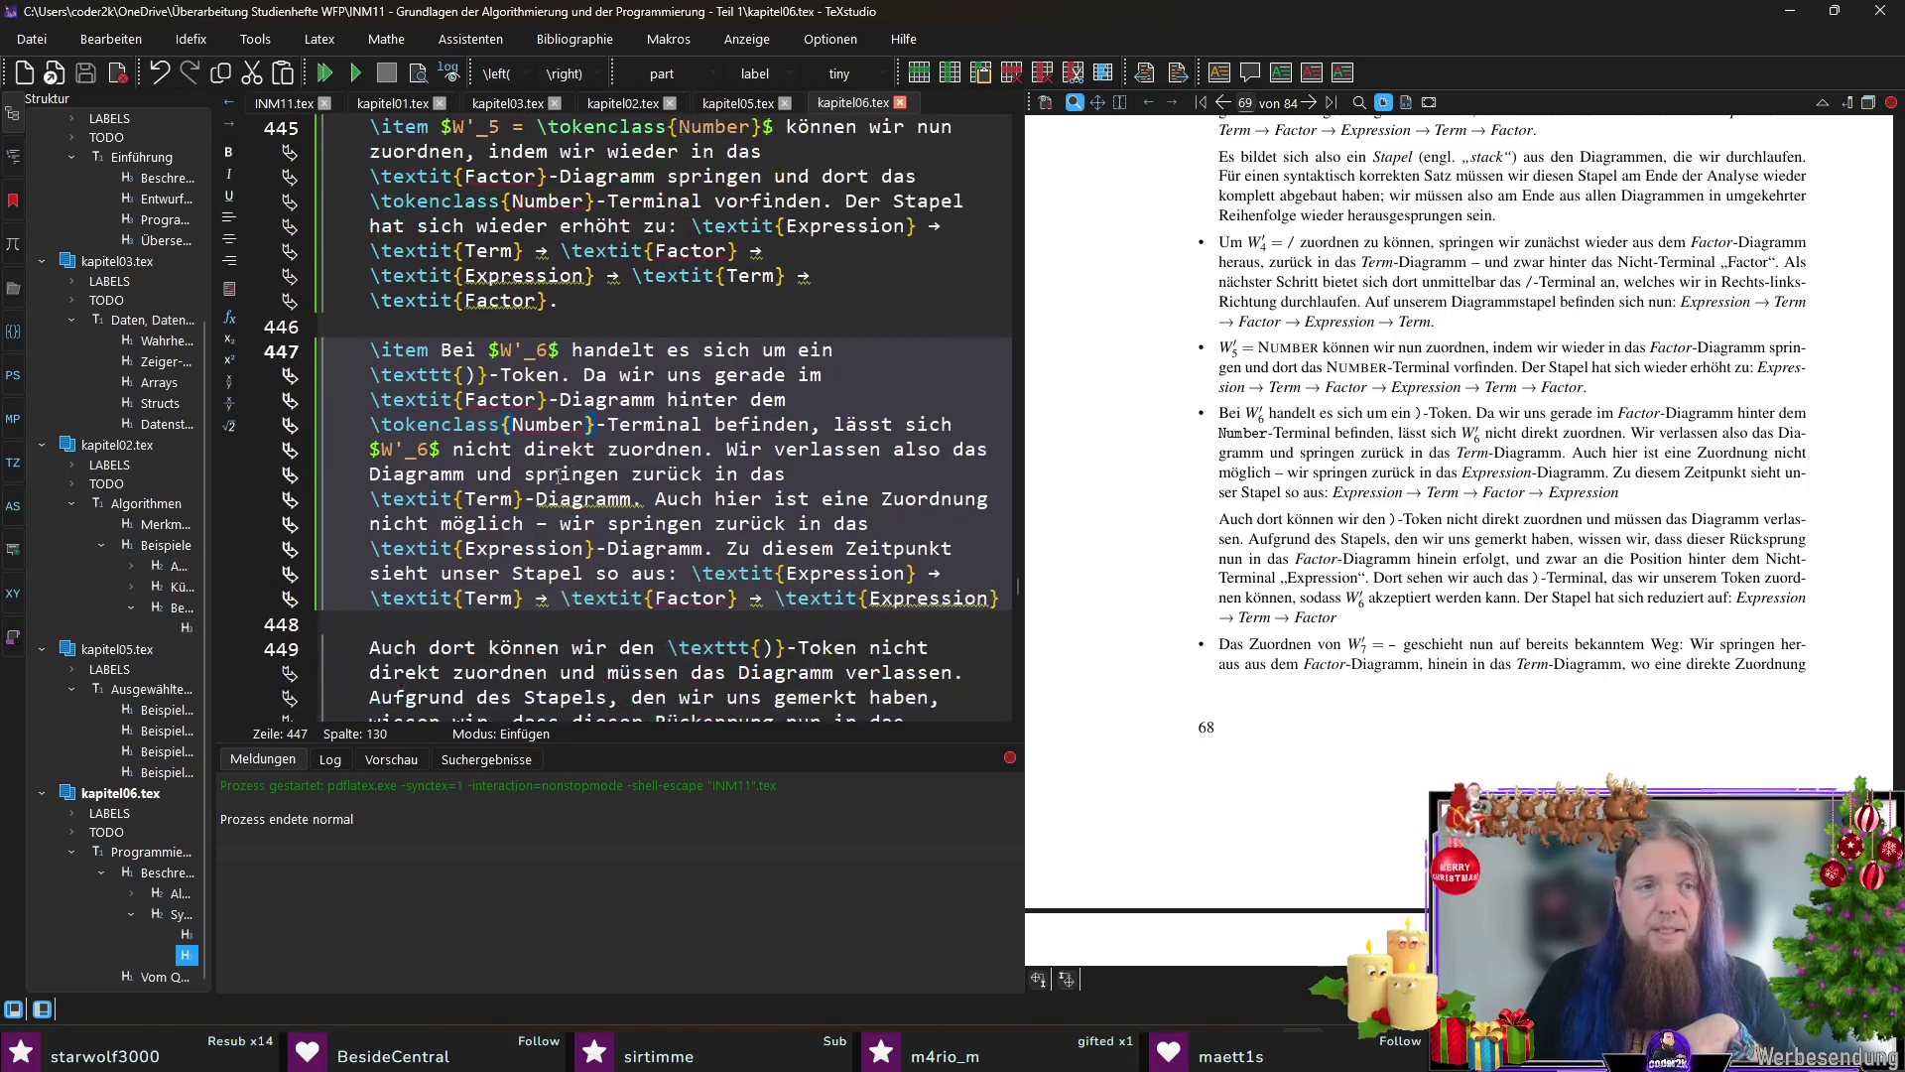
Step: End the W′_6 bullet's stack list after Expression with a period and recompile page 68
{"action": "left_click", "coordinate": [656, 425]}
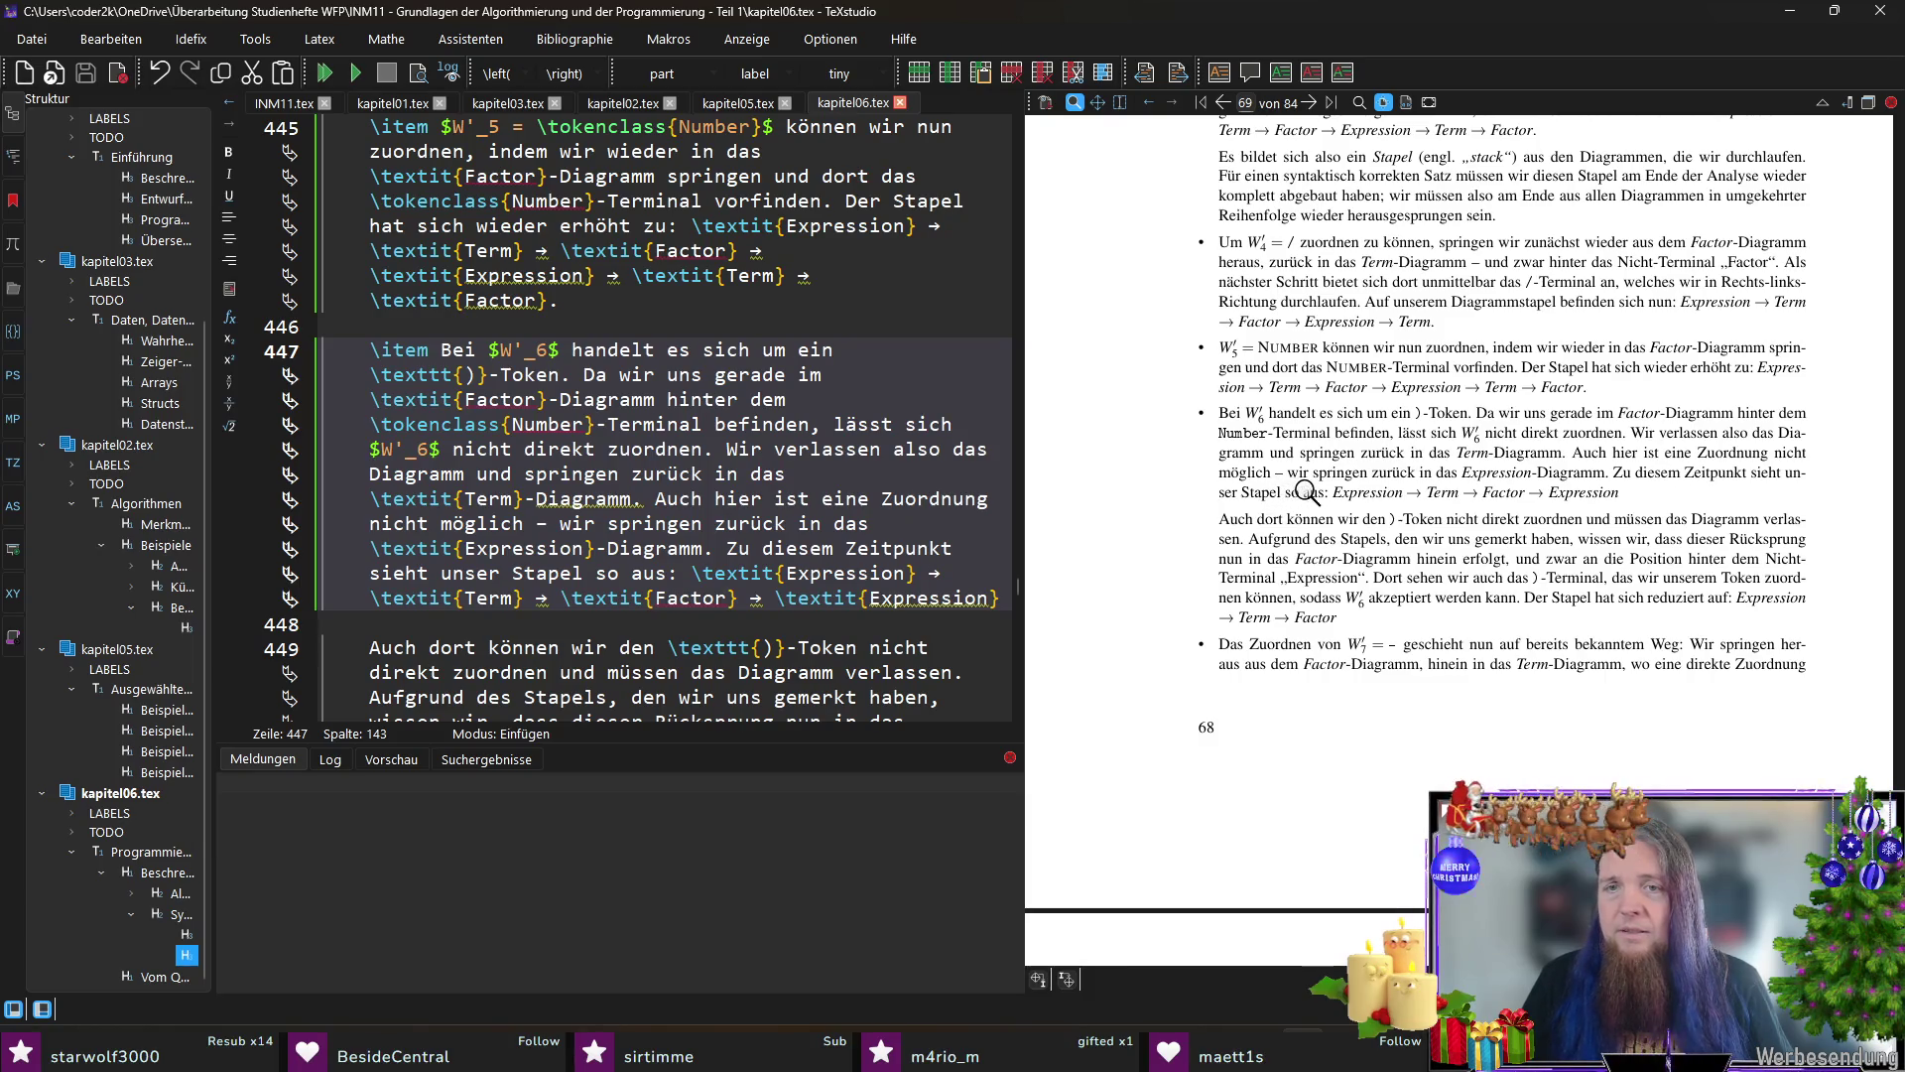
{"action": "left_click", "coordinate": [998, 598]}
{"action": "type", "text": "."}
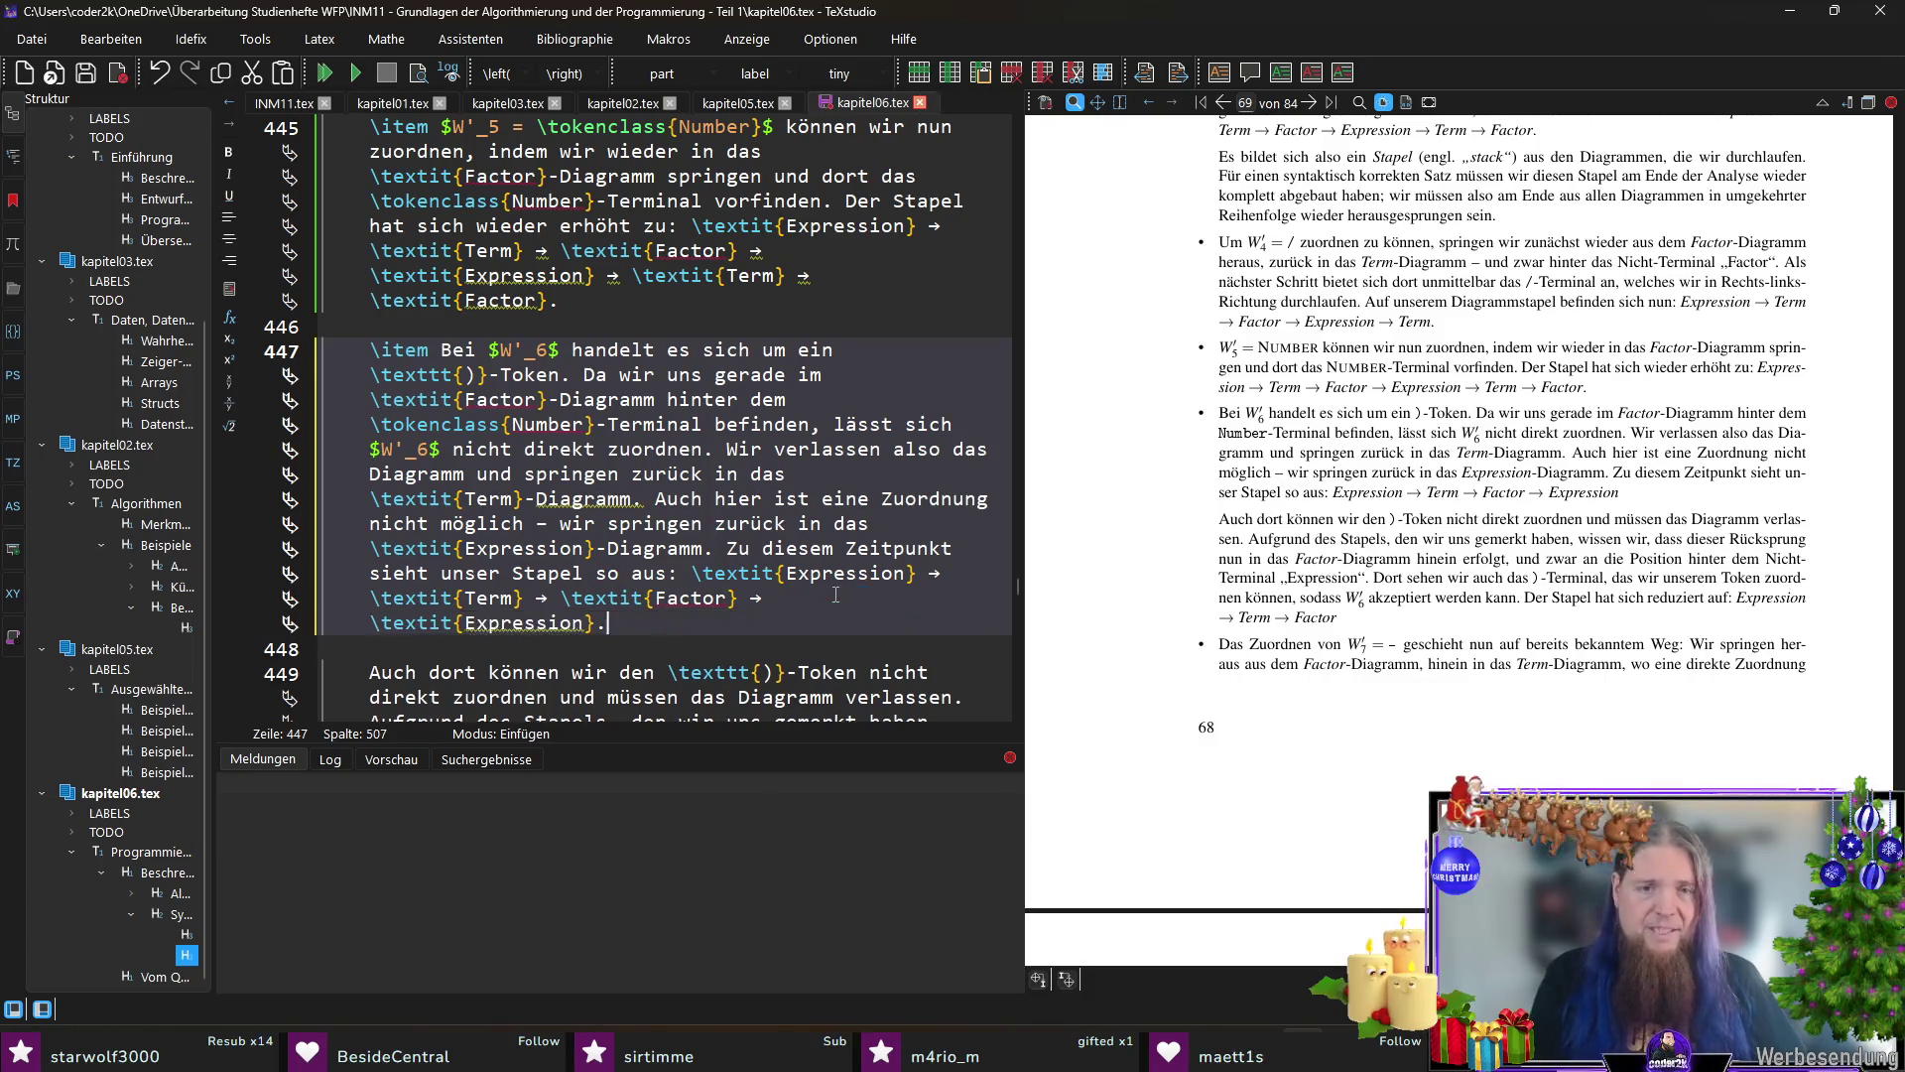
{"action": "key", "text": "F5"}
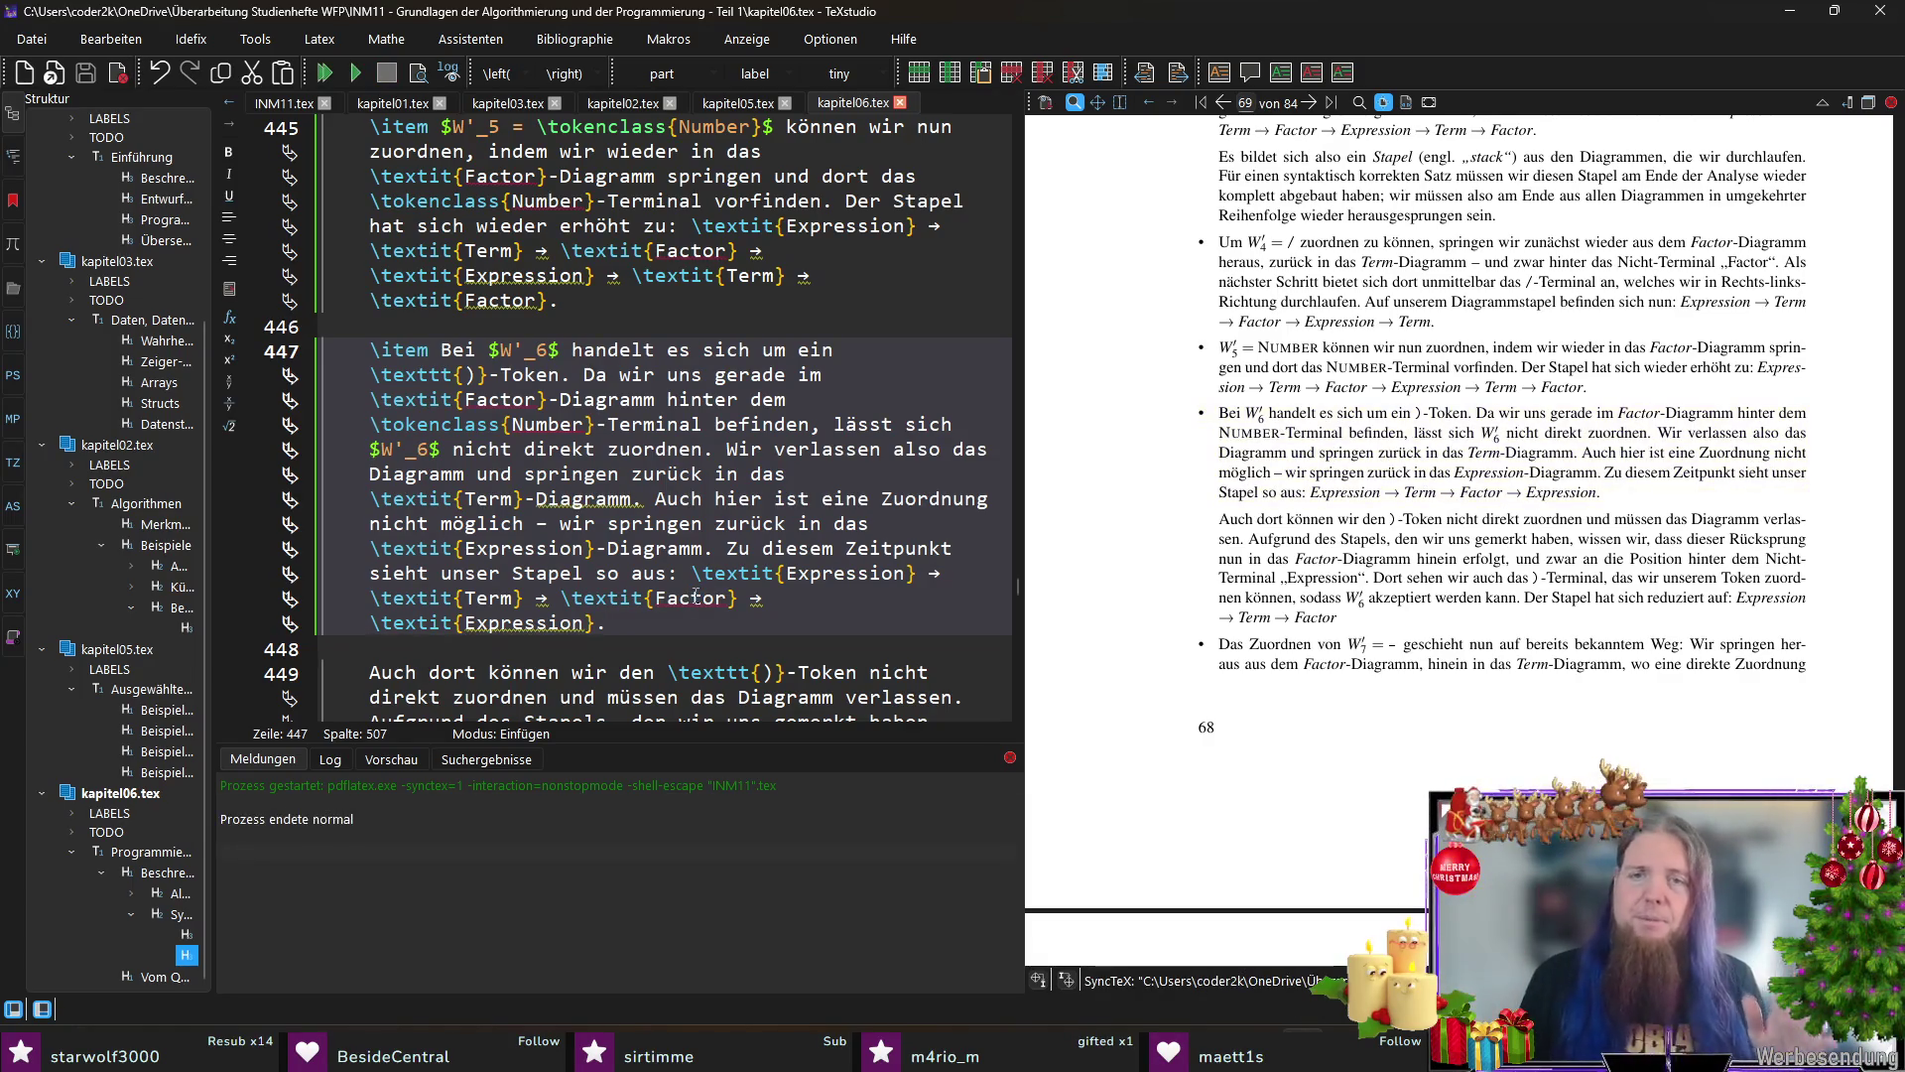
{"action": "scroll", "coordinate": [1560, 601], "scroll_direction": "down", "scroll_amount": 1}
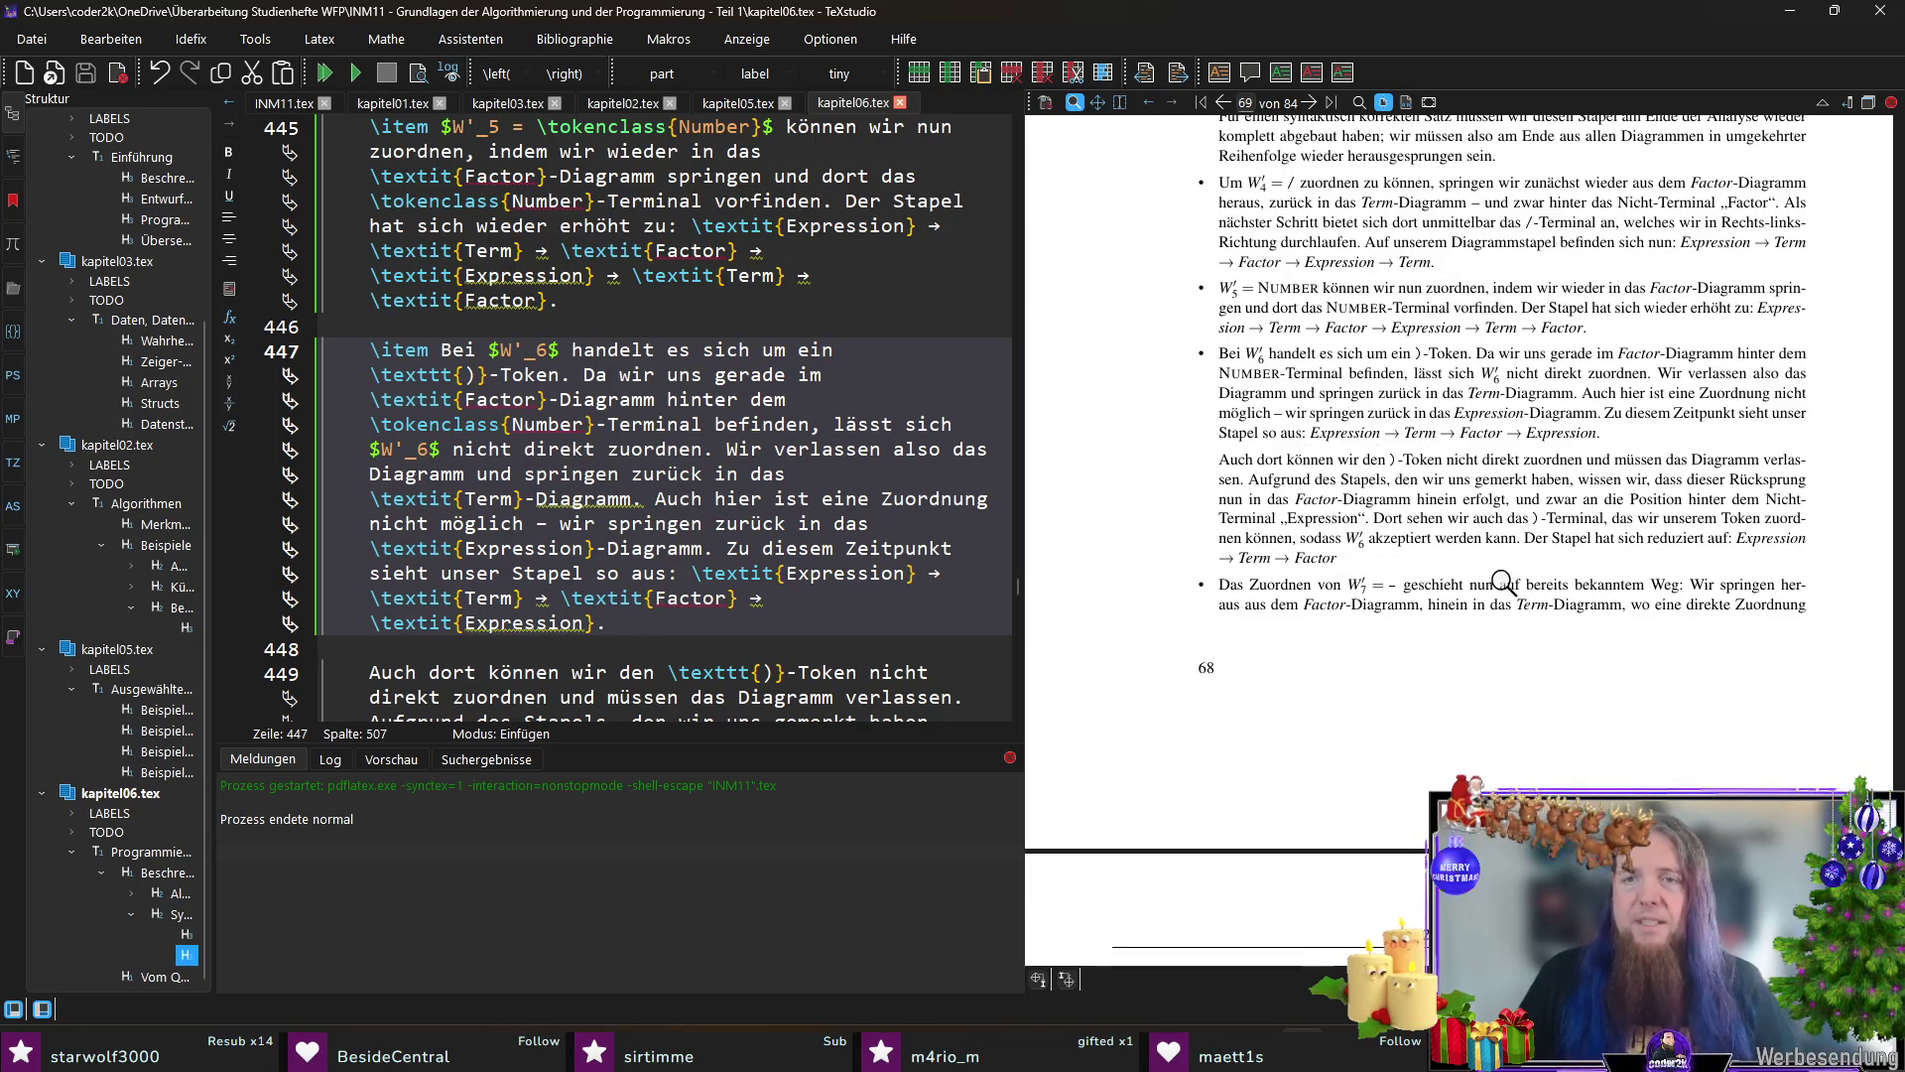
{"action": "scroll", "coordinate": [1502, 583], "scroll_direction": "down", "scroll_amount": 1}
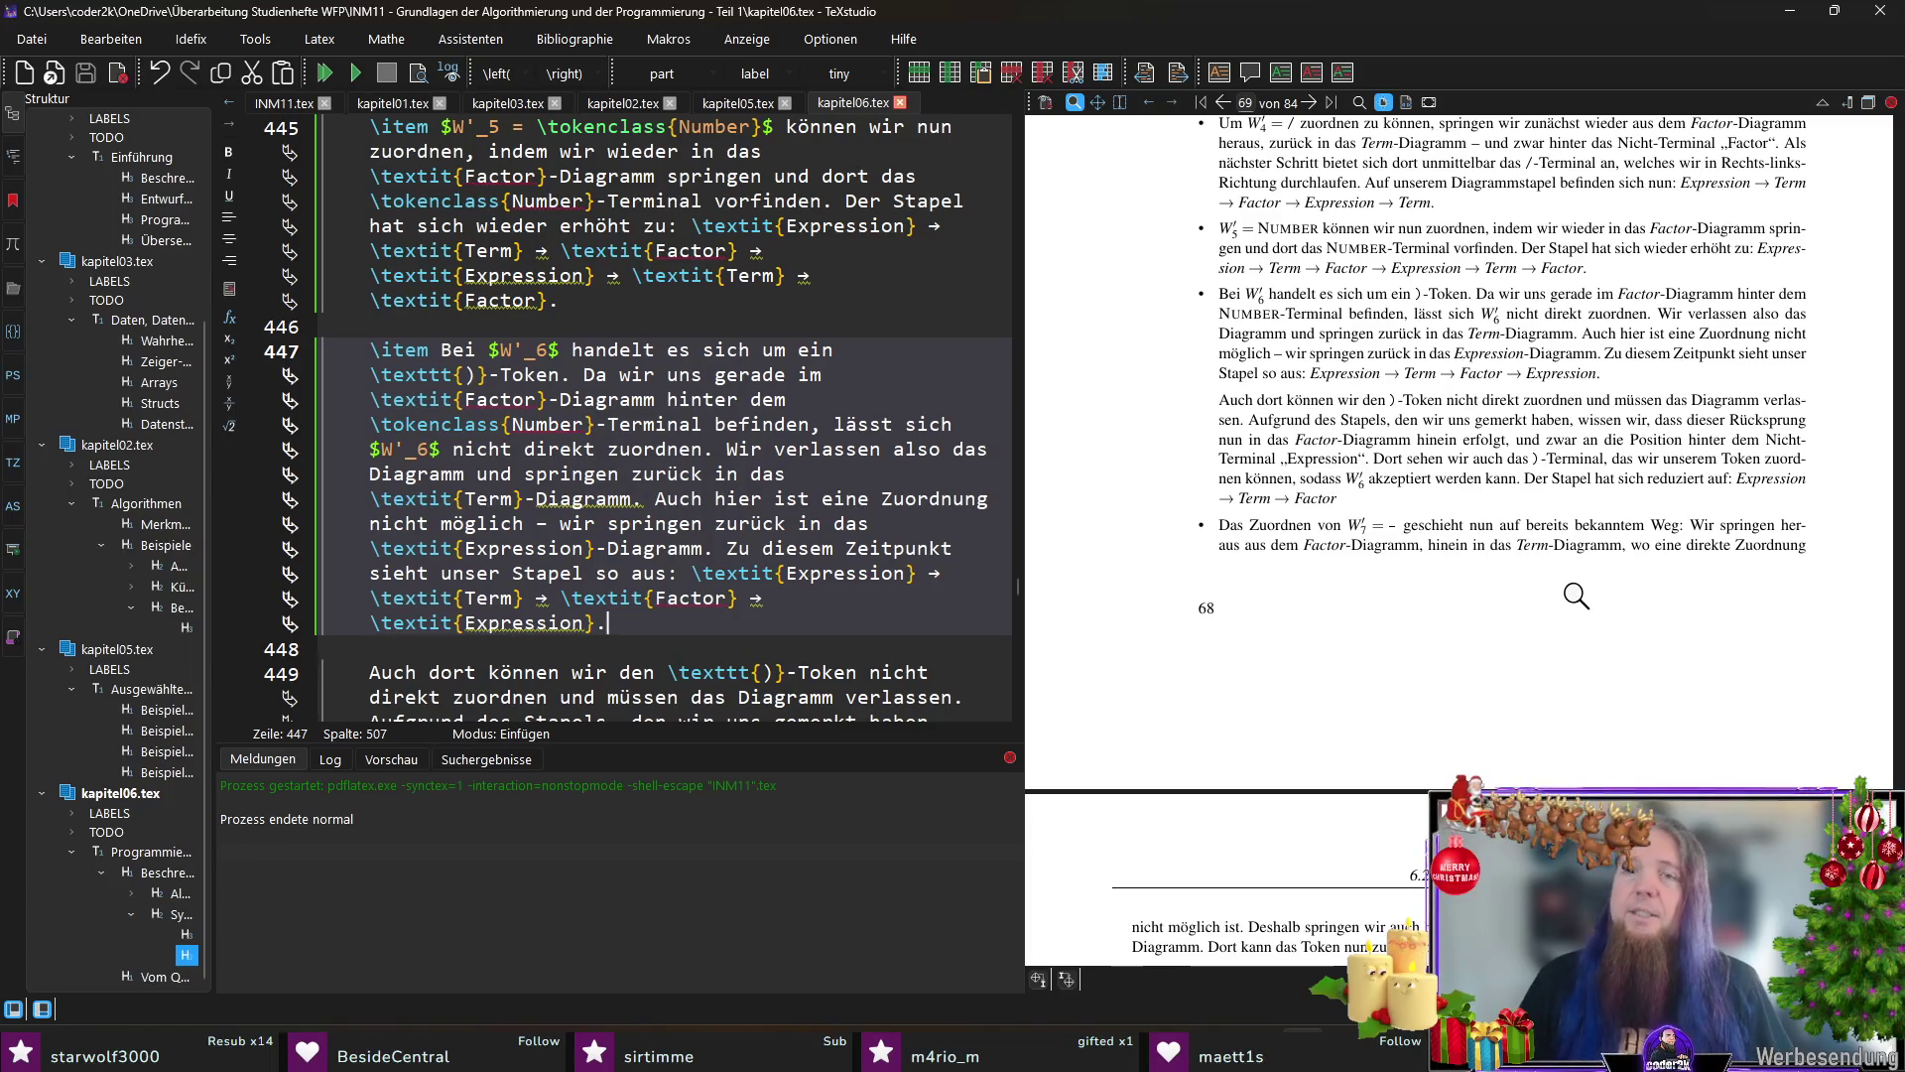
Step: Split the follow-up so W′_6 'kann also akzeptiert werden', dropping 'sodass' and the extra 'kann', then save
{"action": "left_click", "coordinate": [1322, 474], "text": "ctrl"}
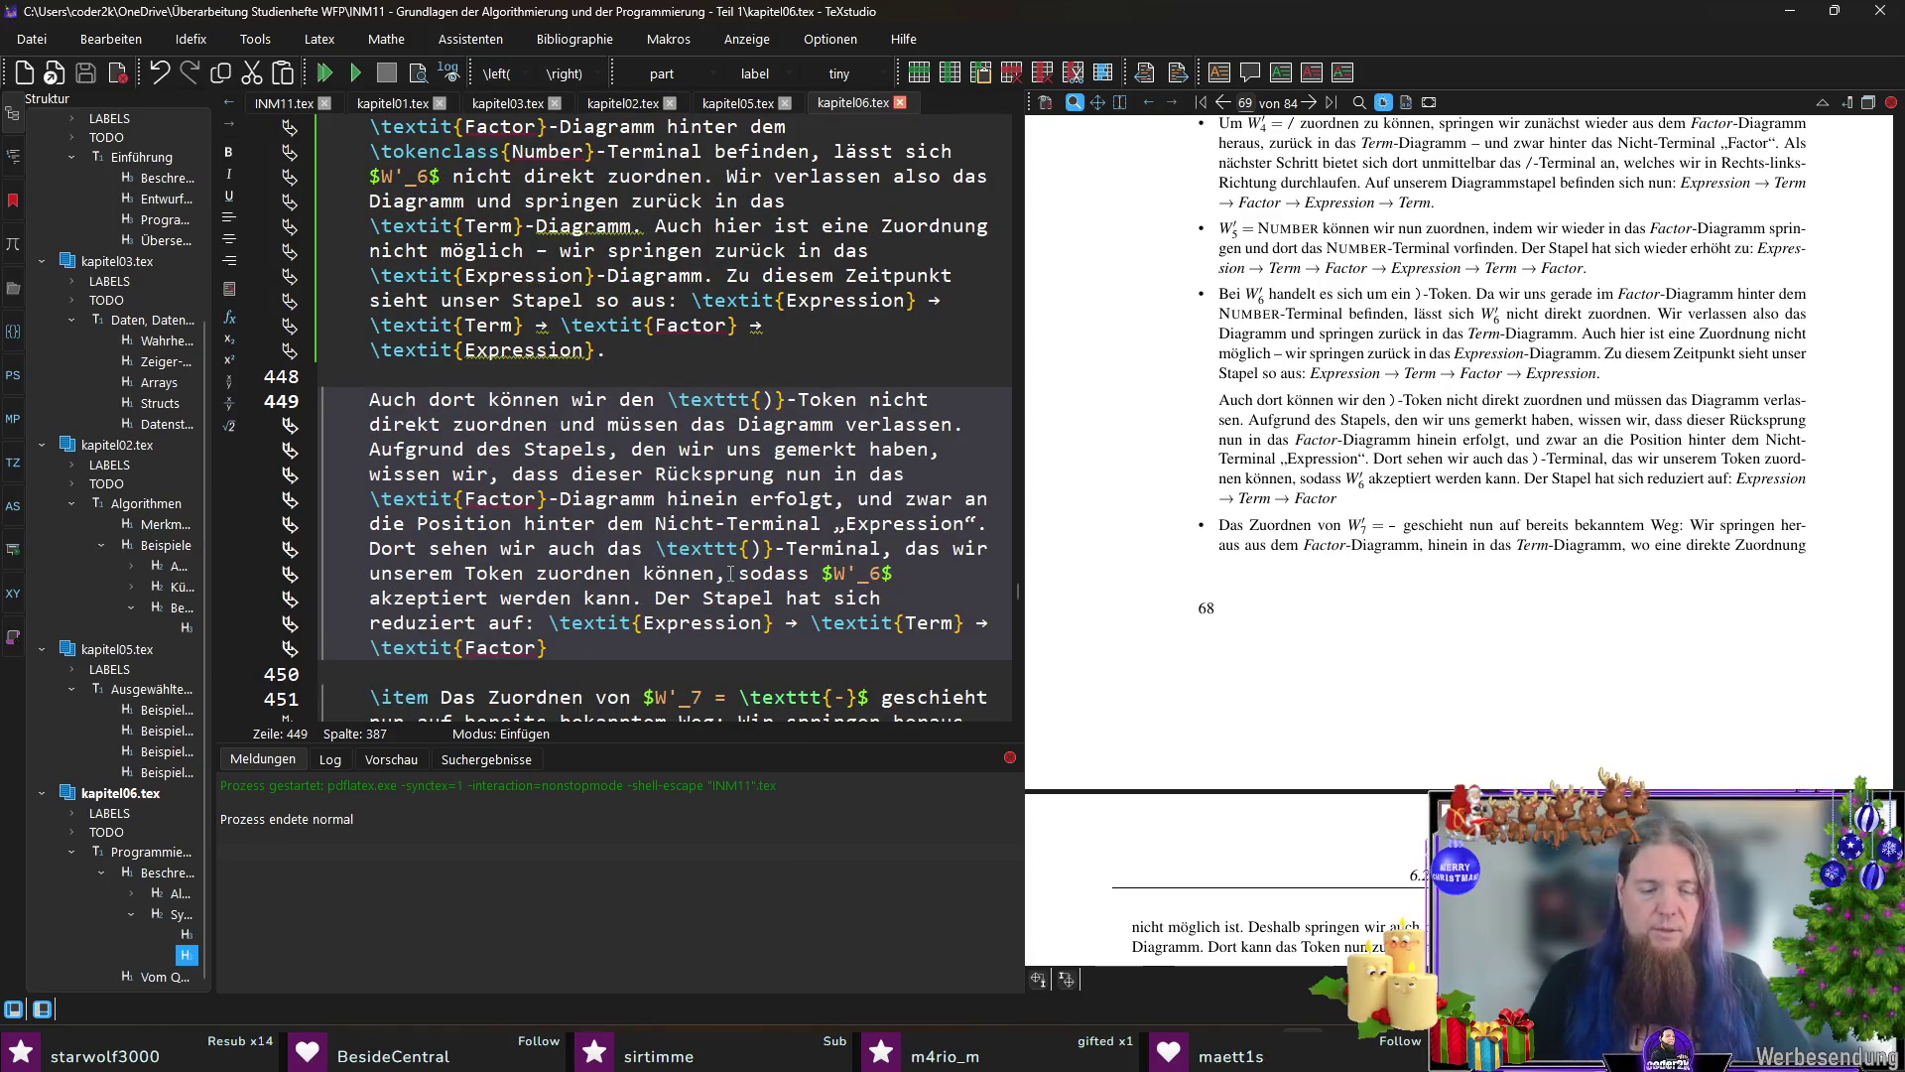
{"action": "double_click", "coordinate": [811, 573]}
{"action": "key", "text": "Delete"}
{"action": "key", "text": "Right"}
{"action": "key", "text": "Right"}
{"action": "key", "text": "Right"}
{"action": "type", "text": "kann also"}
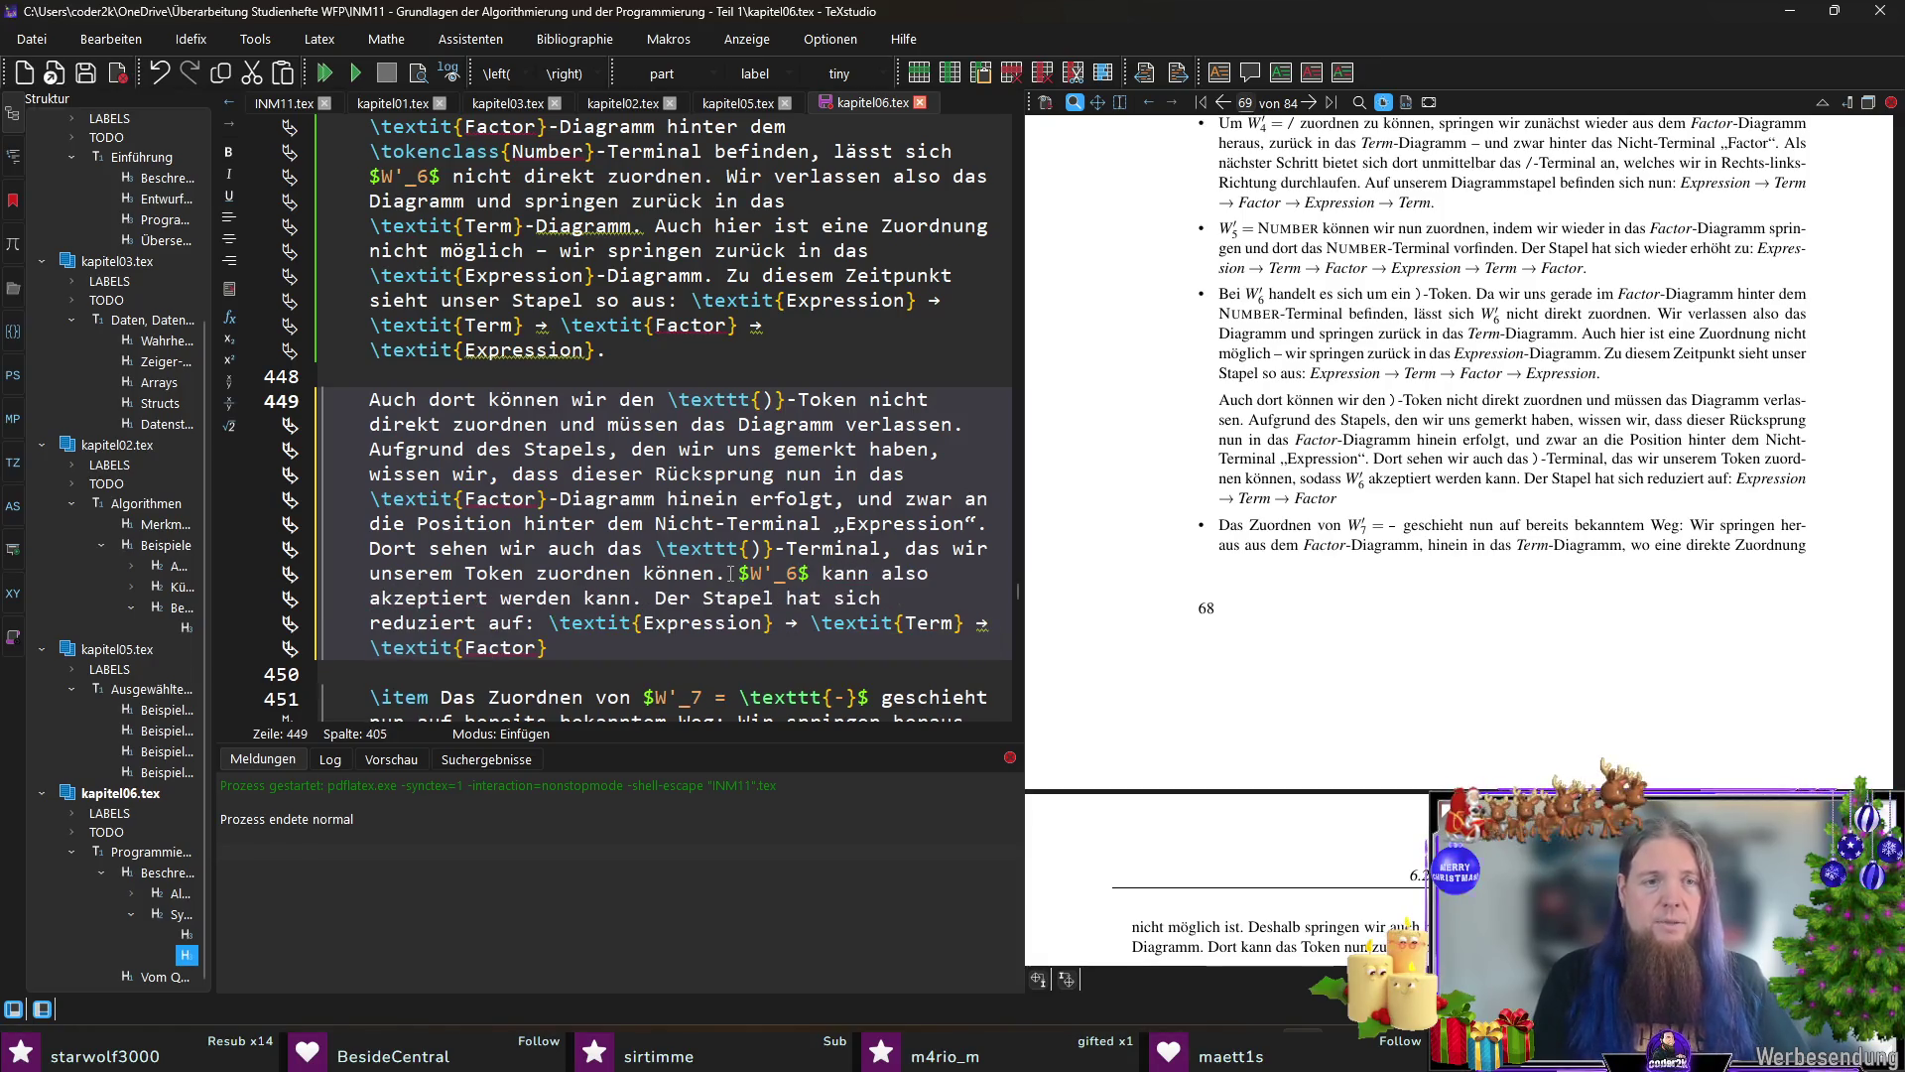
{"action": "key", "text": "BackSpace"}
{"action": "key", "text": "BackSpace"}
{"action": "key", "text": "BackSpace"}
{"action": "key", "text": "ctrl+s"}
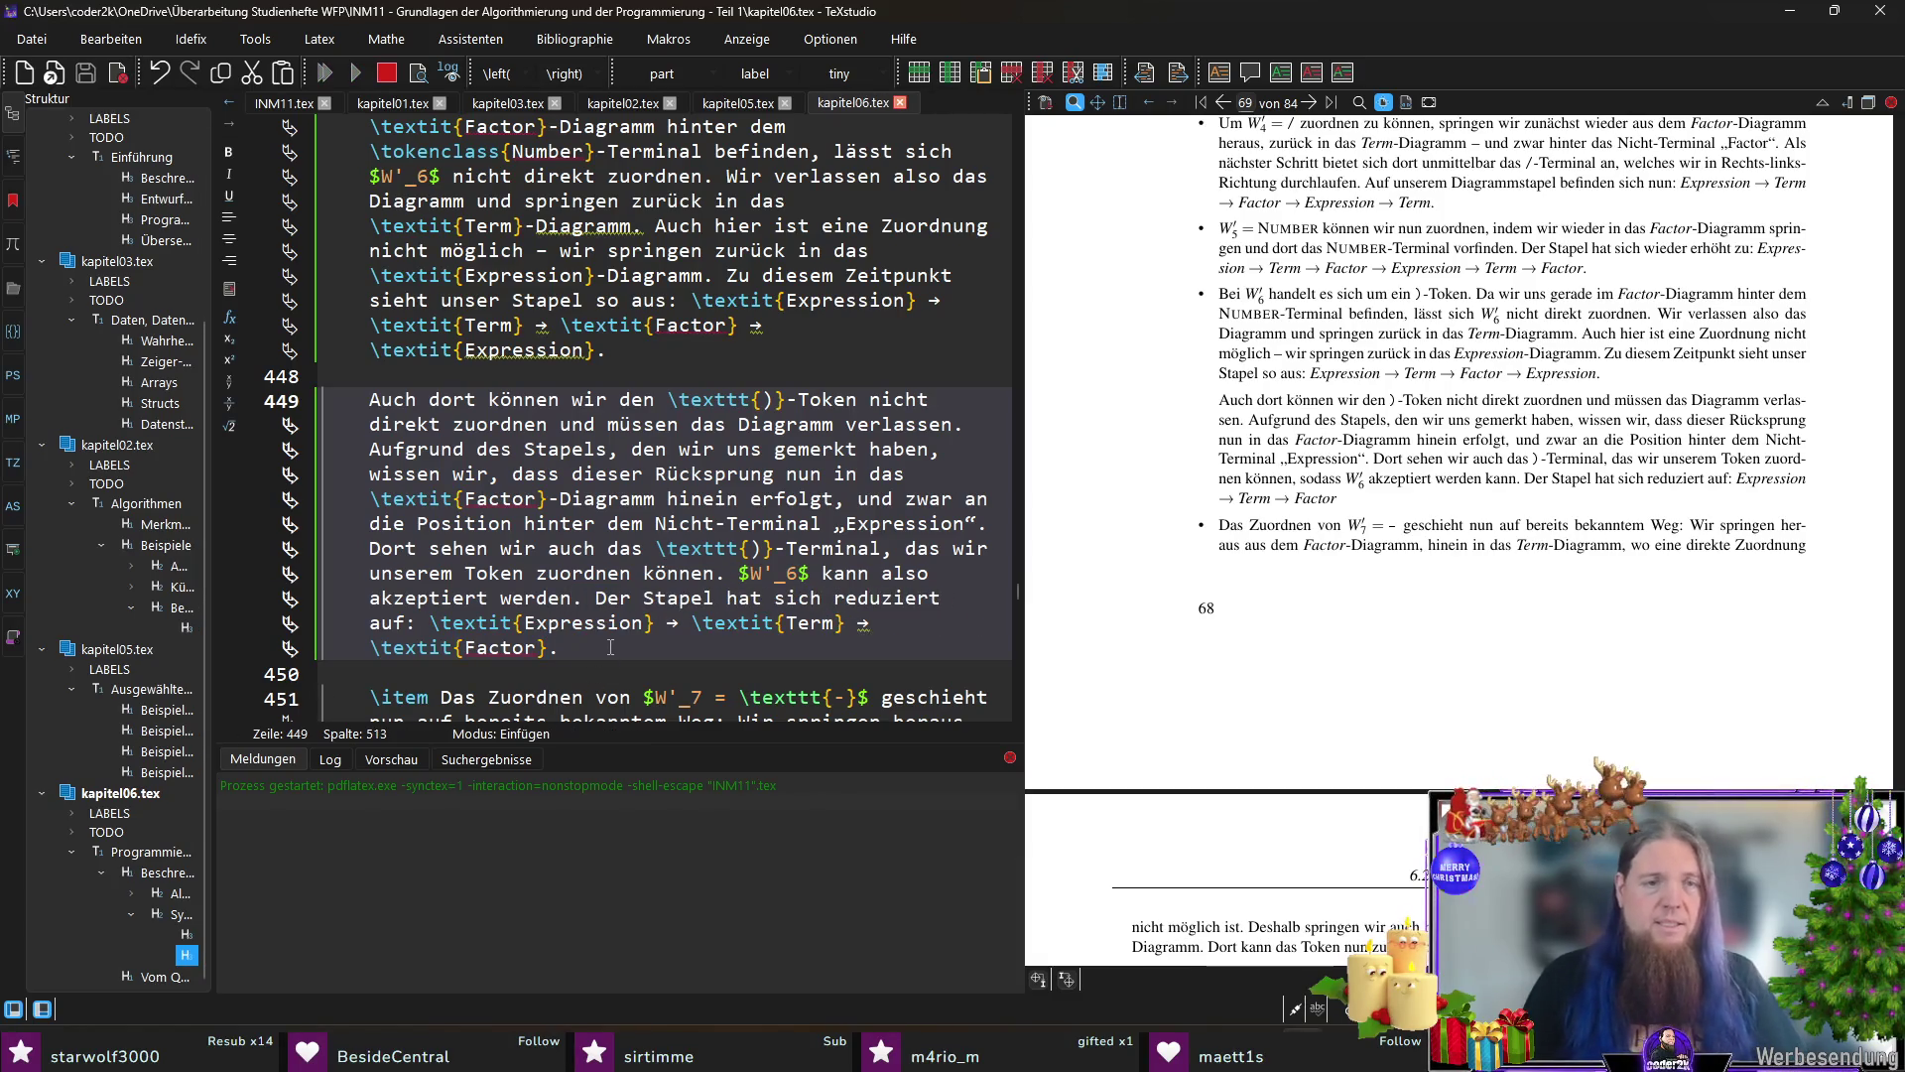
{"action": "type", "text": "."}
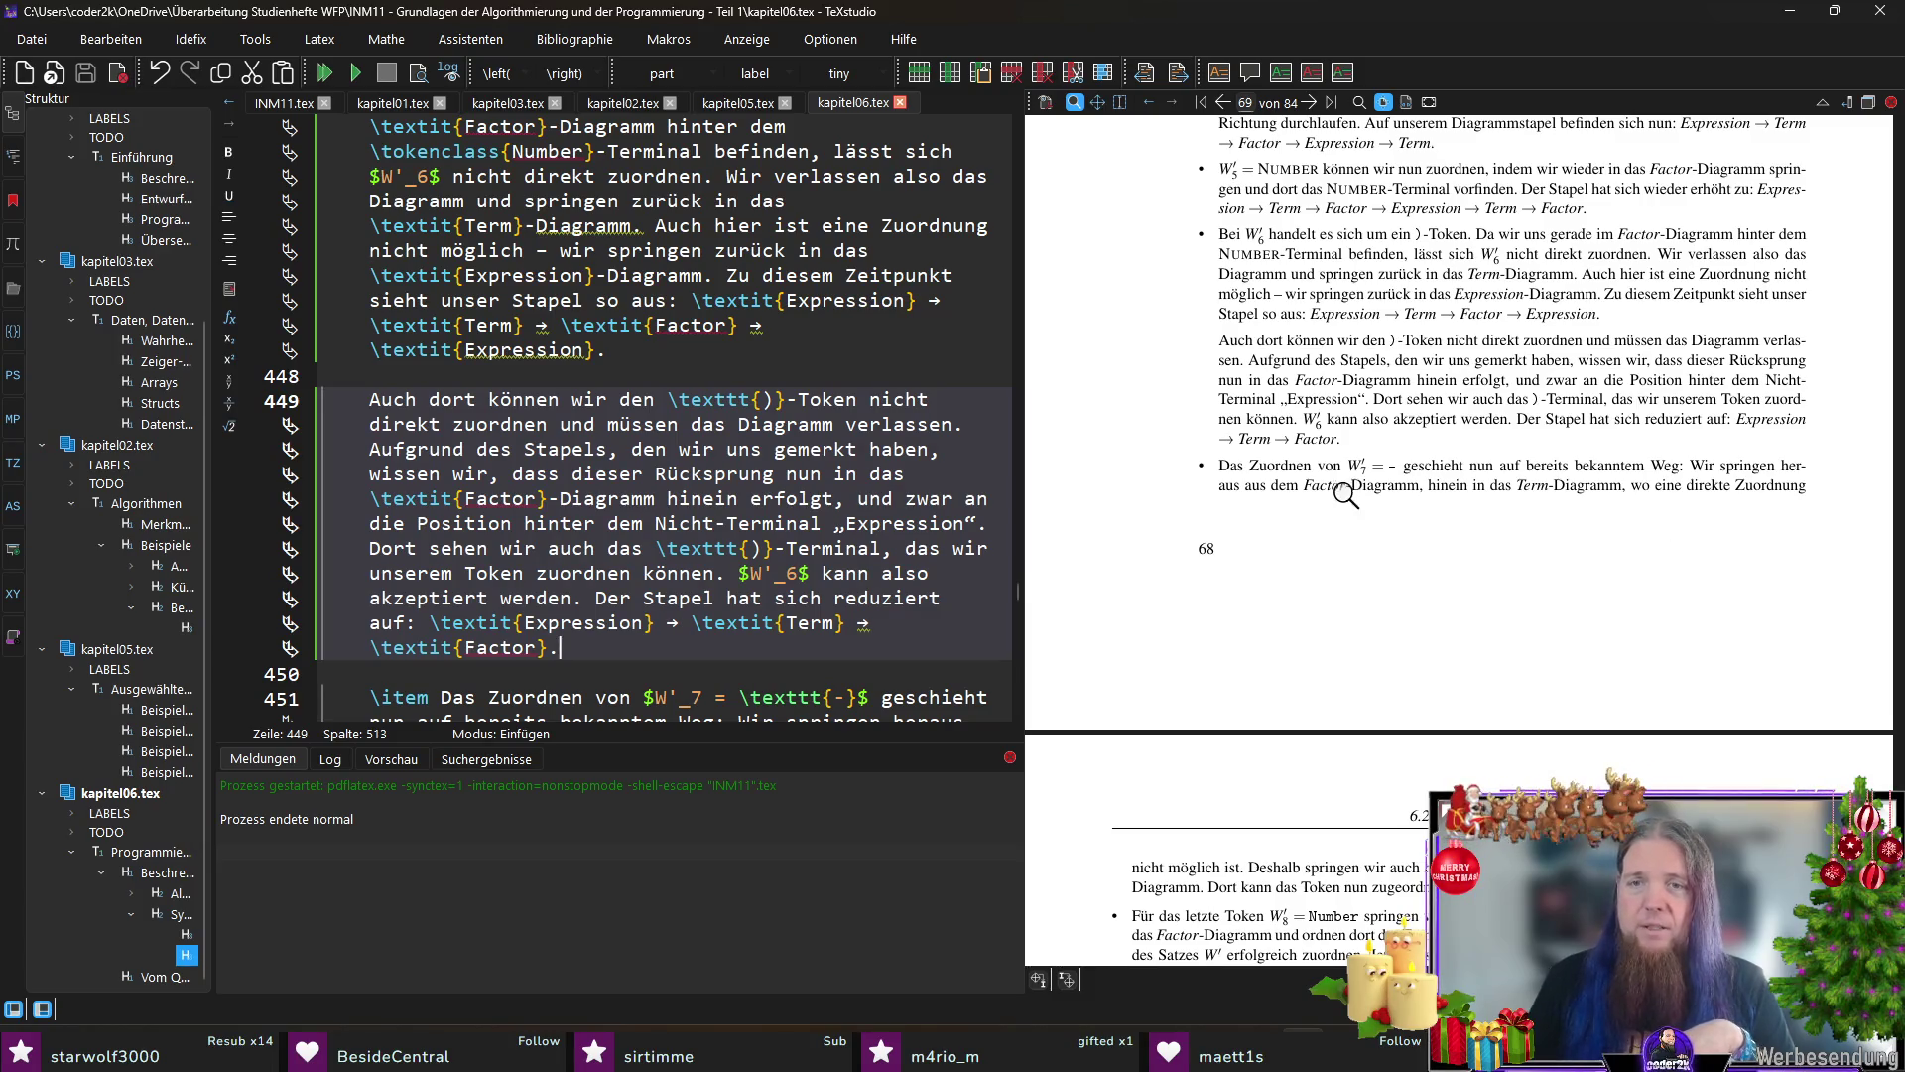
{"action": "scroll", "coordinate": [1486, 494], "scroll_direction": "down", "scroll_amount": 3}
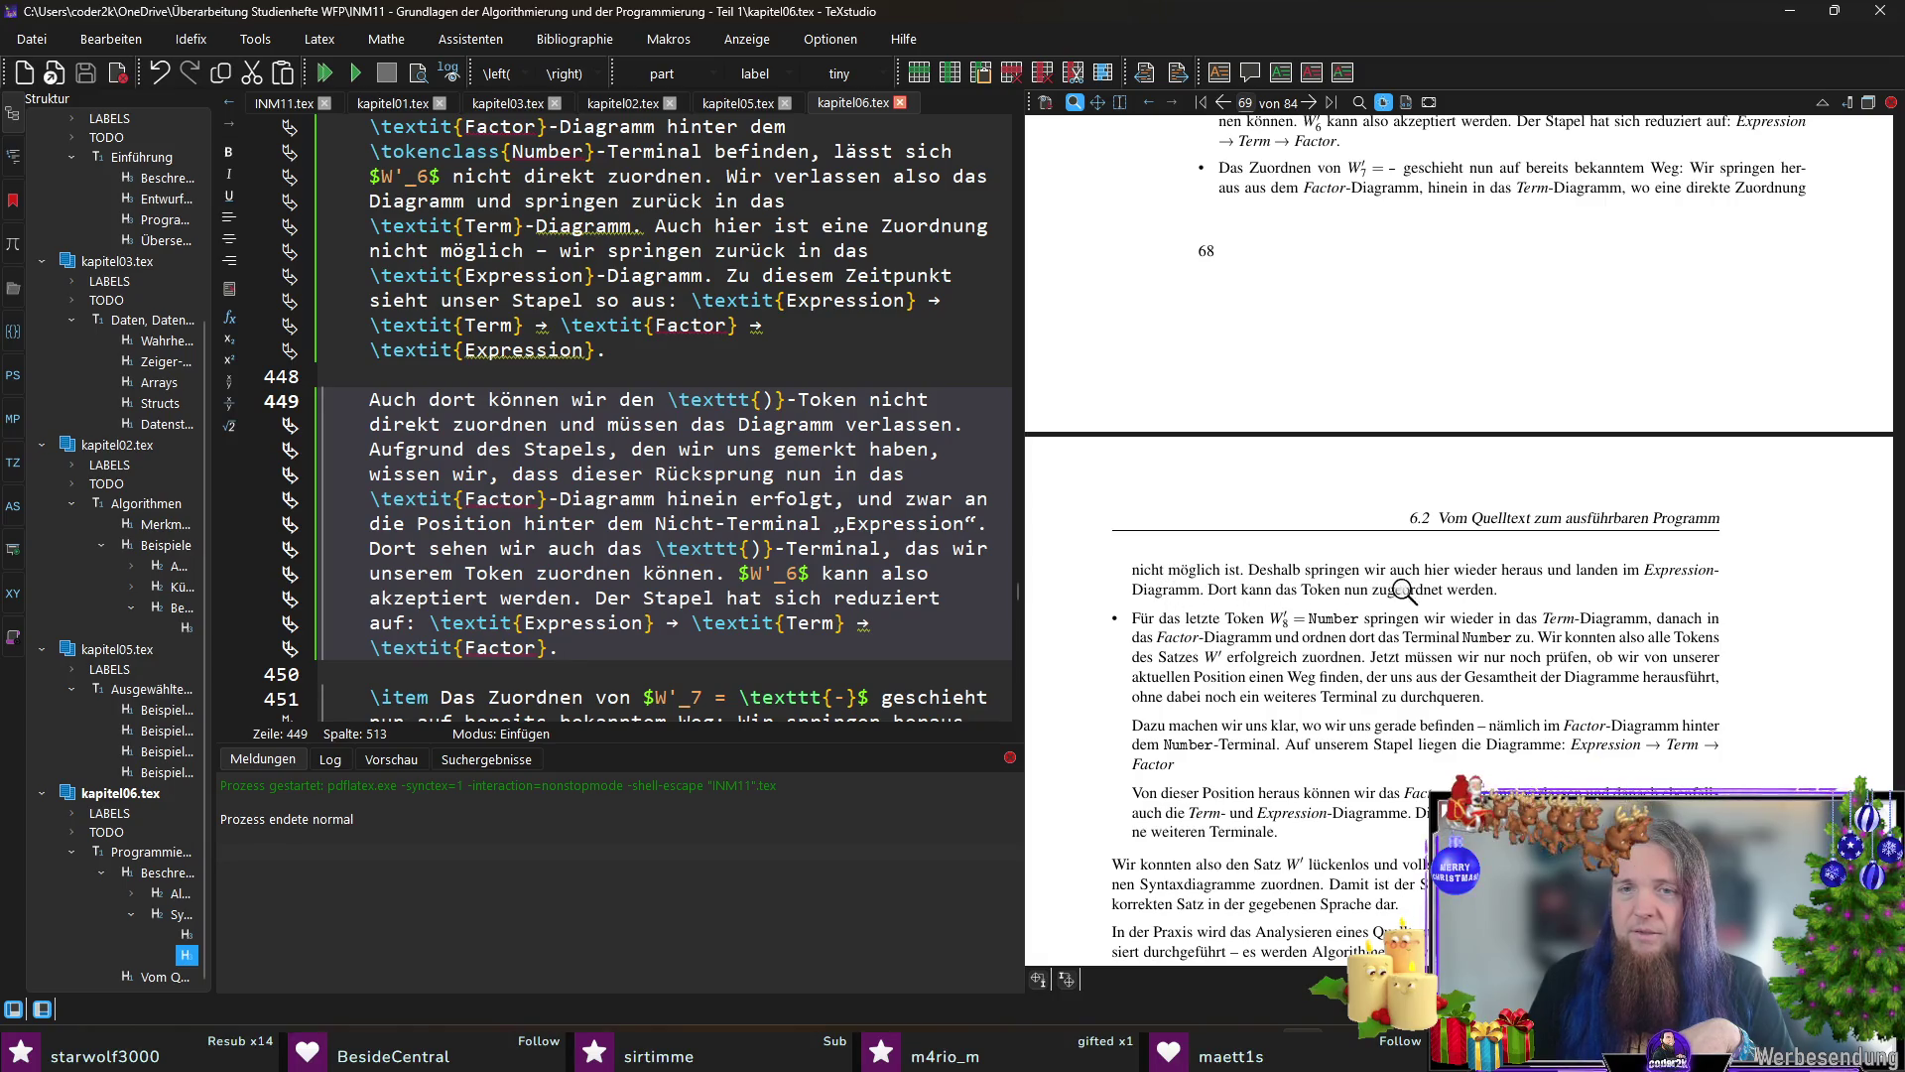
{"action": "scroll", "coordinate": [1319, 557], "scroll_direction": "down", "scroll_amount": 3}
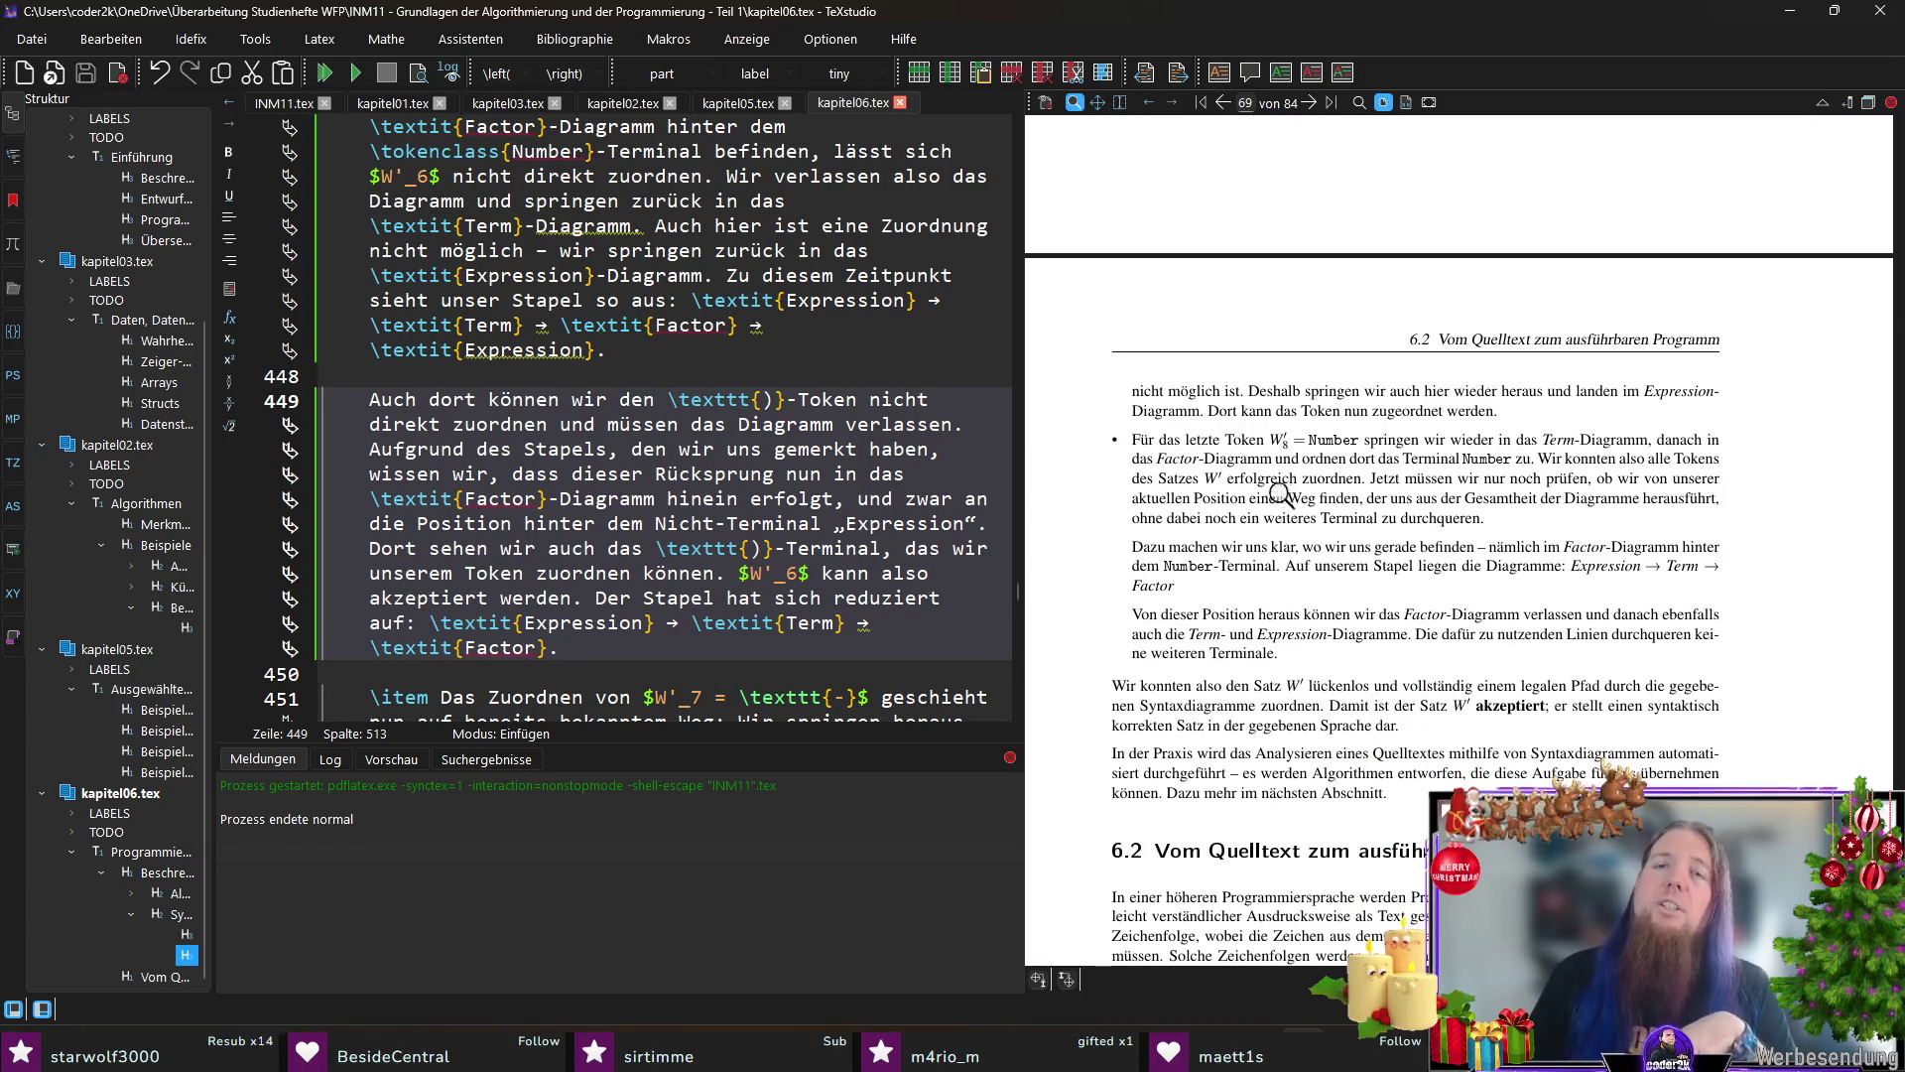
Step: Replace both \texttt{Number} commands in the W′_8 bullet with \tokenclass{Number} and save kapitel06.tex
{"action": "left_click", "coordinate": [1333, 439], "text": "ctrl"}
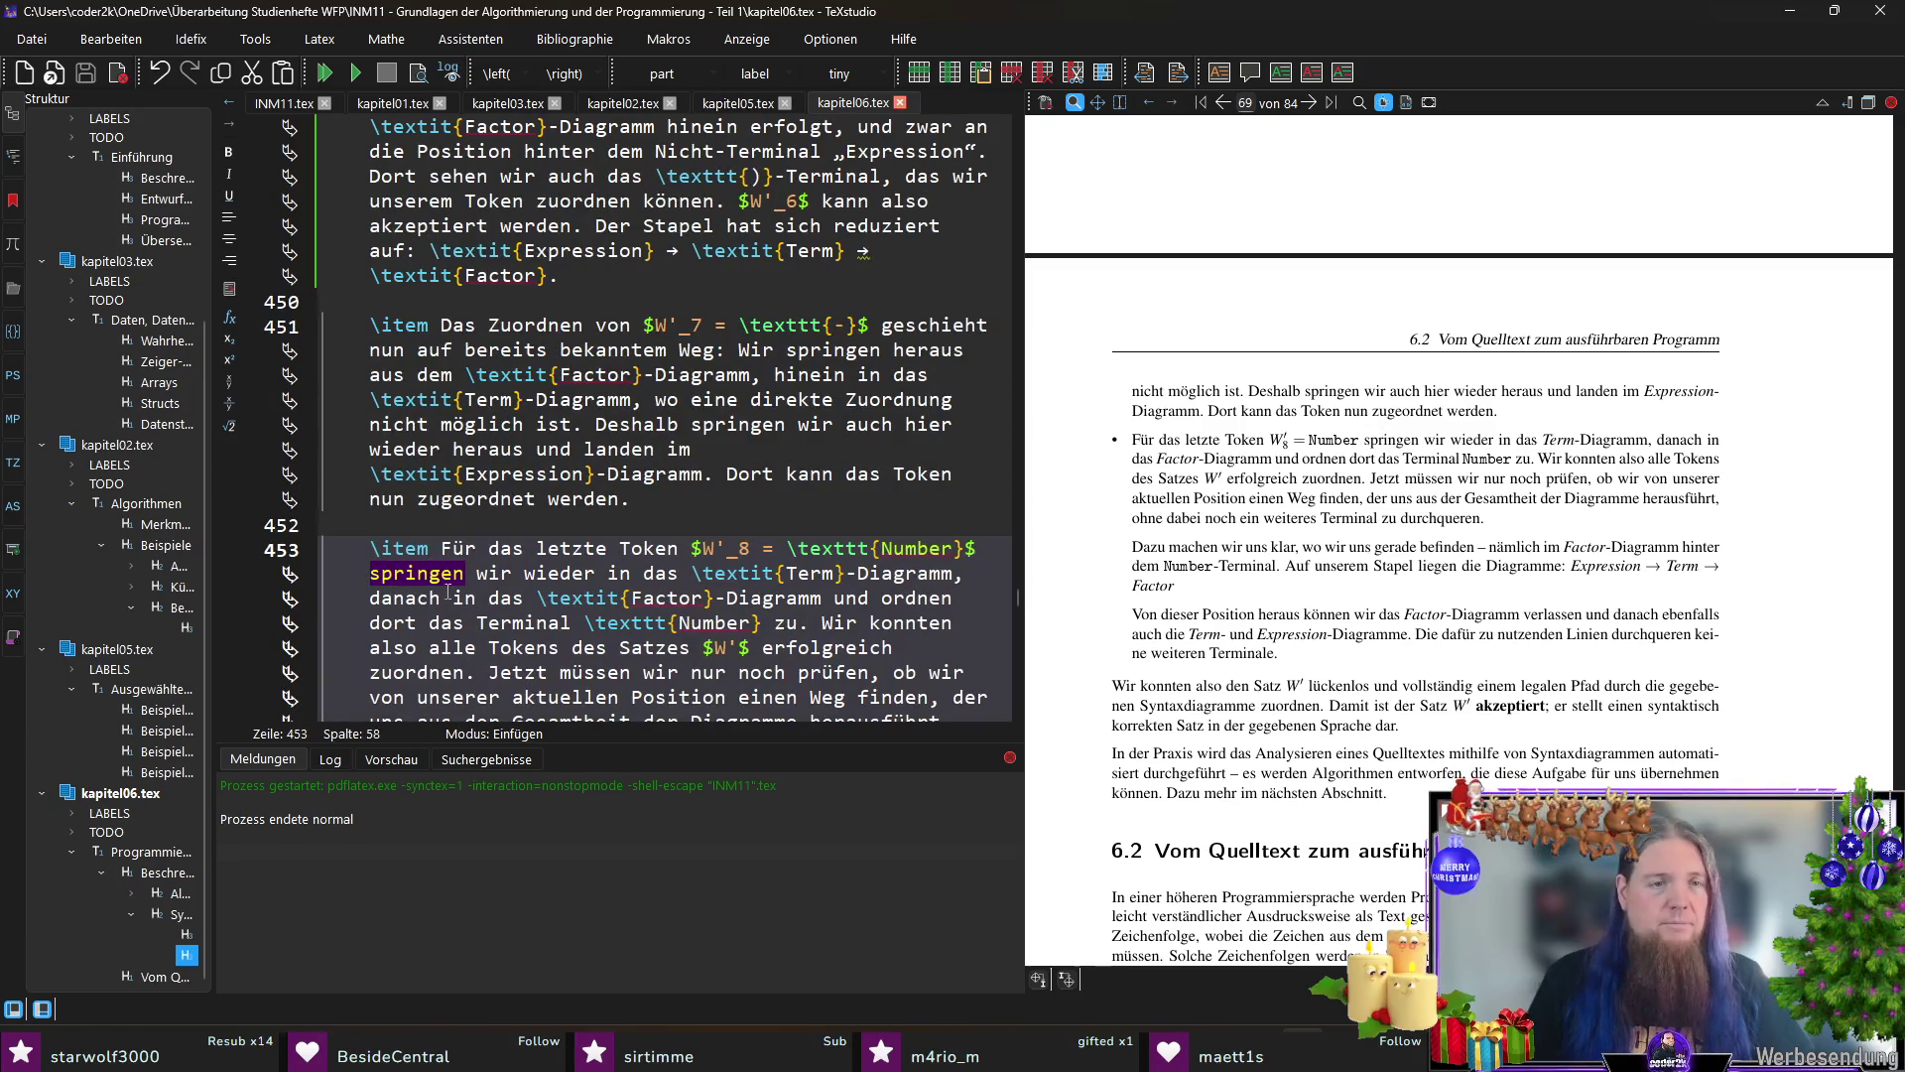
{"action": "double_click", "coordinate": [828, 549]}
{"action": "type", "text": "tokenclass{Number}$ springen wir wieder in das"}
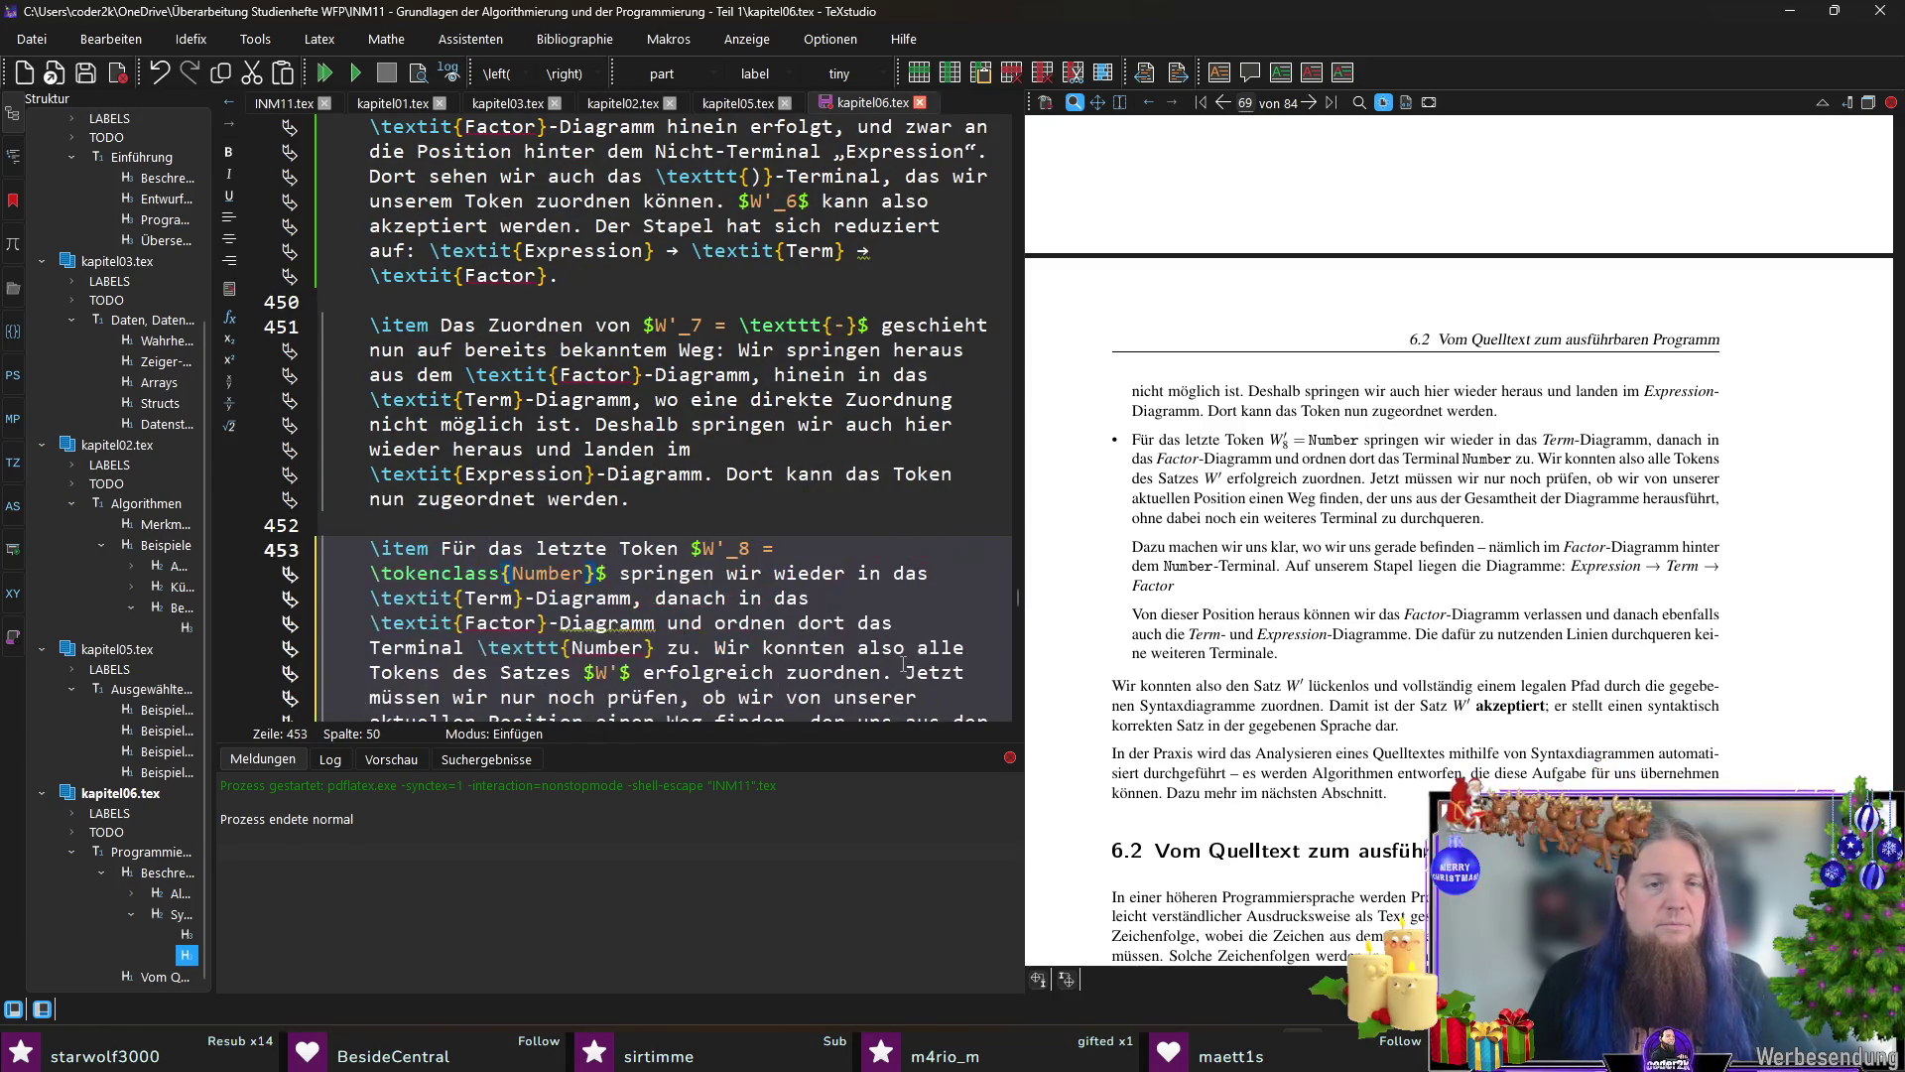
{"action": "key", "text": "ctrl+s"}
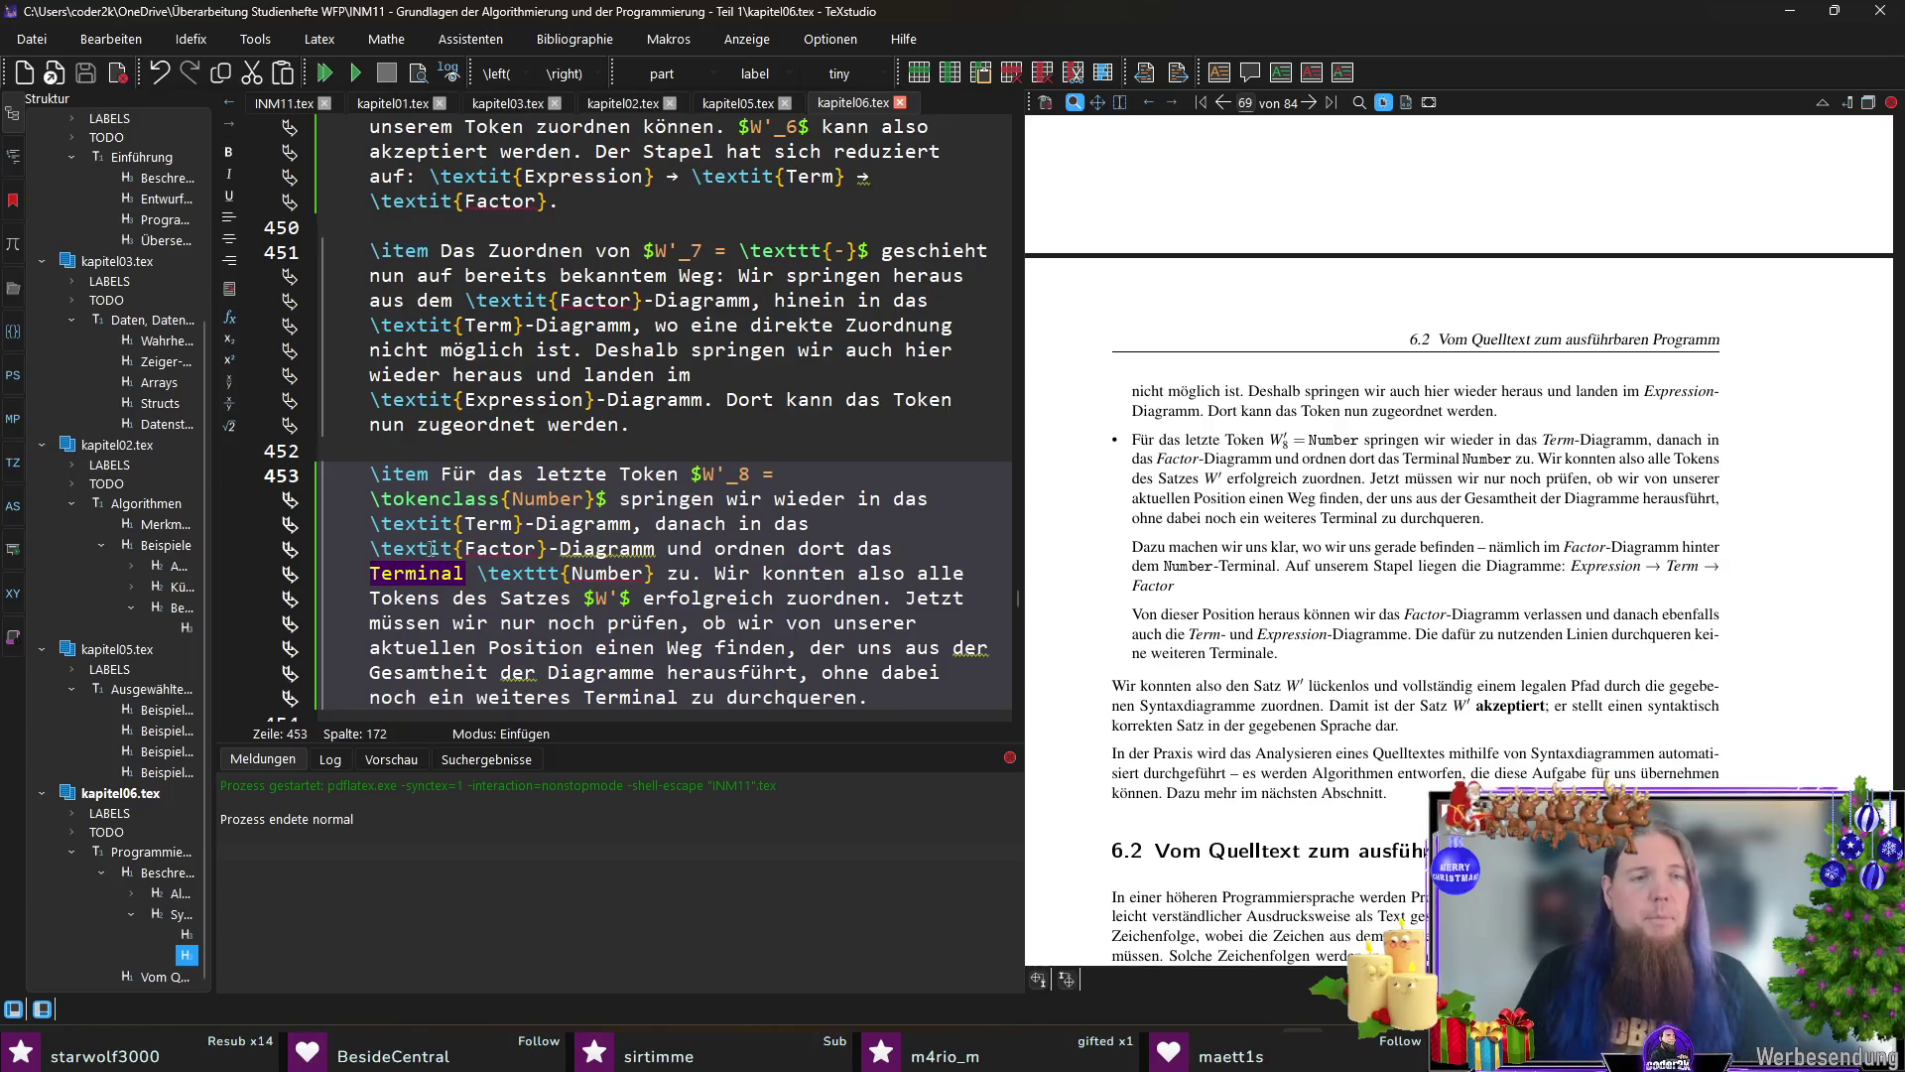
{"action": "key", "text": "ctrl+shift+Right"}
{"action": "type", "text": "tokenclass"}
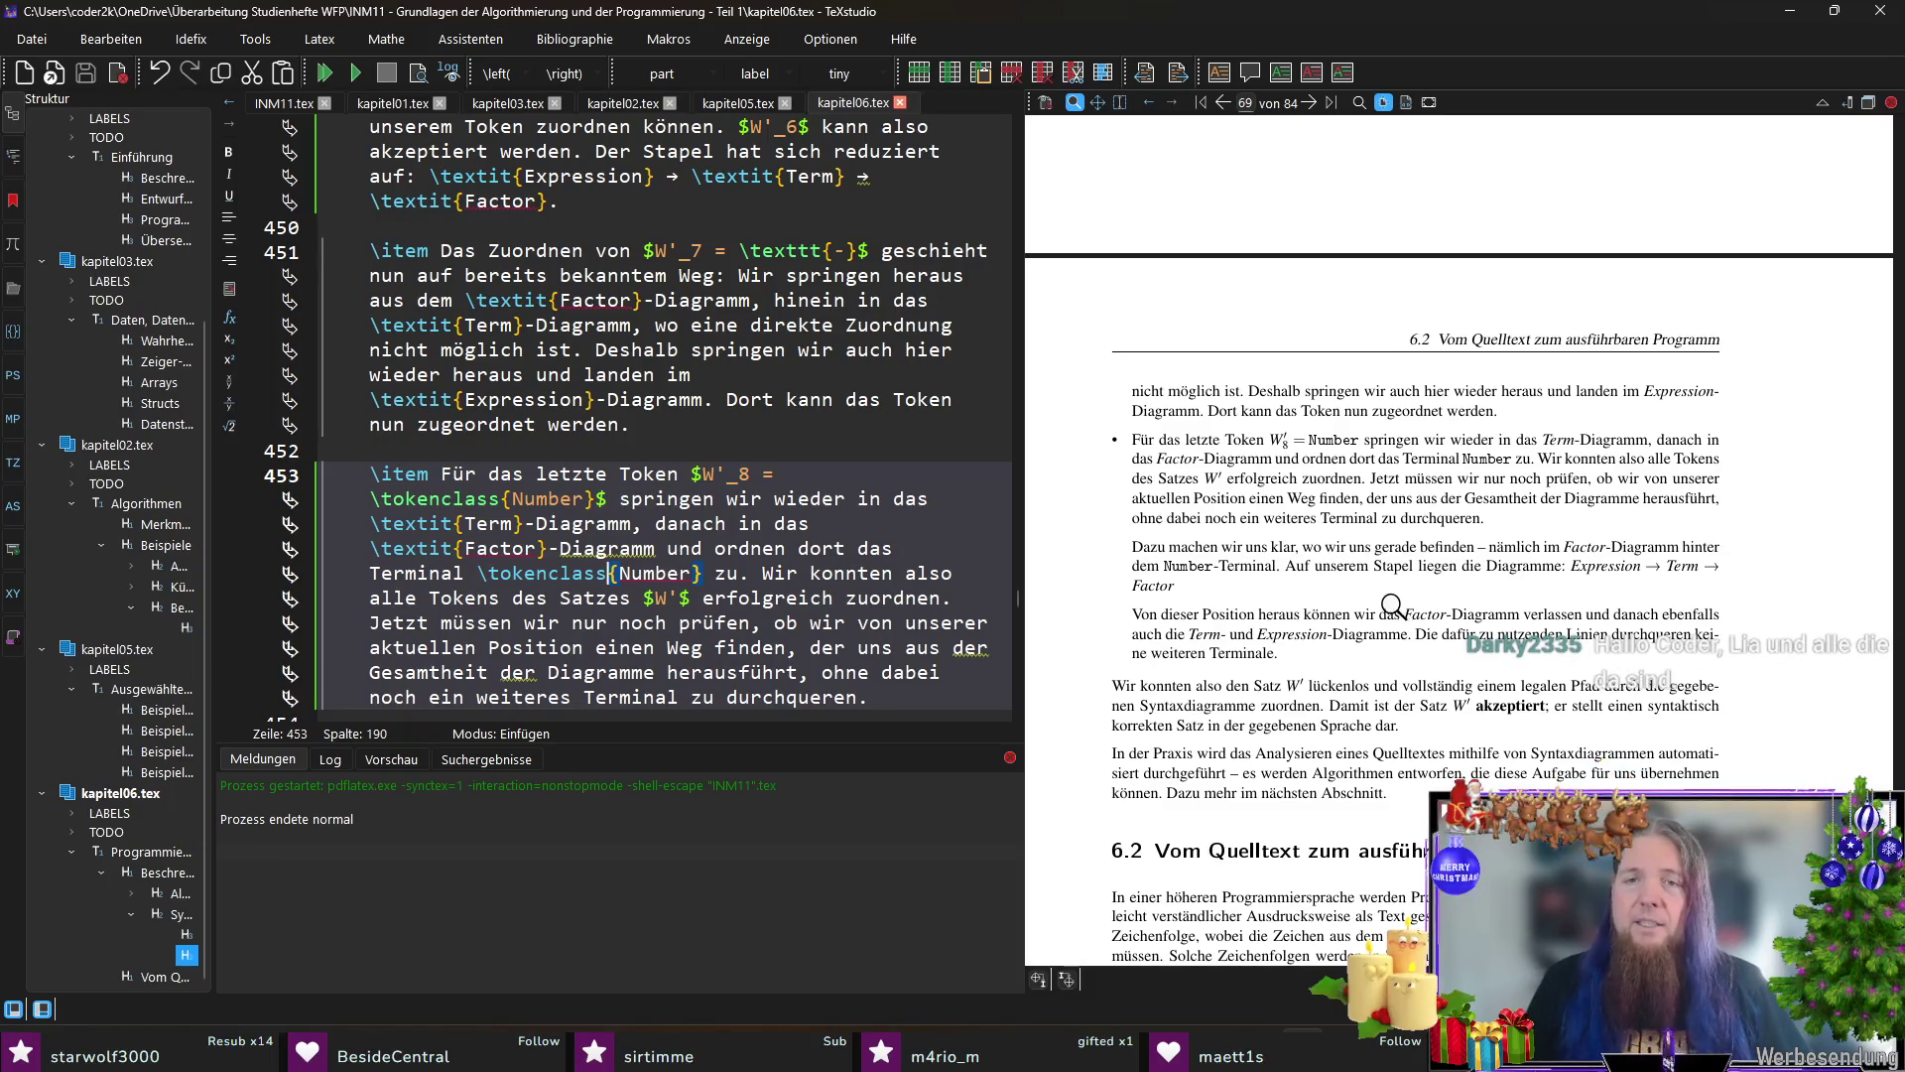
{"action": "scroll", "coordinate": [1392, 603], "scroll_direction": "down", "scroll_amount": 1}
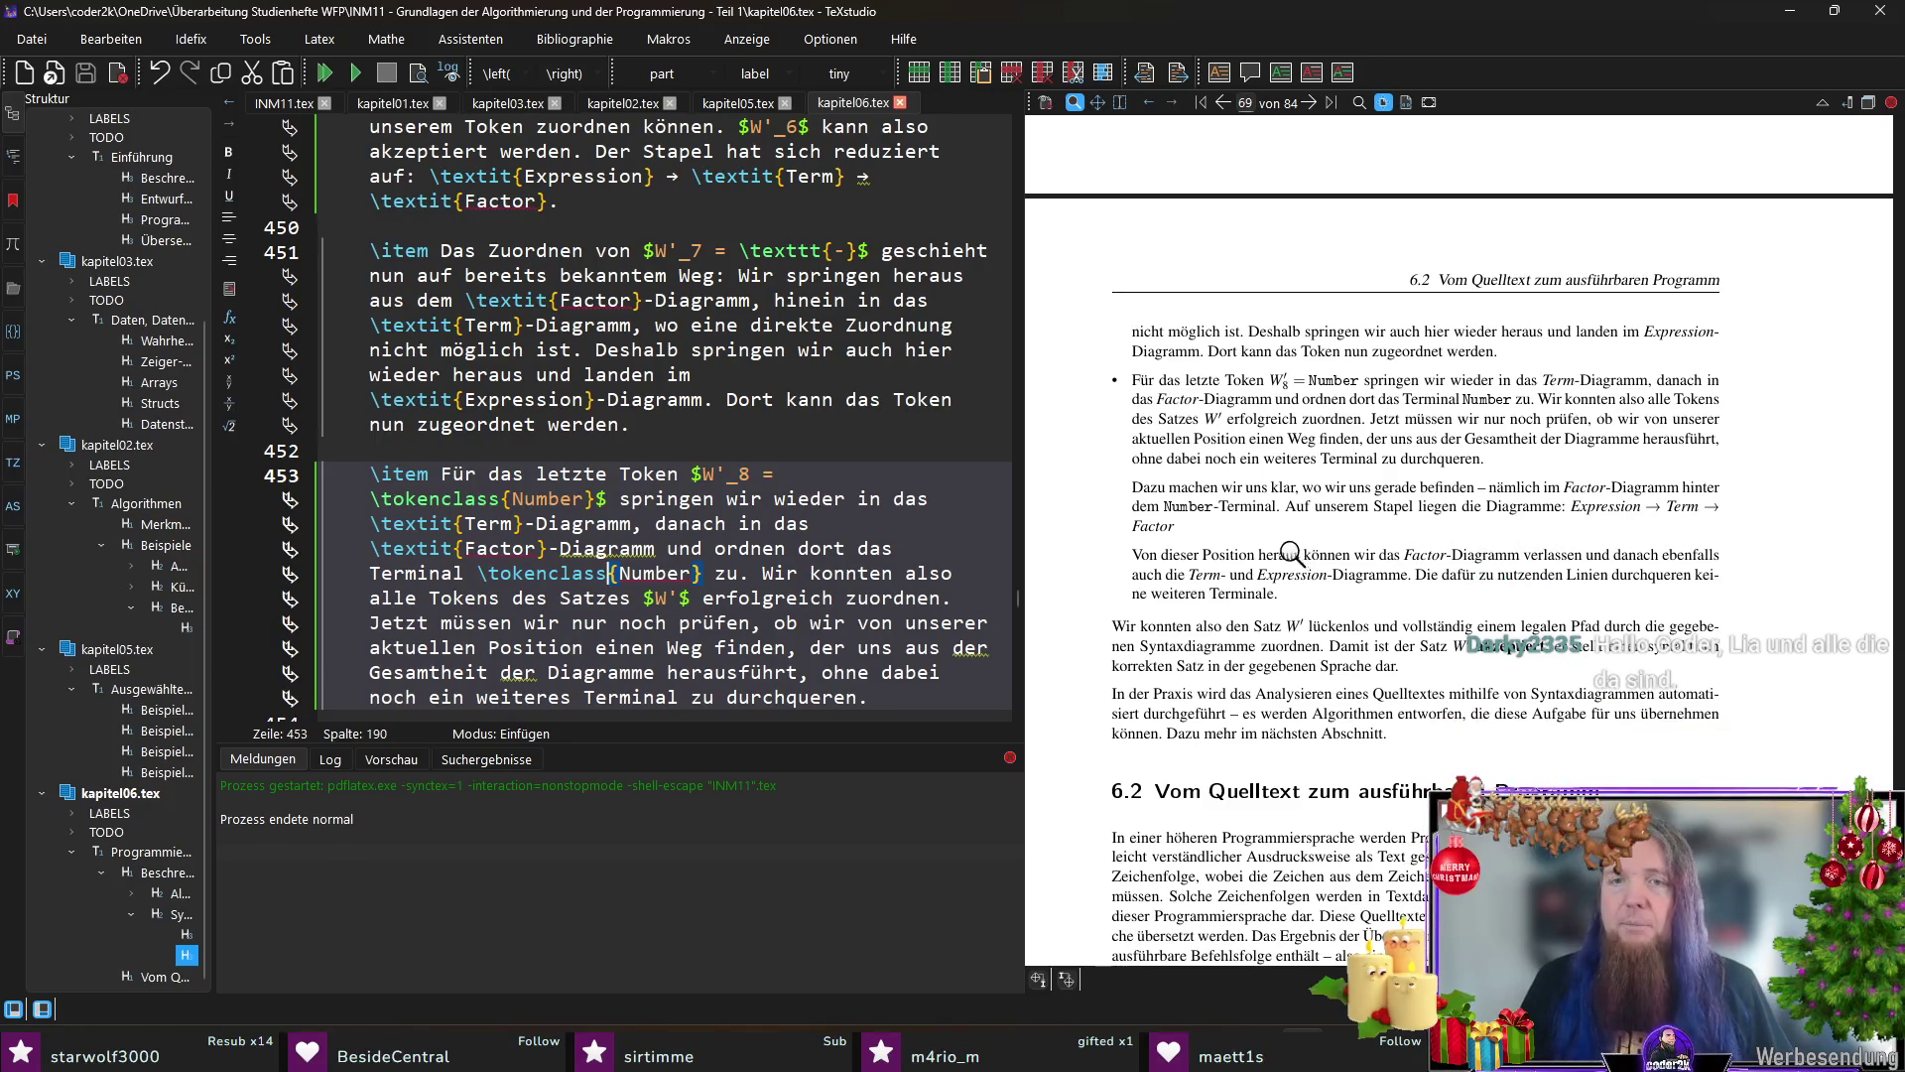
{"action": "left_click", "coordinate": [1522, 508], "text": "ctrl"}
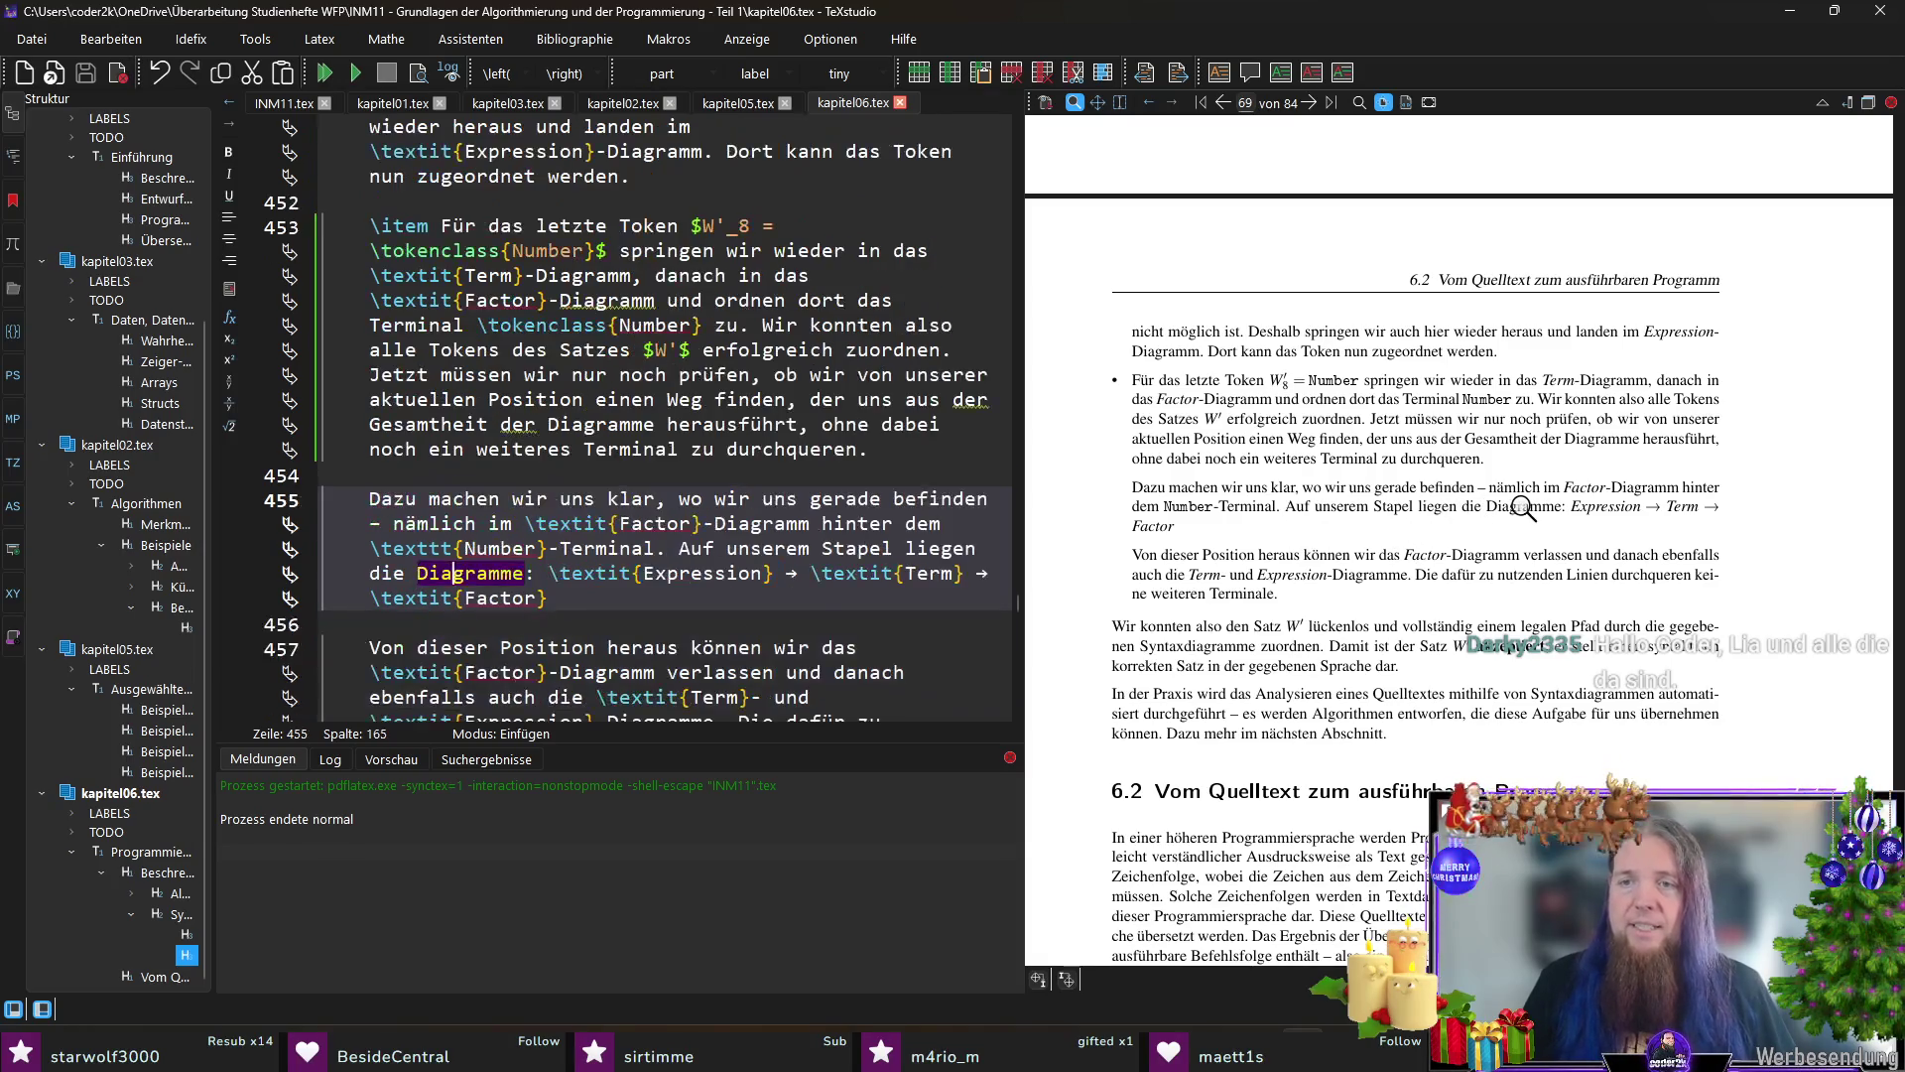
{"action": "left_click", "coordinate": [596, 598]}
{"action": "type", "text": "."}
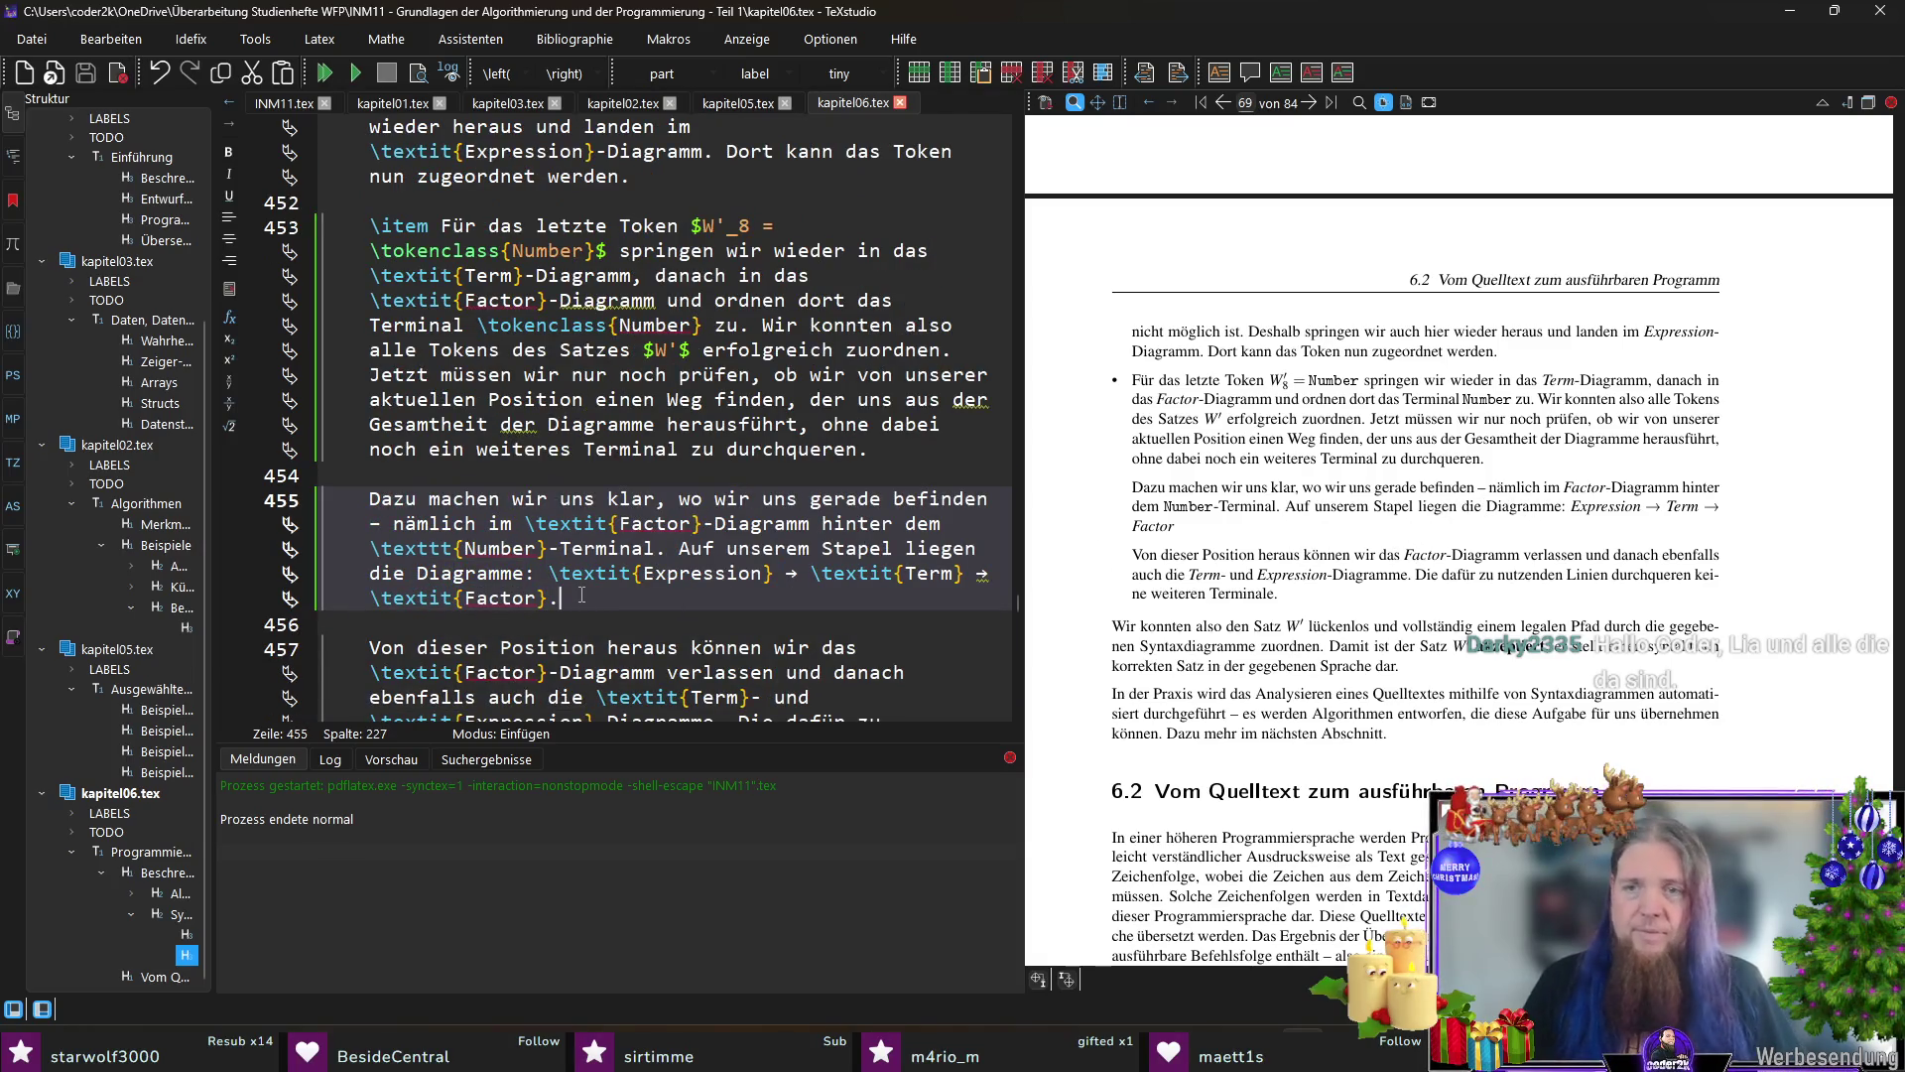
{"action": "scroll", "coordinate": [1548, 537], "scroll_direction": "down", "scroll_amount": 1}
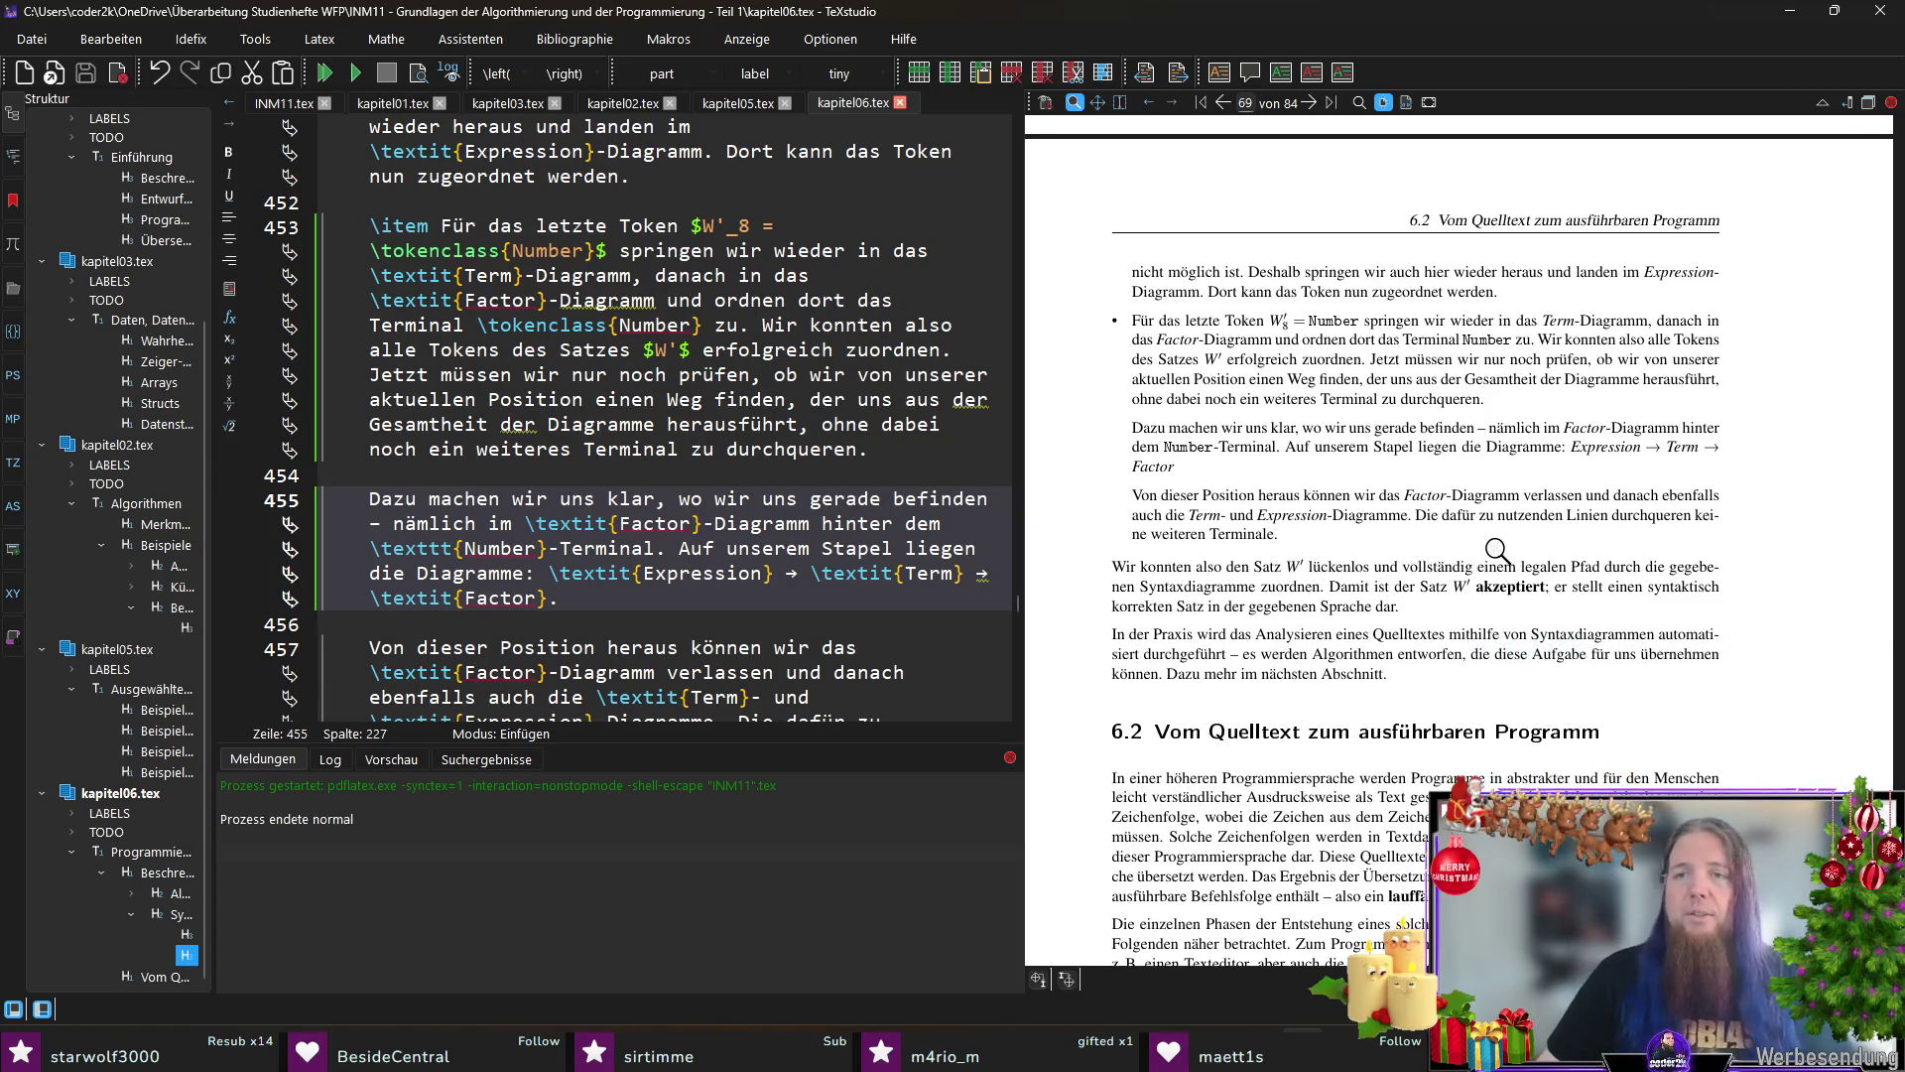
{"action": "scroll", "coordinate": [1395, 567], "scroll_direction": "down", "scroll_amount": 1}
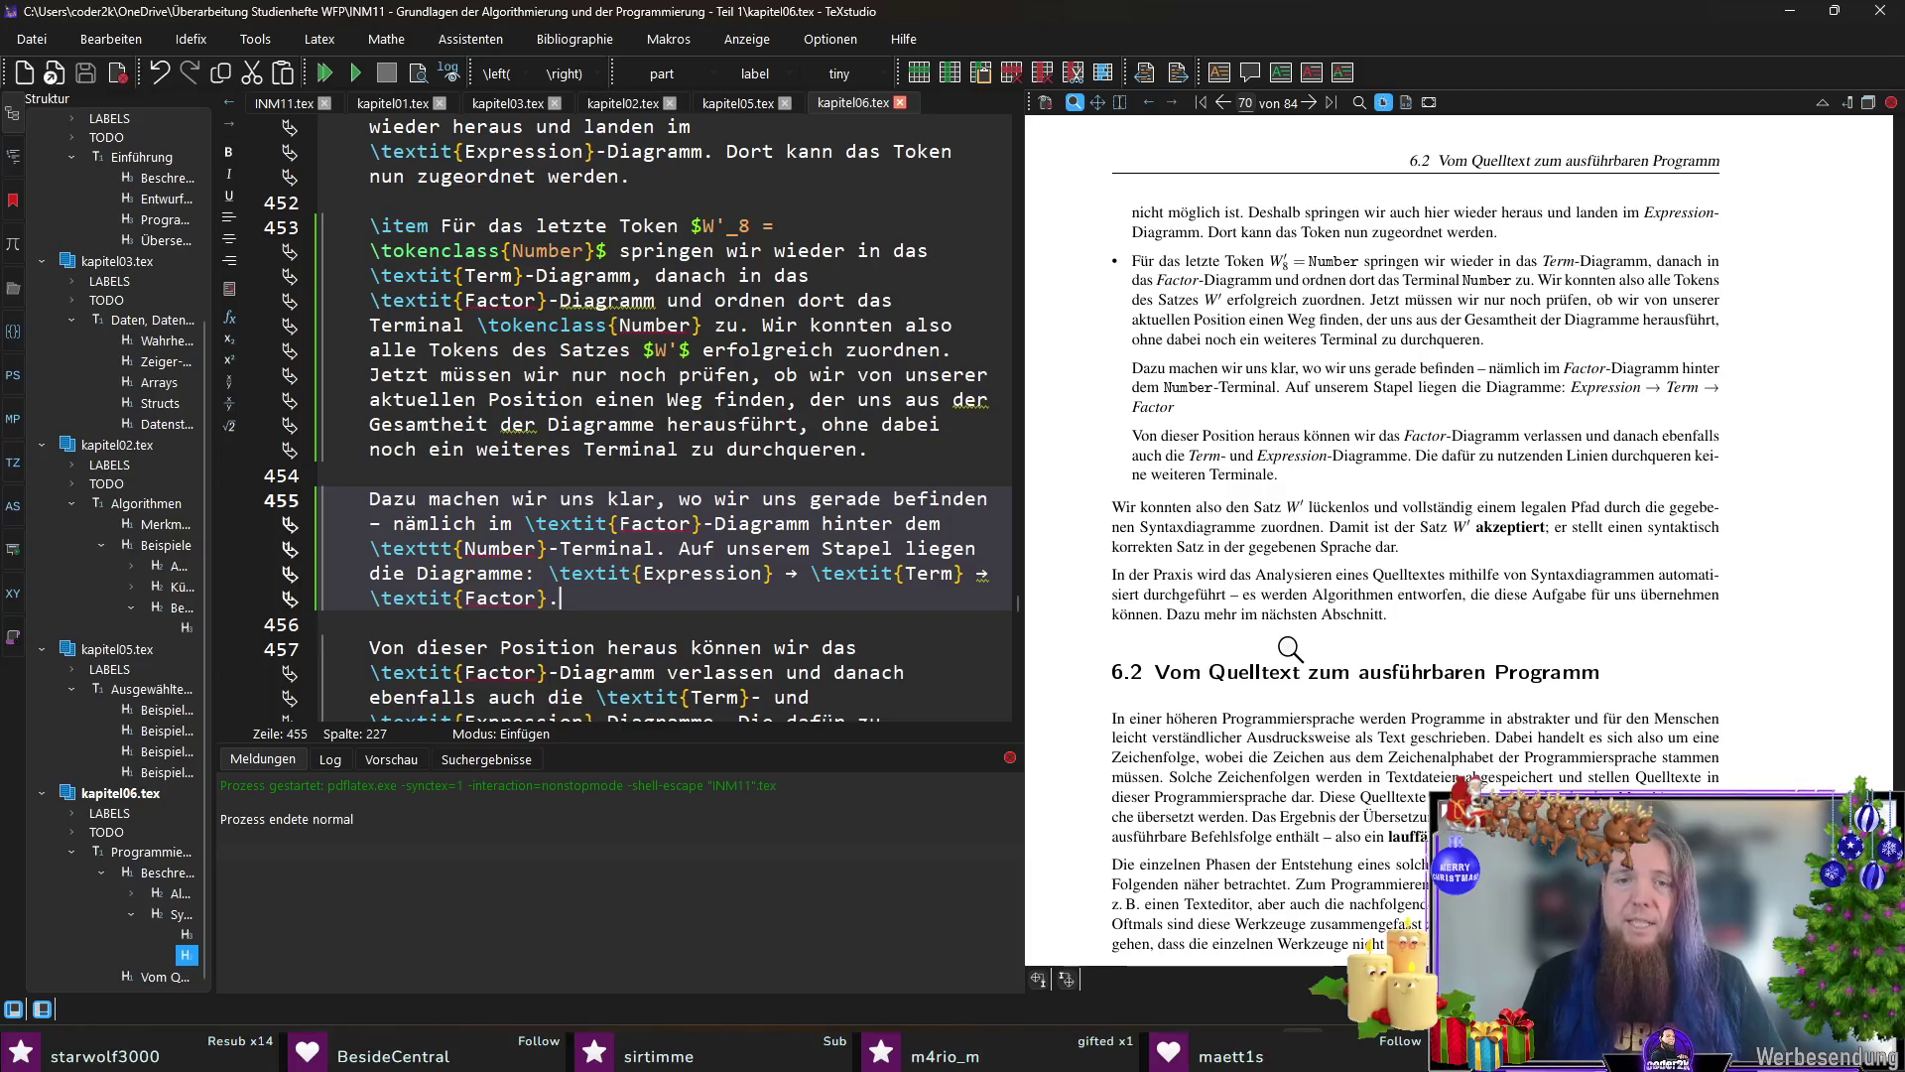
{"action": "scroll", "coordinate": [694, 623], "scroll_direction": "down", "scroll_amount": 3}
{"action": "left_click", "coordinate": [704, 576]}
{"action": "key", "text": "F5"}
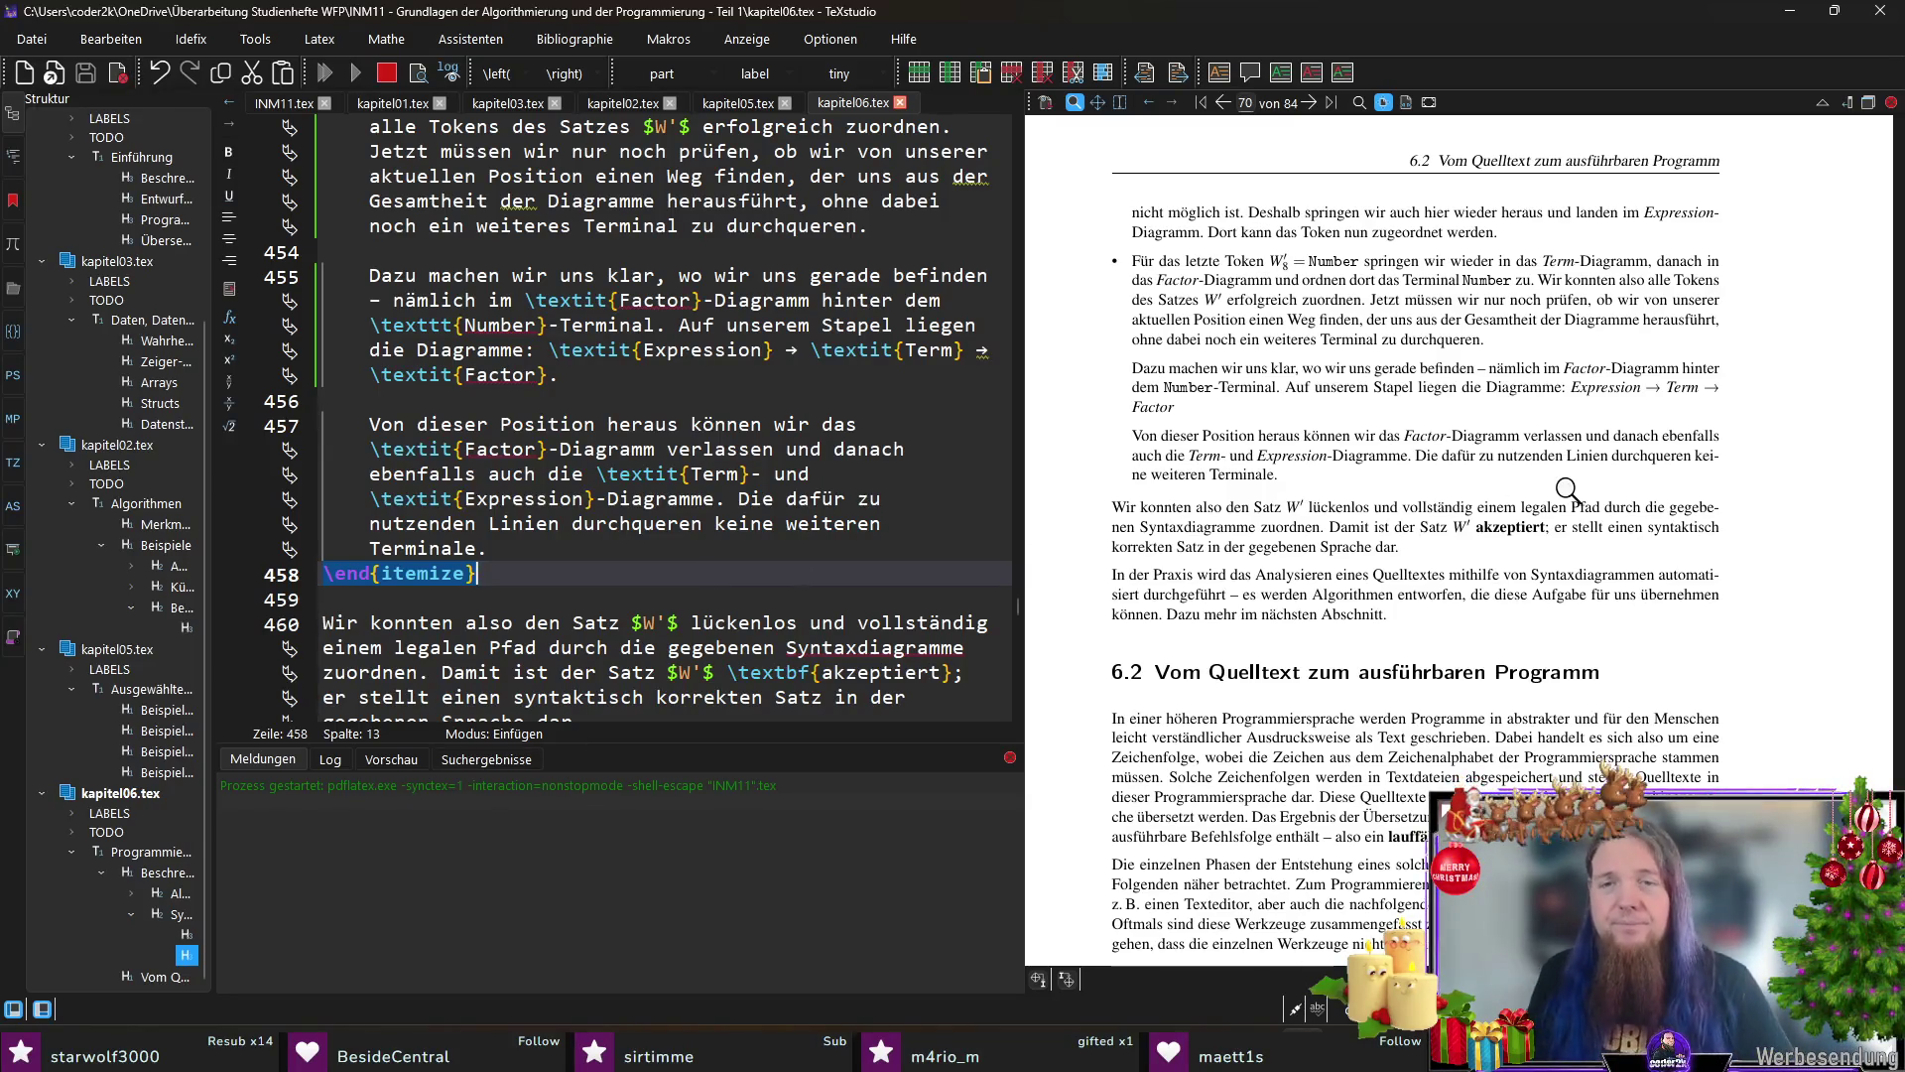
{"action": "scroll", "coordinate": [1522, 503], "scroll_direction": "down", "scroll_amount": 2}
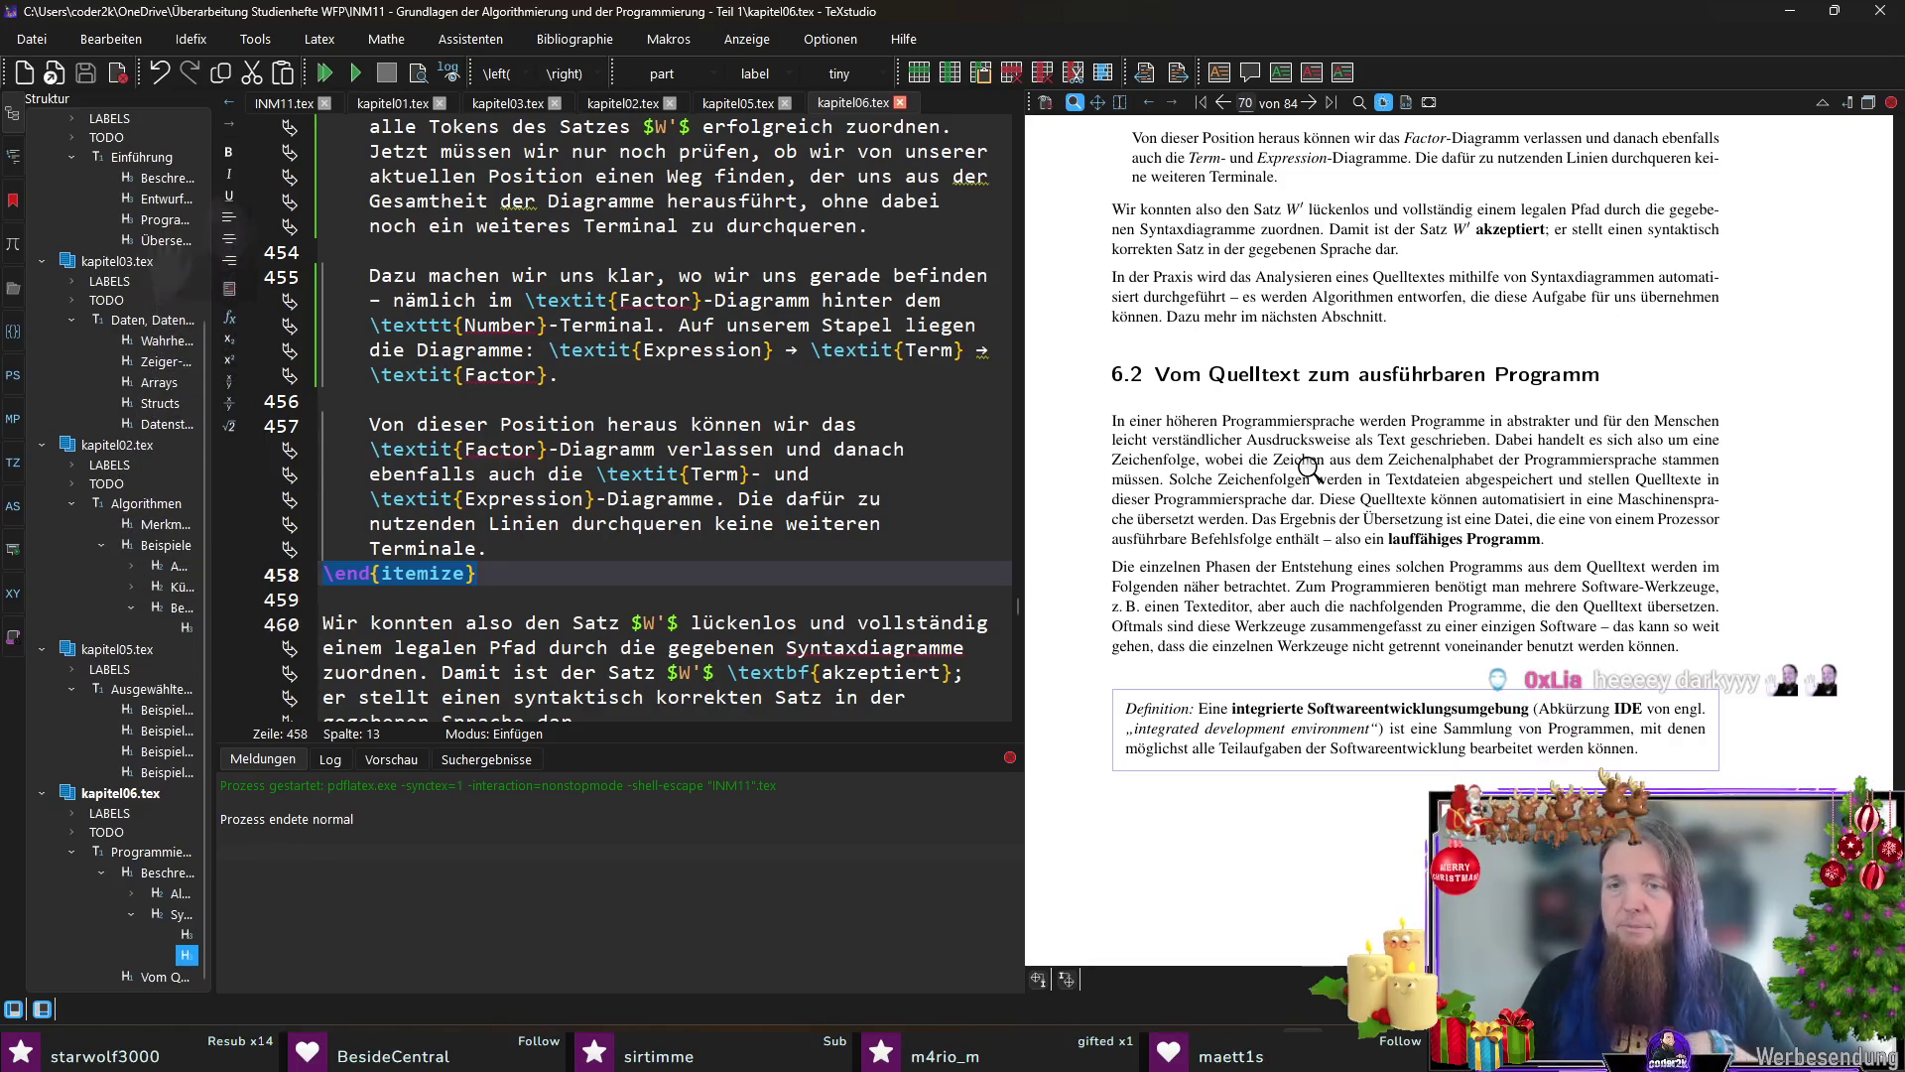
{"action": "scroll", "coordinate": [1328, 414], "scroll_direction": "down", "scroll_amount": 3}
{"action": "scroll", "coordinate": [1340, 409], "scroll_direction": "down", "scroll_amount": 3}
{"action": "scroll", "coordinate": [1363, 402], "scroll_direction": "down", "scroll_amount": 3}
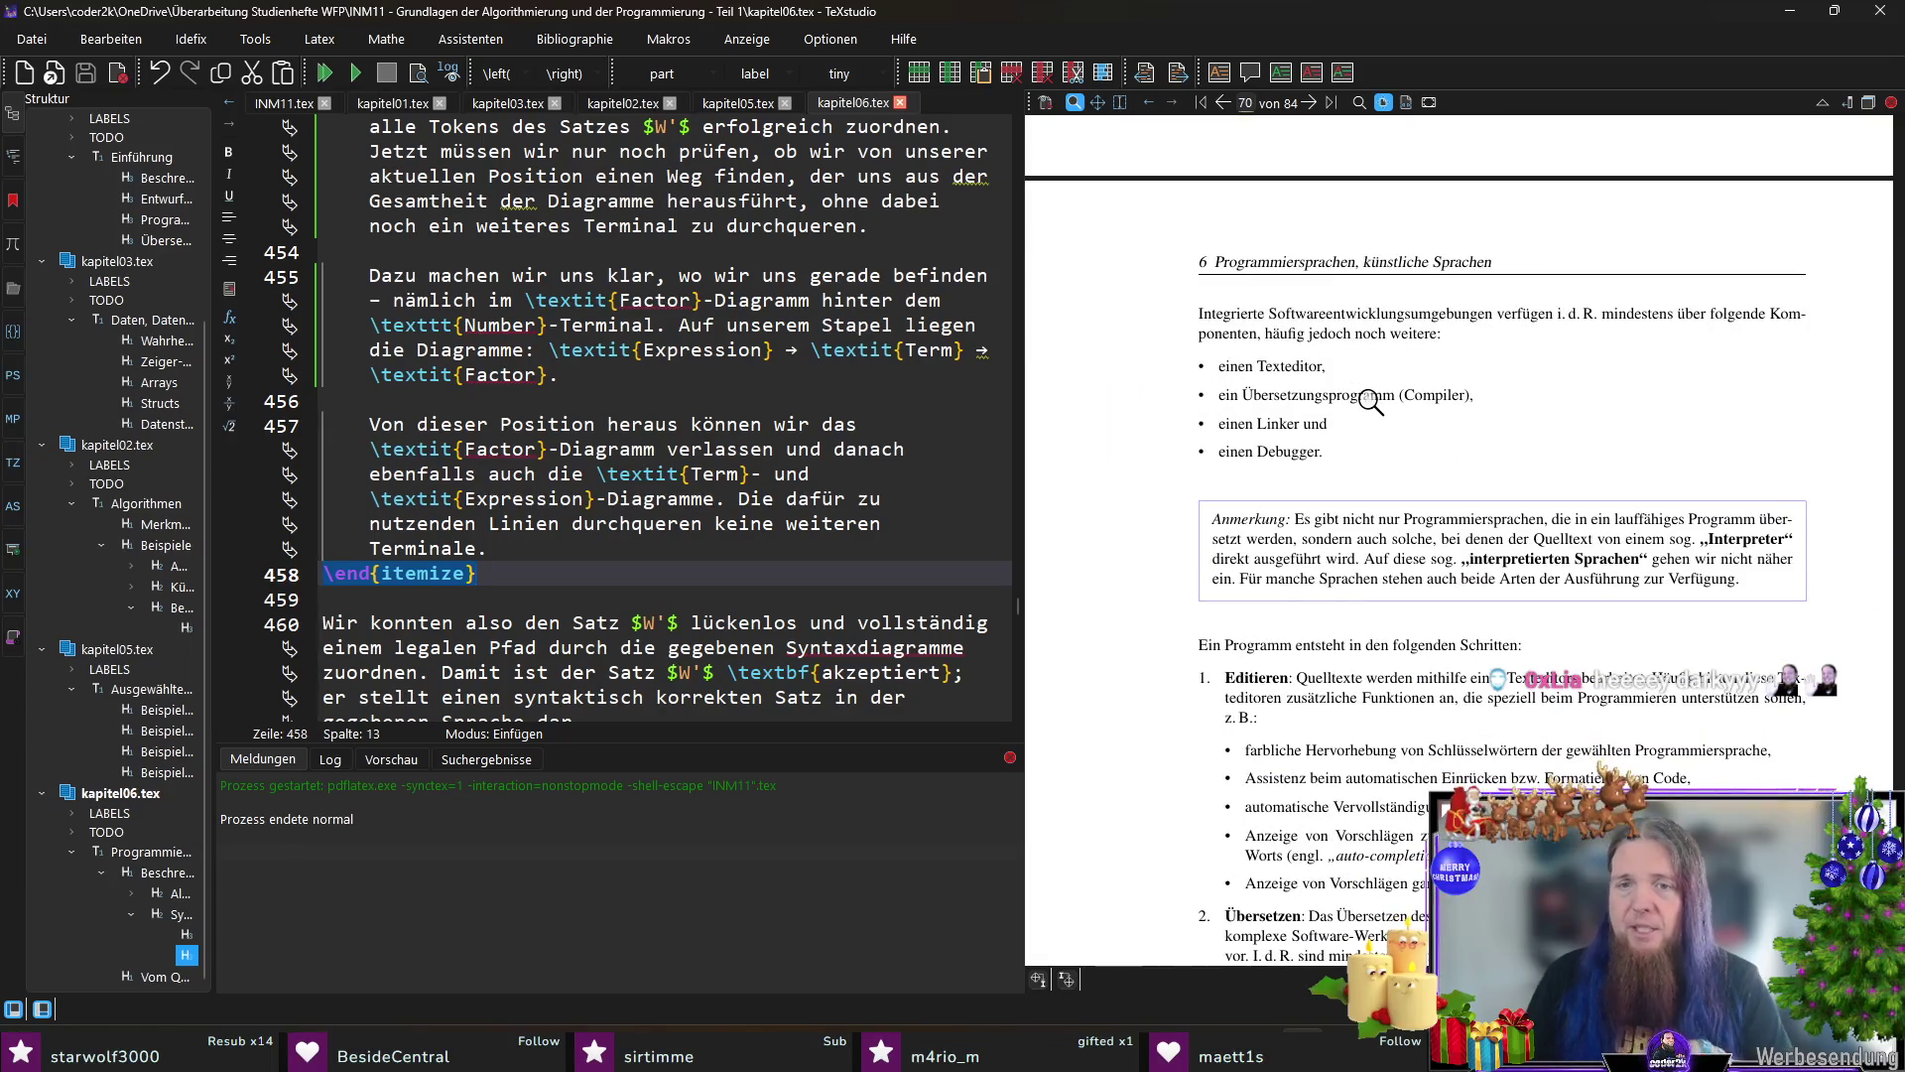
{"action": "scroll", "coordinate": [1370, 399], "scroll_direction": "down", "scroll_amount": 3}
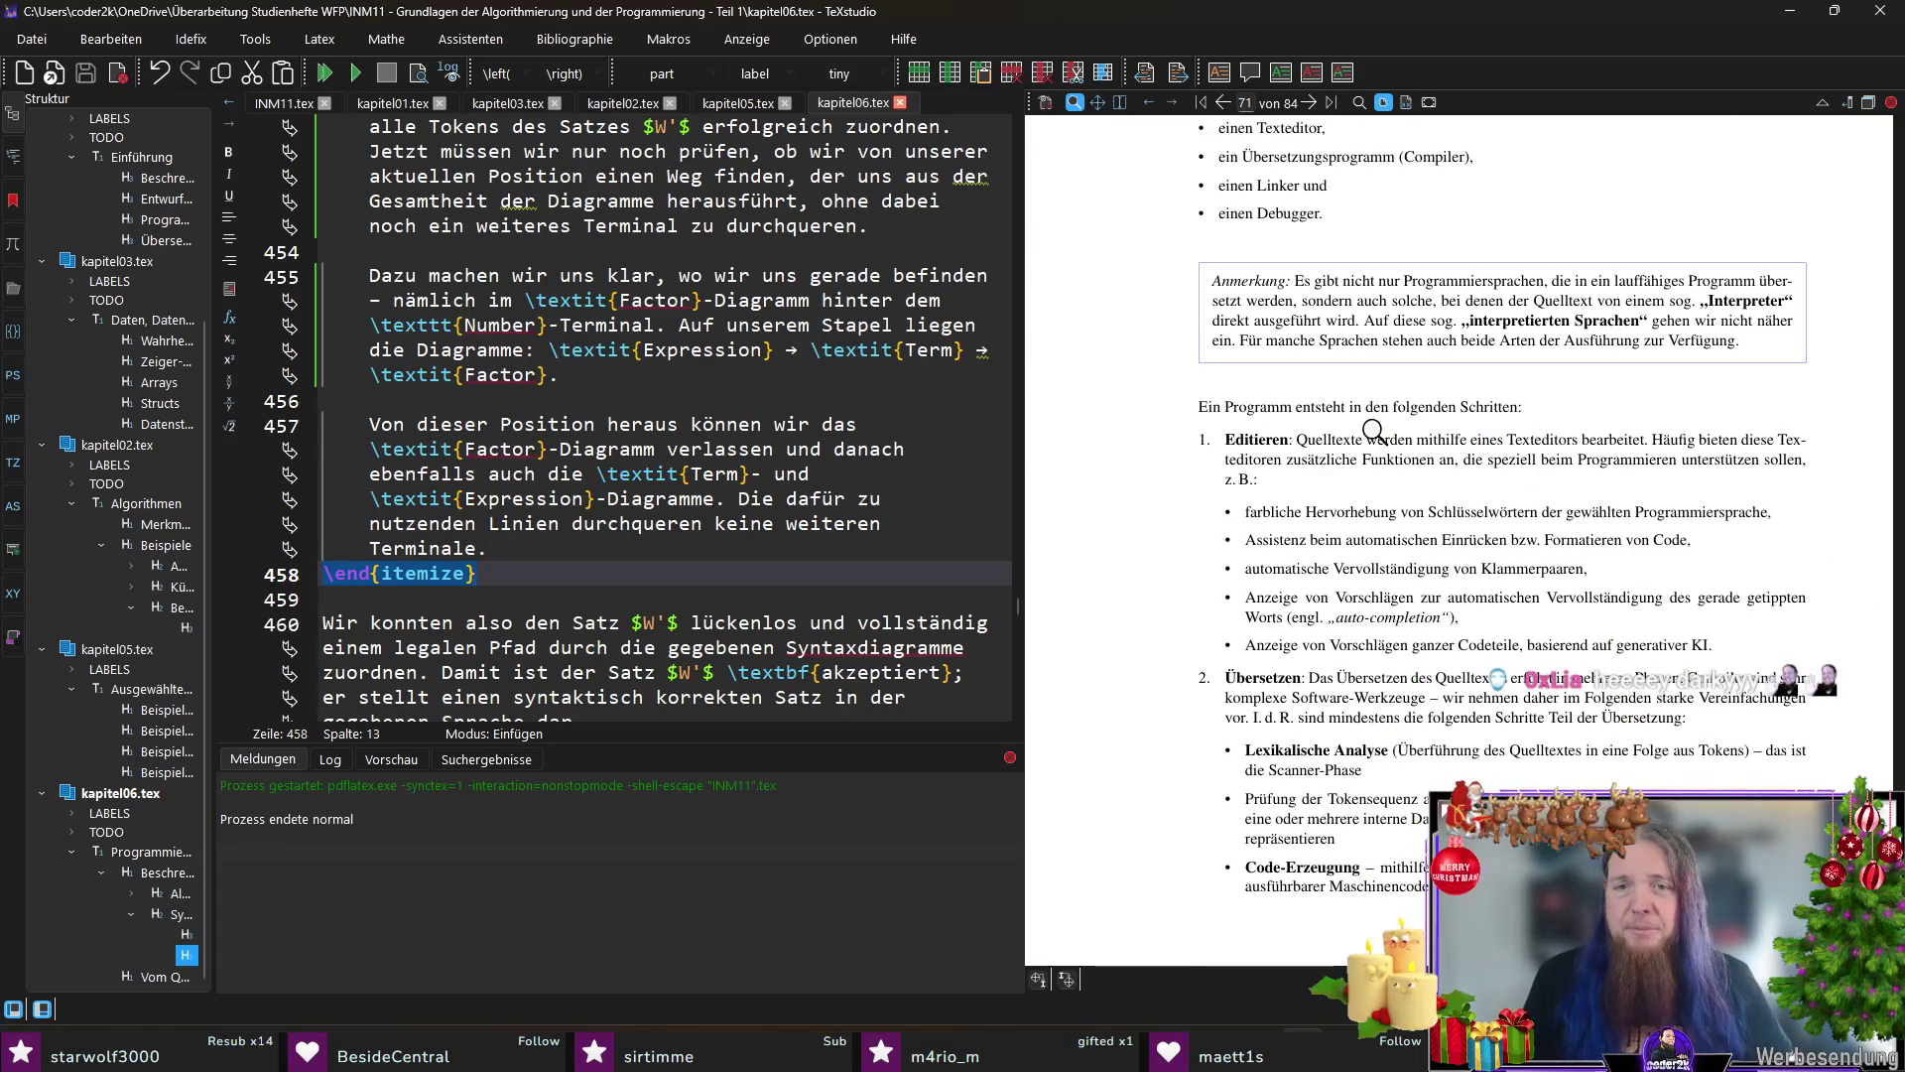
{"action": "scroll", "coordinate": [1340, 400], "scroll_direction": "down", "scroll_amount": 3}
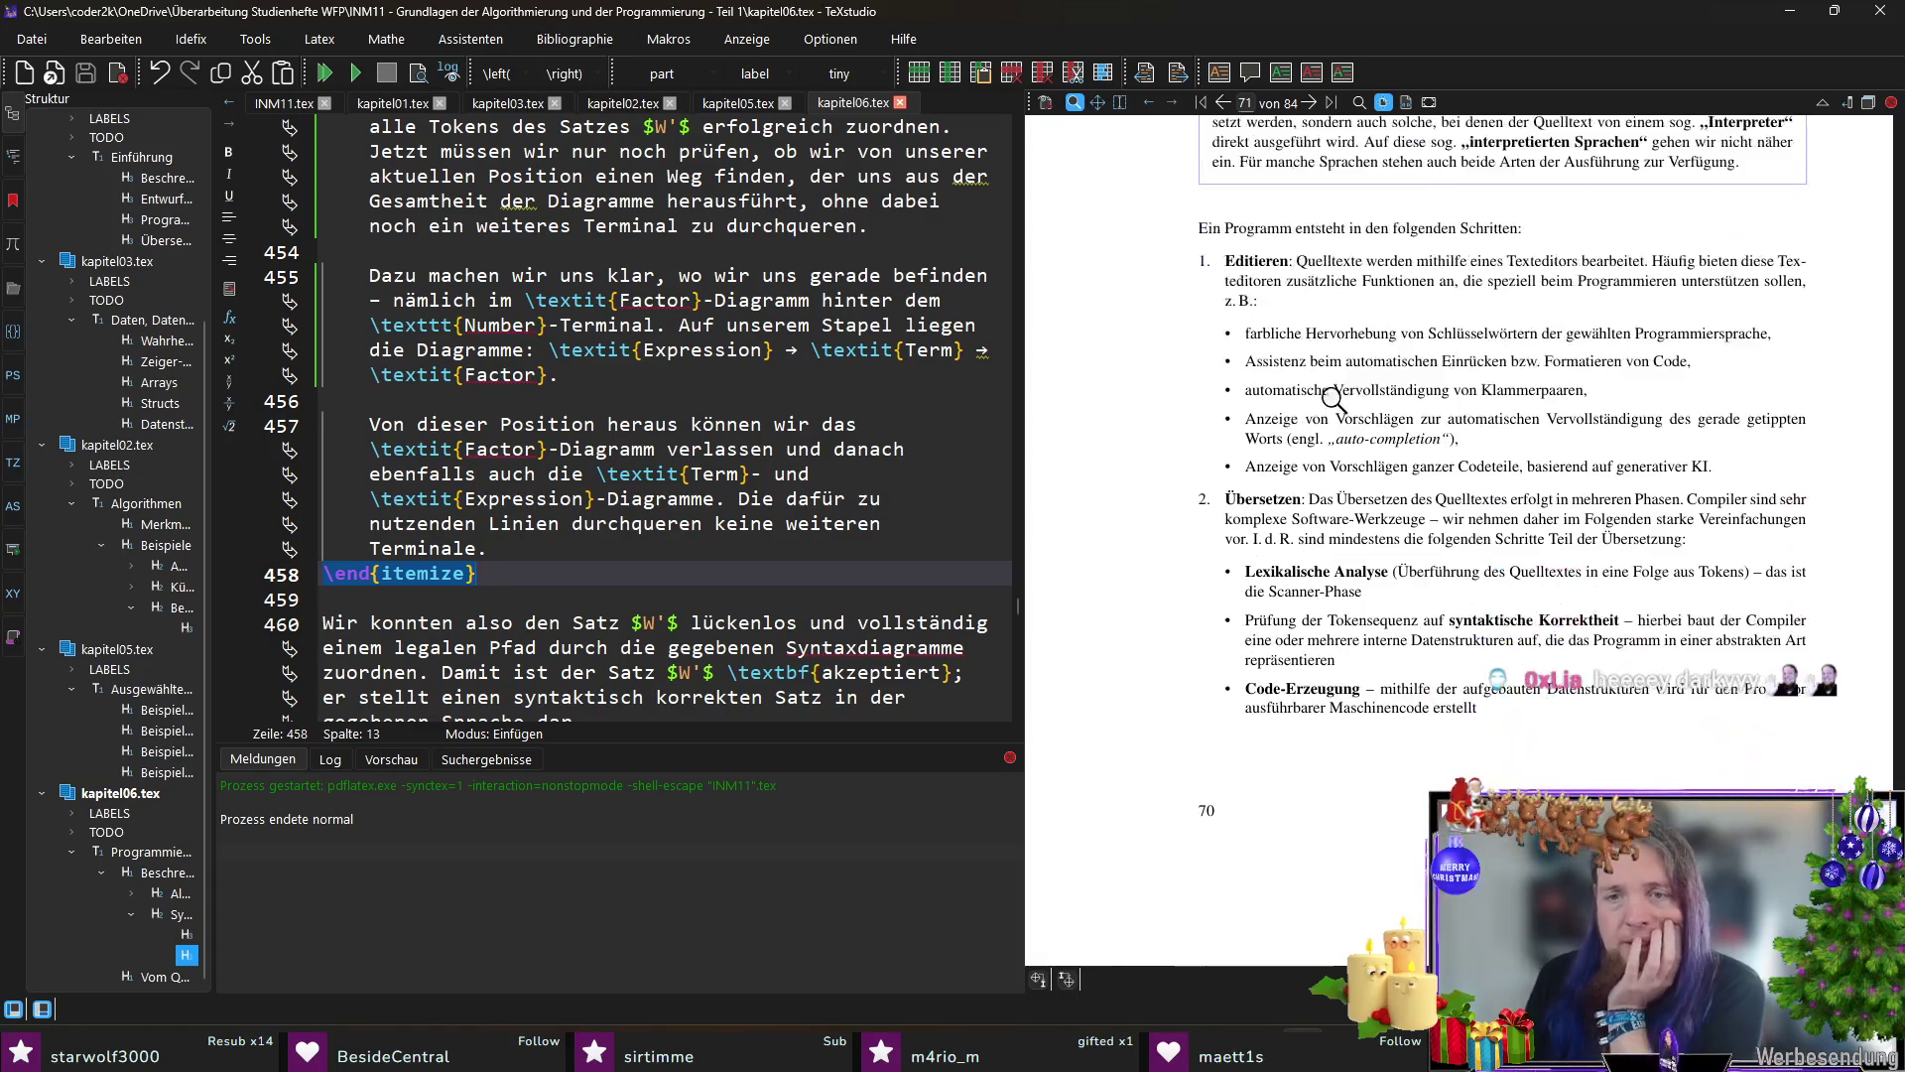
{"action": "scroll", "coordinate": [1421, 495], "scroll_direction": "down", "scroll_amount": 2}
{"action": "scroll", "coordinate": [1340, 417], "scroll_direction": "down", "scroll_amount": 1}
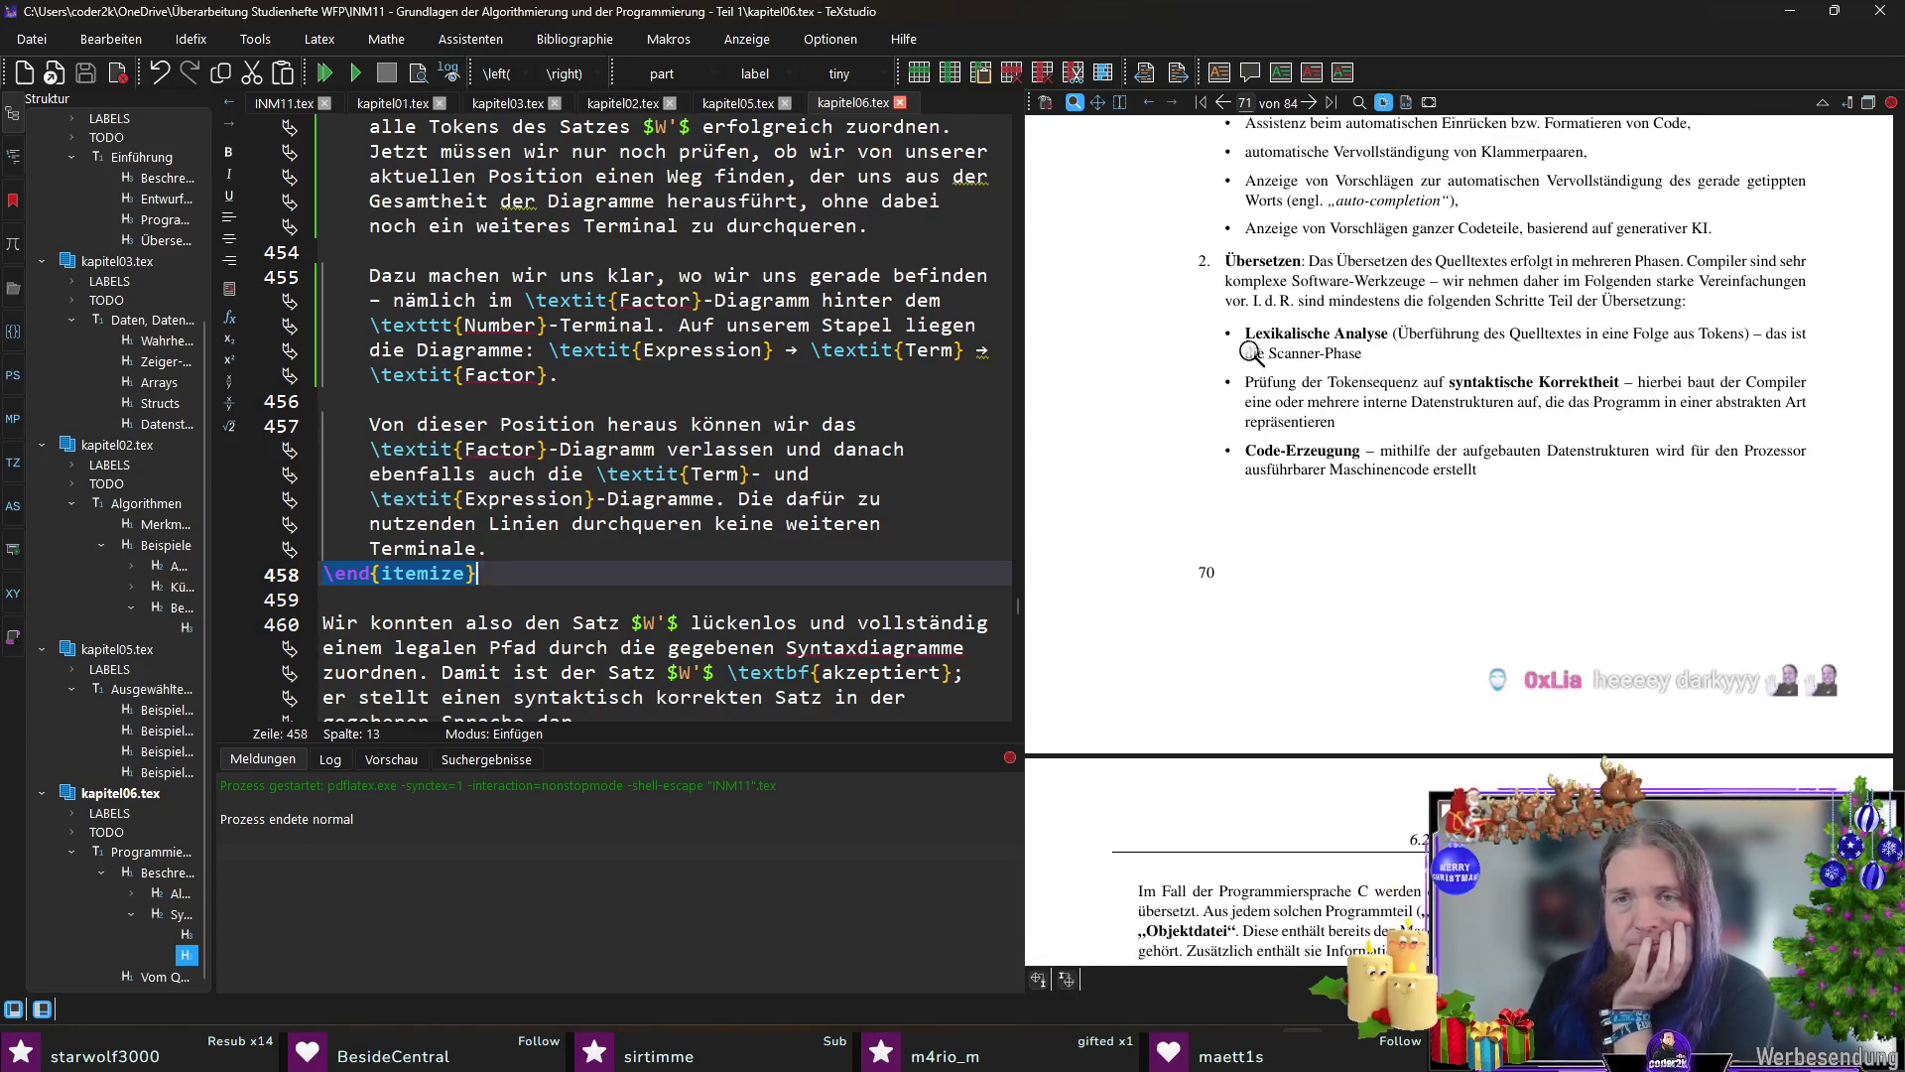
{"action": "scroll", "coordinate": [1292, 333], "scroll_direction": "down", "scroll_amount": 1}
{"action": "scroll", "coordinate": [1292, 388], "scroll_direction": "down", "scroll_amount": 3}
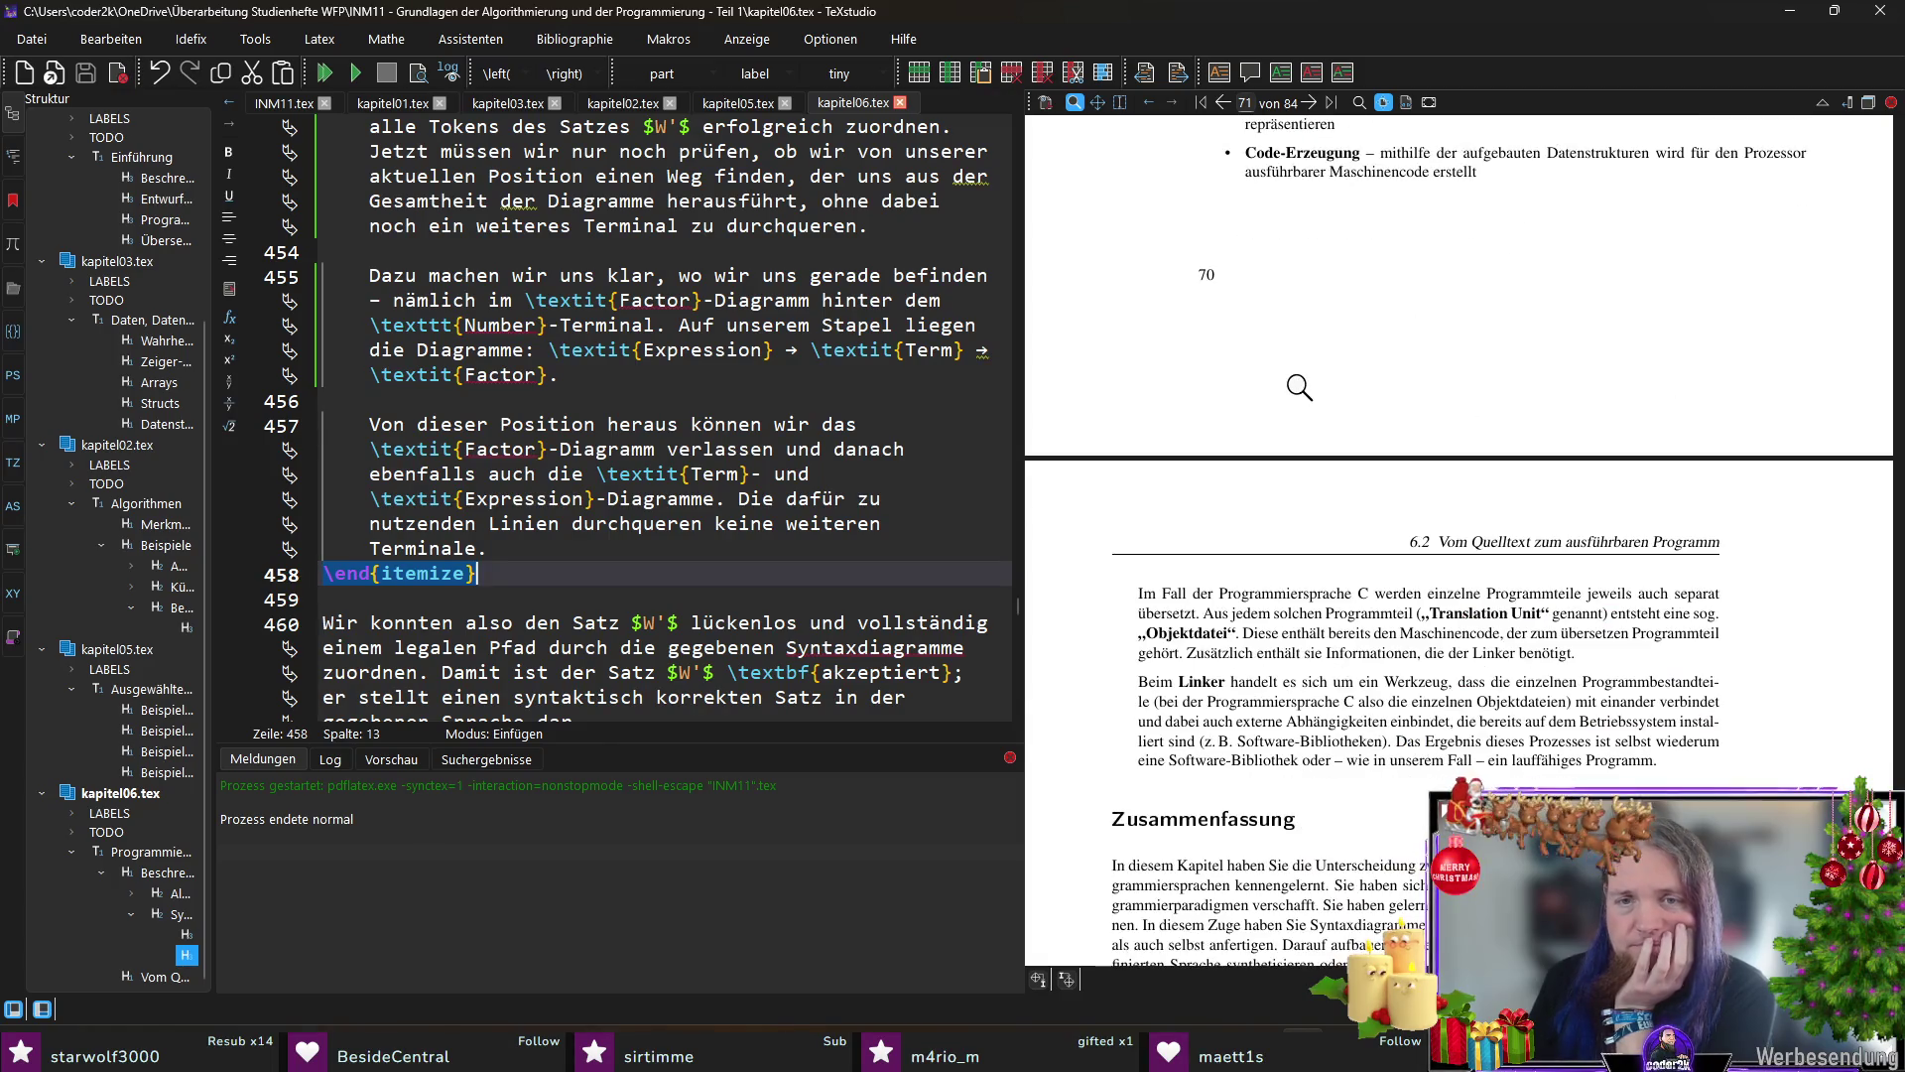
{"action": "scroll", "coordinate": [1292, 396], "scroll_direction": "down", "scroll_amount": 3}
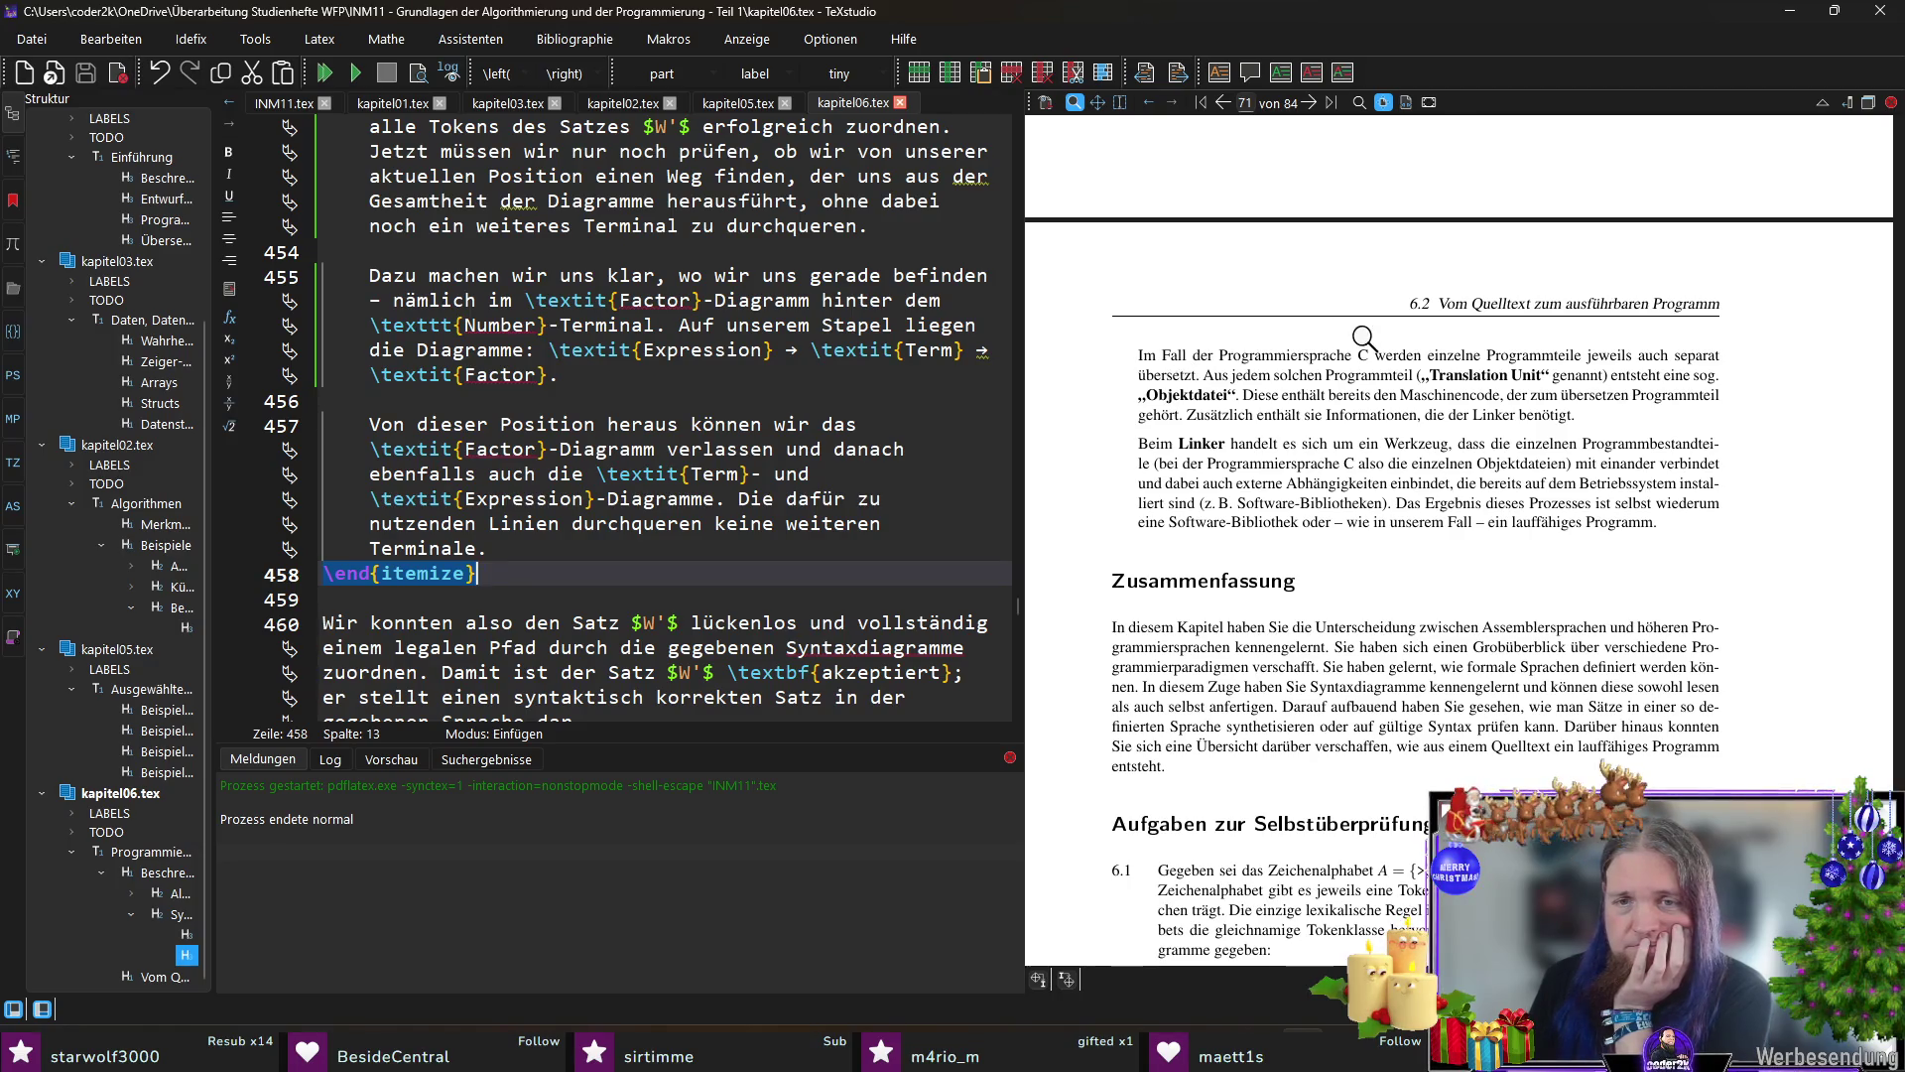
{"action": "scroll", "coordinate": [1191, 365], "scroll_direction": "down", "scroll_amount": 3}
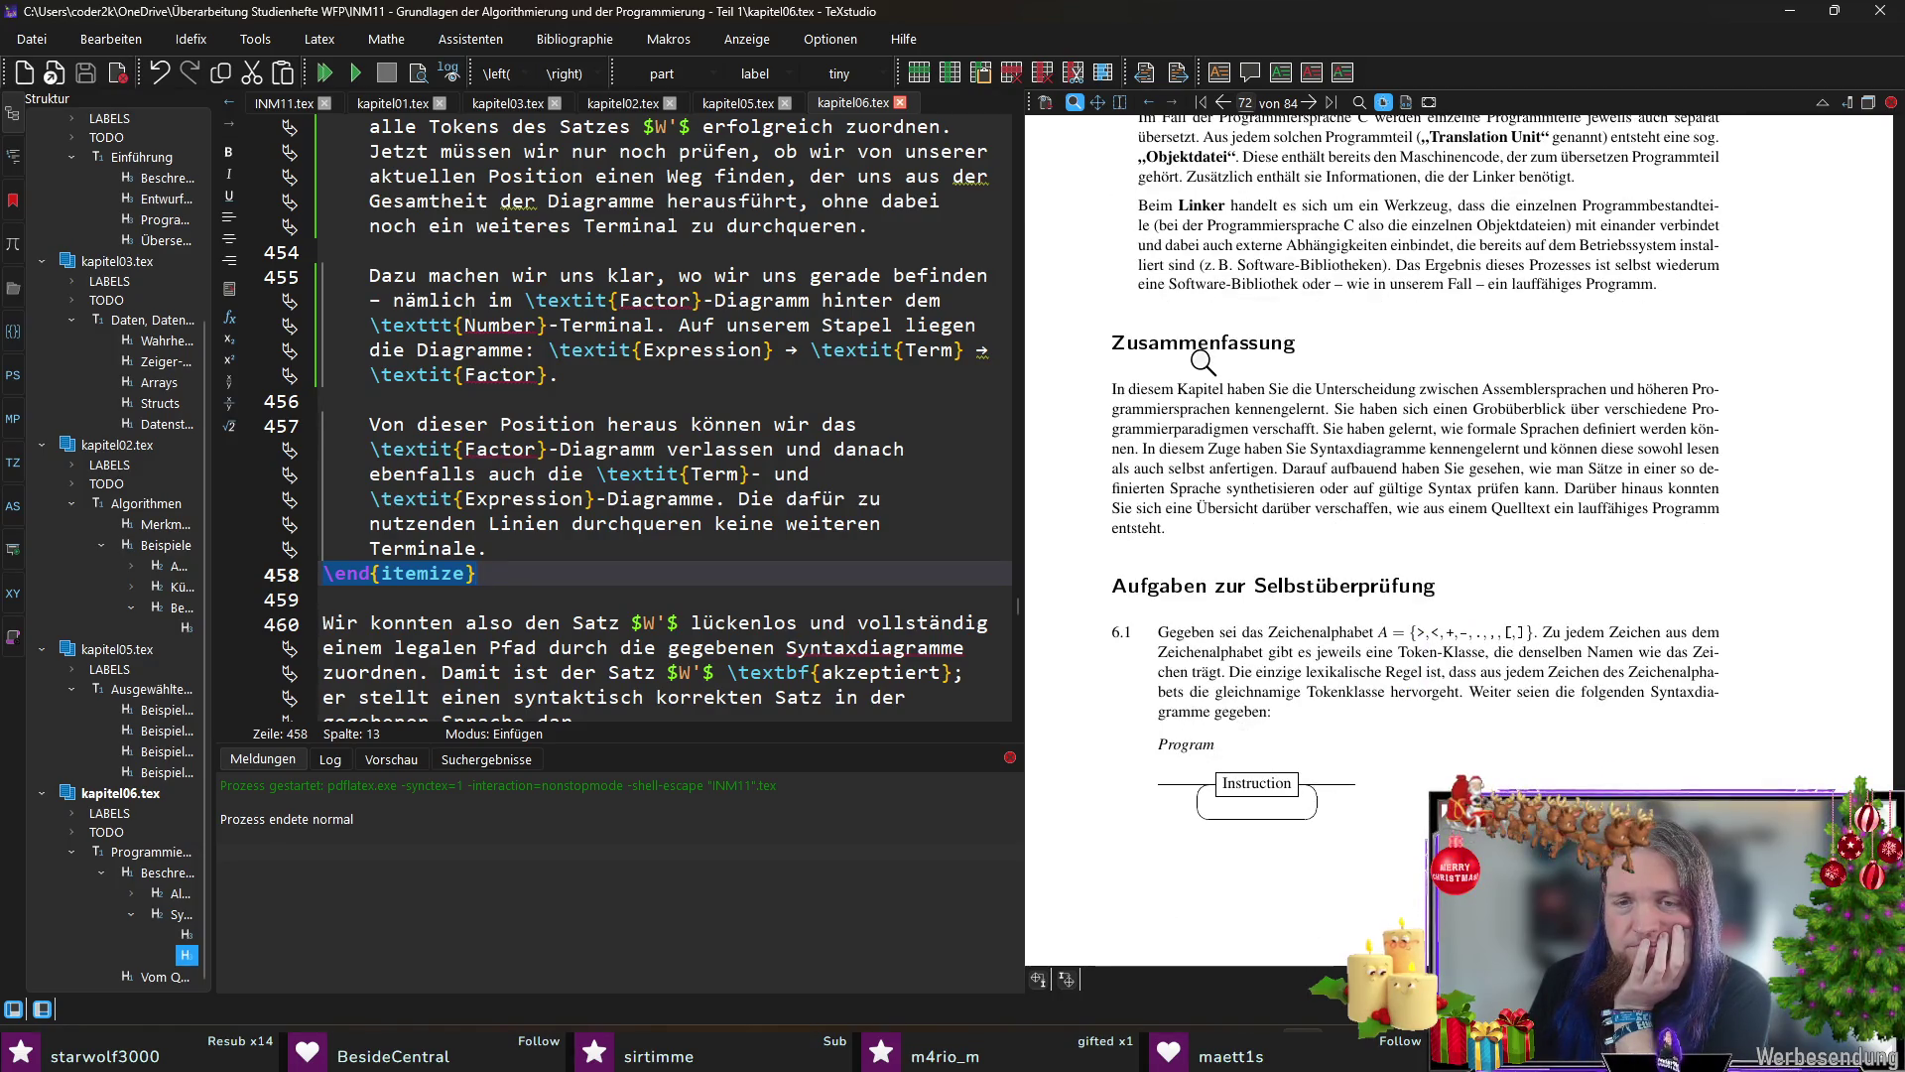
{"action": "scroll", "coordinate": [1203, 365], "scroll_direction": "down", "scroll_amount": 1}
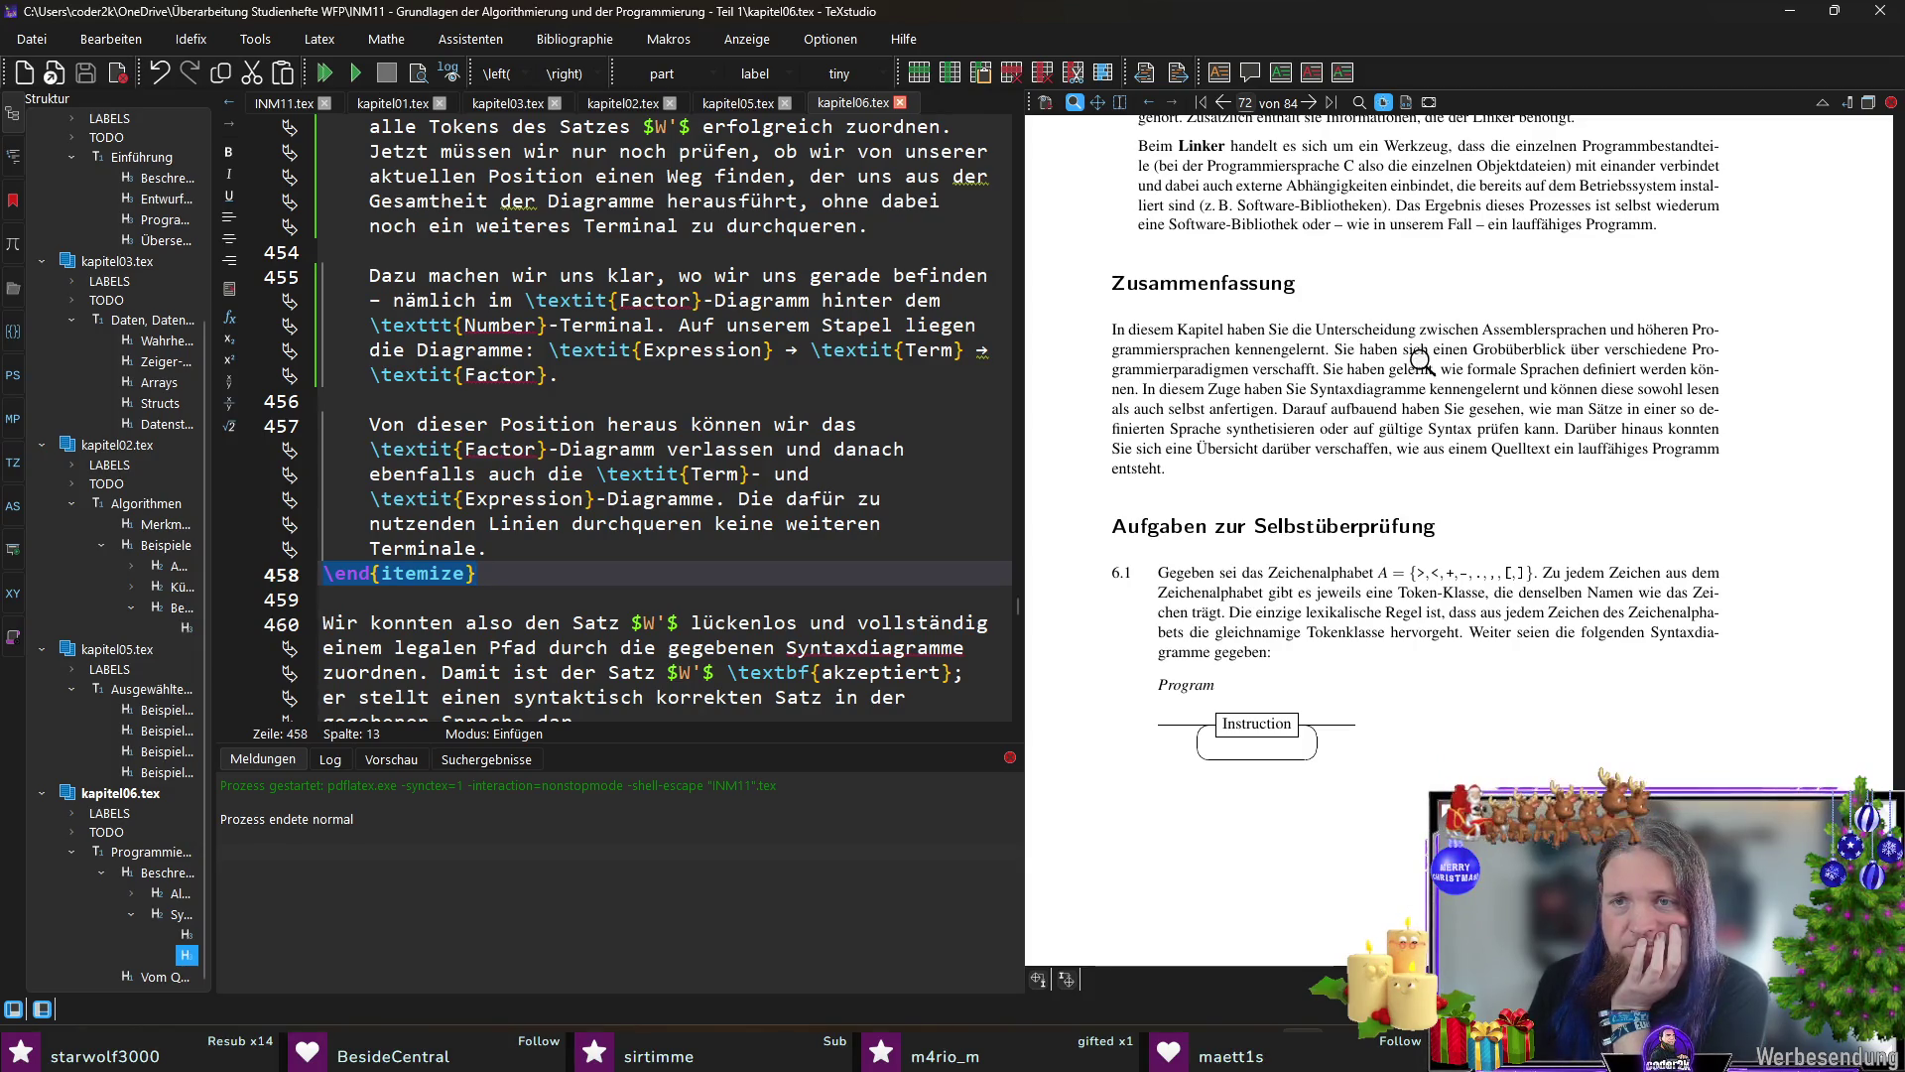
{"action": "scroll", "coordinate": [1436, 380], "scroll_direction": "down", "scroll_amount": 3}
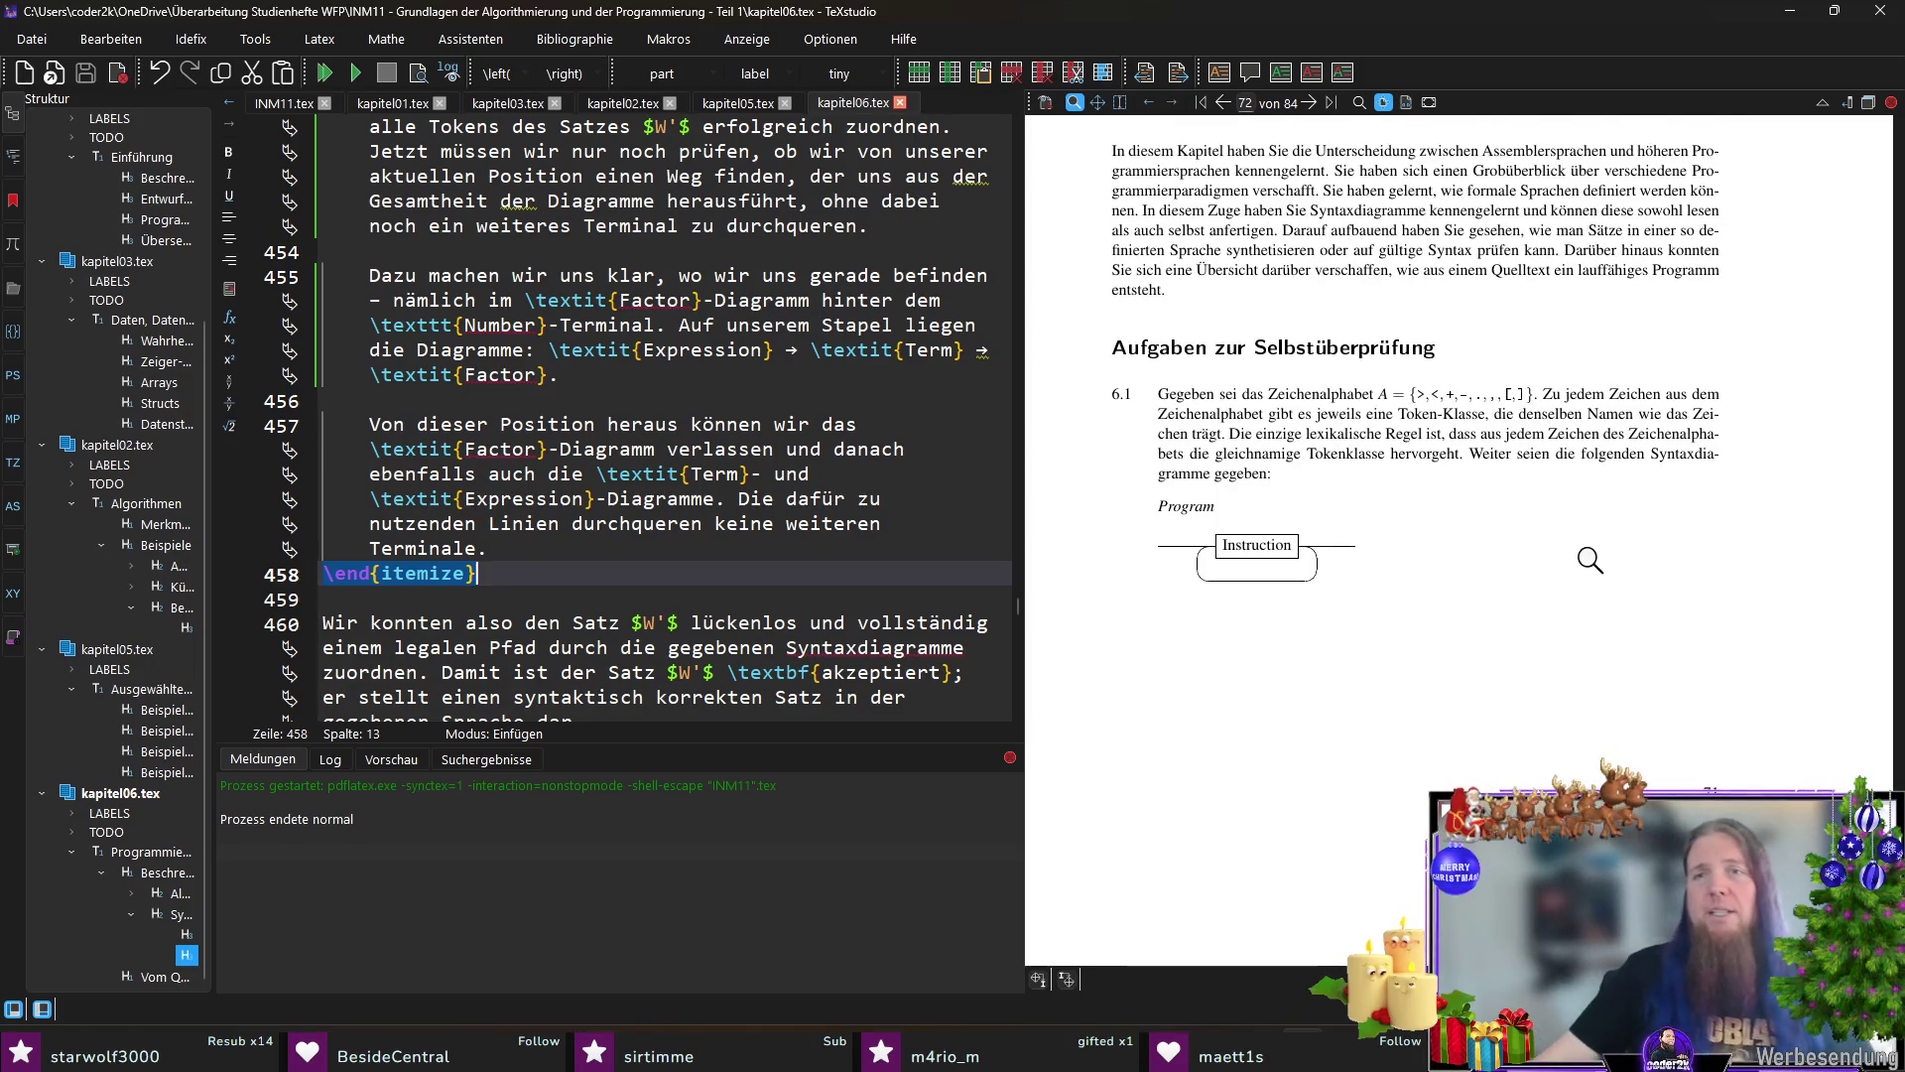
{"action": "scroll", "coordinate": [1590, 562], "scroll_direction": "down", "scroll_amount": 1}
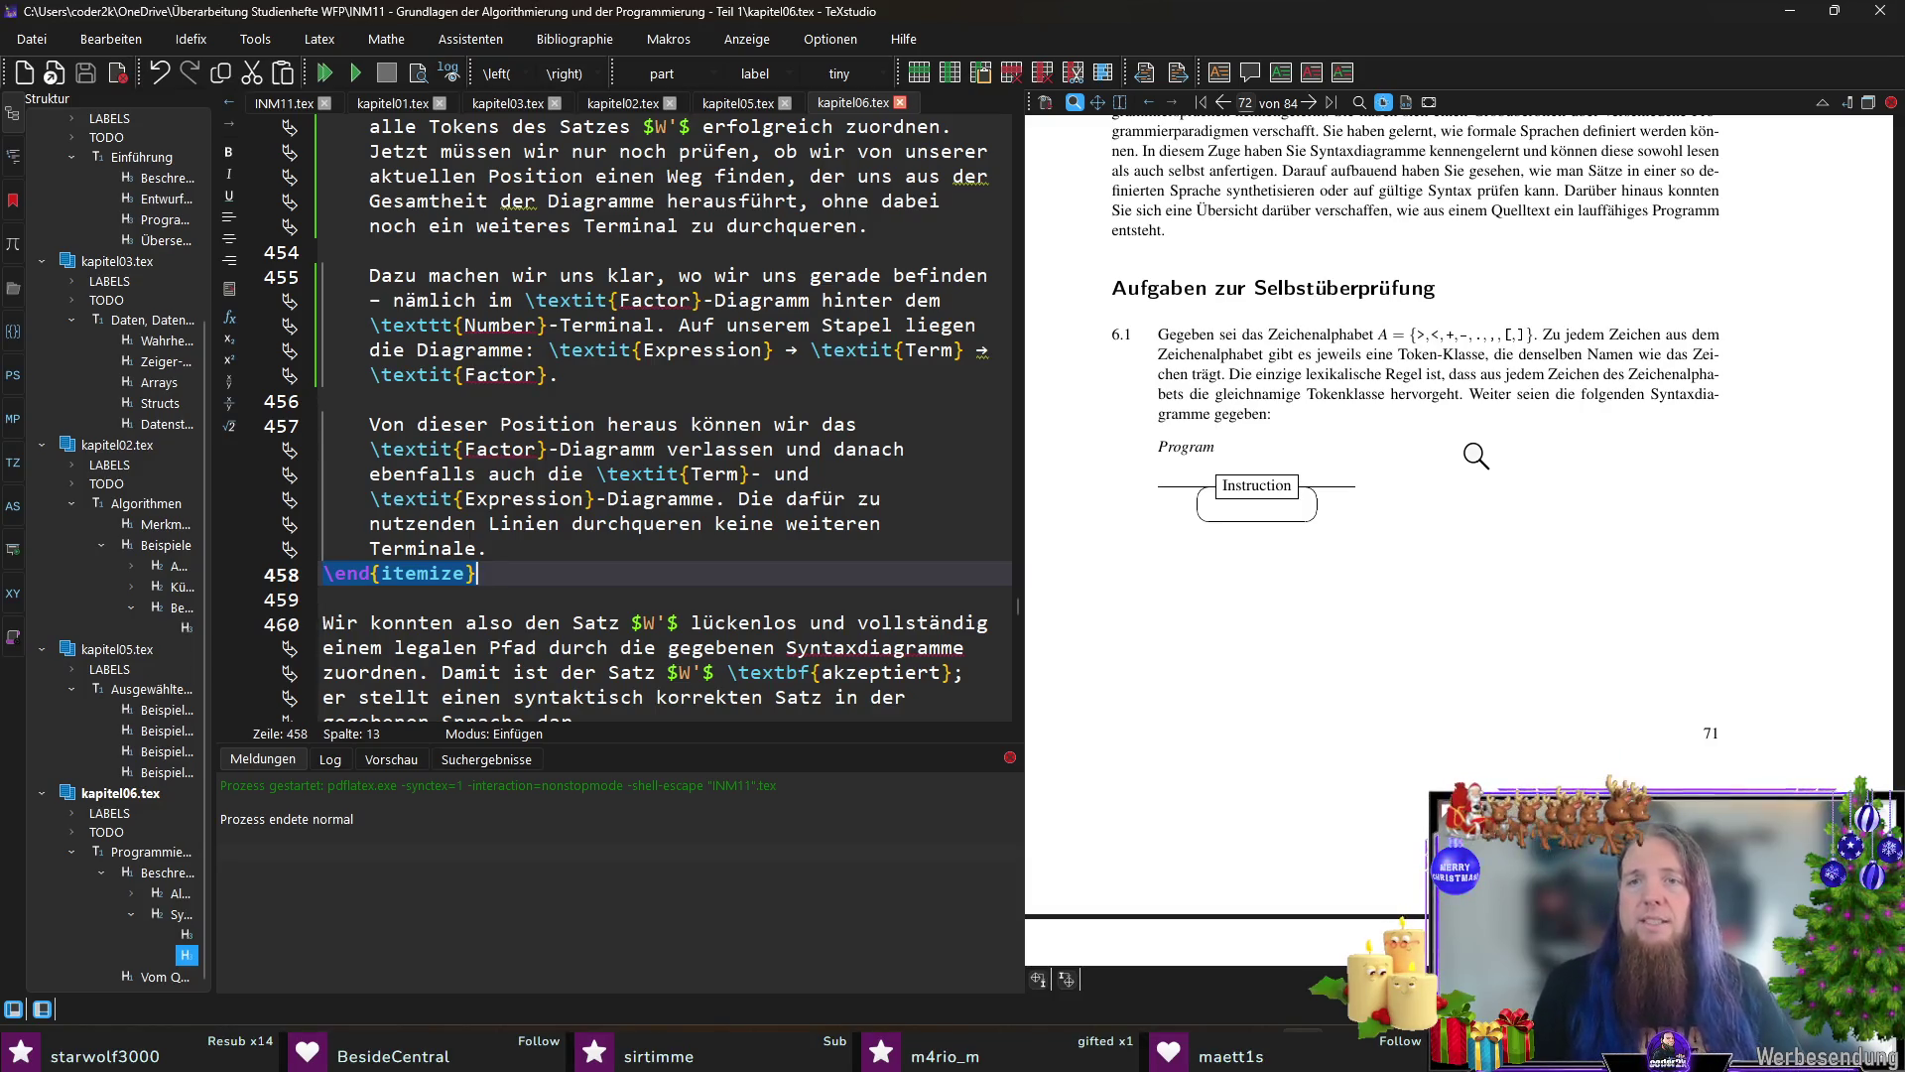
{"action": "scroll", "coordinate": [1469, 444], "scroll_direction": "down", "scroll_amount": 2}
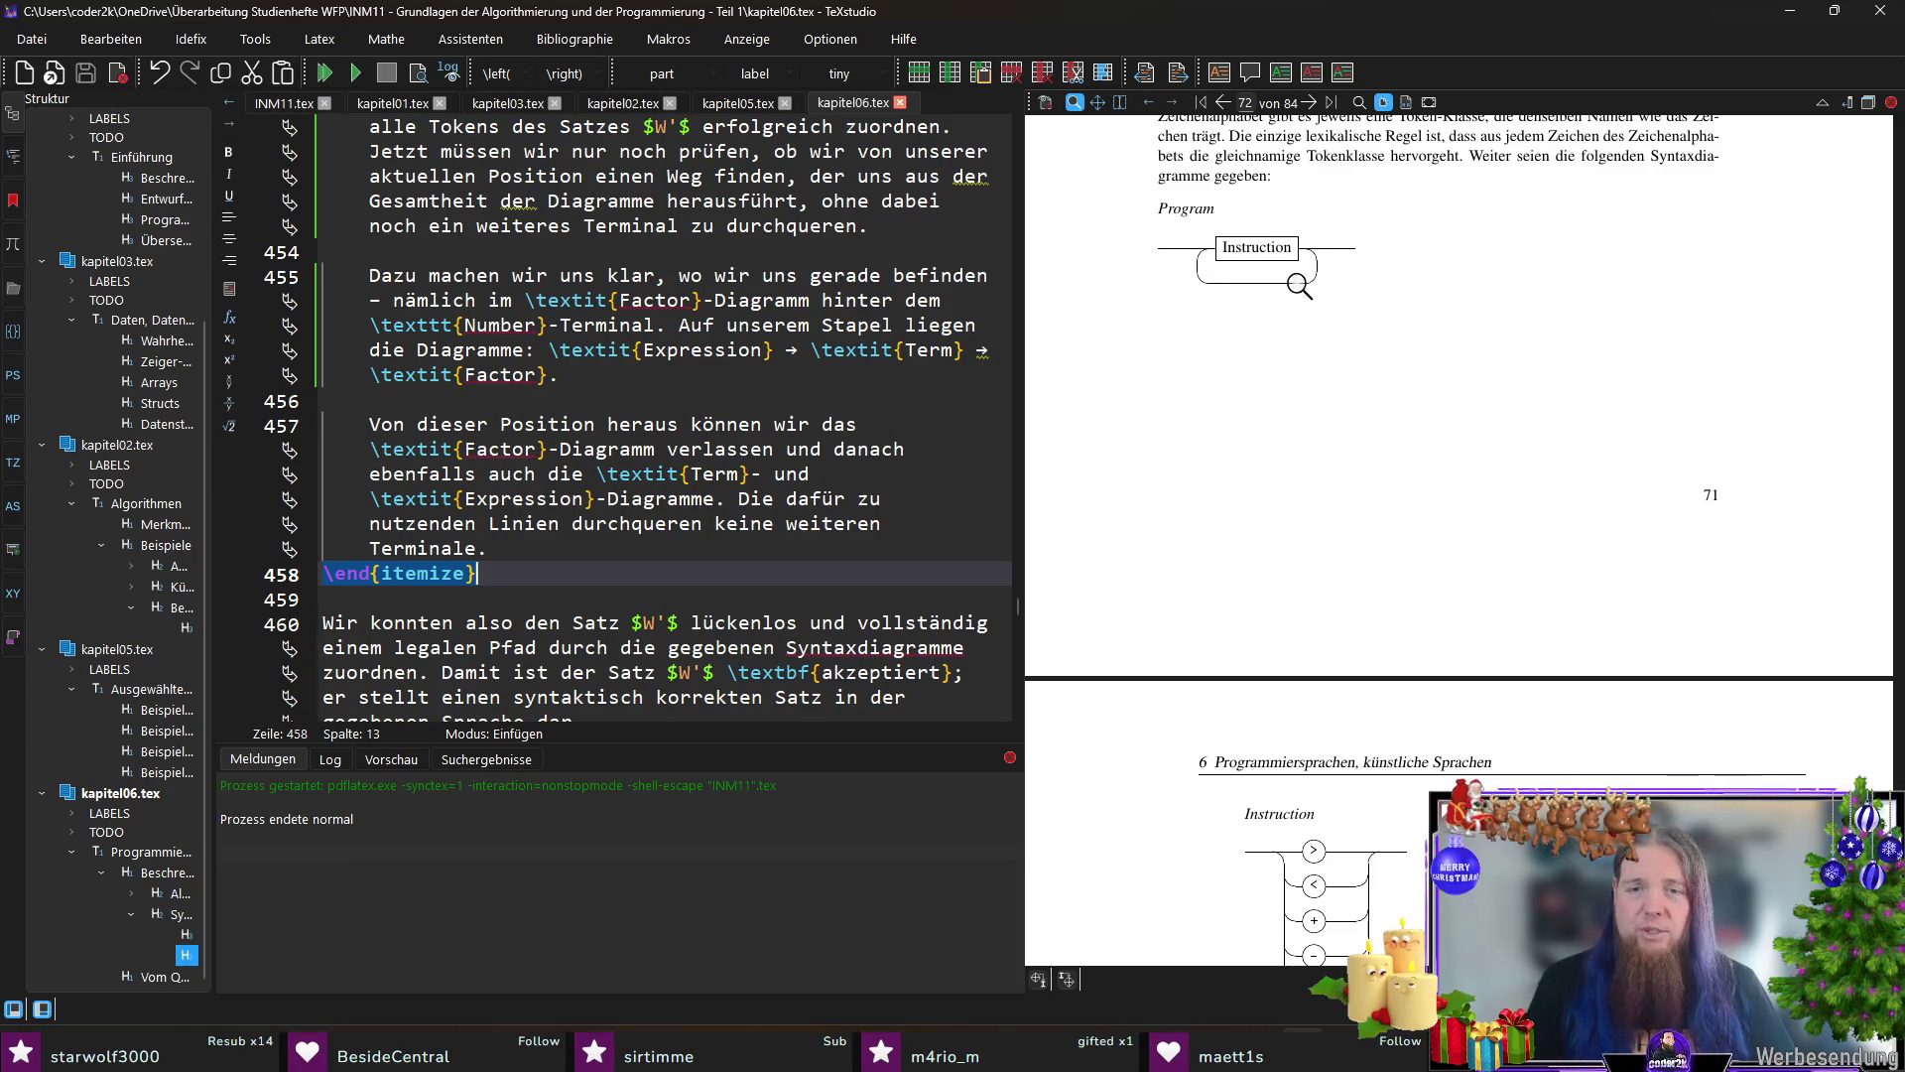
{"action": "scroll", "coordinate": [1318, 291], "scroll_direction": "down", "scroll_amount": 3}
{"action": "scroll", "coordinate": [1415, 268], "scroll_direction": "down", "scroll_amount": 2}
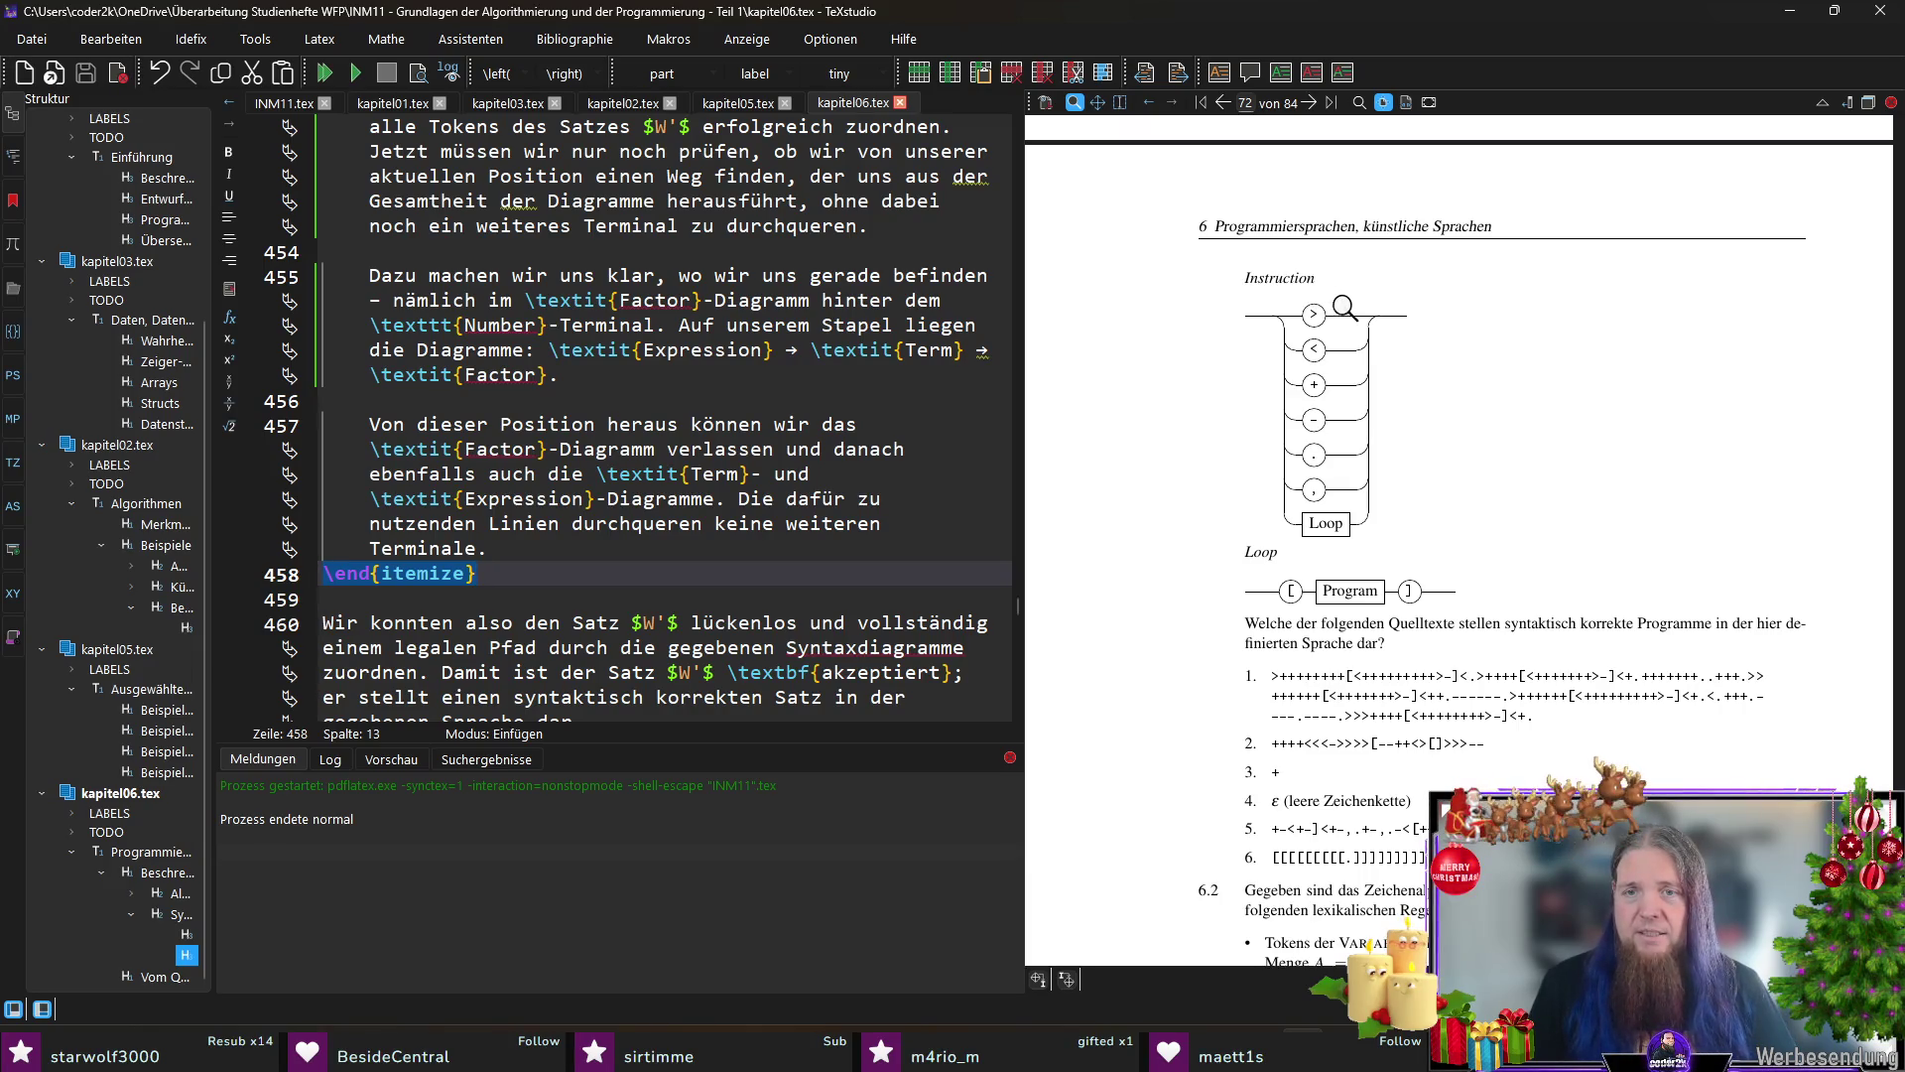
{"action": "scroll", "coordinate": [1340, 525], "scroll_direction": "down", "scroll_amount": 1}
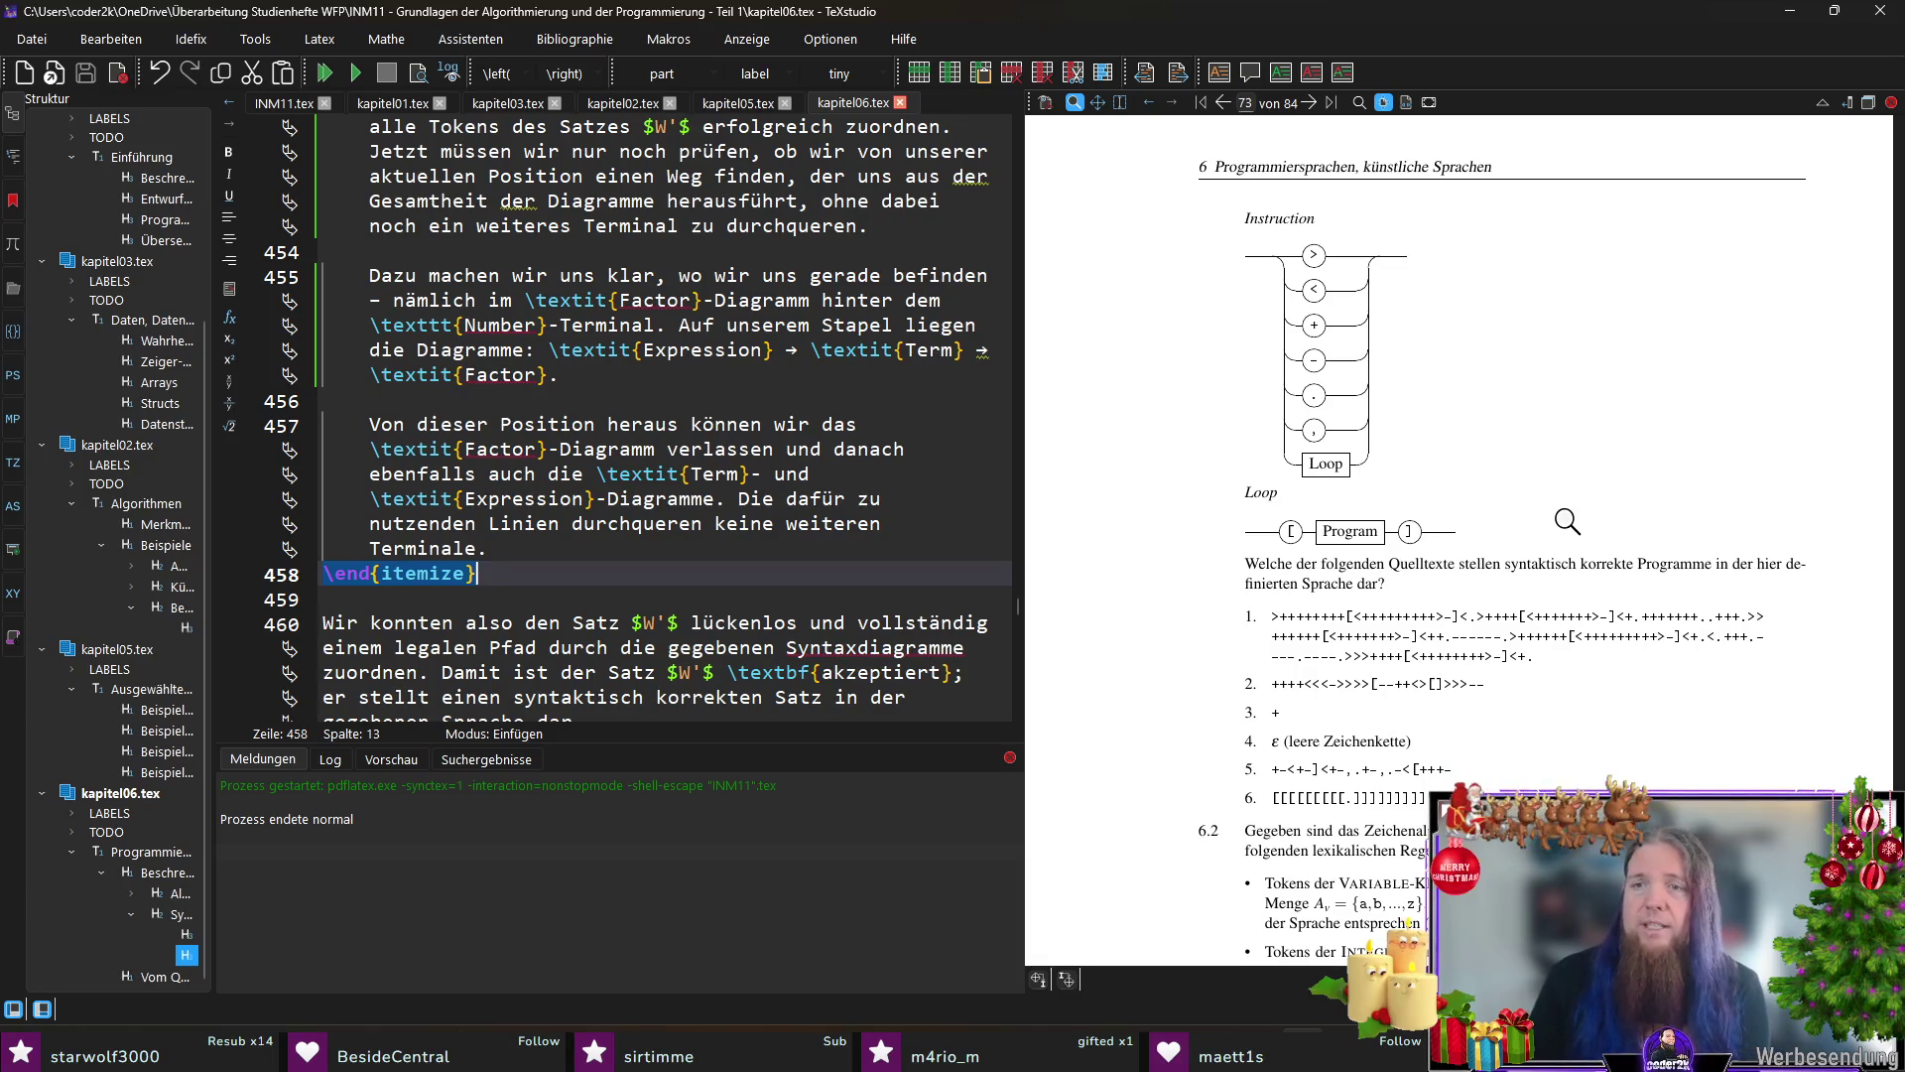
{"action": "scroll", "coordinate": [1567, 522], "scroll_direction": "down", "scroll_amount": 3}
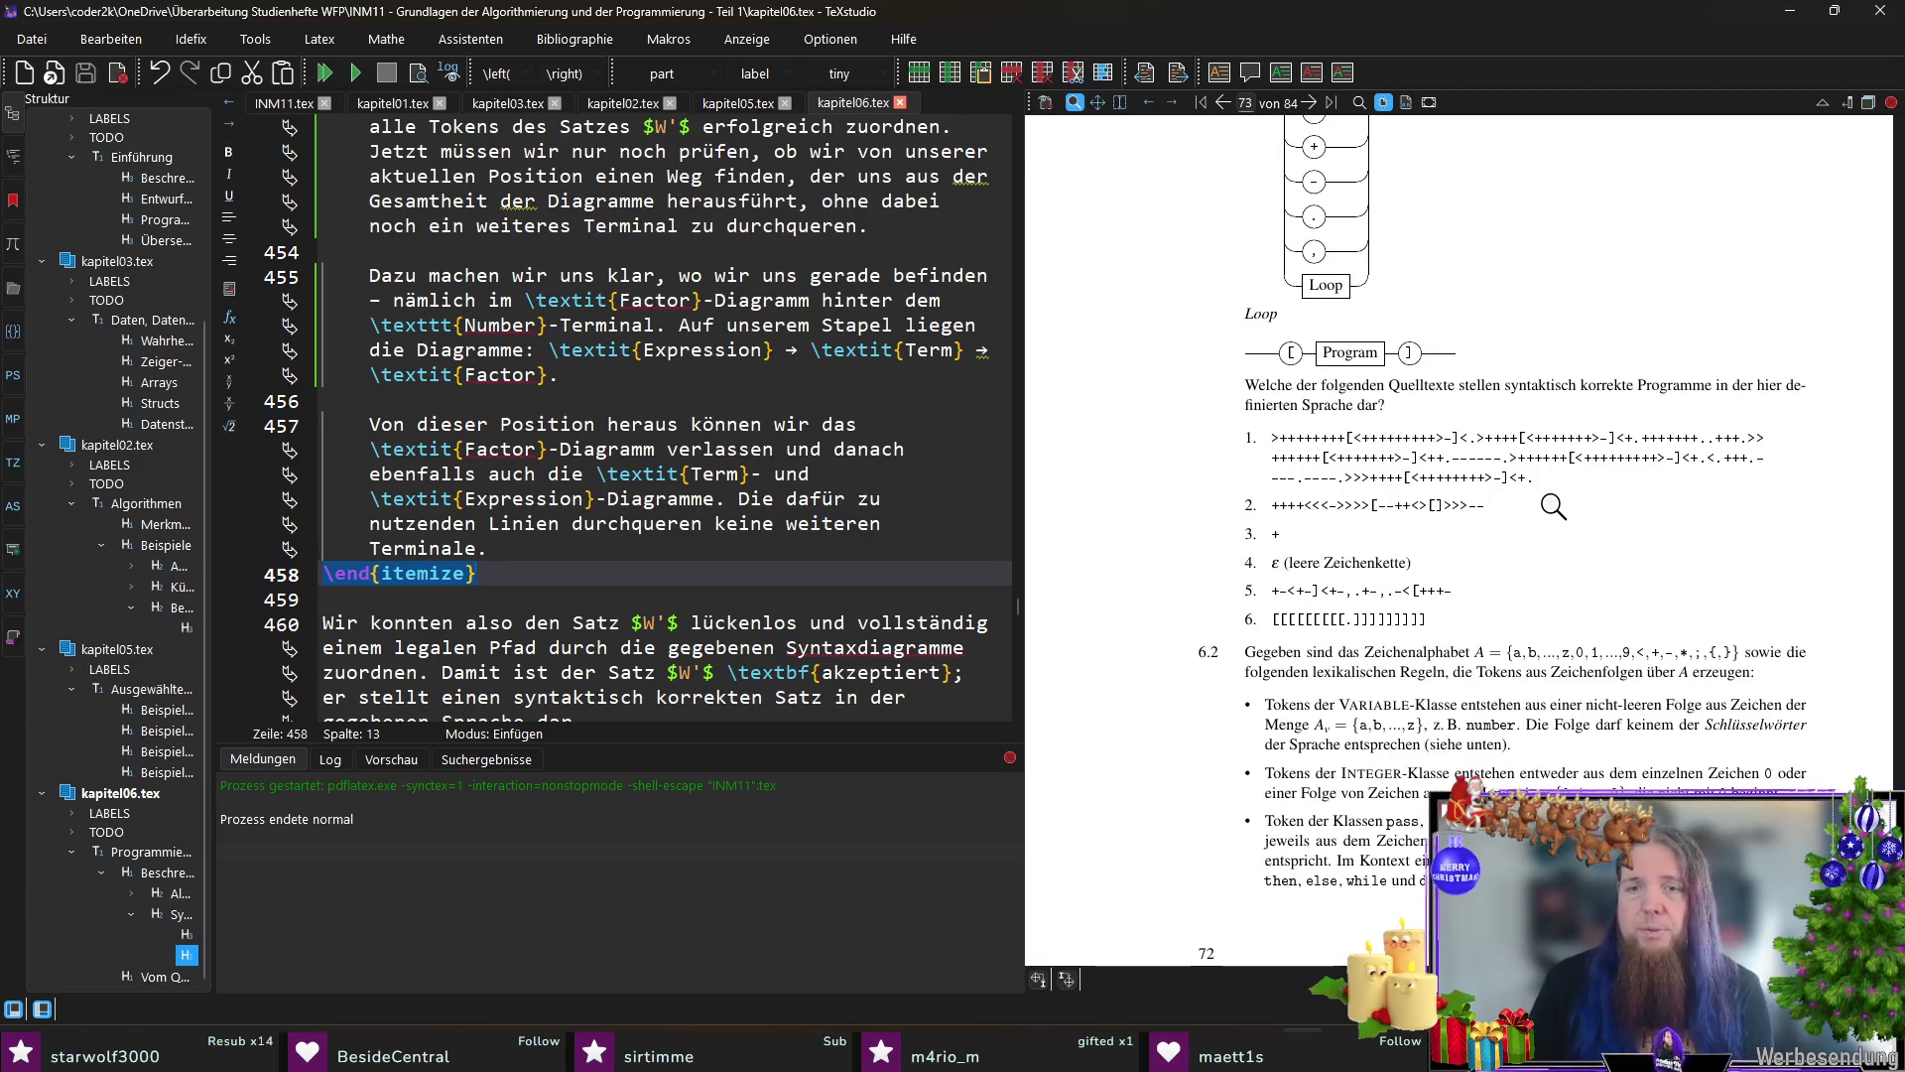
{"action": "scroll", "coordinate": [1564, 510], "scroll_direction": "down", "scroll_amount": 3}
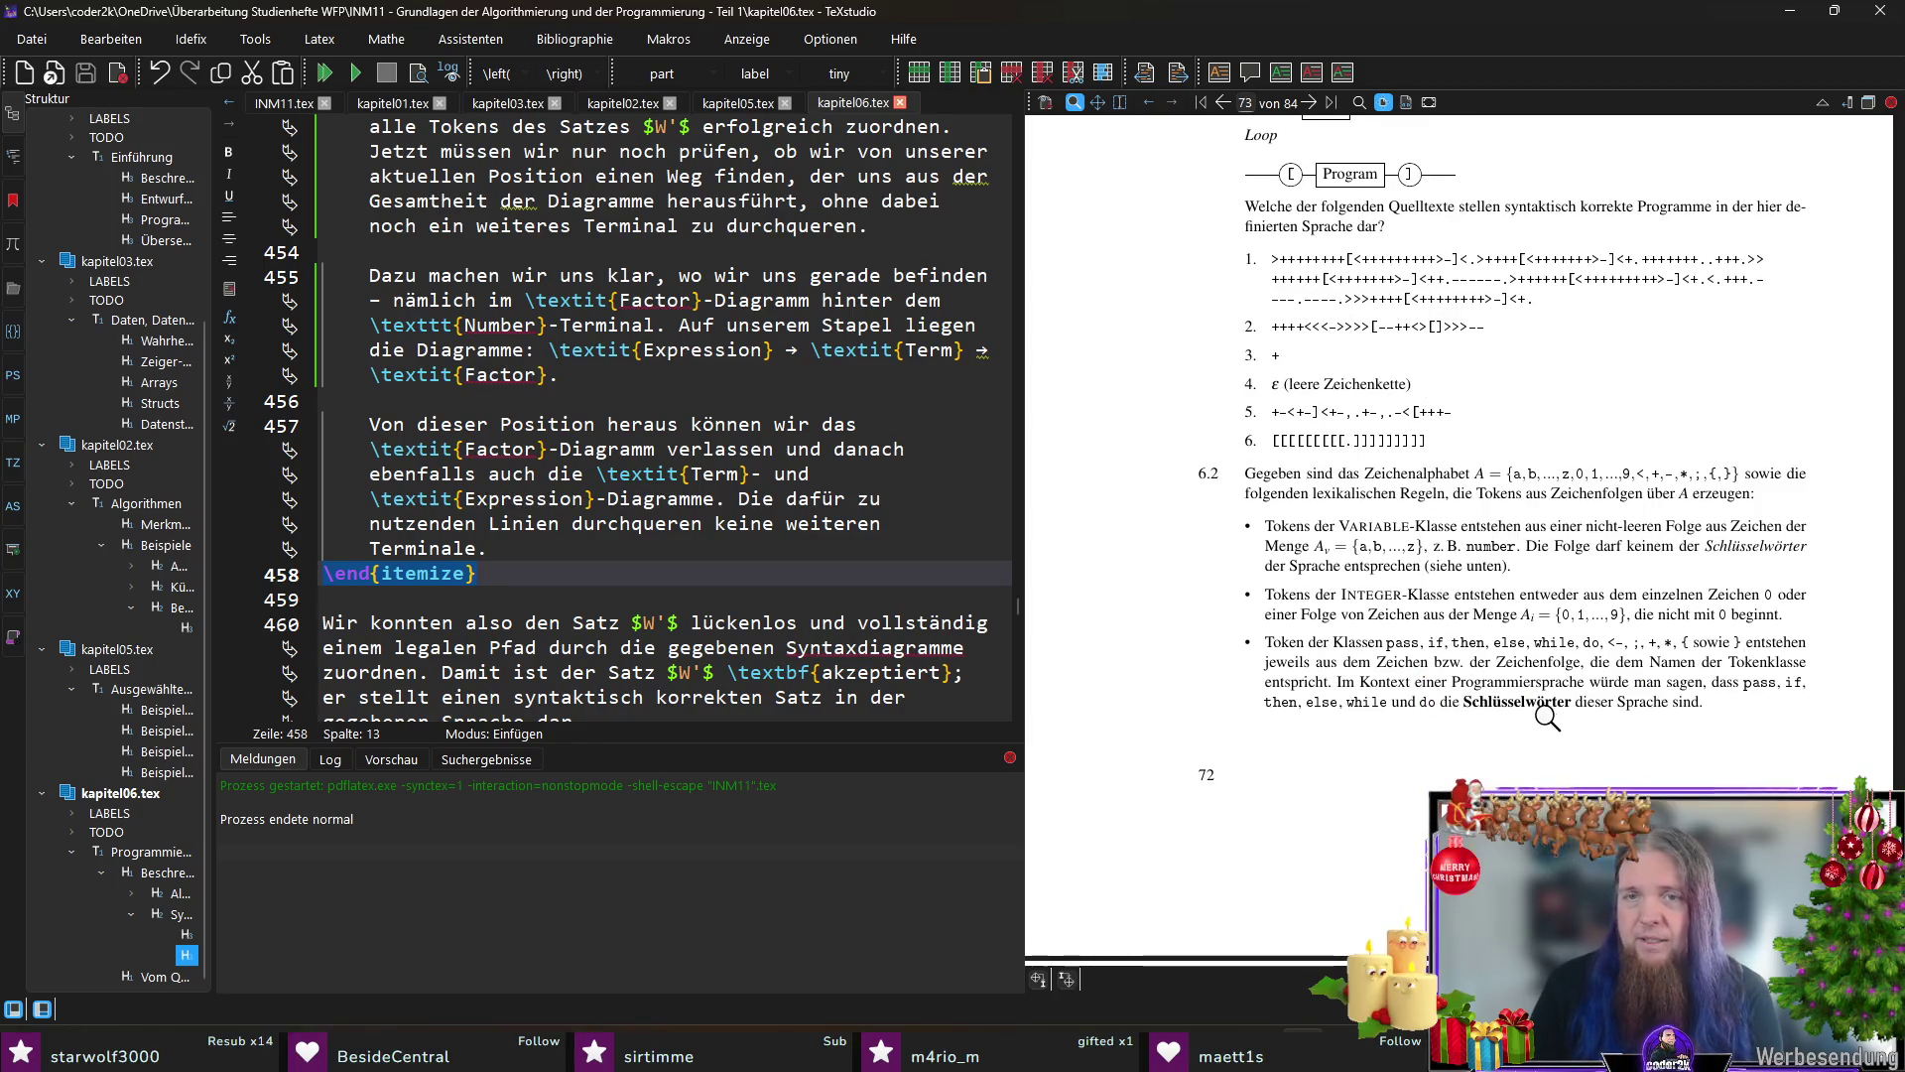
{"action": "scroll", "coordinate": [1548, 723], "scroll_direction": "down", "scroll_amount": 1}
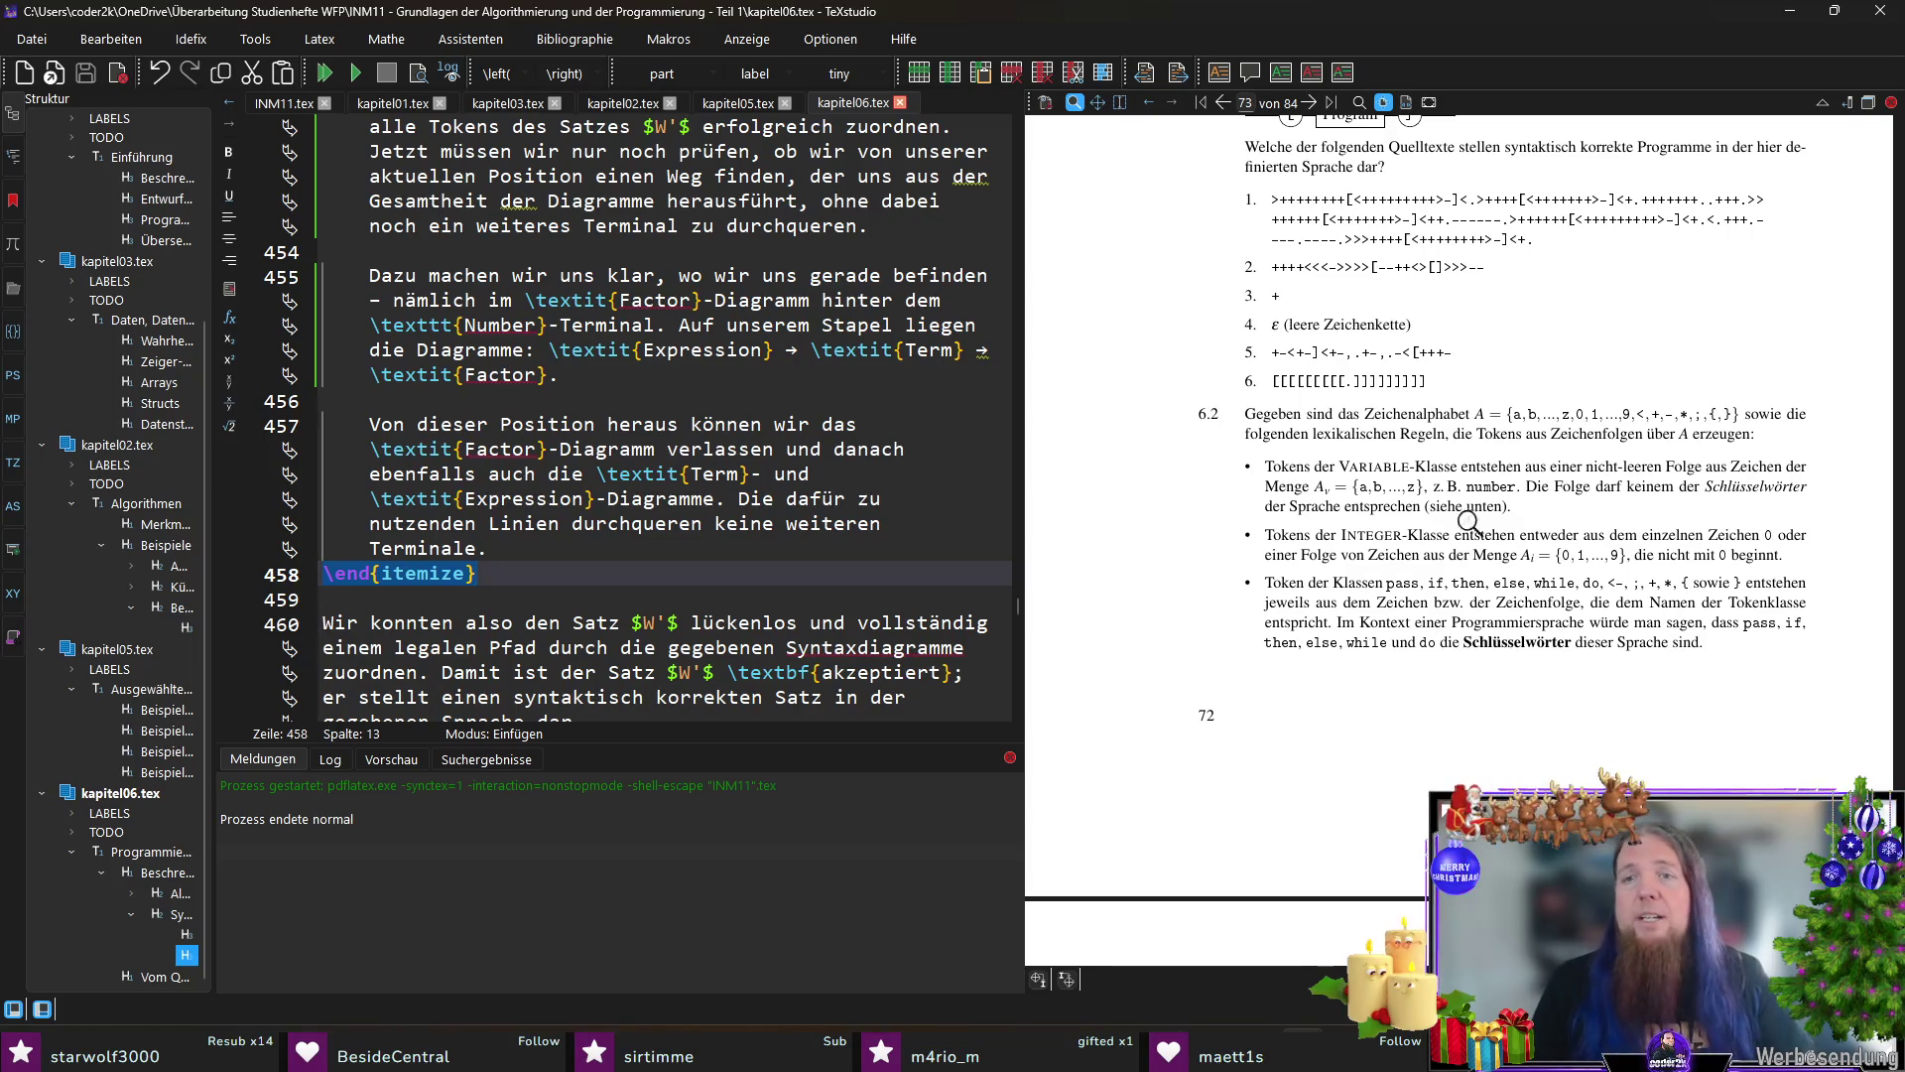
Step: Jump from the compiled exercise 6.2 to the Variable token rule's source around line 551
{"action": "left_click", "coordinate": [1527, 476], "text": "ctrl"}
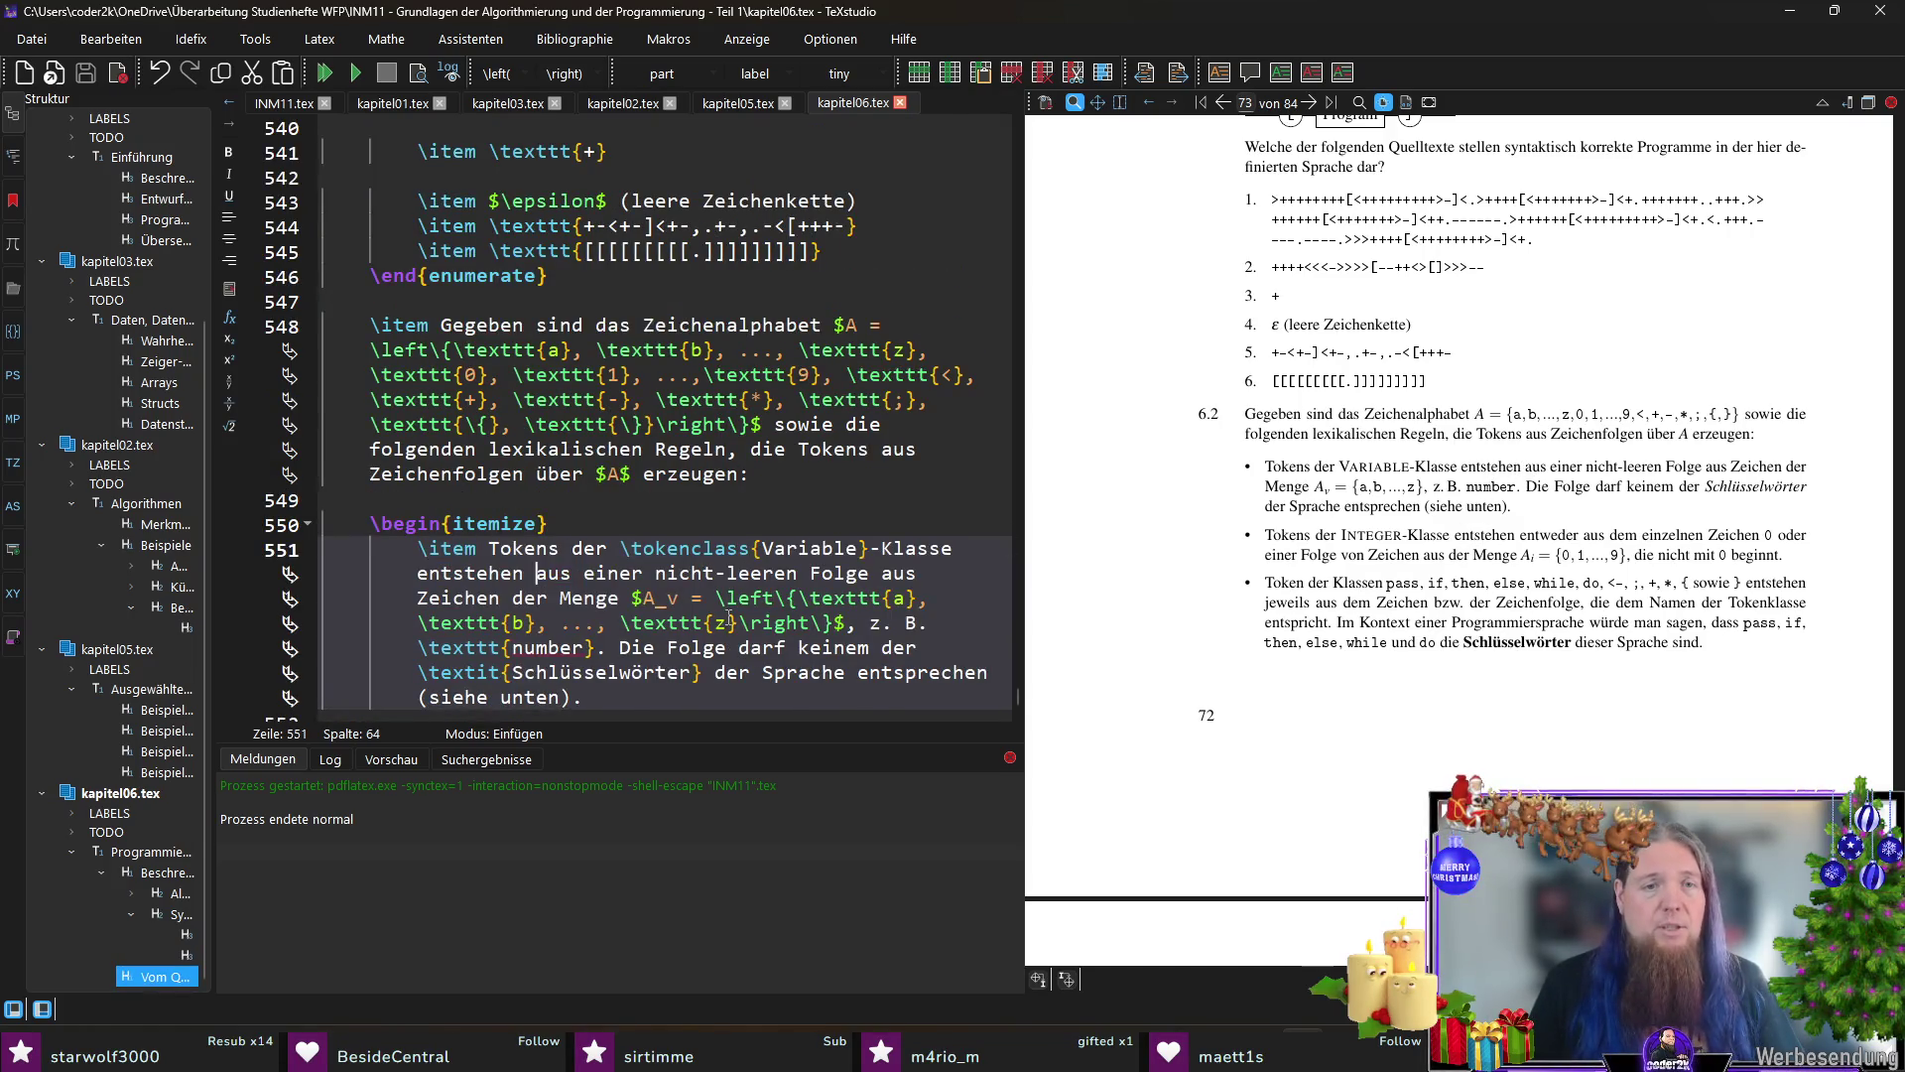
{"action": "scroll", "coordinate": [700, 574], "scroll_direction": "down", "scroll_amount": 1}
Step: Append ' oder \texttt{name}' after \texttt{number} in the Variable rule and recompile
{"action": "left_click", "coordinate": [595, 574]}
{"action": "type", "text": "oder \\texttt{name"}
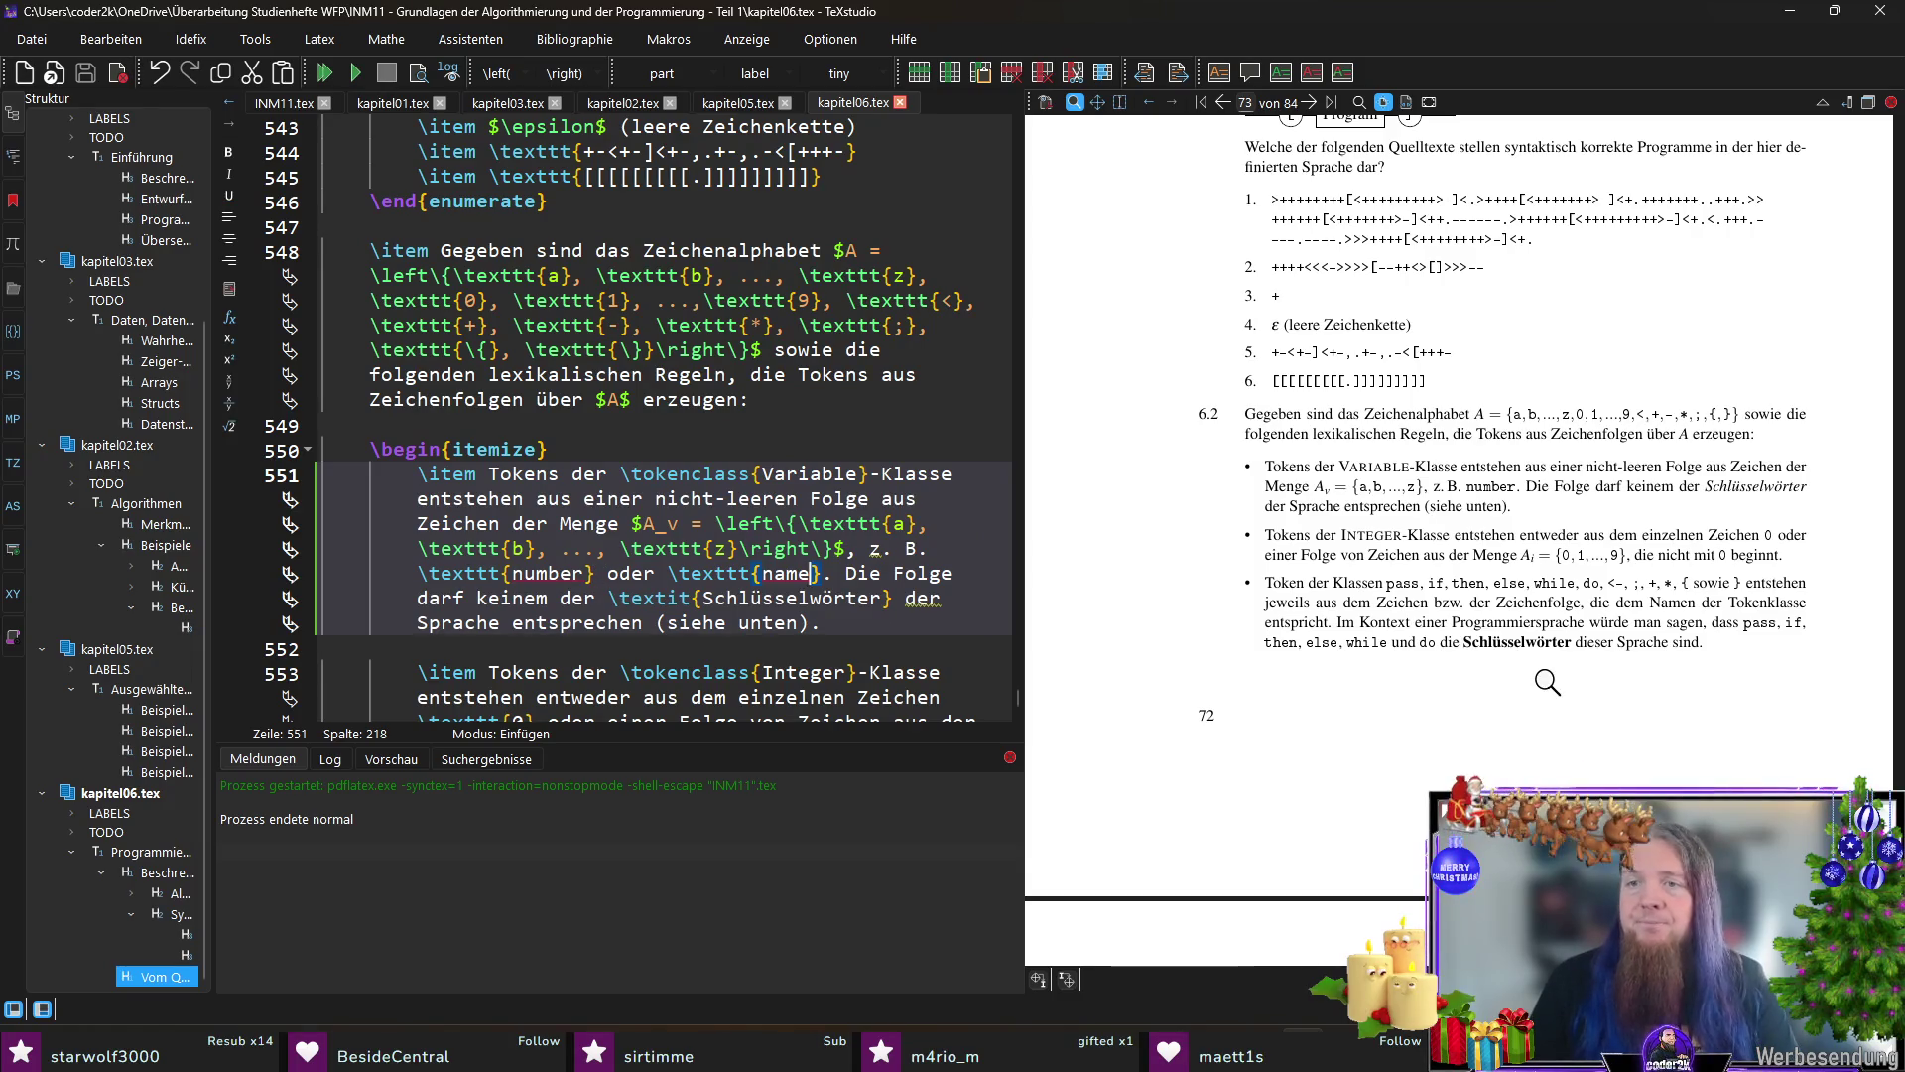
{"action": "key", "text": "F5"}
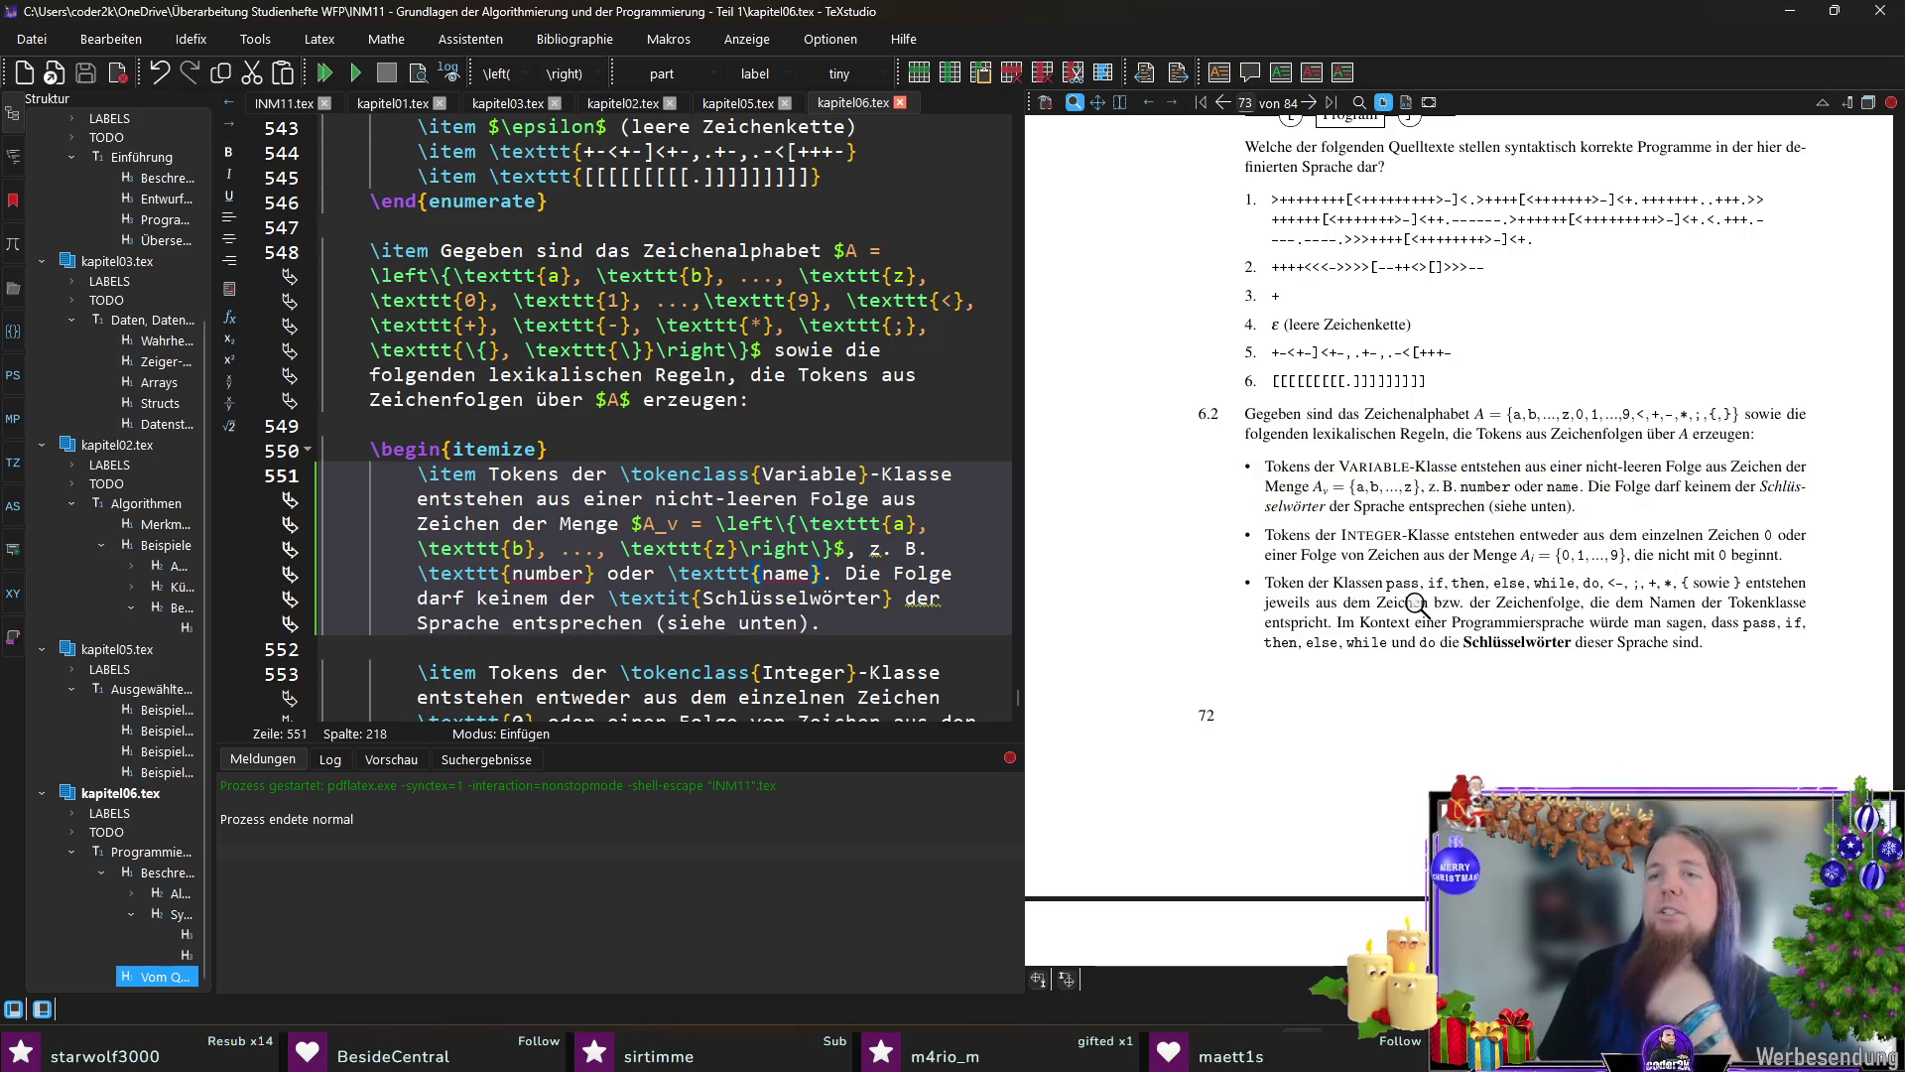
{"action": "scroll", "coordinate": [1414, 603], "scroll_direction": "down", "scroll_amount": 1}
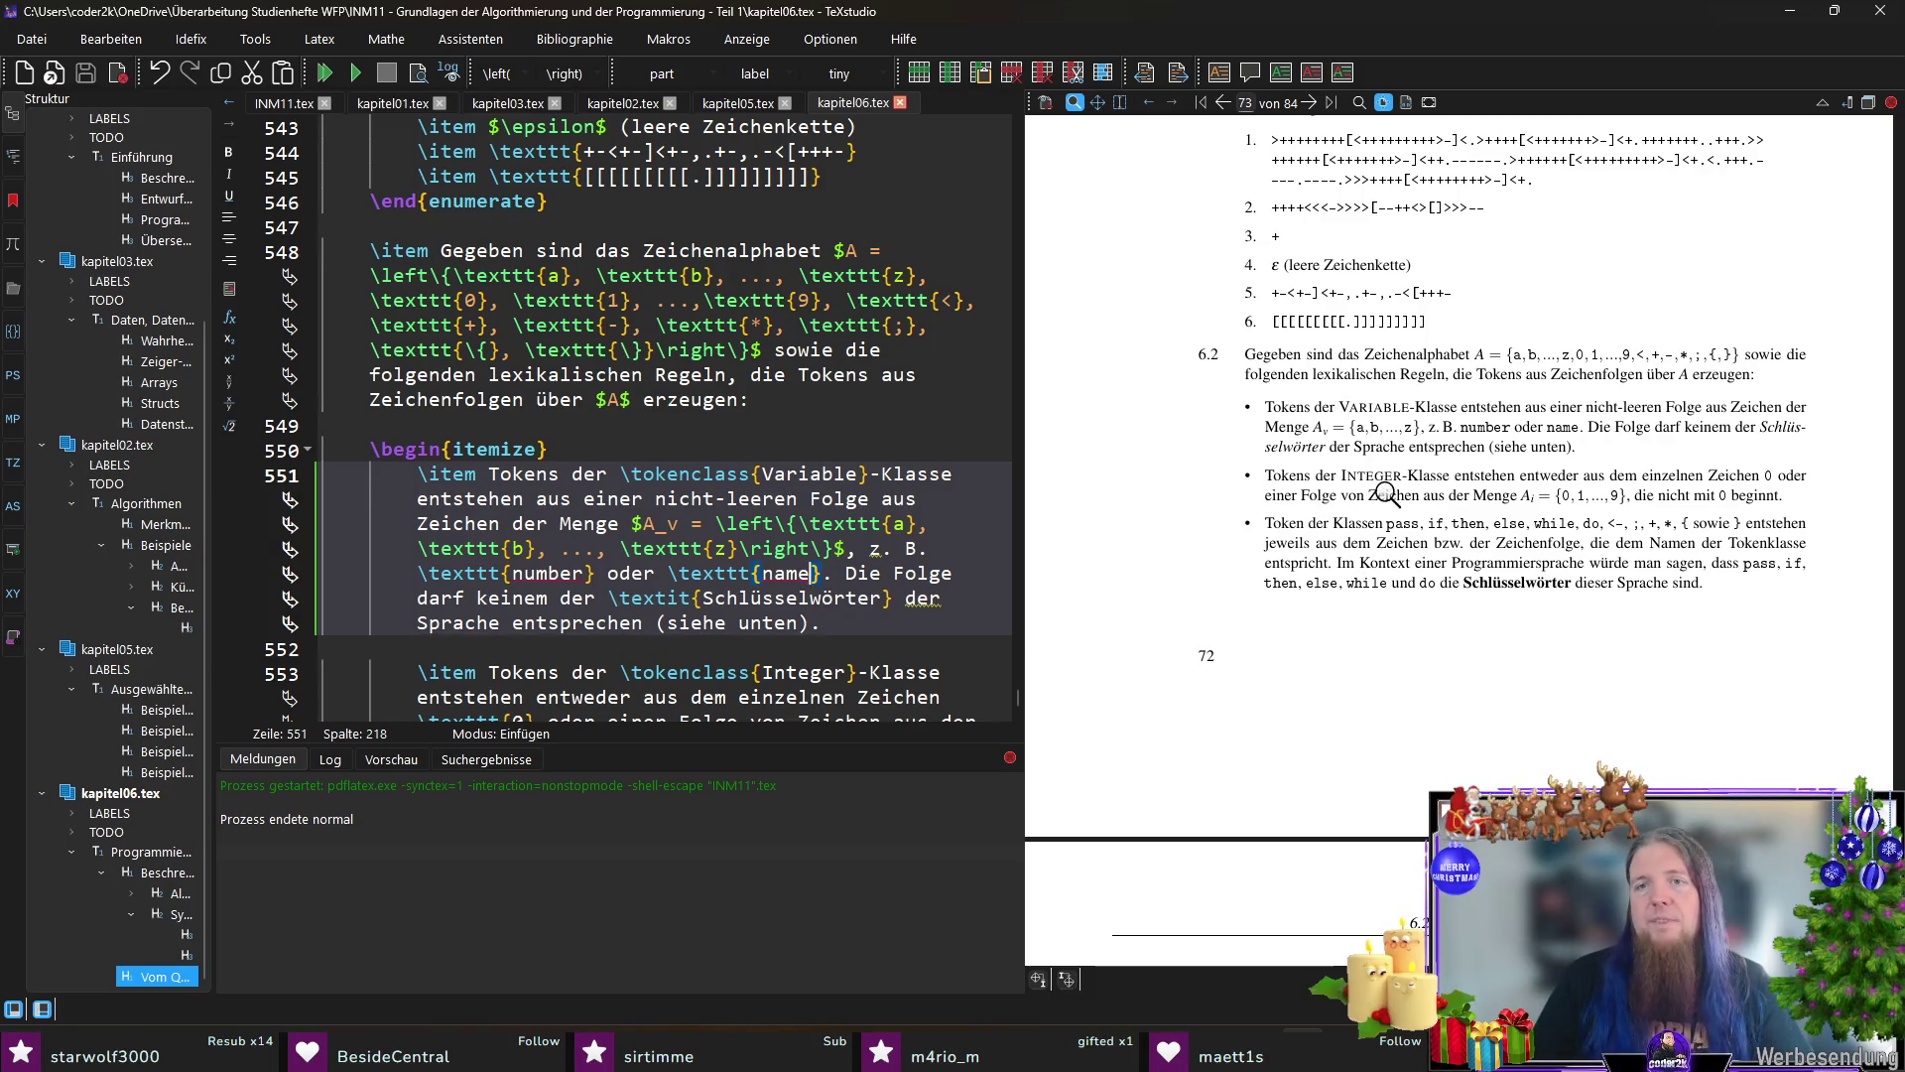
{"action": "left_click", "coordinate": [1353, 494], "text": "ctrl"}
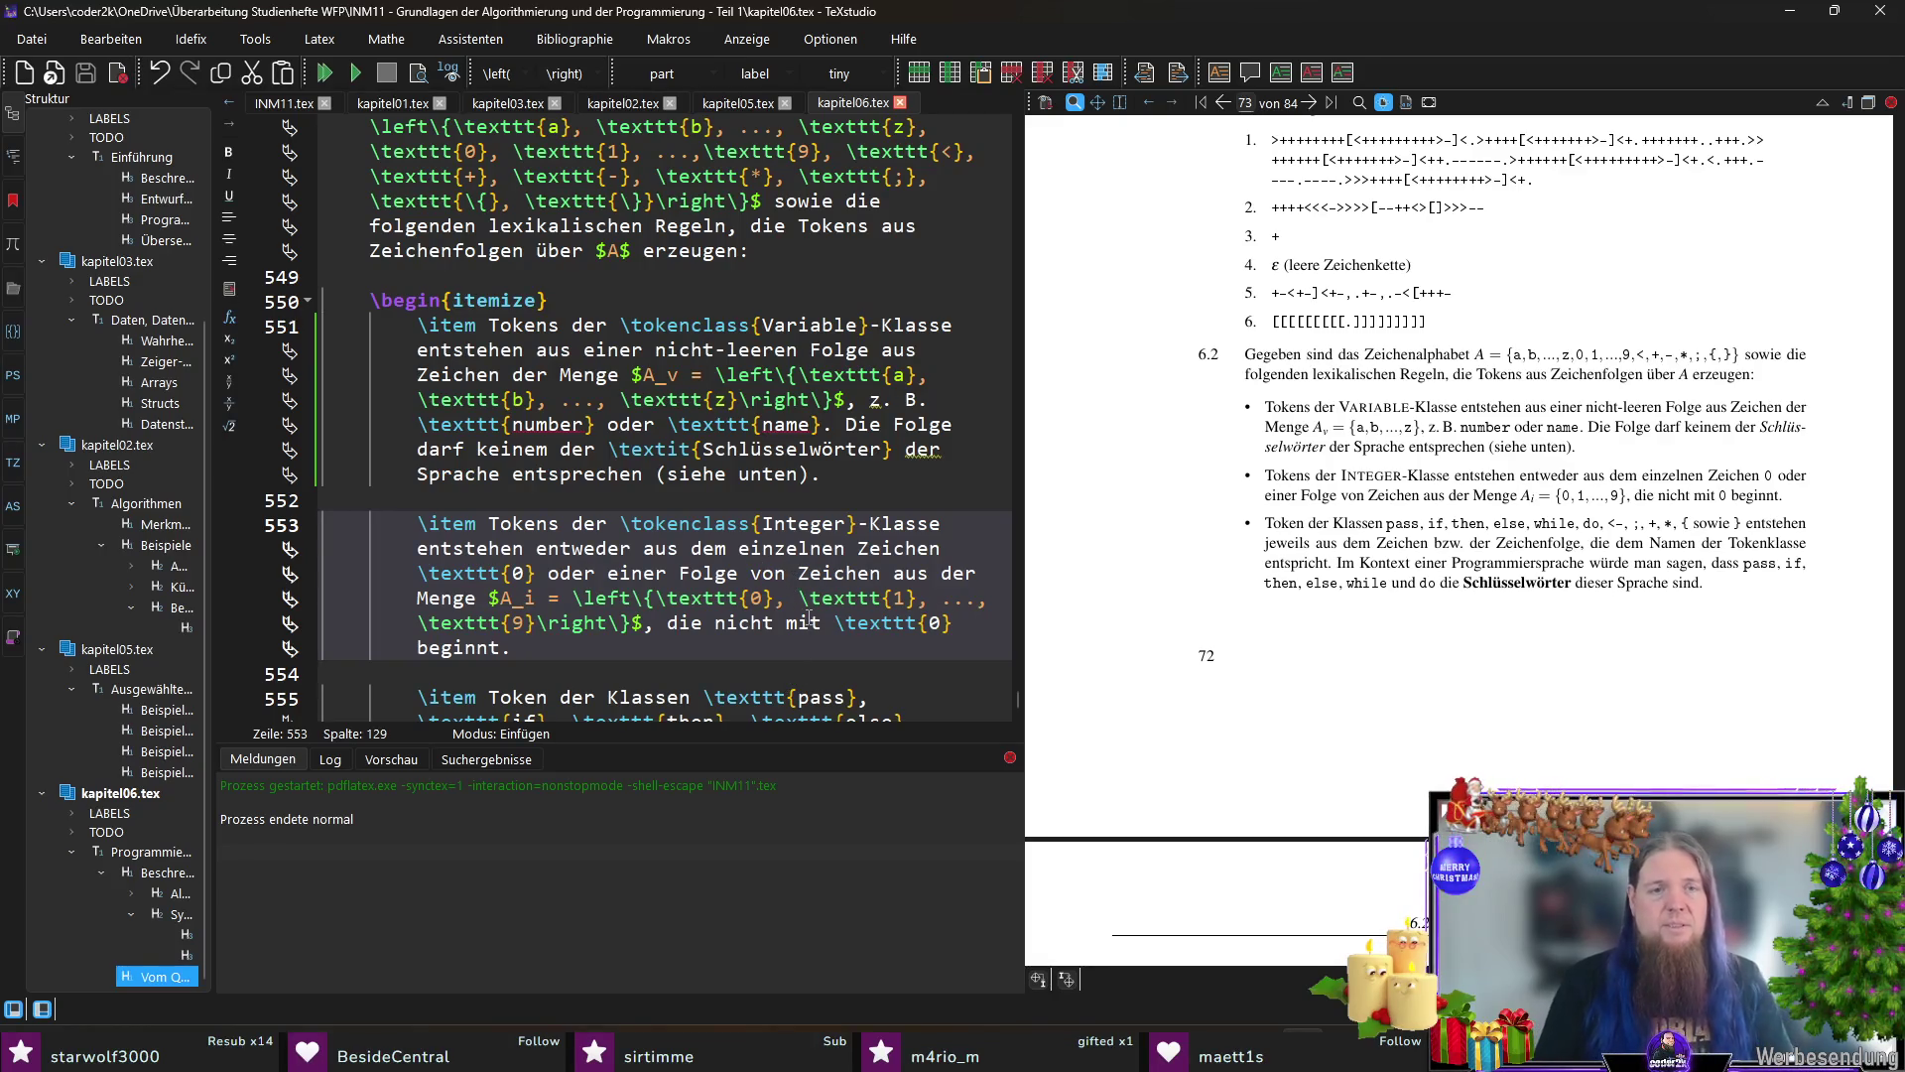
{"action": "type", "text": "mindestens einem"}
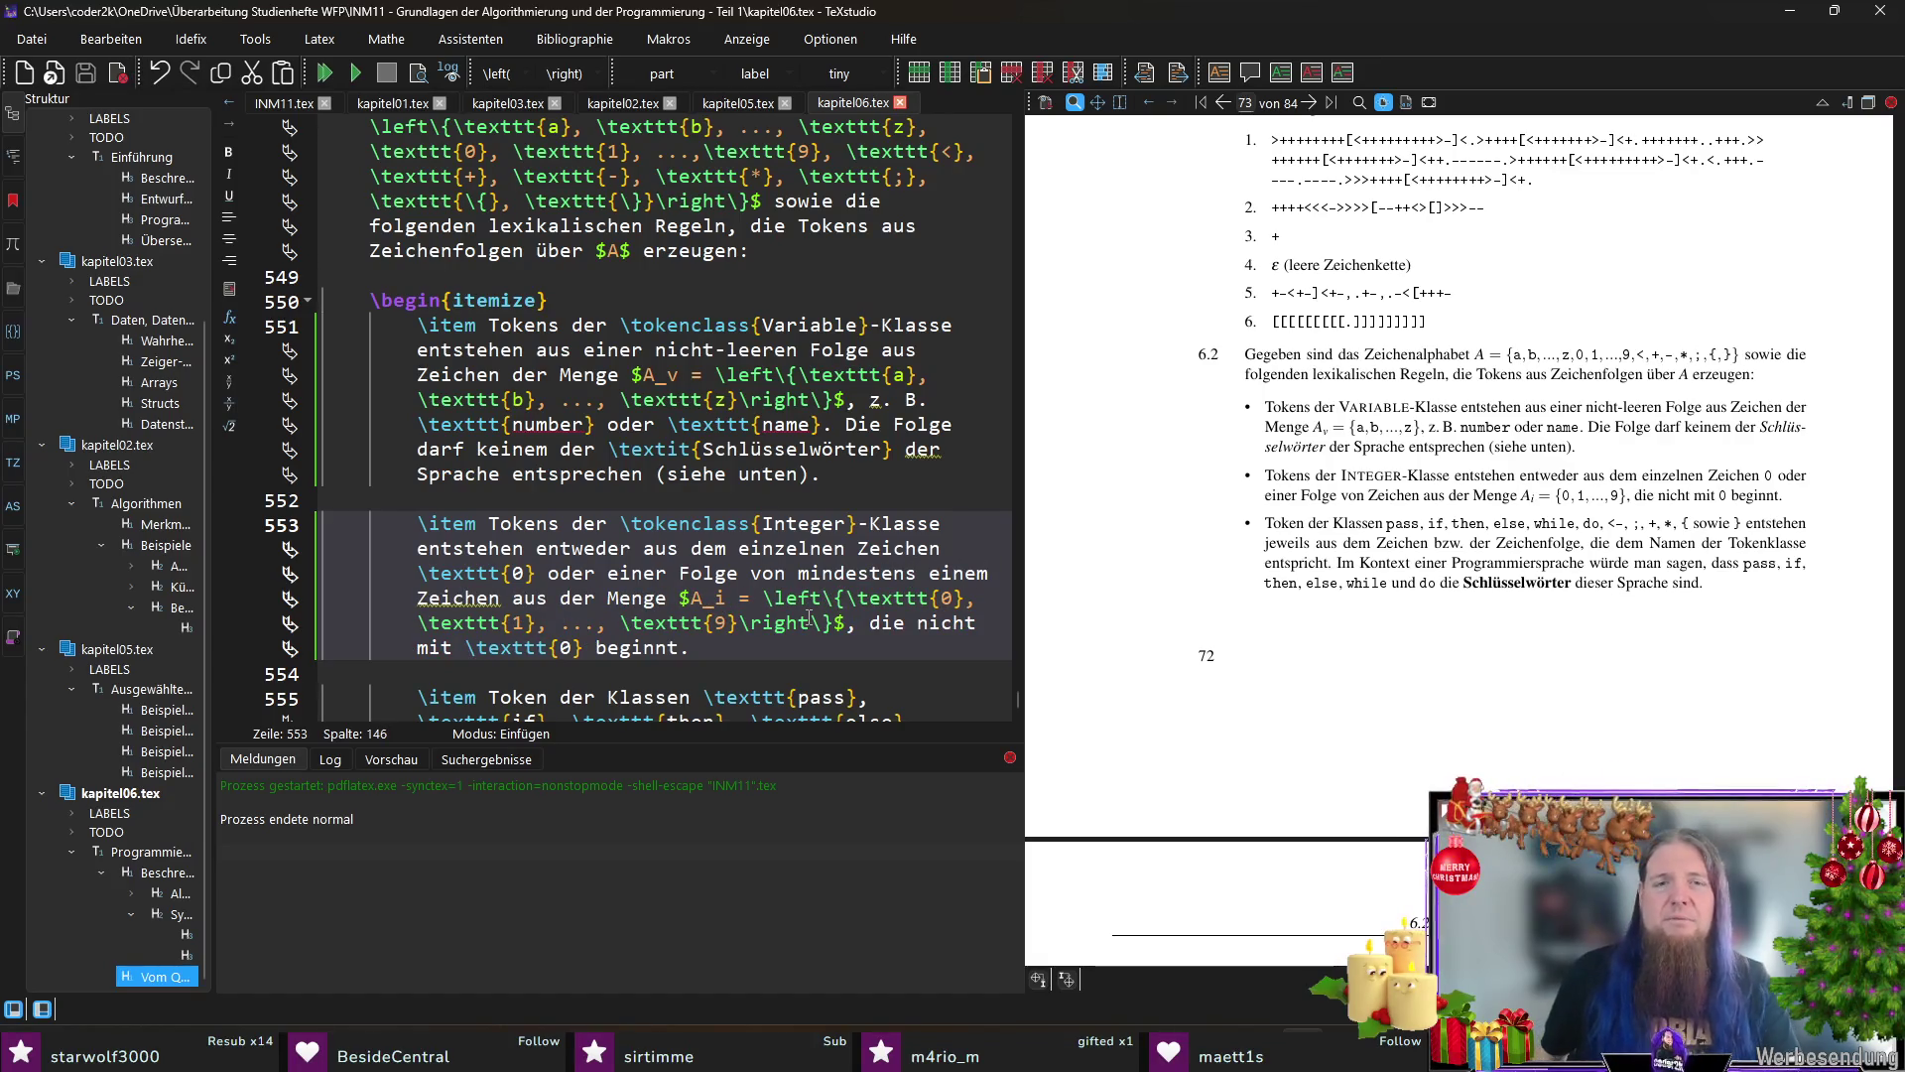
{"action": "key", "text": "ctrl+shift+Left"}
{"action": "key", "text": "ctrl+shift+Left"}
{"action": "key", "text": "ctrl+shift+Left"}
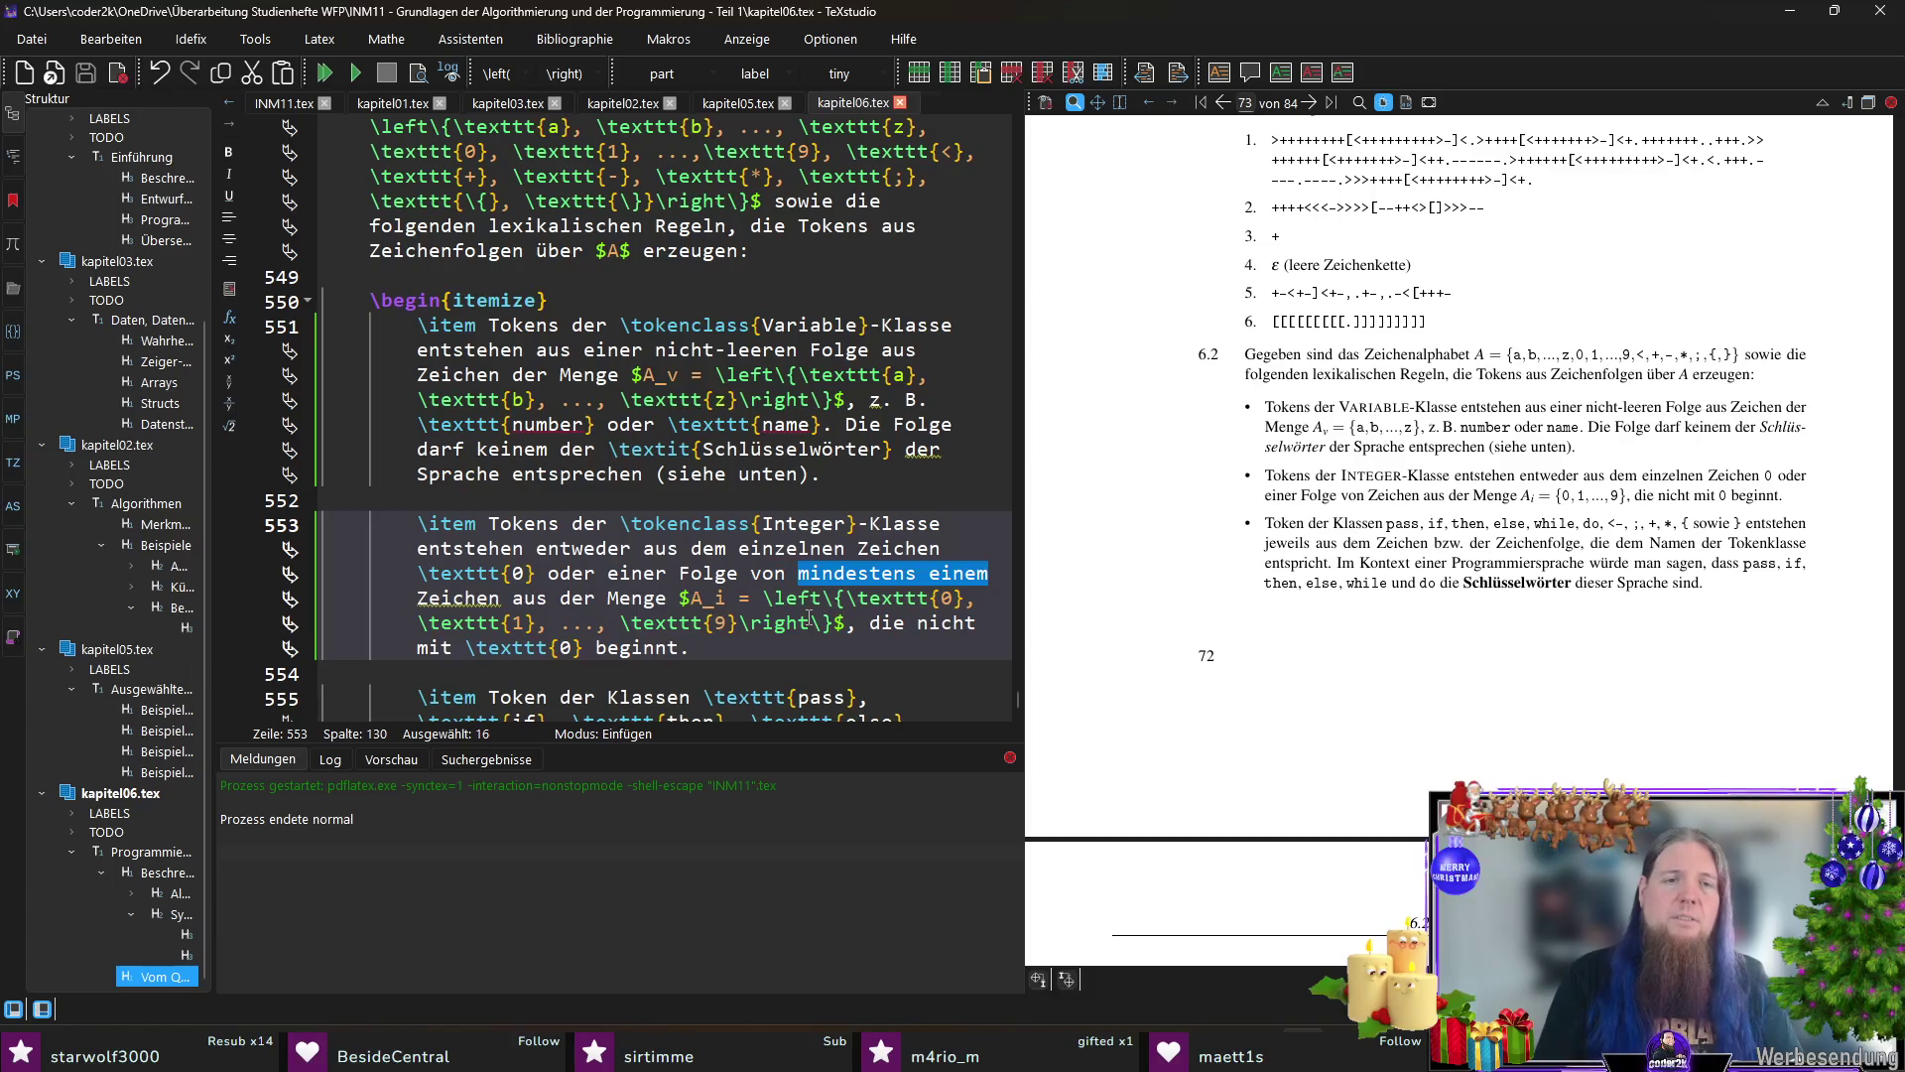
{"action": "type", "text": "von"}
{"action": "key", "text": "F5"}
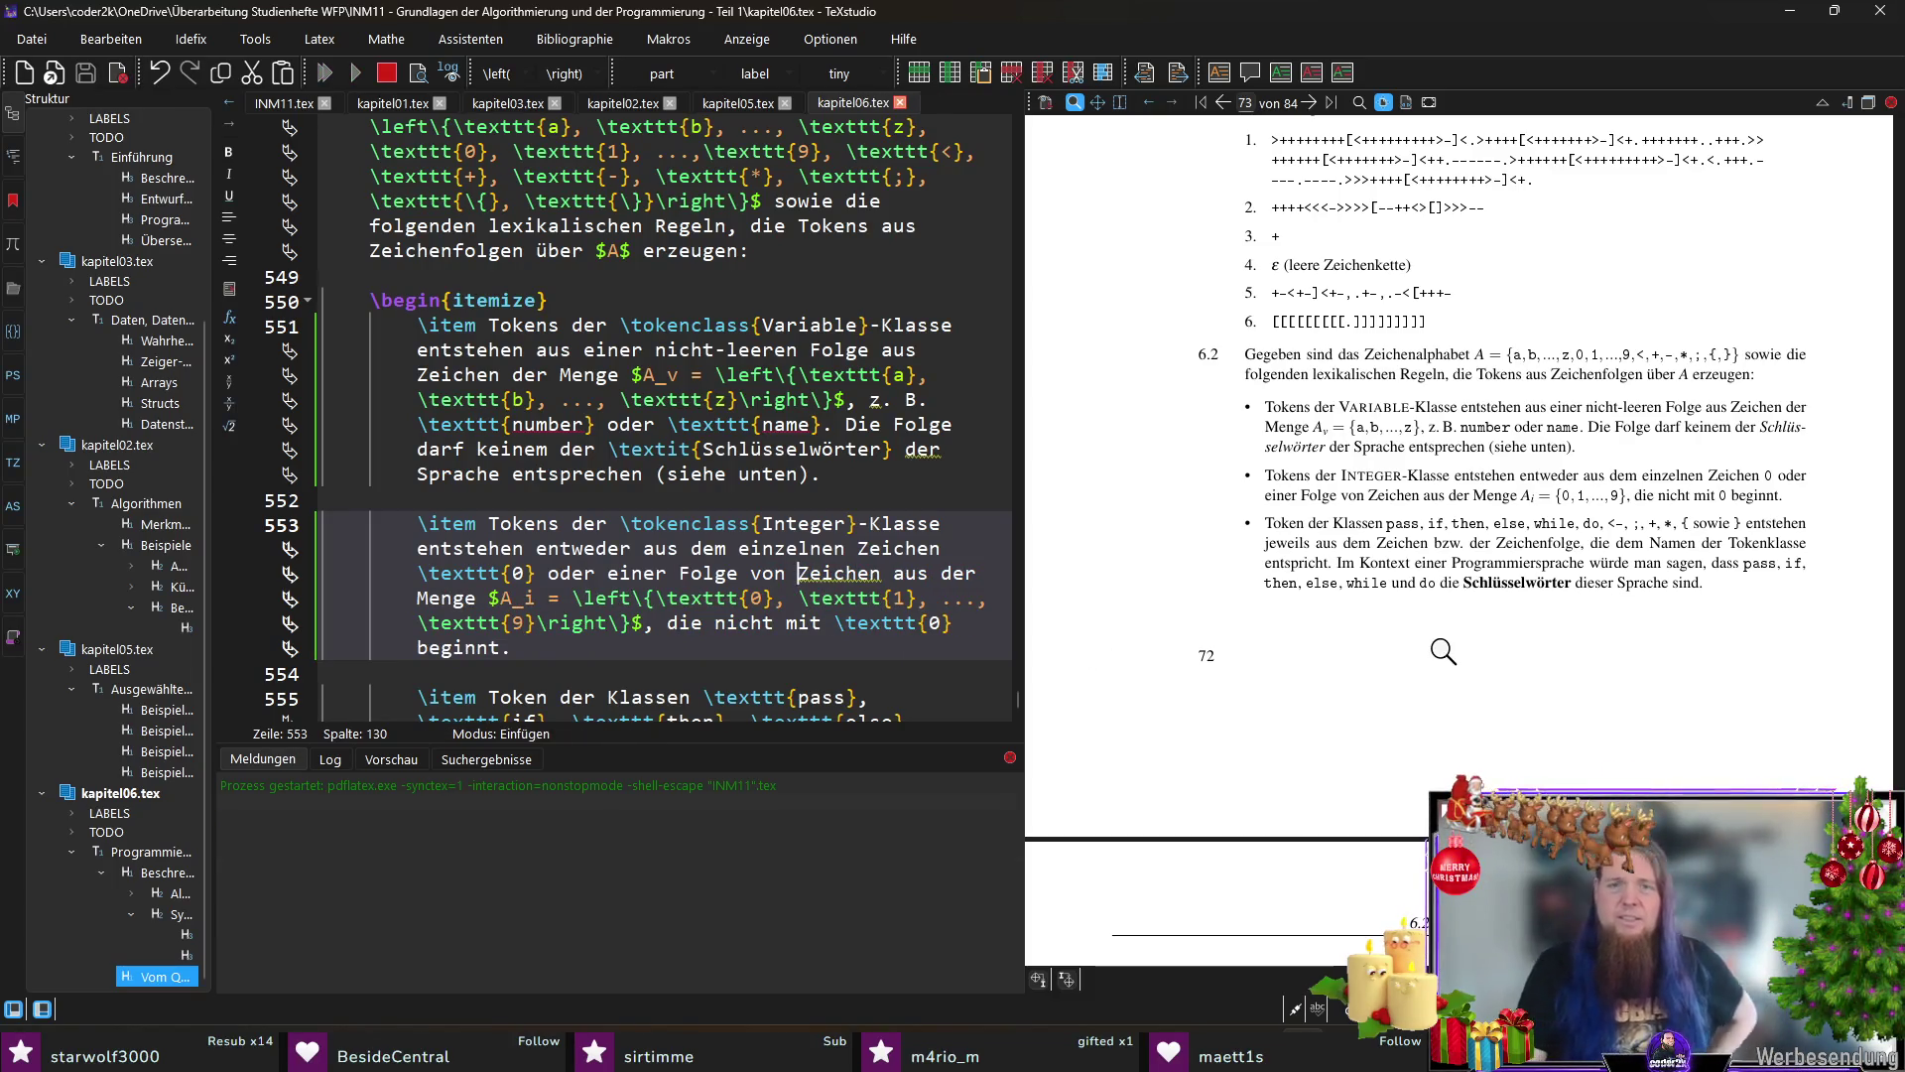
{"action": "scroll", "coordinate": [1441, 682], "scroll_direction": "down", "scroll_amount": 1}
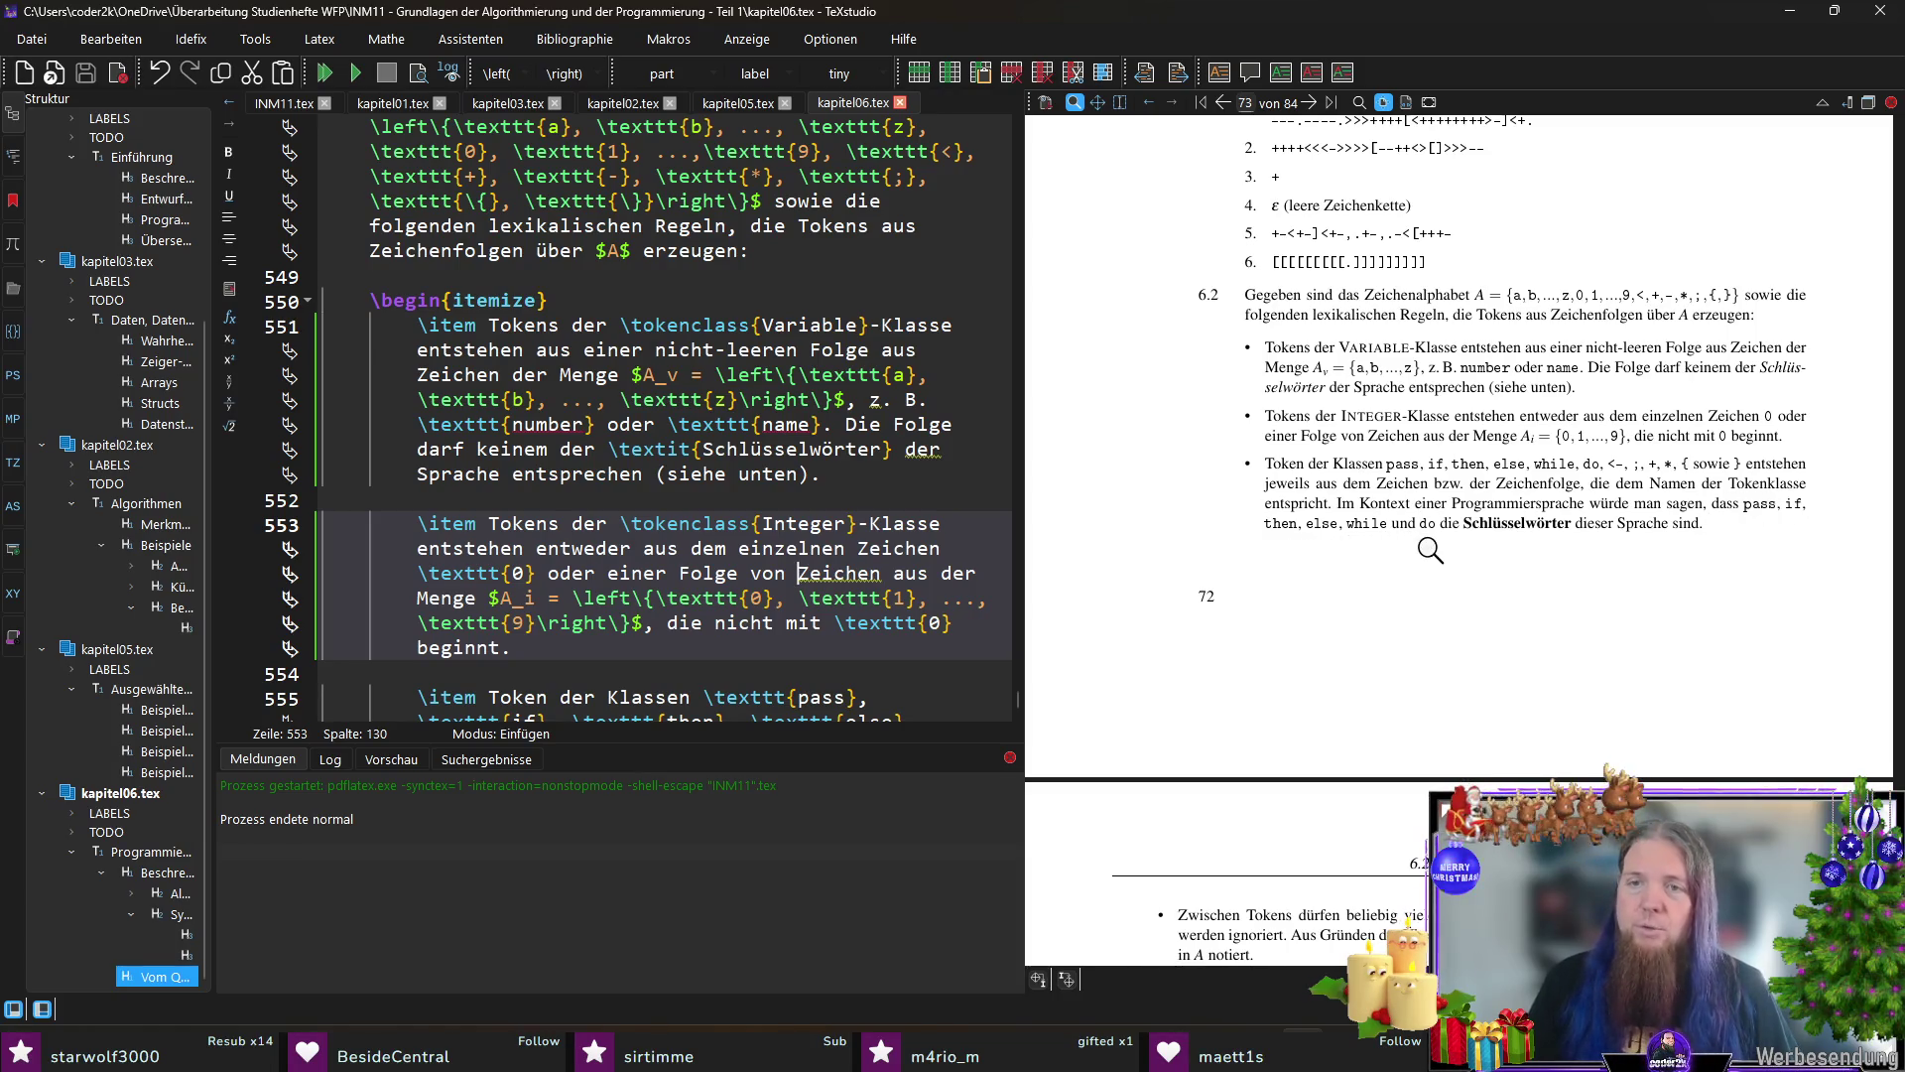
{"action": "scroll", "coordinate": [1591, 558], "scroll_direction": "down", "scroll_amount": 1}
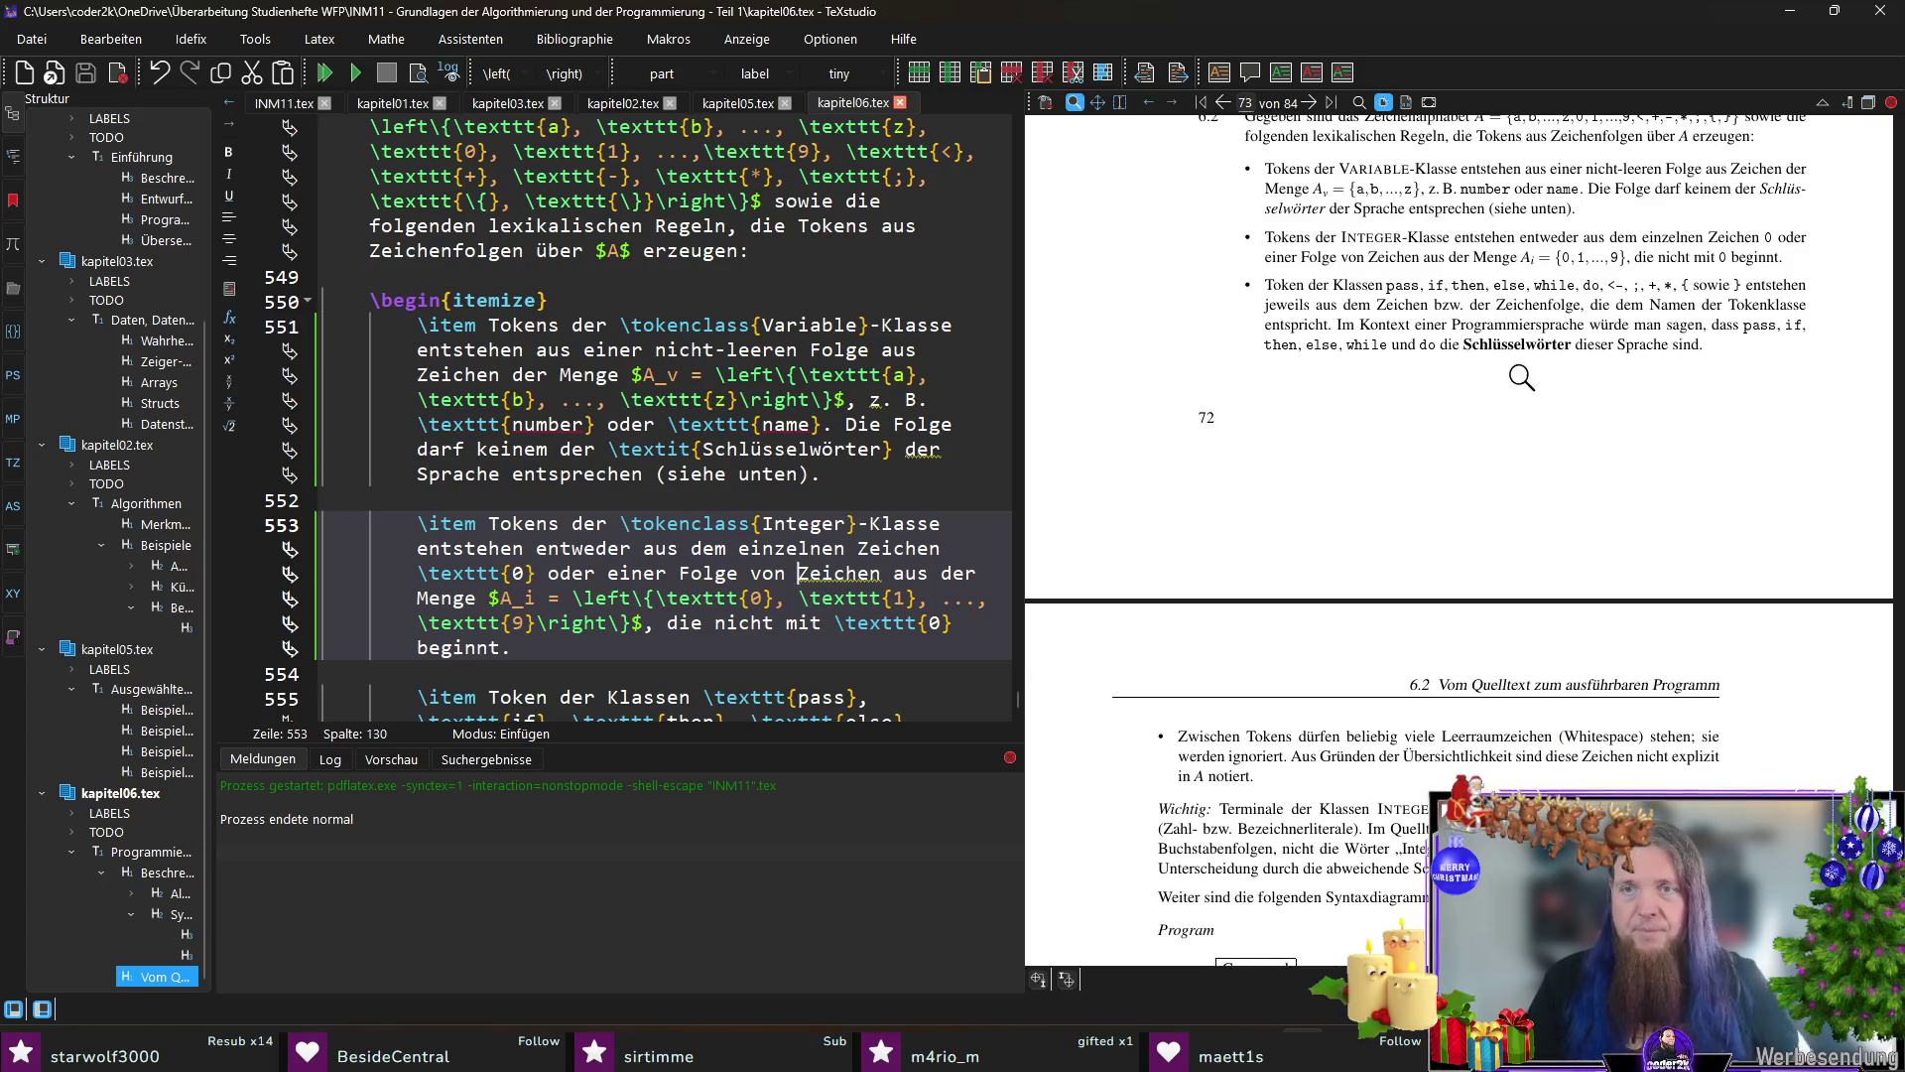
{"action": "left_click", "coordinate": [1526, 342], "text": "ctrl"}
{"action": "left_click", "coordinate": [754, 572]}
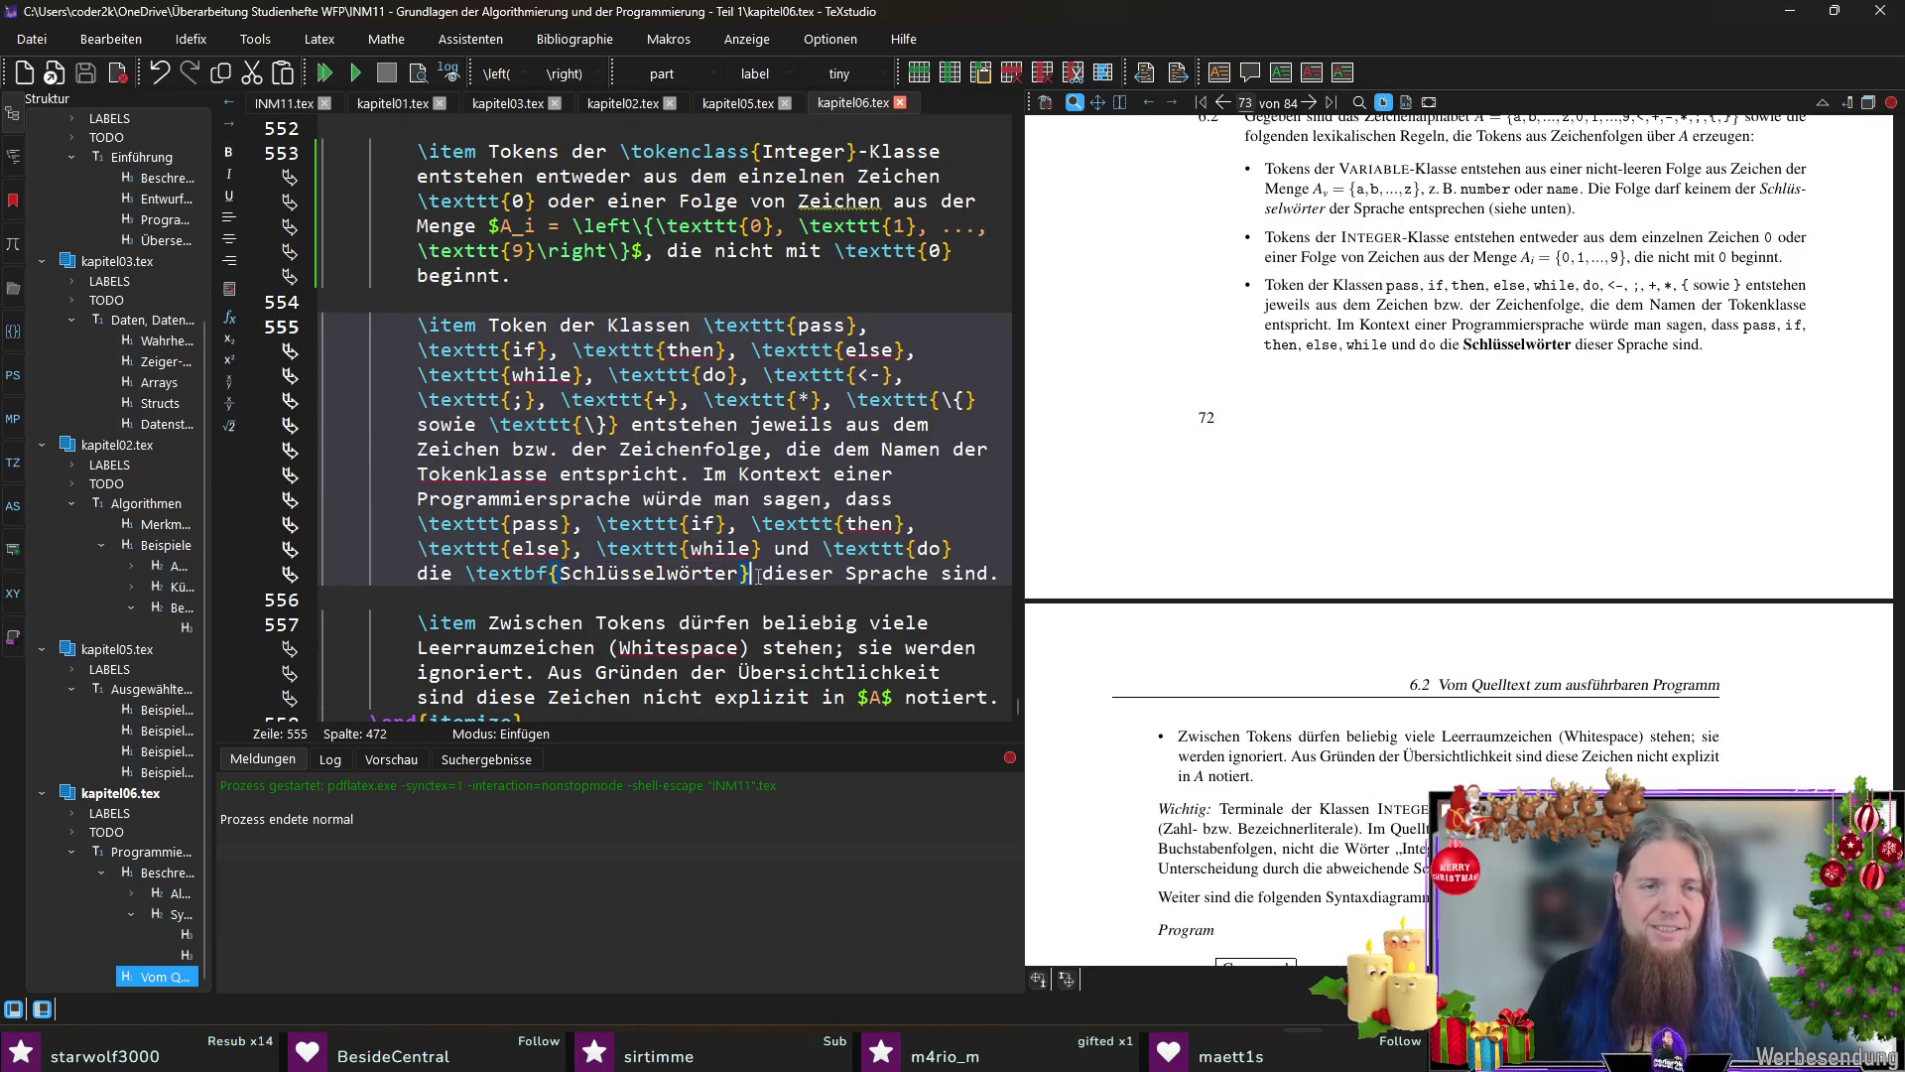
{"action": "type", "text": "(engl"}
{"action": "type", "text": ". \texttt{"}
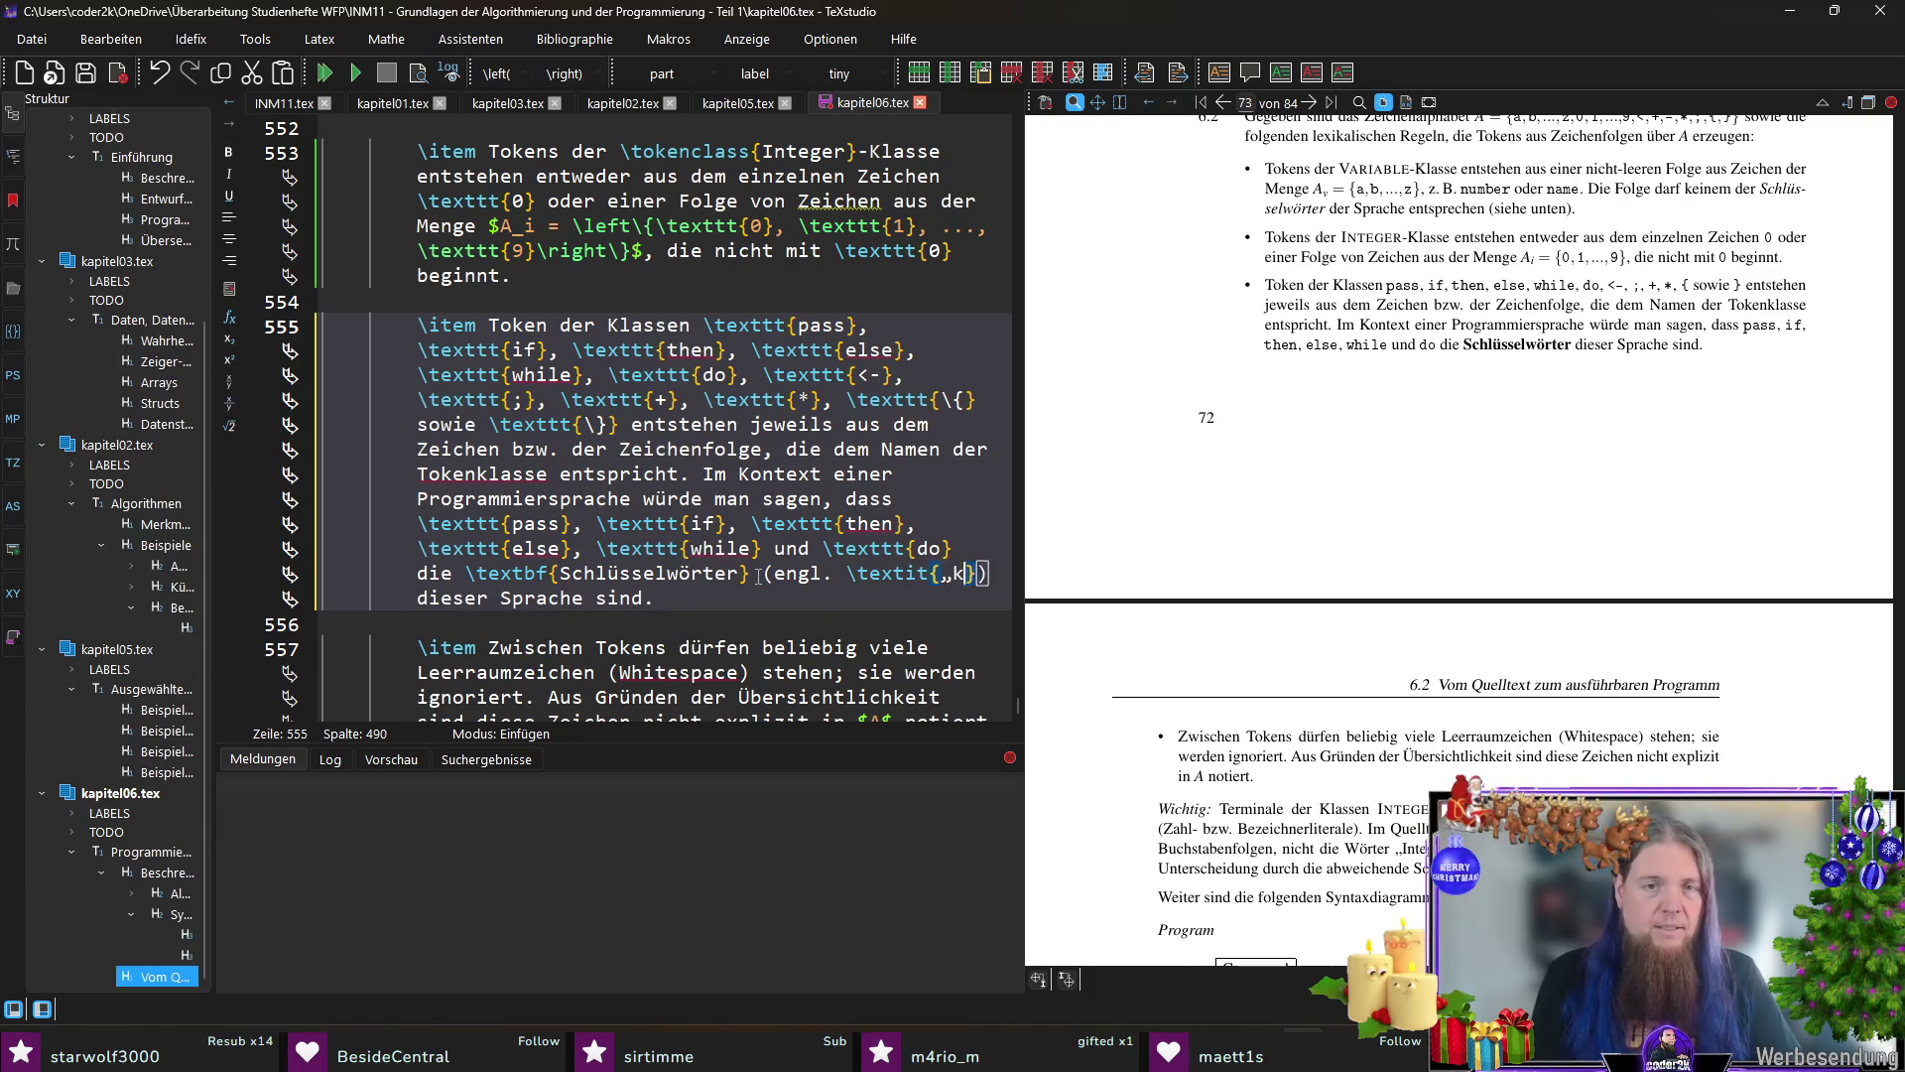
{"action": "type", "text": "keywords"}
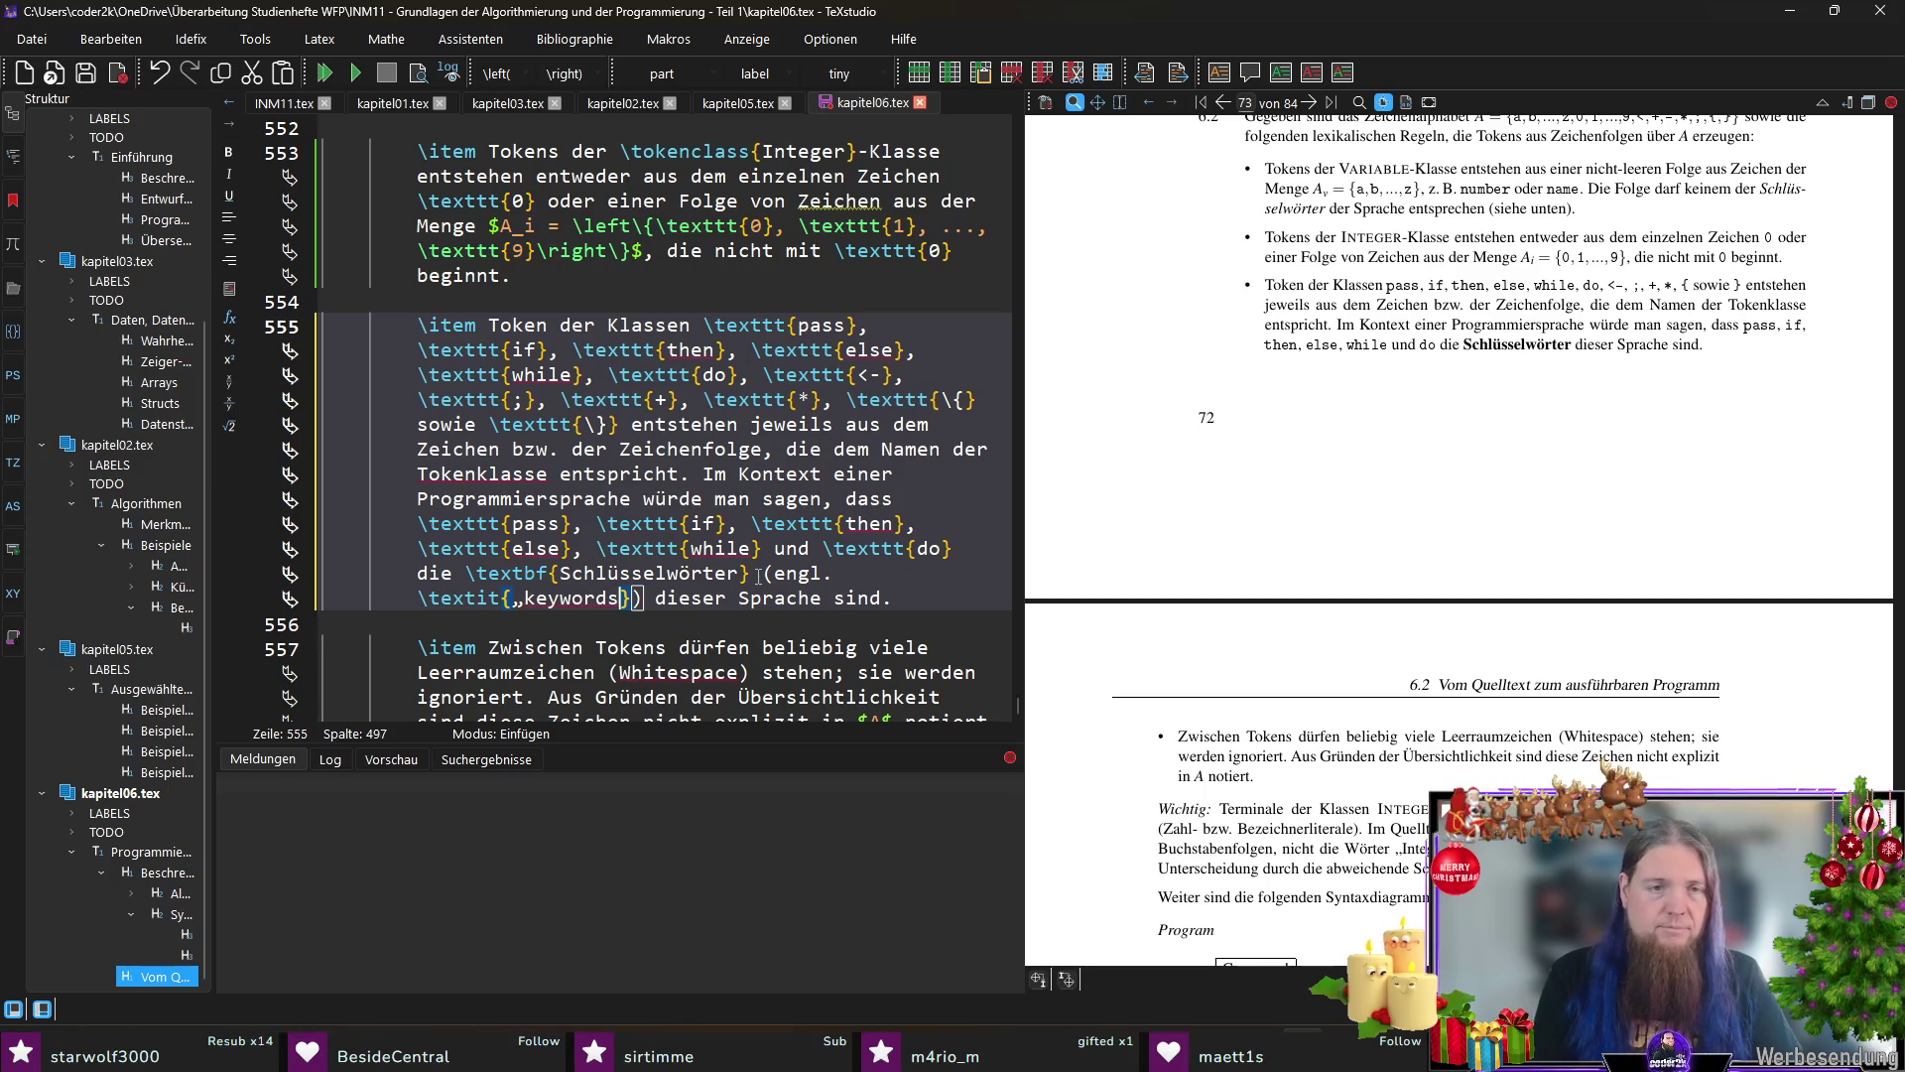
{"action": "type", "text": "\""}
{"action": "key", "text": "F5"}
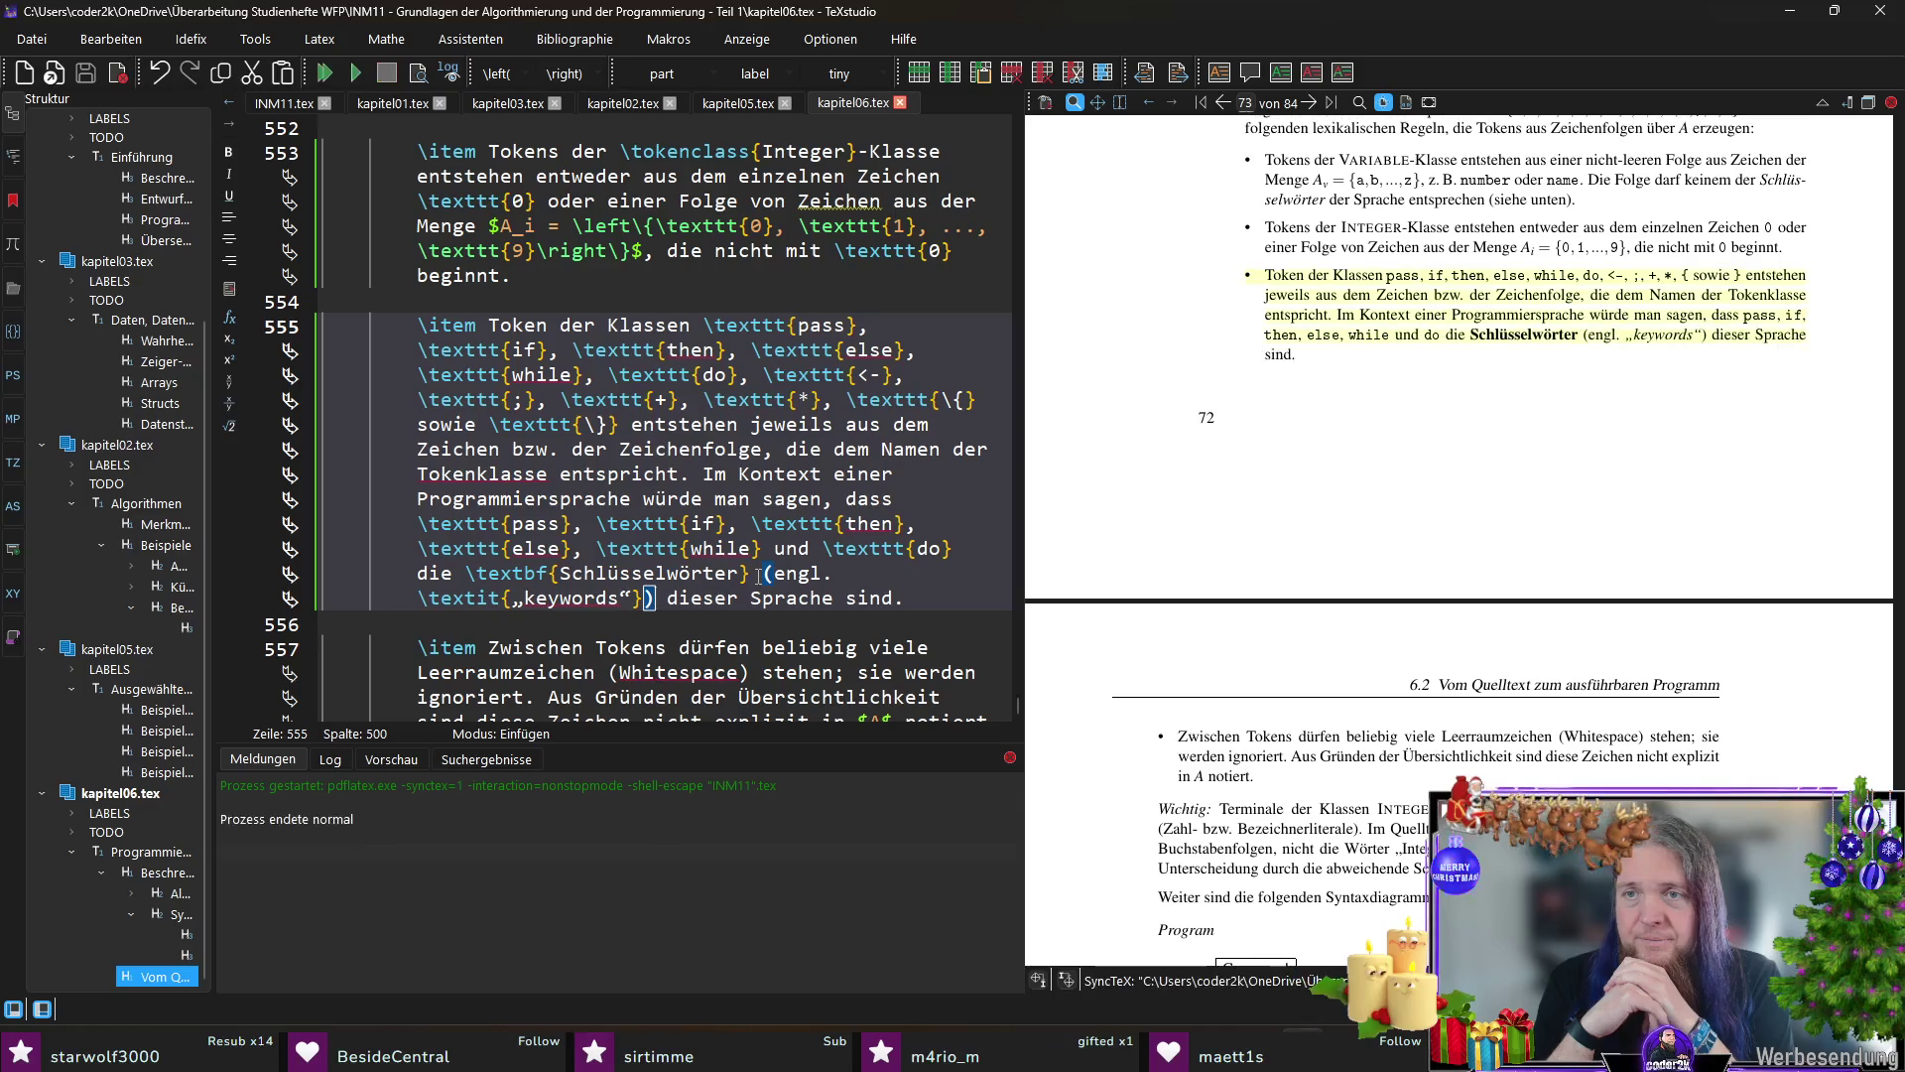
{"action": "scroll", "coordinate": [1682, 610], "scroll_direction": "down", "scroll_amount": 3}
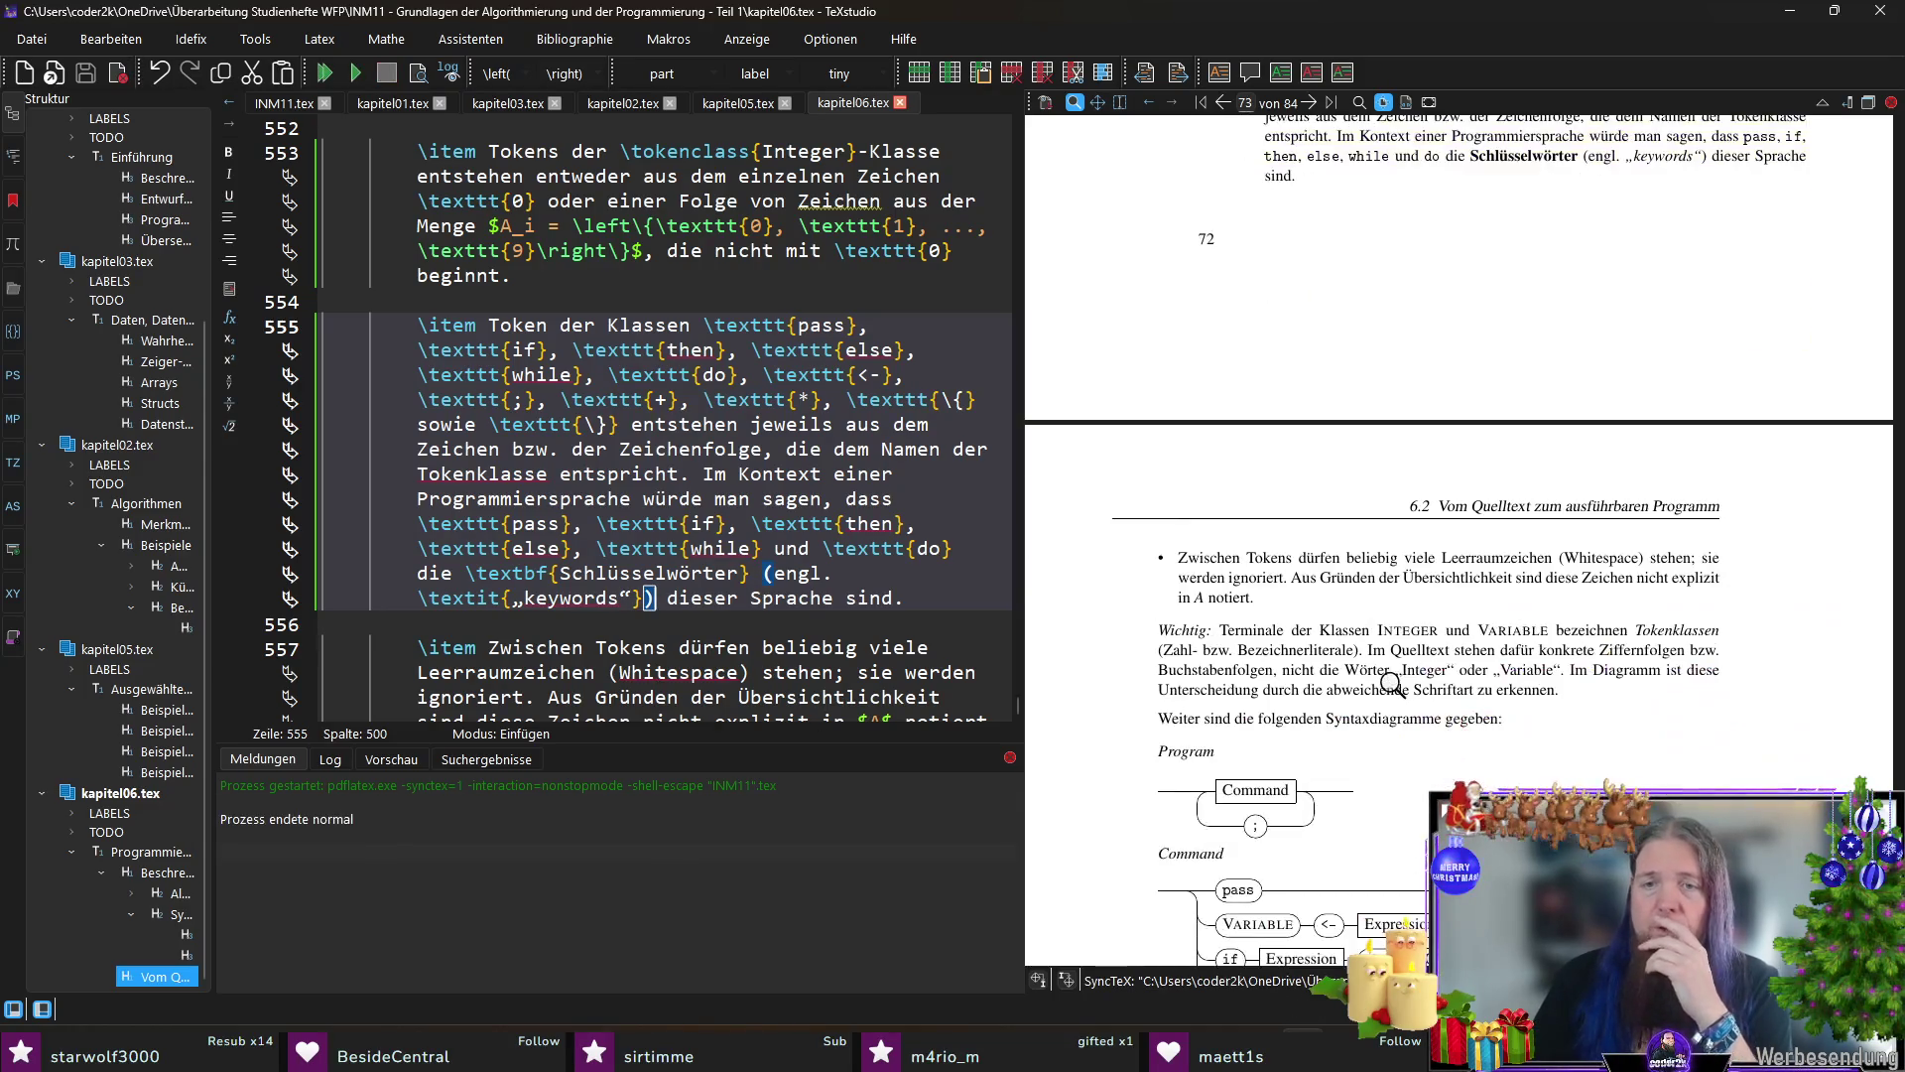
{"action": "scroll", "coordinate": [1488, 664], "scroll_direction": "down", "scroll_amount": 1}
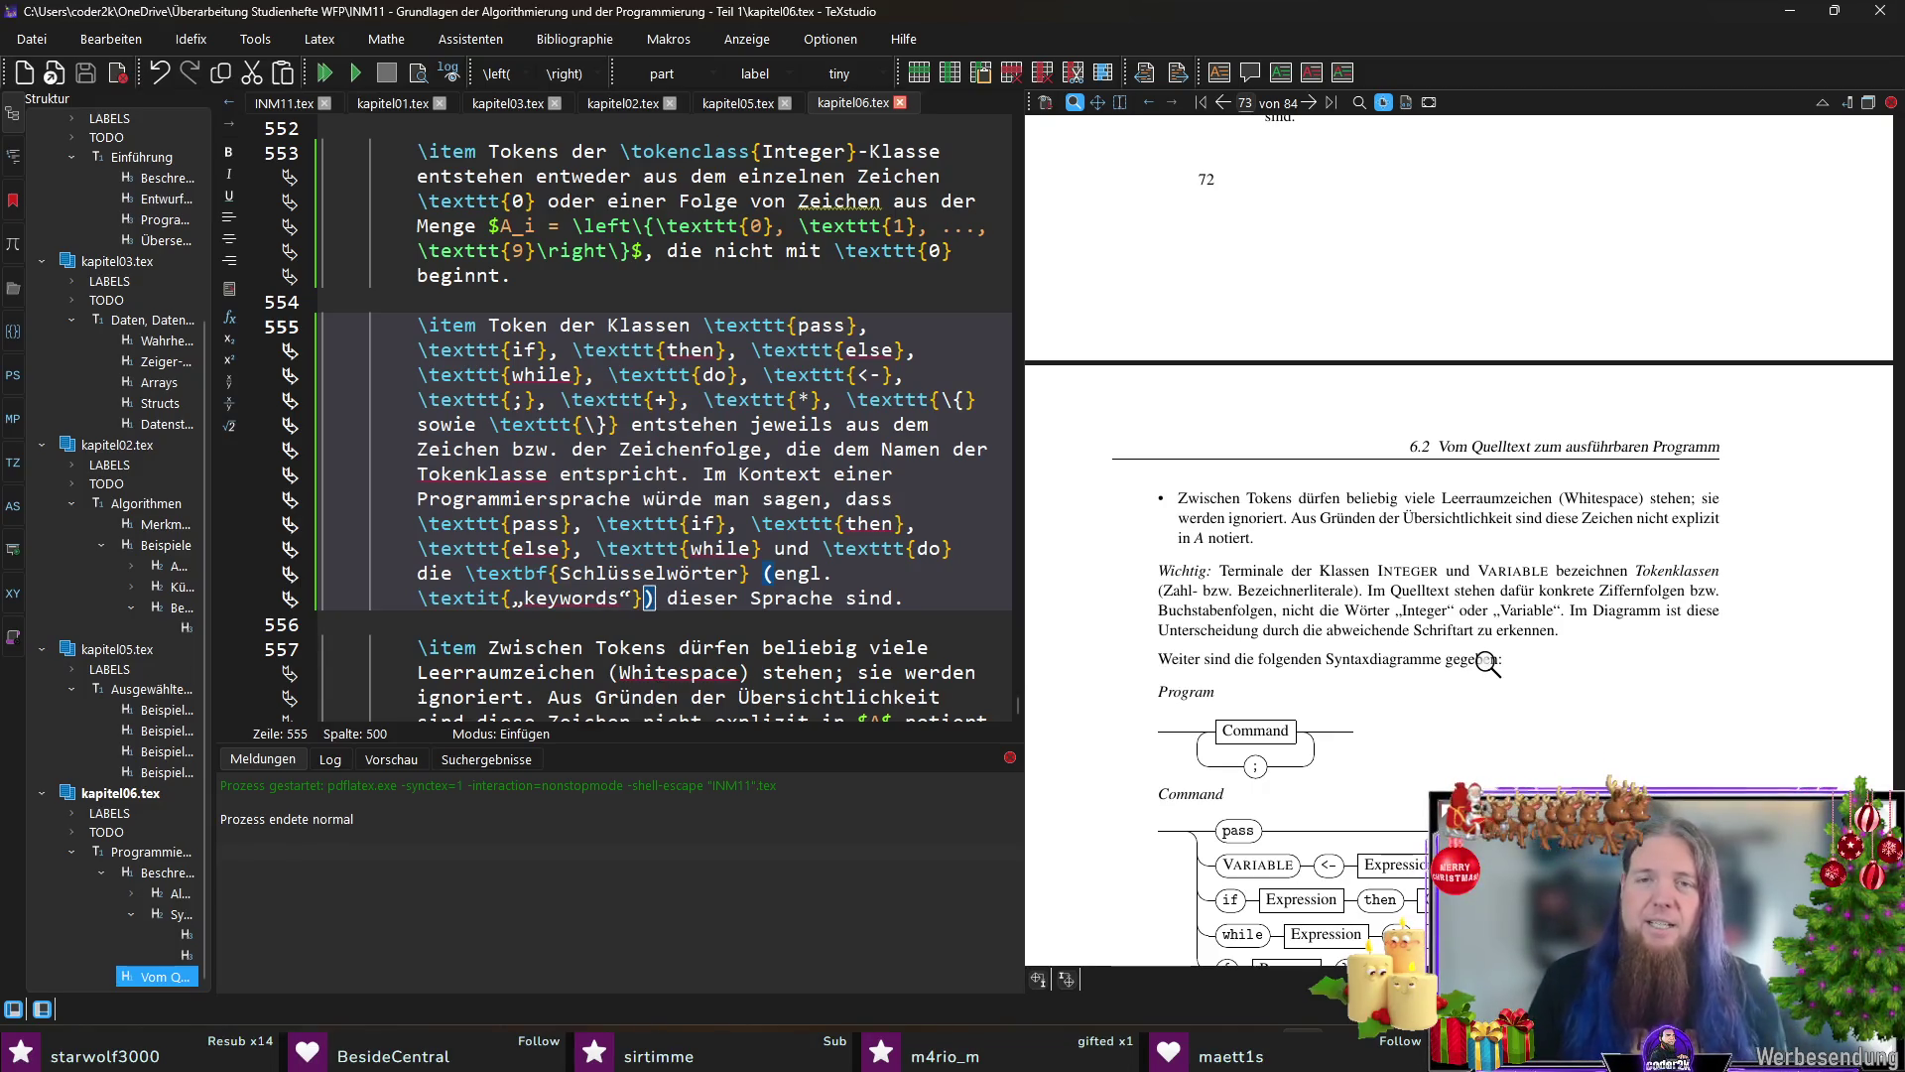
{"action": "scroll", "coordinate": [1637, 676], "scroll_direction": "down", "scroll_amount": 2}
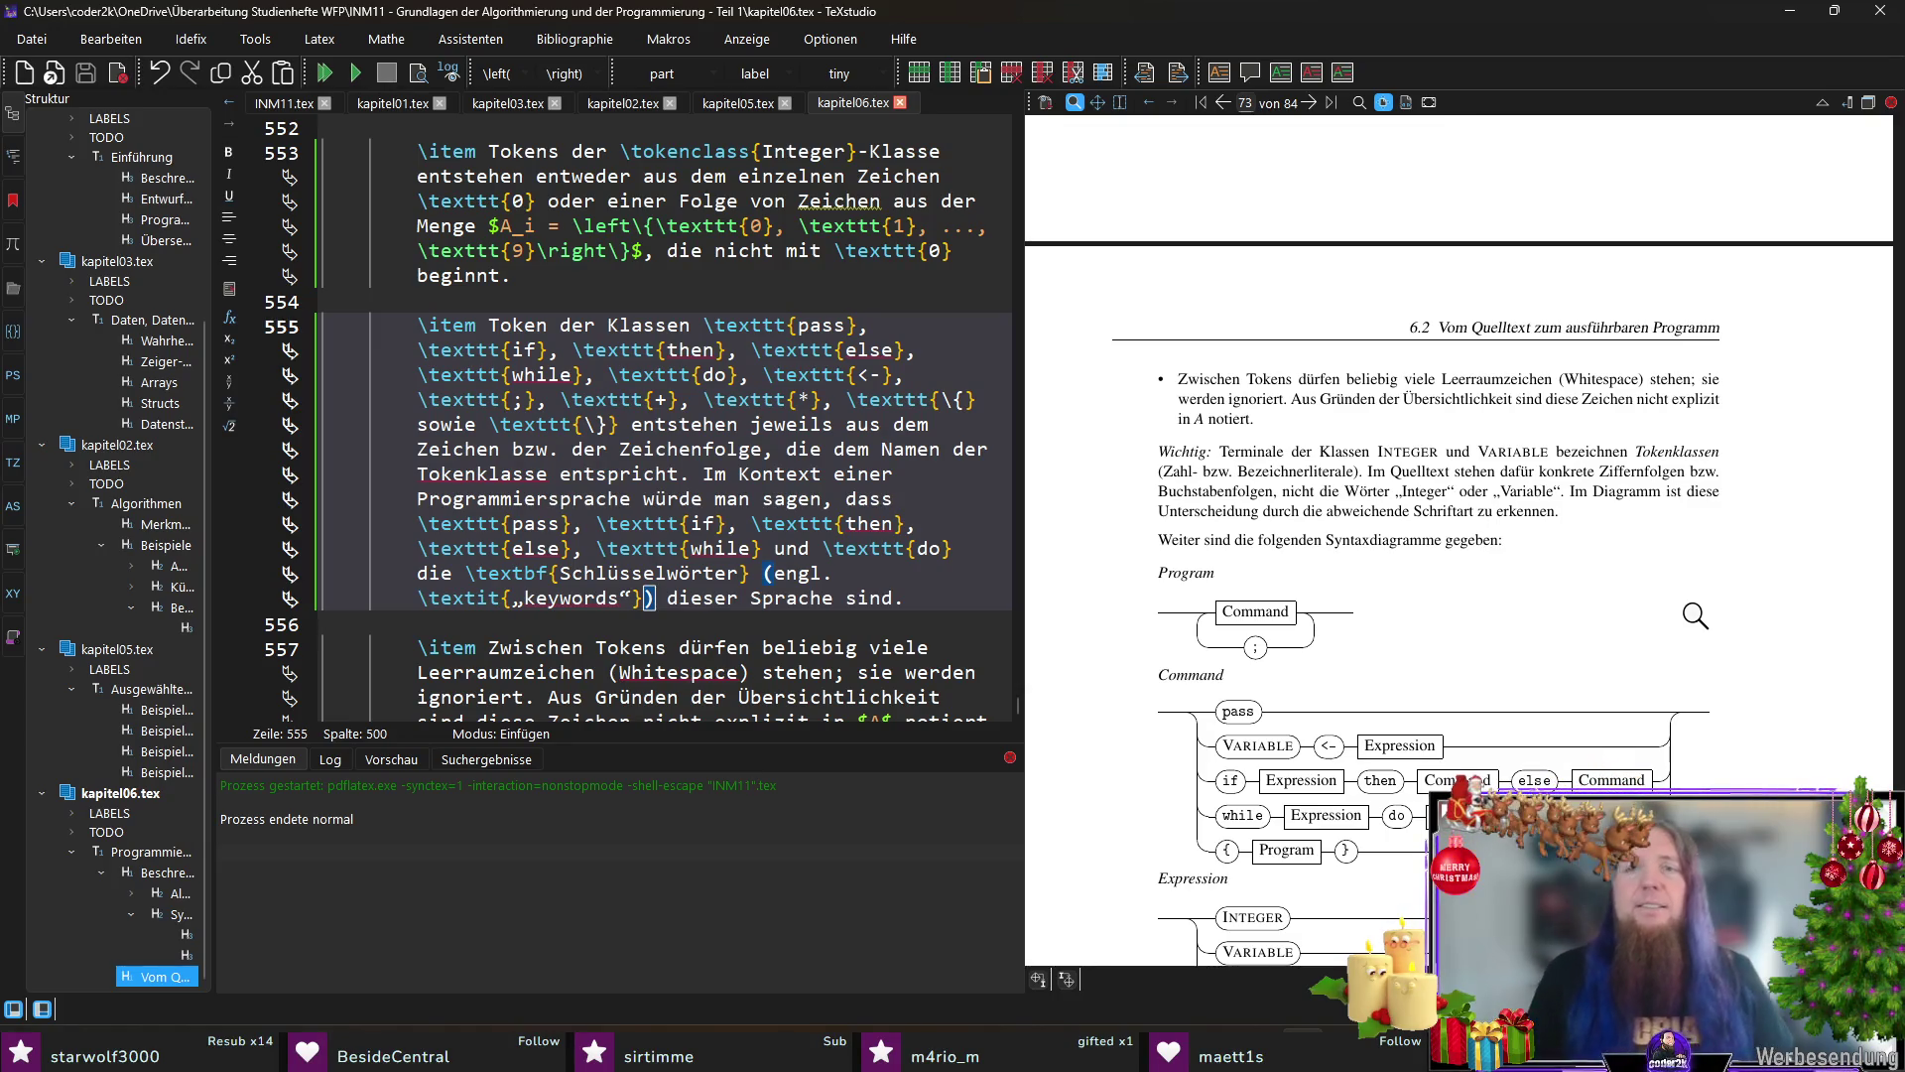
Step: Select the Wichtig note's last sentence on line 560 and begin the replacement wording
{"action": "left_click", "coordinate": [1366, 510], "text": "ctrl"}
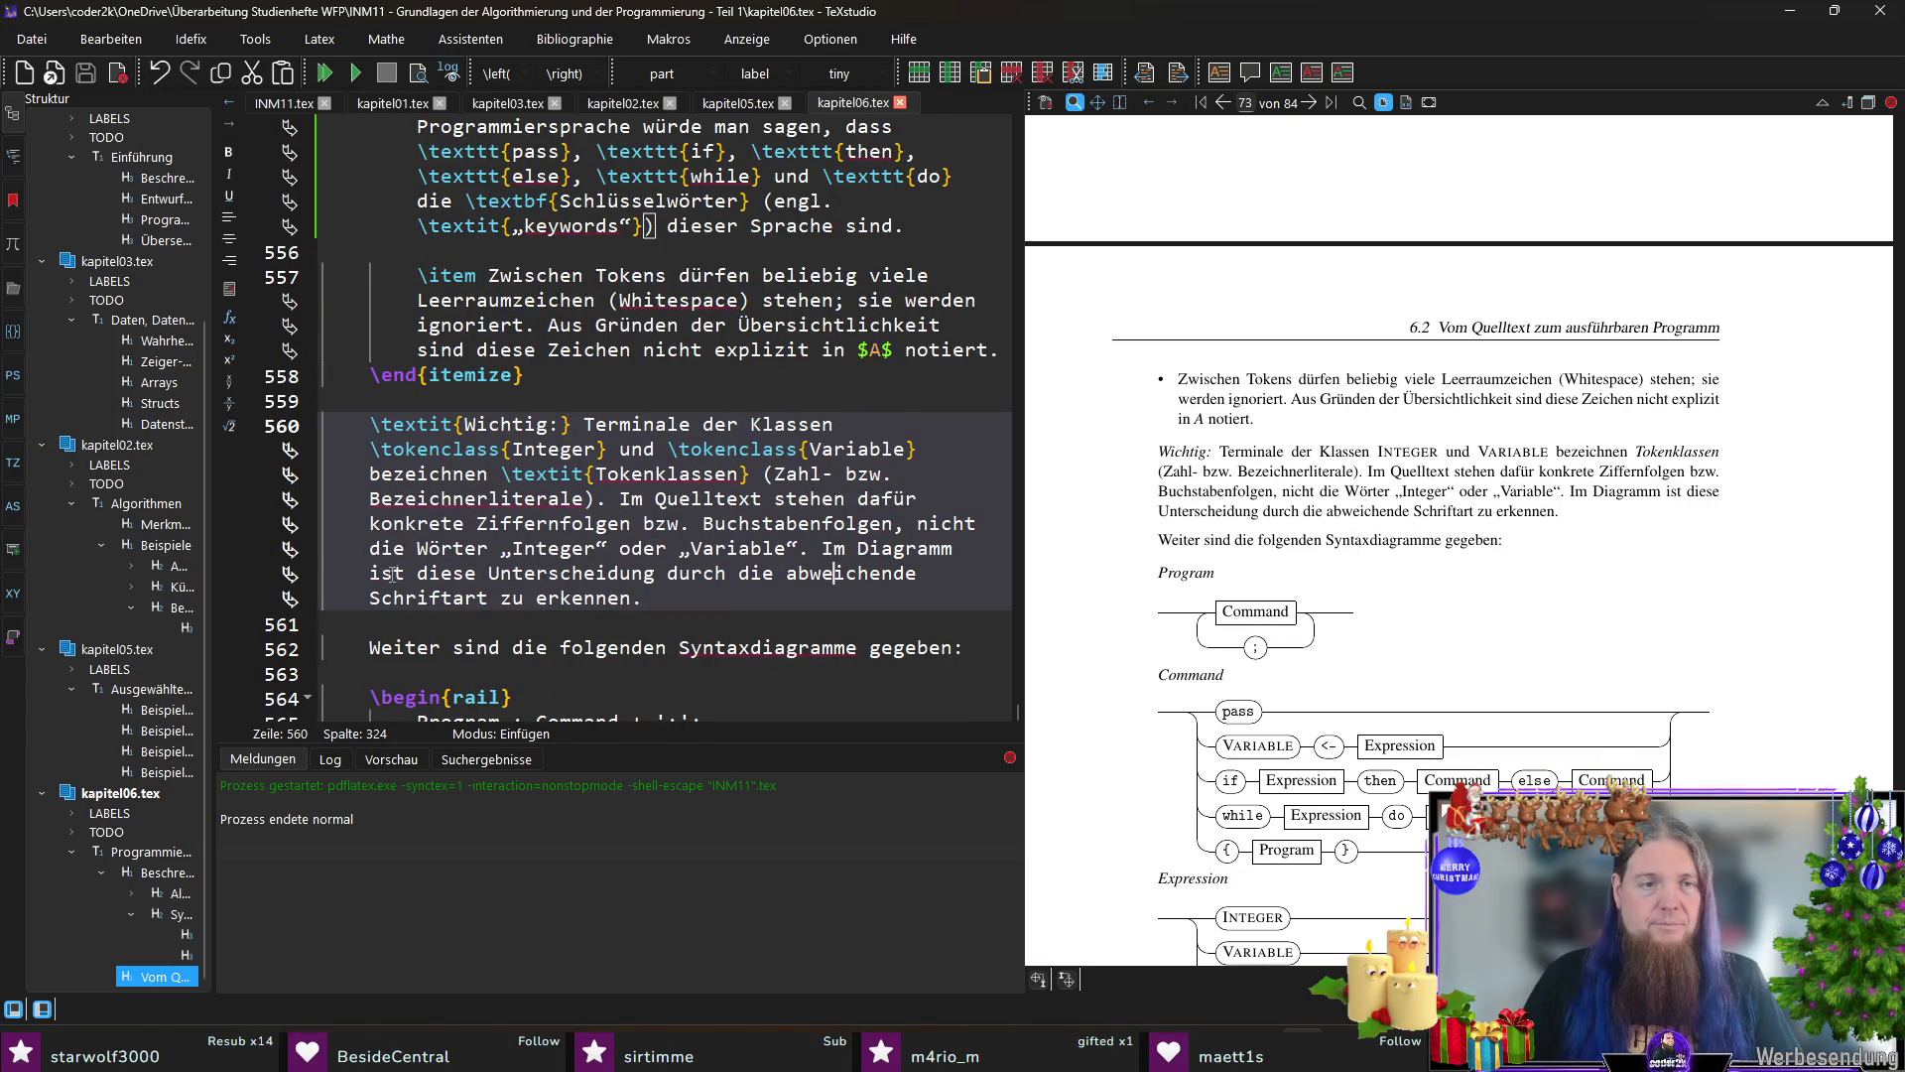
{"action": "left_click_drag", "start_coordinate": [372, 573], "coordinate": [644, 598]}
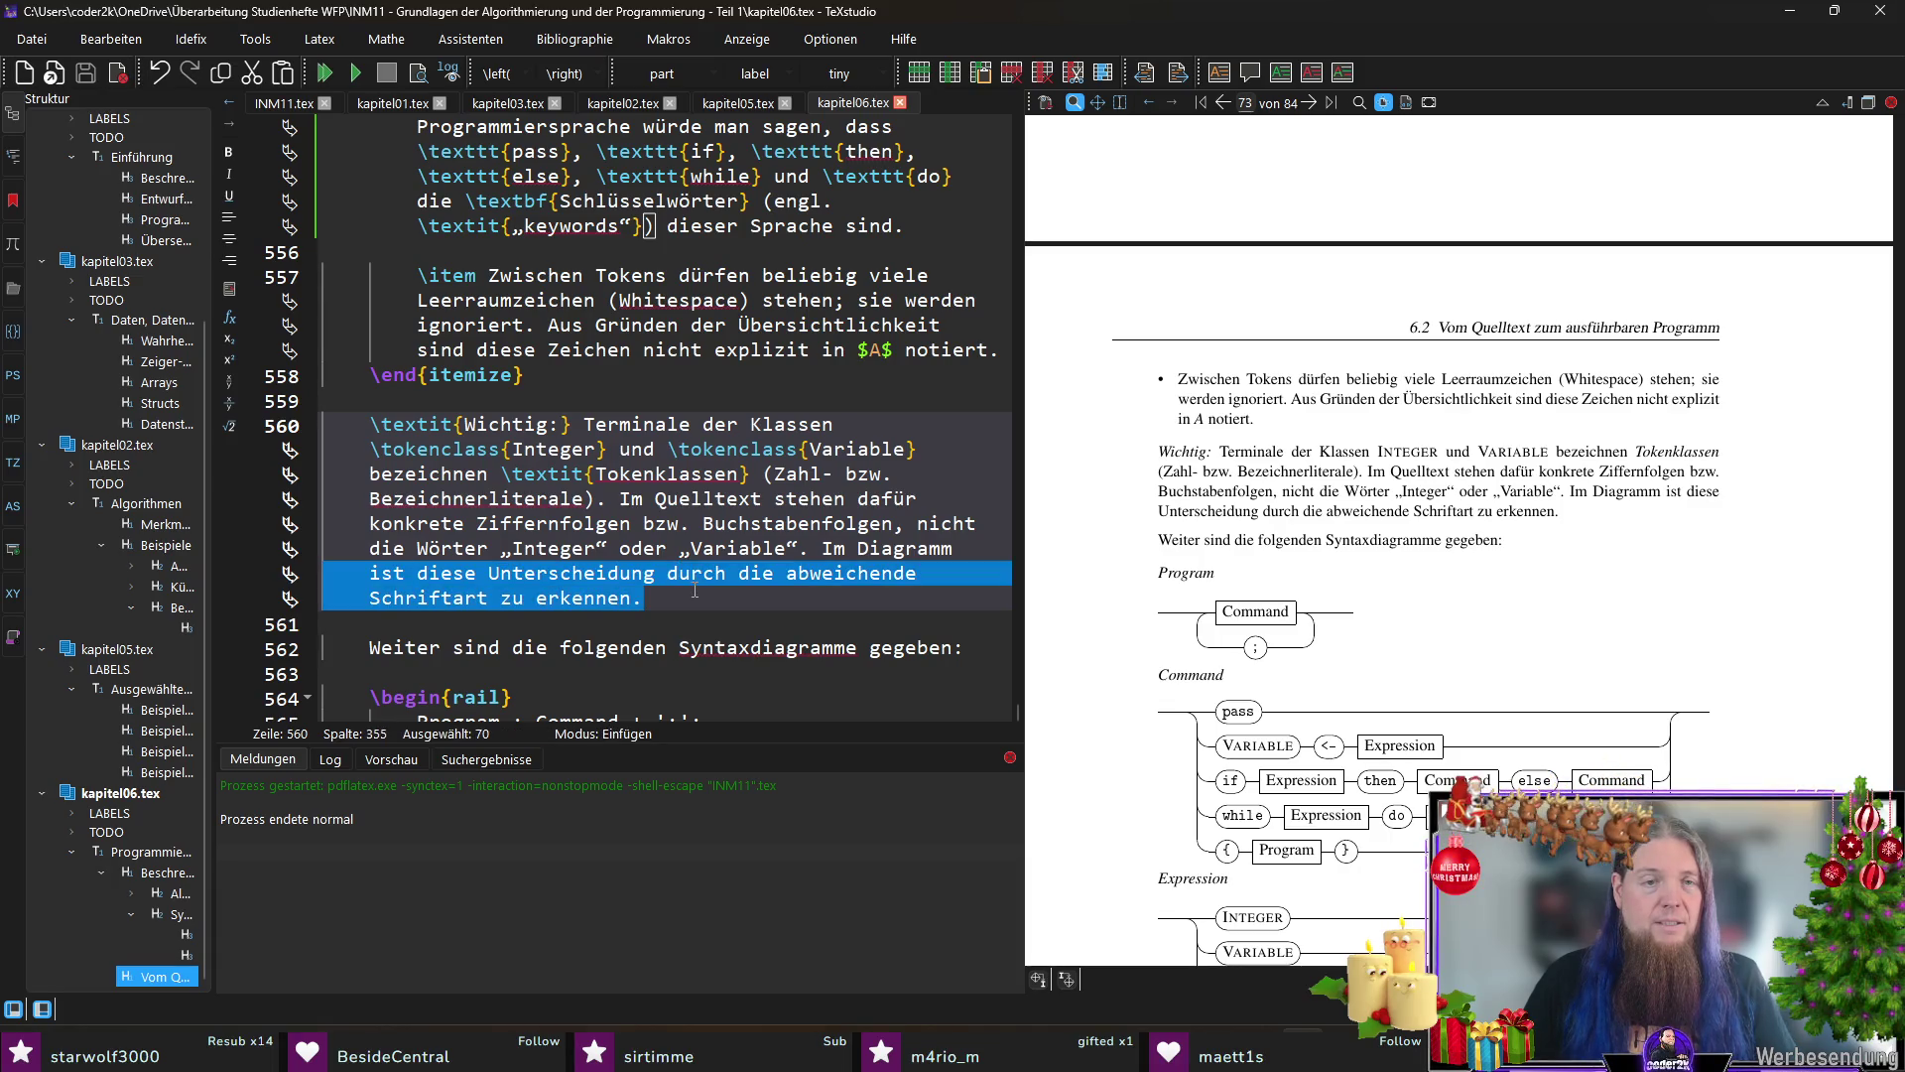
{"action": "type", "text": "`nehmen wir"}
{"action": "key", "text": "Home"}
{"action": "key", "text": "Delete"}
{"action": "type", "text": "diese Unt"}
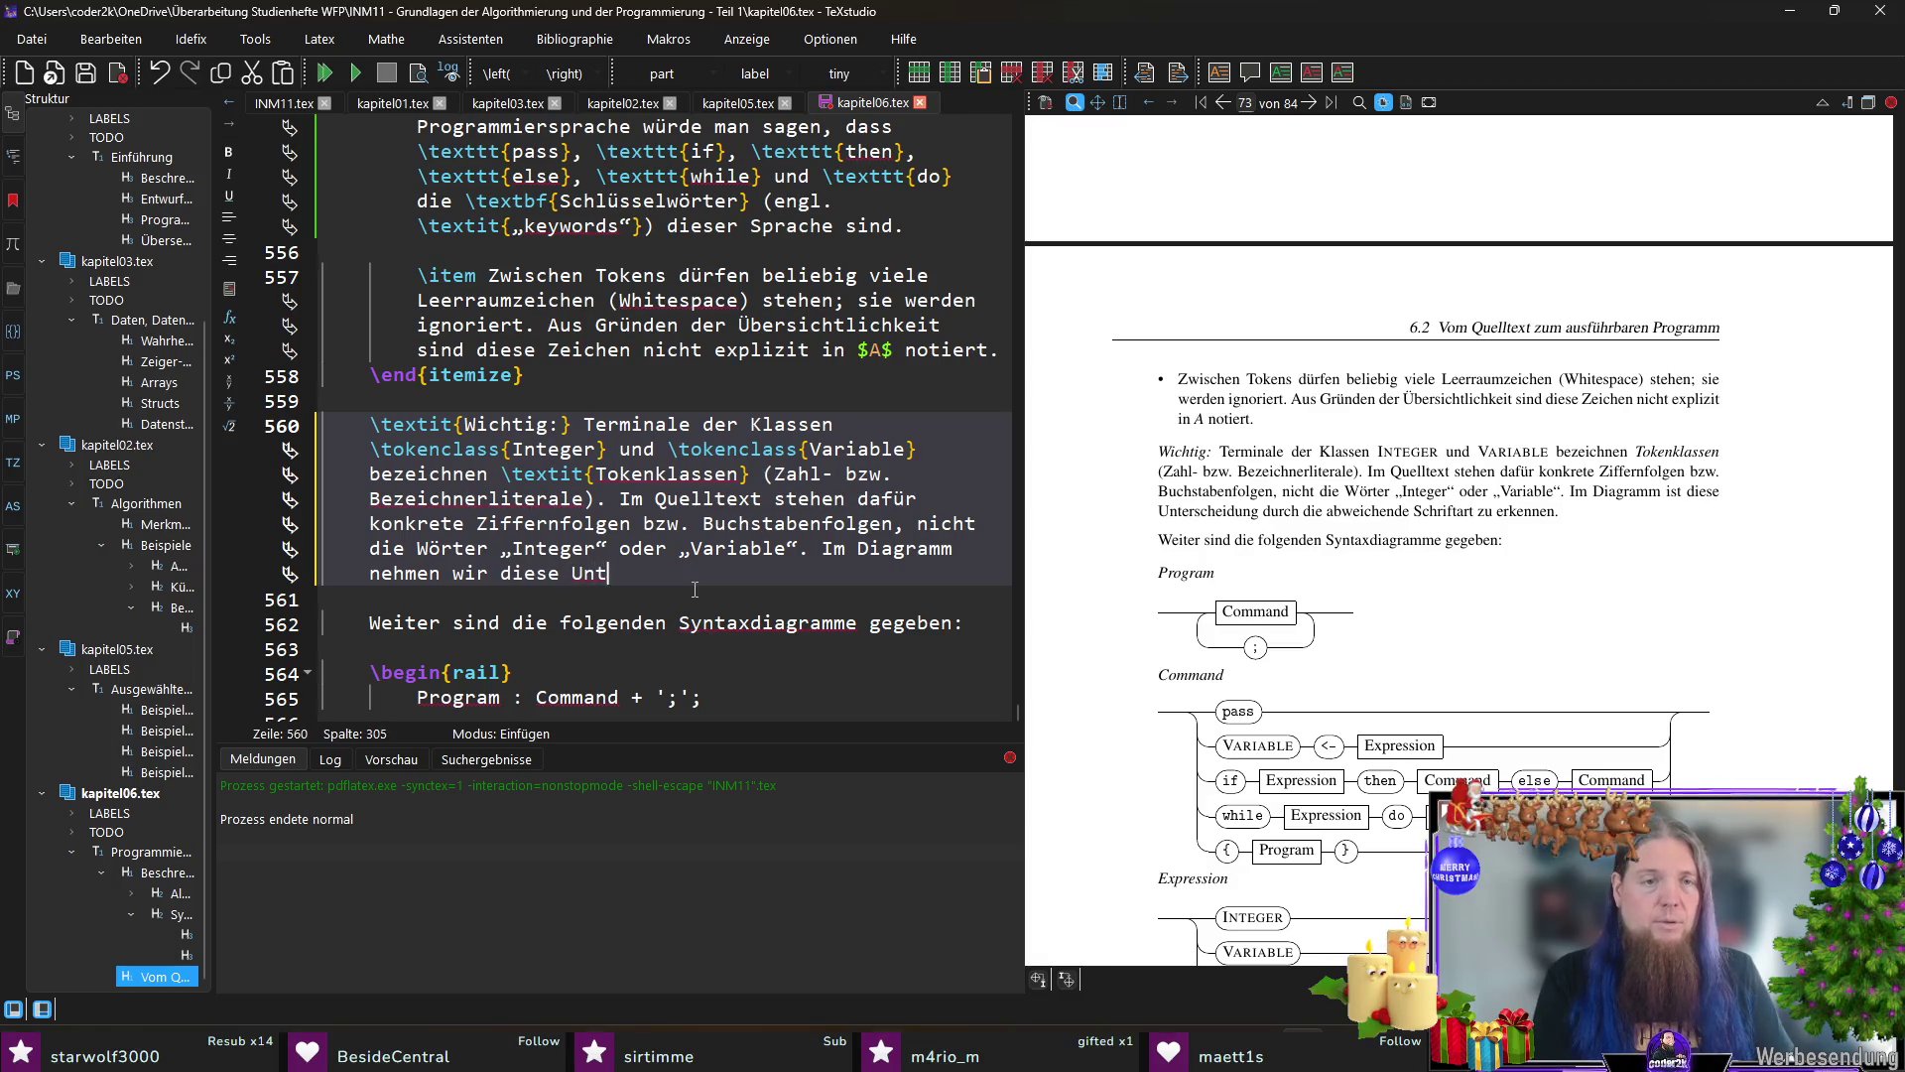
{"action": "type", "text": "erscheidung entsprechend"}
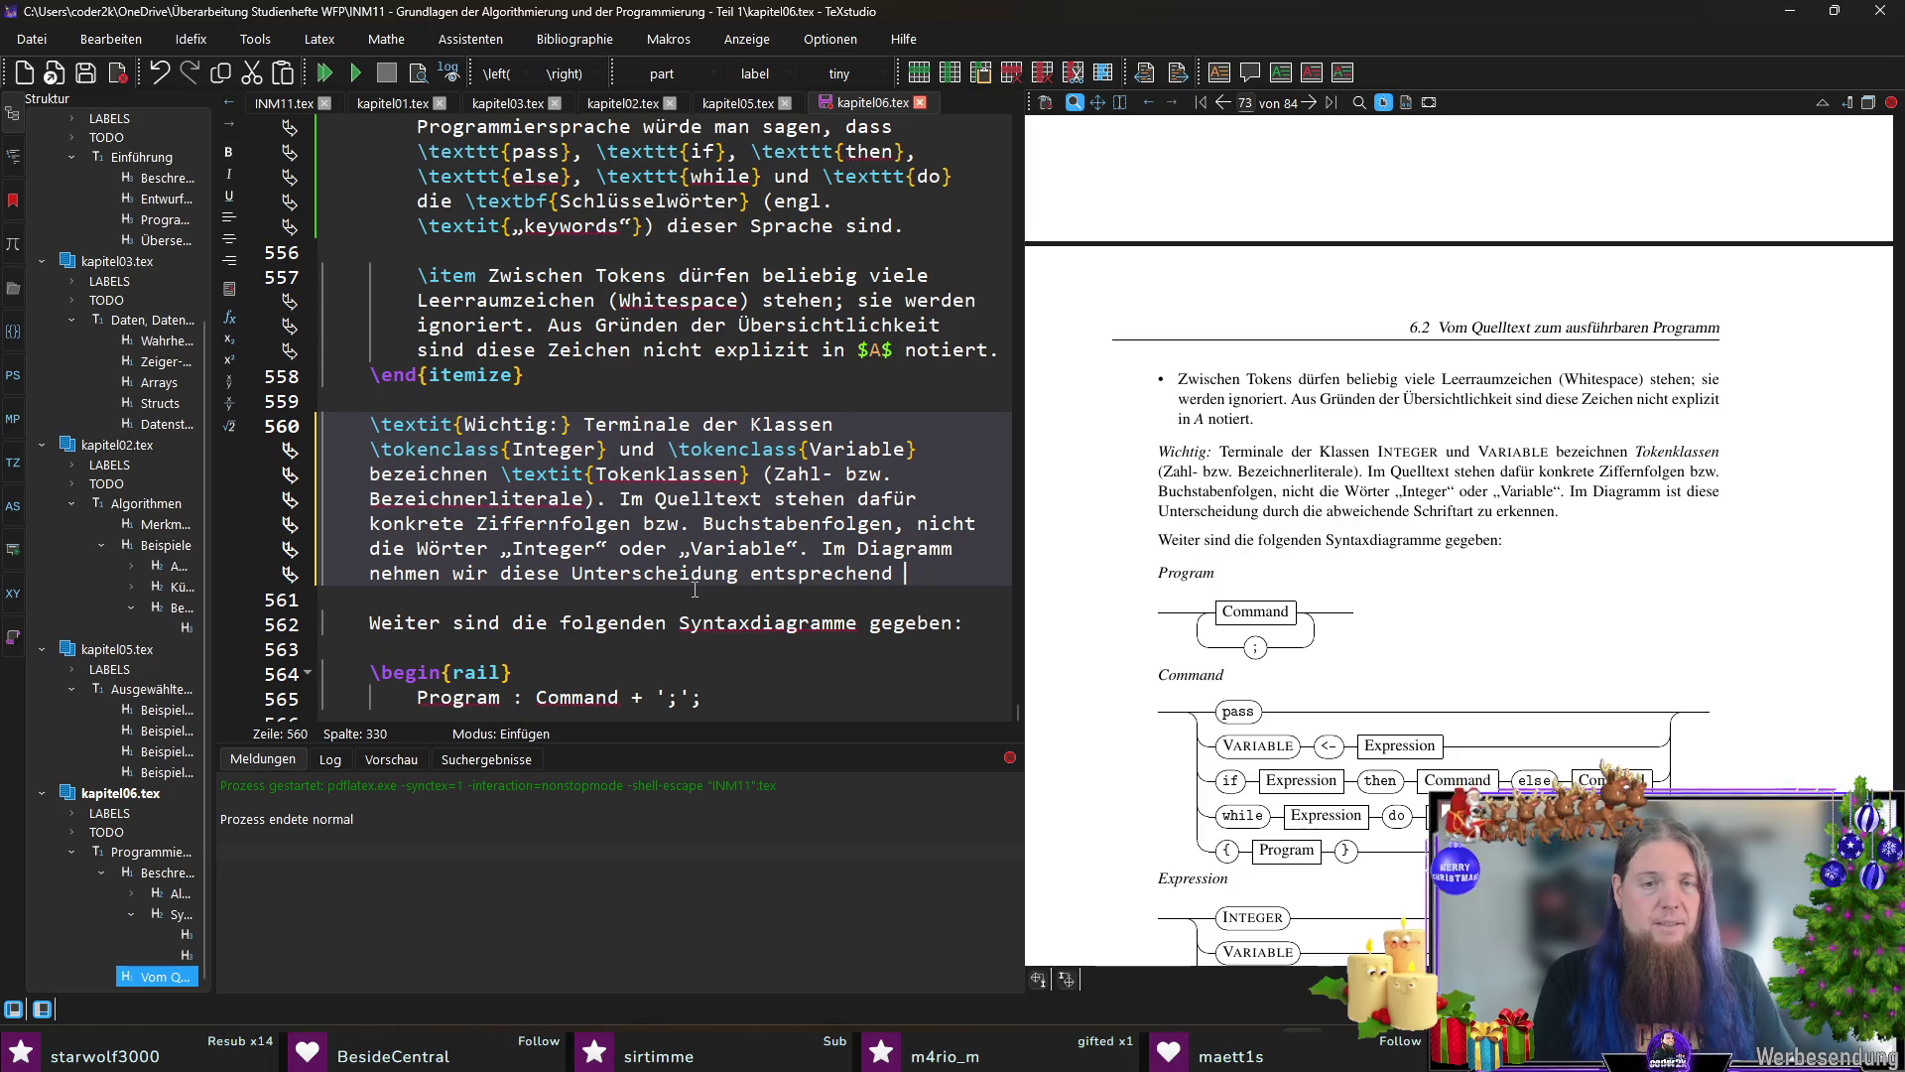
{"action": "type", "text": "unserer"}
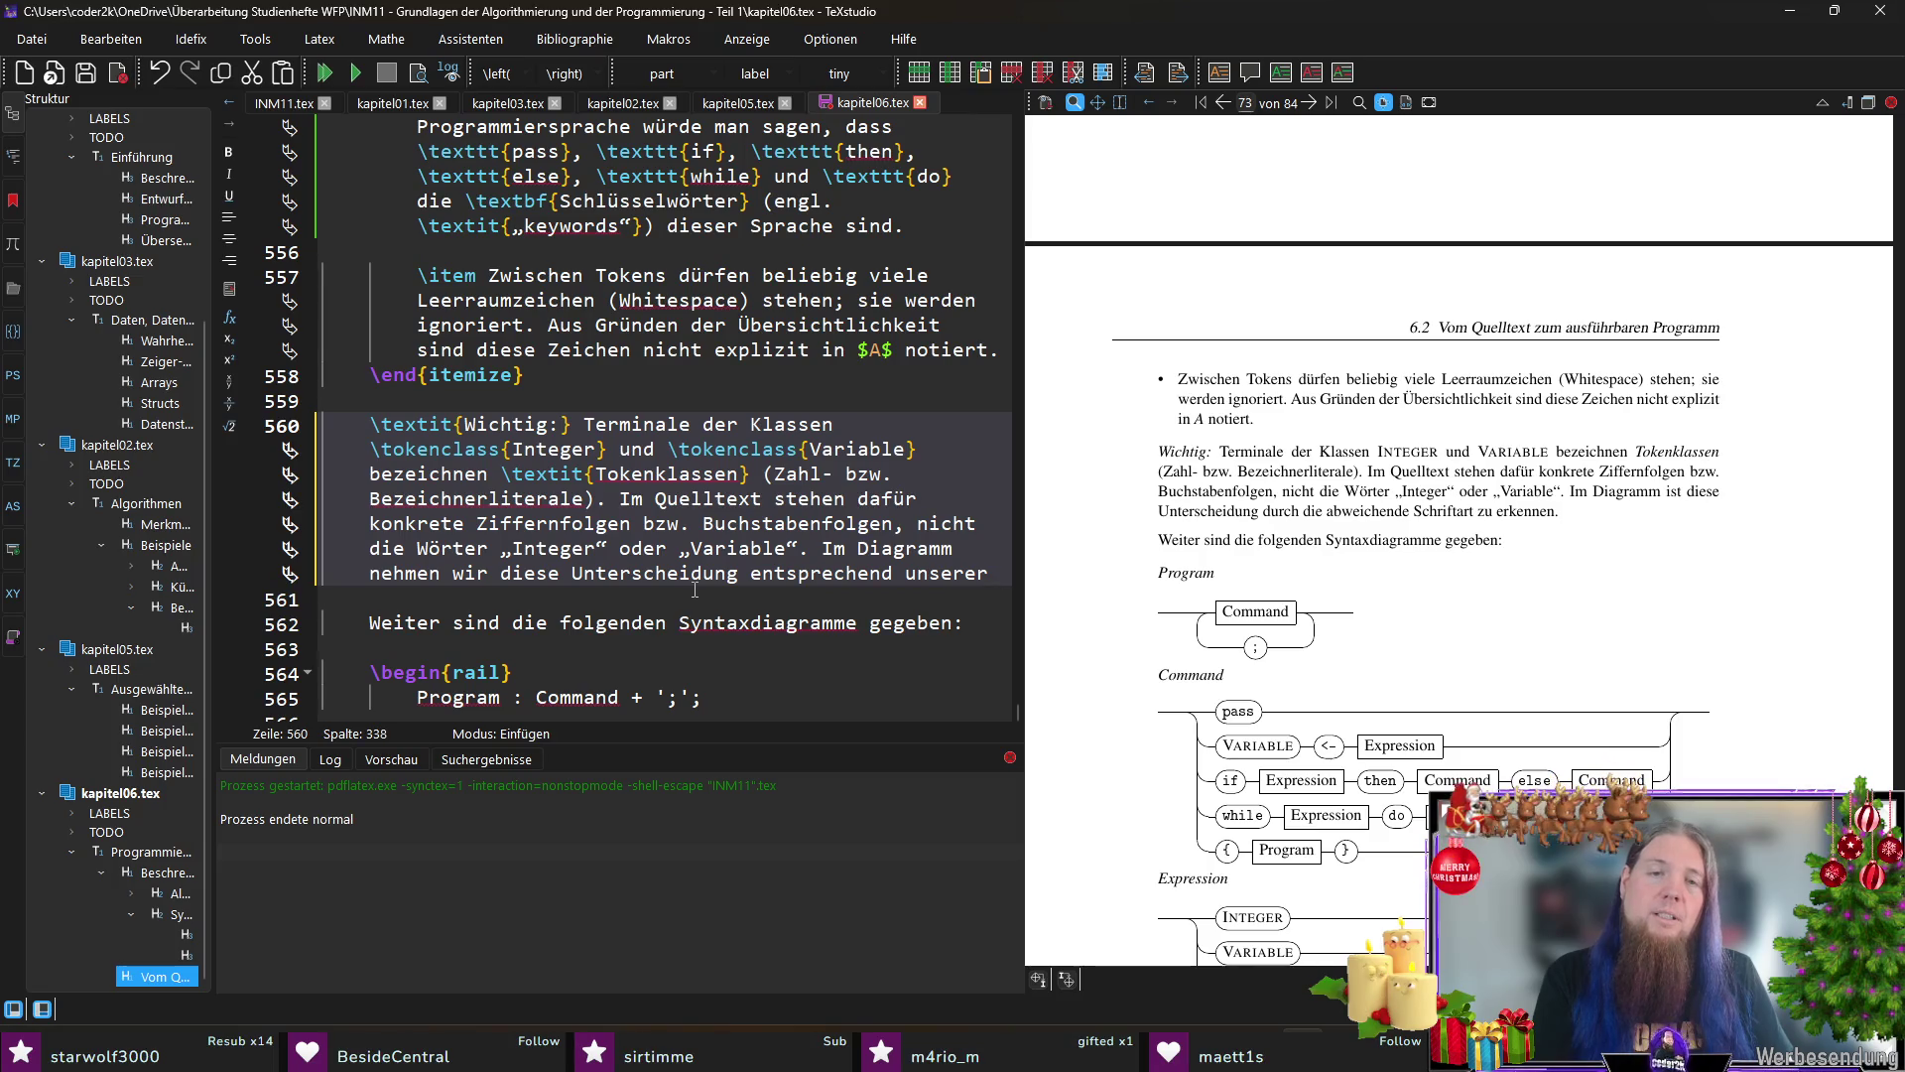
{"action": "type", "text": "bereits etablierten Konvention"}
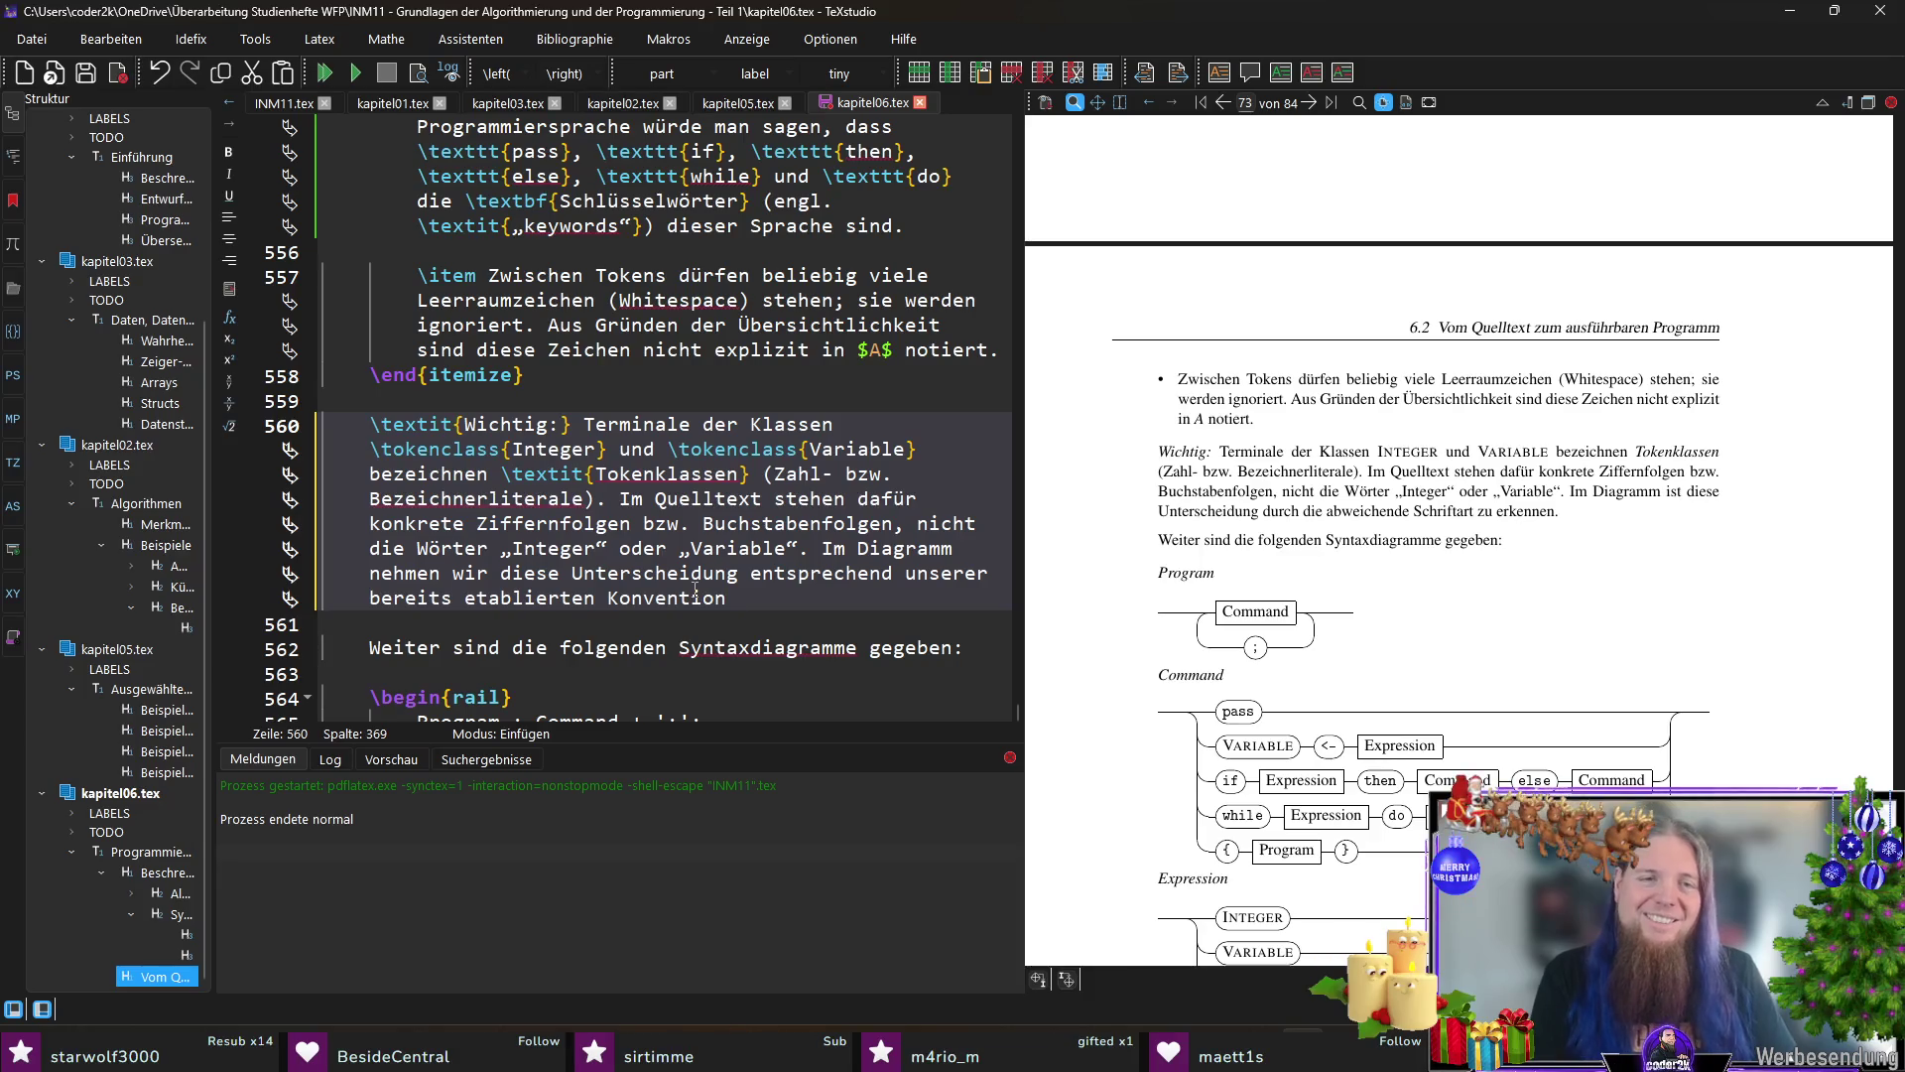
{"action": "type", "text": " anhand verschie"}
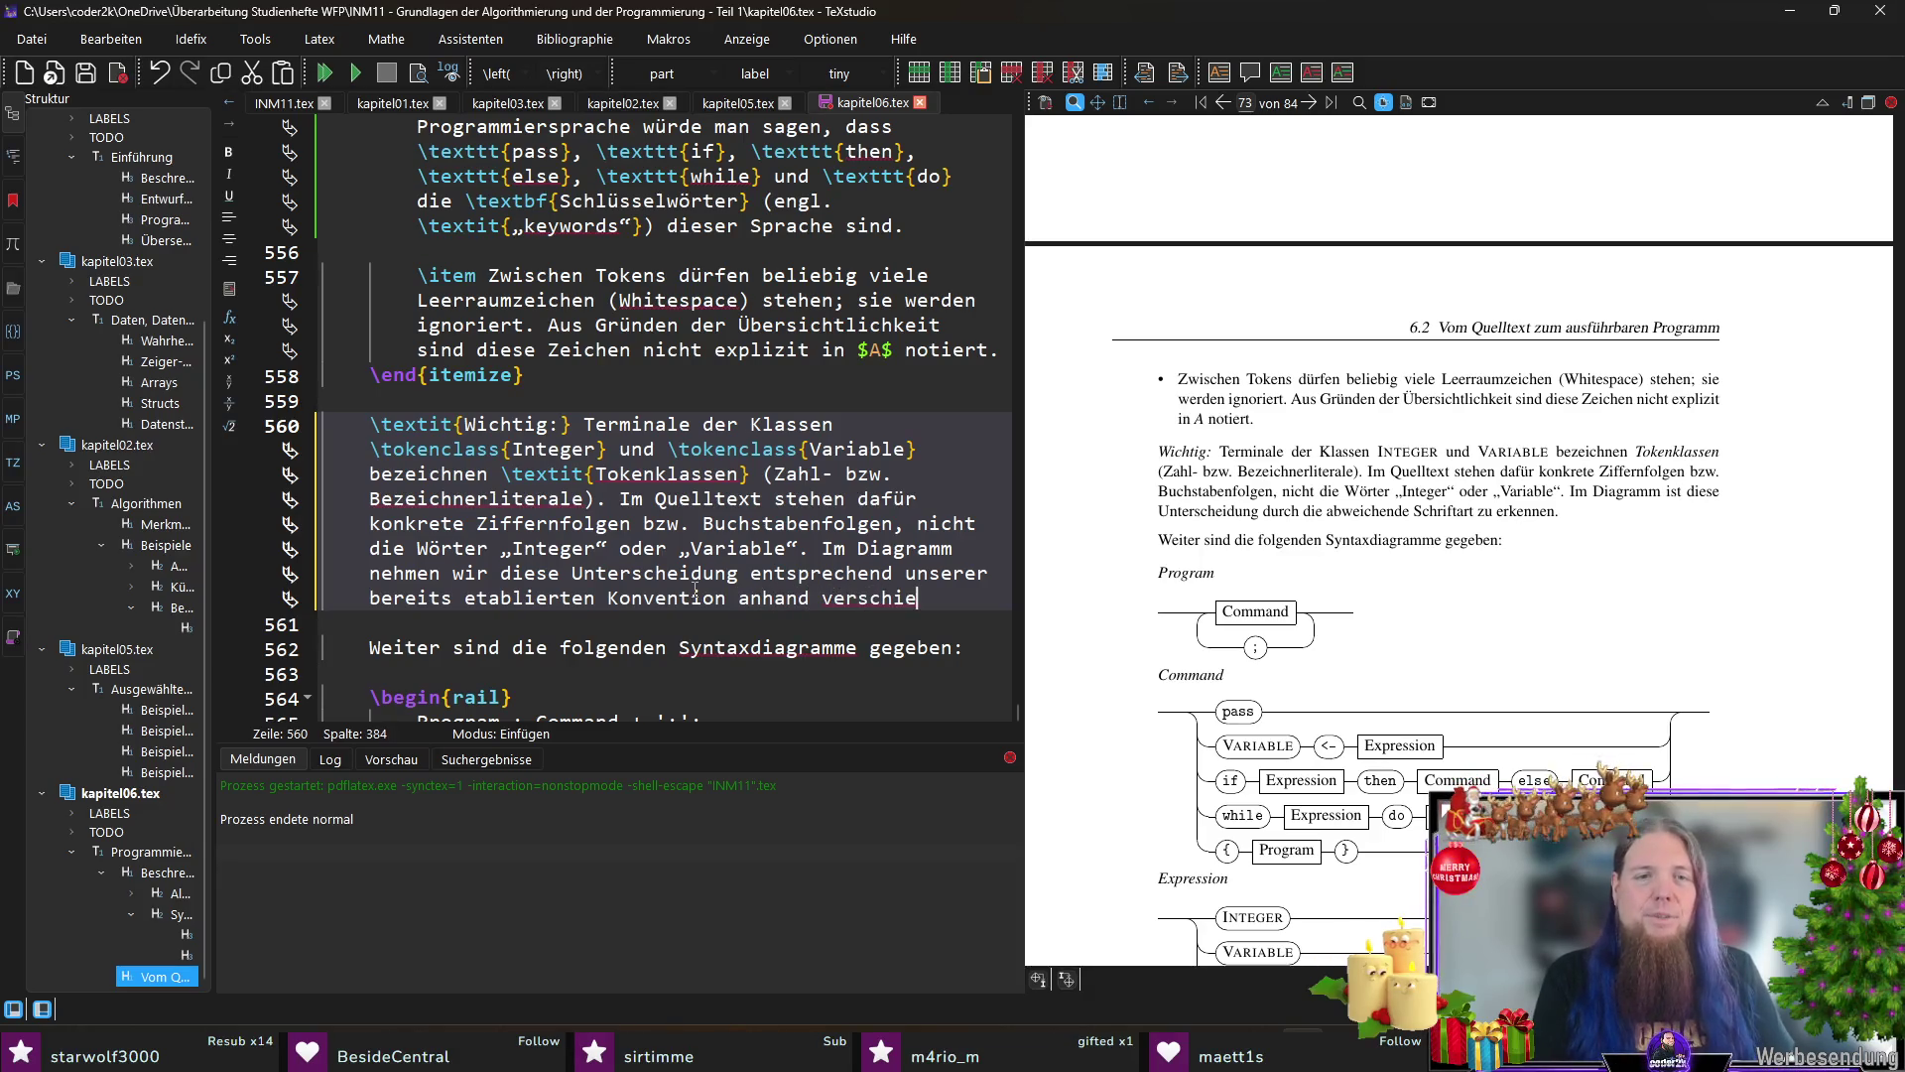
{"action": "type", "text": "dener Schriftarten vor ("}
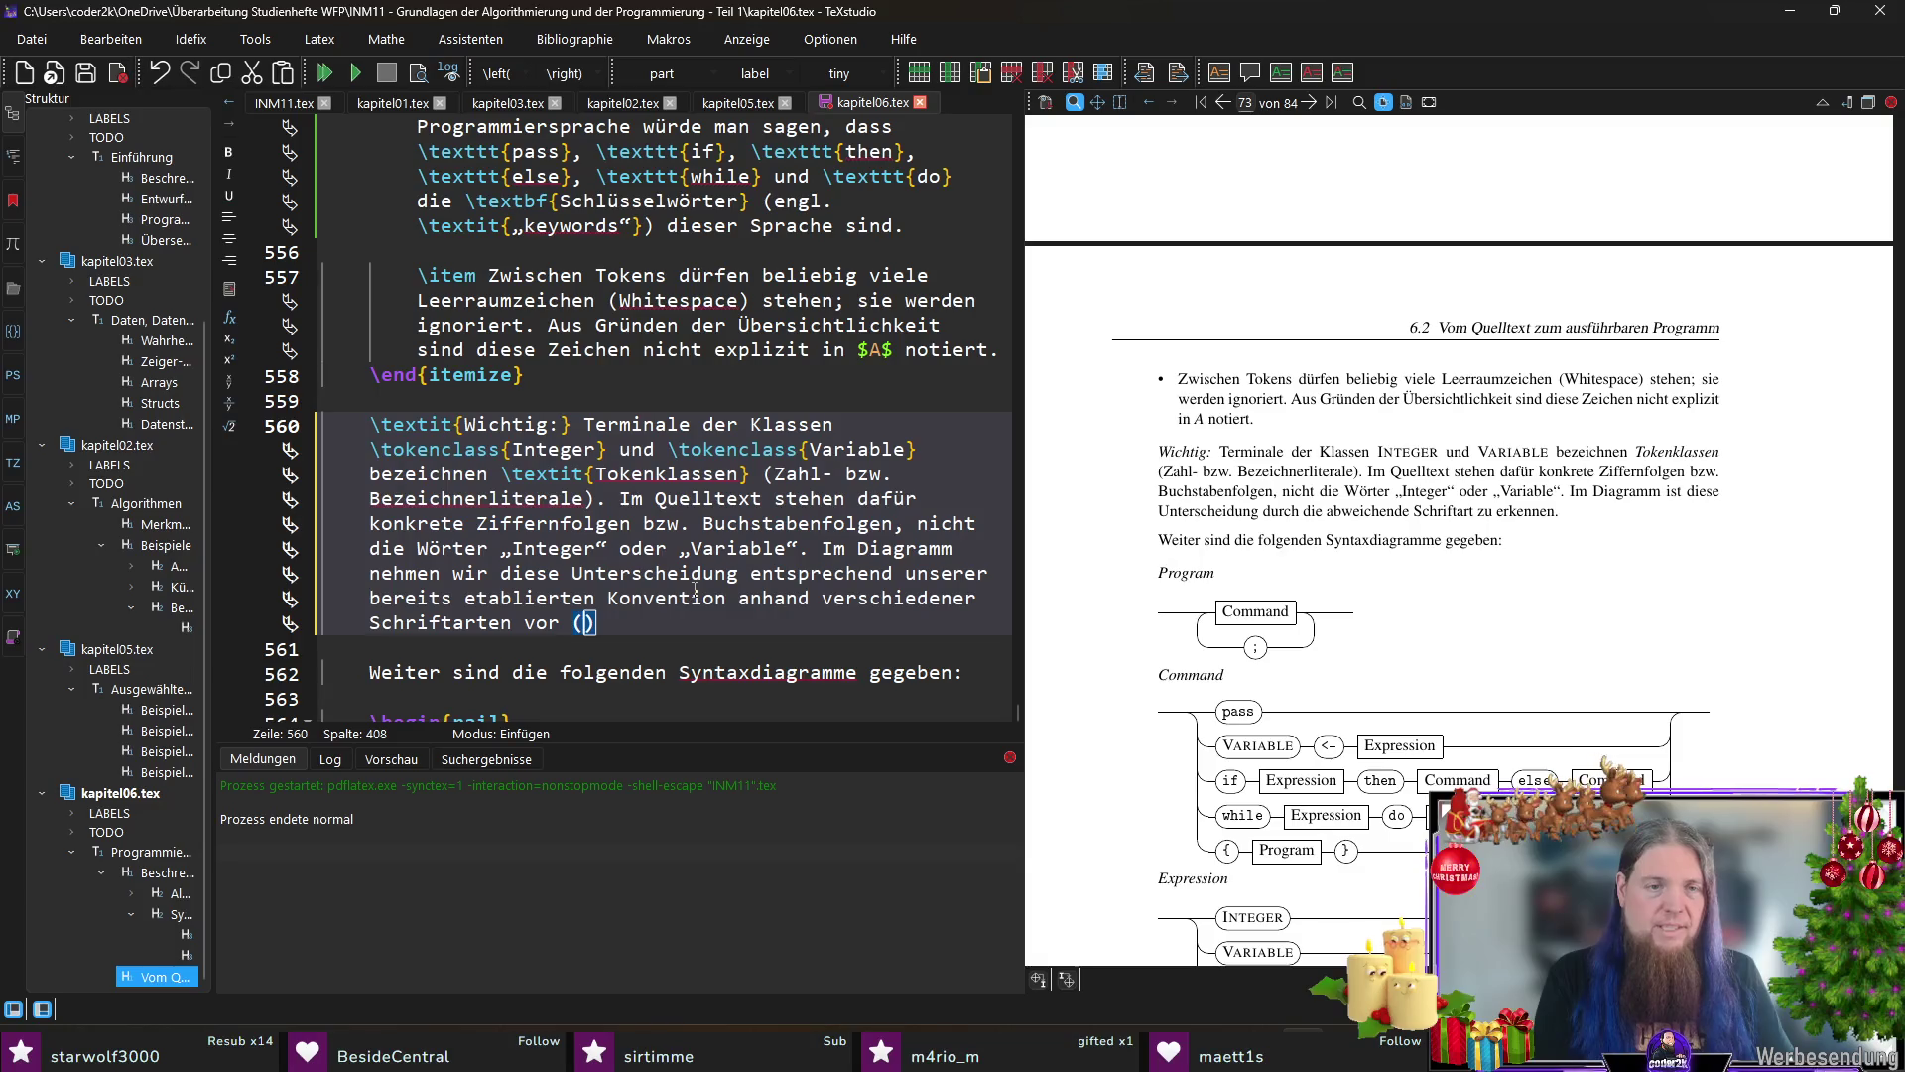
{"action": "type", "text": "oken"}
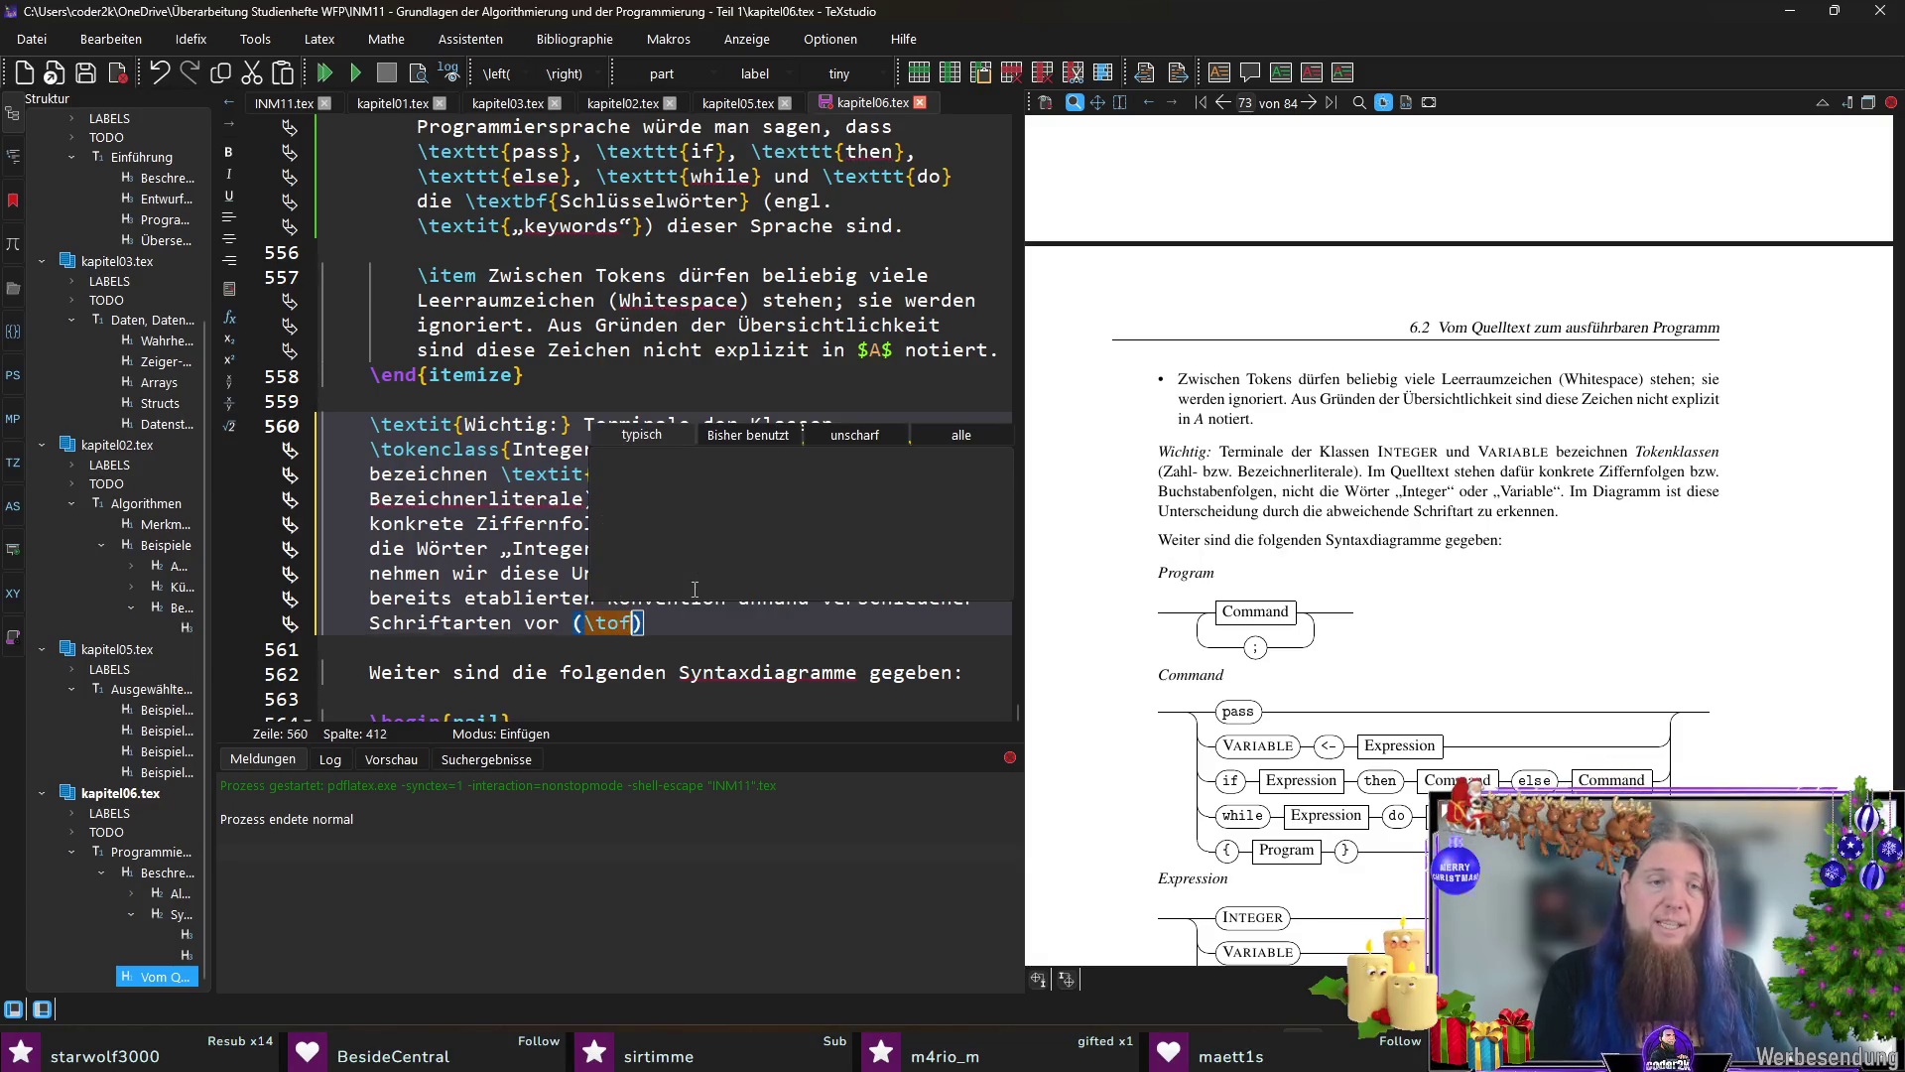
Step: Write that token classes appear in Kapitälchen (\tokenclass) versus Festbreitenschrift (\texttt), then recompile
{"action": "key", "text": "Return"}
{"action": "type", "text": "Kapitälch"}
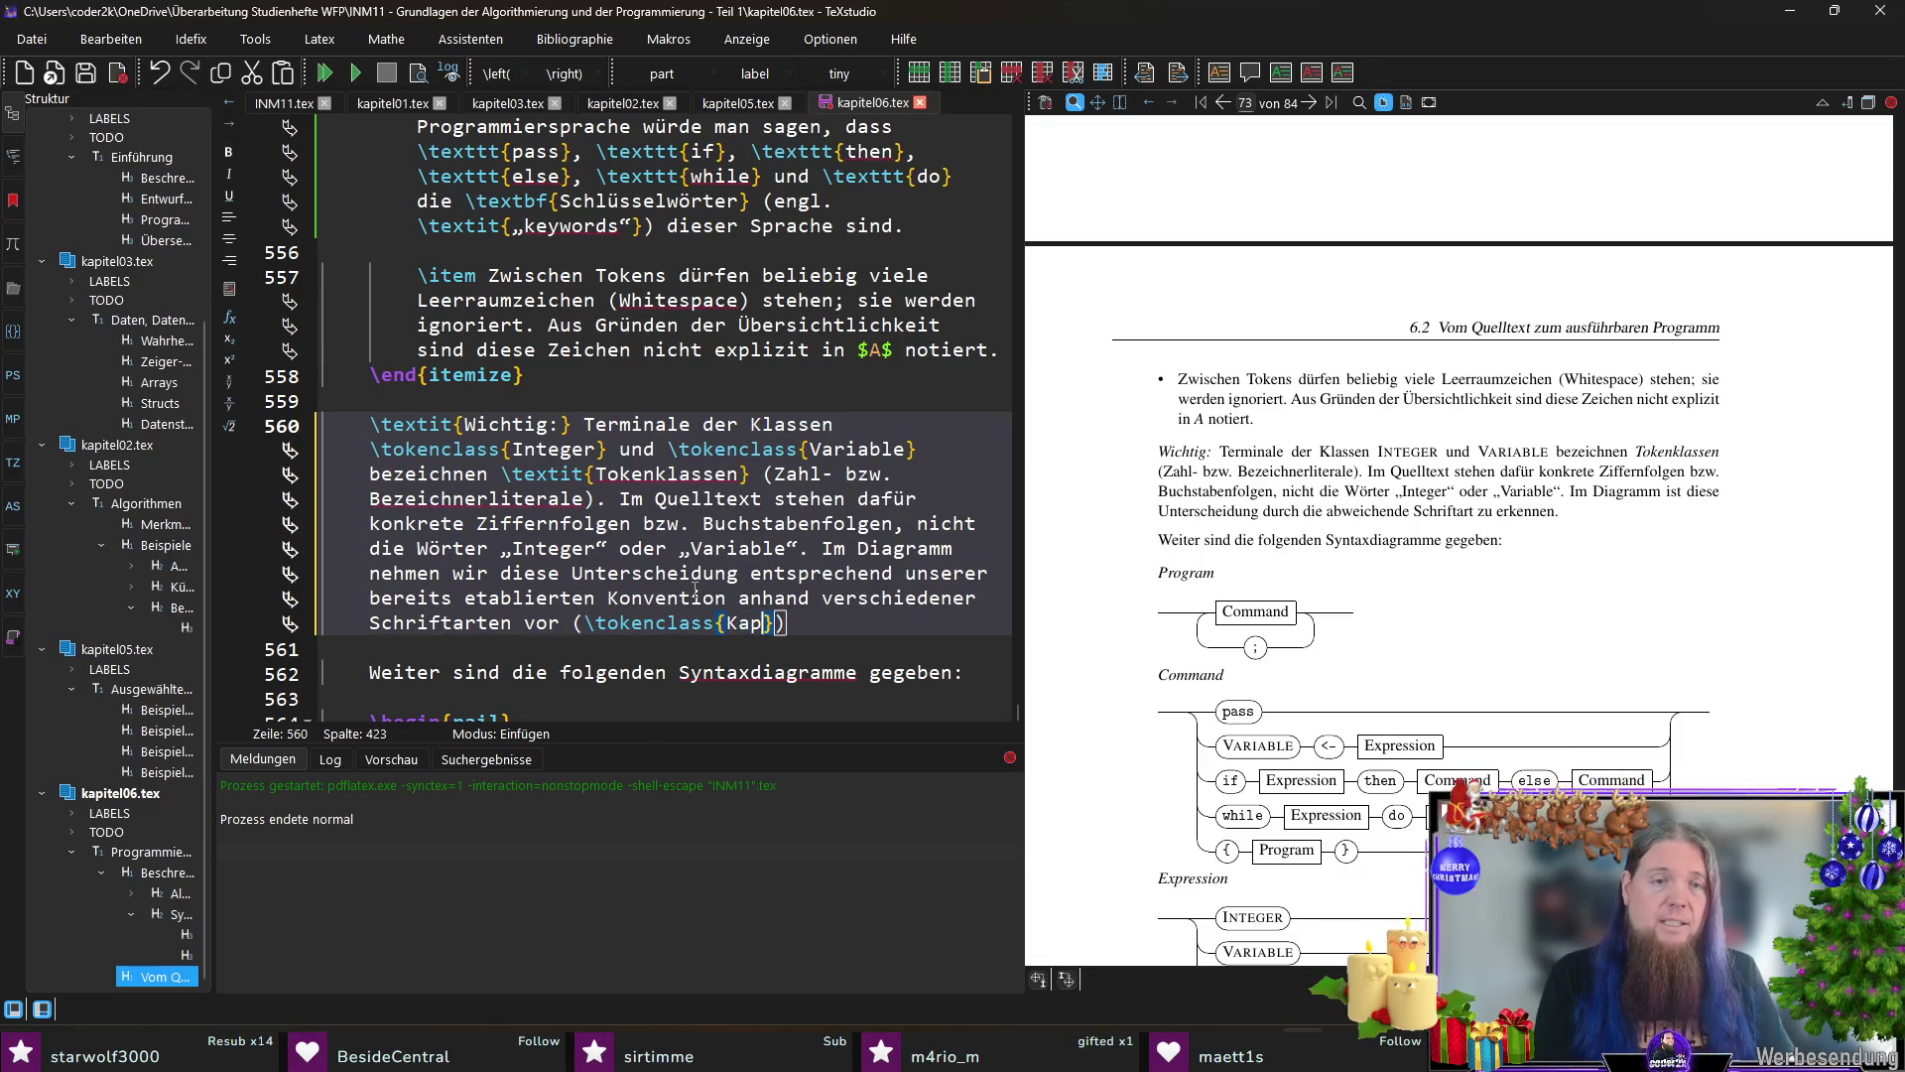
{"action": "type", "text": "en"}
{"action": "key", "text": "Right"}
{"action": "type", "text": "versus "}
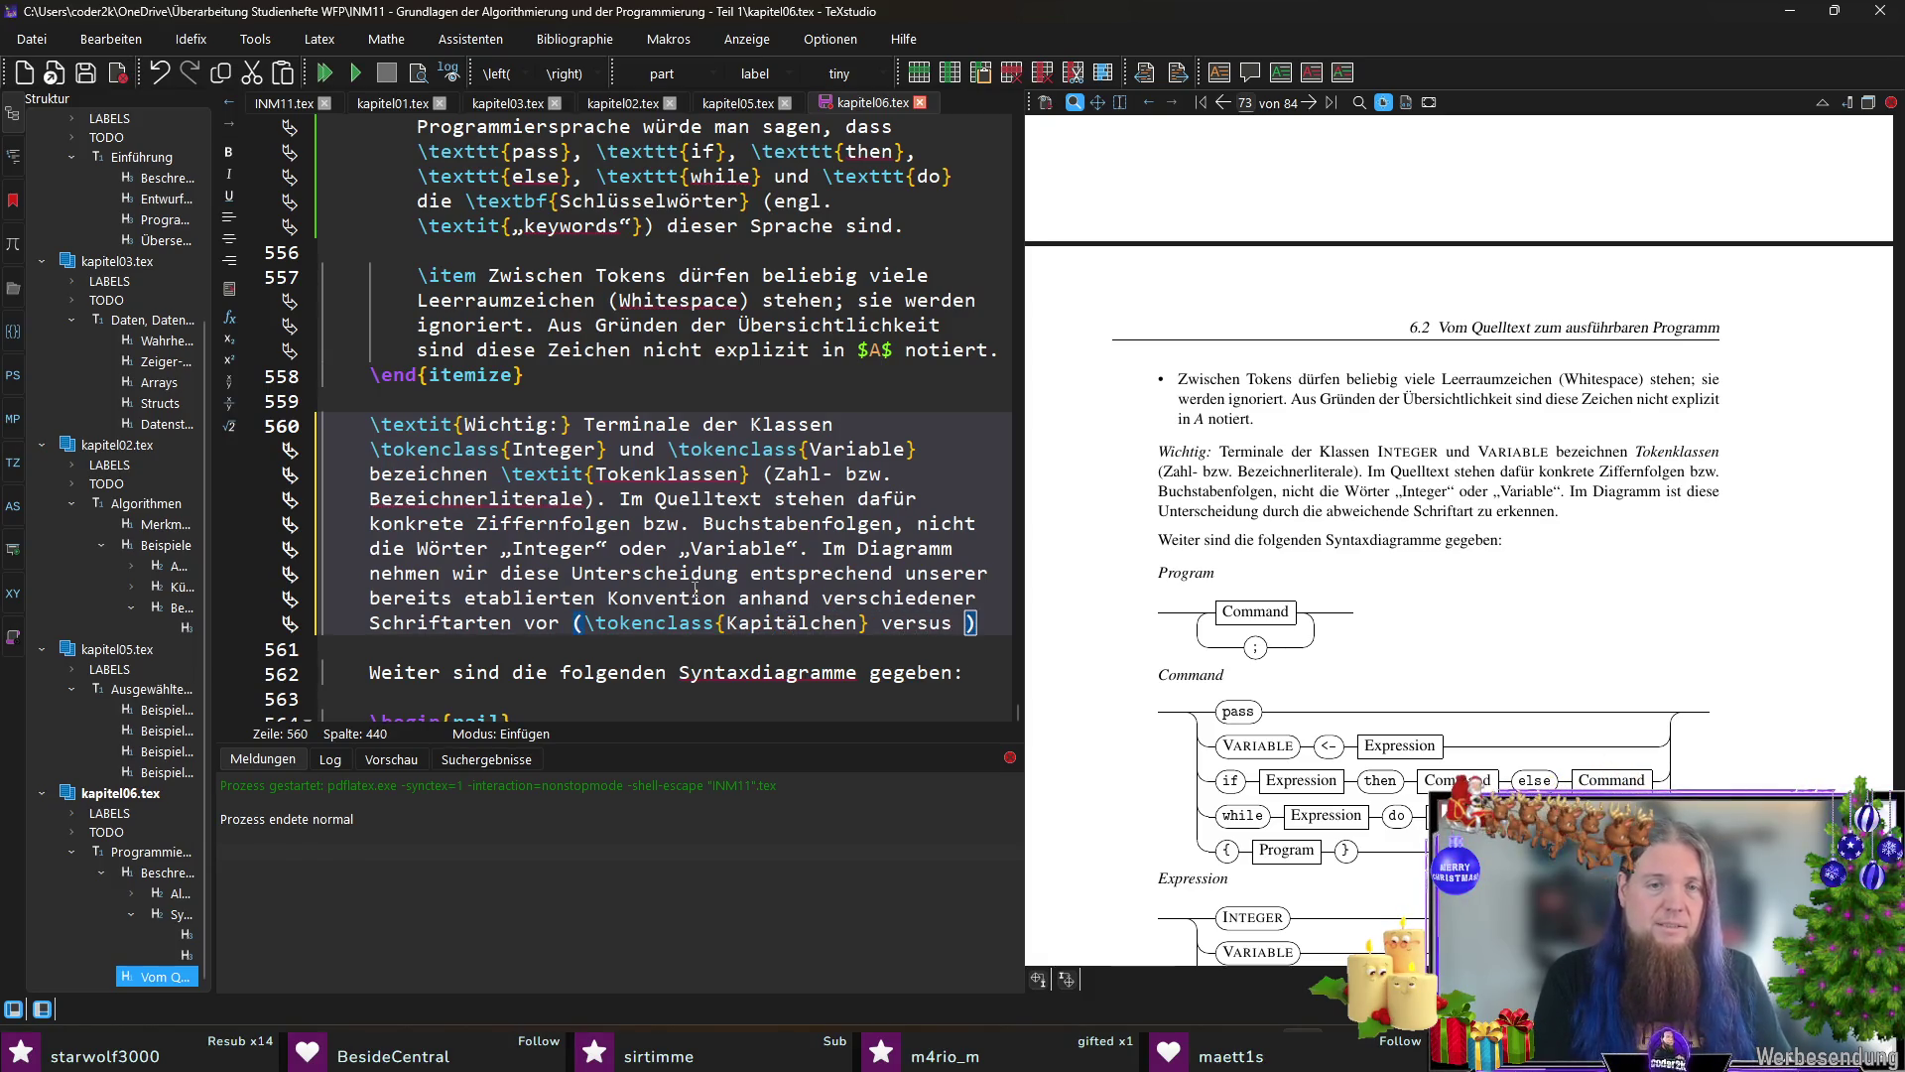
{"action": "type", "text": "\\text"}
{"action": "key", "text": "Return"}
{"action": "type", "text": "Festbreitenschrift"}
{"action": "key", "text": "Right"}
{"action": "key", "text": "Right"}
{"action": "type", "text": ".,"}
{"action": "key", "text": "F5"}
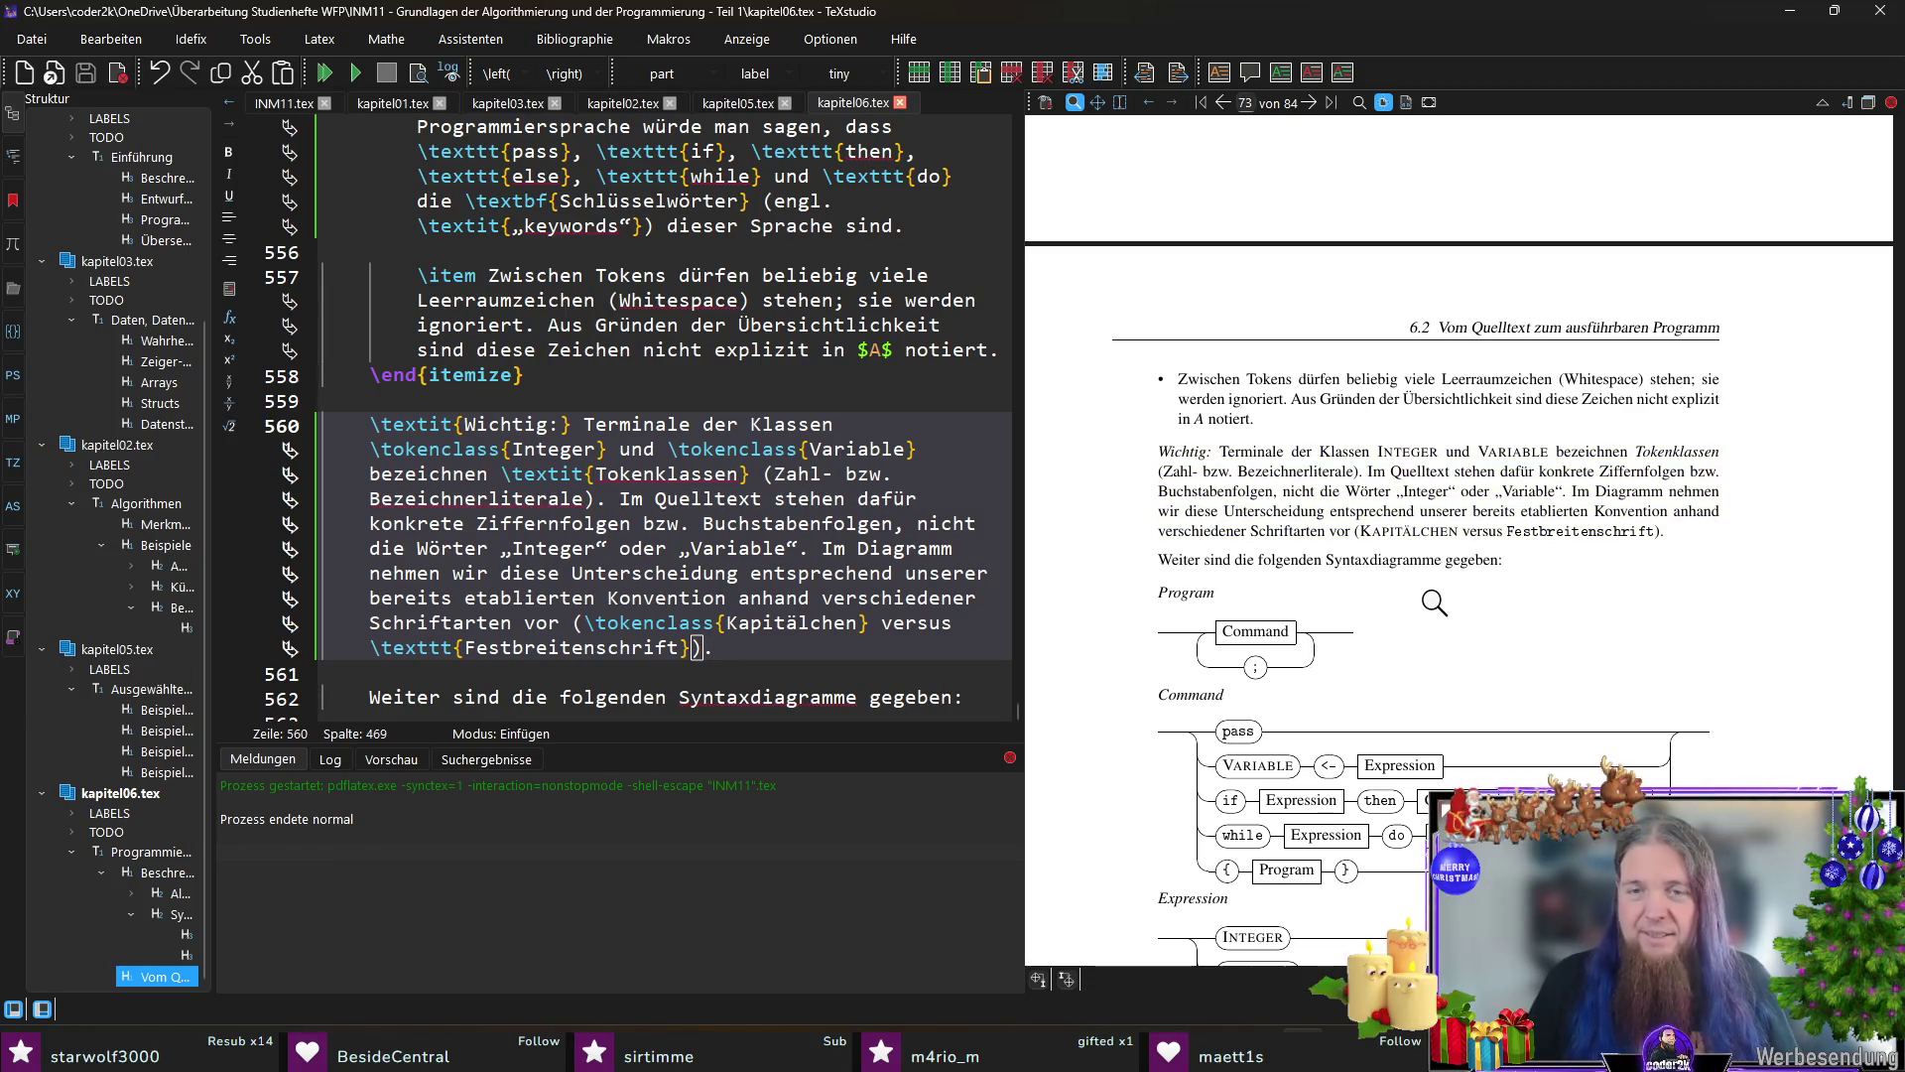
{"action": "scroll", "coordinate": [1433, 604], "scroll_direction": "down", "scroll_amount": 2}
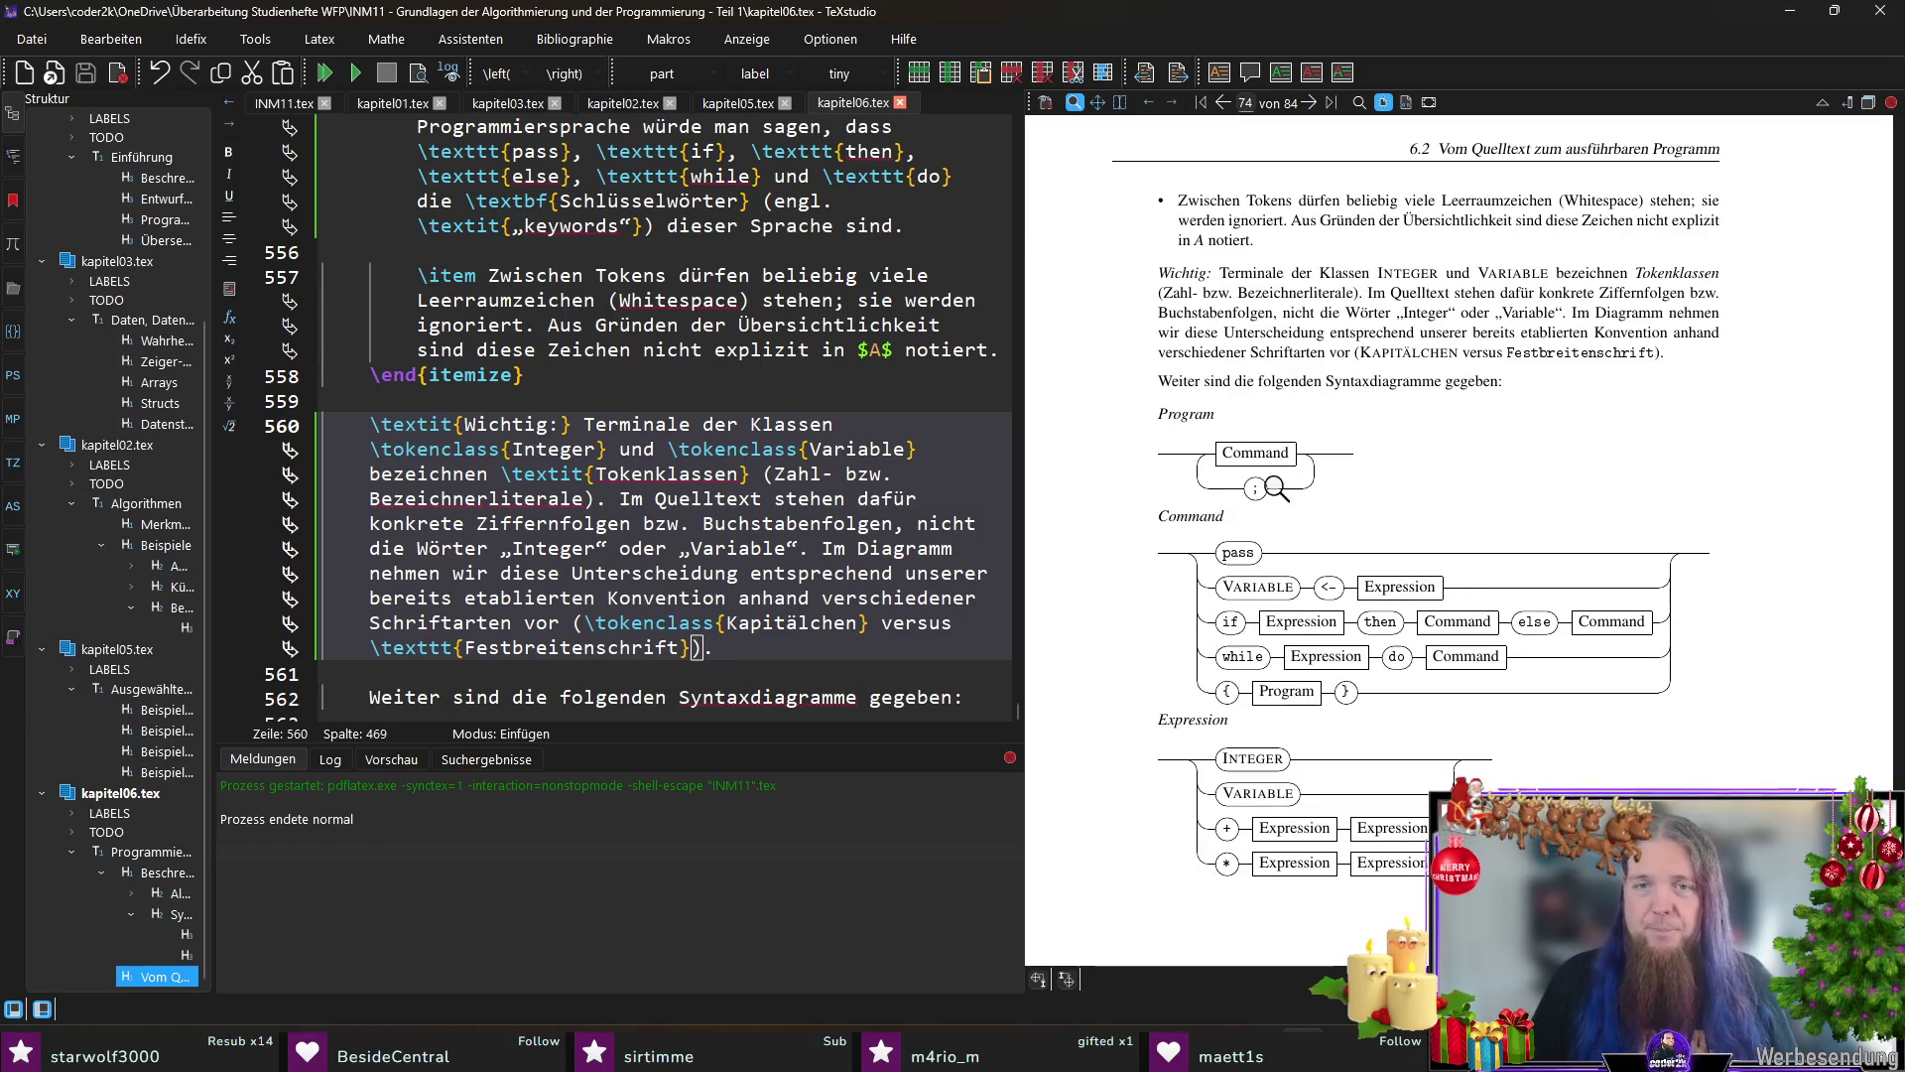
{"action": "scroll", "coordinate": [1310, 509], "scroll_direction": "down", "scroll_amount": 2}
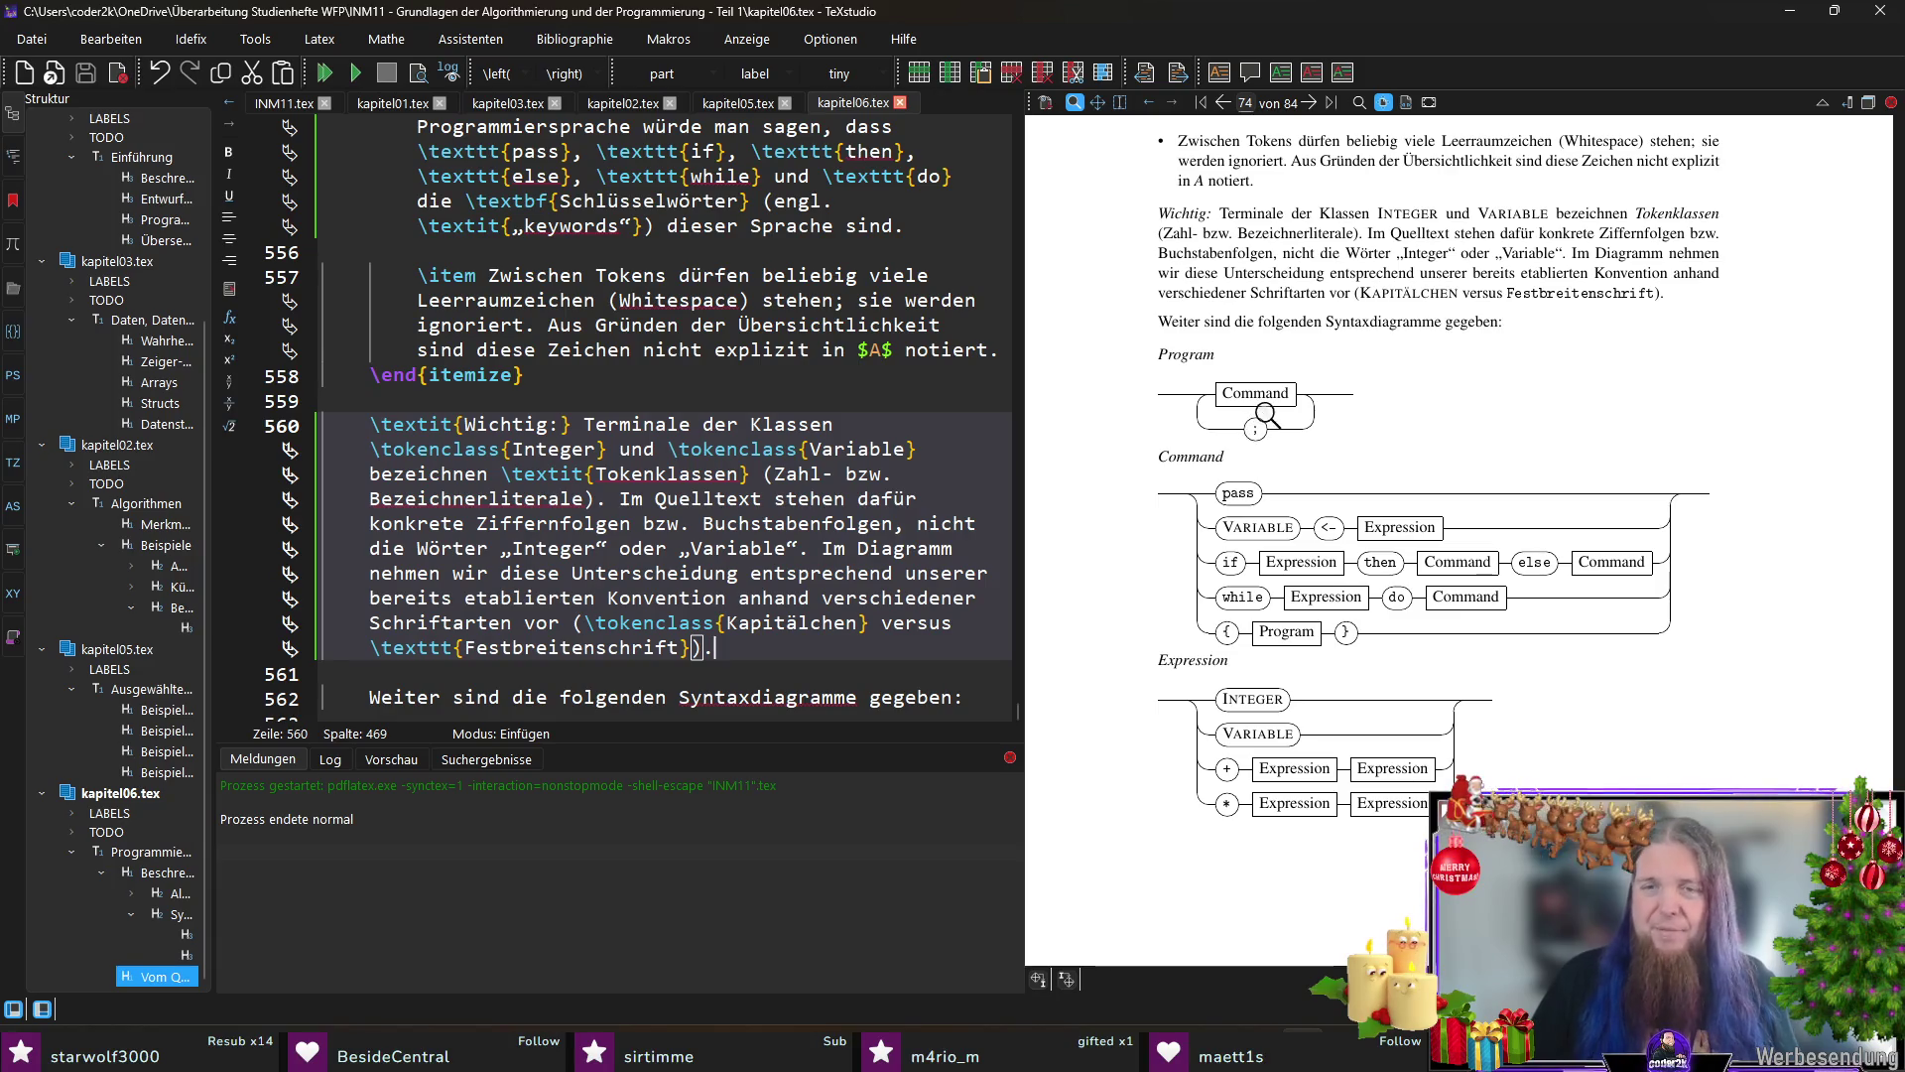
{"action": "scroll", "coordinate": [1428, 413], "scroll_direction": "down", "scroll_amount": 2}
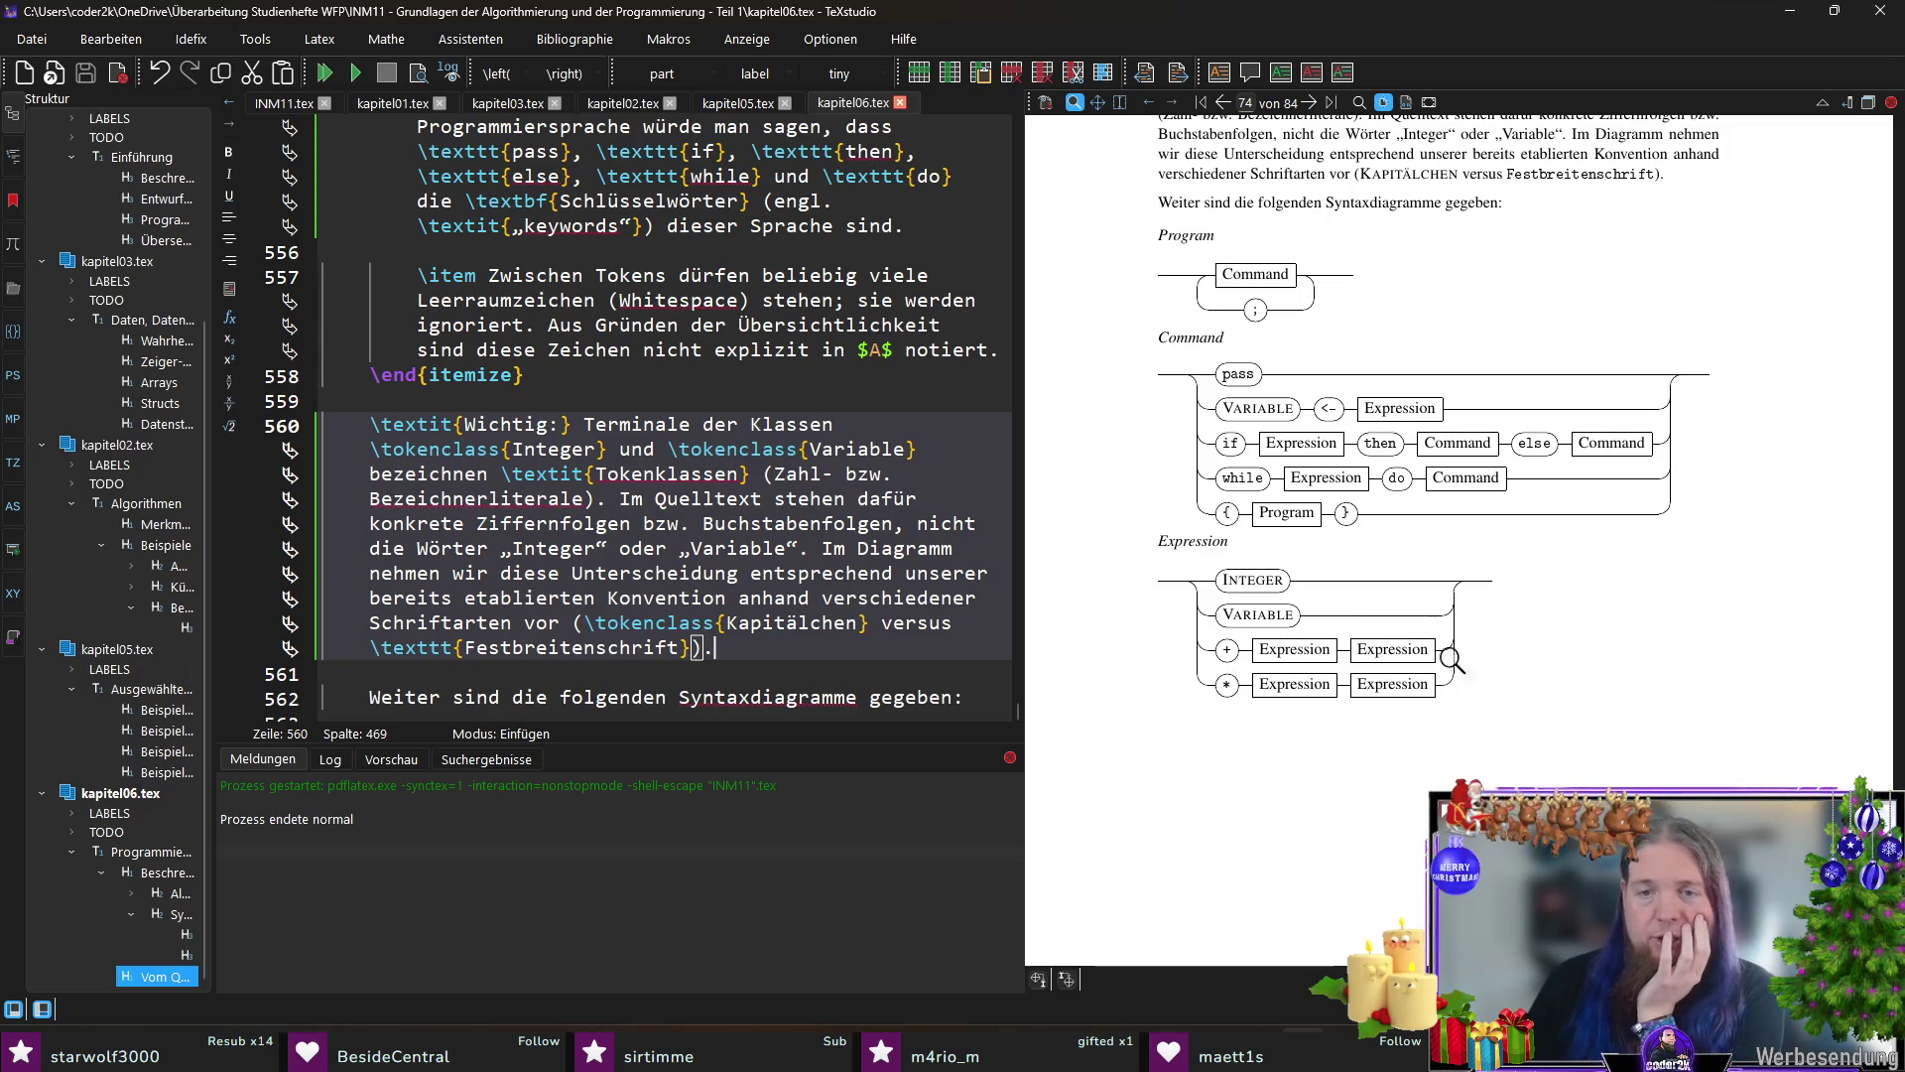
{"action": "scroll", "coordinate": [1698, 671], "scroll_direction": "down", "scroll_amount": 5}
{"action": "scroll", "coordinate": [1690, 663], "scroll_direction": "down", "scroll_amount": 3}
{"action": "scroll", "coordinate": [1690, 662], "scroll_direction": "up", "scroll_amount": 5}
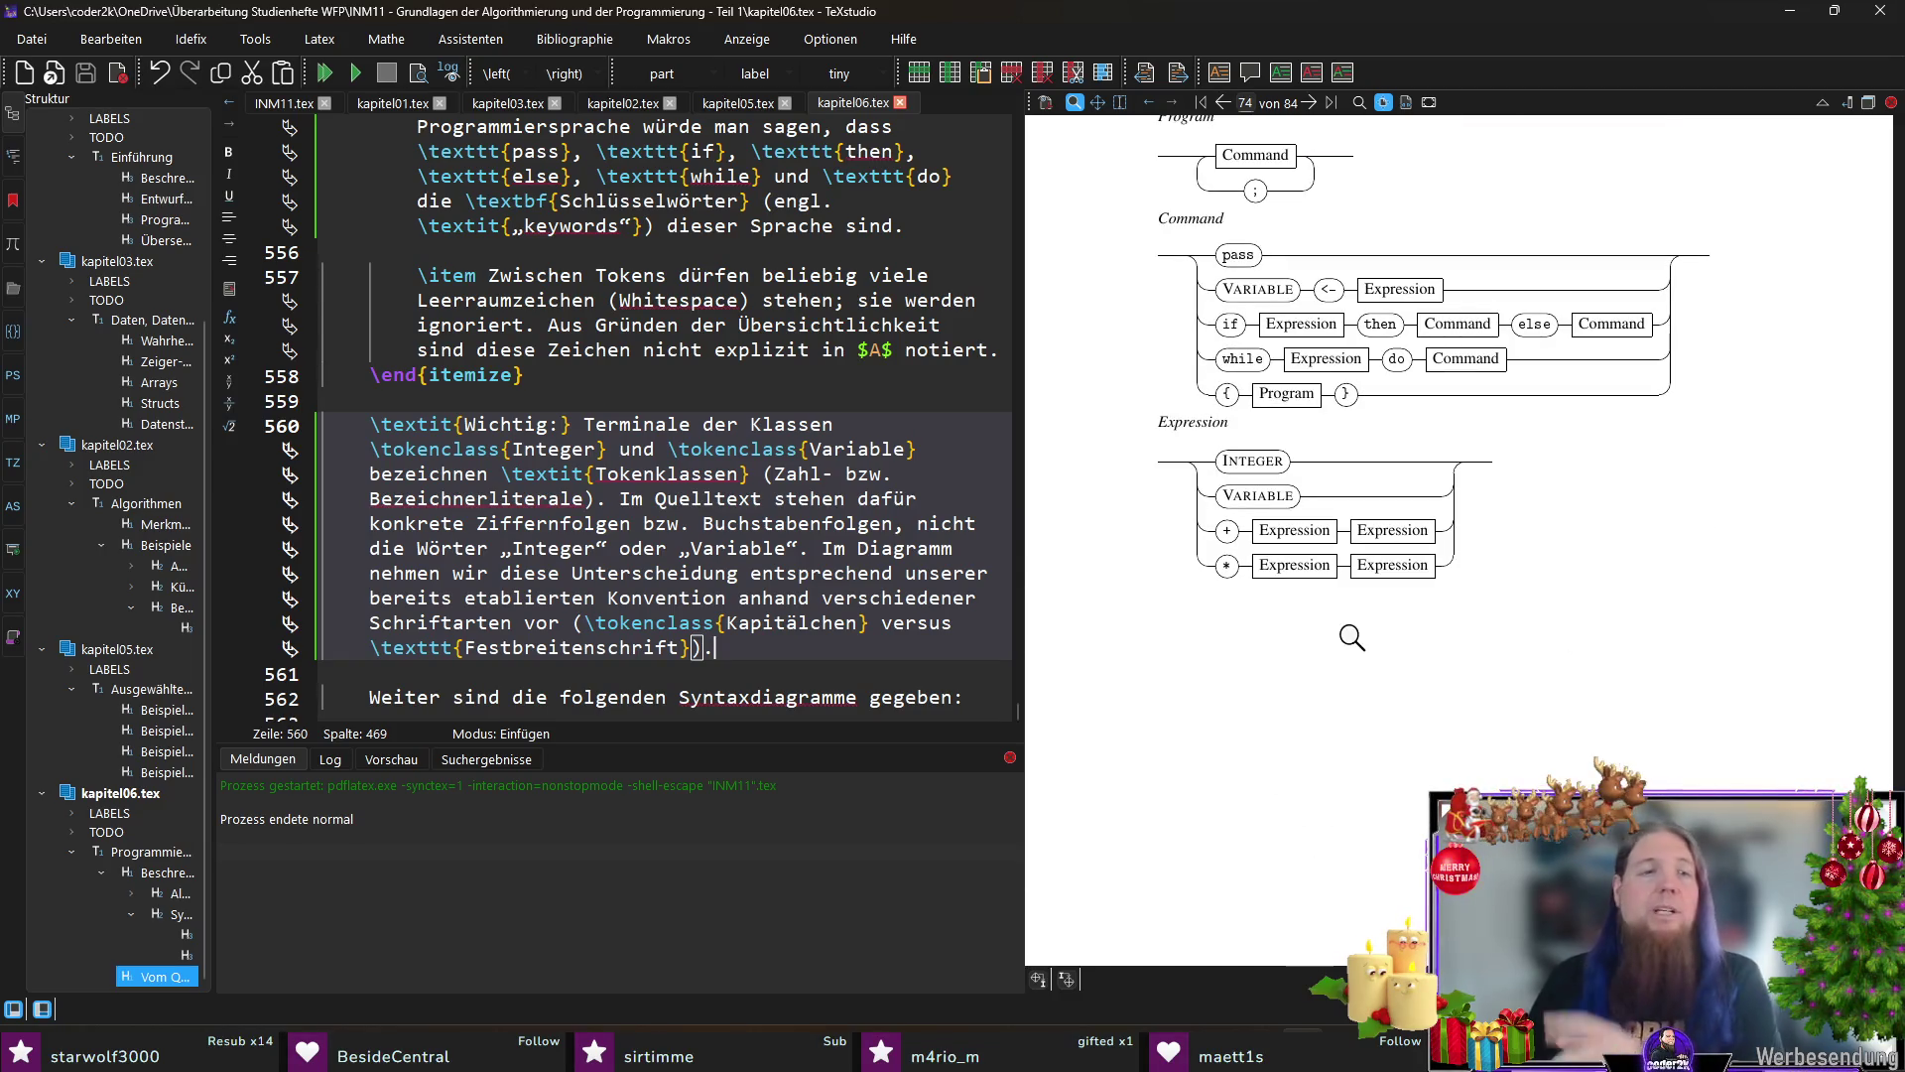
{"action": "scroll", "coordinate": [601, 580], "scroll_direction": "down", "scroll_amount": 3}
{"action": "scroll", "coordinate": [601, 579], "scroll_direction": "down", "scroll_amount": 3}
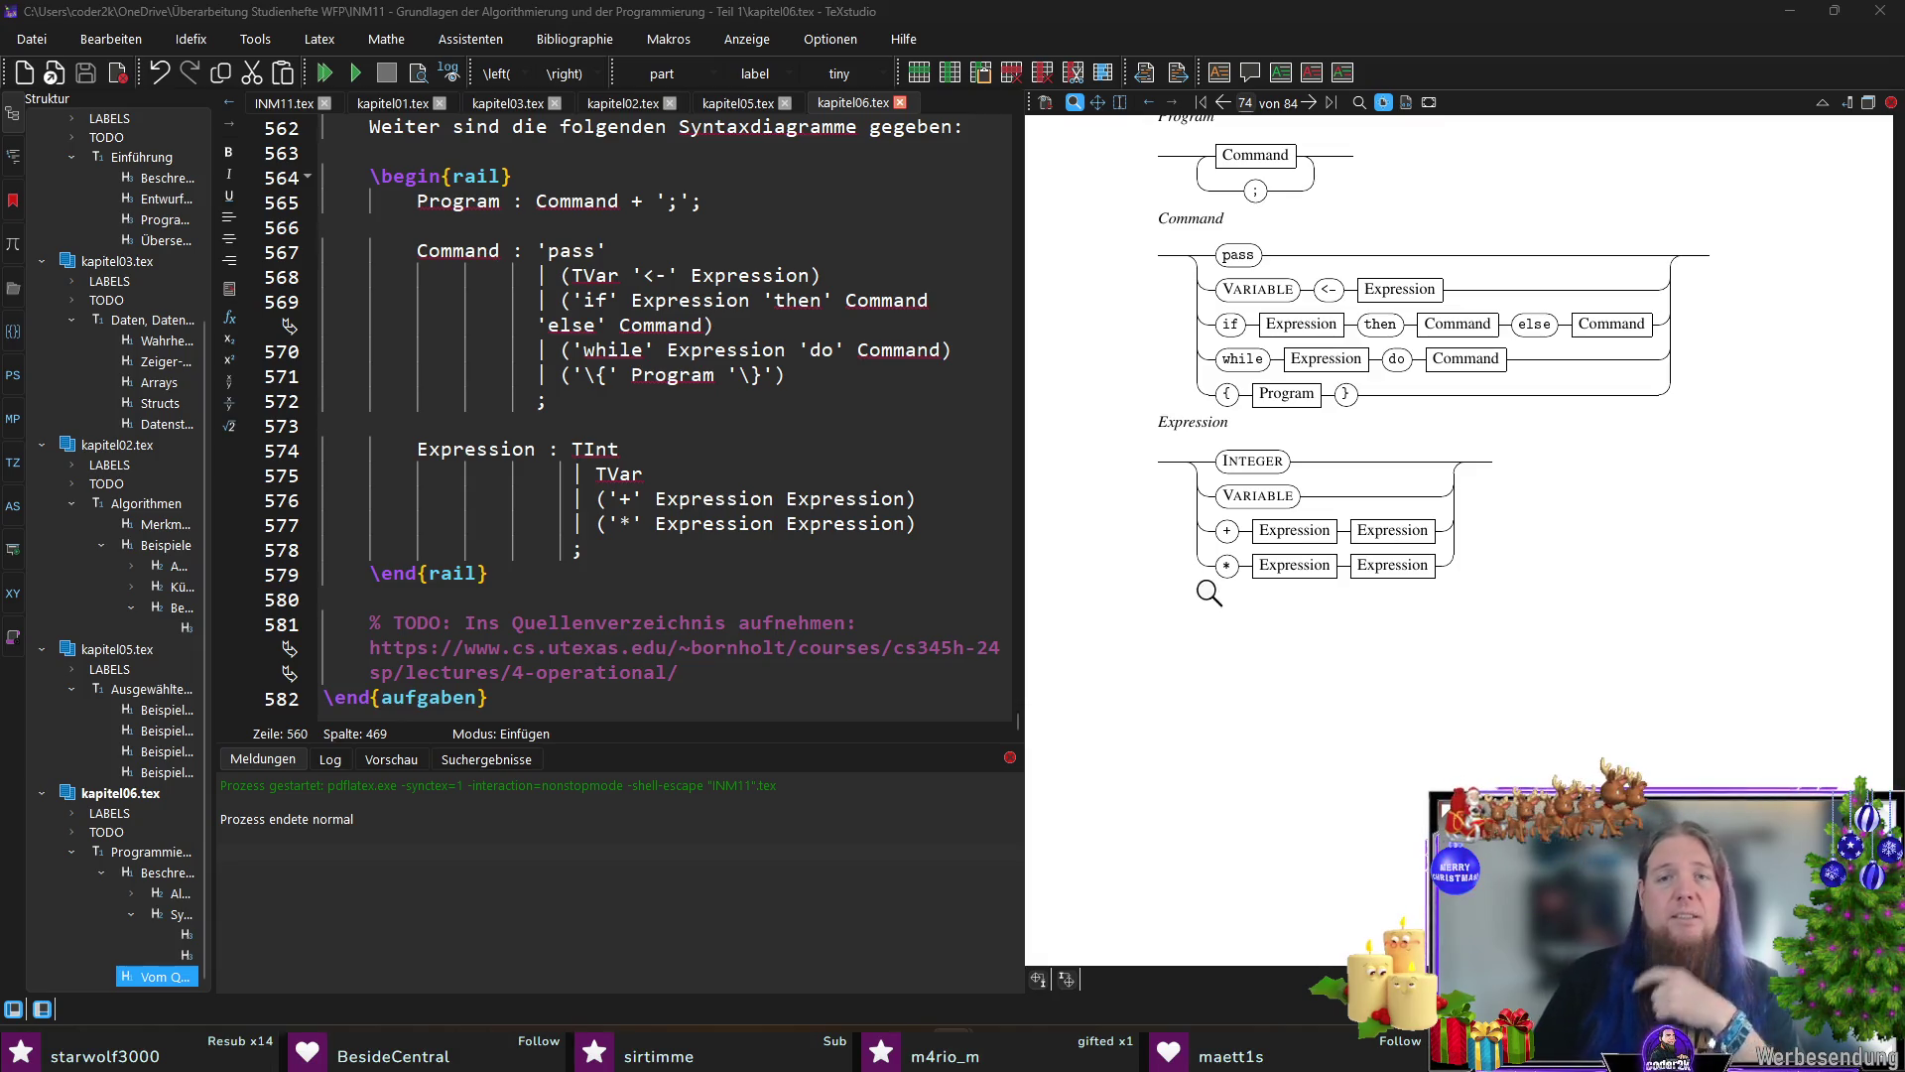
Step: After \end{rail}, ask which strings are 'syntaktisch korrekte Sätze dieser Sprache', ending with 'dar?'
{"action": "left_click", "coordinate": [554, 572]}
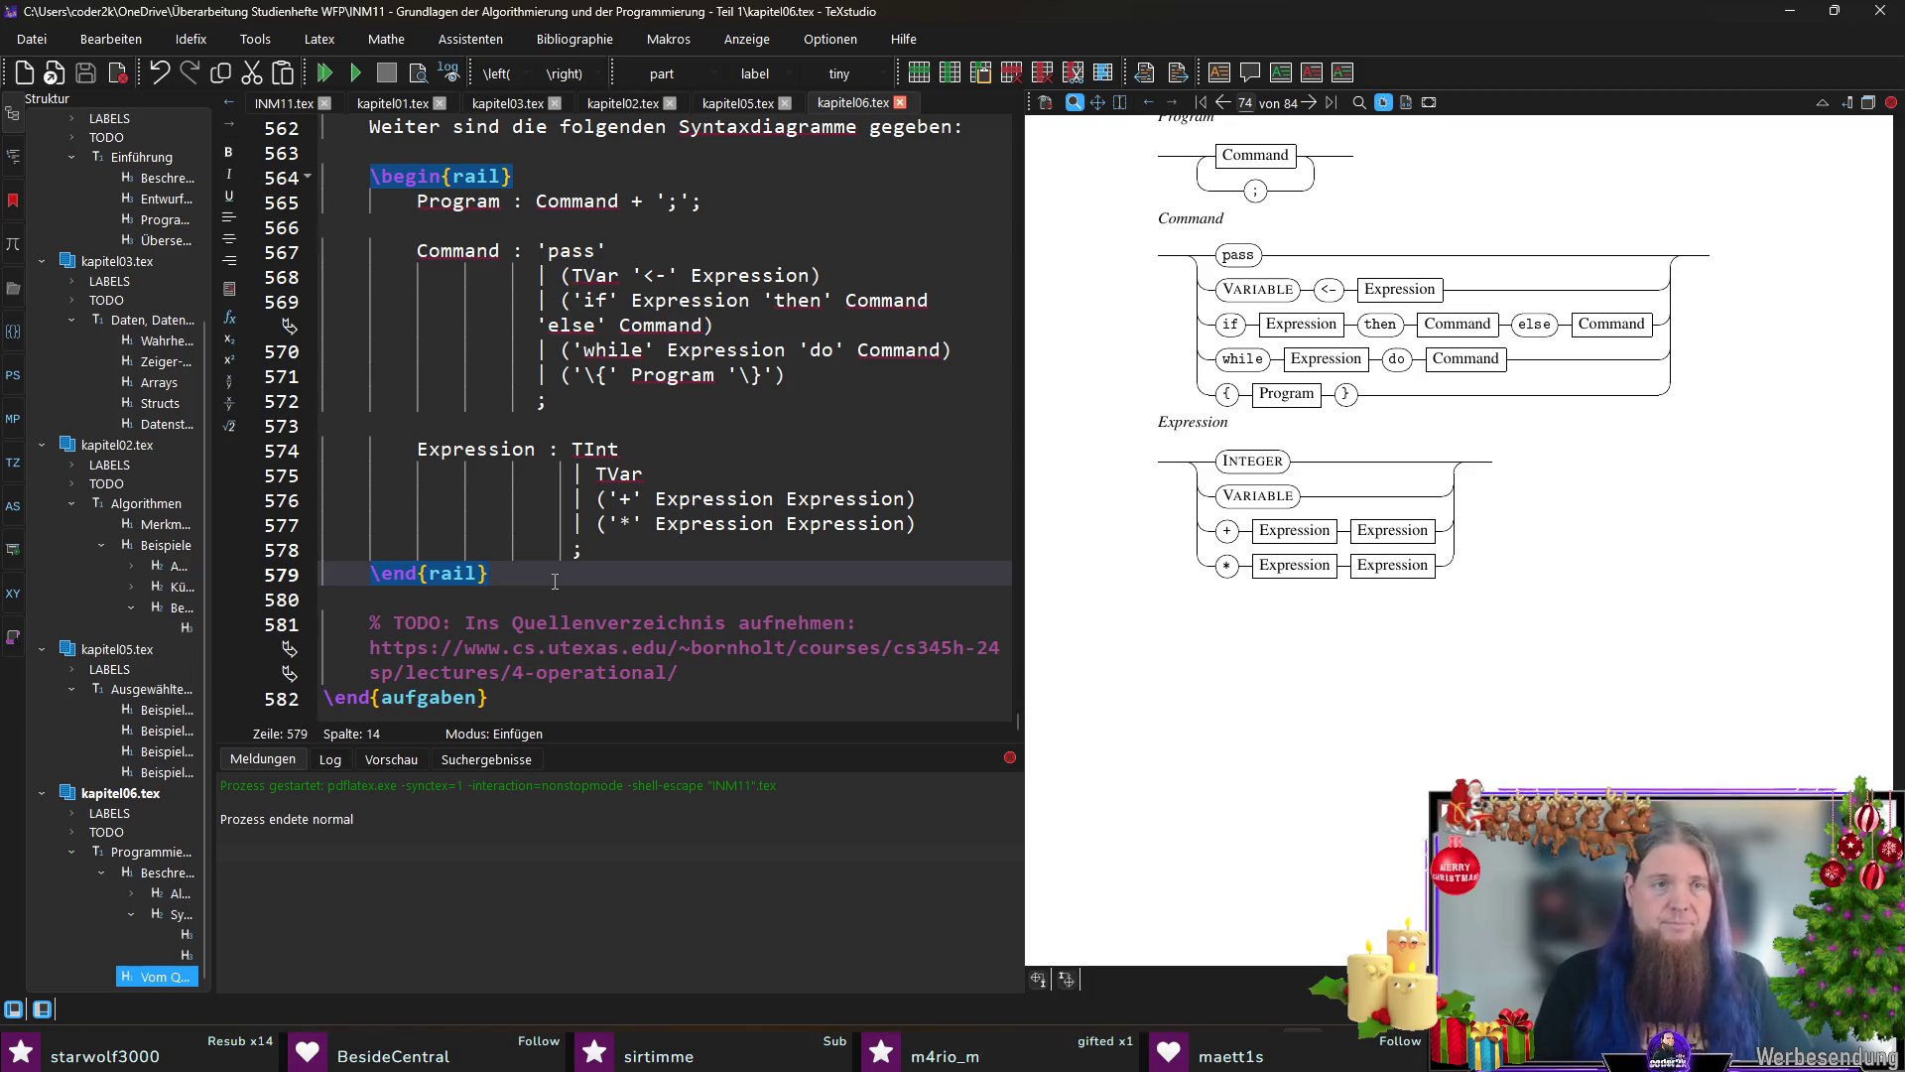
{"action": "key", "text": "Return"}
{"action": "key", "text": "Return"}
{"action": "type", "text": "Welche"}
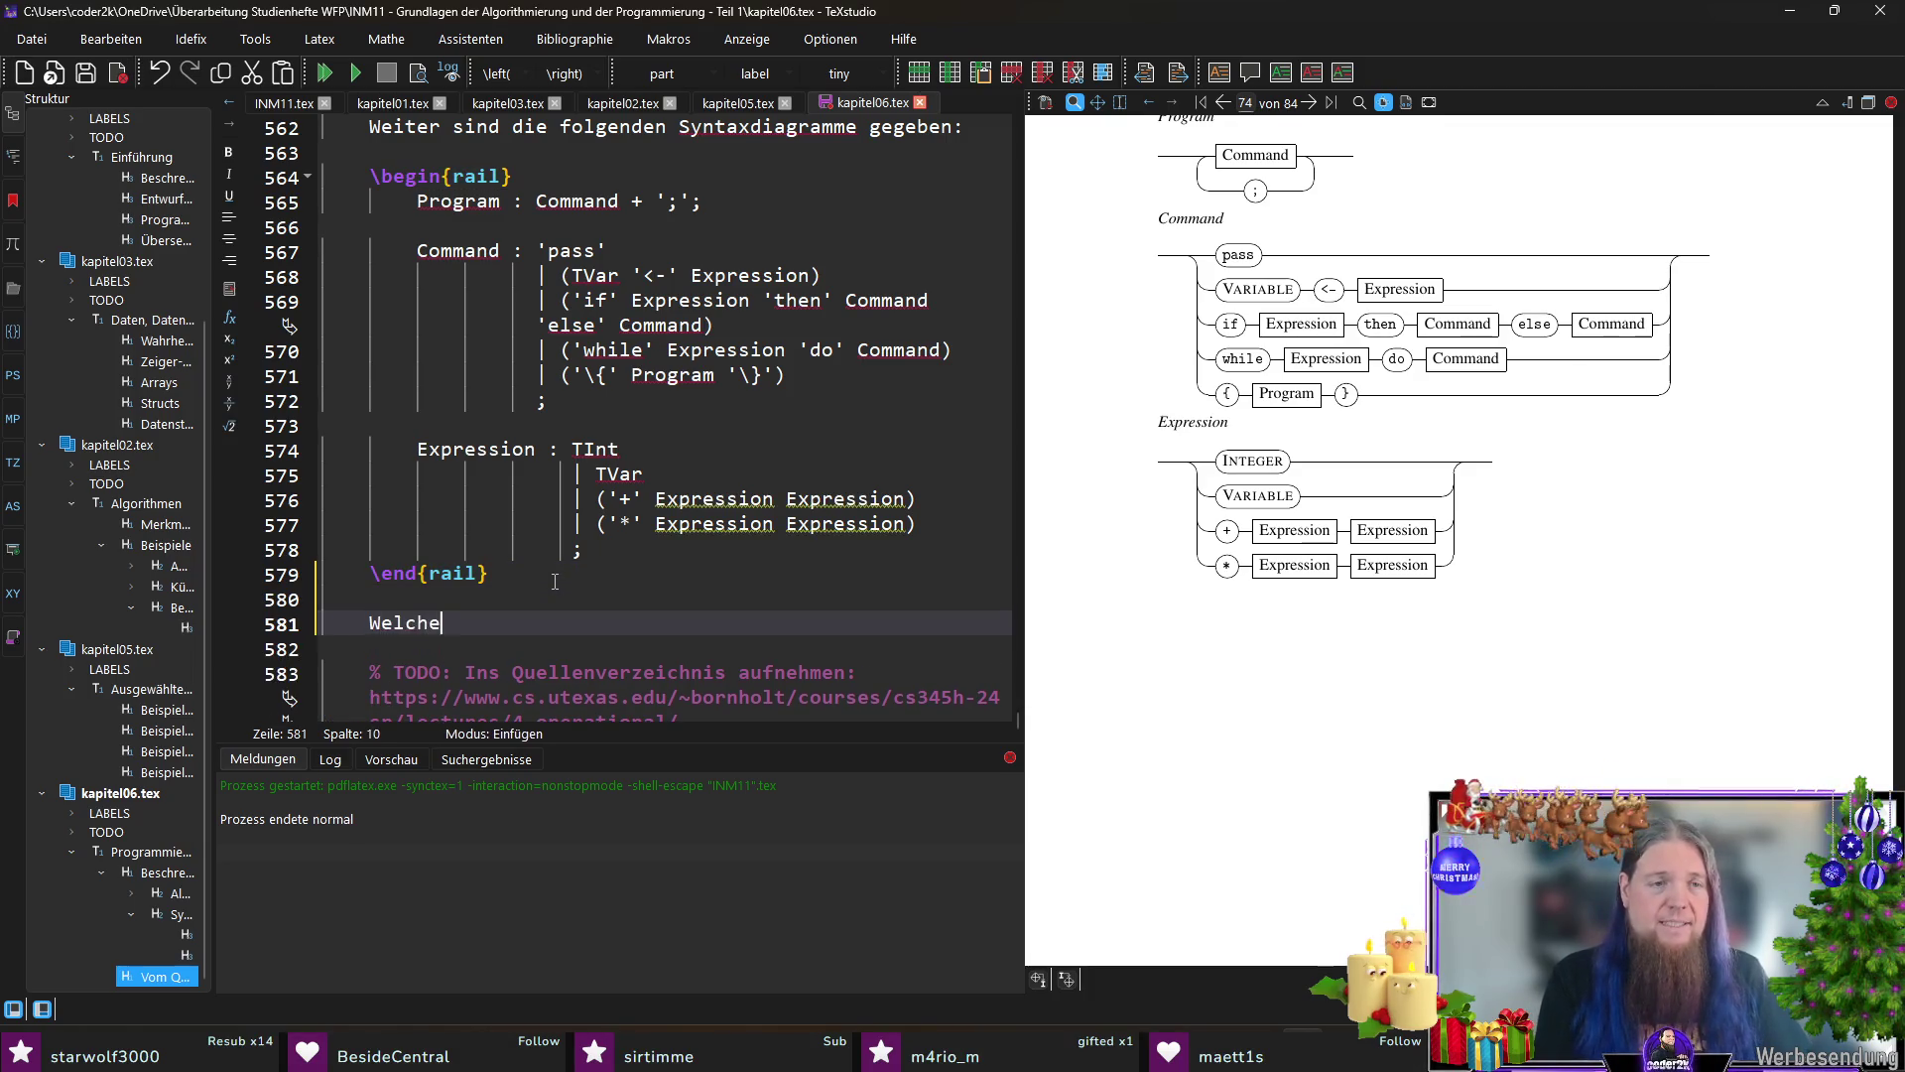
{"action": "type", "text": "nden Zeichenfolgen stellen"}
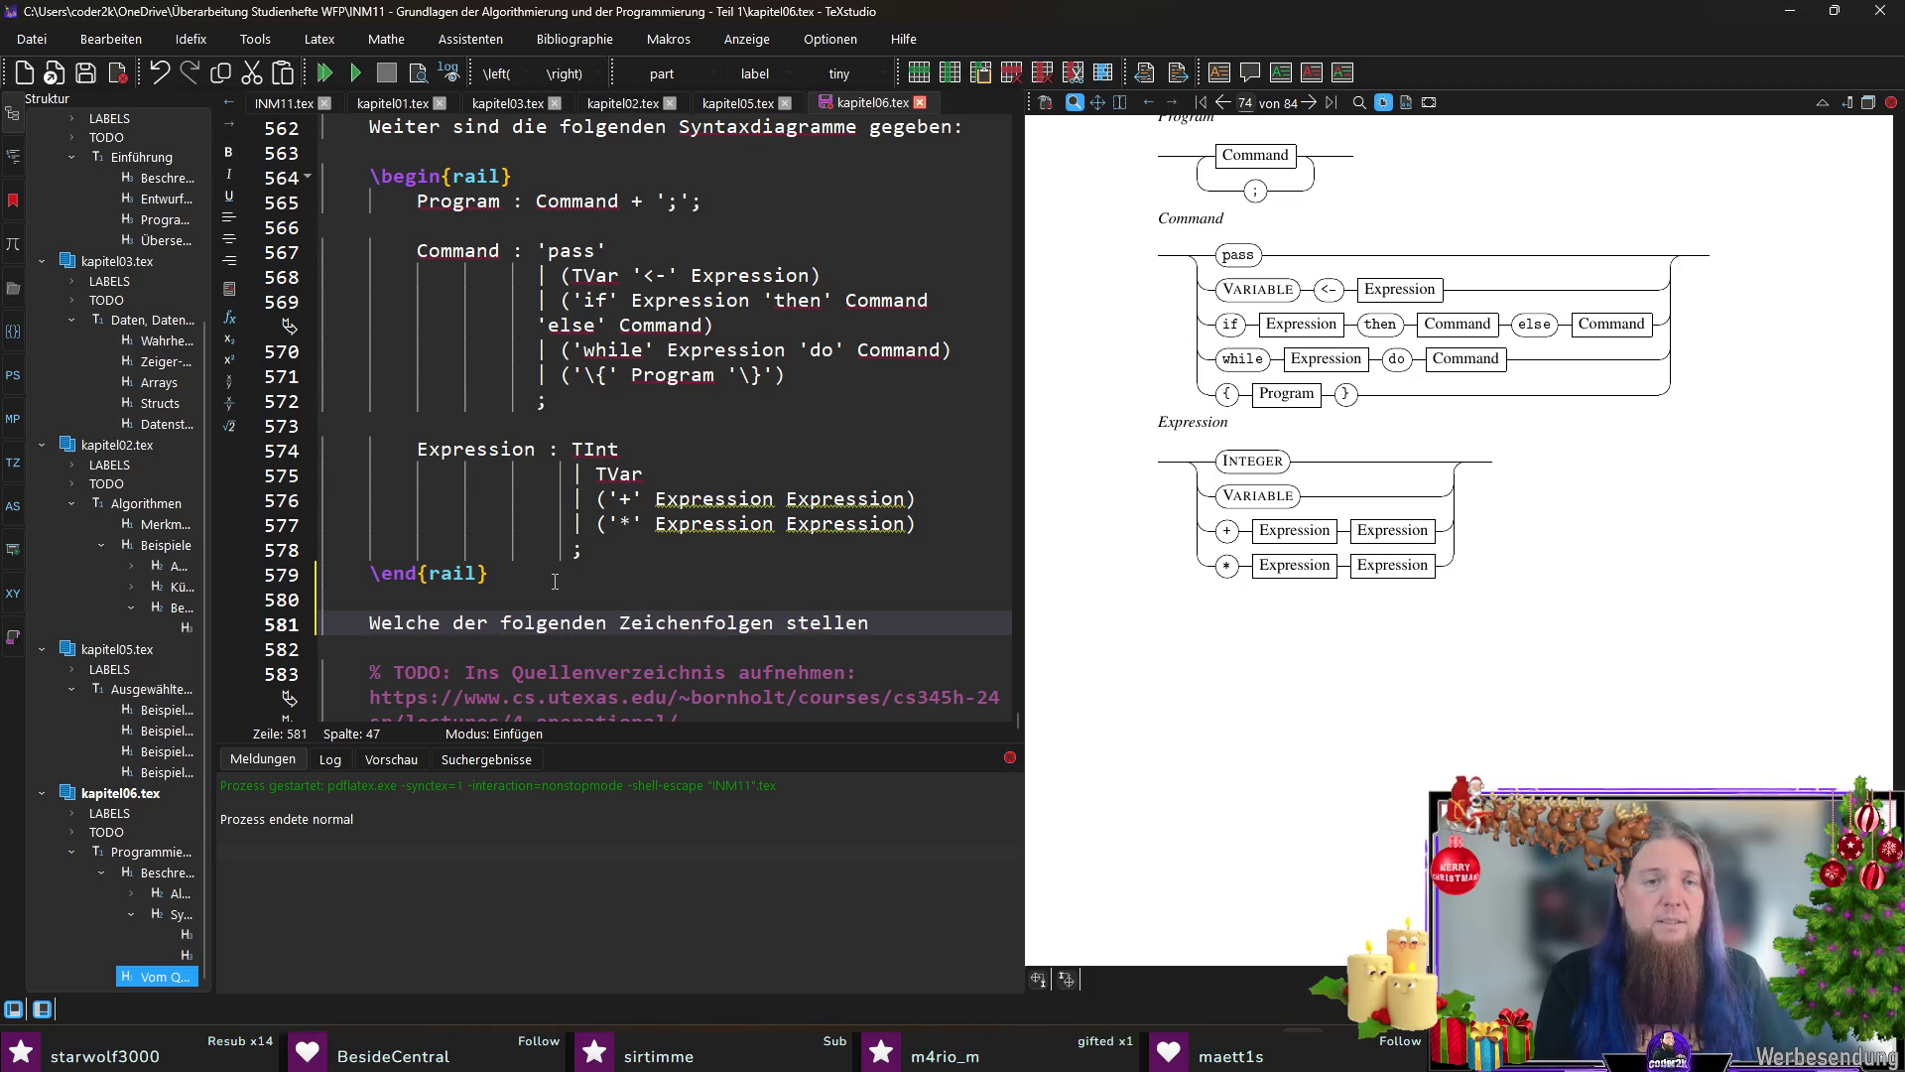
{"action": "type", "text": "korrek"}
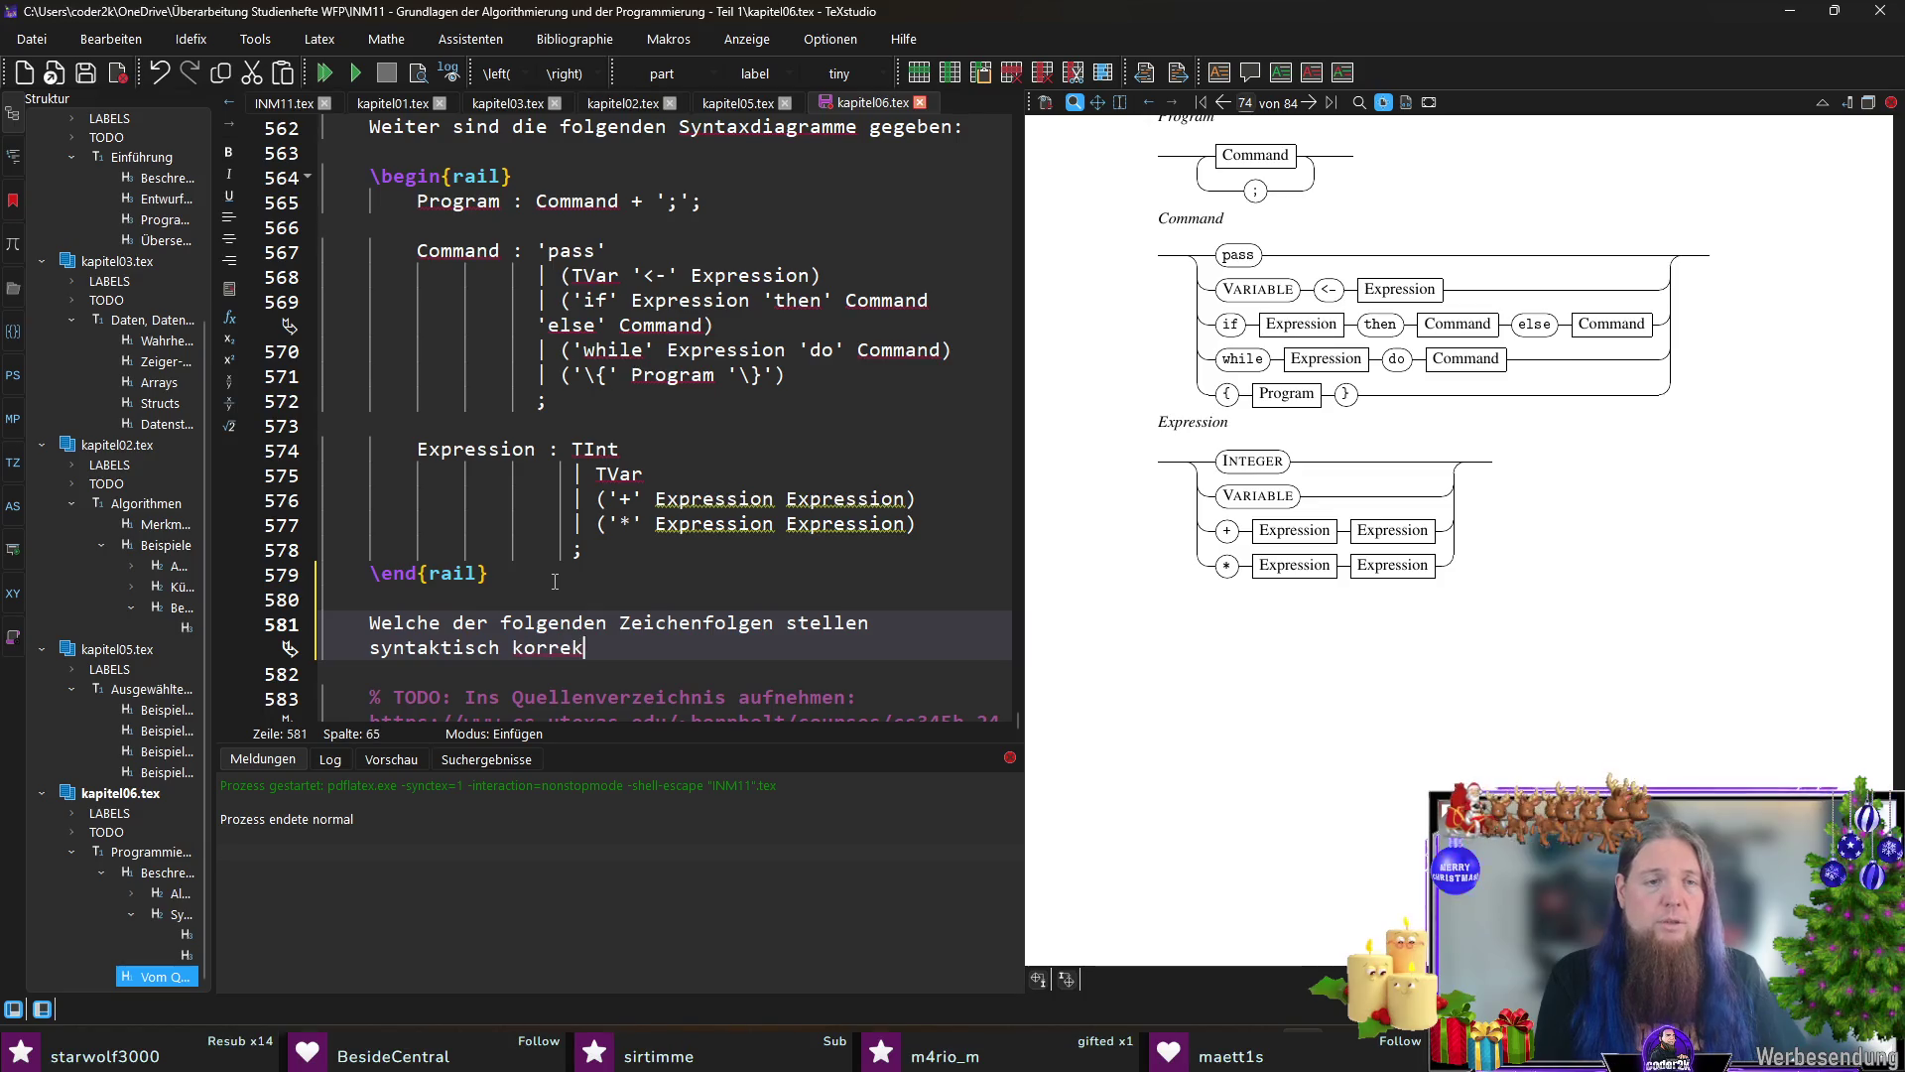
{"action": "type", "text": "te Programme dies"}
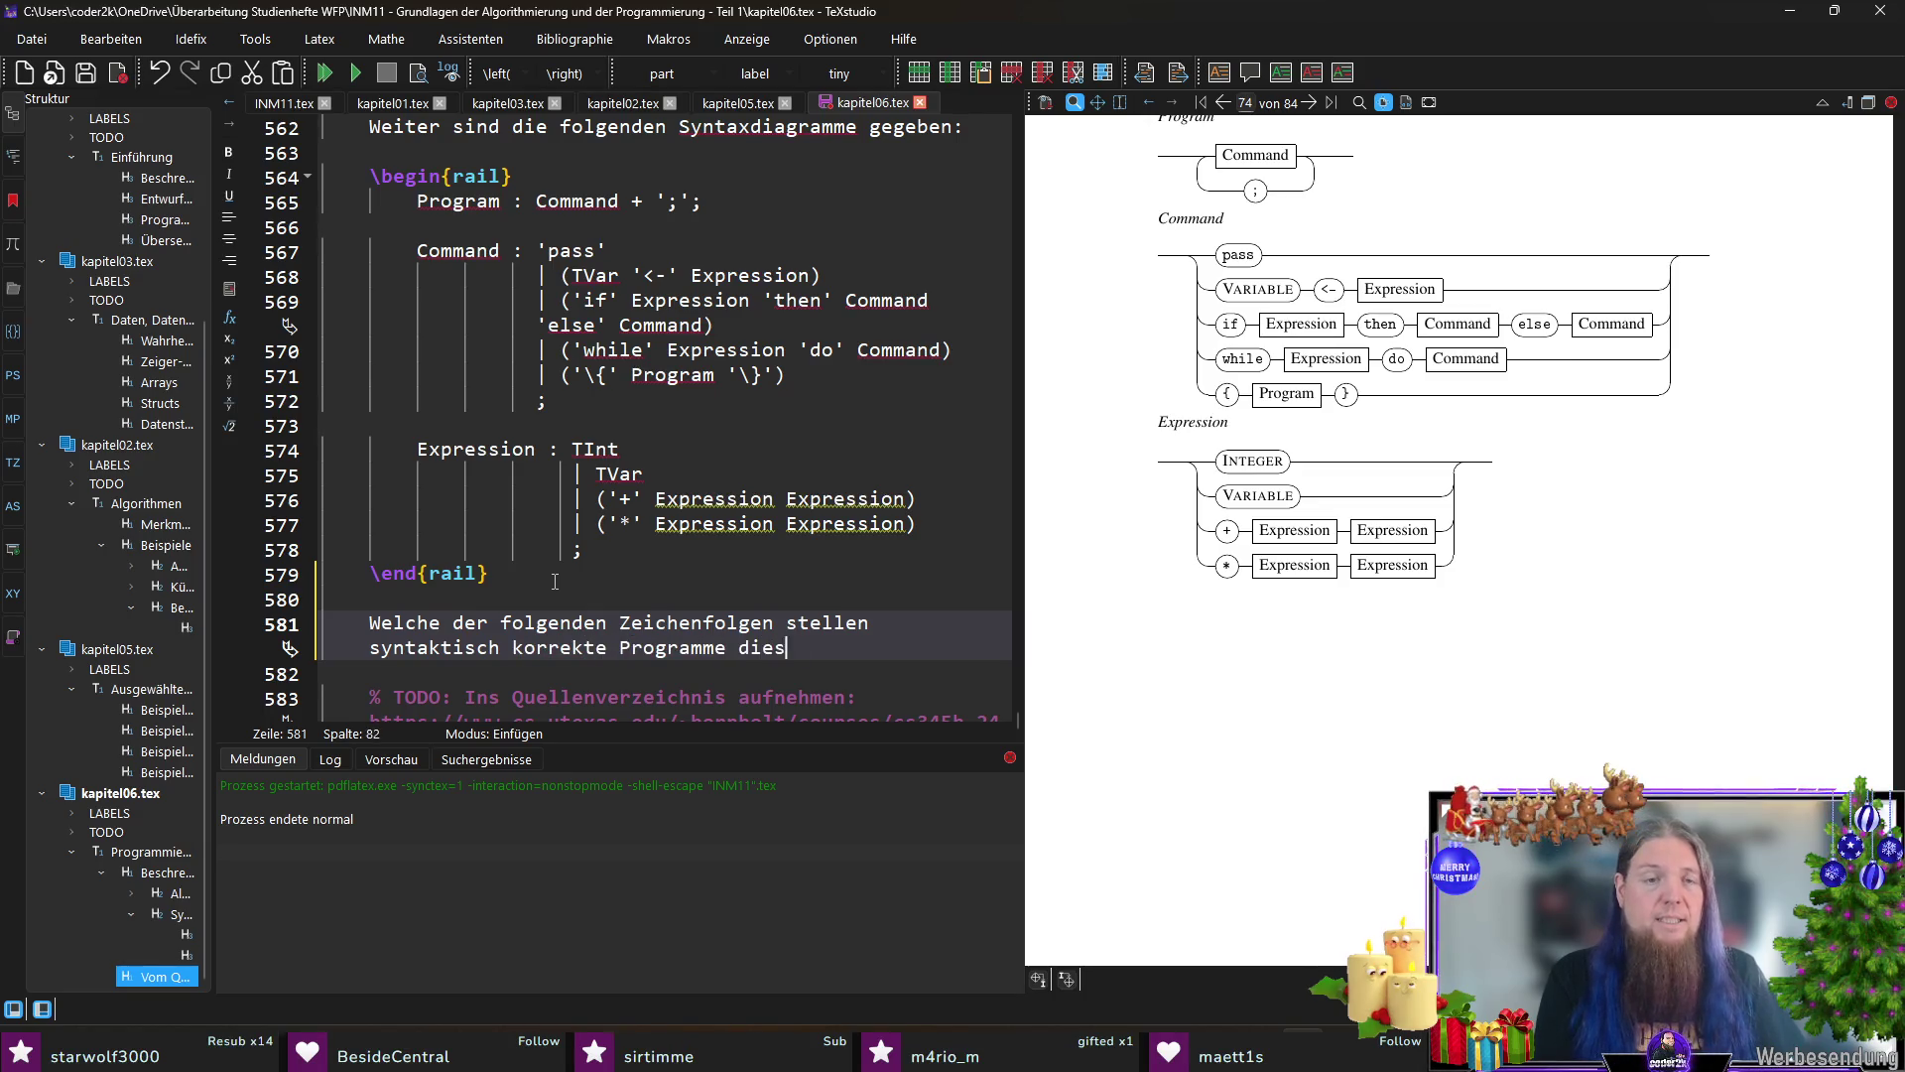
{"action": "type", "text": "rammie"}
{"action": "key", "text": "BackSpace"}
{"action": "key", "text": "BackSpace"}
{"action": "key", "text": "BackSpace"}
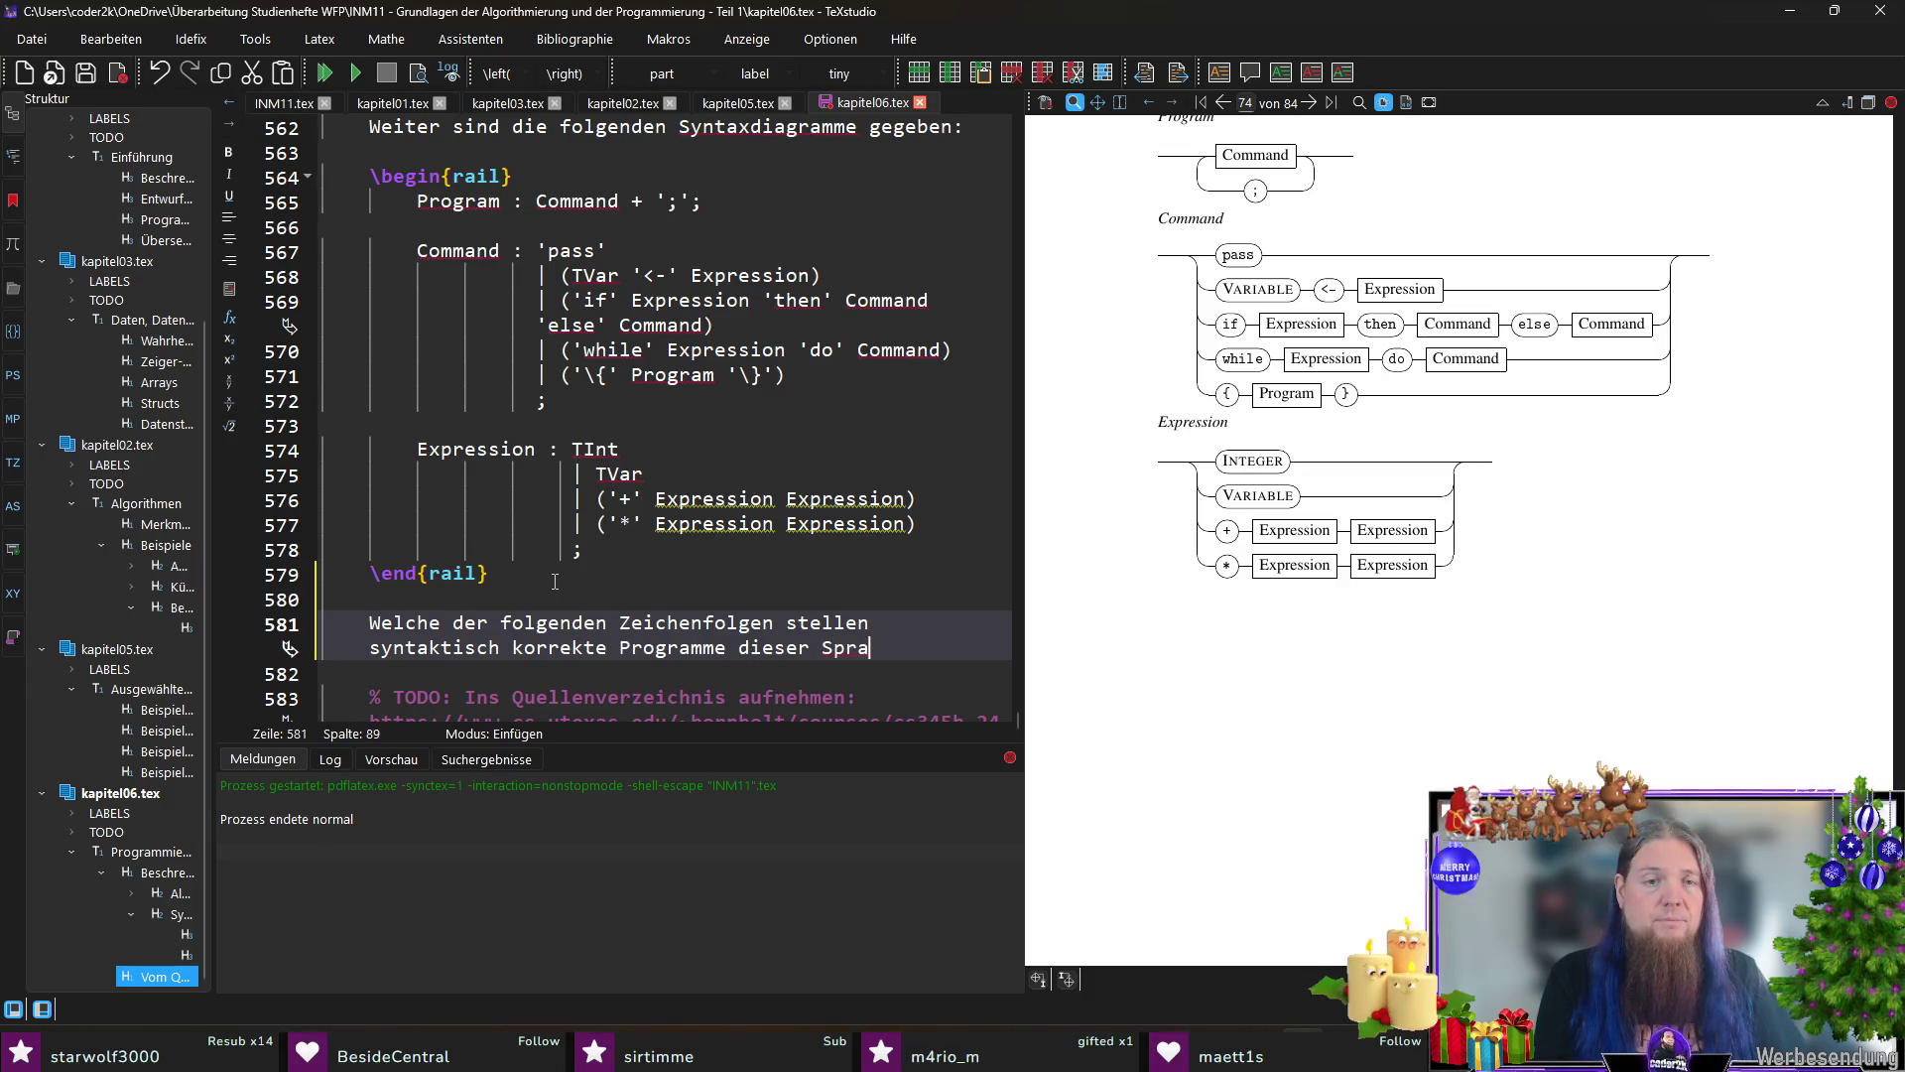
{"action": "key", "text": "ctrl+shift+Left"}
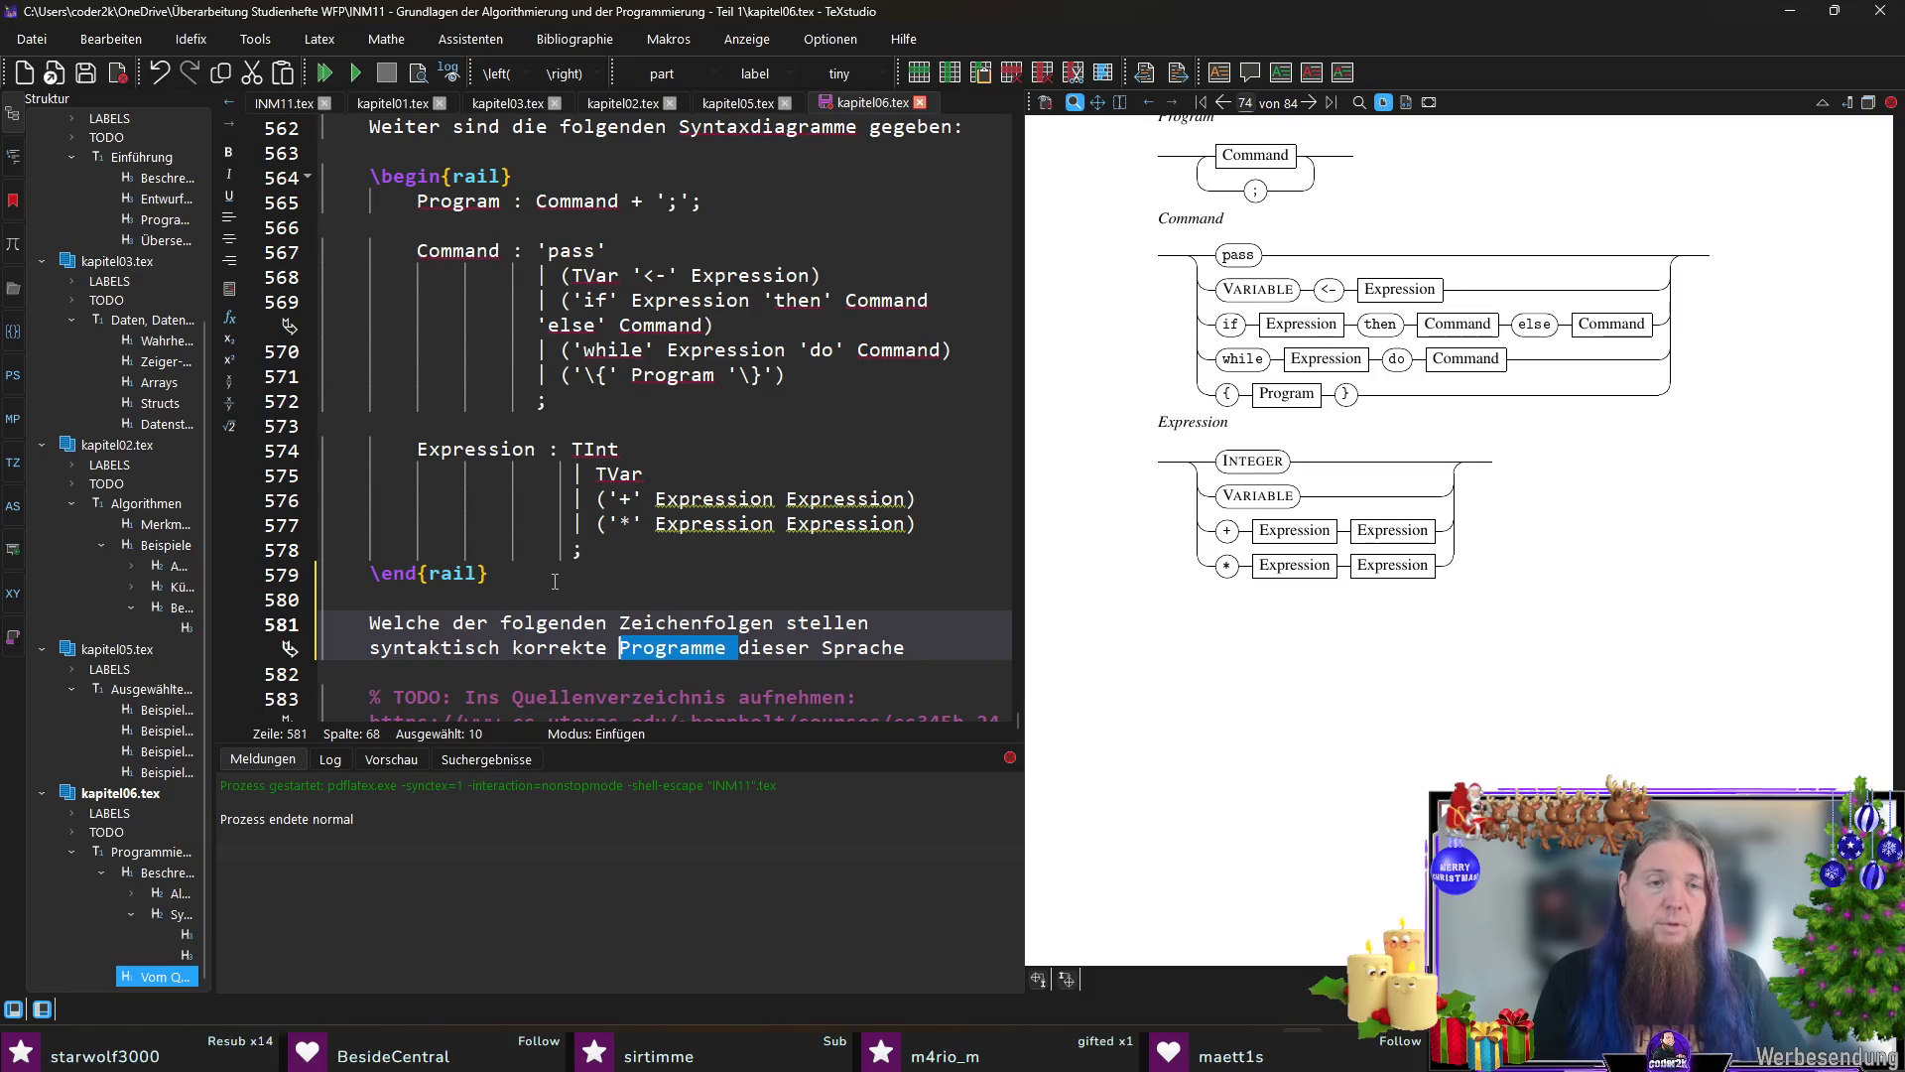
{"action": "type", "text": "Sätze"}
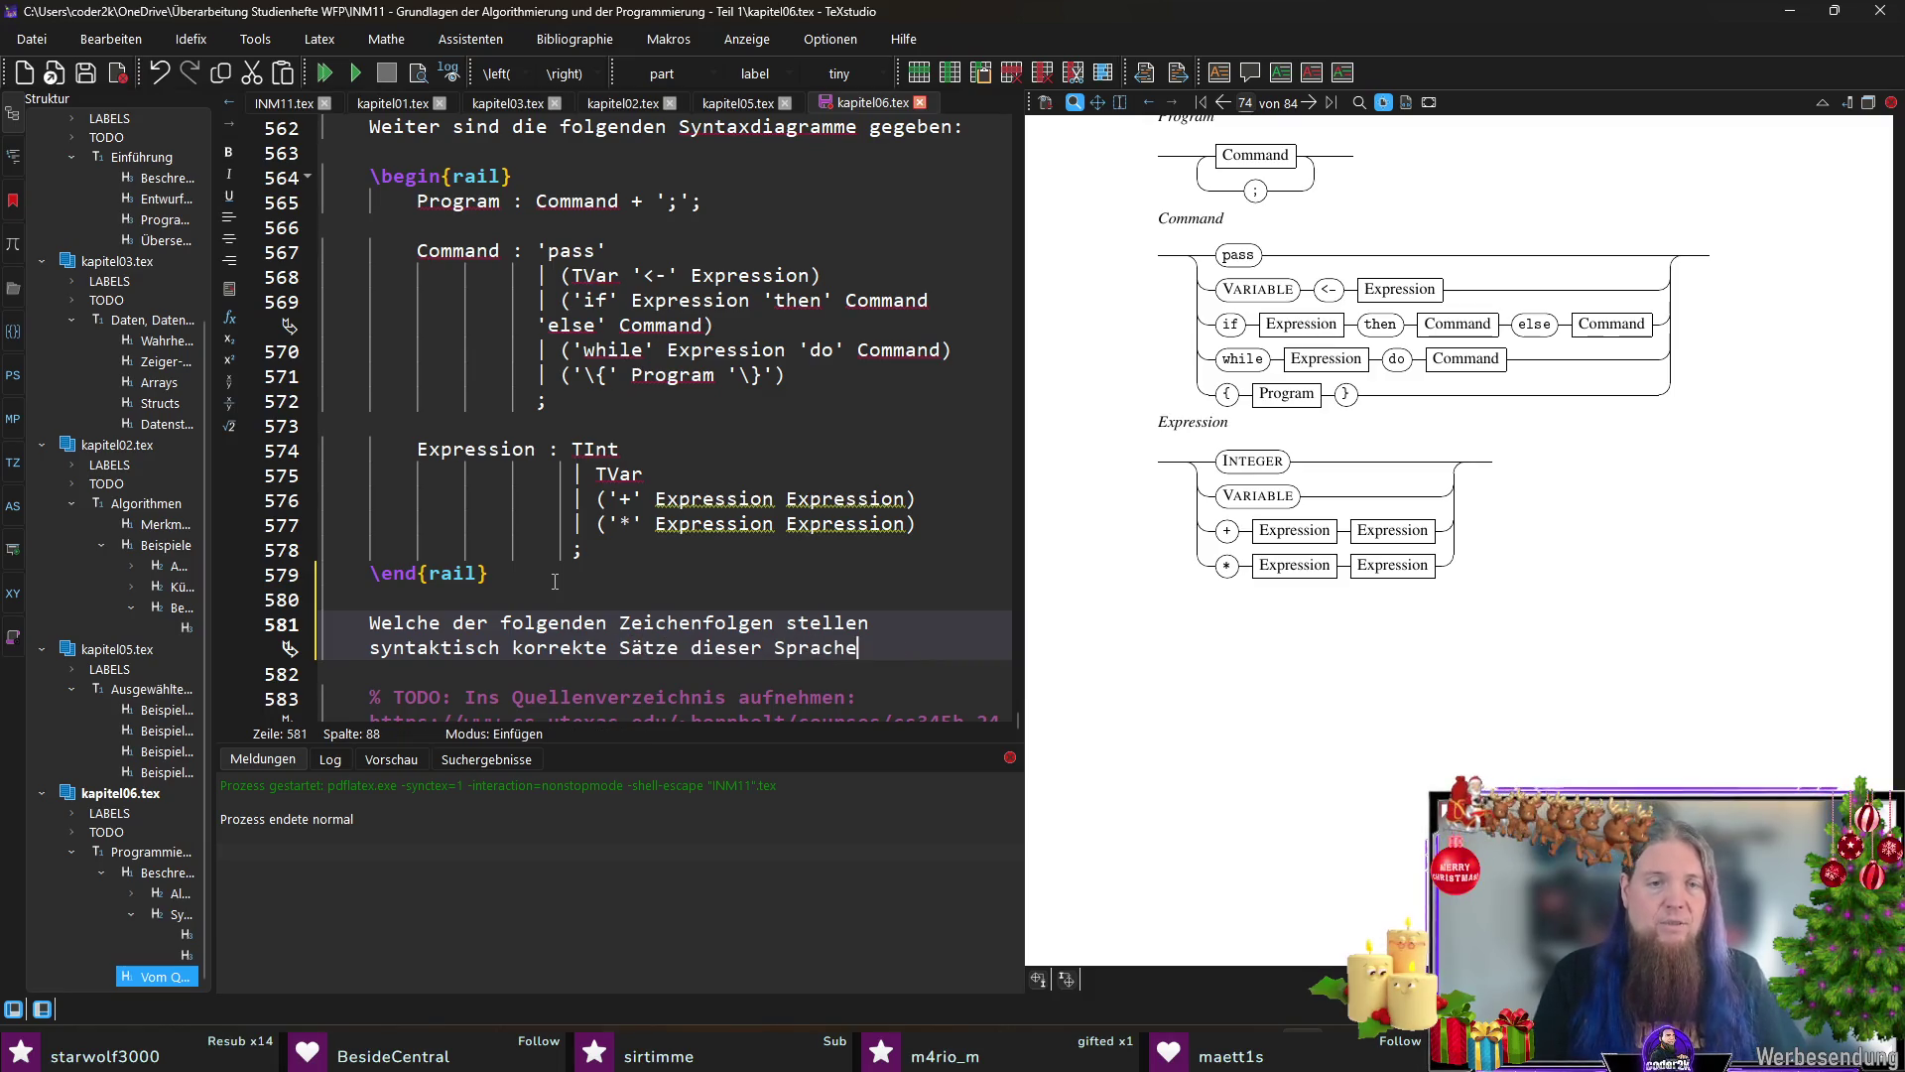
{"action": "type", "text": "ar?"}
{"action": "key", "text": "Return"}
{"action": "key", "text": "Return"}
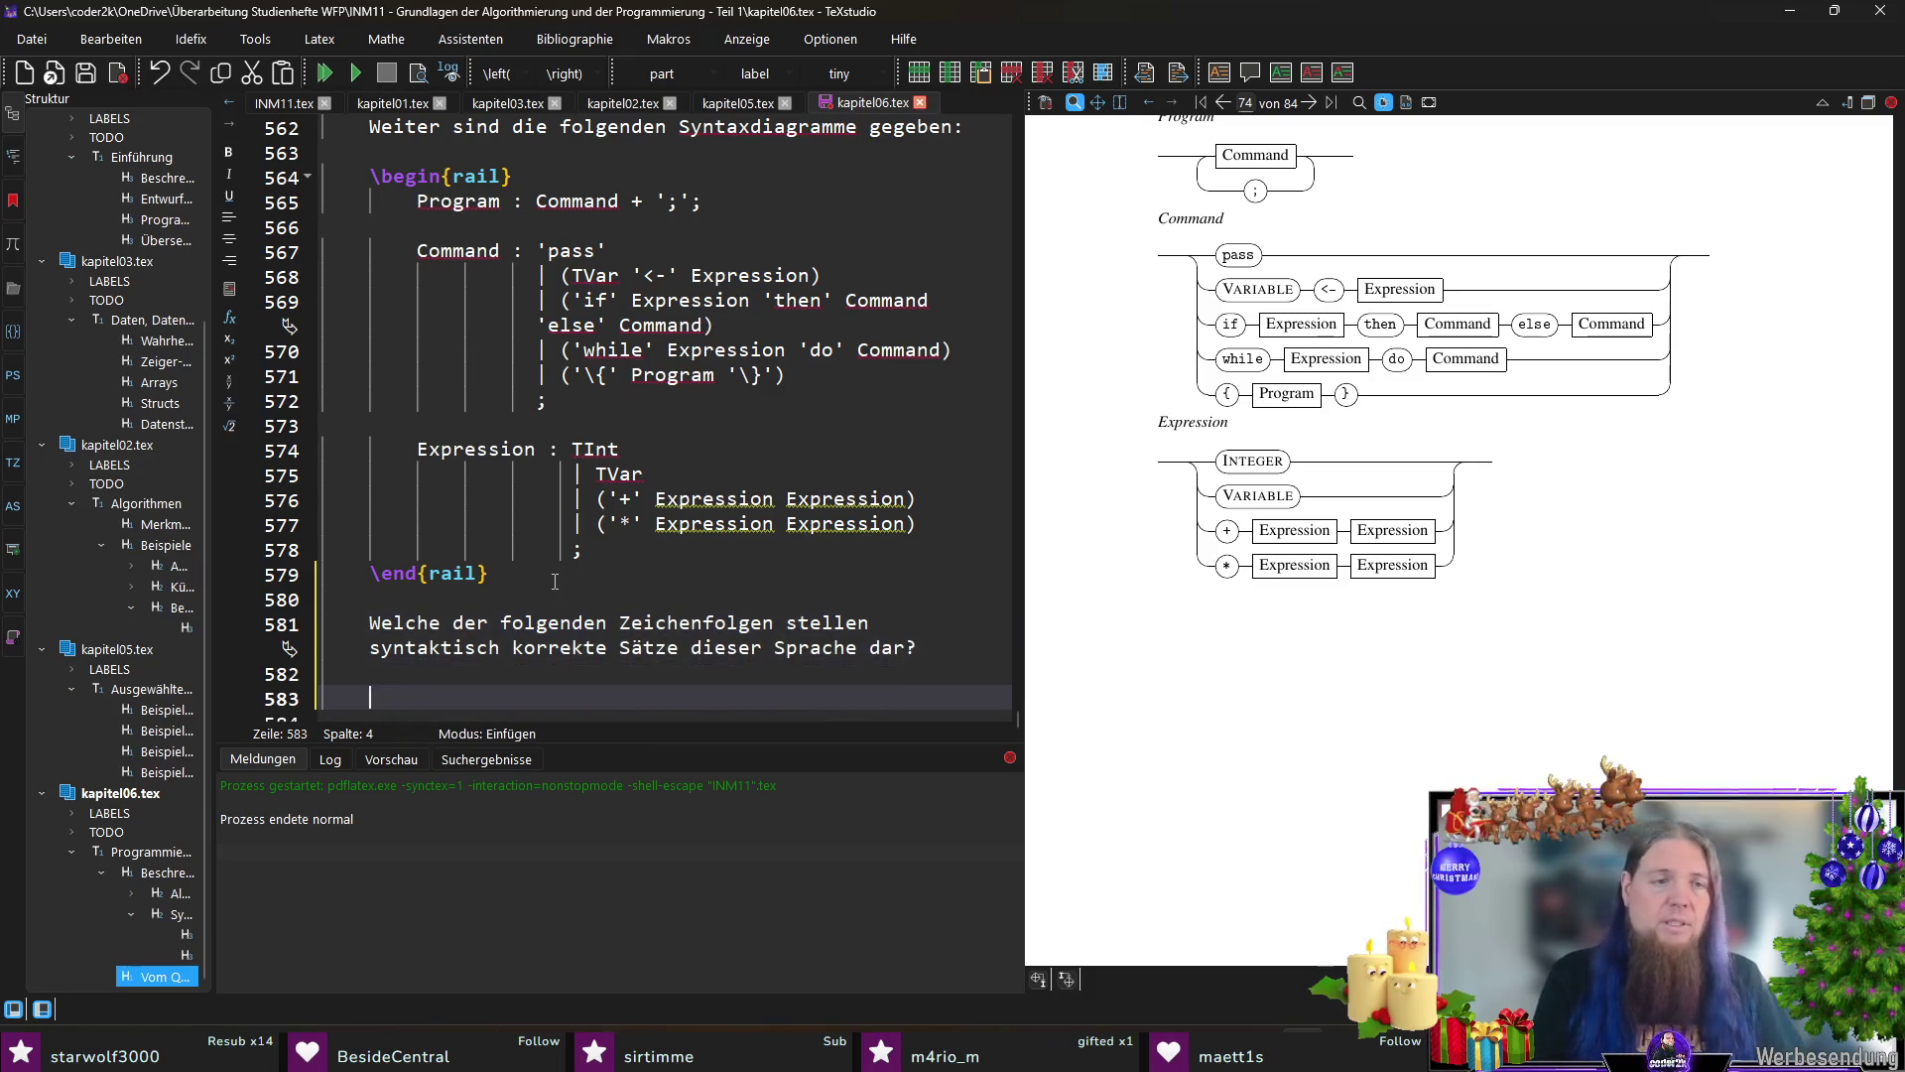
{"action": "type", "text": "\begin{i"}
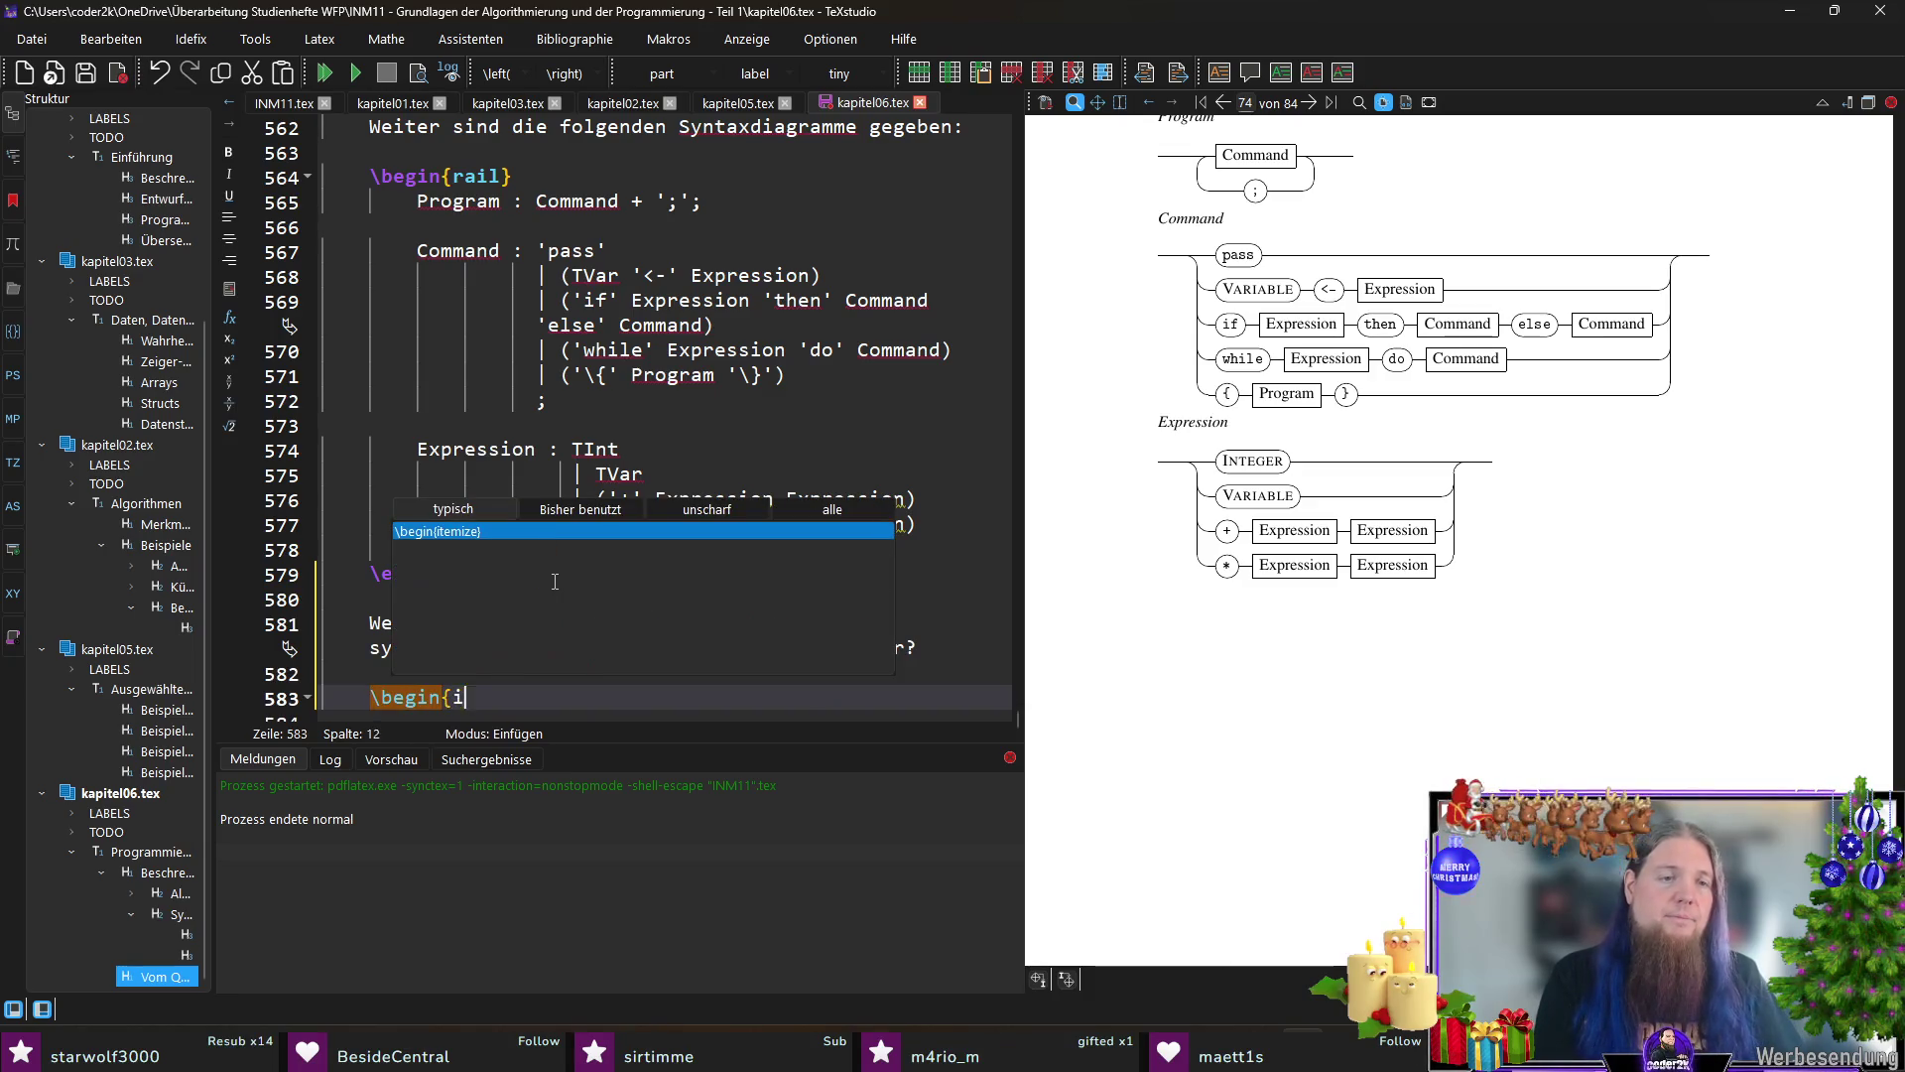
Step: Start an itemize listing candidates \texttt{pass} and \texttt{\{pass\}}, with a third item begun
{"action": "key", "text": "Return"}
{"action": "scroll", "coordinate": [601, 524], "scroll_direction": "down", "scroll_amount": 2}
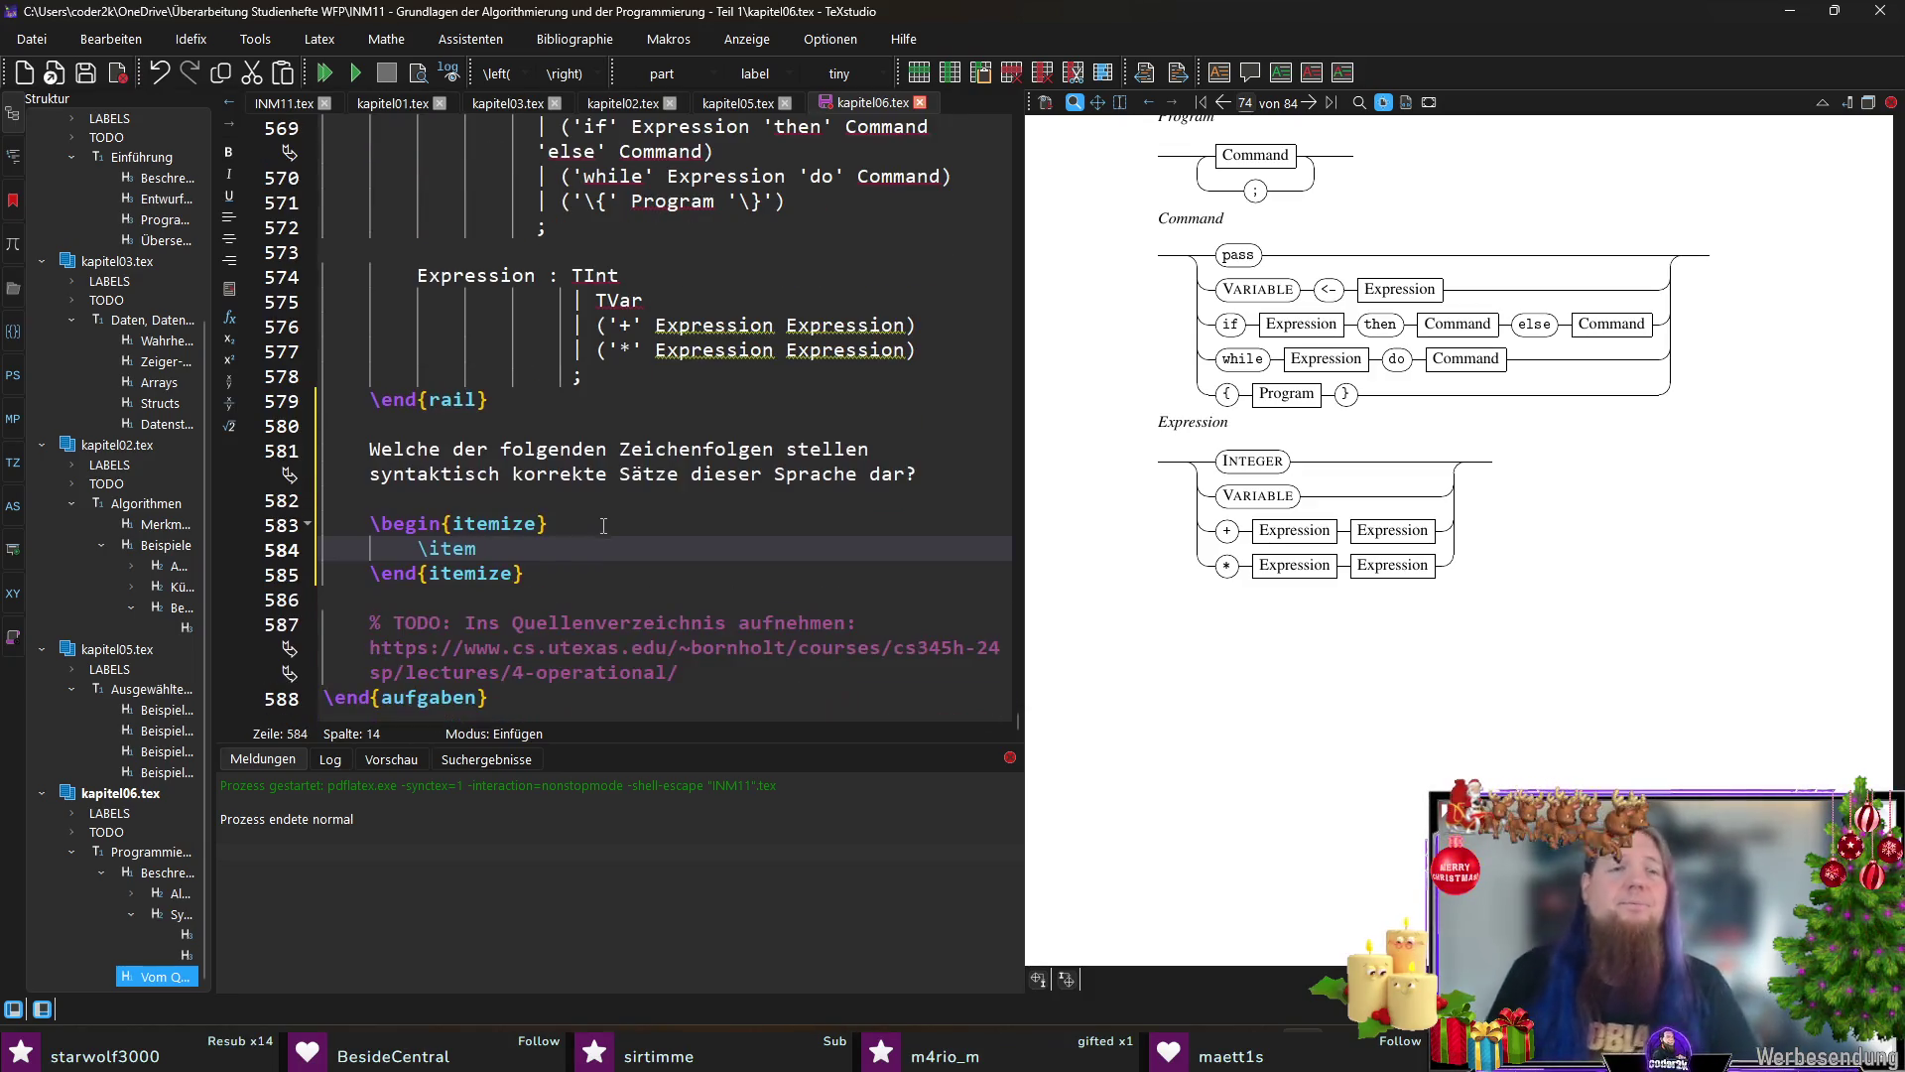
{"action": "type", "text": "\\texttt{pass"}
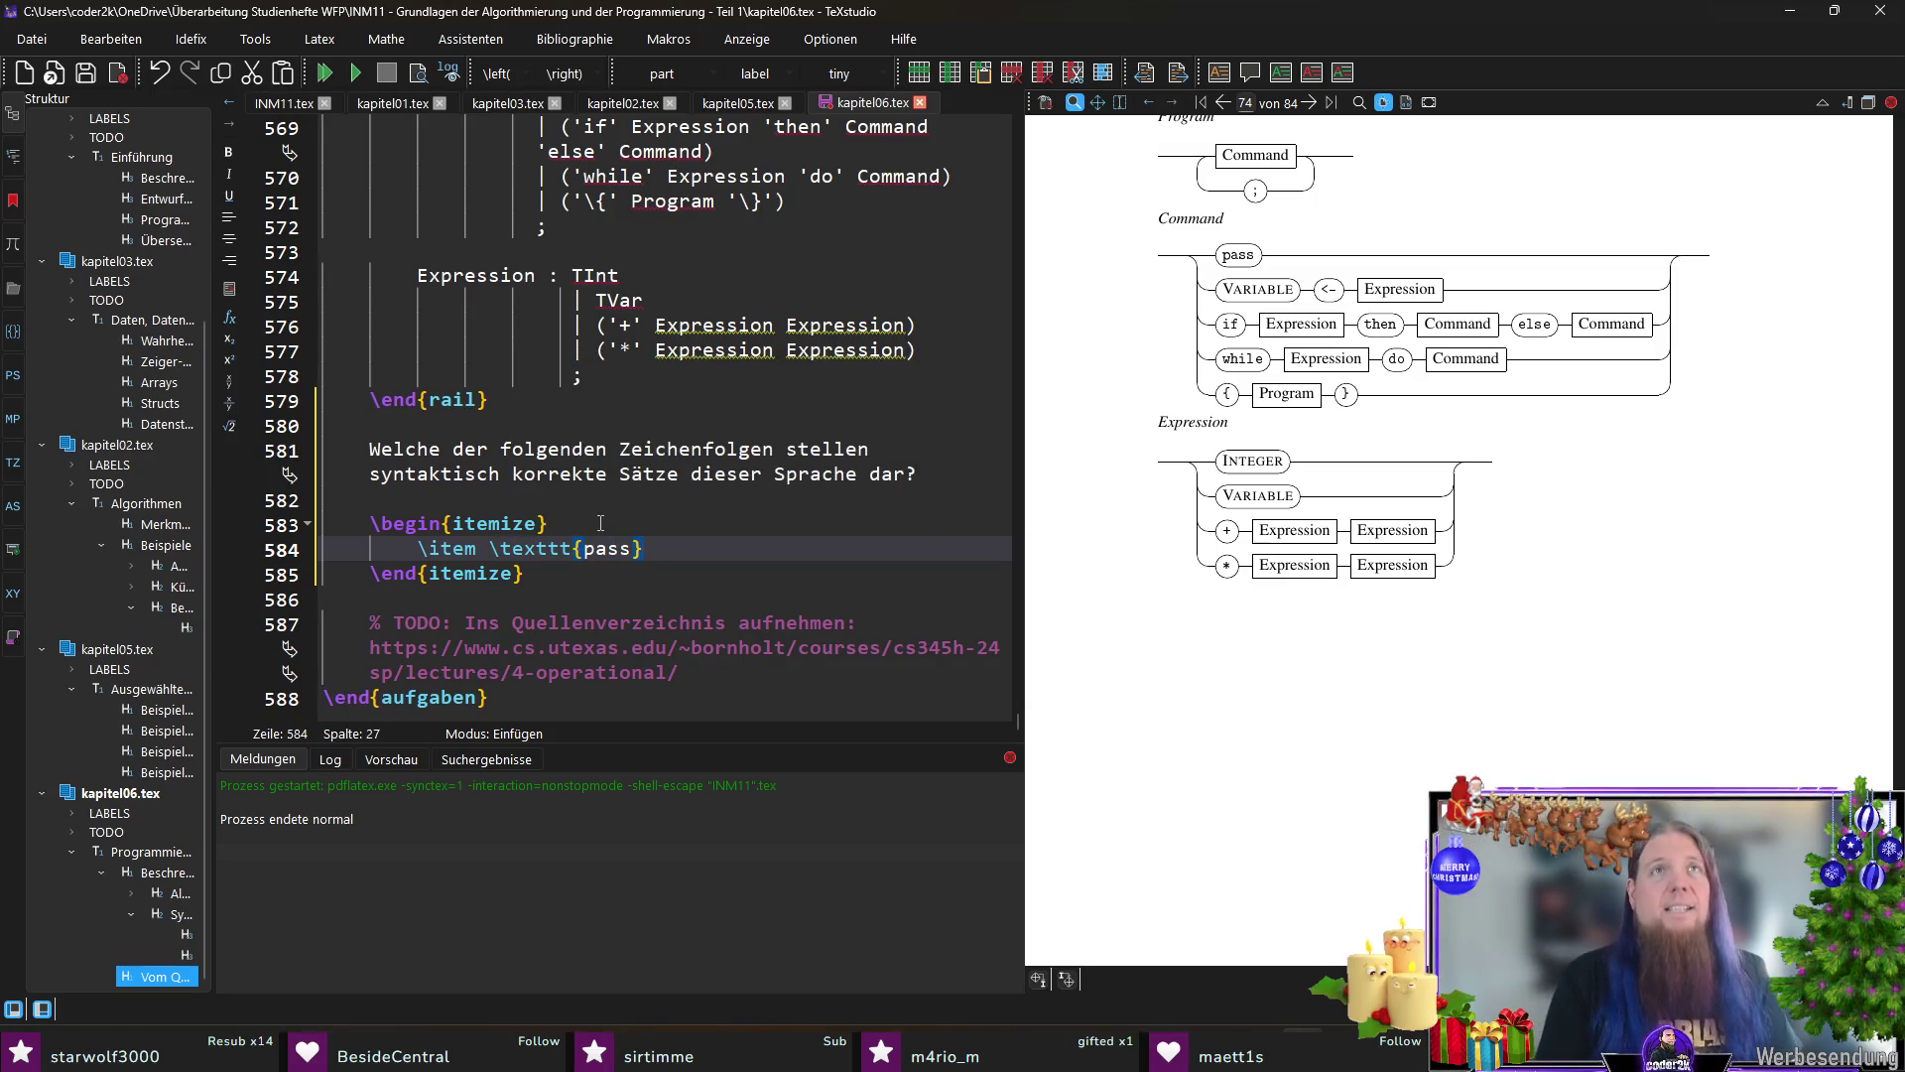
{"action": "key", "text": "Return"}
{"action": "type", "text": "\\"}
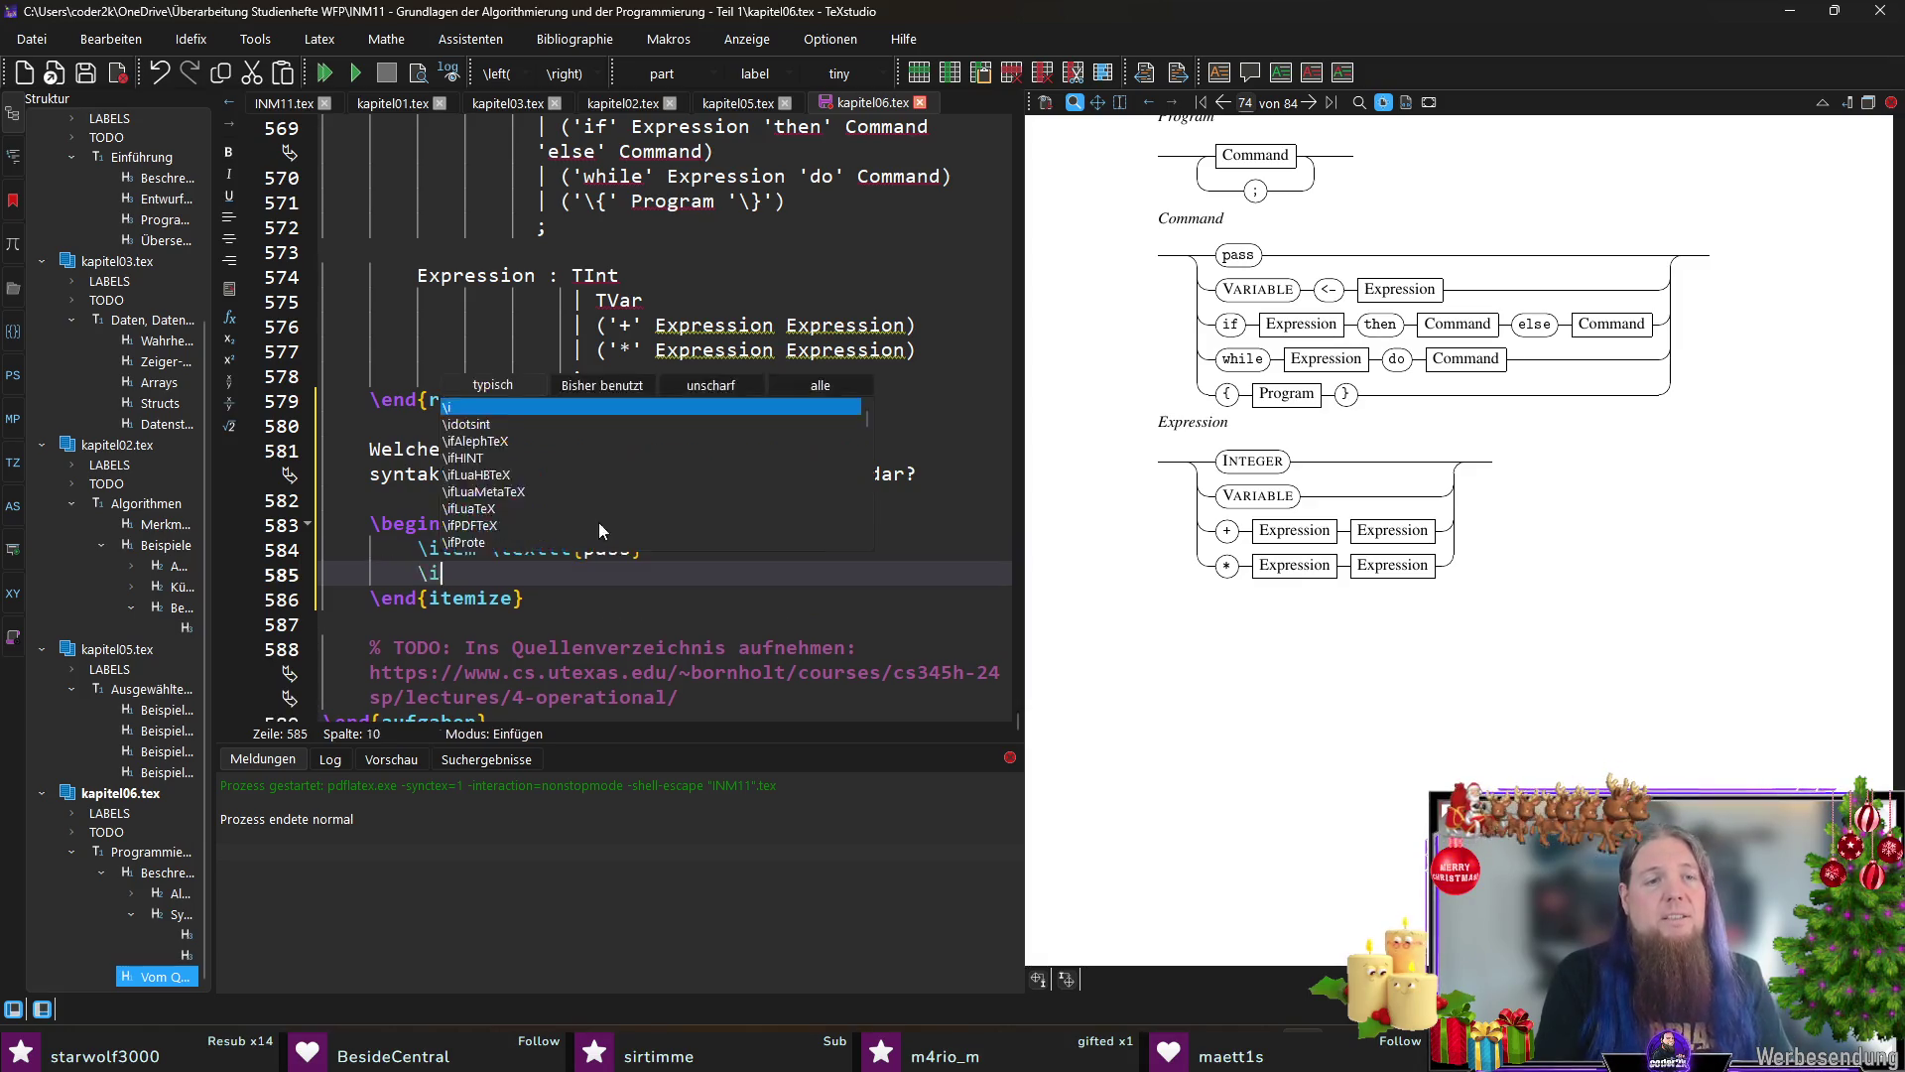
{"action": "type", "text": "item \\texttt{"}
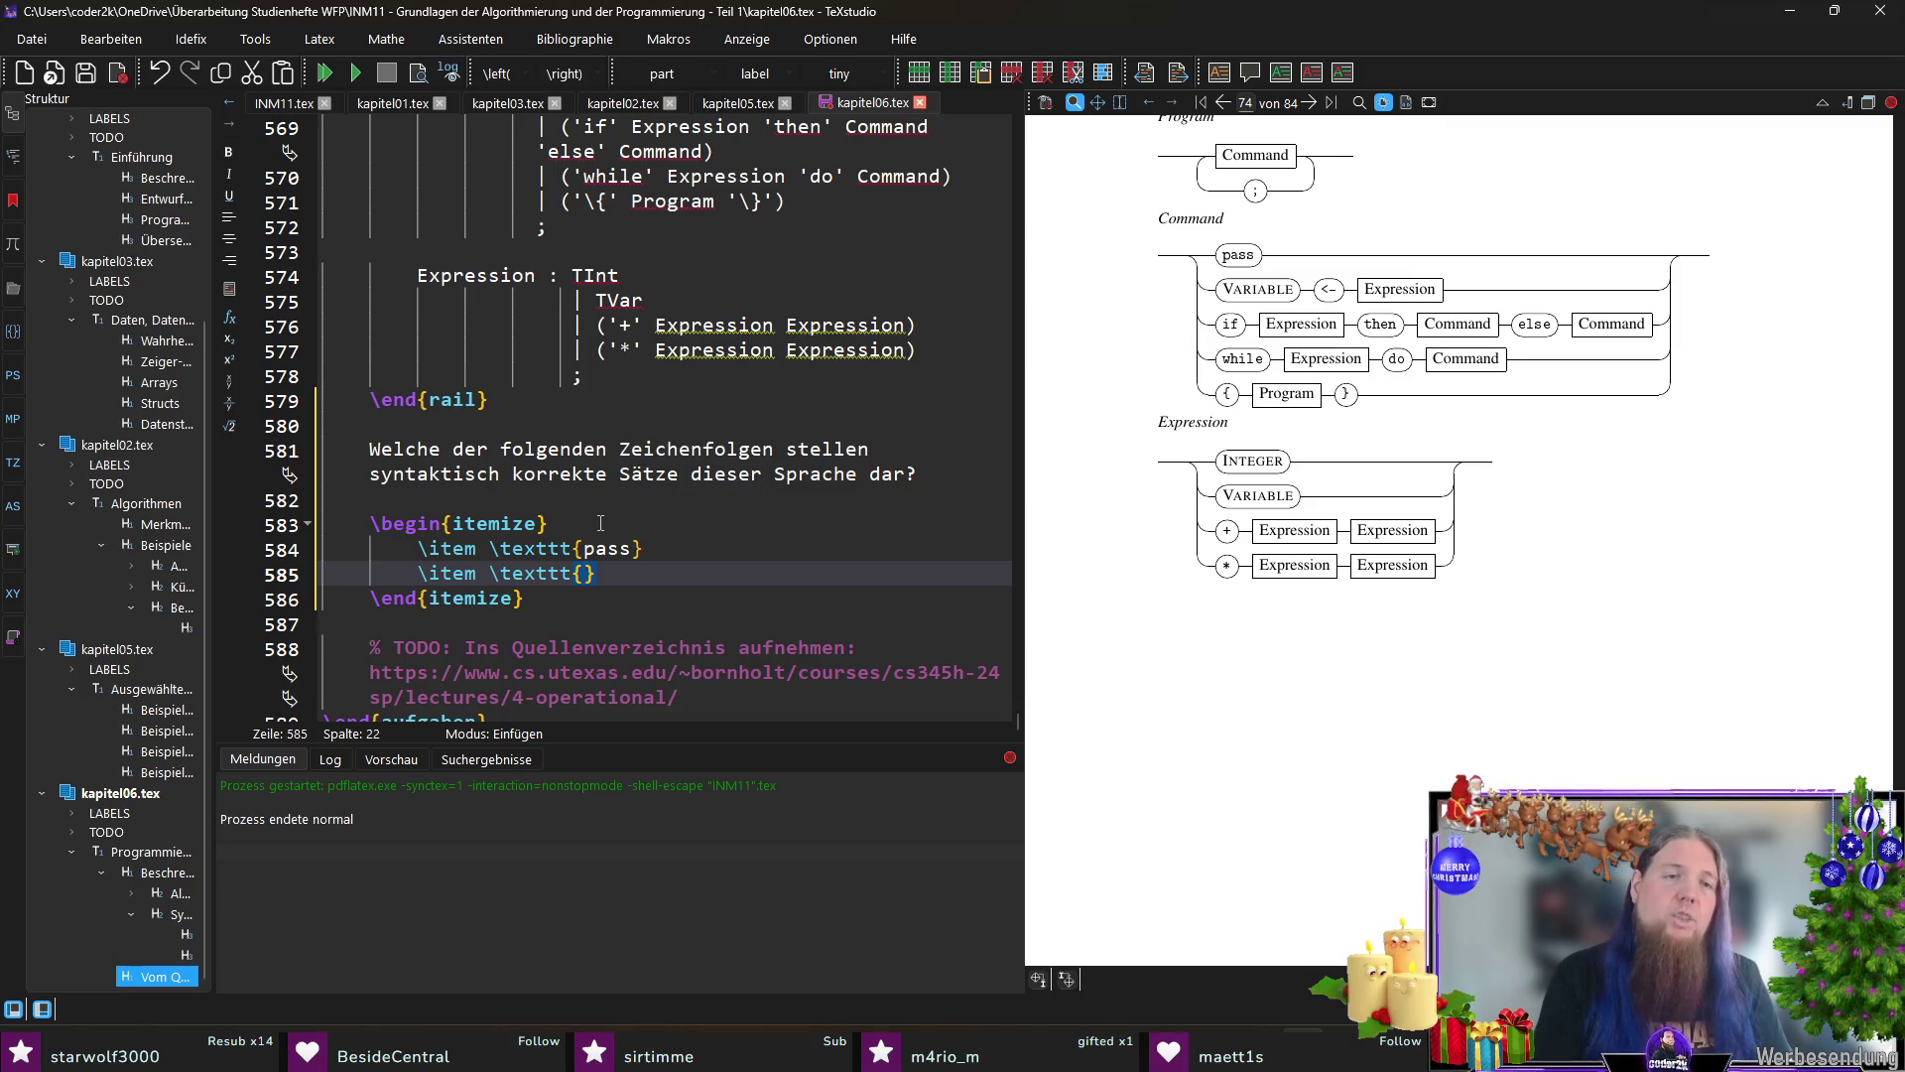
{"action": "type", "text": "\\{"}
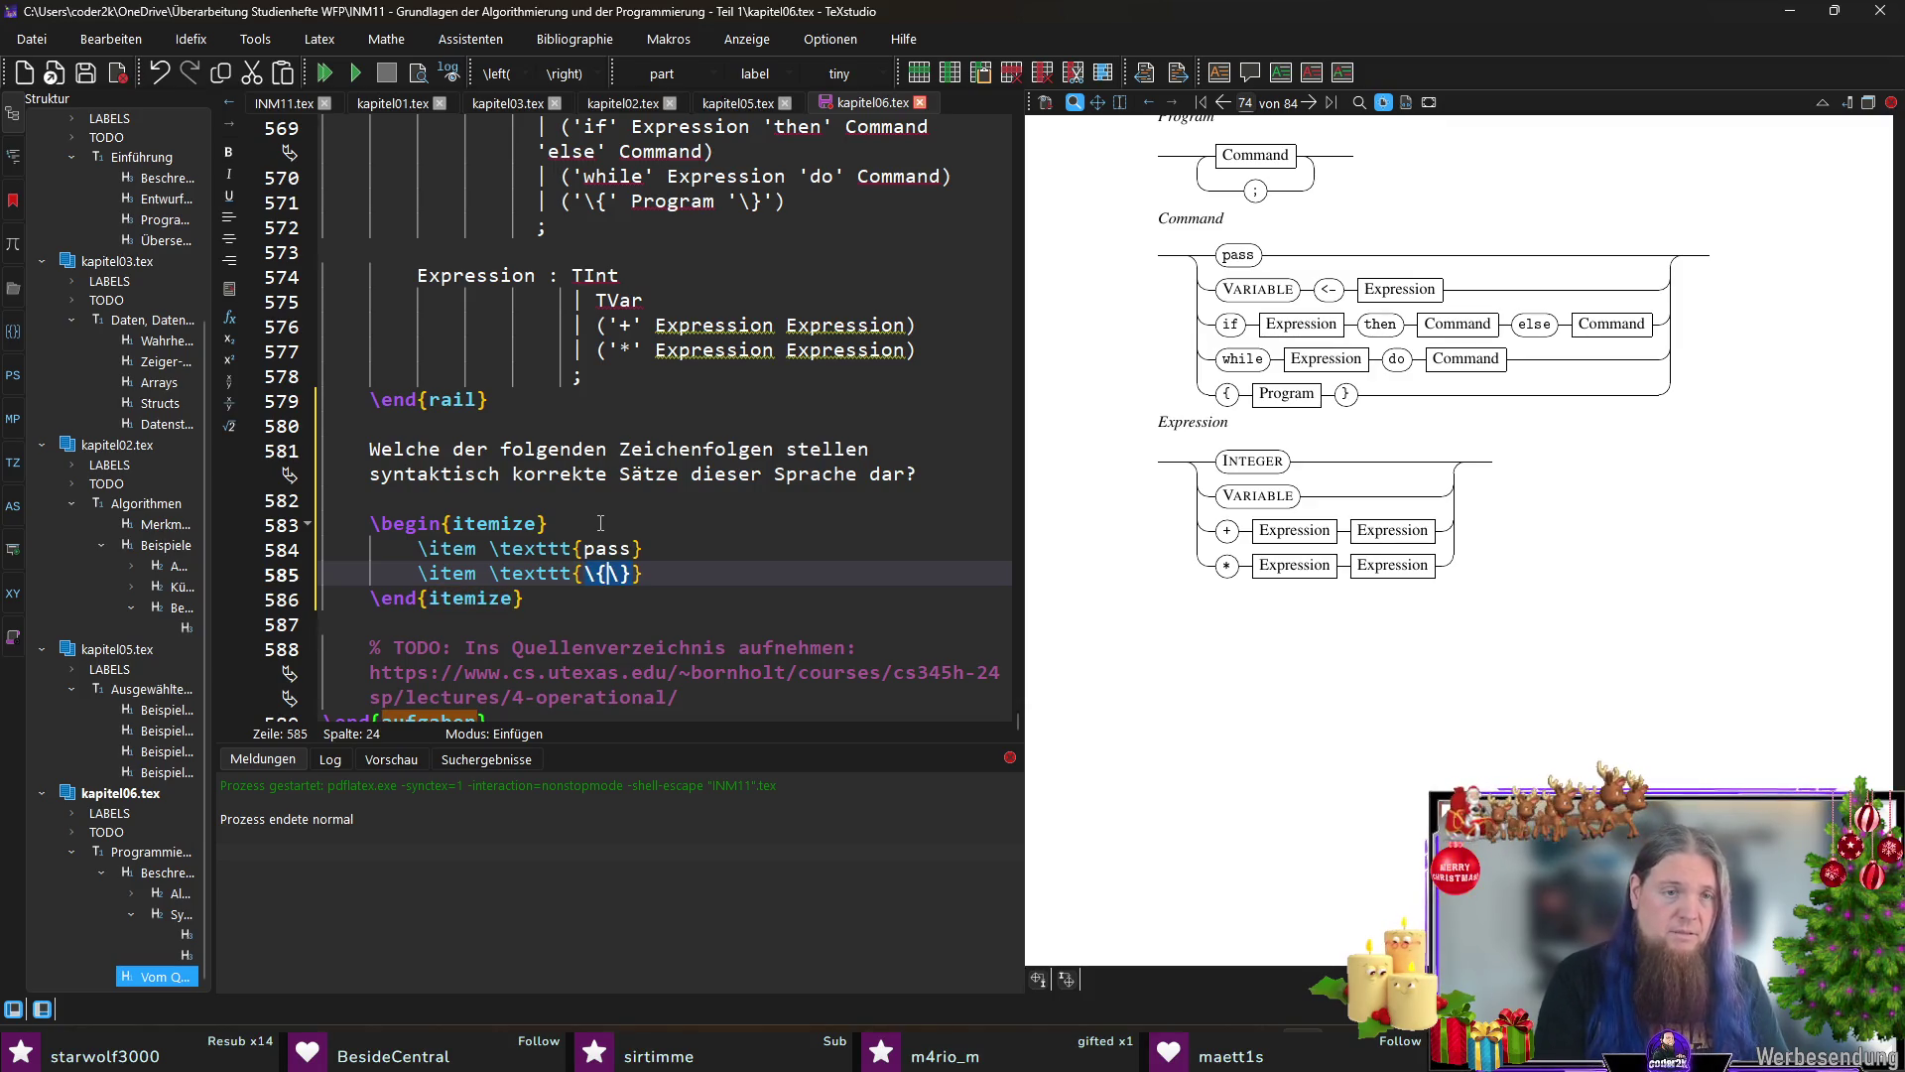
{"action": "type", "text": "pass\\}"}
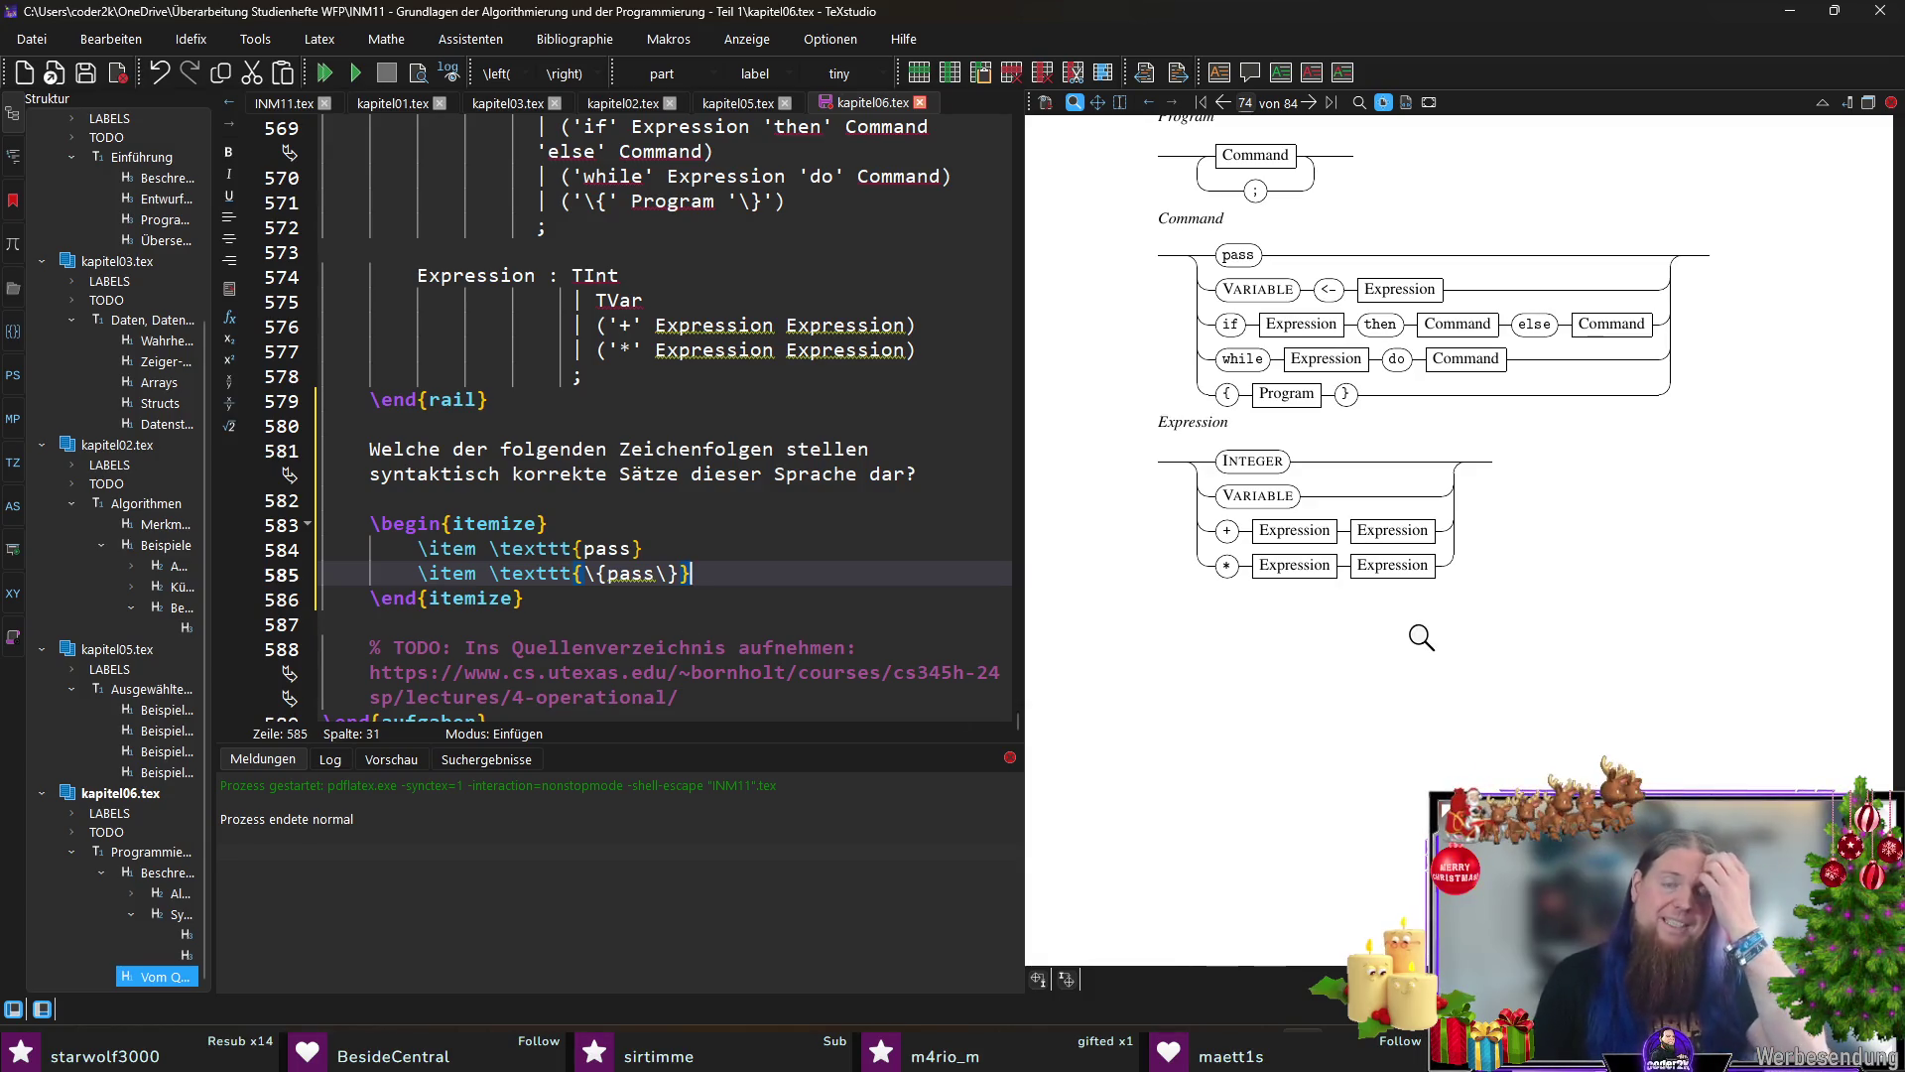
{"action": "scroll", "coordinate": [1421, 637], "scroll_direction": "up", "scroll_amount": 1}
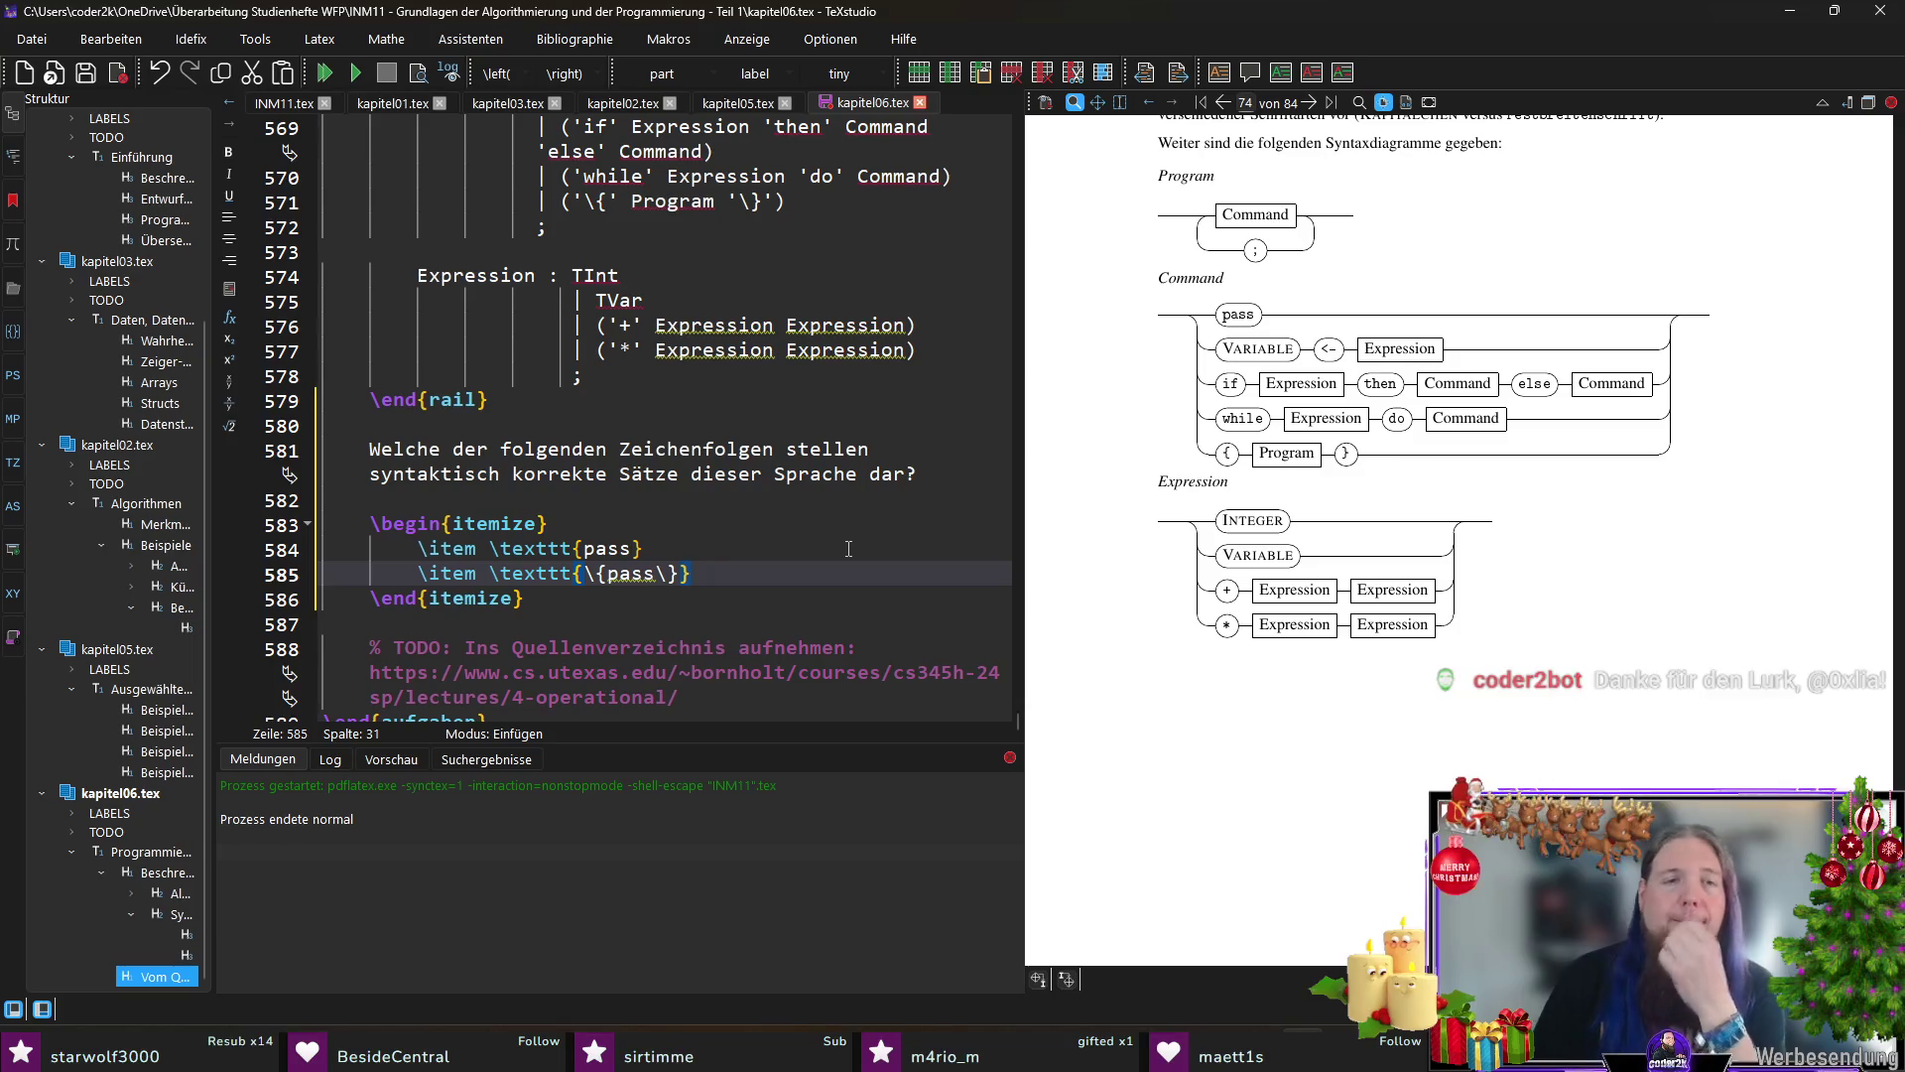
{"action": "key", "text": "Return"}
{"action": "type", "text": "\\item \\"}
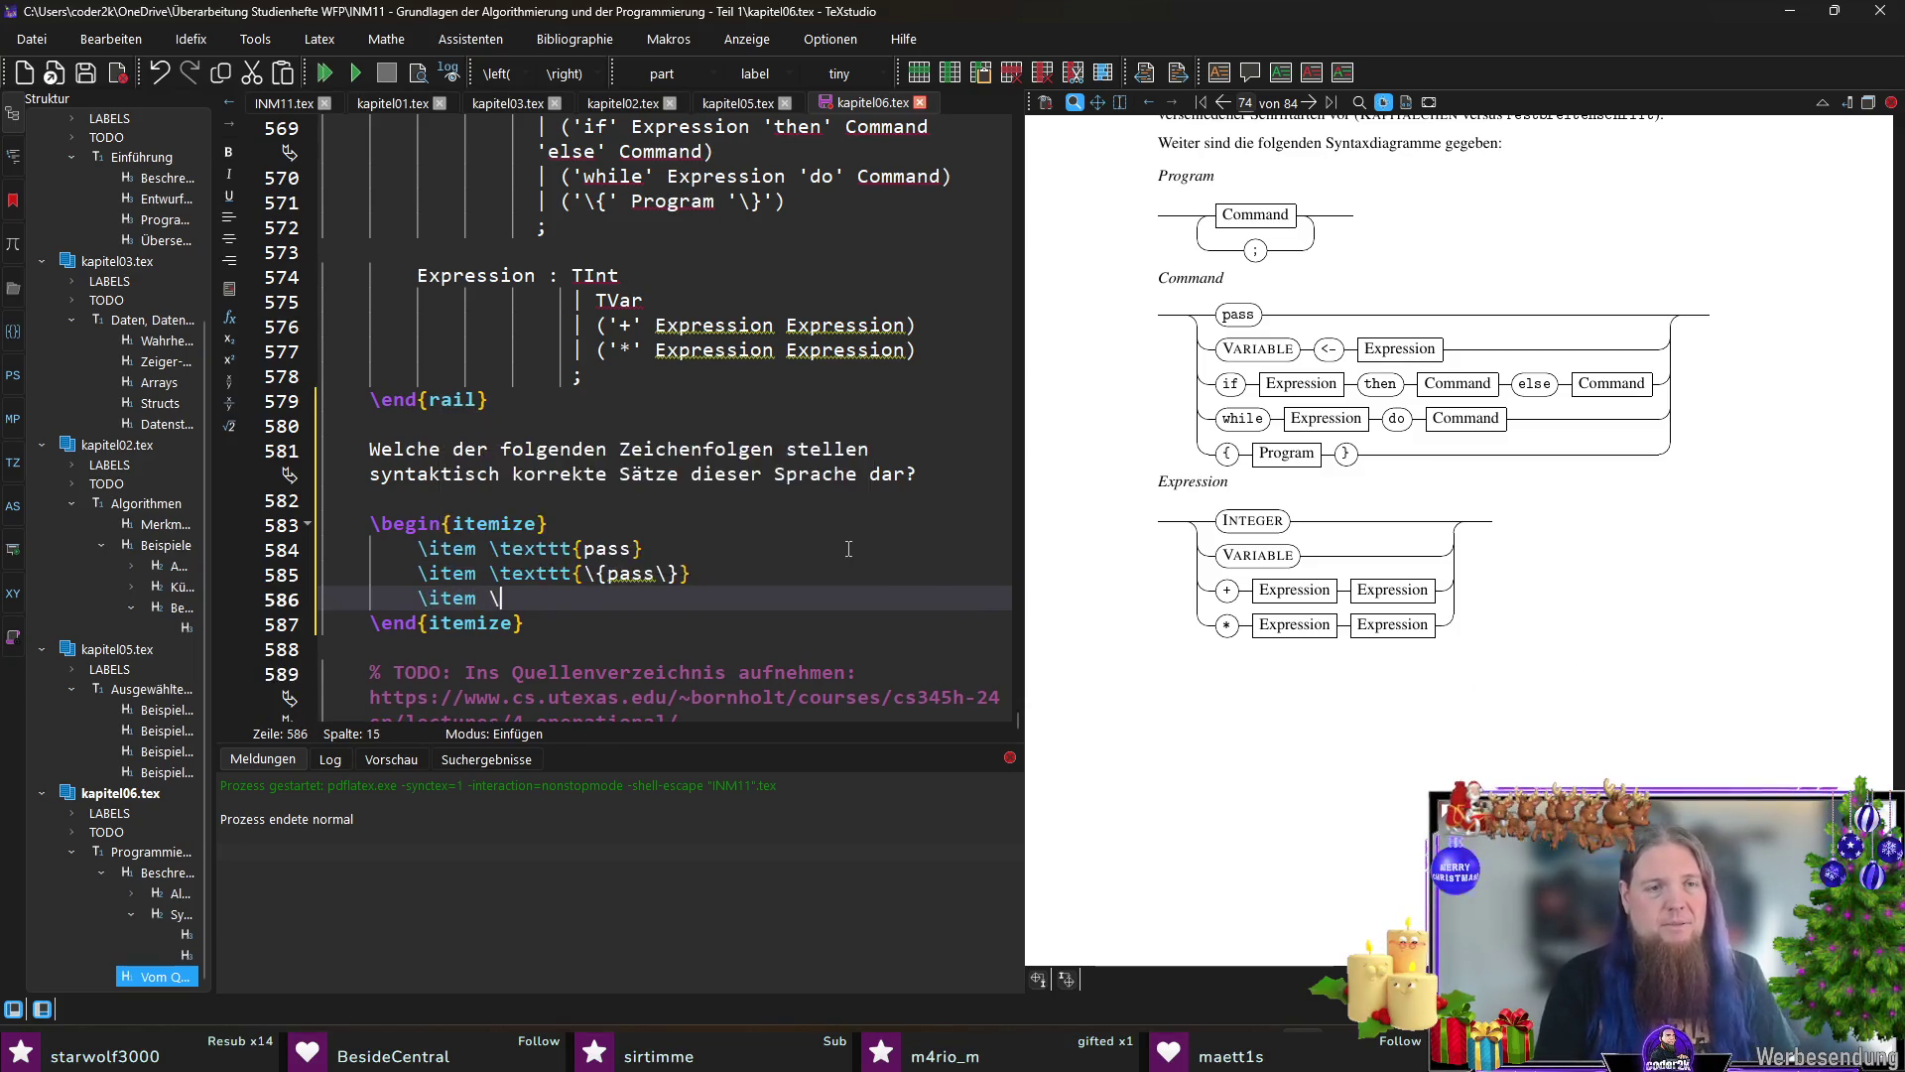
{"action": "type", "text": "texttt"}
Step: Add candidate items pass;pass, x<-0 and x<-+1 2 in \texttt and compile the list
{"action": "key", "text": "Return"}
{"action": "type", "text": "pass"}
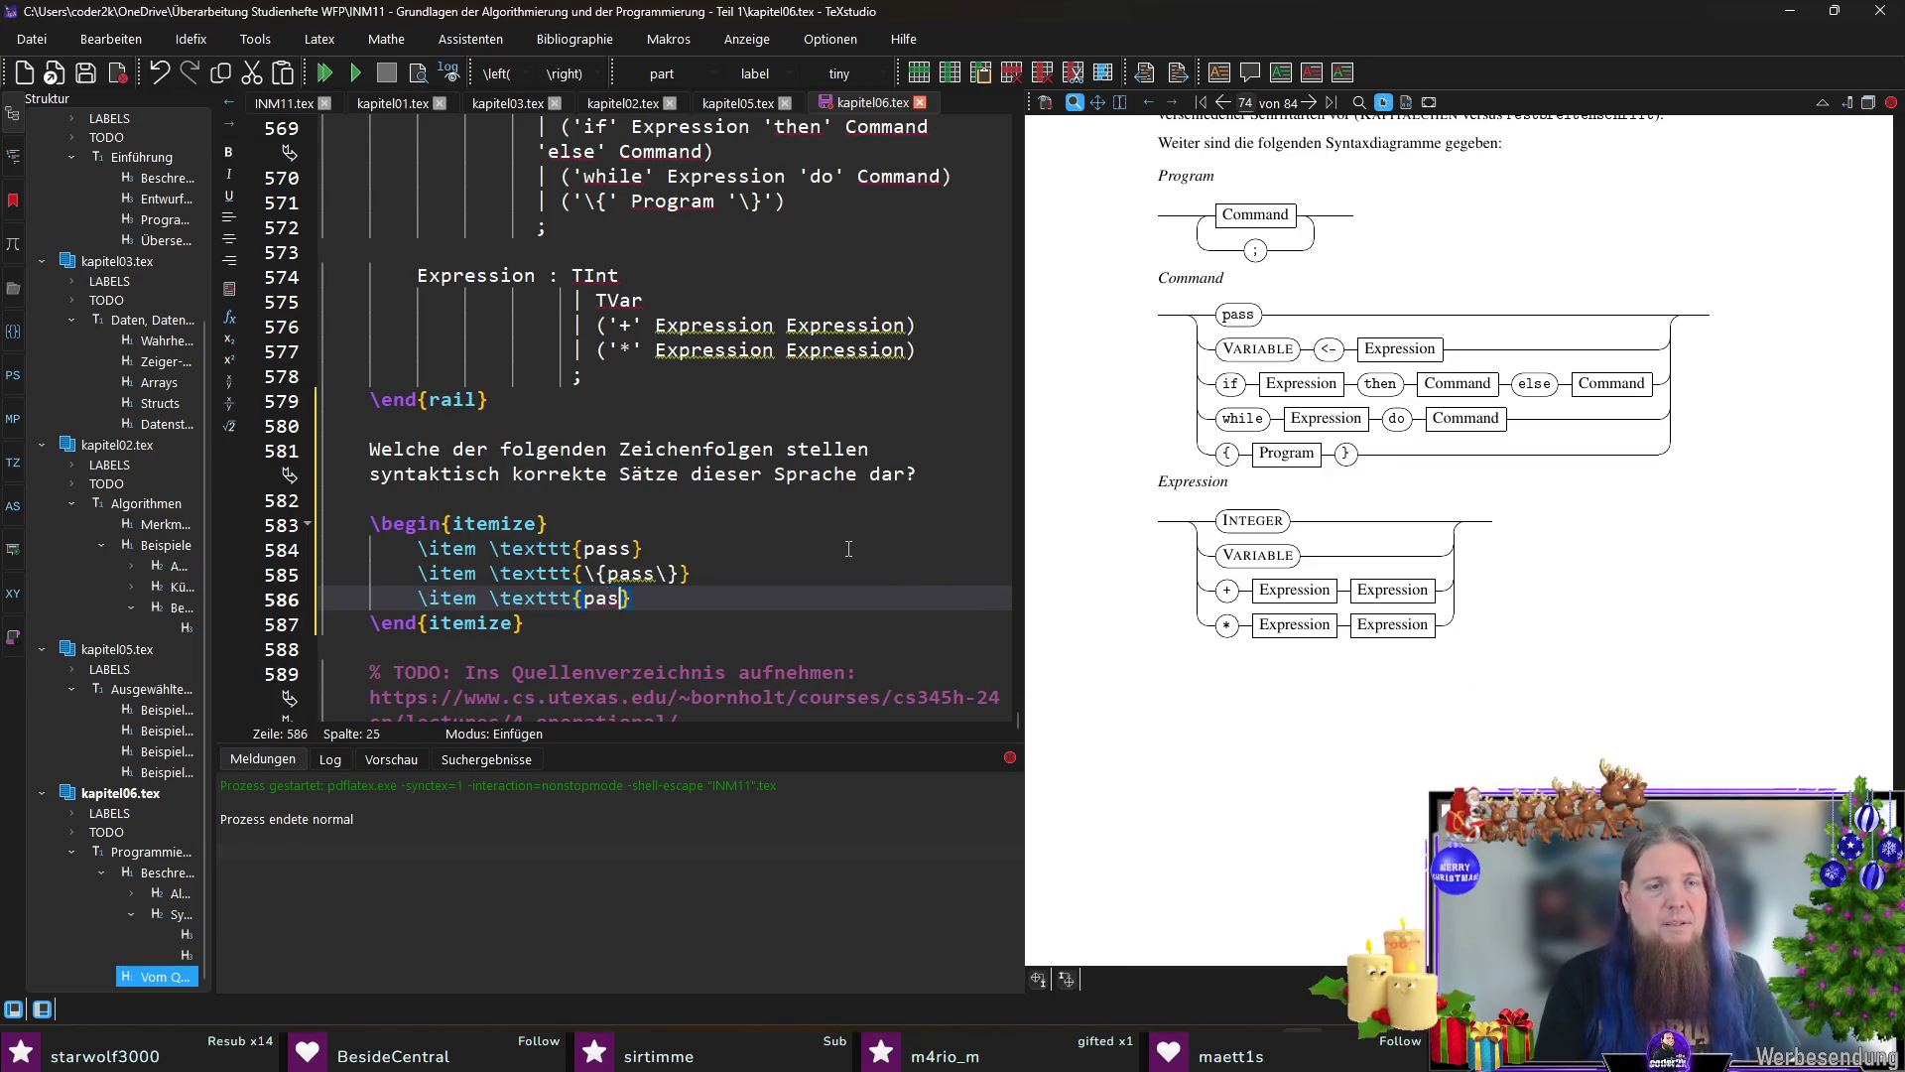
{"action": "type", "text": "; pass"}
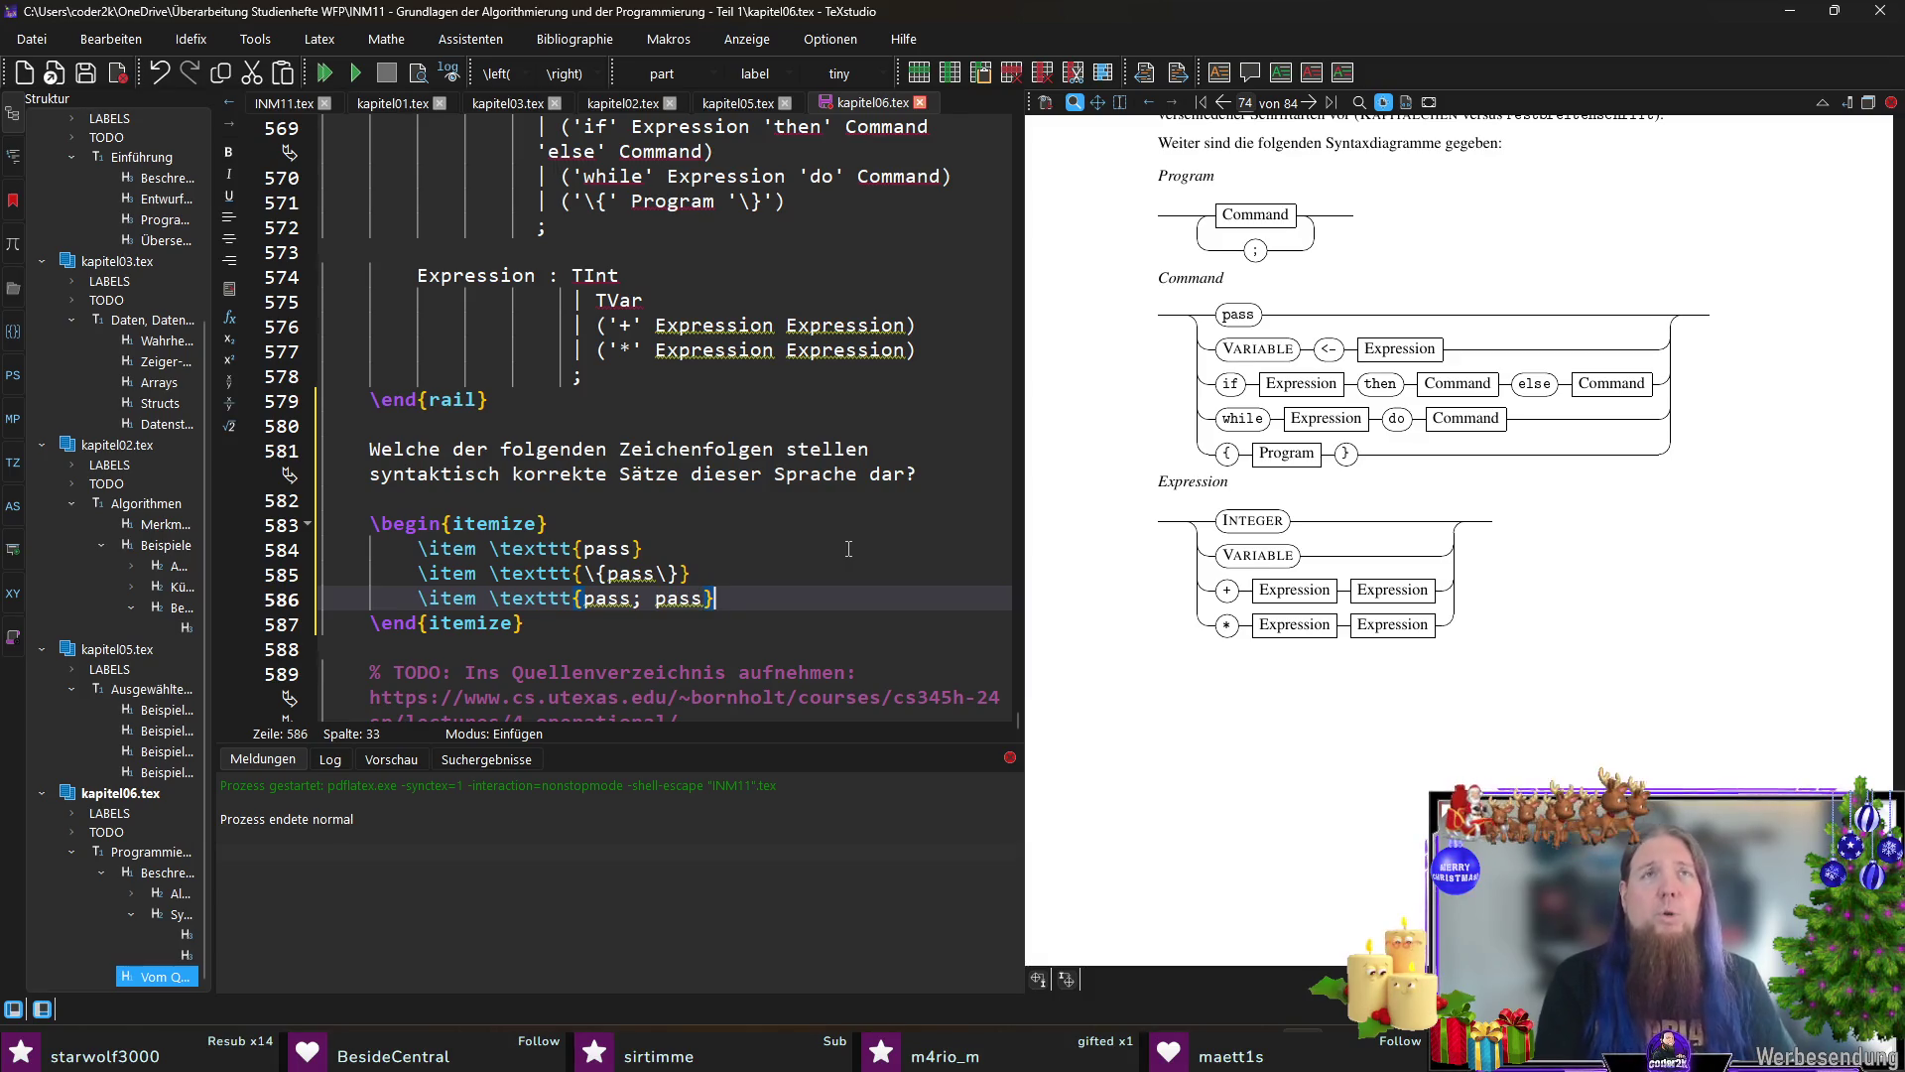
{"action": "key", "text": "Return"}
{"action": "type", "text": "\\"}
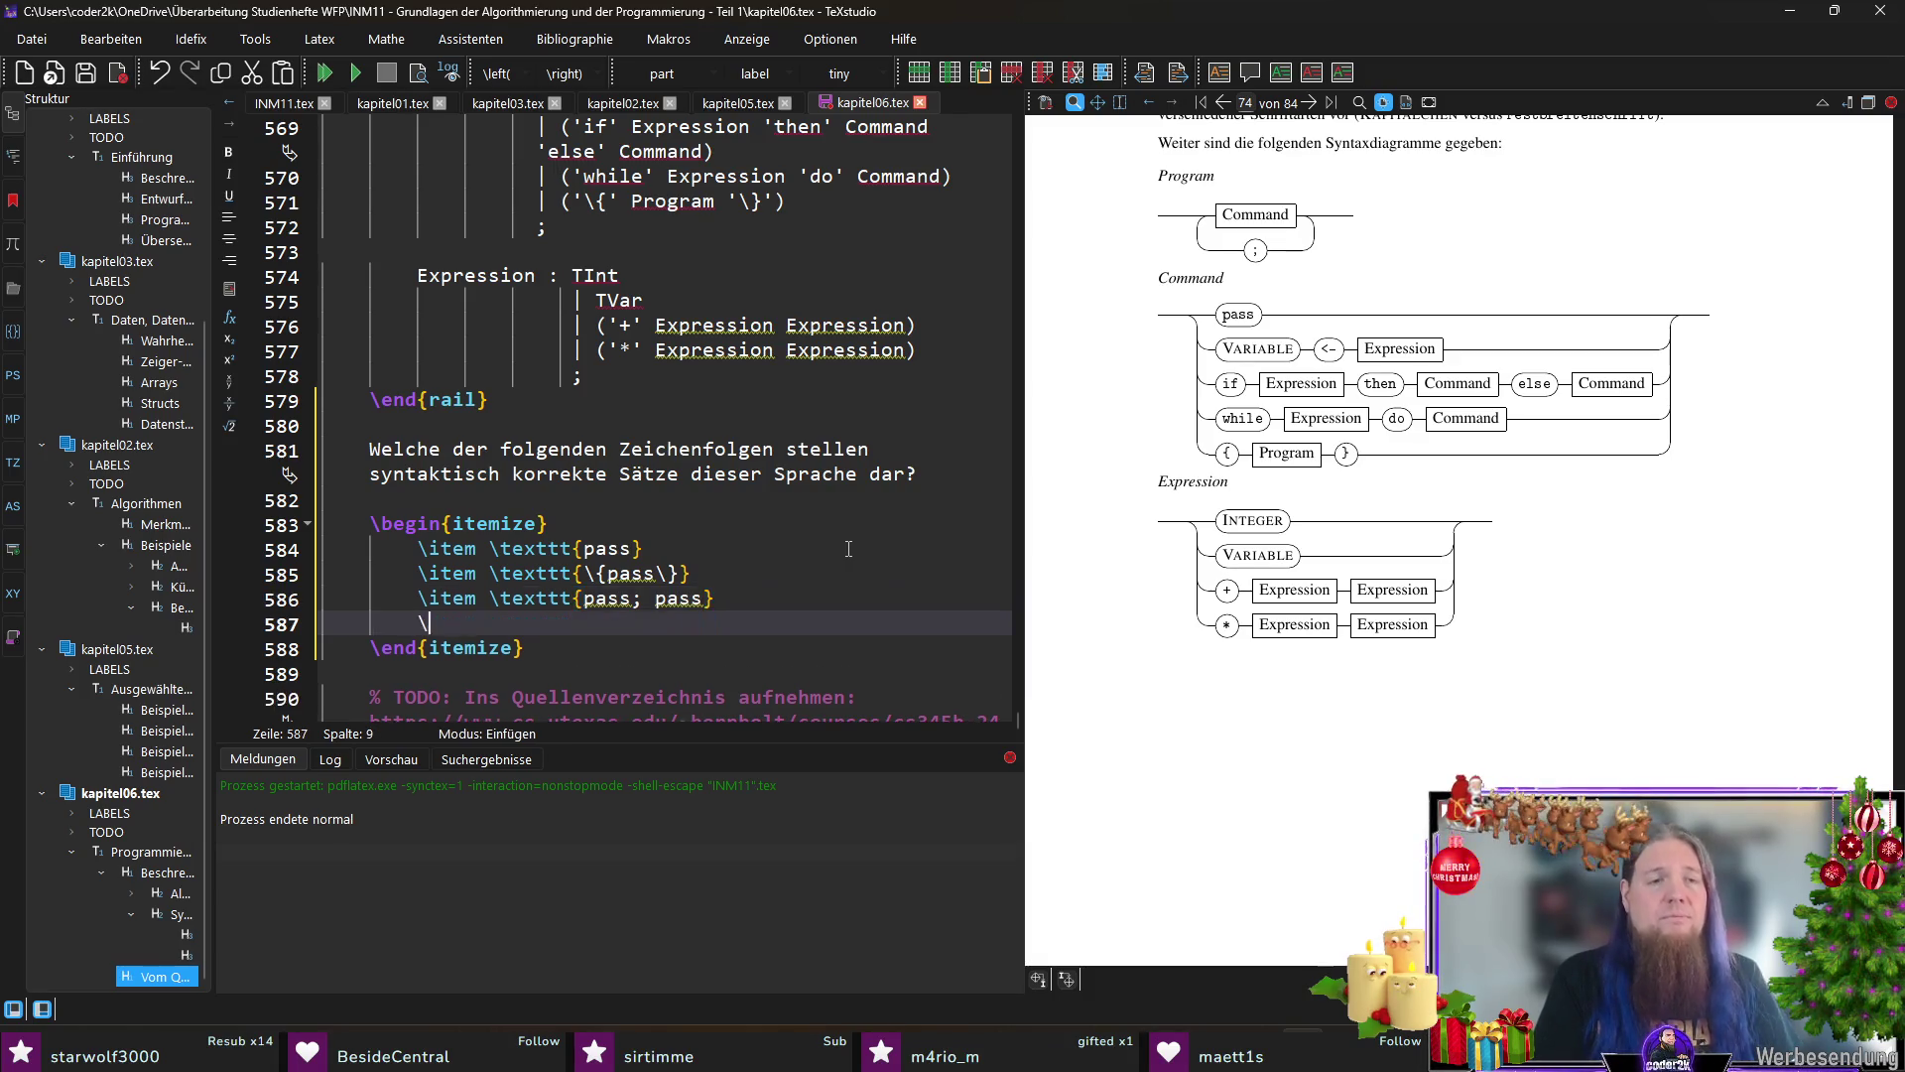
{"action": "type", "text": "item \\texttt{"}
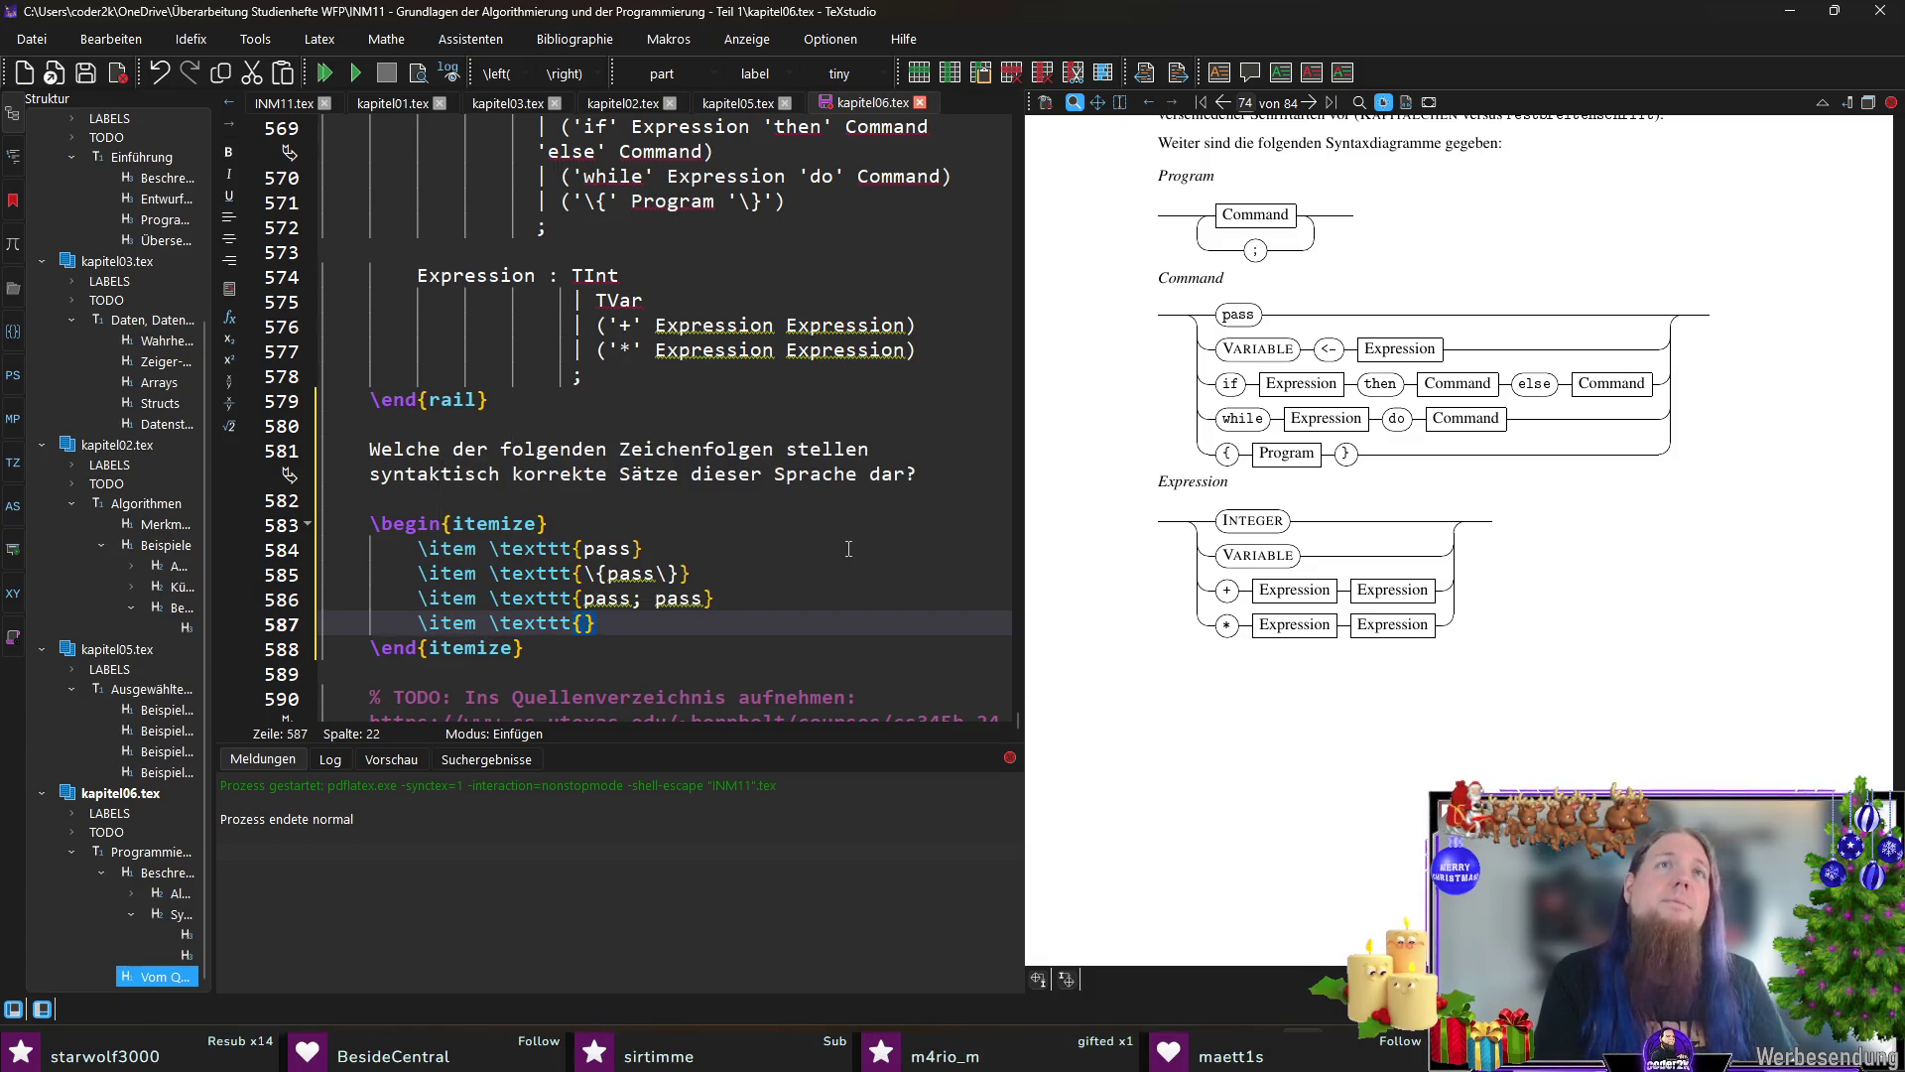
{"action": "type", "text": "x <- "}
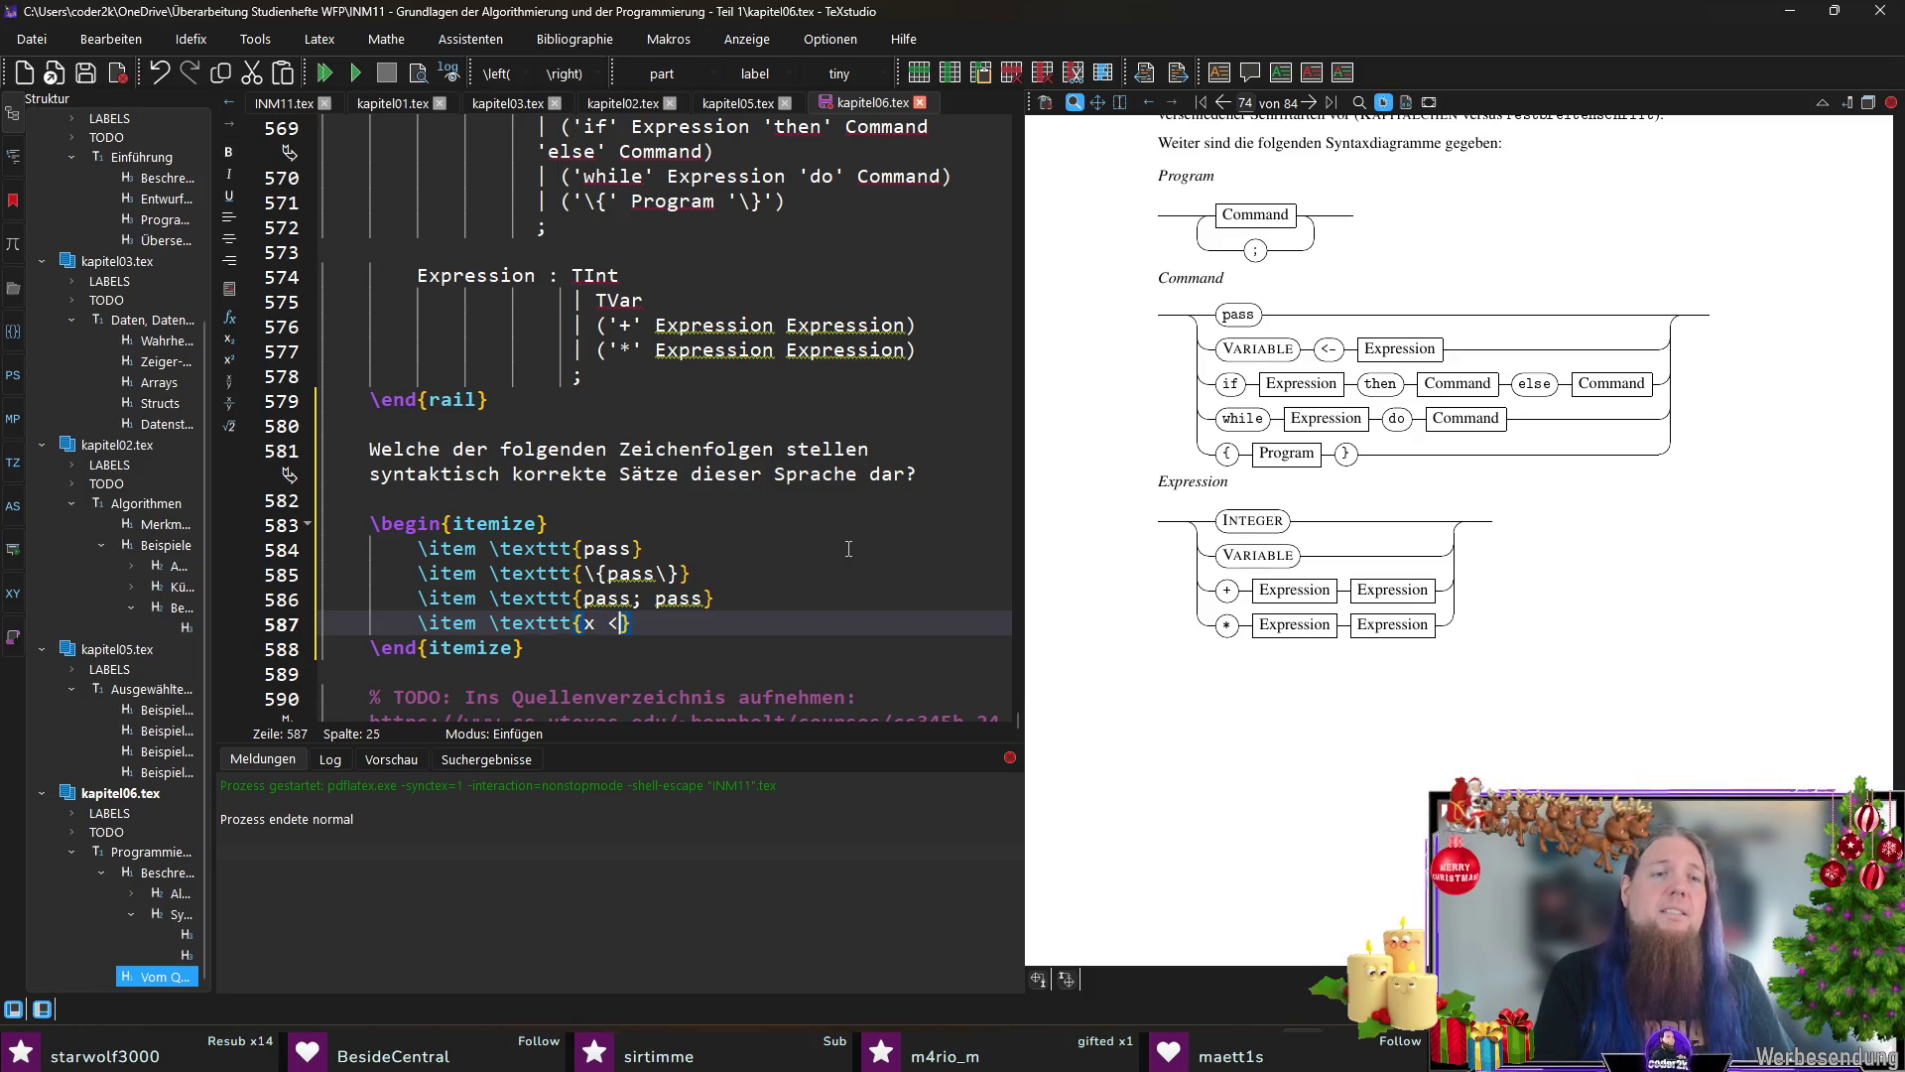
{"action": "type", "text": "0"}
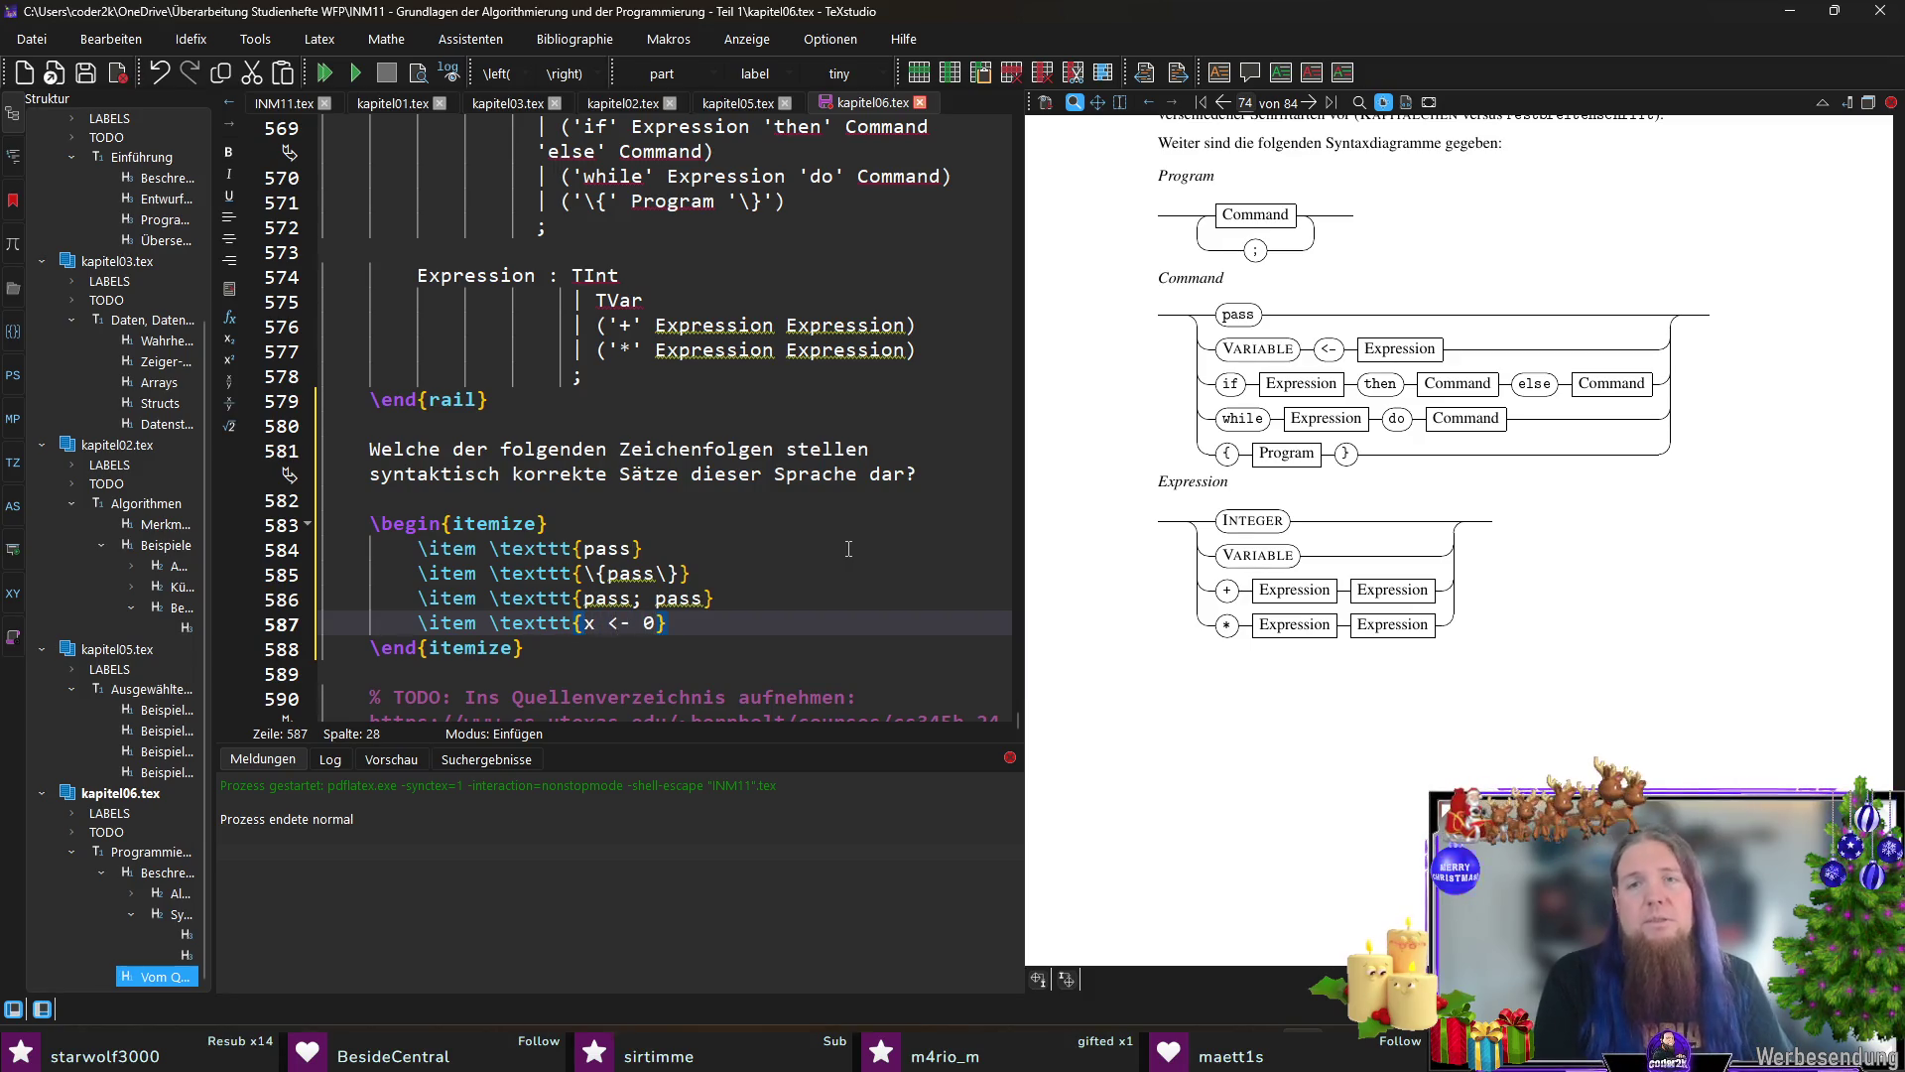
{"action": "key", "text": "Right"}
{"action": "key", "text": "Return"}
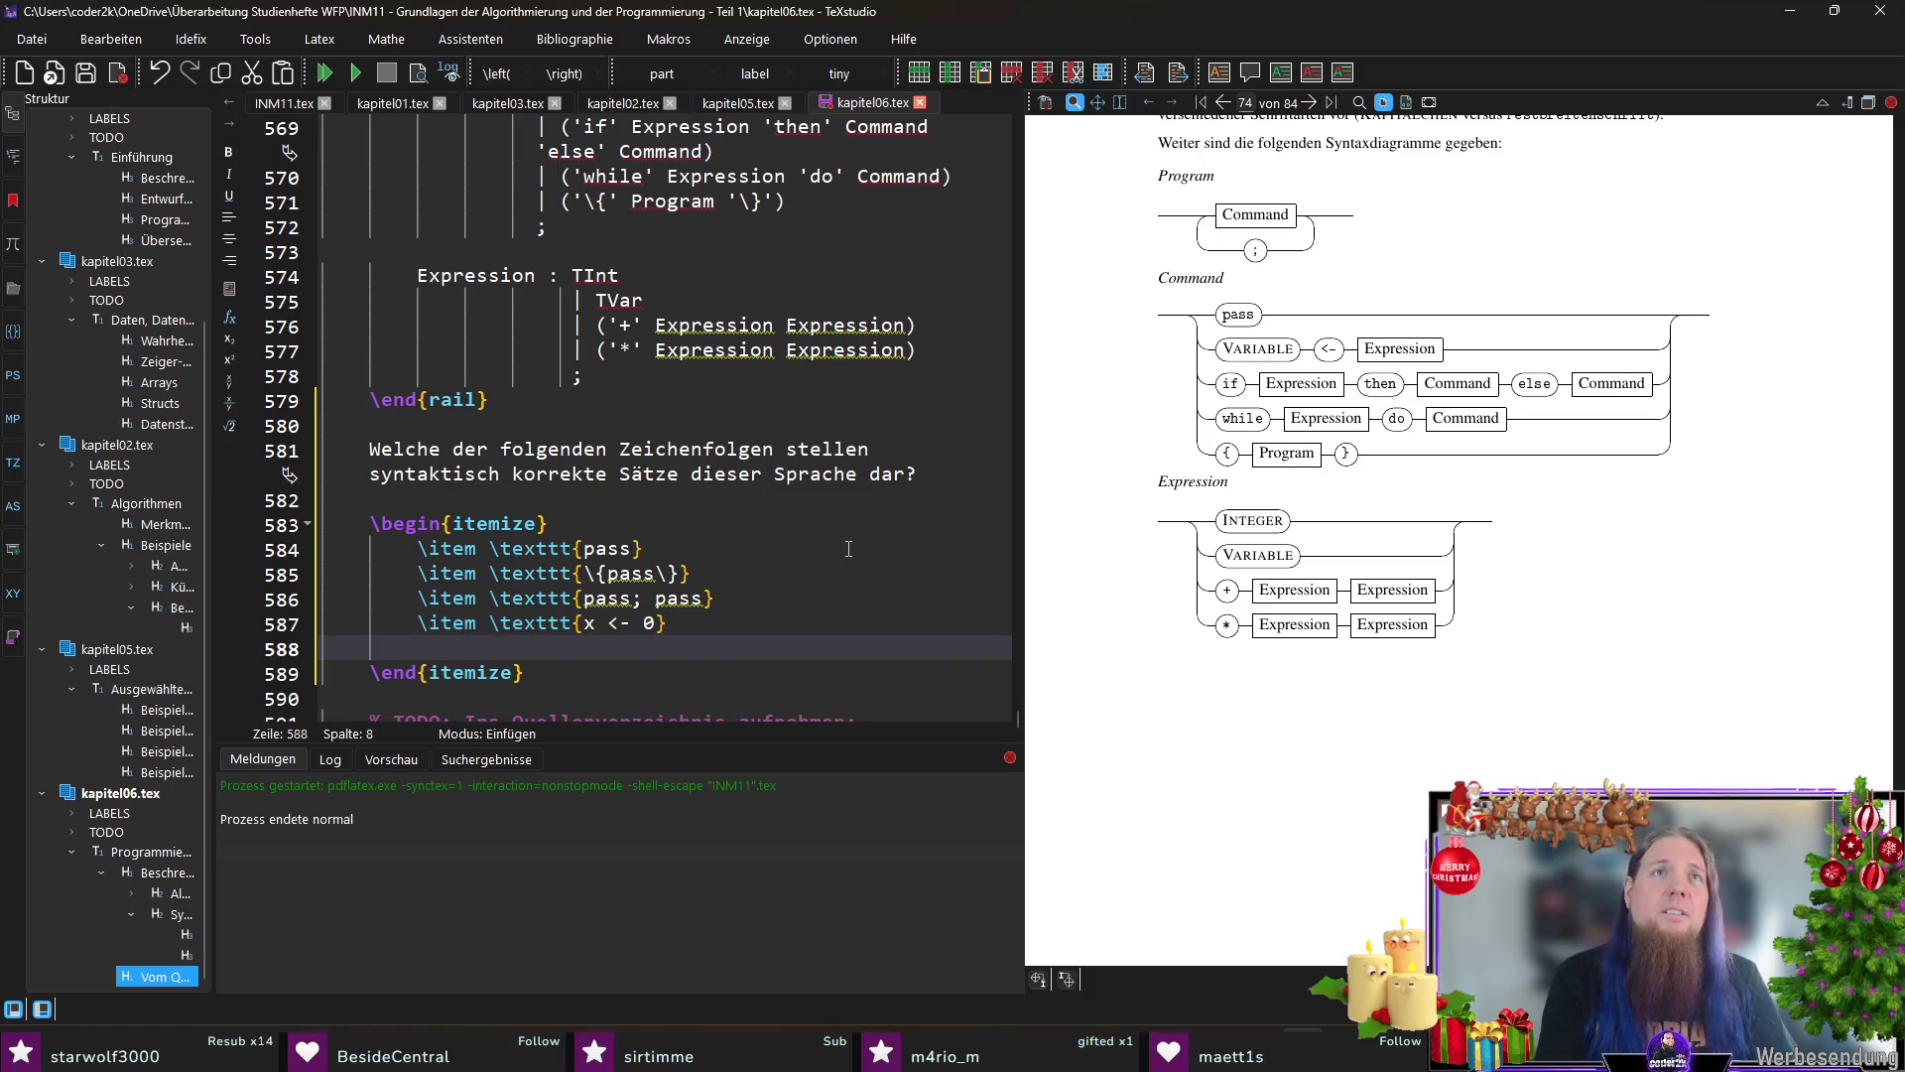
{"action": "type", "text": "\\item"}
{"action": "key", "text": "Return"}
{"action": "type", "text": "textt"}
{"action": "key", "text": "Return"}
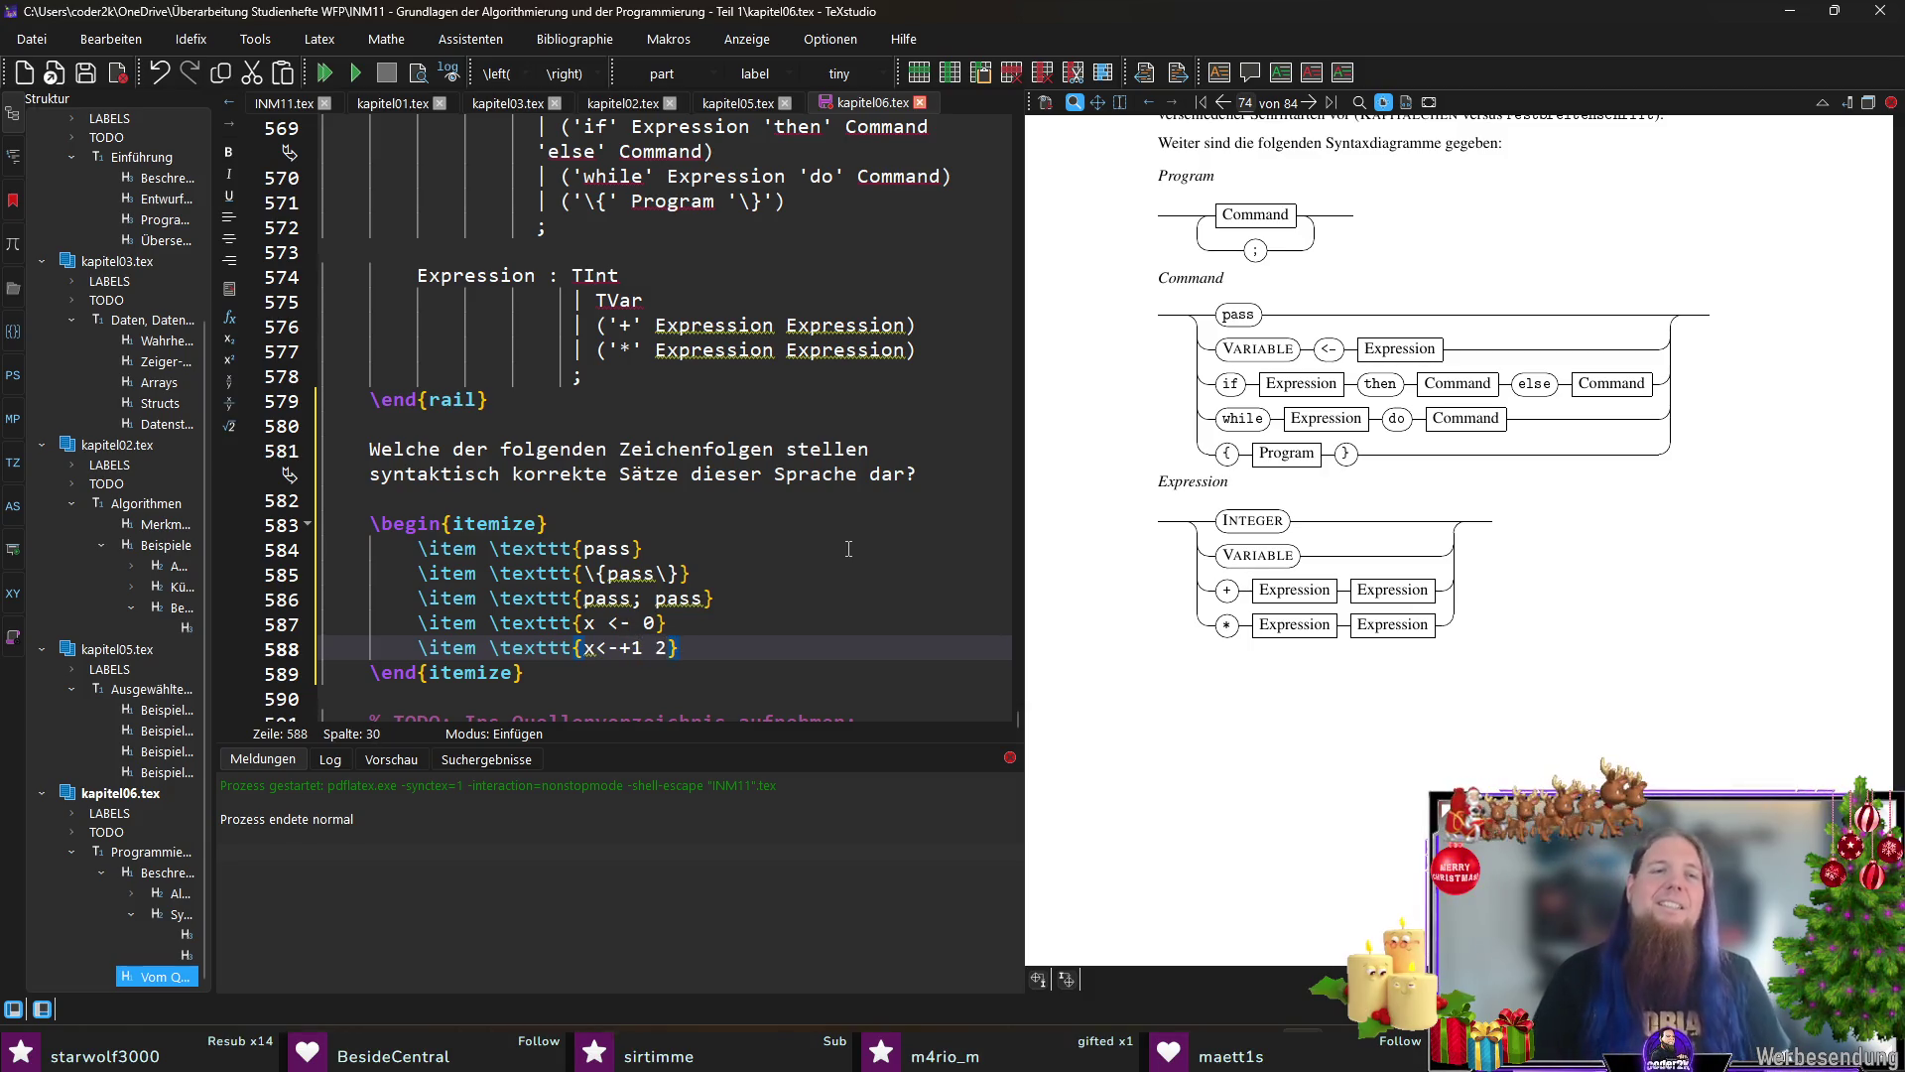
{"action": "key", "text": "F5"}
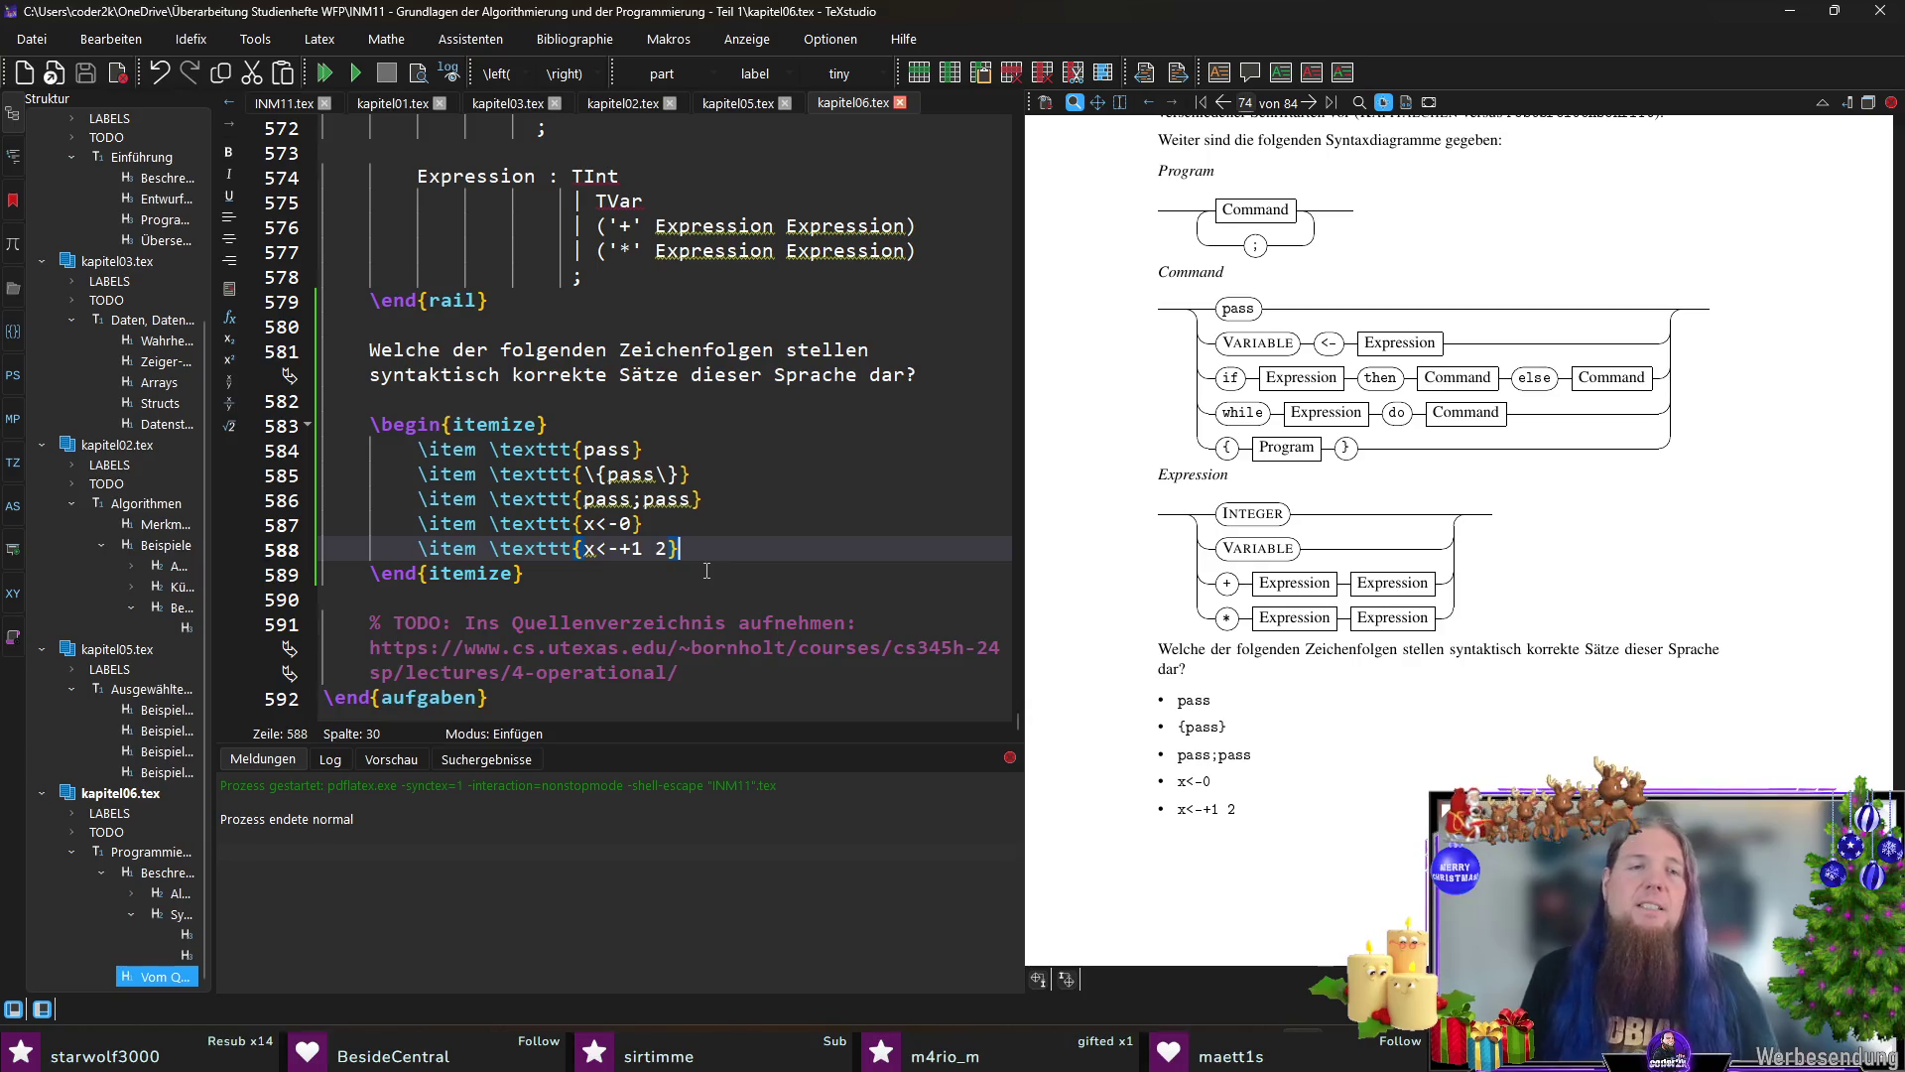
{"action": "scroll", "coordinate": [1310, 605], "scroll_direction": "up", "scroll_amount": 3}
{"action": "scroll", "coordinate": [1311, 605], "scroll_direction": "up", "scroll_amount": 3}
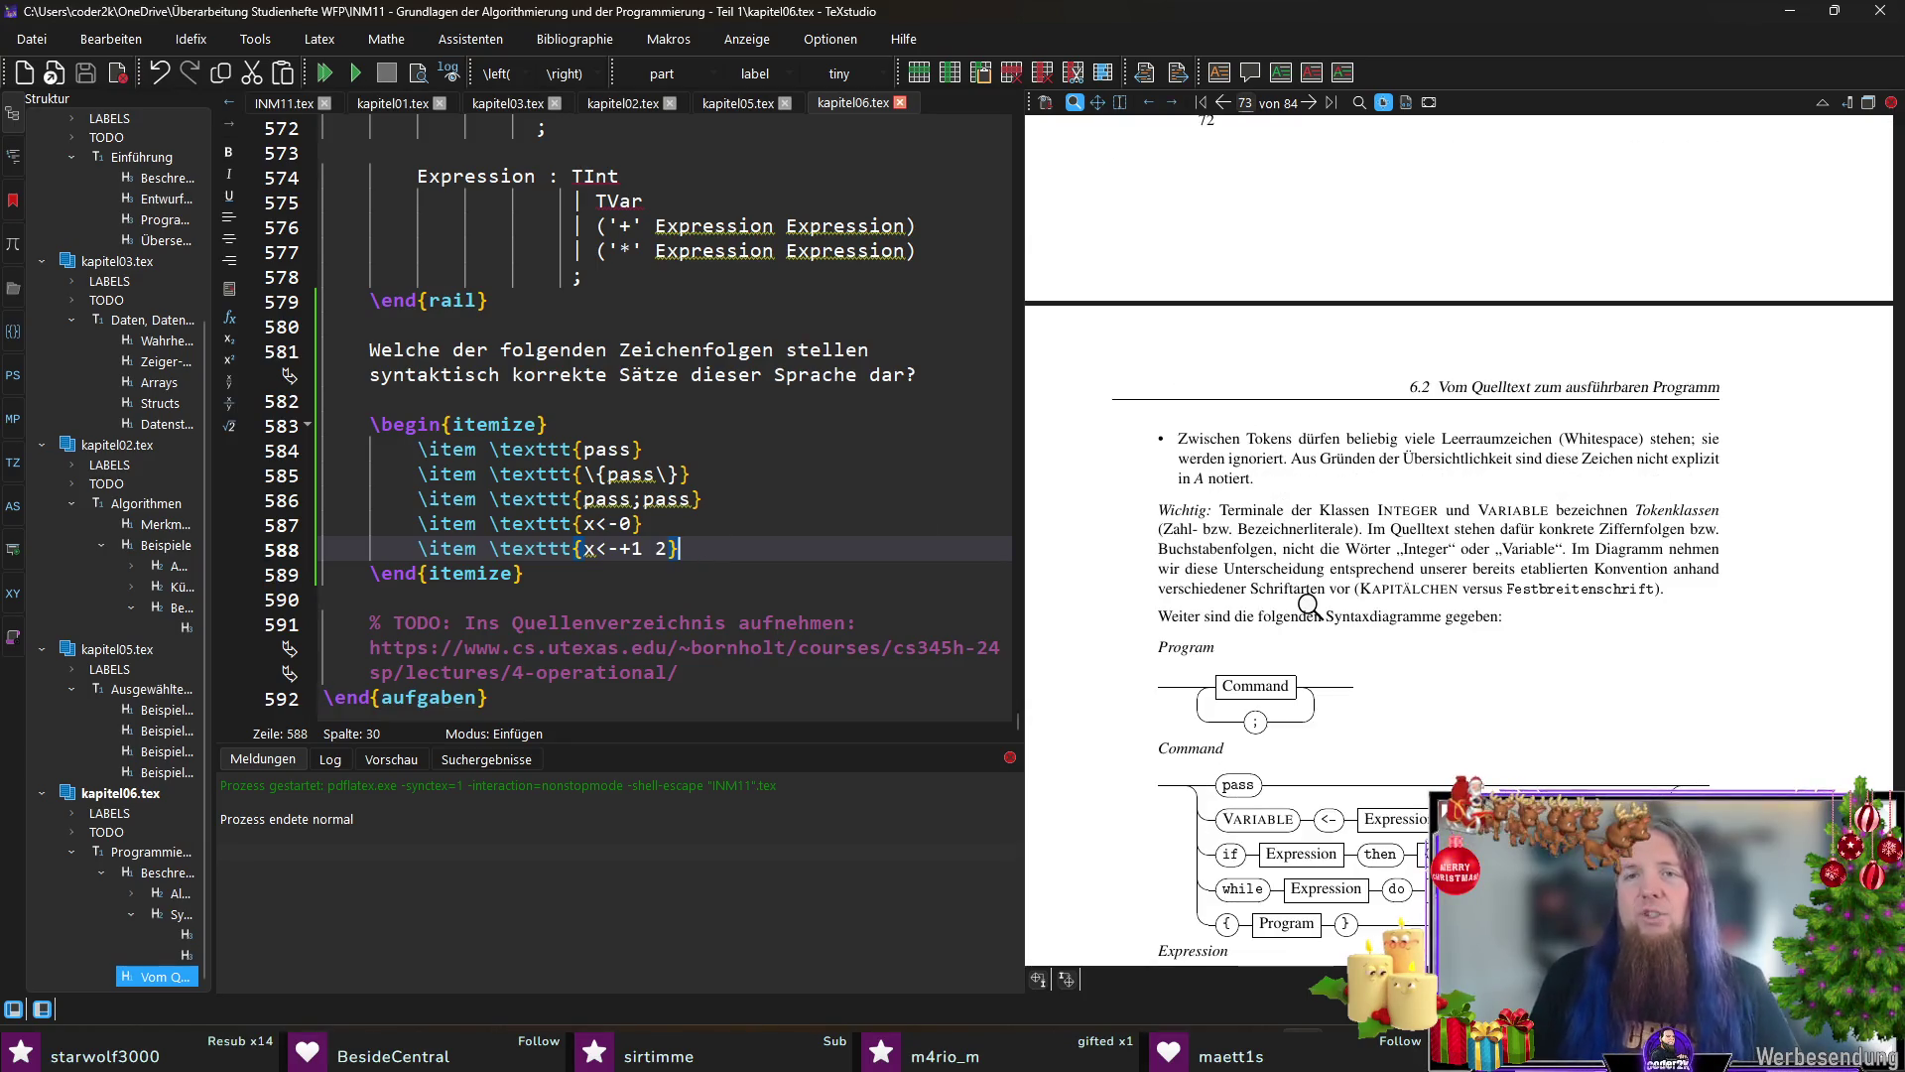
{"action": "scroll", "coordinate": [1310, 607], "scroll_direction": "up", "scroll_amount": 3}
{"action": "scroll", "coordinate": [1311, 606], "scroll_direction": "down", "scroll_amount": 3}
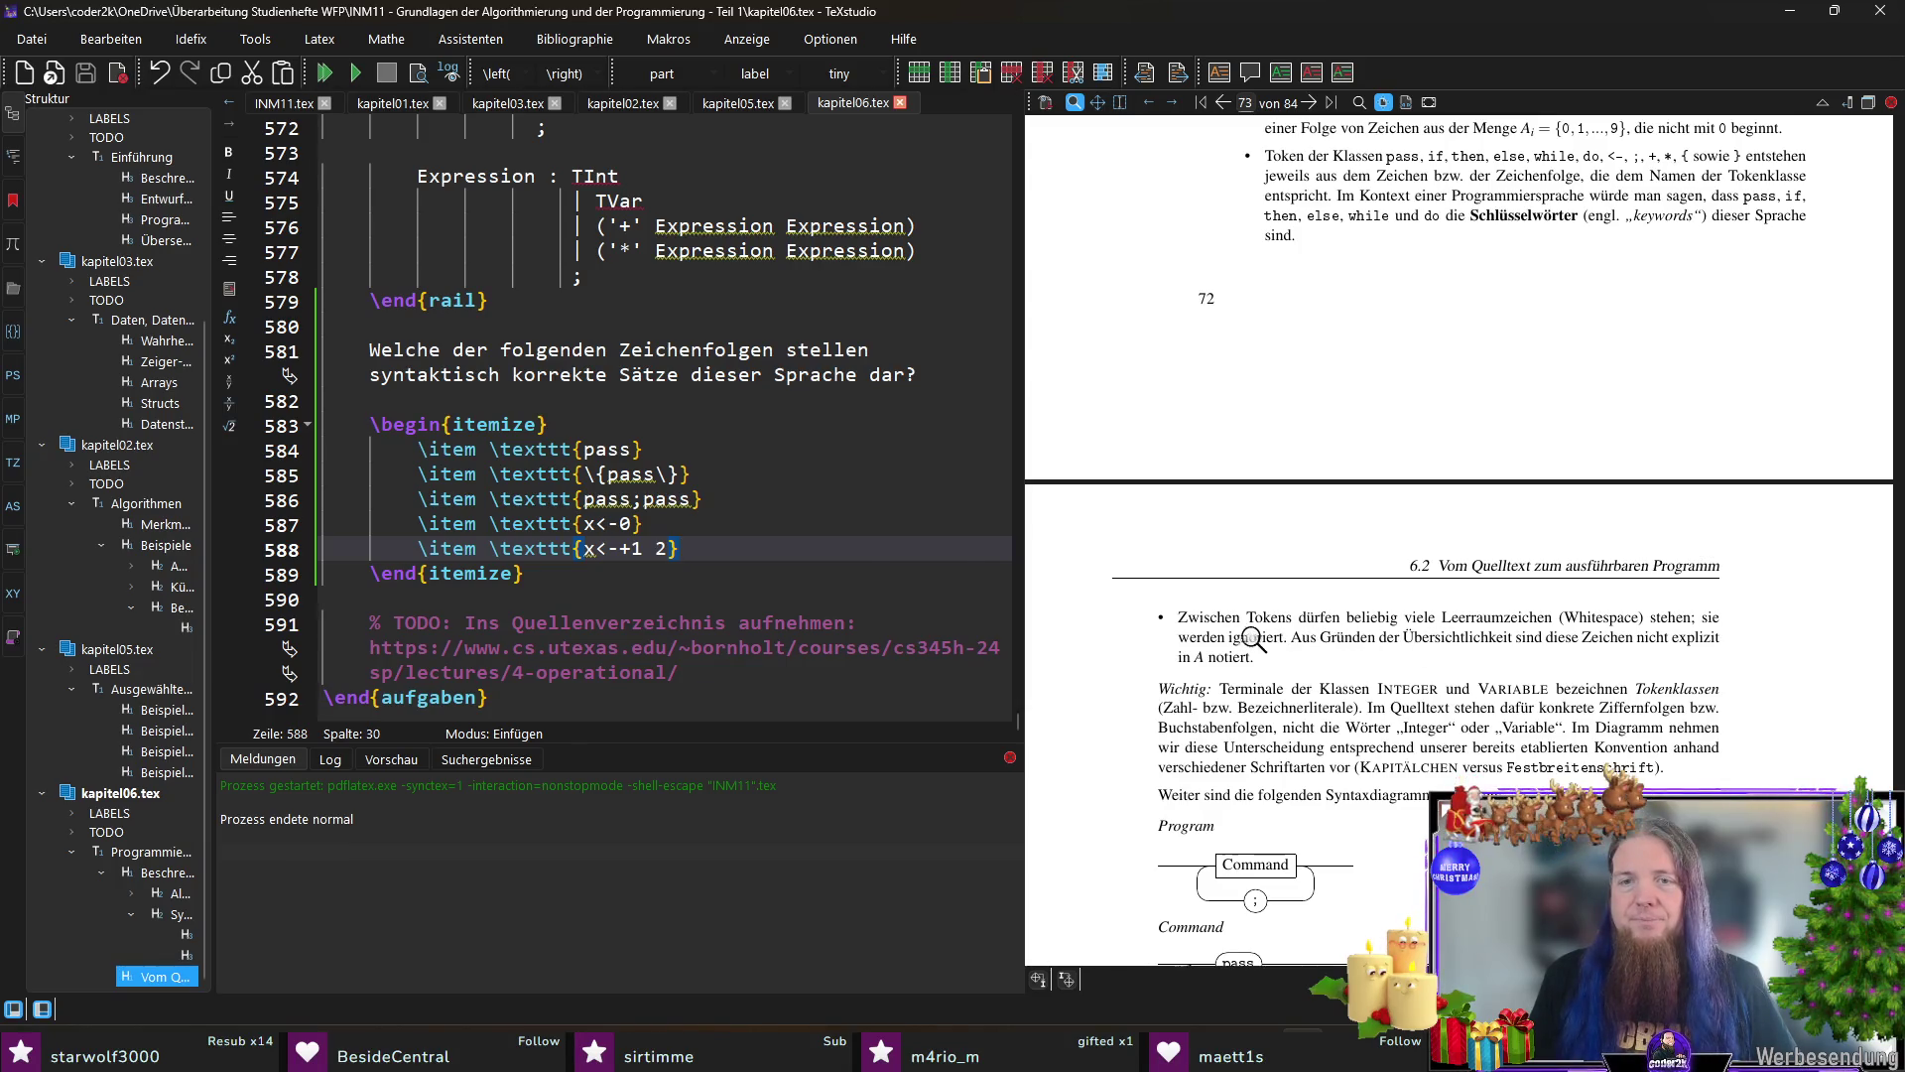
Step: Jump from the compiled whitespace bullet to its source to continue writing there
{"action": "left_click", "coordinate": [1252, 638], "text": "ctrl"}
{"action": "left_click", "coordinate": [699, 322]}
Step: Append the sentence on separating ambiguous tokens, 'z. B. zwei aufeinander folgende \tokenclass{Integer}-Token', and save
{"action": "key", "text": "End"}
{"action": "type", "text": "Mithilfe di"}
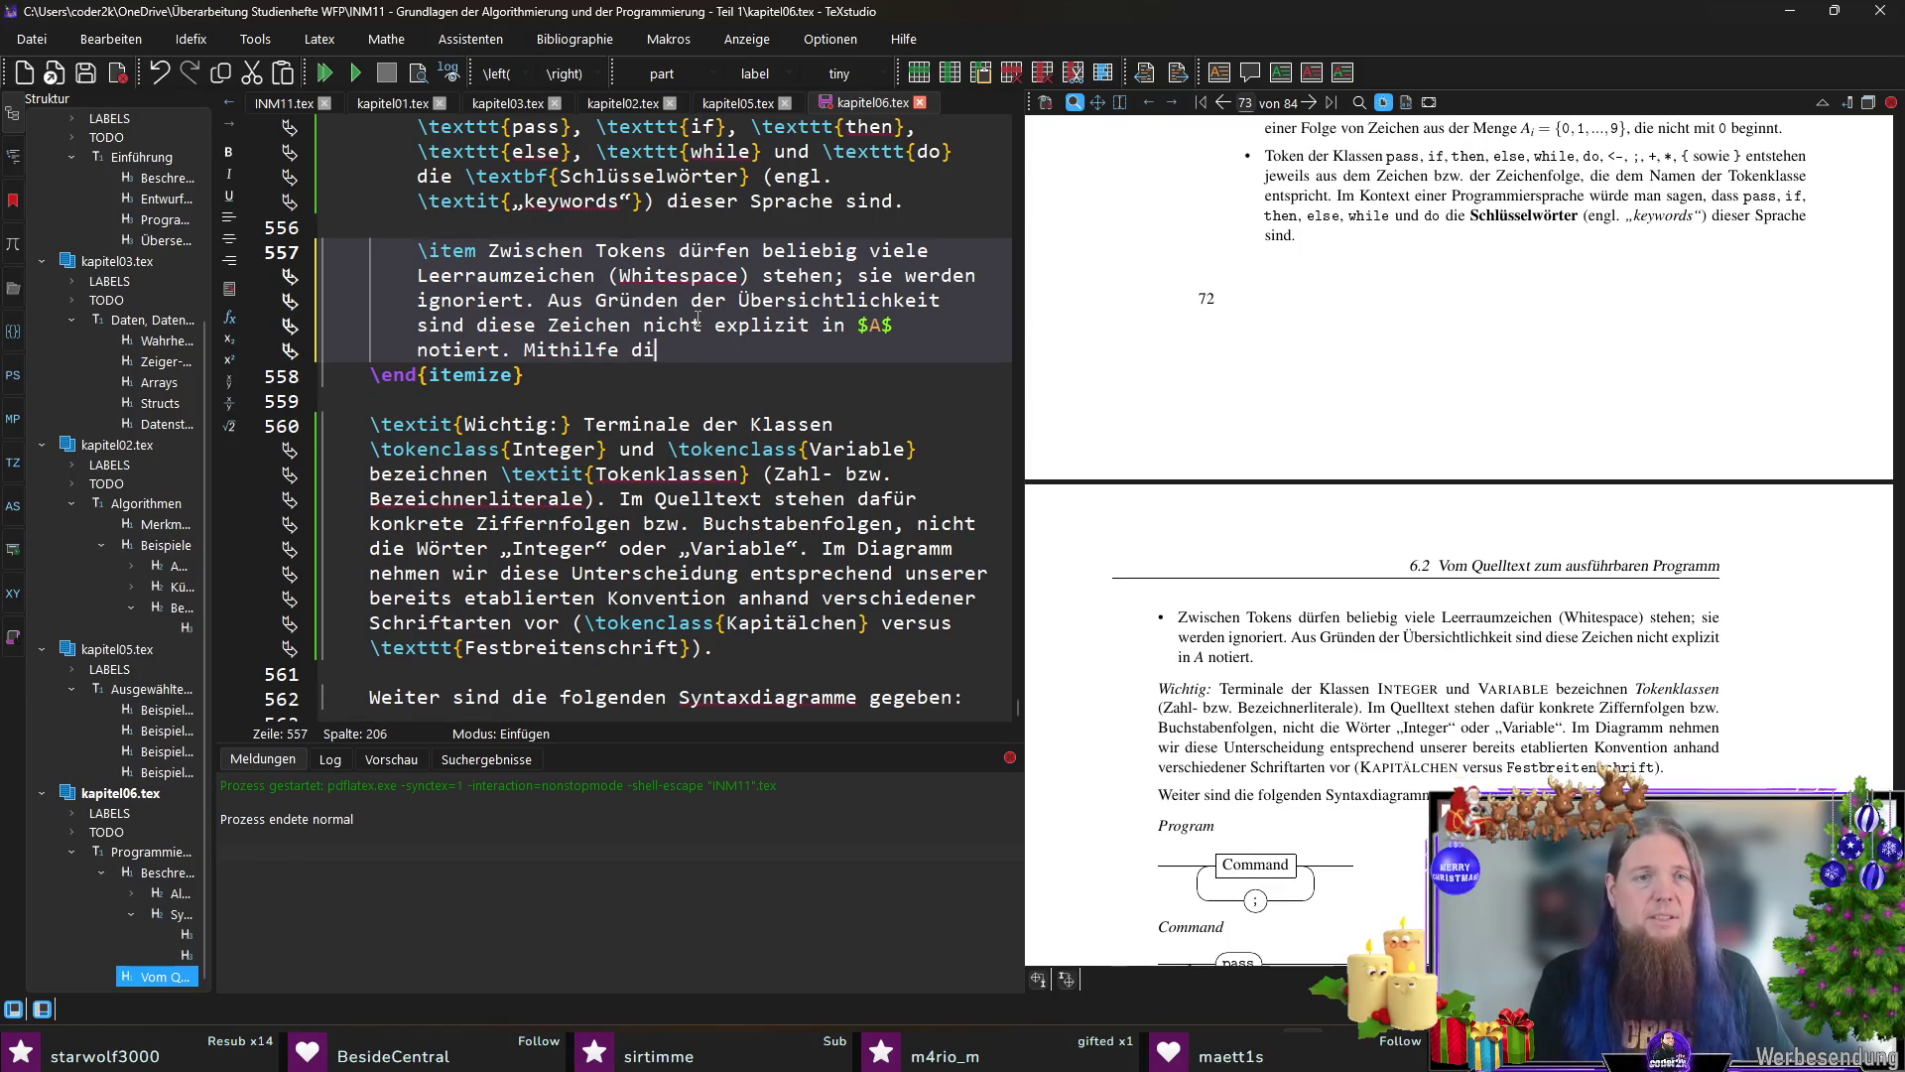
{"action": "type", "text": "eser Zeichen lassen sich Tok"}
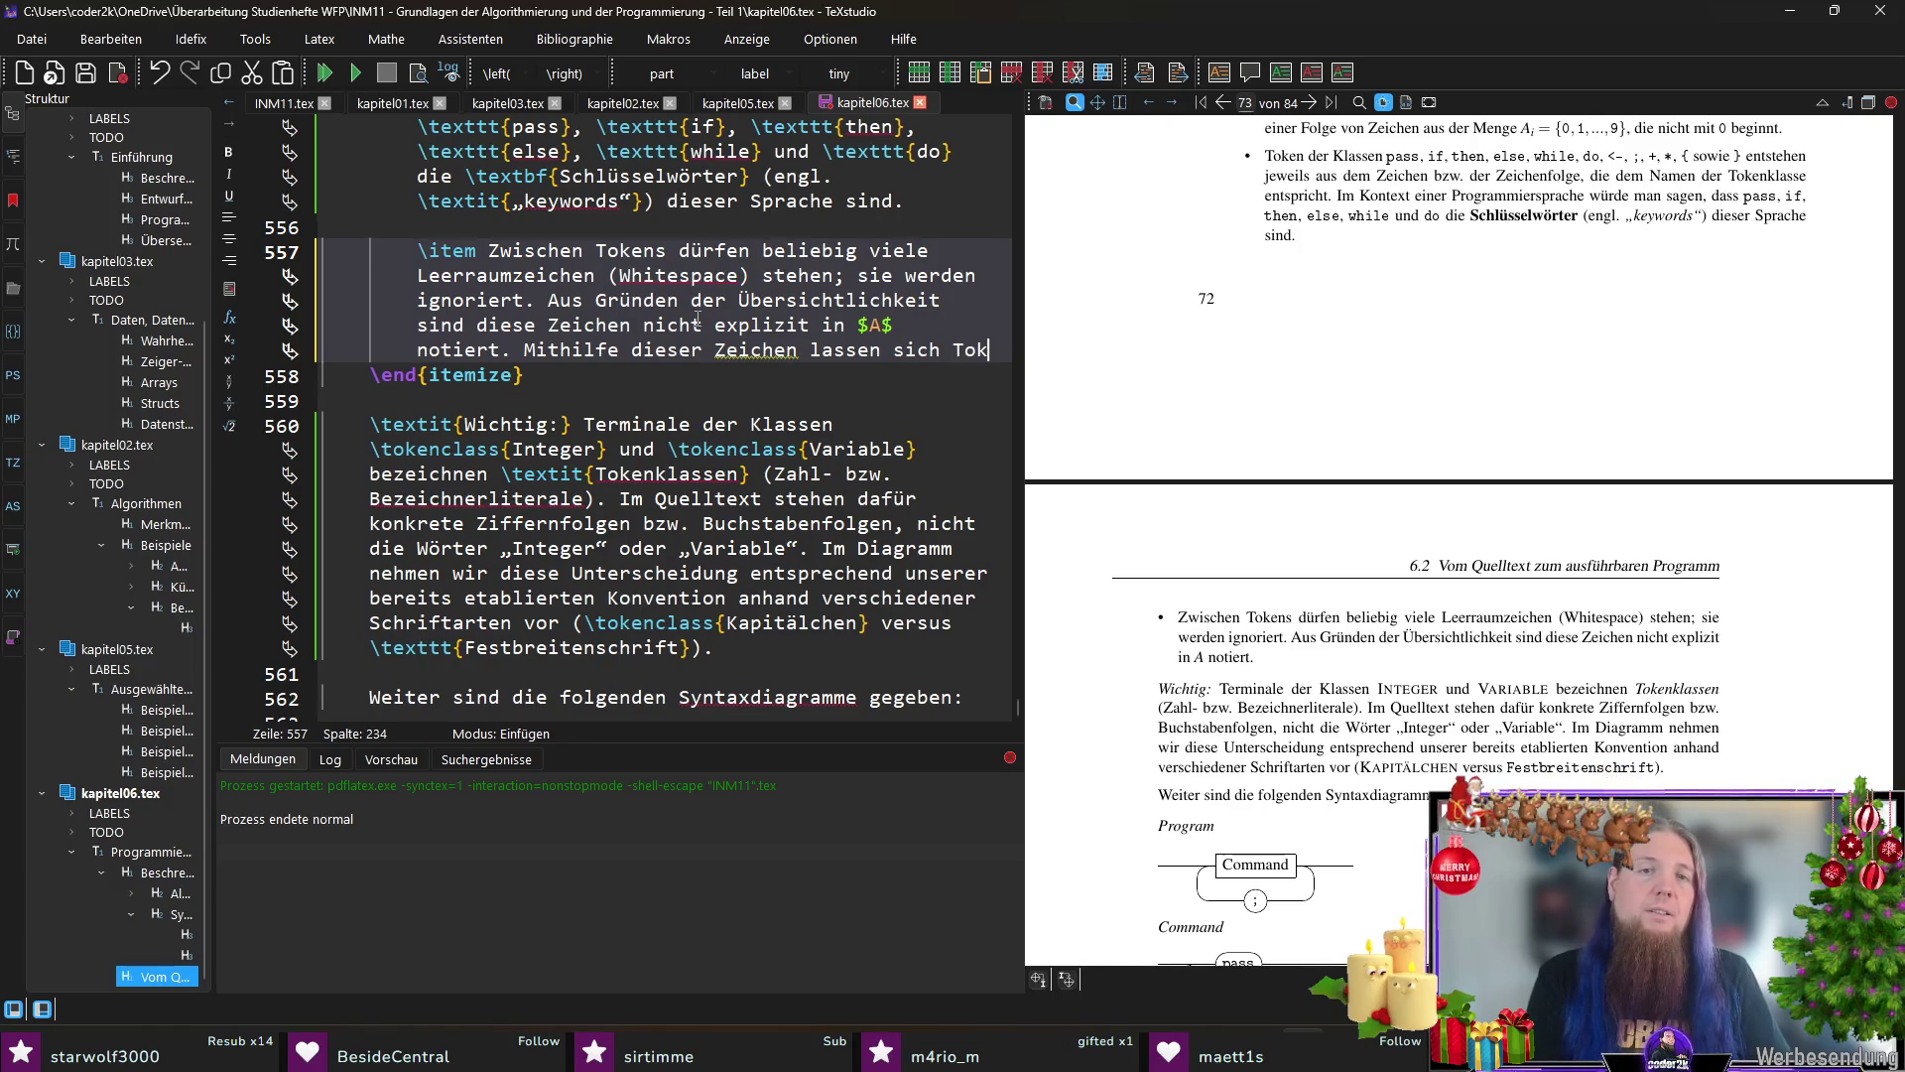
{"action": "type", "text": "ns trenn"}
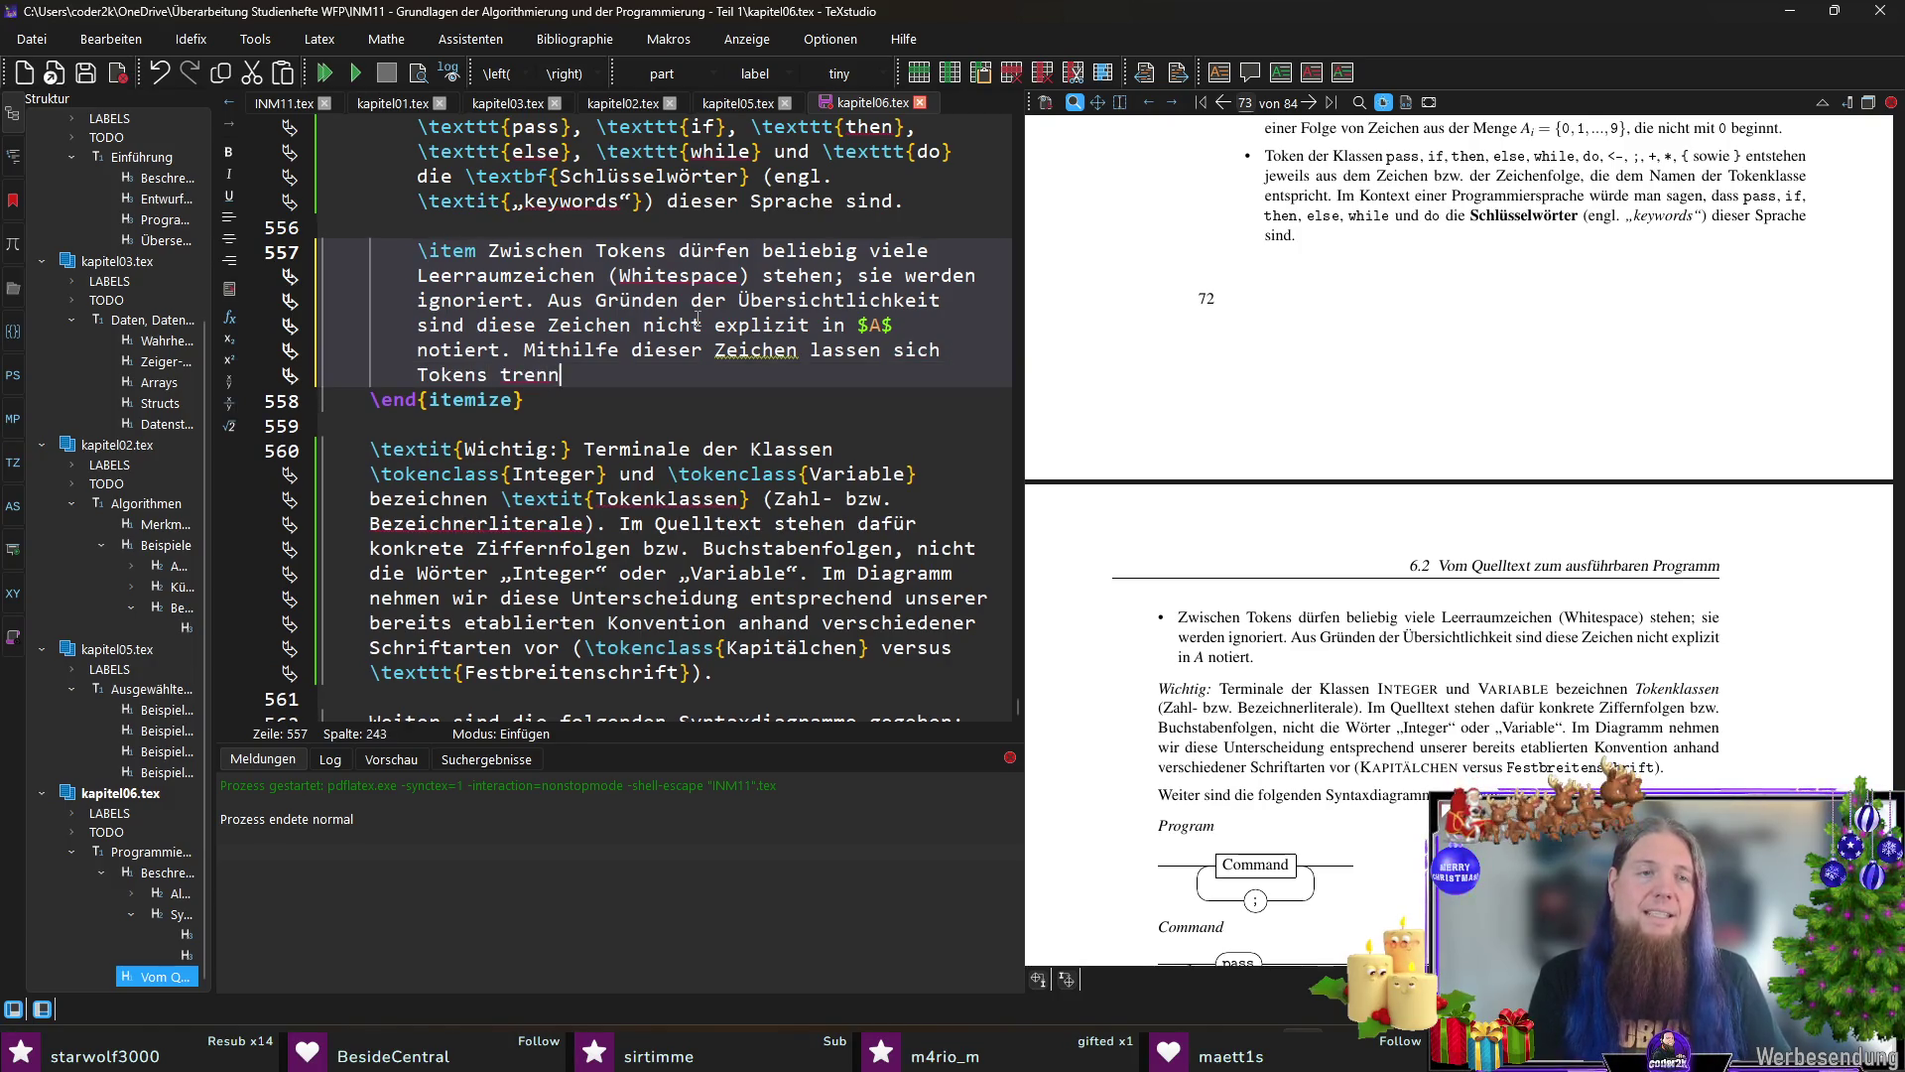
{"action": "type", "text": "en, die sonst nicht "}
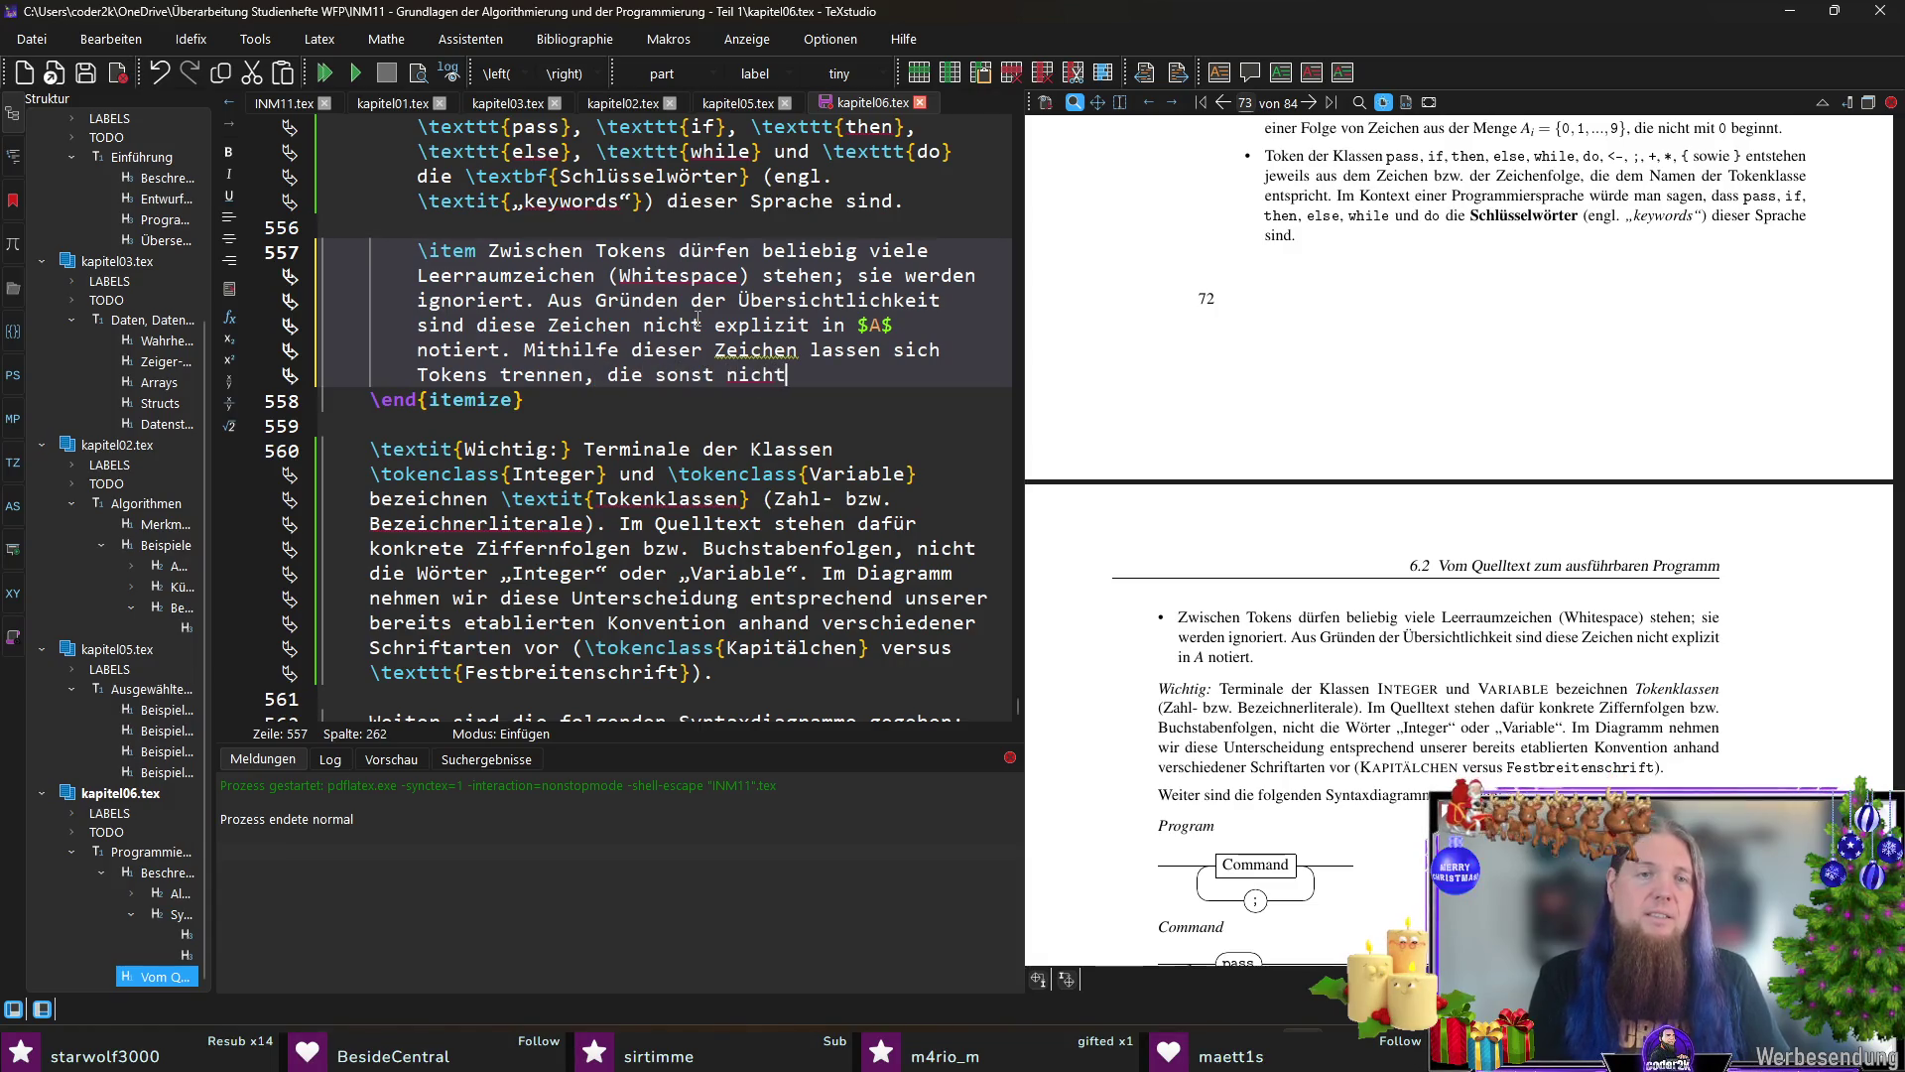
{"action": "type", "text": " eindeutig"}
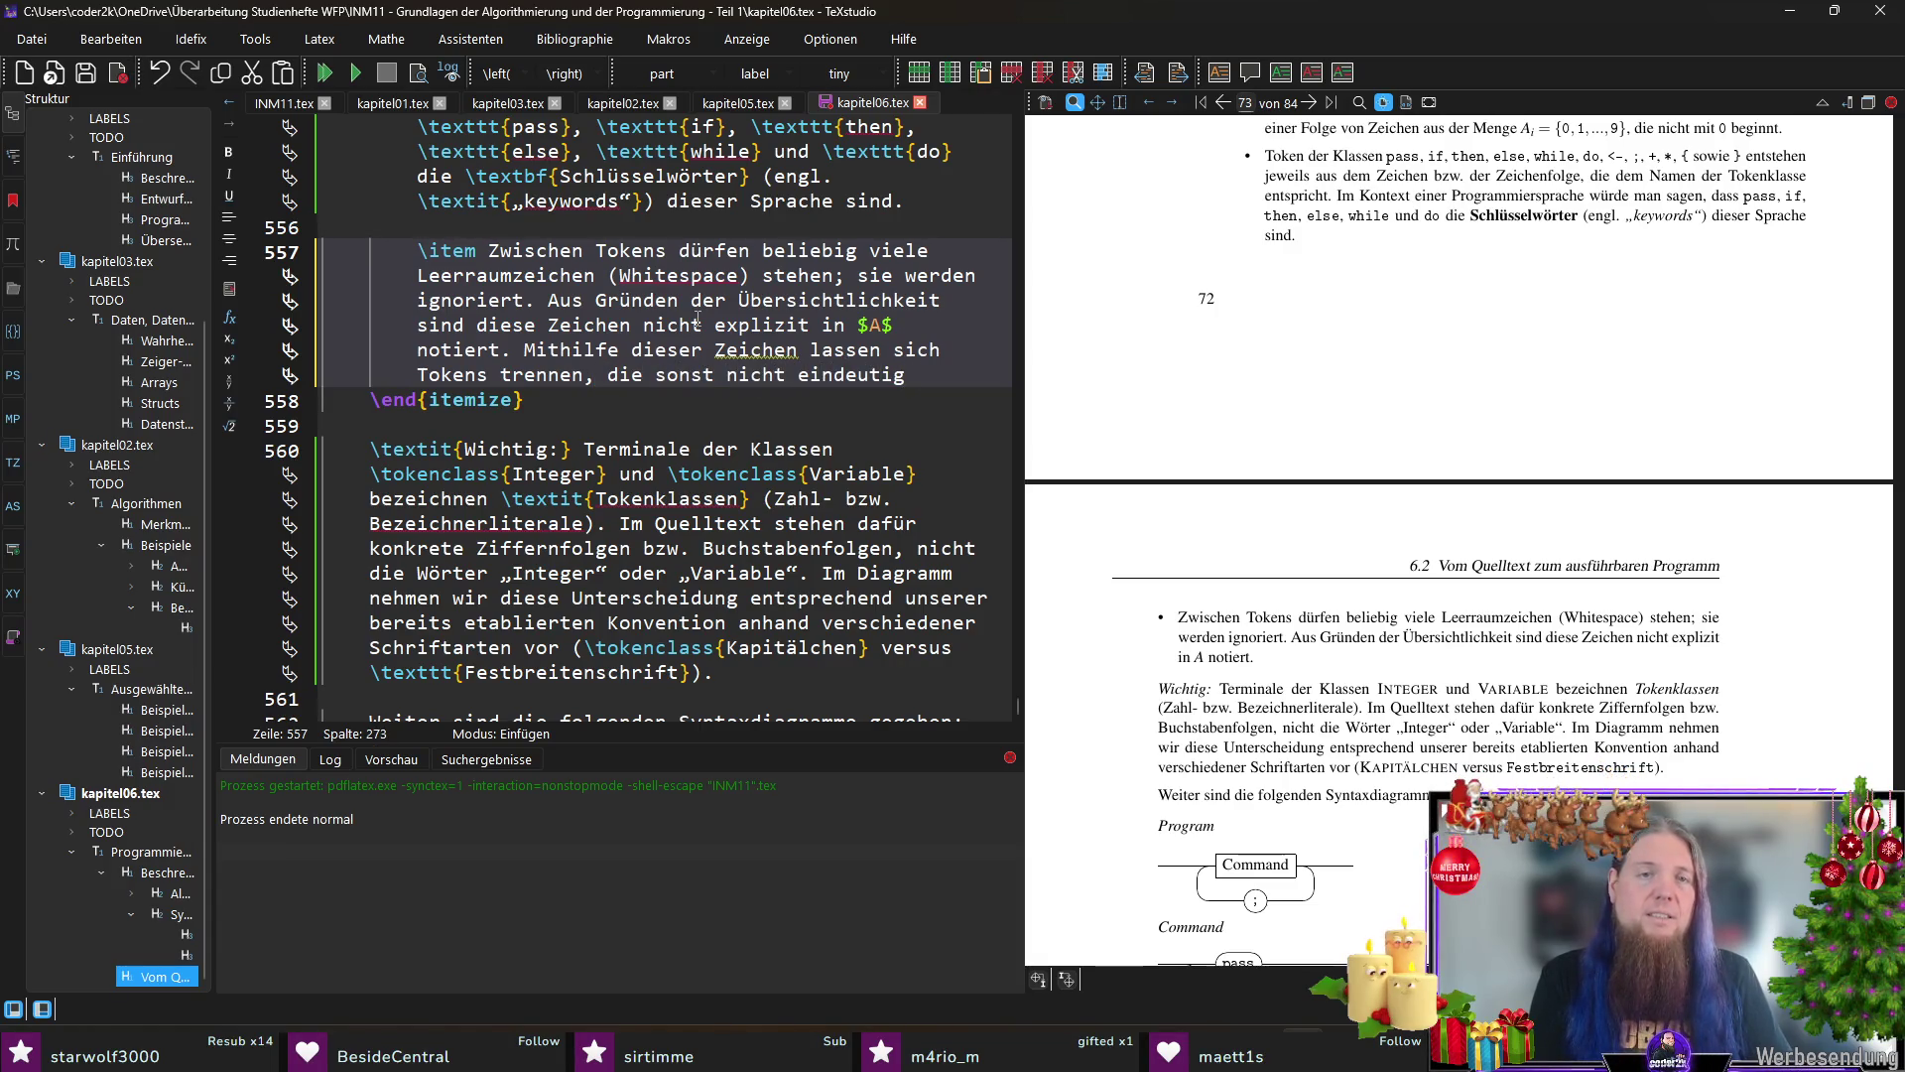
{"action": "type", "text": " erkennbar wären"}
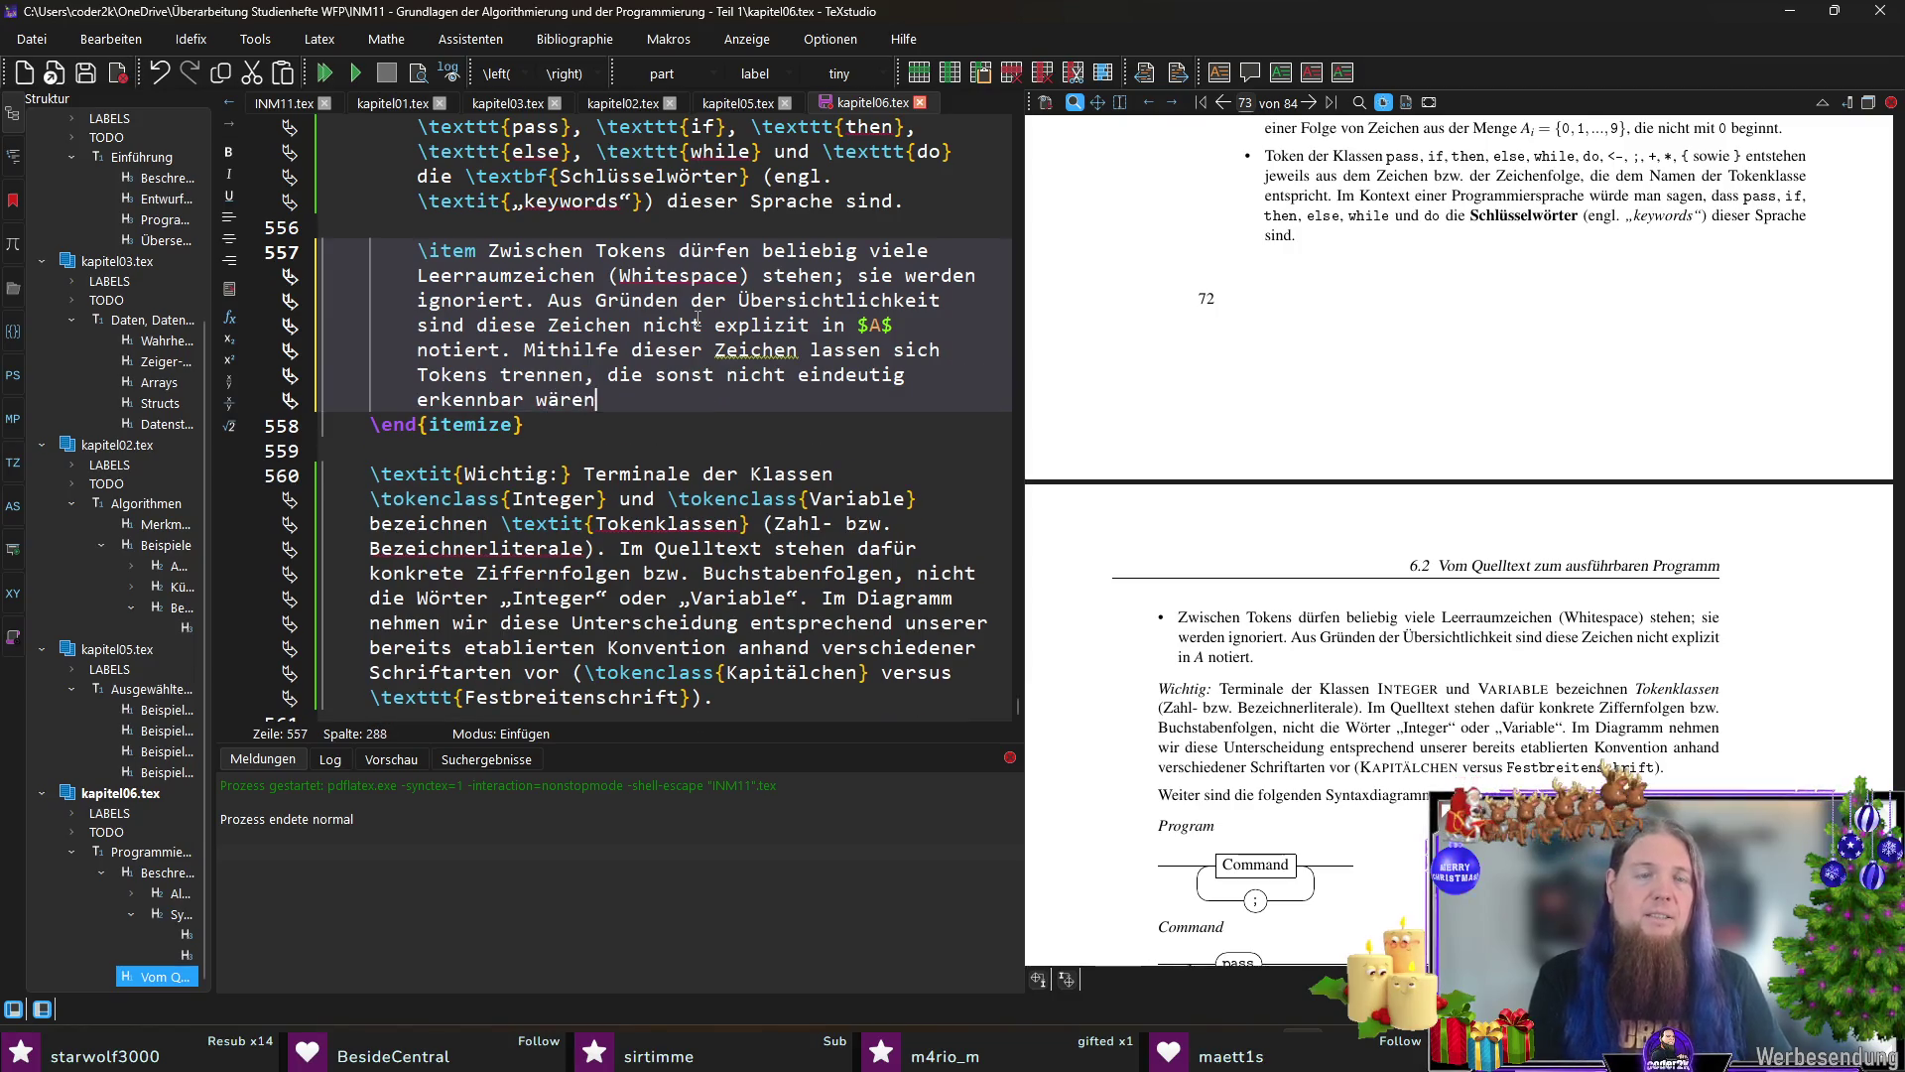
{"action": "type", "text": " (z."}
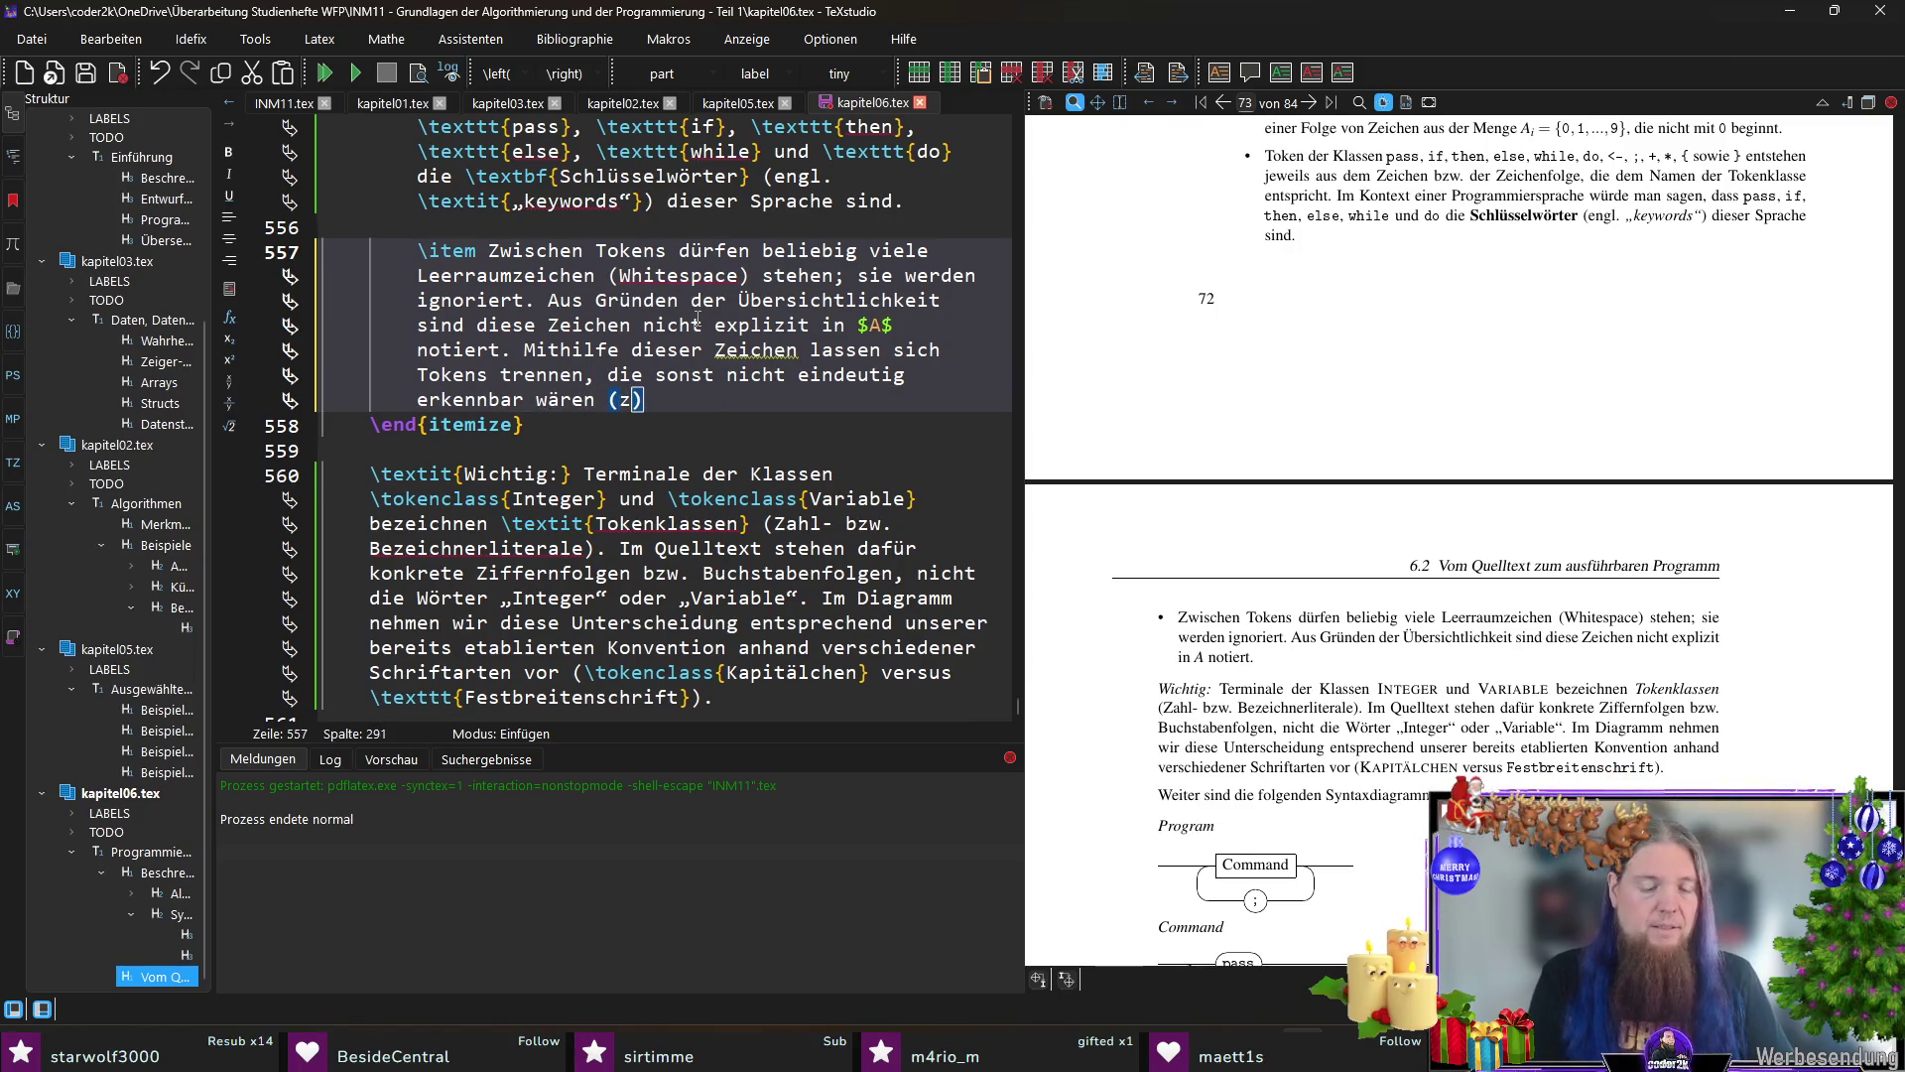
{"action": "type", "text": " B. zw"}
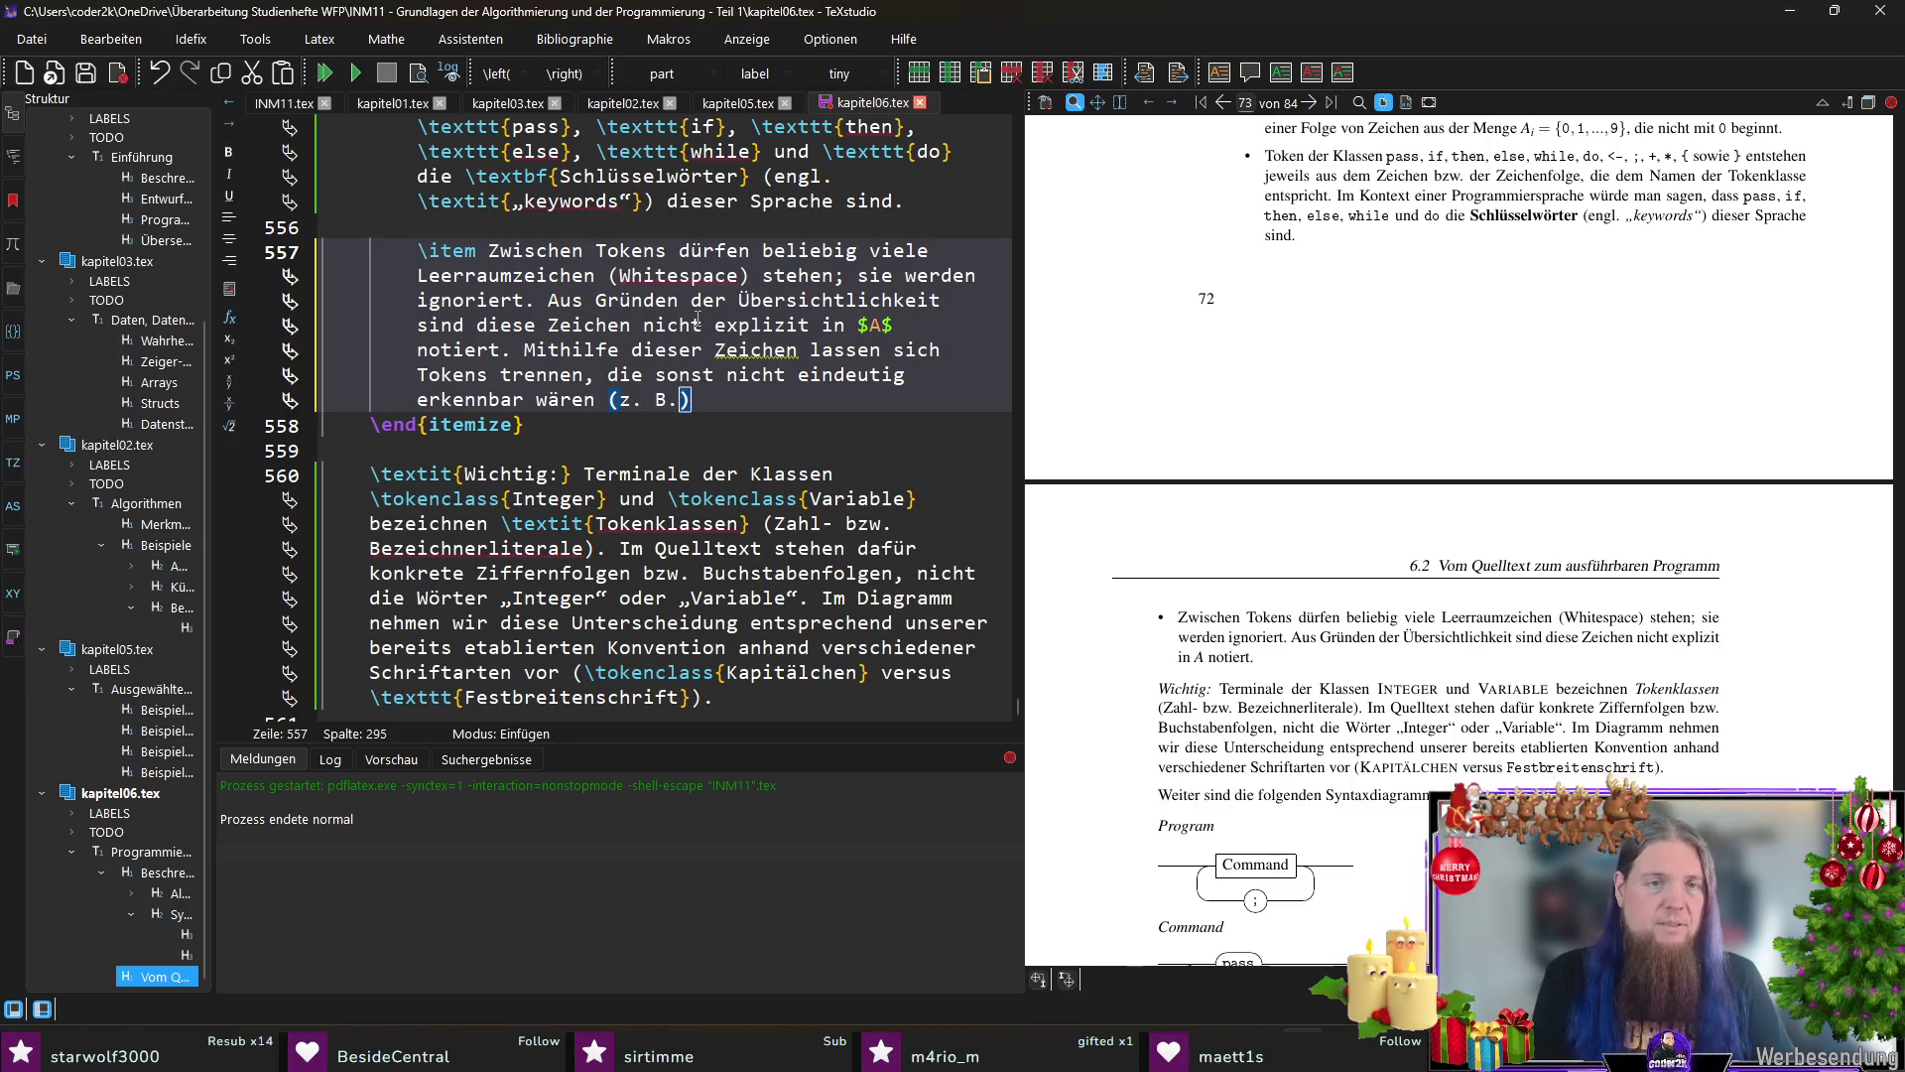
{"action": "type", "text": "ei aufeinander"}
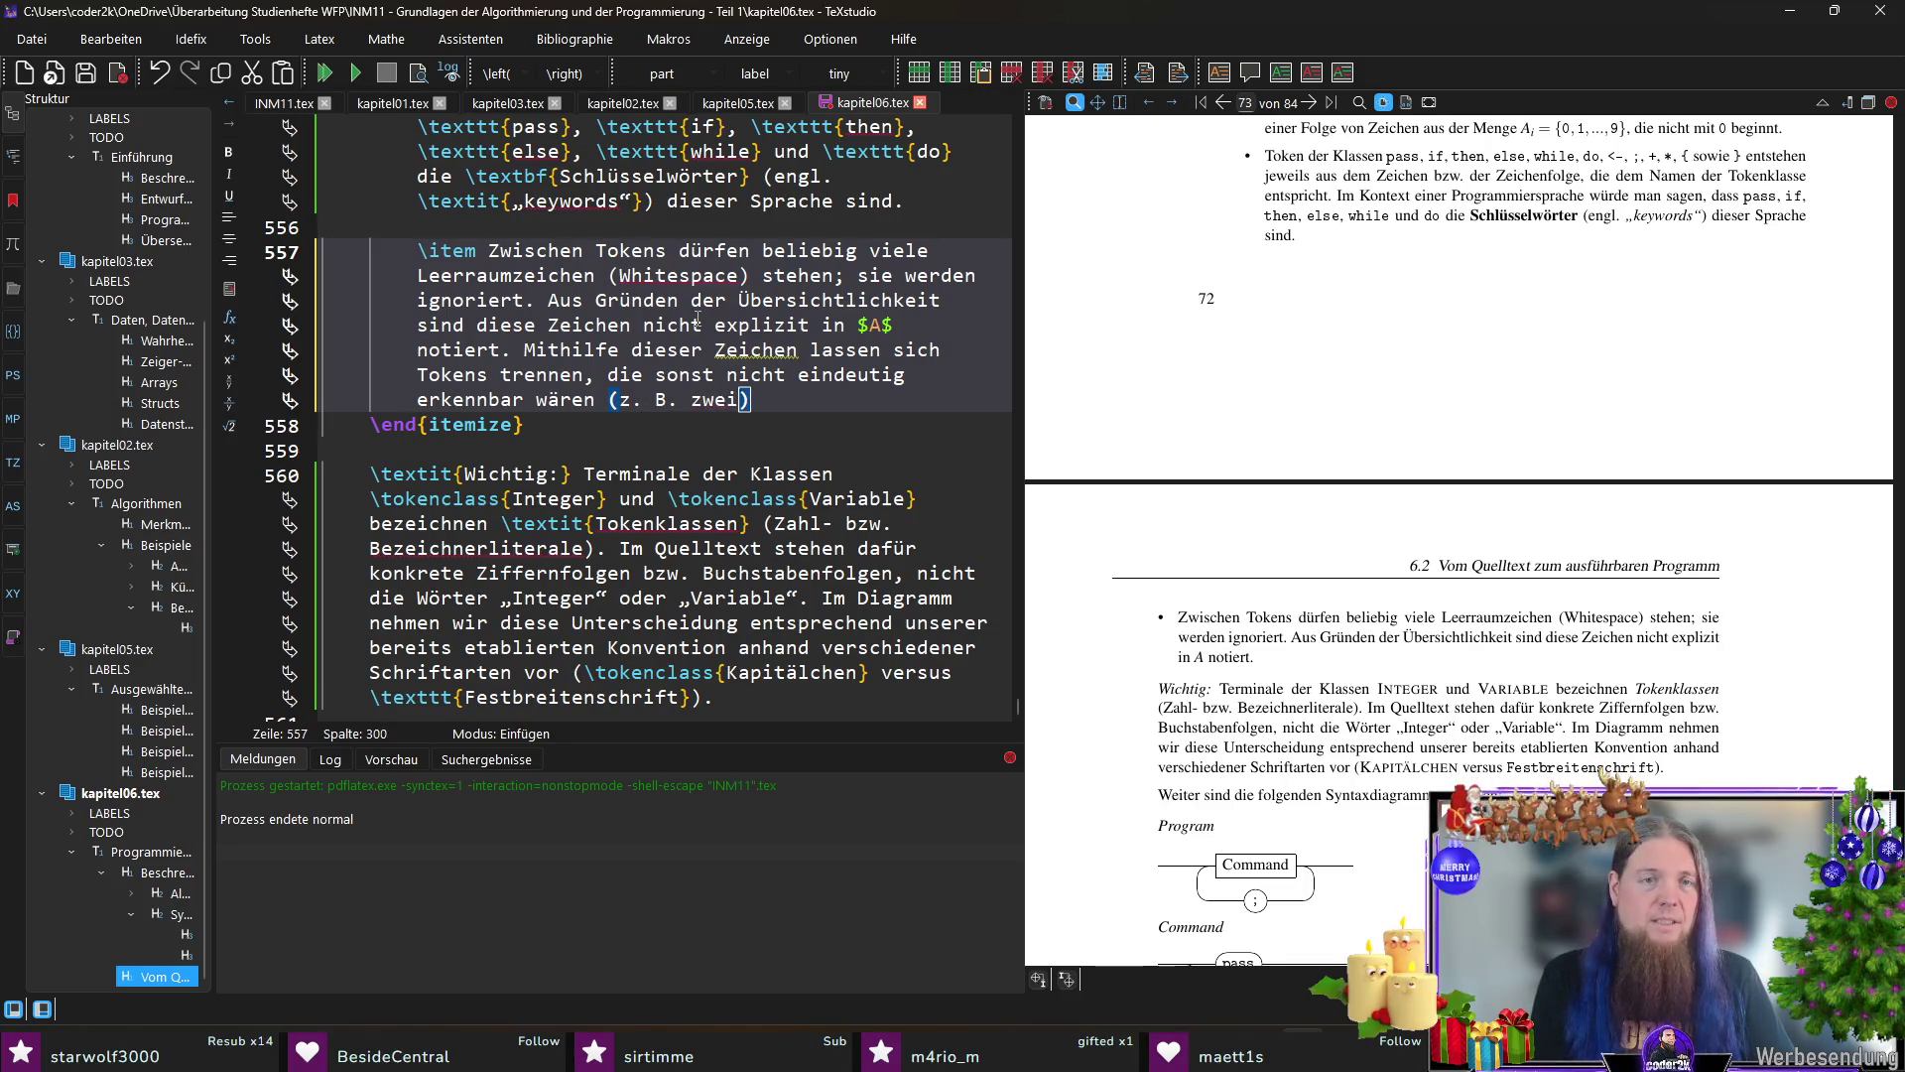
{"action": "type", "text": " folgende"}
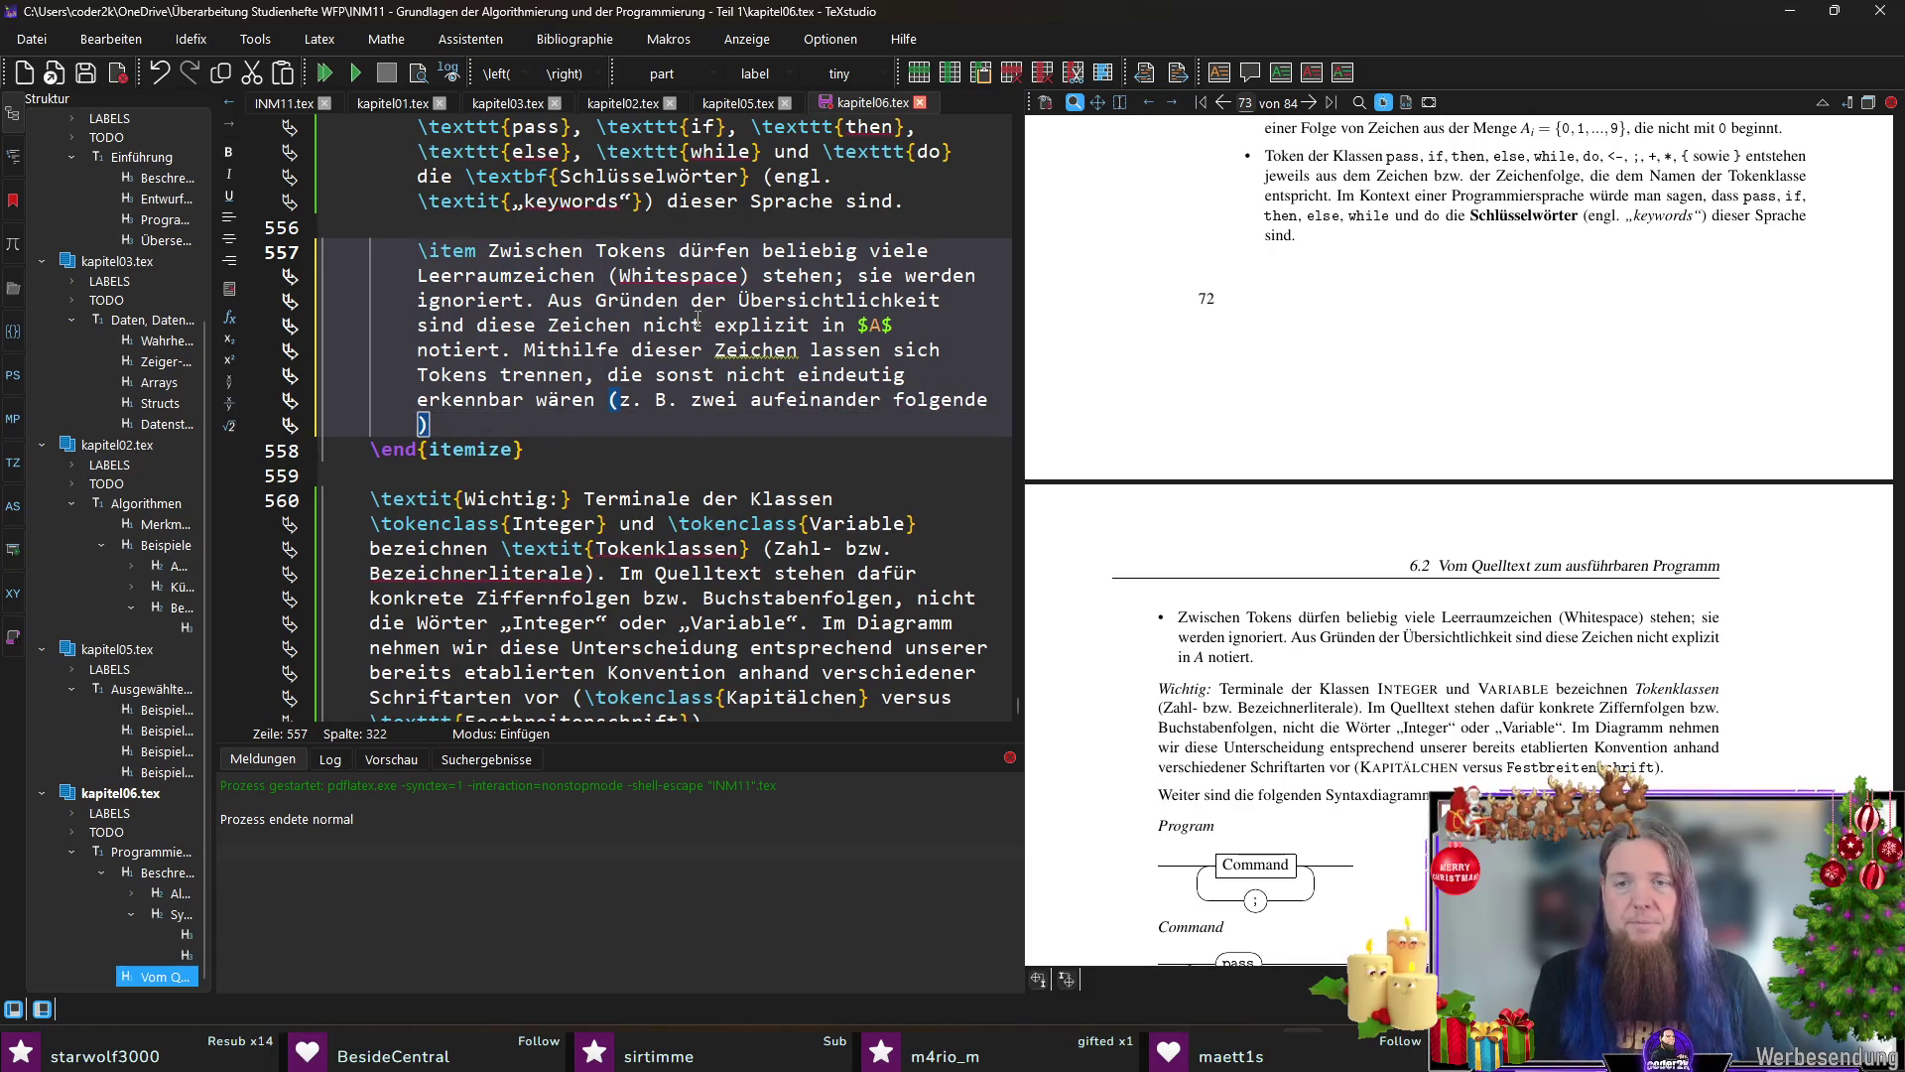
{"action": "type", "text": " \tokenclass{"}
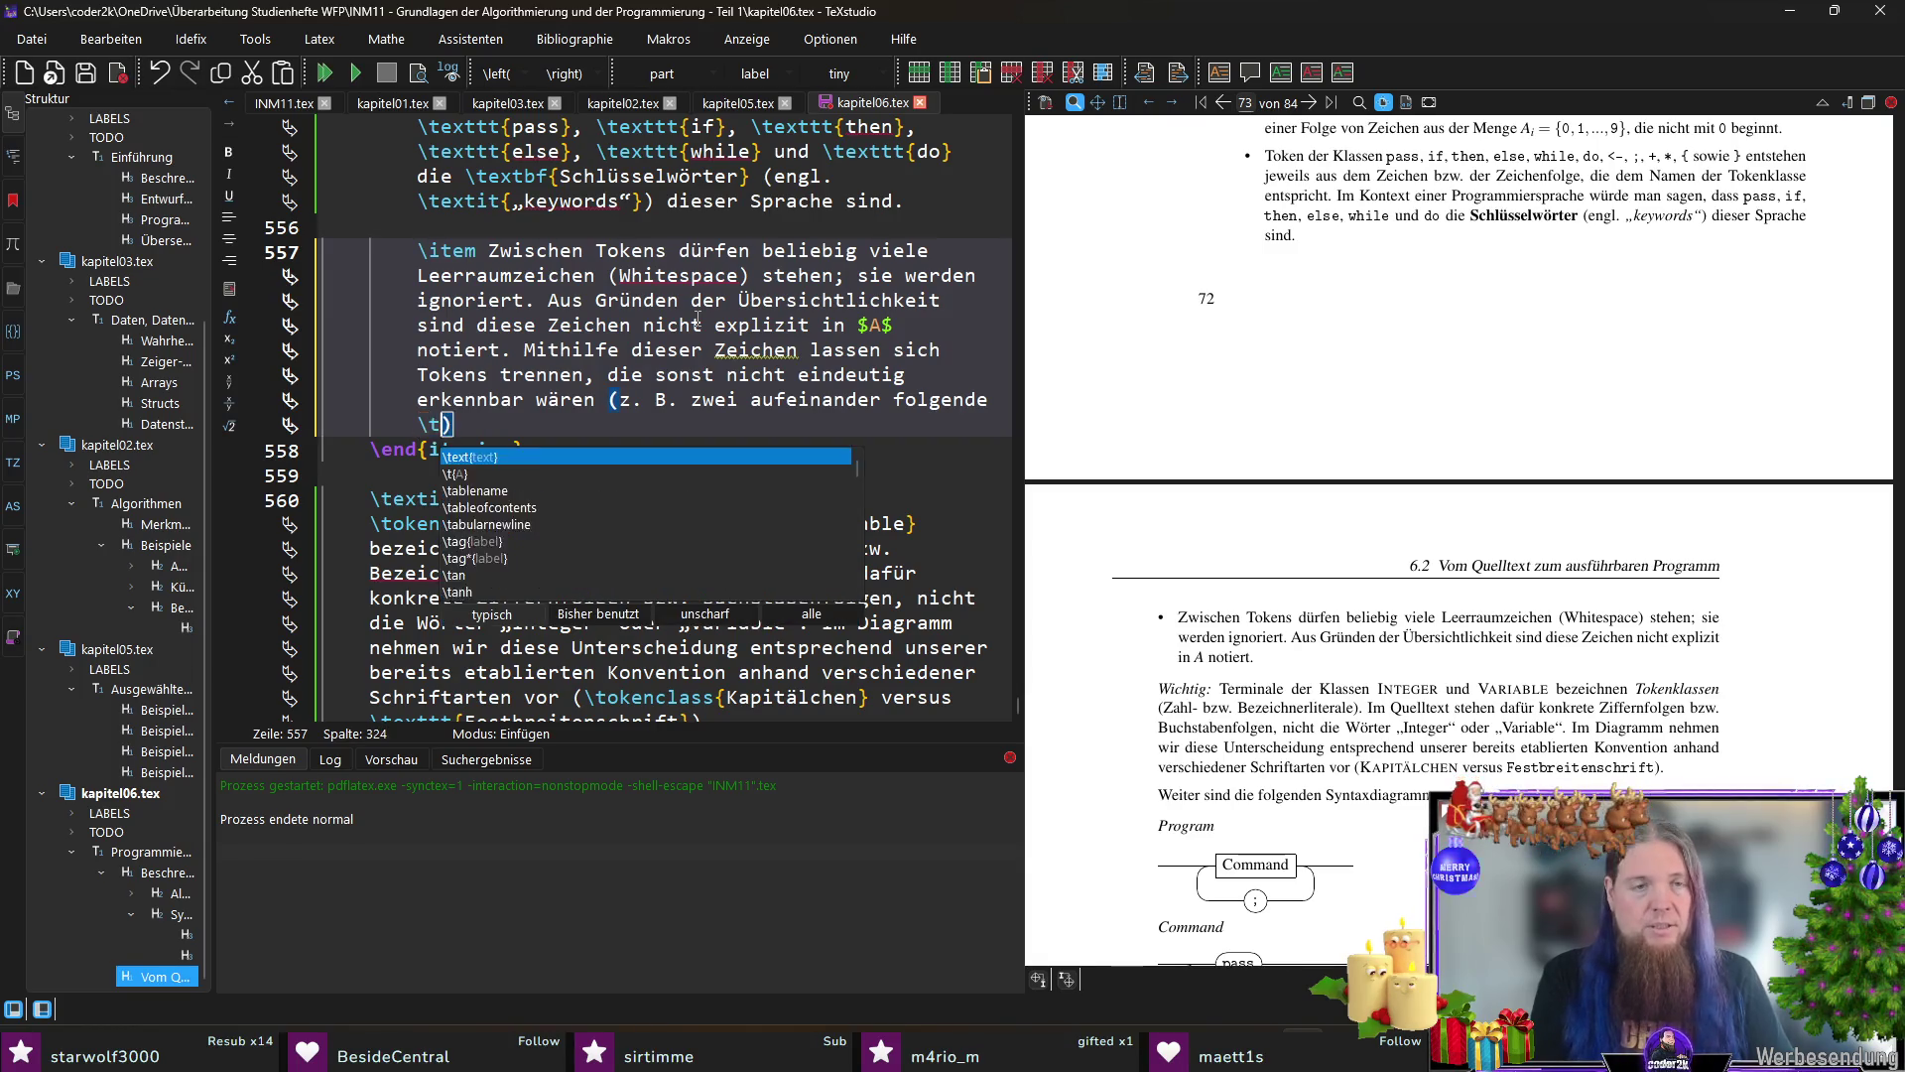
{"action": "type", "text": "Integer}-Token)."}
{"action": "key", "text": "ctrl+s"}
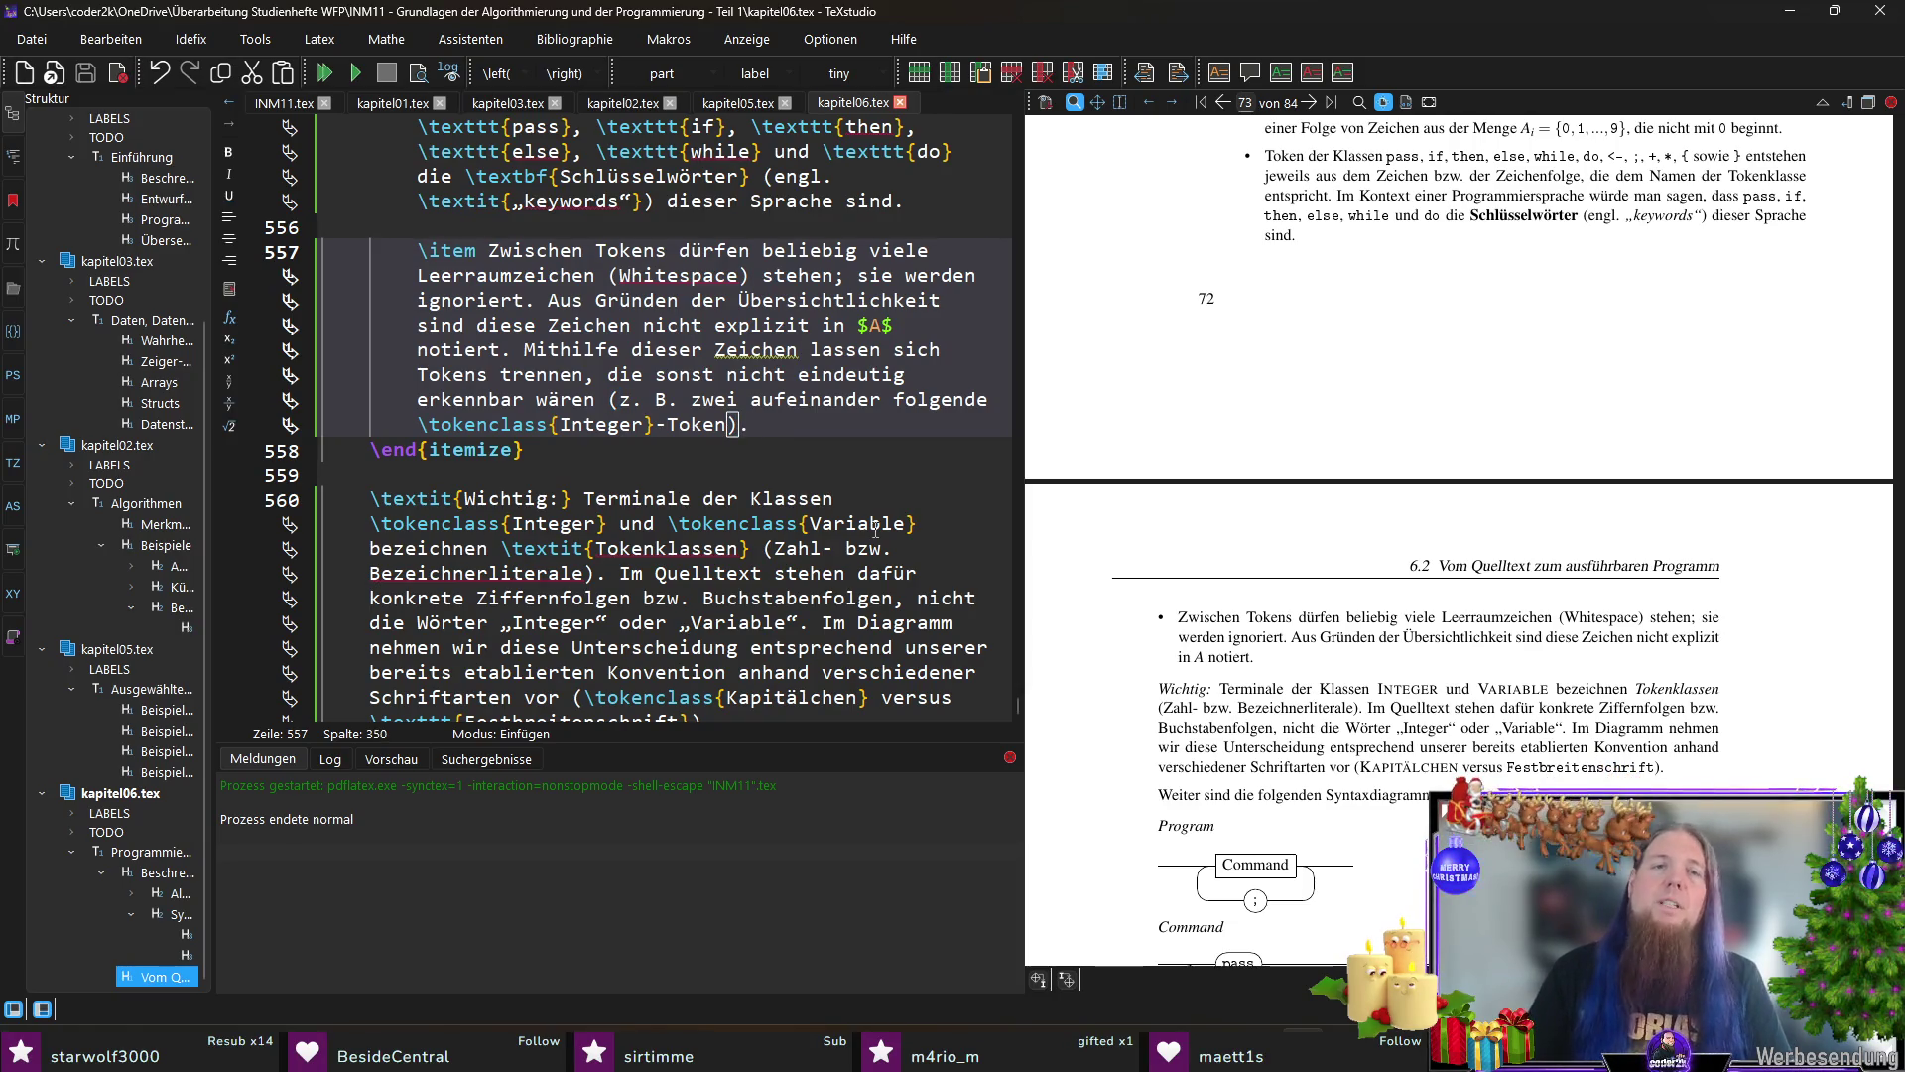
{"action": "scroll", "coordinate": [1429, 492], "scroll_direction": "down", "scroll_amount": 3}
{"action": "scroll", "coordinate": [1430, 491], "scroll_direction": "down", "scroll_amount": 2}
{"action": "scroll", "coordinate": [1430, 492], "scroll_direction": "down", "scroll_amount": 3}
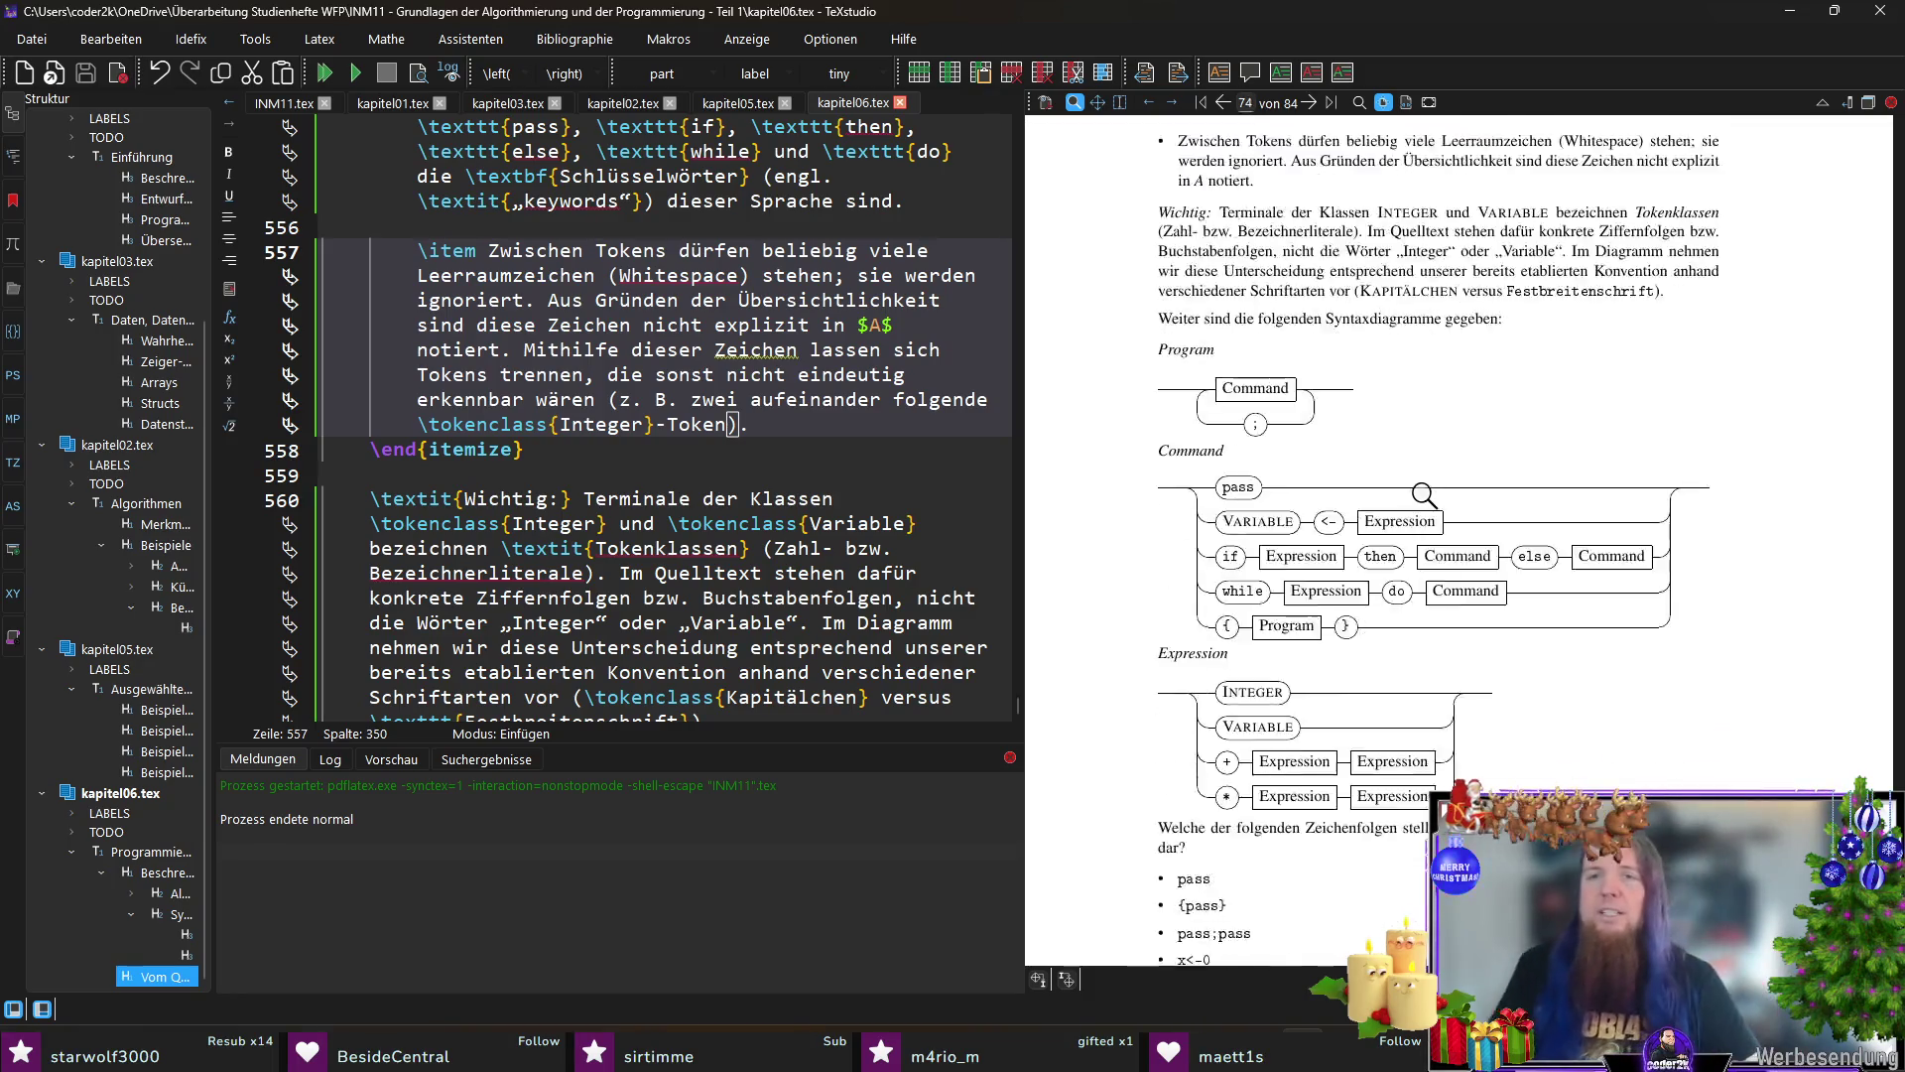
{"action": "scroll", "coordinate": [1429, 492], "scroll_direction": "down", "scroll_amount": 2}
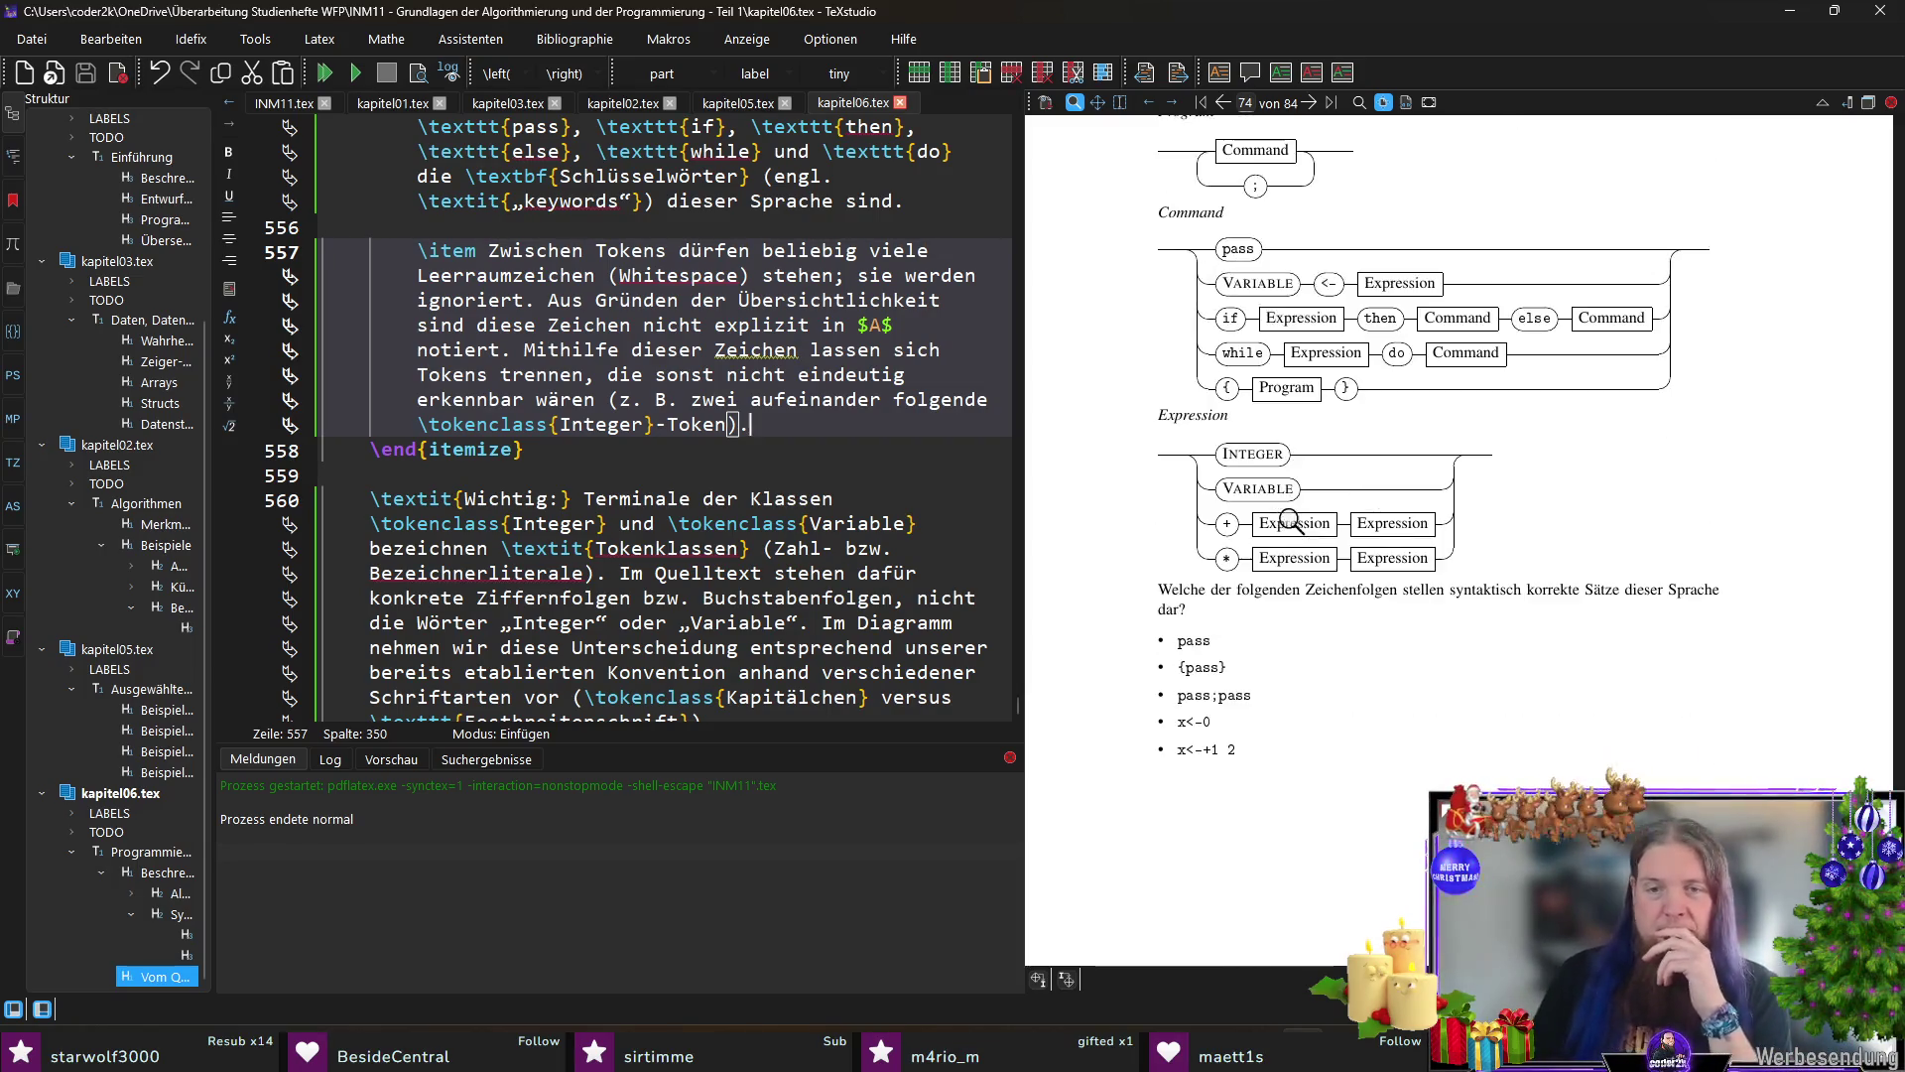
{"action": "scroll", "coordinate": [1314, 531], "scroll_direction": "down", "scroll_amount": 3}
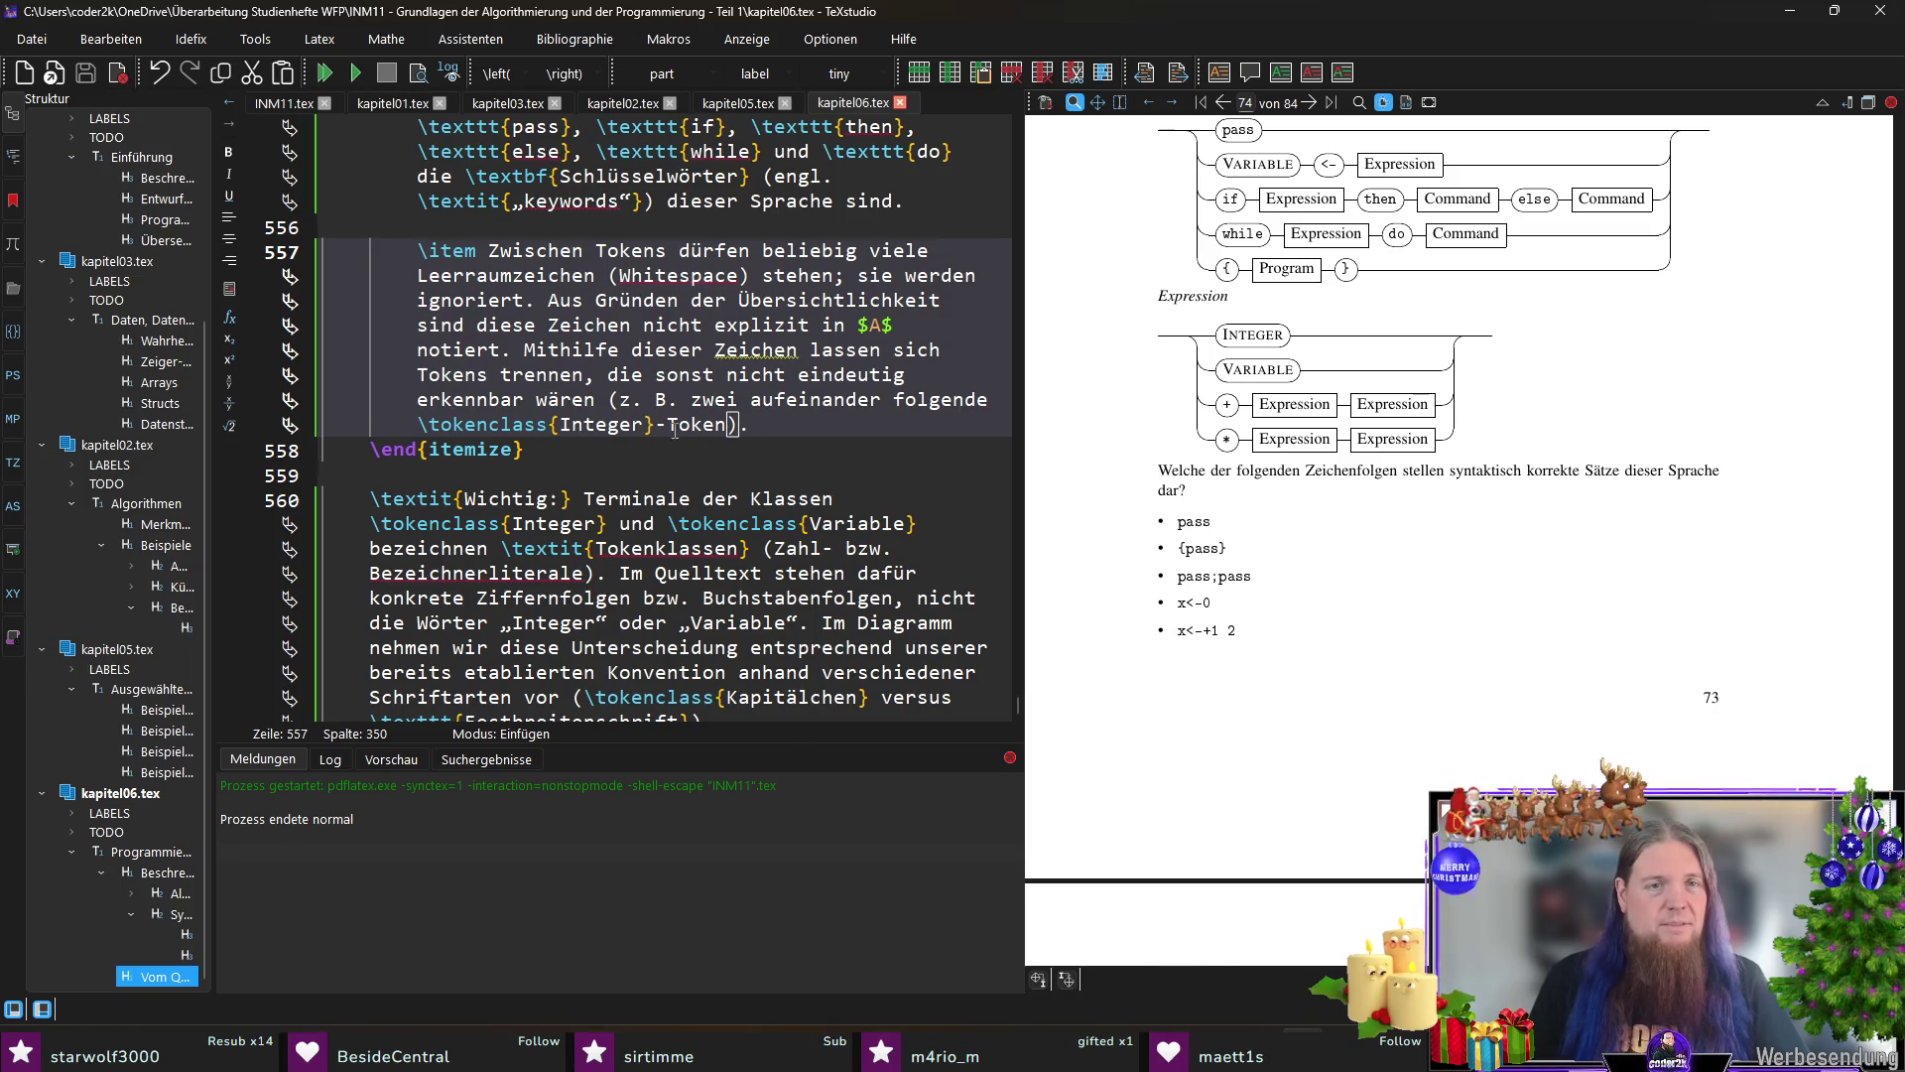
{"action": "scroll", "coordinate": [671, 446], "scroll_direction": "down", "scroll_amount": 5}
{"action": "scroll", "coordinate": [720, 459], "scroll_direction": "down", "scroll_amount": 4}
Step: Place the caret at the end of the last candidate item in the exercise list
{"action": "left_click", "coordinate": [758, 560]}
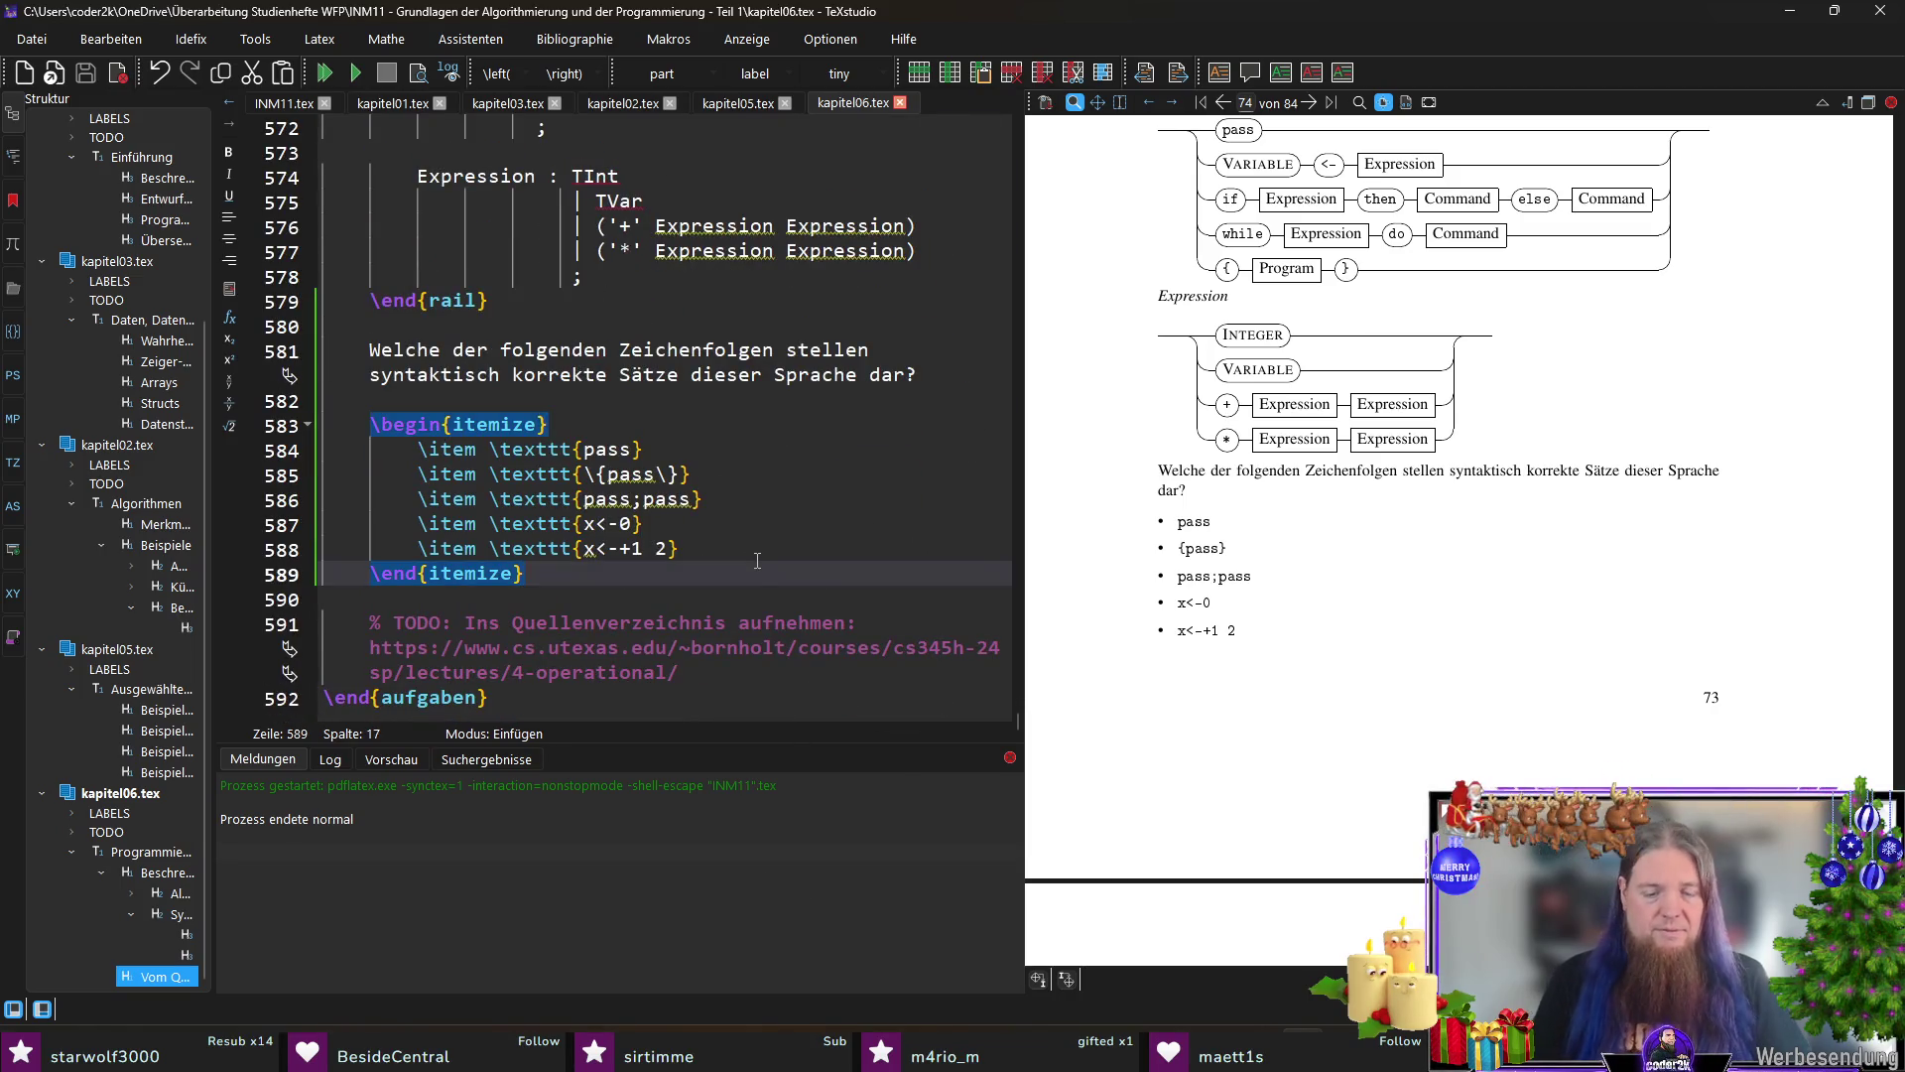
Step: Start a new list line and add the monospace candidate x<-*+1 2 3
{"action": "key", "text": "Return"}
{"action": "type", "text": "\\item \texttt{"}
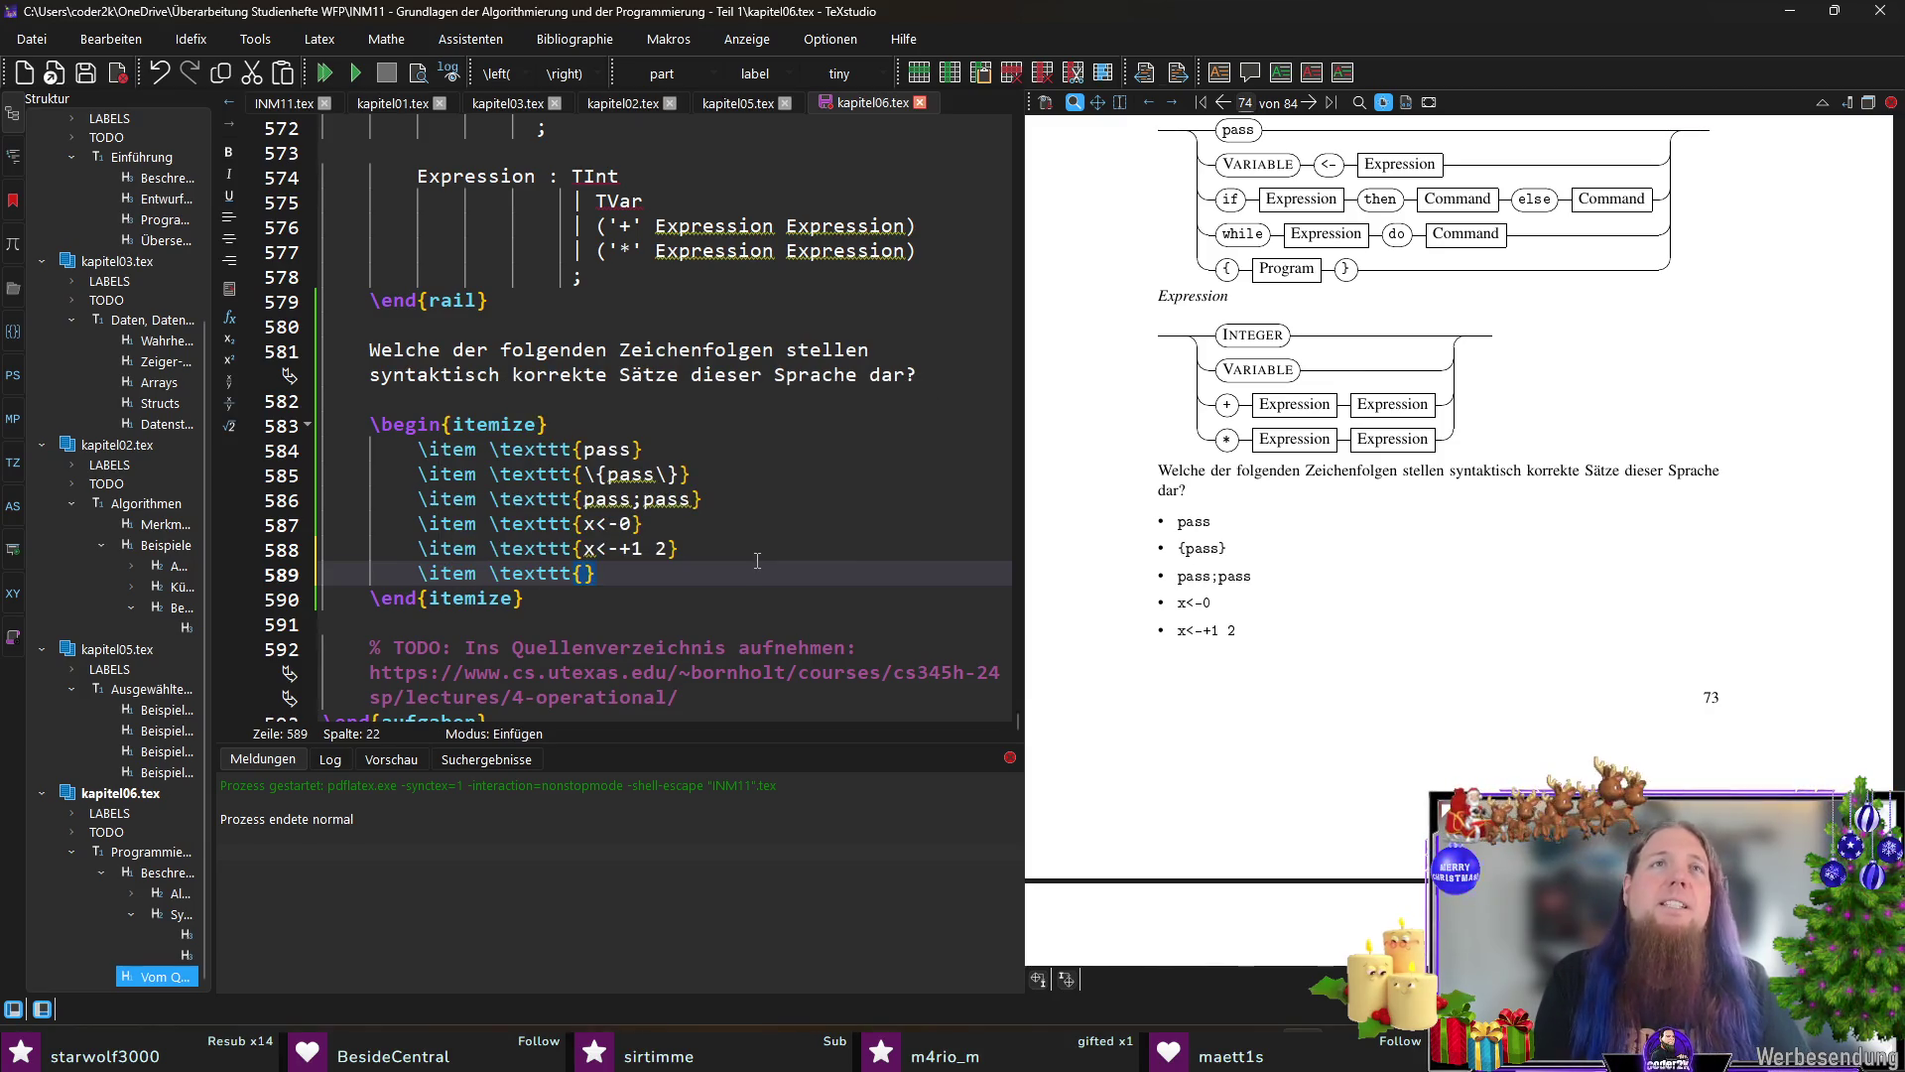
{"action": "type", "text": "<-"}
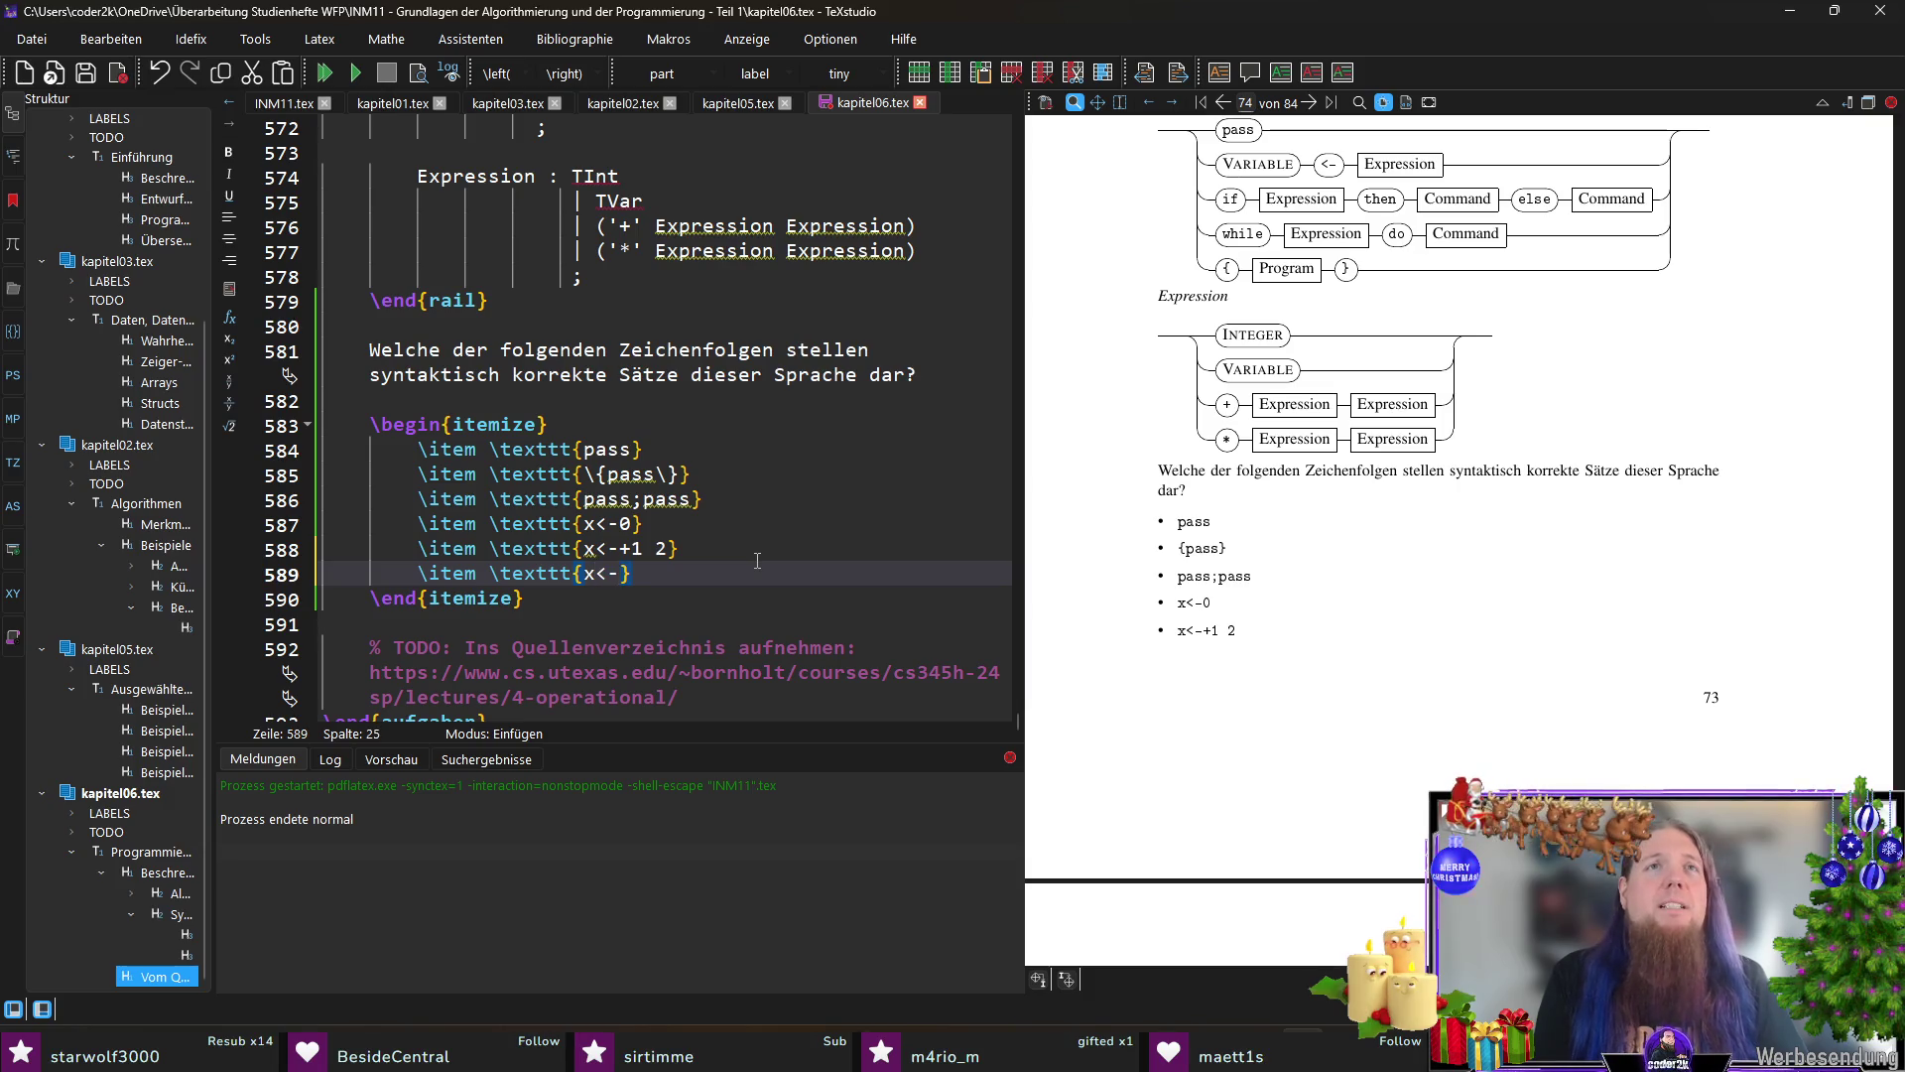
{"action": "type", "text": "1 2 3"}
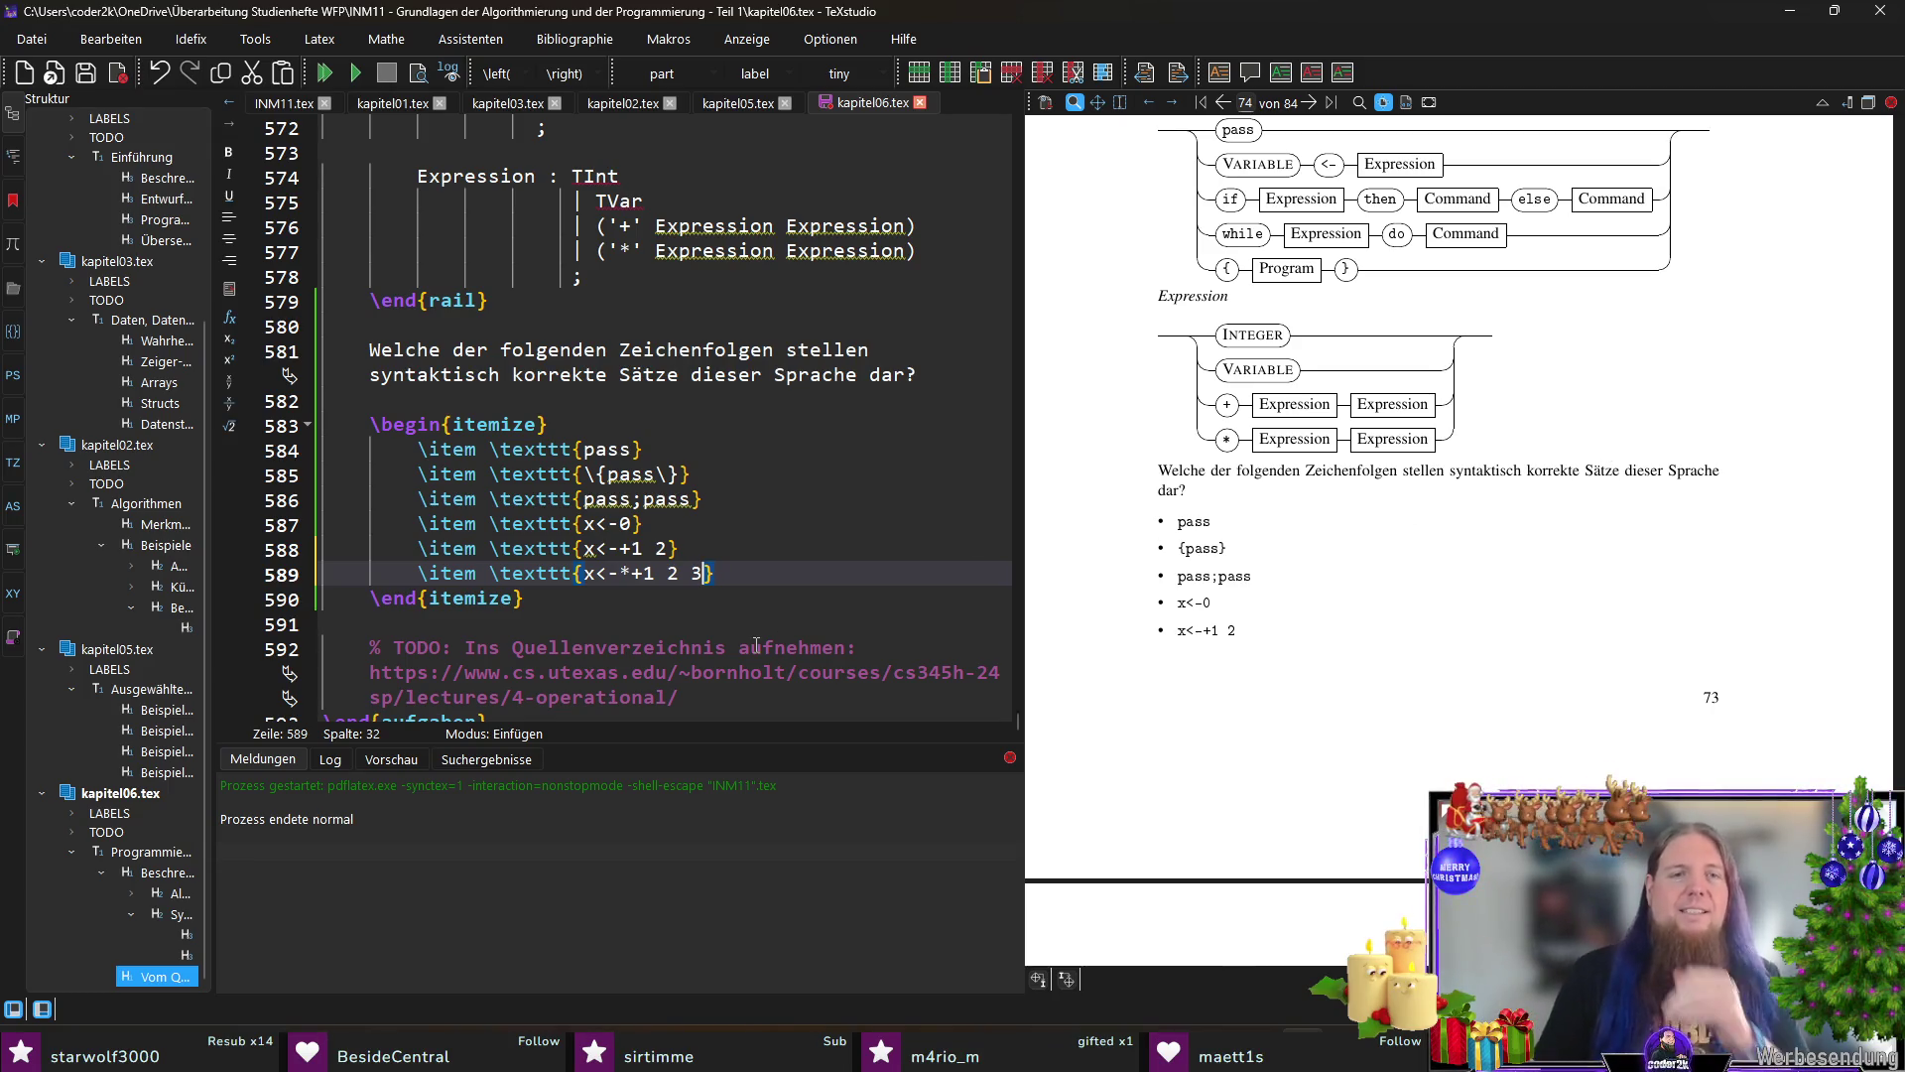
{"action": "scroll", "coordinate": [1521, 604], "scroll_direction": "up", "scroll_amount": 1}
{"action": "scroll", "coordinate": [1522, 604], "scroll_direction": "up", "scroll_amount": 1}
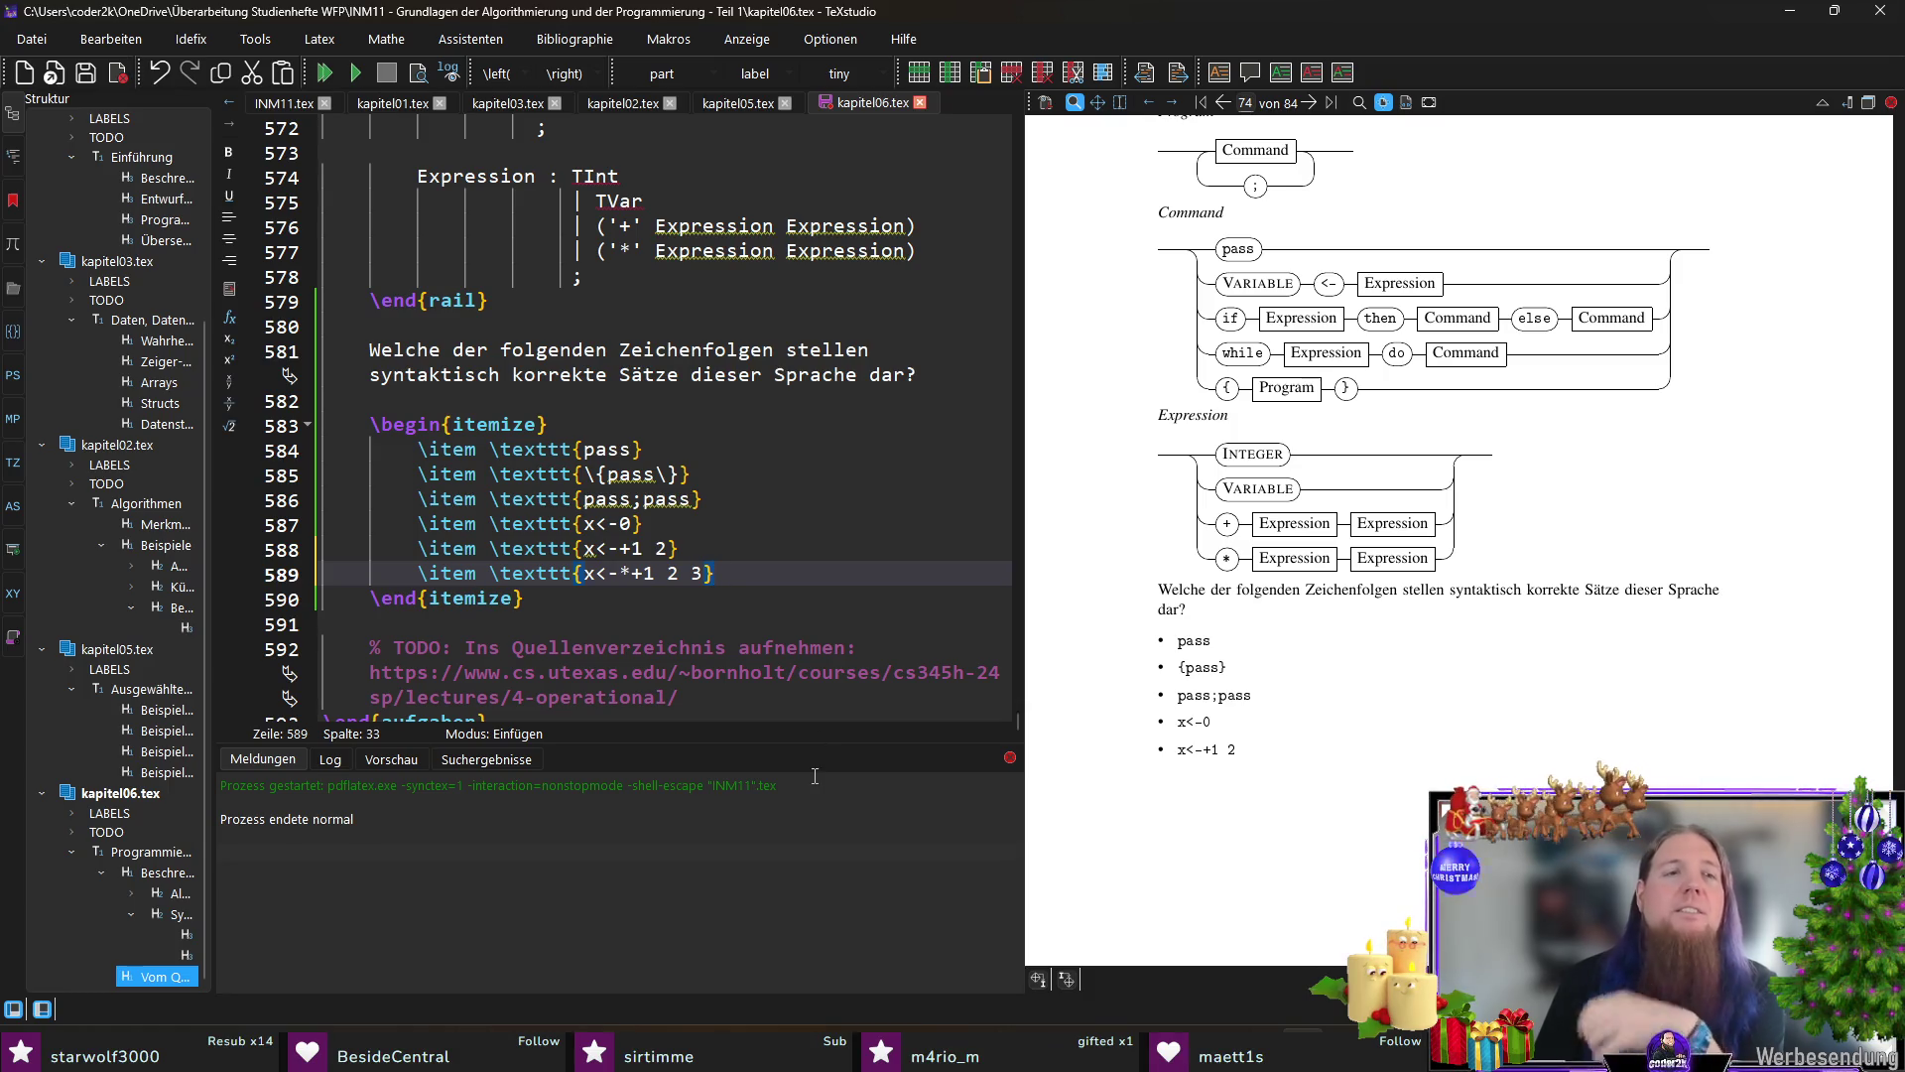
Step: Rename the itemize environment to enumerate at both ends and save kapitel06.tex
{"action": "double_click", "coordinate": [491, 425]}
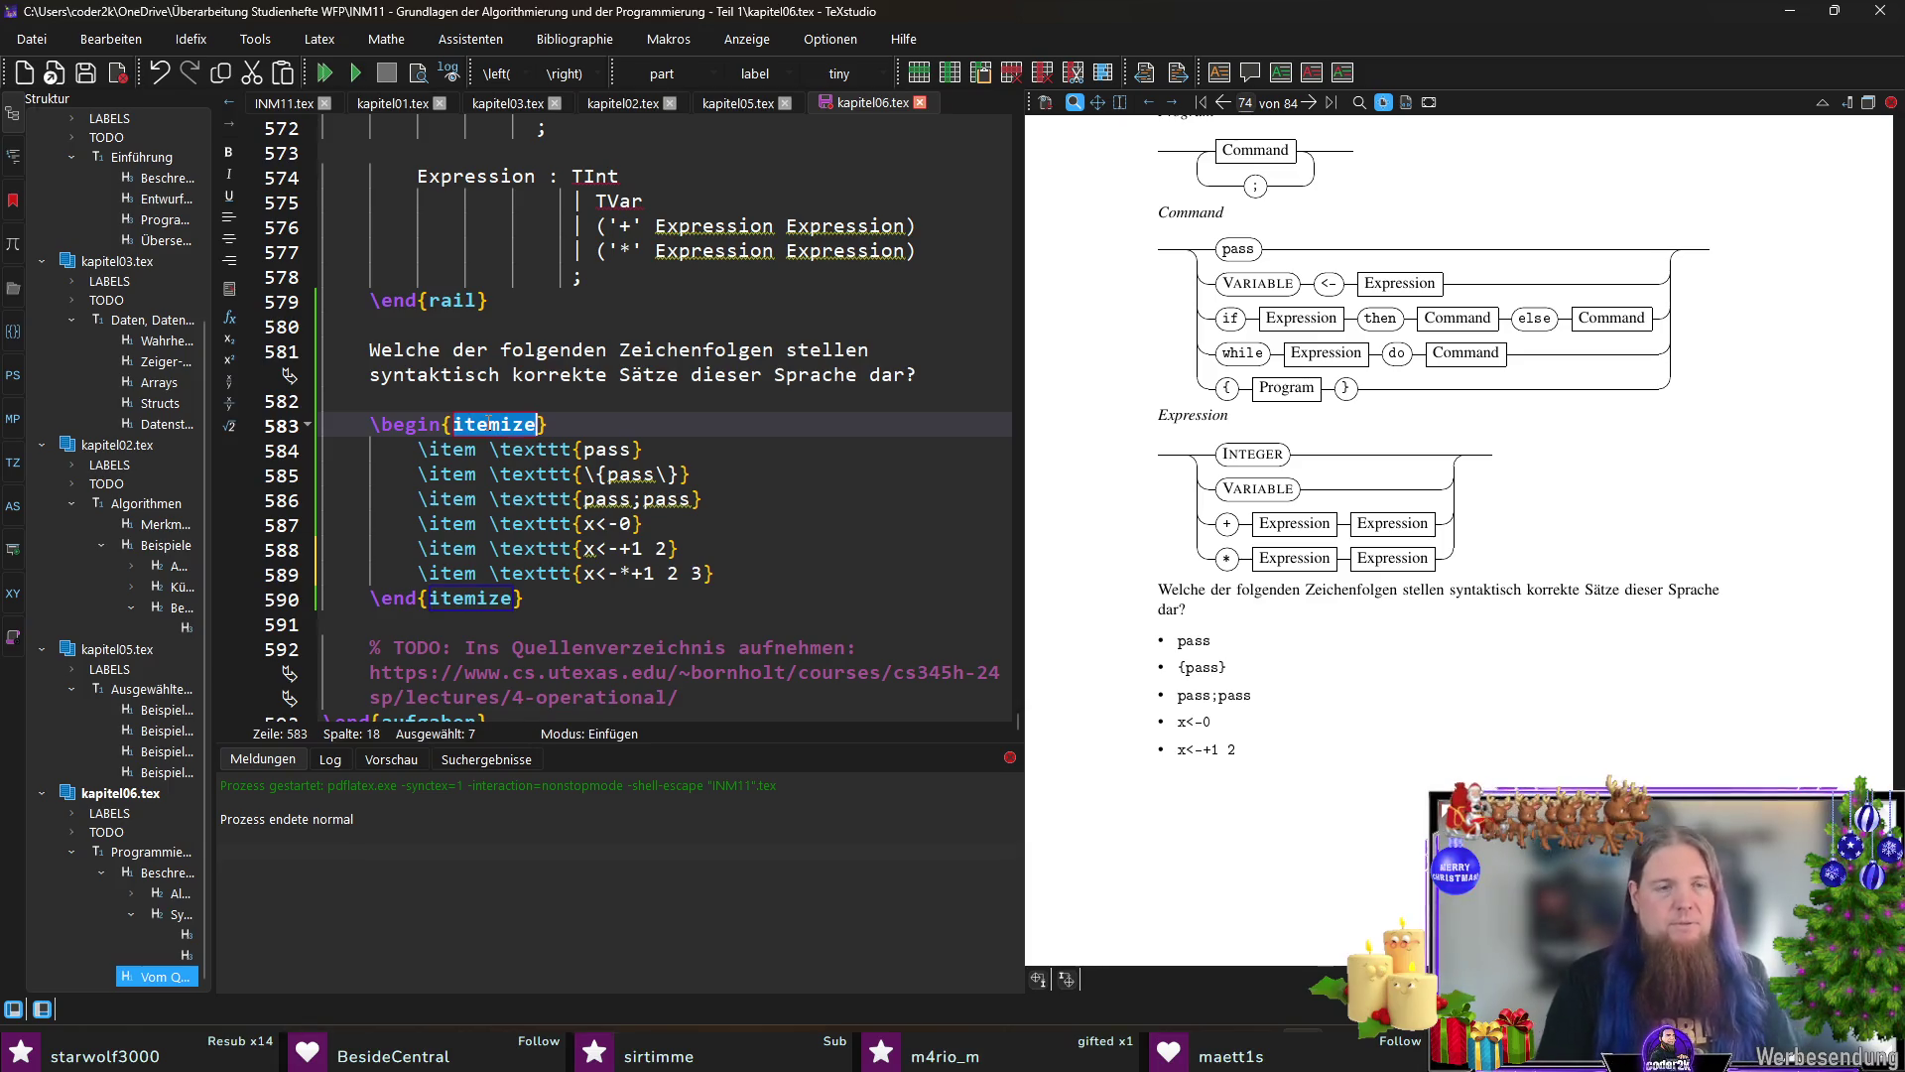
{"action": "type", "text": "enumerate"}
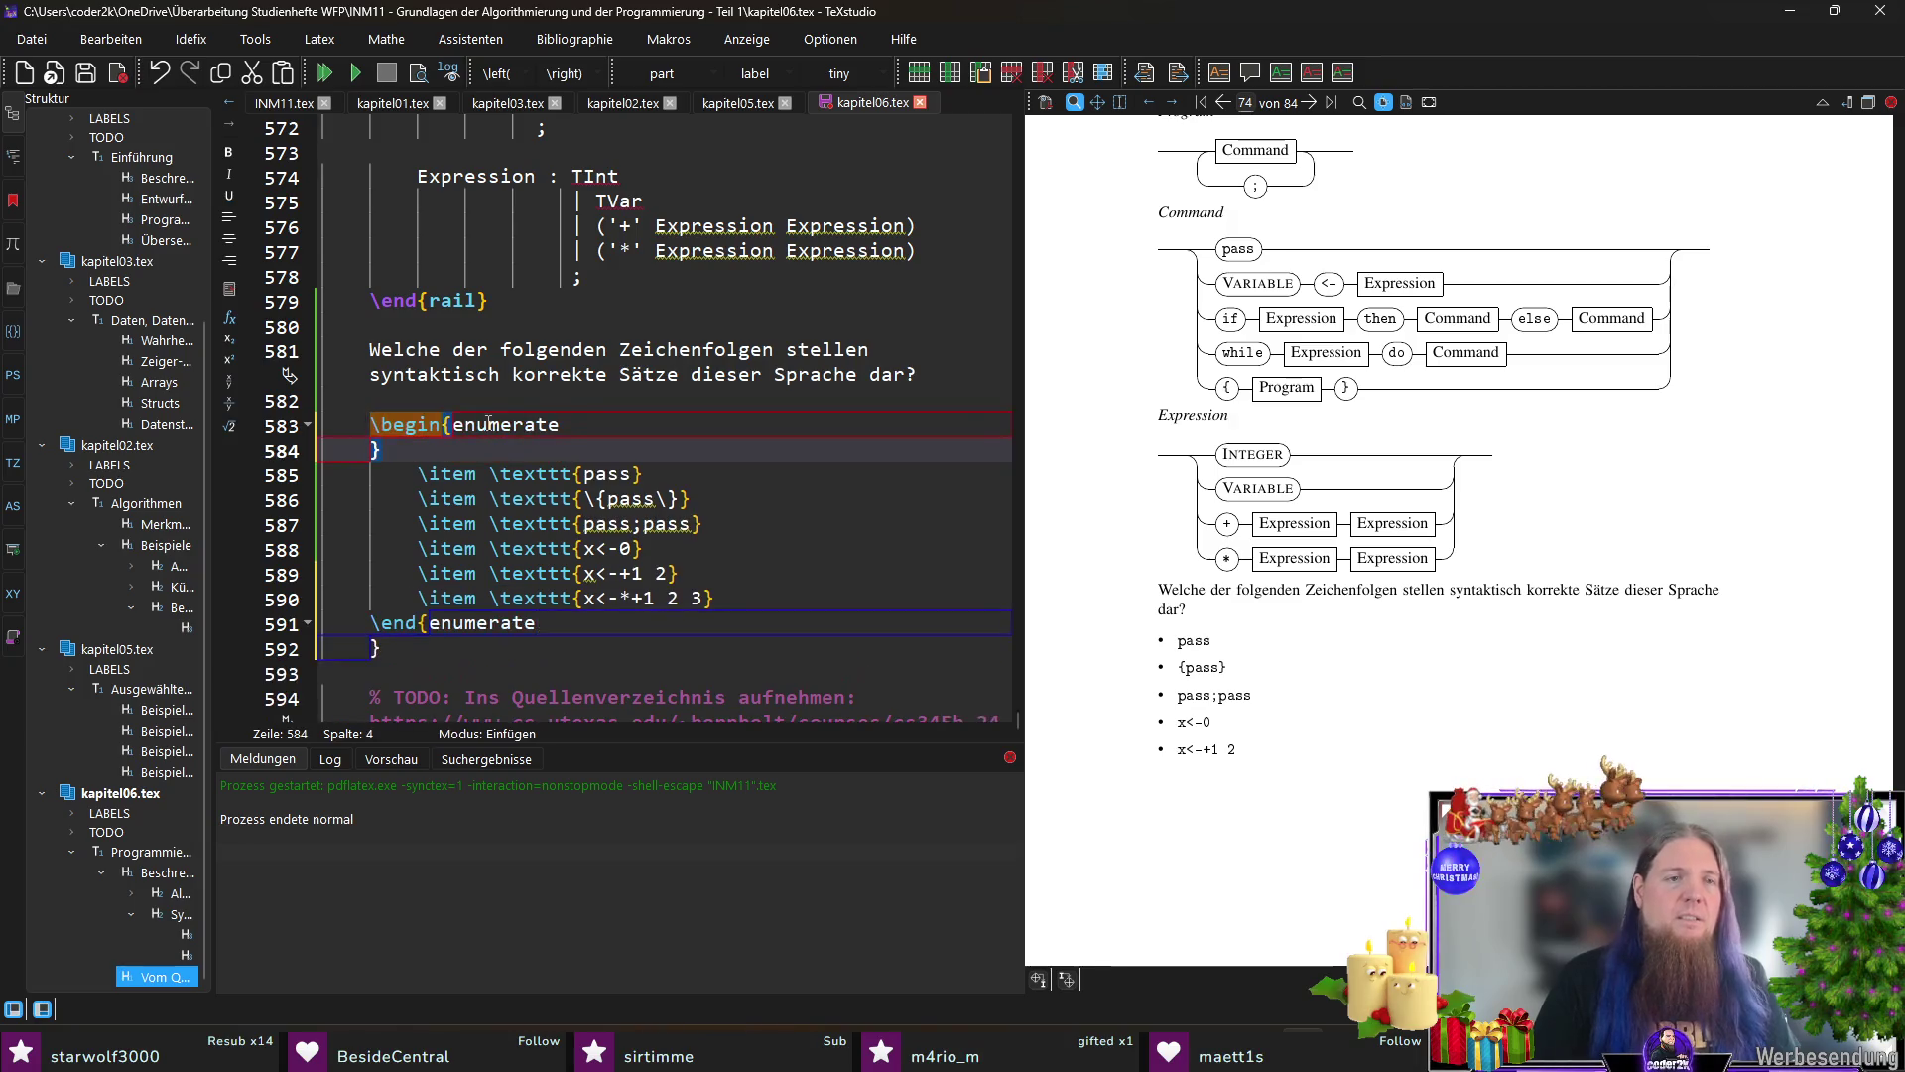
{"action": "key", "text": "Right"}
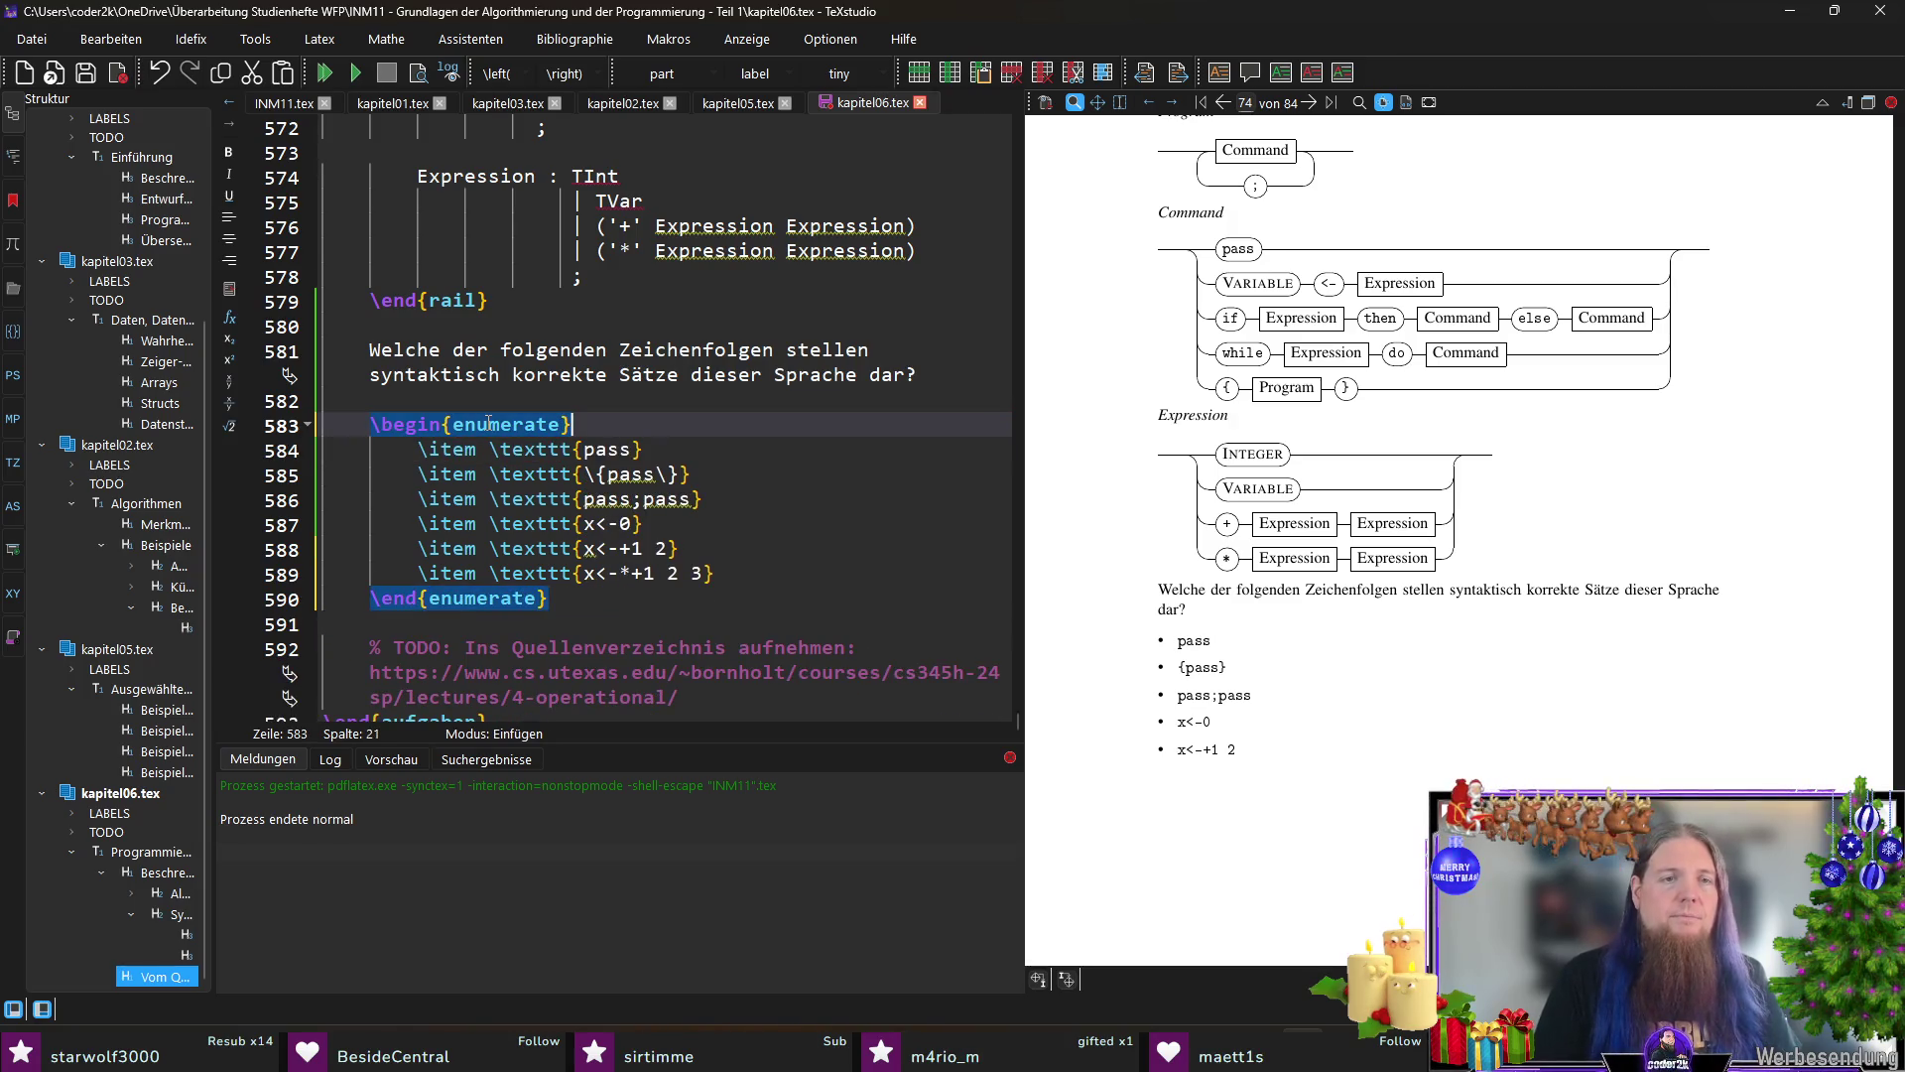
{"action": "key", "text": "ctrl+s"}
Step: Move the caret to the end of the last numbered candidate item
{"action": "left_click", "coordinate": [807, 574]}
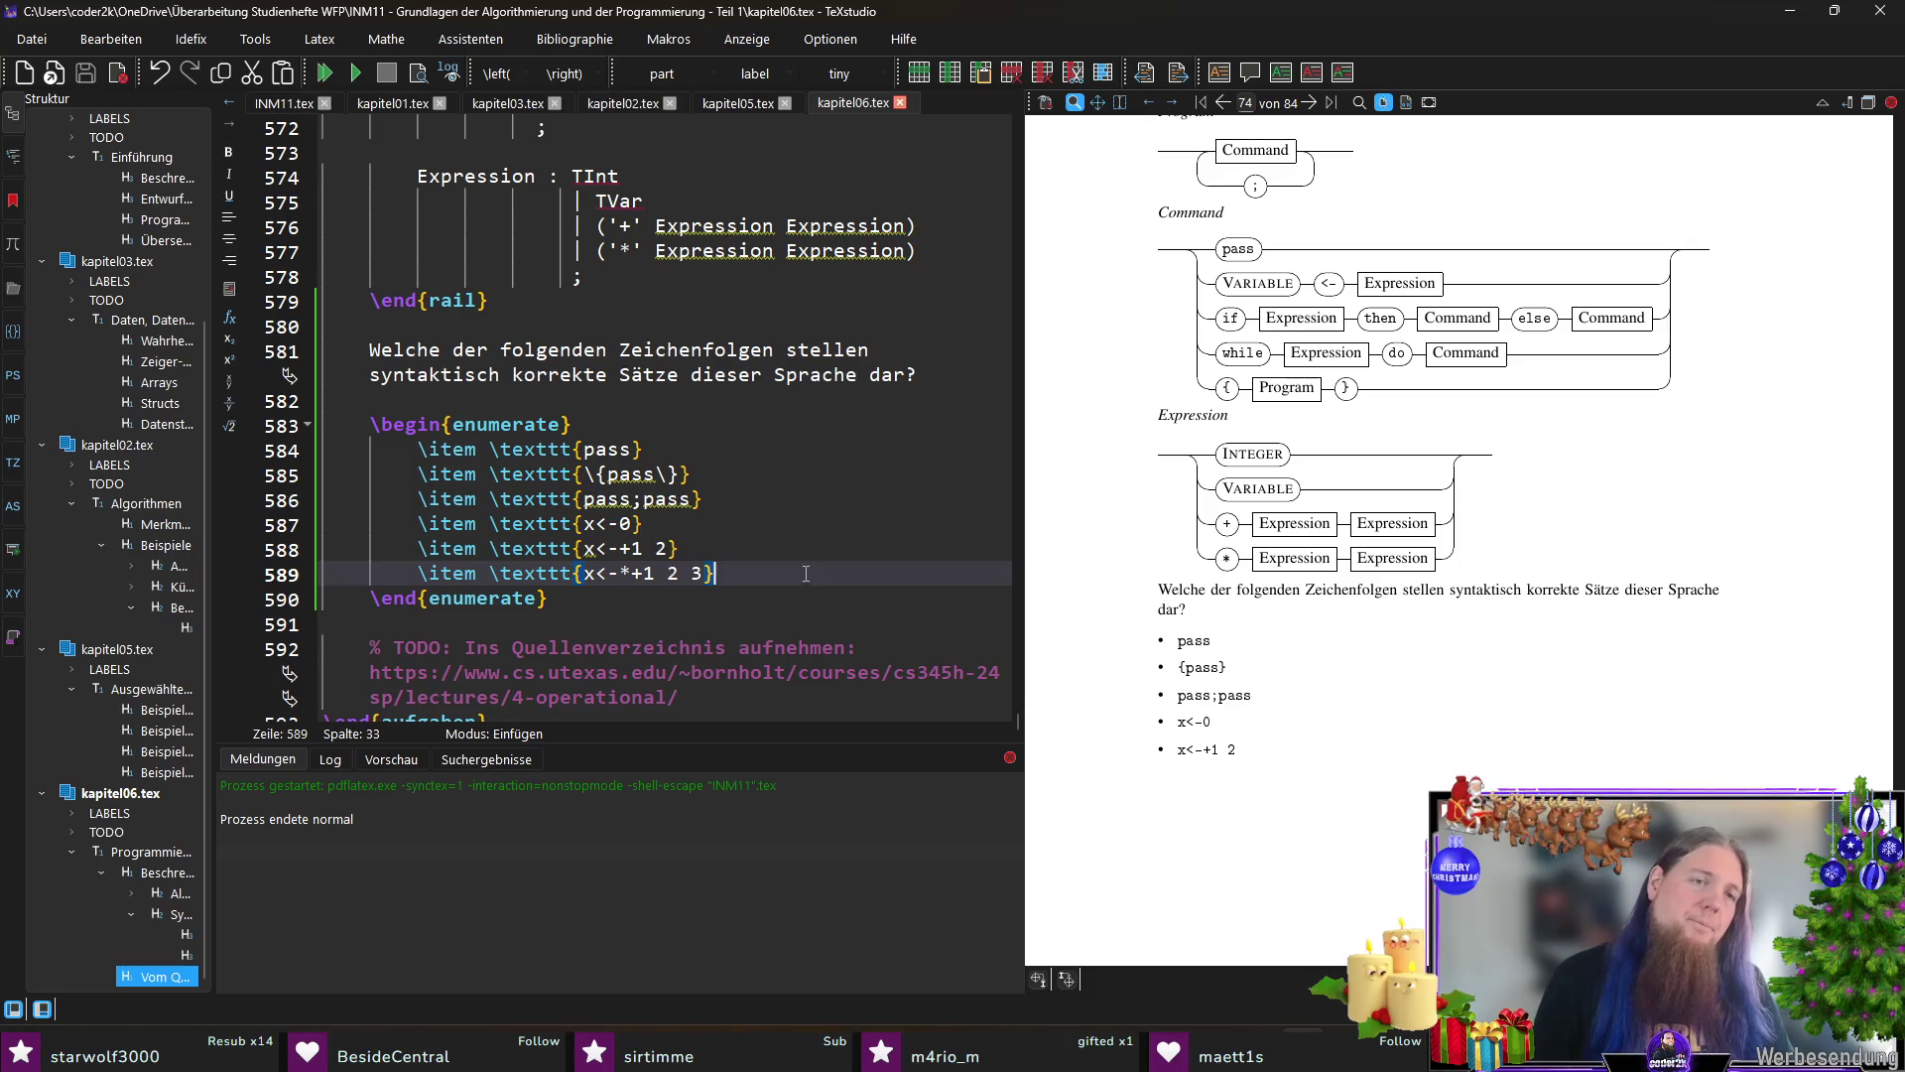
{"action": "left_click", "coordinate": [608, 424]}
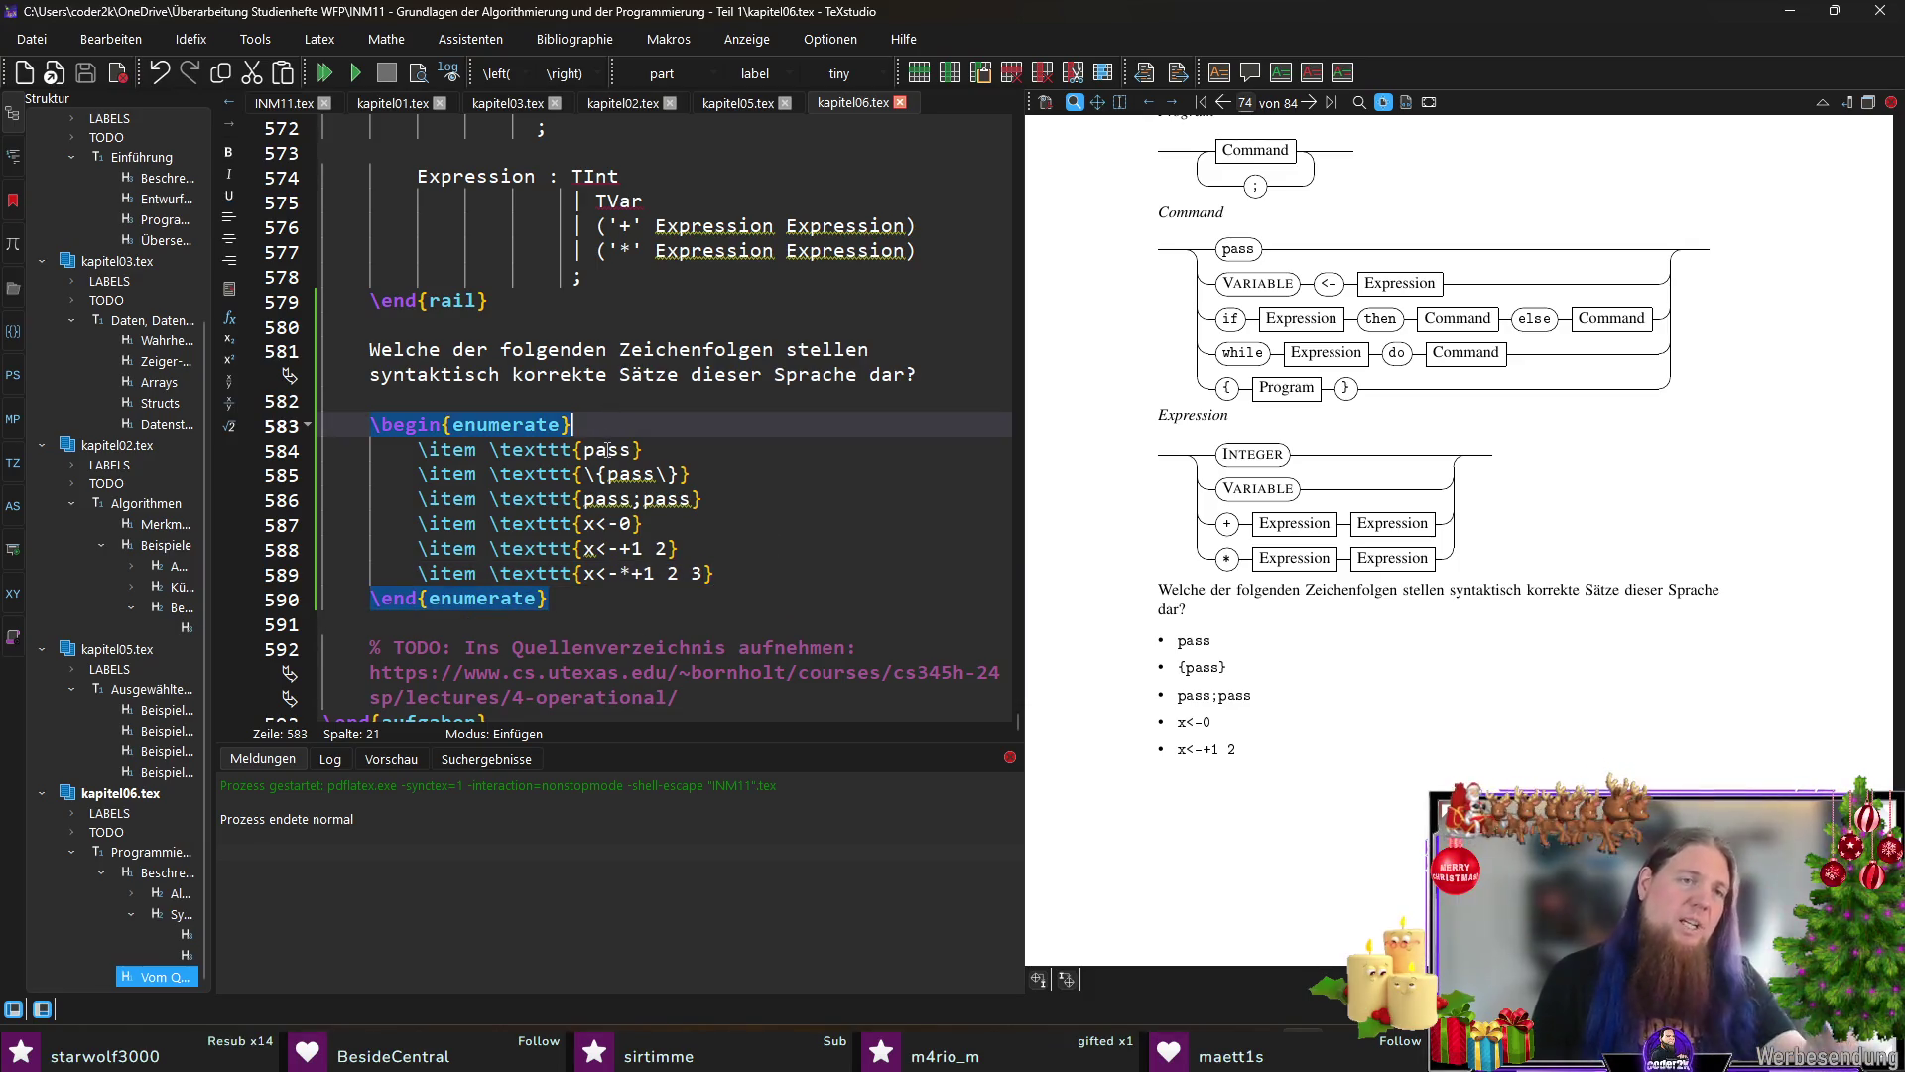
{"action": "scroll", "coordinate": [650, 494], "scroll_direction": "up", "scroll_amount": 3}
{"action": "scroll", "coordinate": [663, 536], "scroll_direction": "up", "scroll_amount": 3}
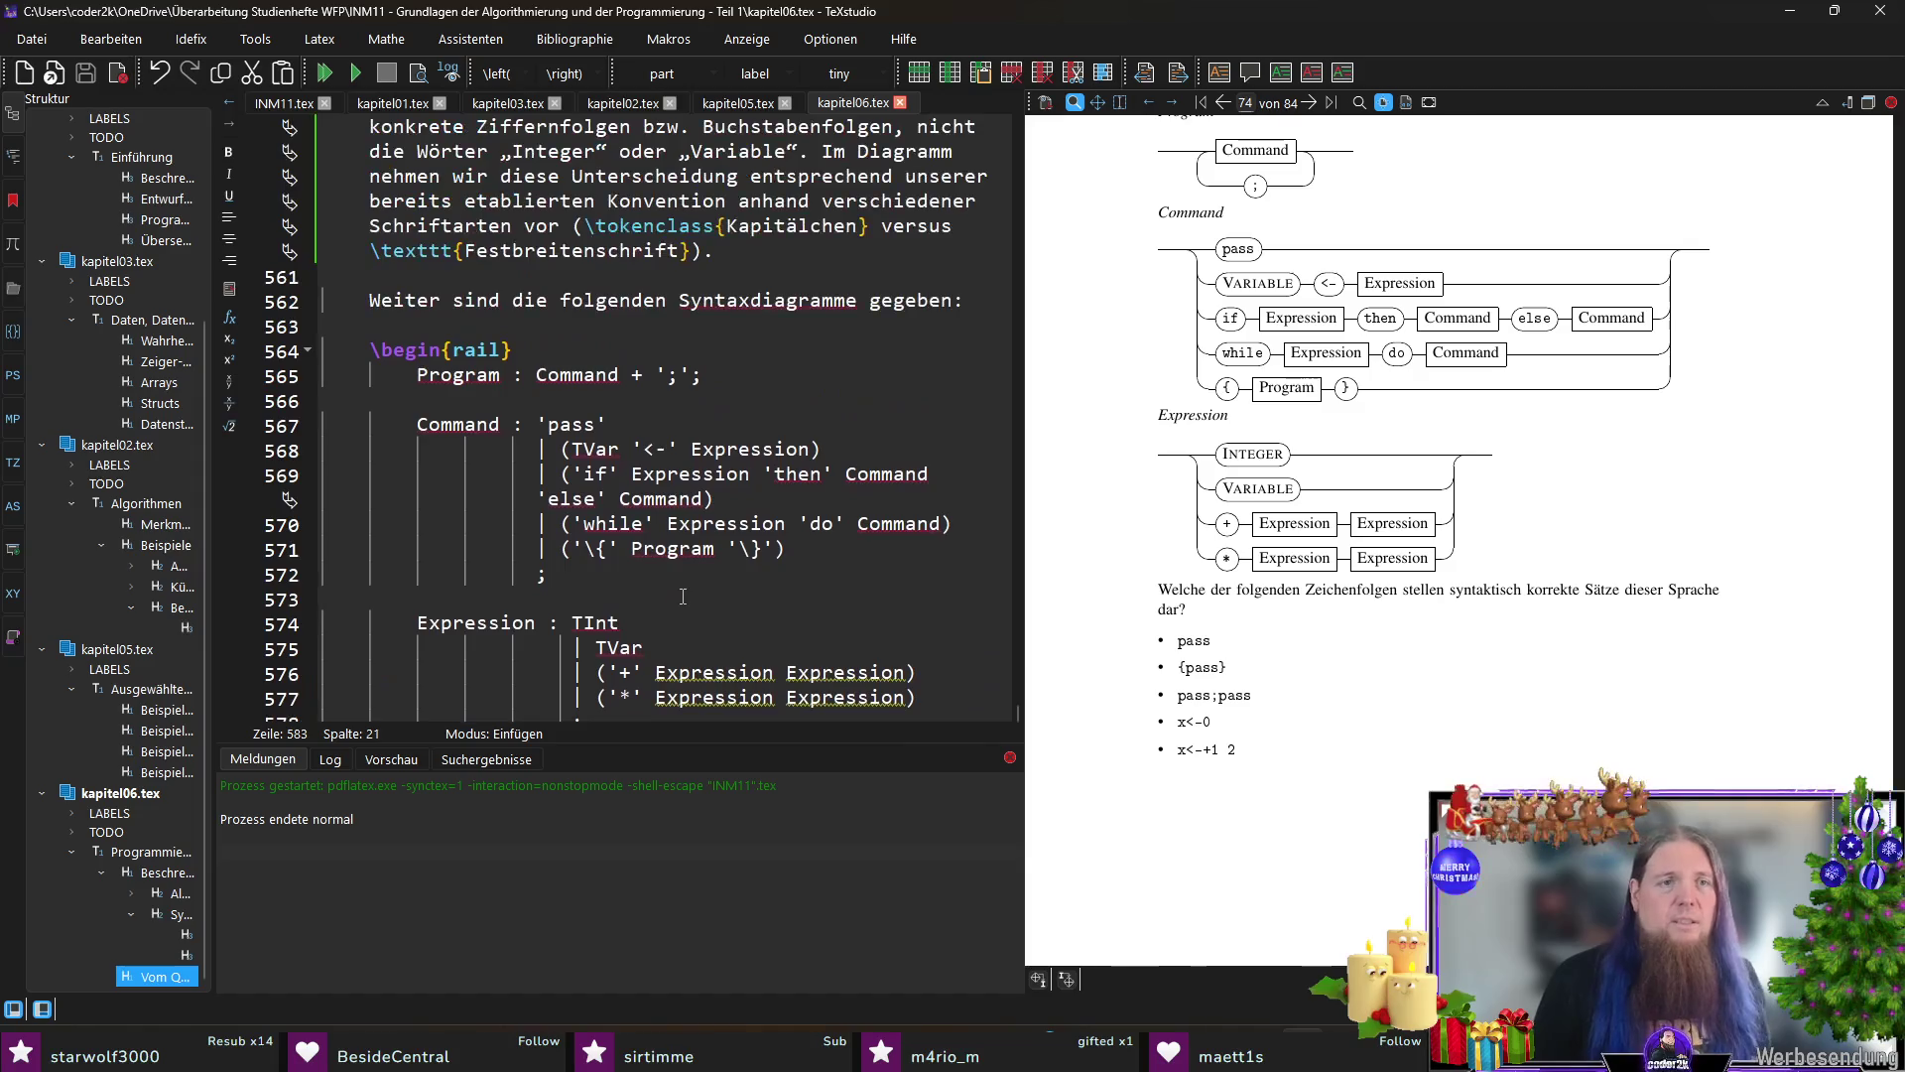
{"action": "scroll", "coordinate": [676, 579], "scroll_direction": "up", "scroll_amount": 2}
{"action": "scroll", "coordinate": [677, 580], "scroll_direction": "down", "scroll_amount": 3}
{"action": "scroll", "coordinate": [678, 580], "scroll_direction": "down", "scroll_amount": 5}
{"action": "left_click", "coordinate": [796, 551]}
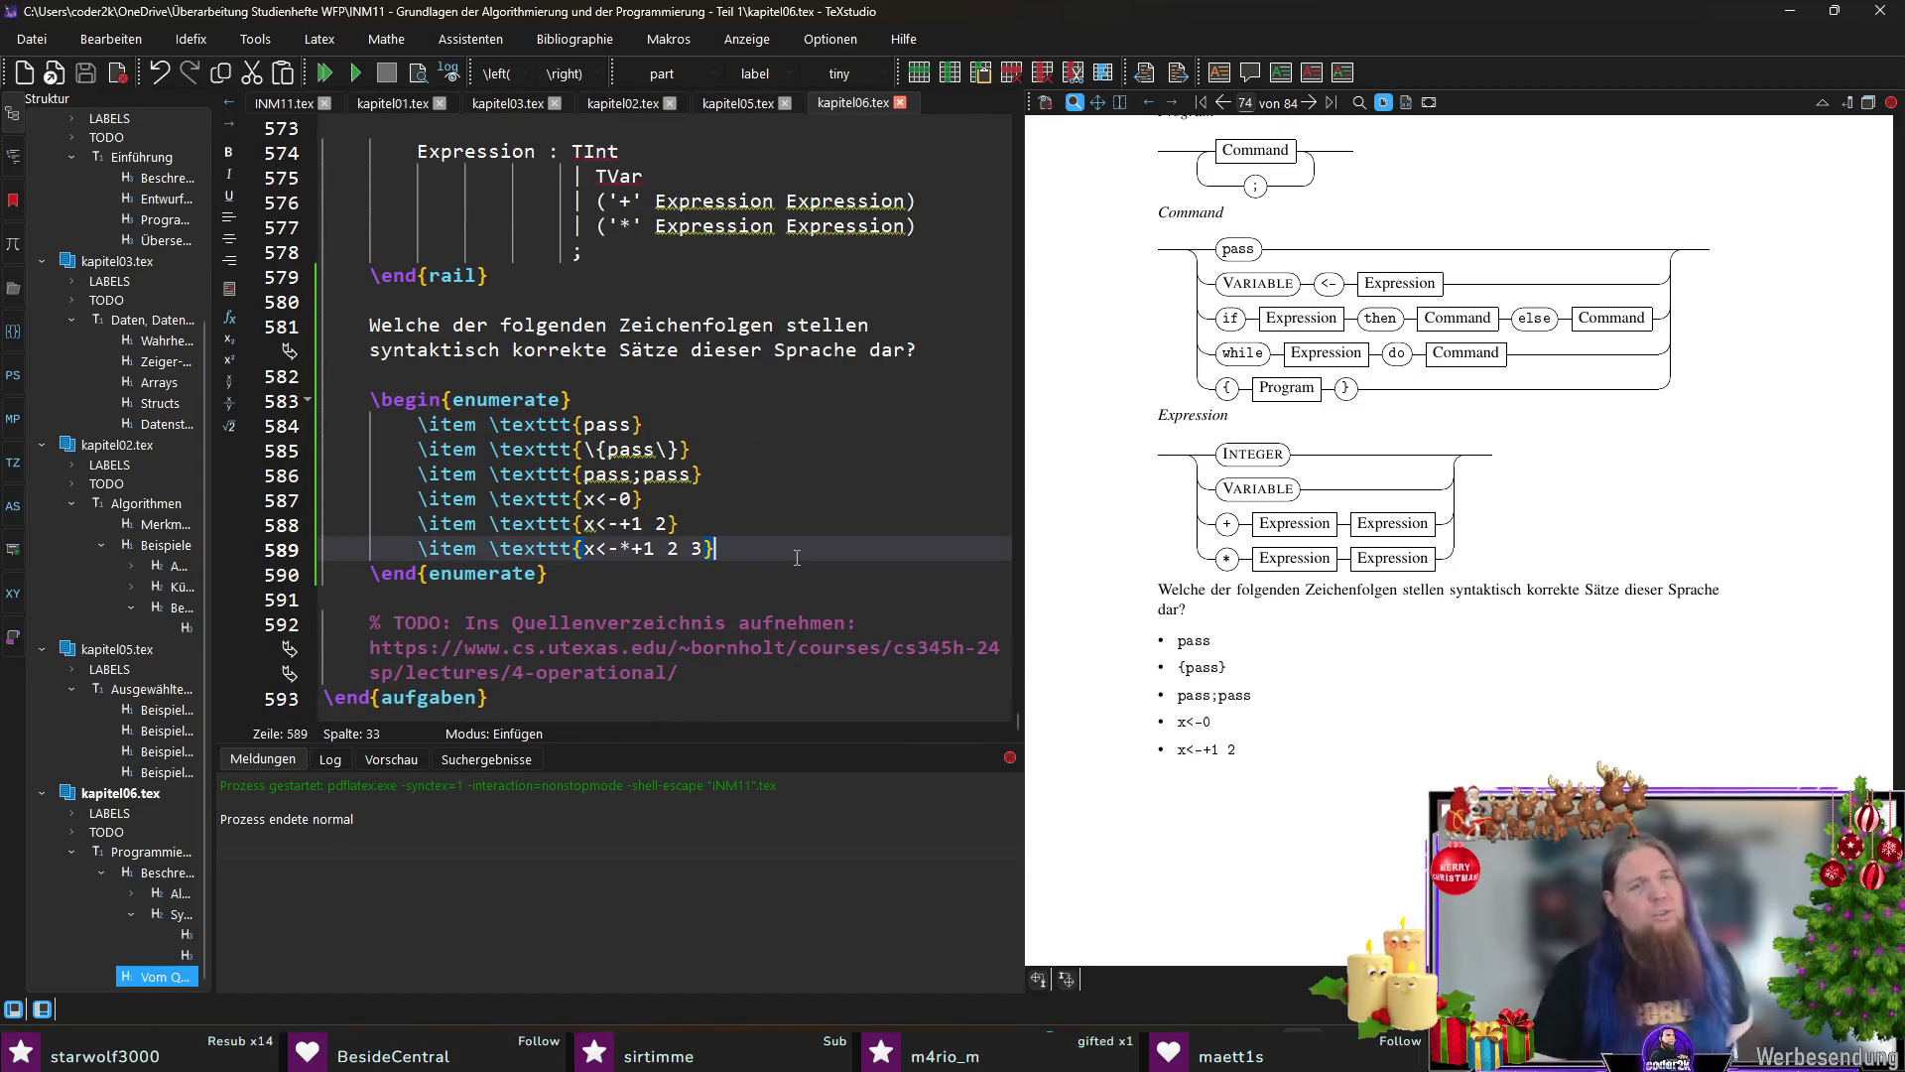
Step: Add the monospace candidate 'if 0 then pass else pass' as a new item
{"action": "key", "text": "Return"}
{"action": "type", "text": "item \\"}
{"action": "type", "text": "texttt"}
{"action": "key", "text": "Return"}
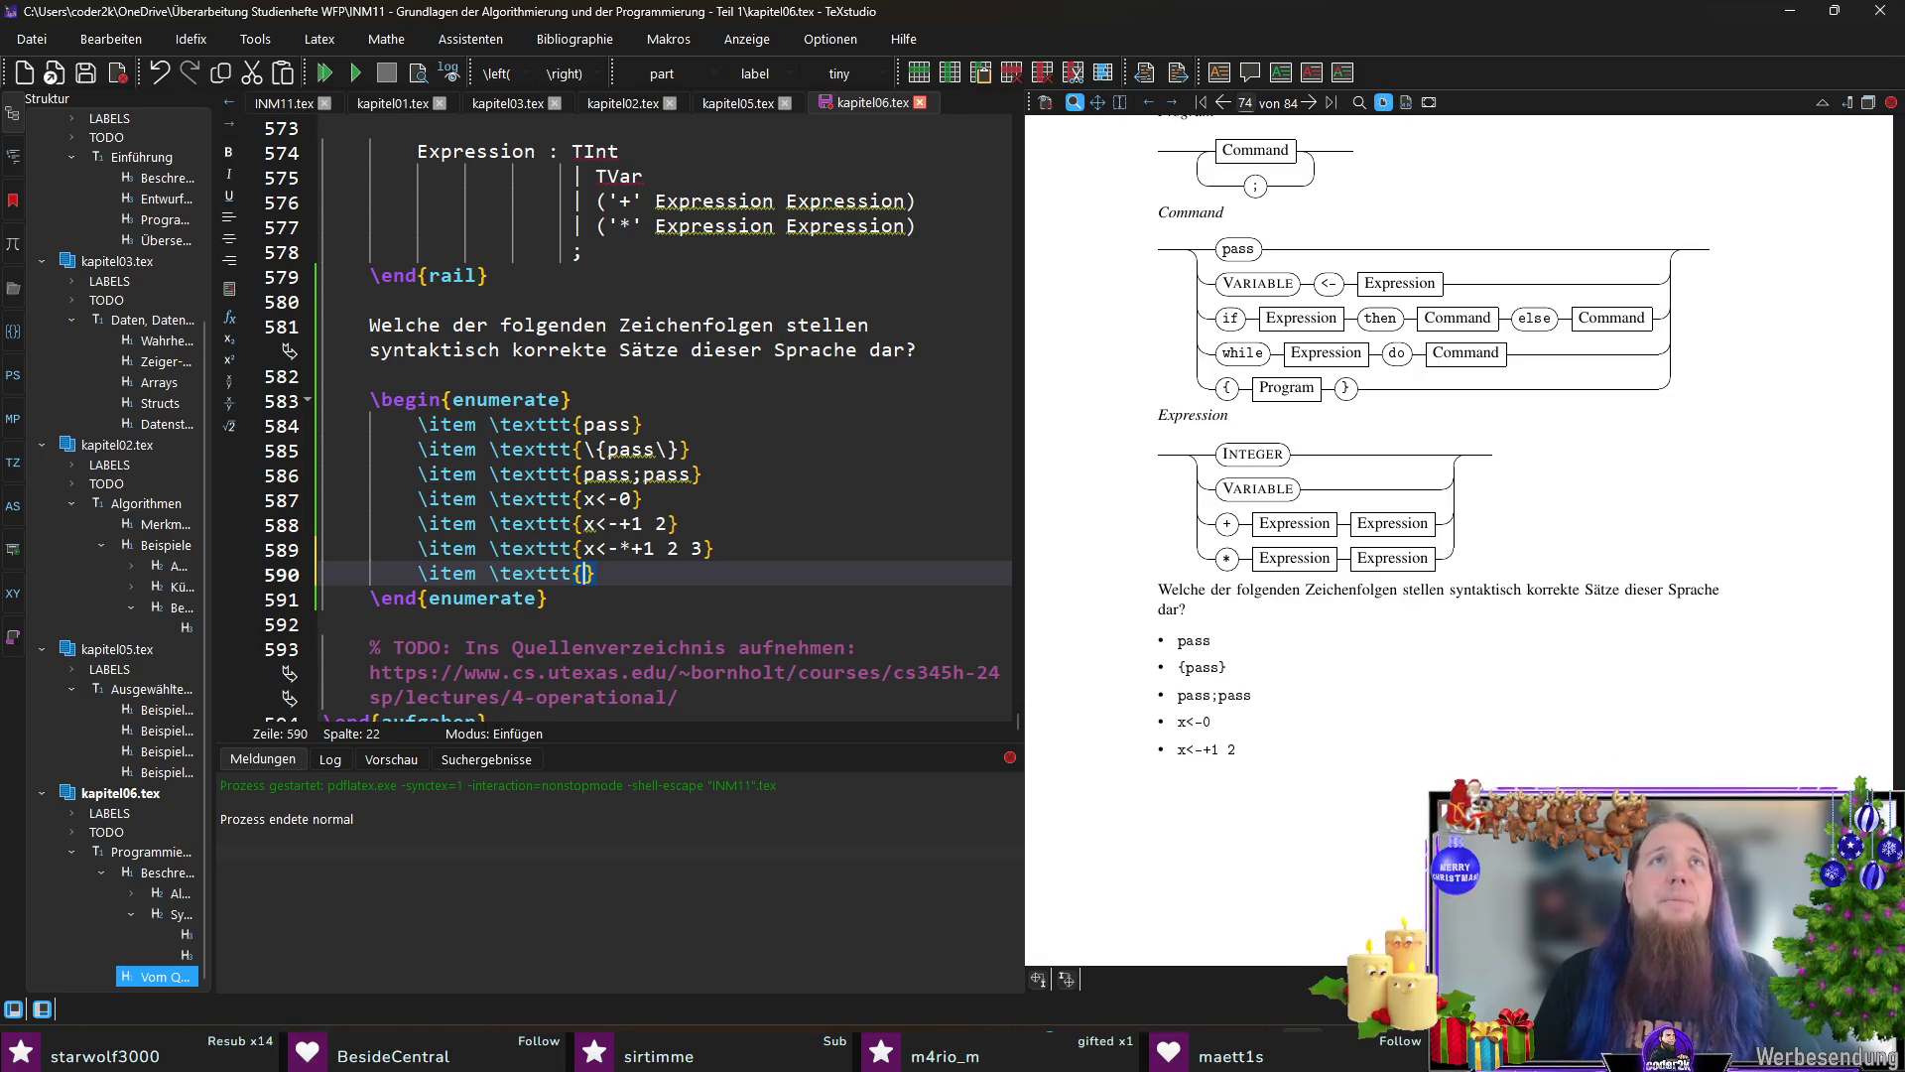
{"action": "type", "text": "if 0 then pass else pass"}
{"action": "key", "text": "End"}
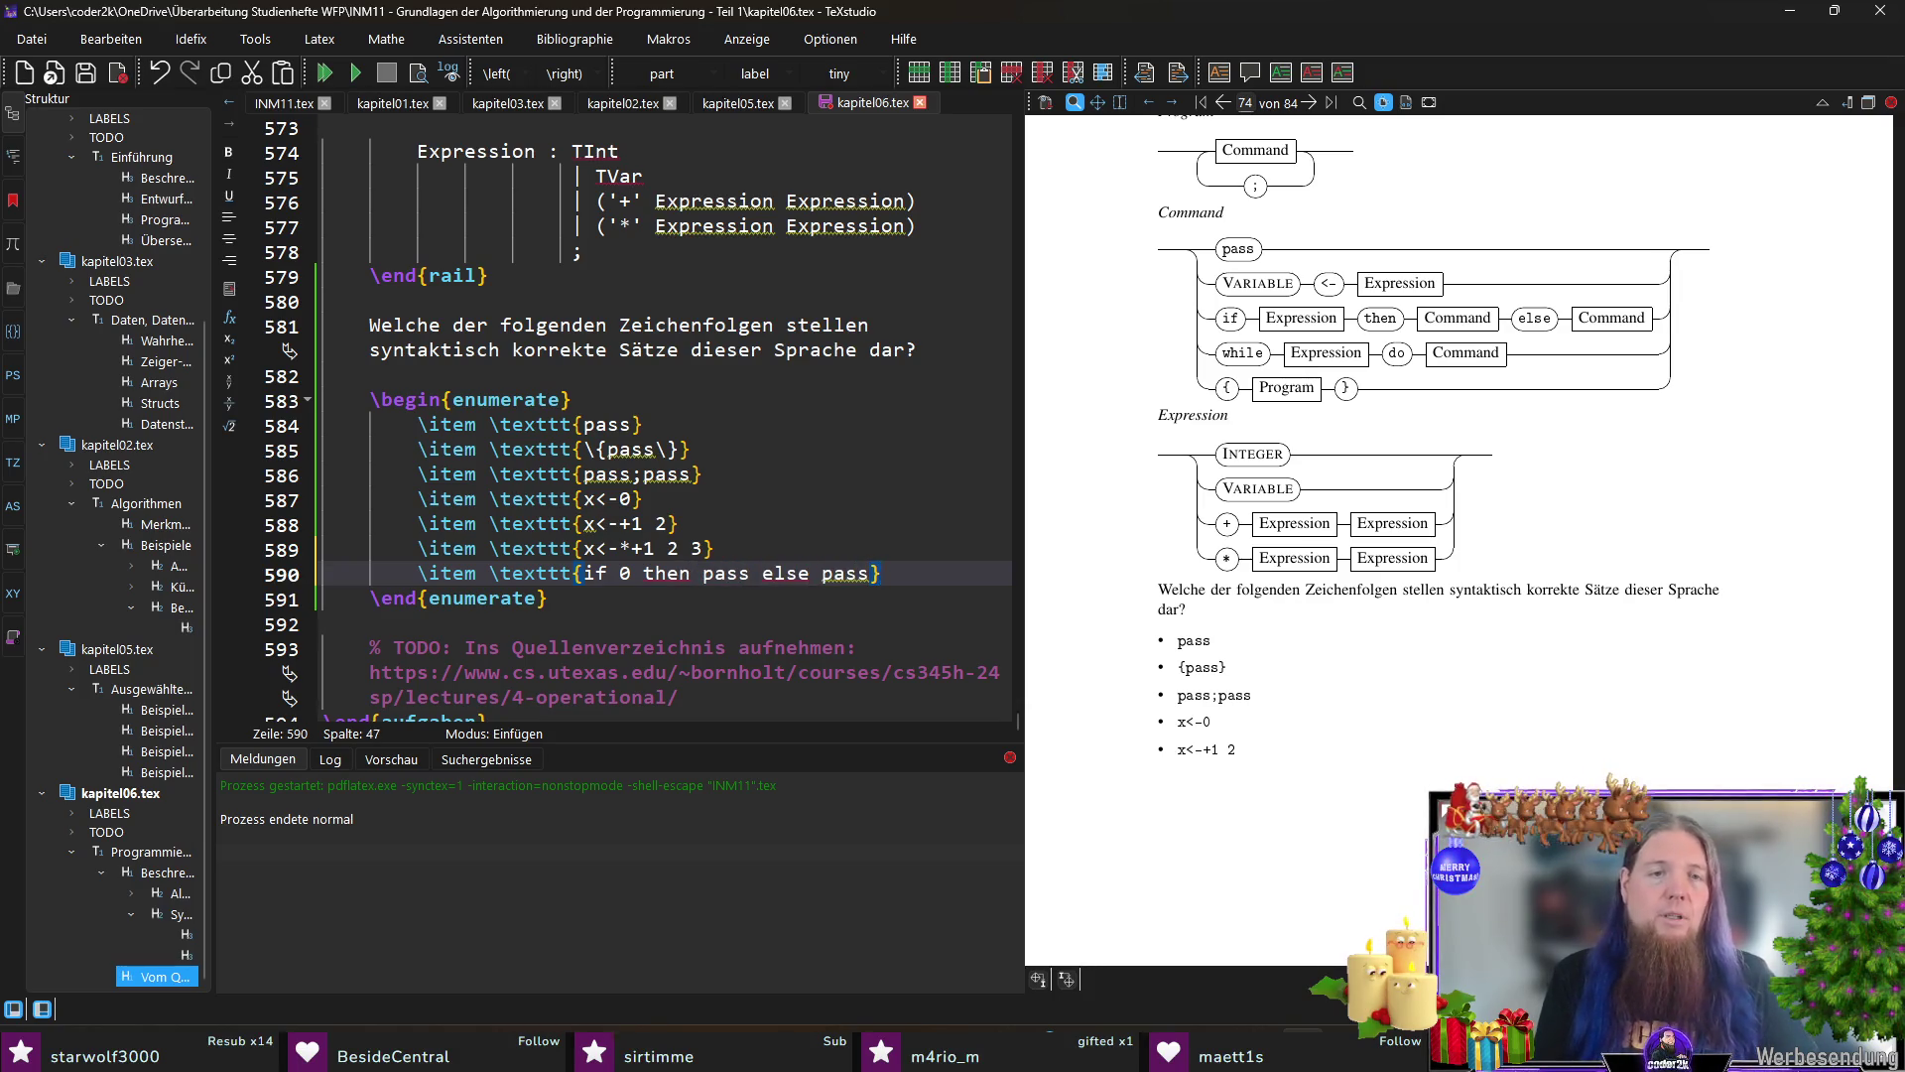
Step: Add 'if +1 2 then {x<-0} else {pass}' with escaped braces, save, and begin the next item
{"action": "key", "text": "Return"}
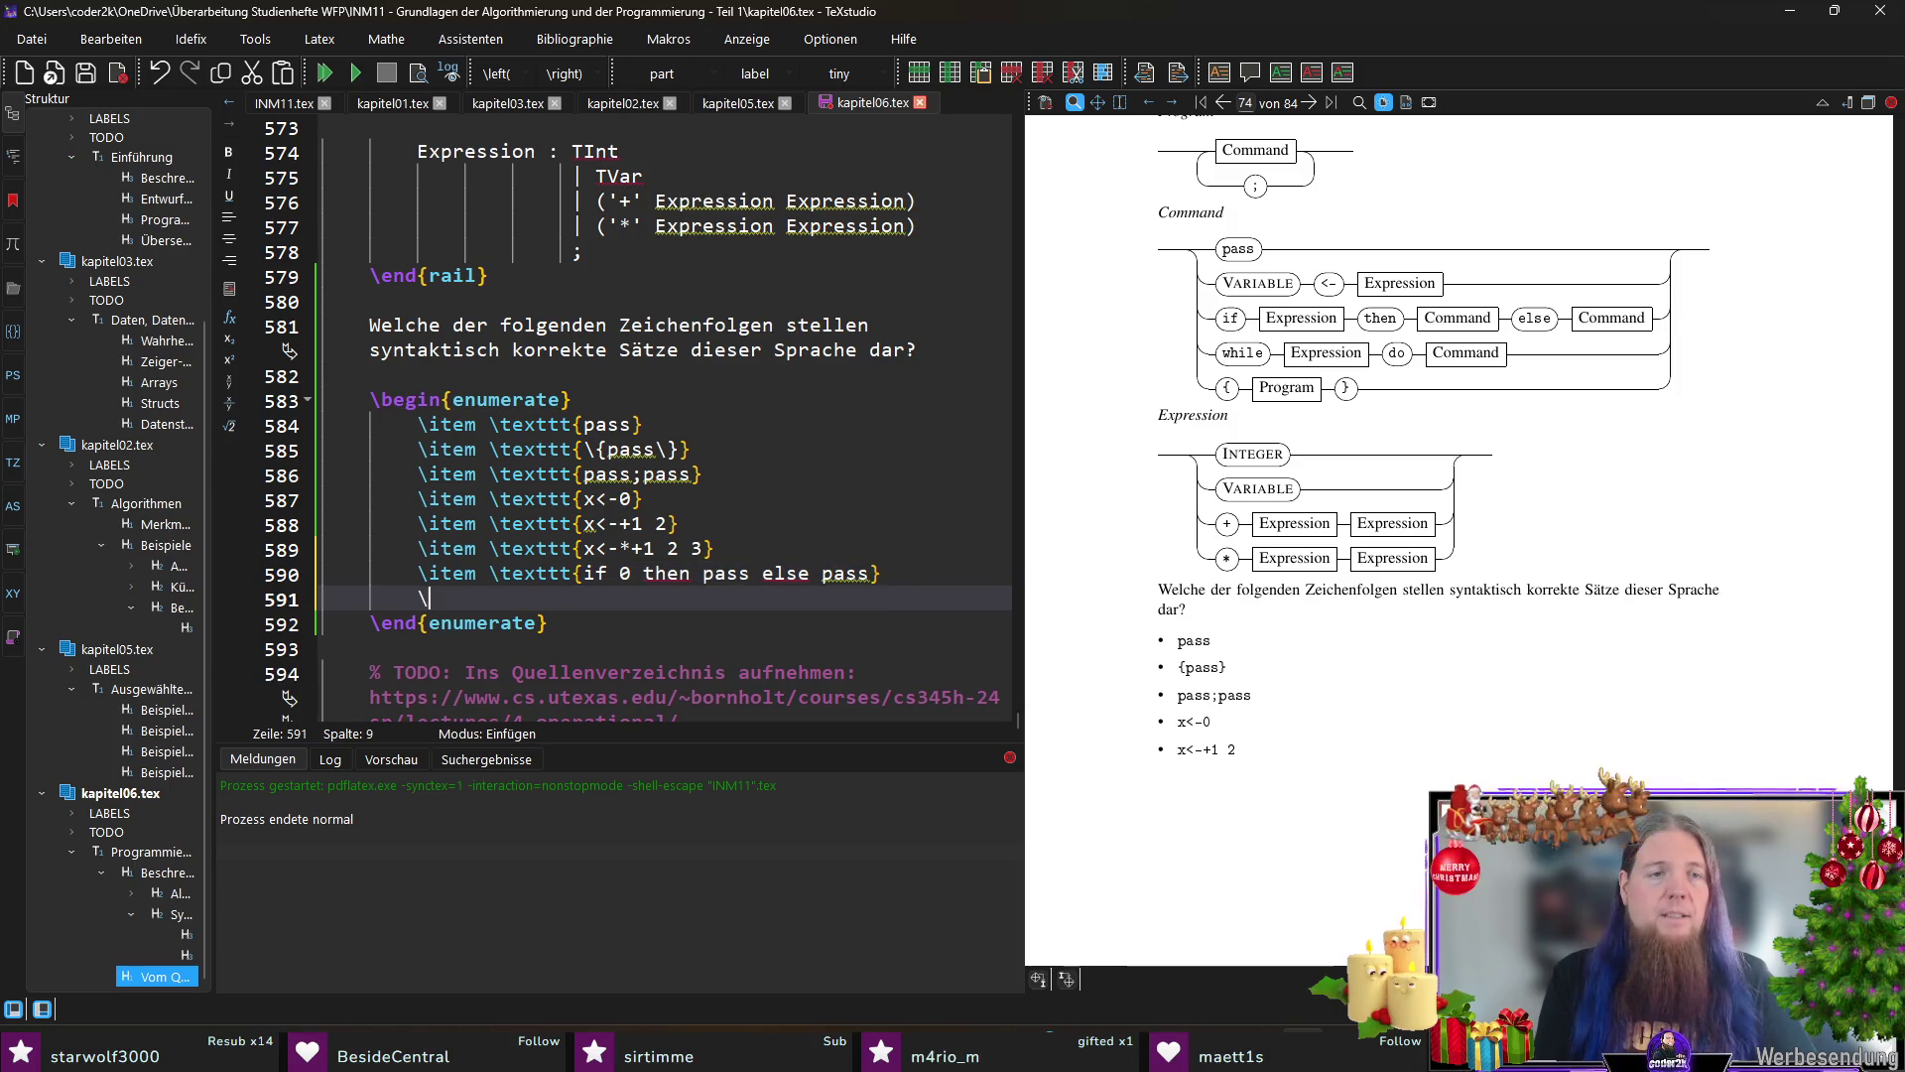
{"action": "type", "text": "\\item \\"}
{"action": "type", "text": "texttt"}
{"action": "key", "text": "Return"}
{"action": "type", "text": "if+1 2 then "}
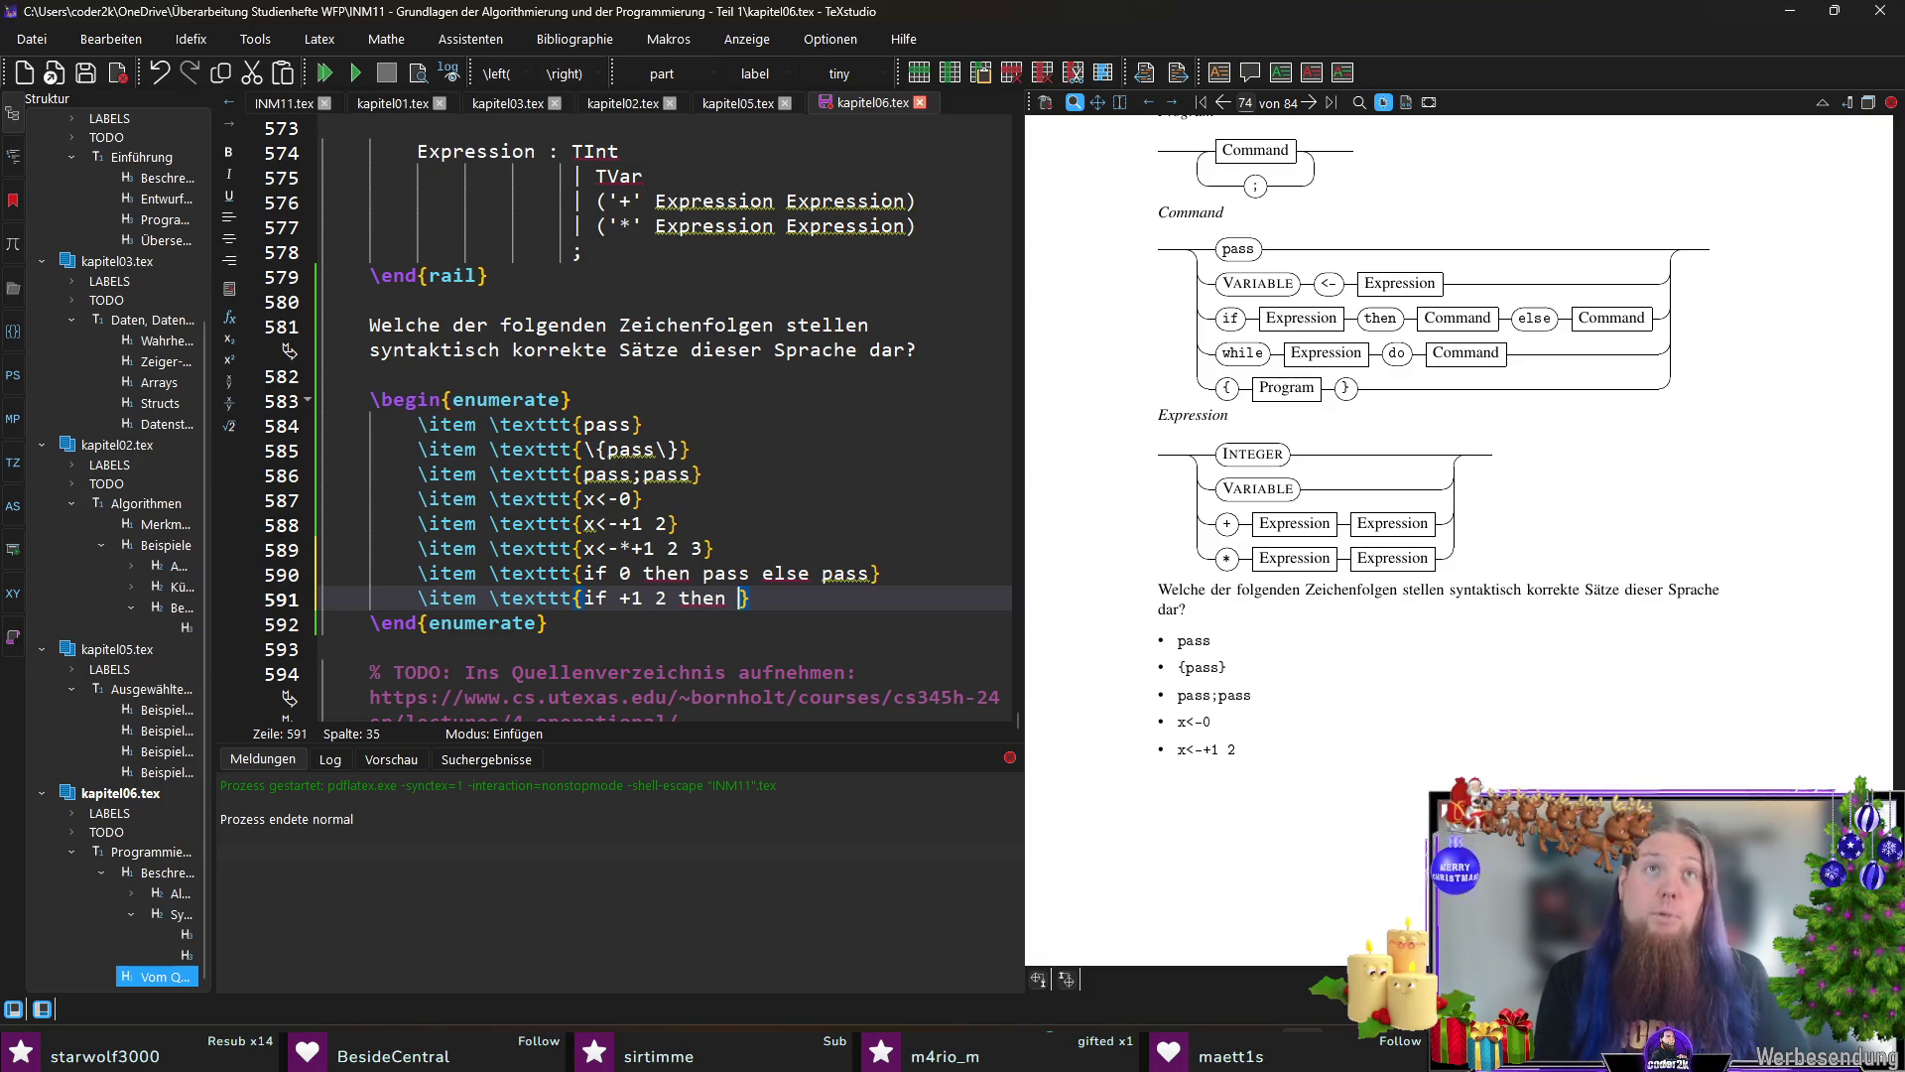
{"action": "type", "text": "{x<-0"}
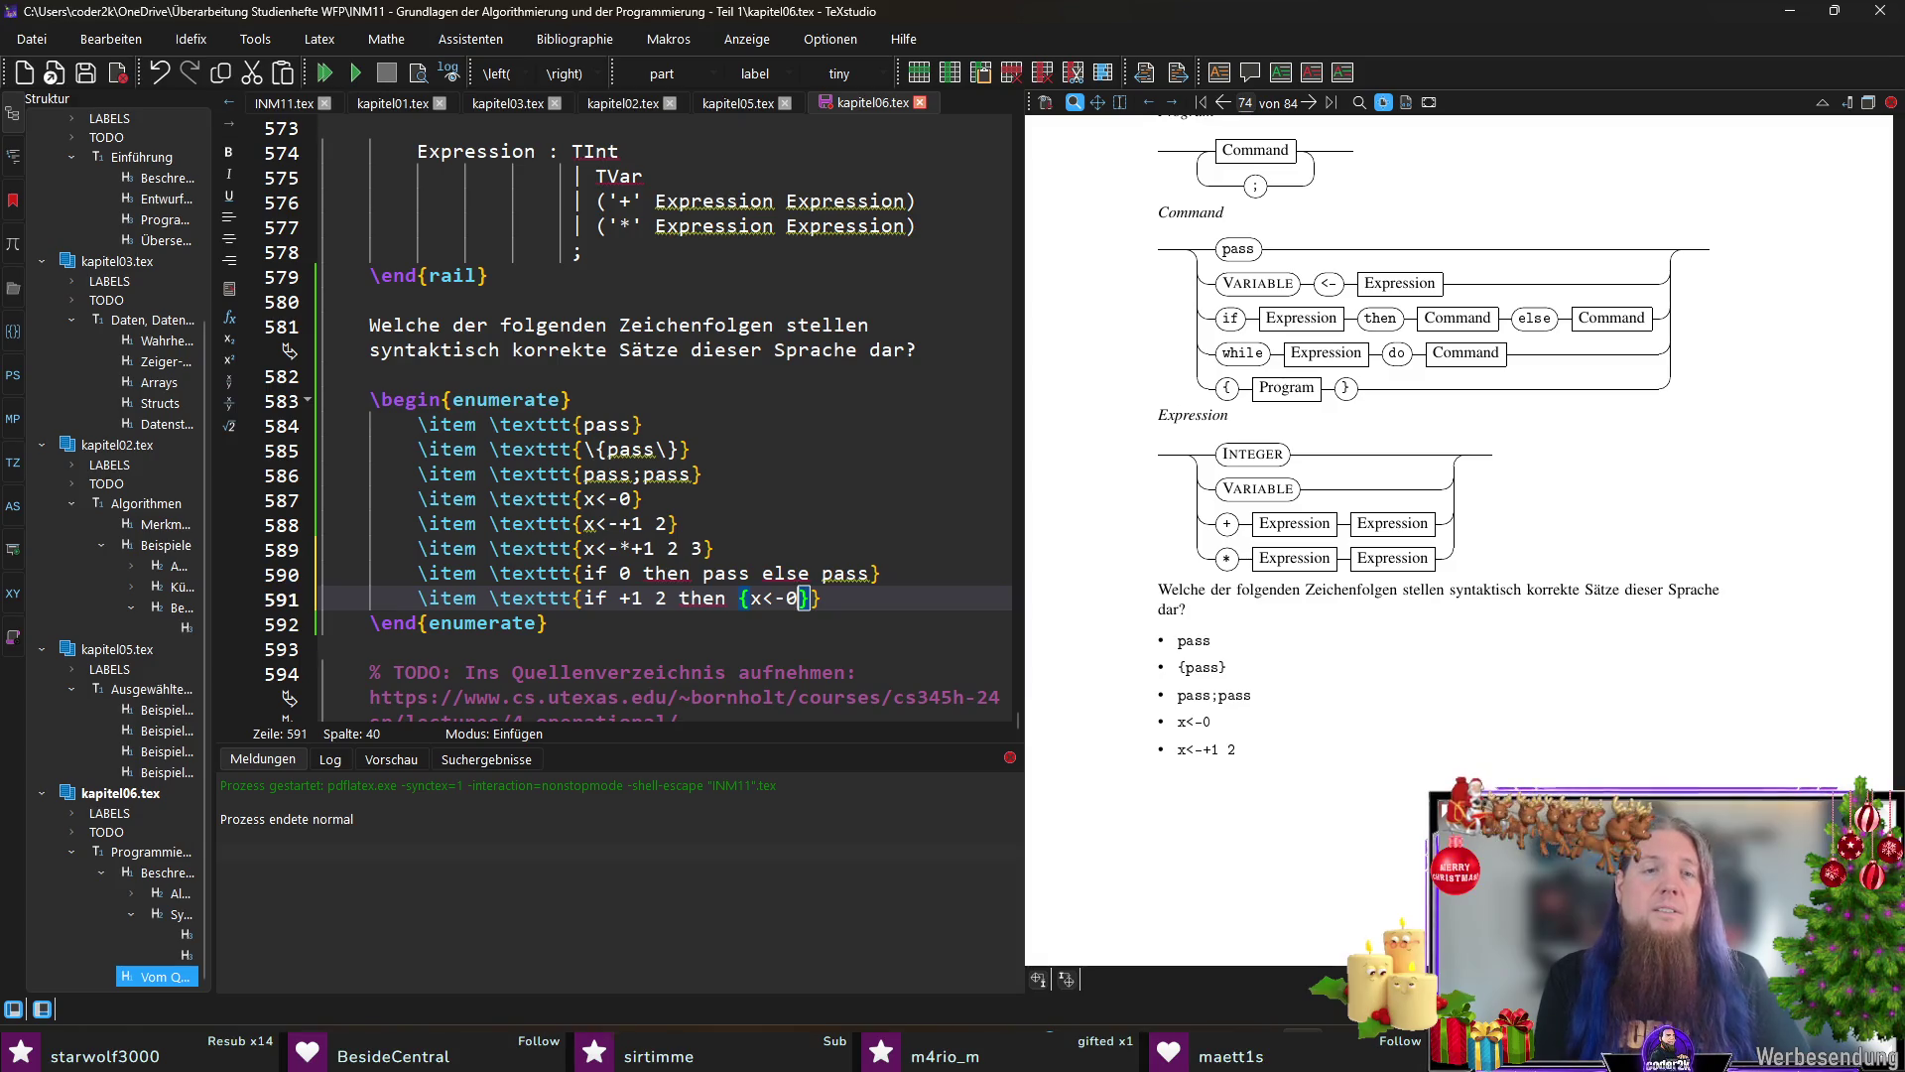
{"action": "type", "text": " else"}
{"action": "key", "text": "Left"}
{"action": "key", "text": "Left"}
{"action": "key", "text": "Left"}
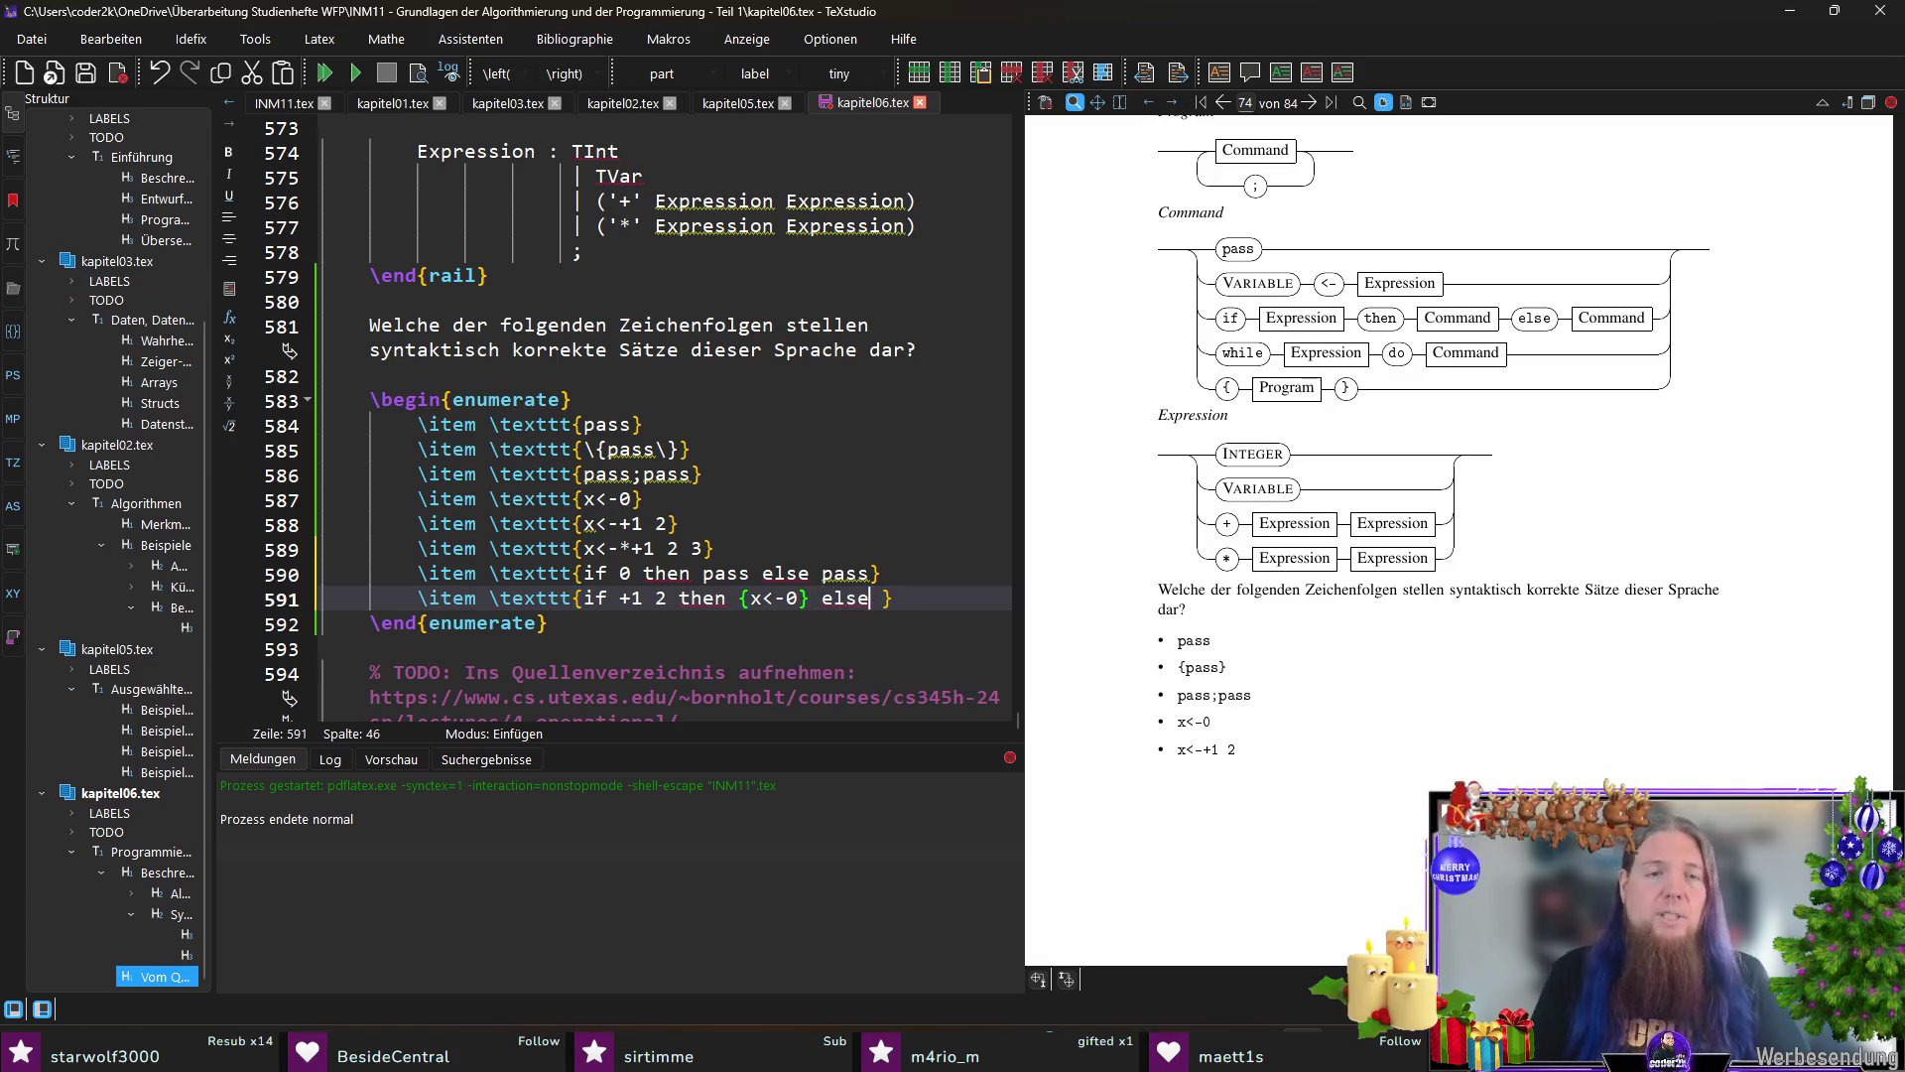
{"action": "type", "text": "\\"}
{"action": "key", "text": "Right"}
{"action": "key", "text": "Right"}
{"action": "key", "text": "Right"}
{"action": "type", "text": "\\"}
{"action": "key", "text": "Right"}
{"action": "key", "text": "Right"}
{"action": "key", "text": "Right"}
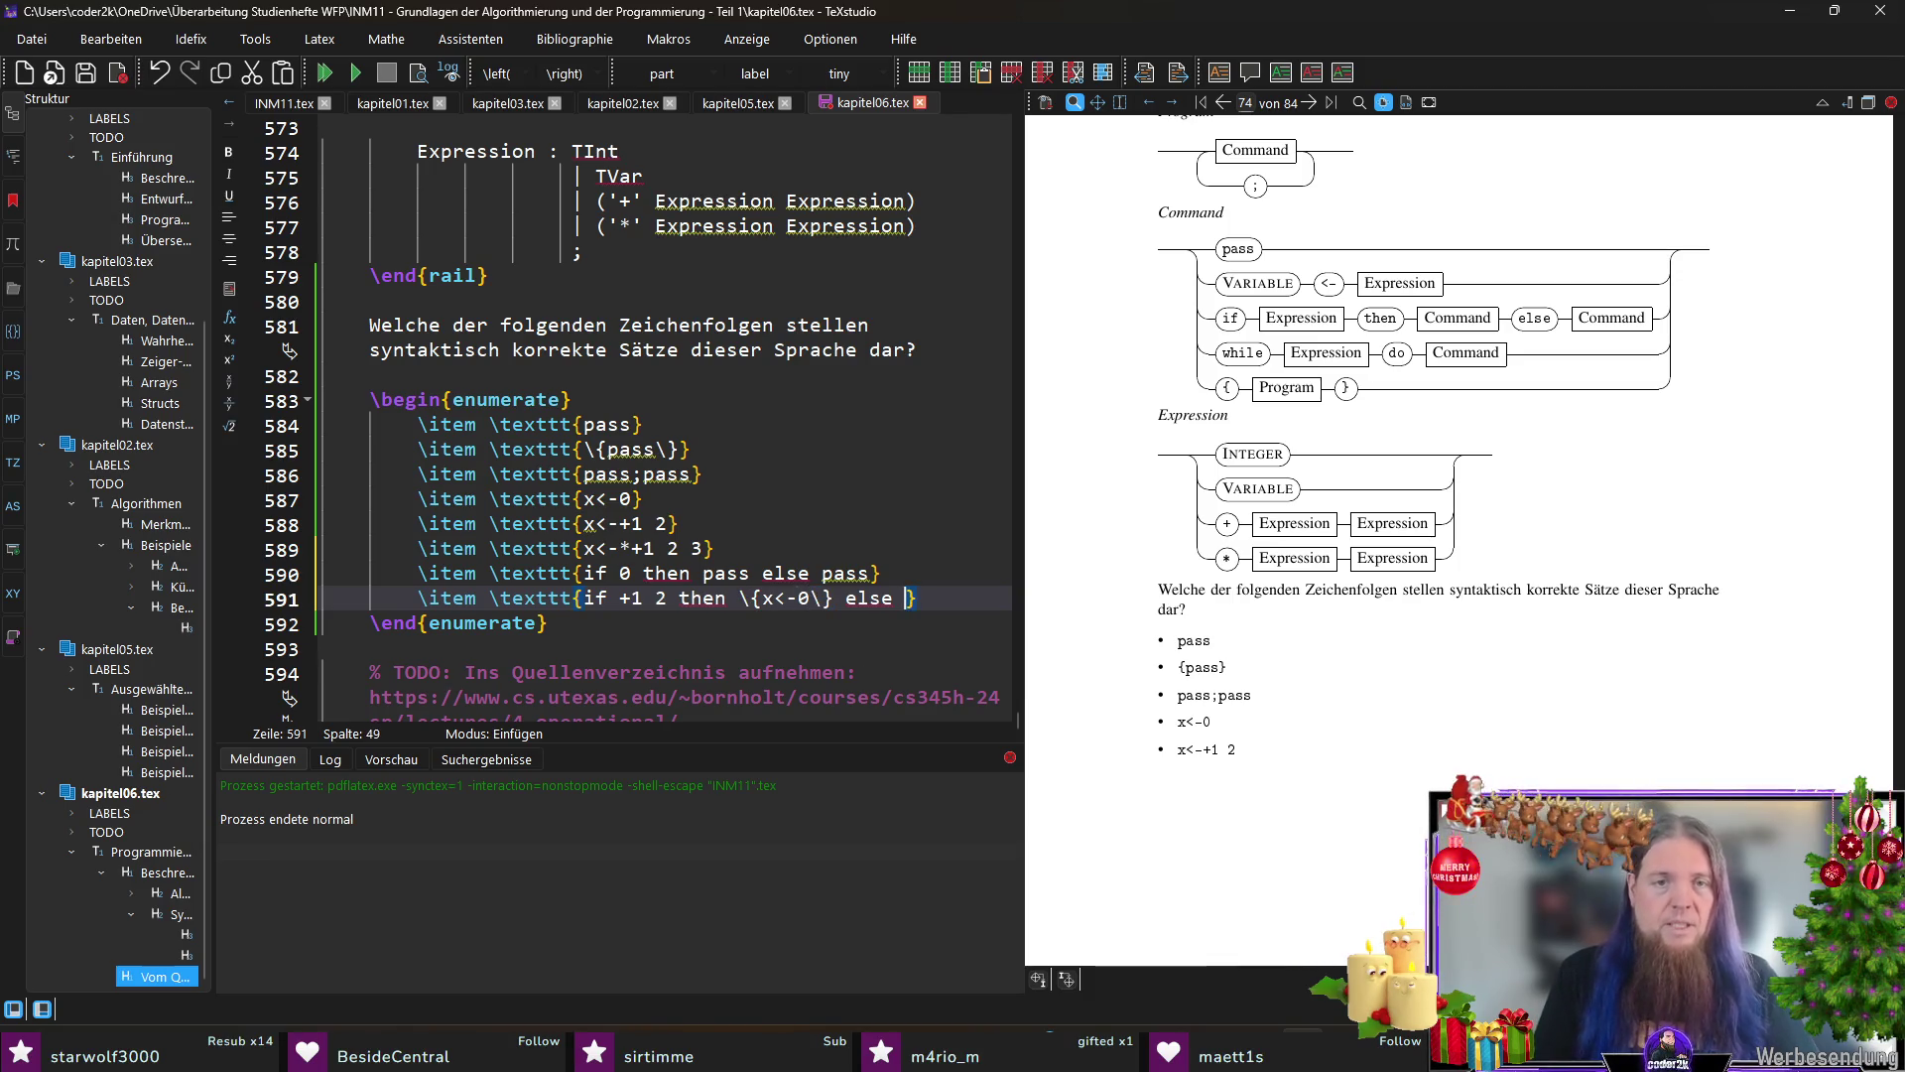
{"action": "type", "text": "\\{pass\\}"}
{"action": "key", "text": "ctrl+s"}
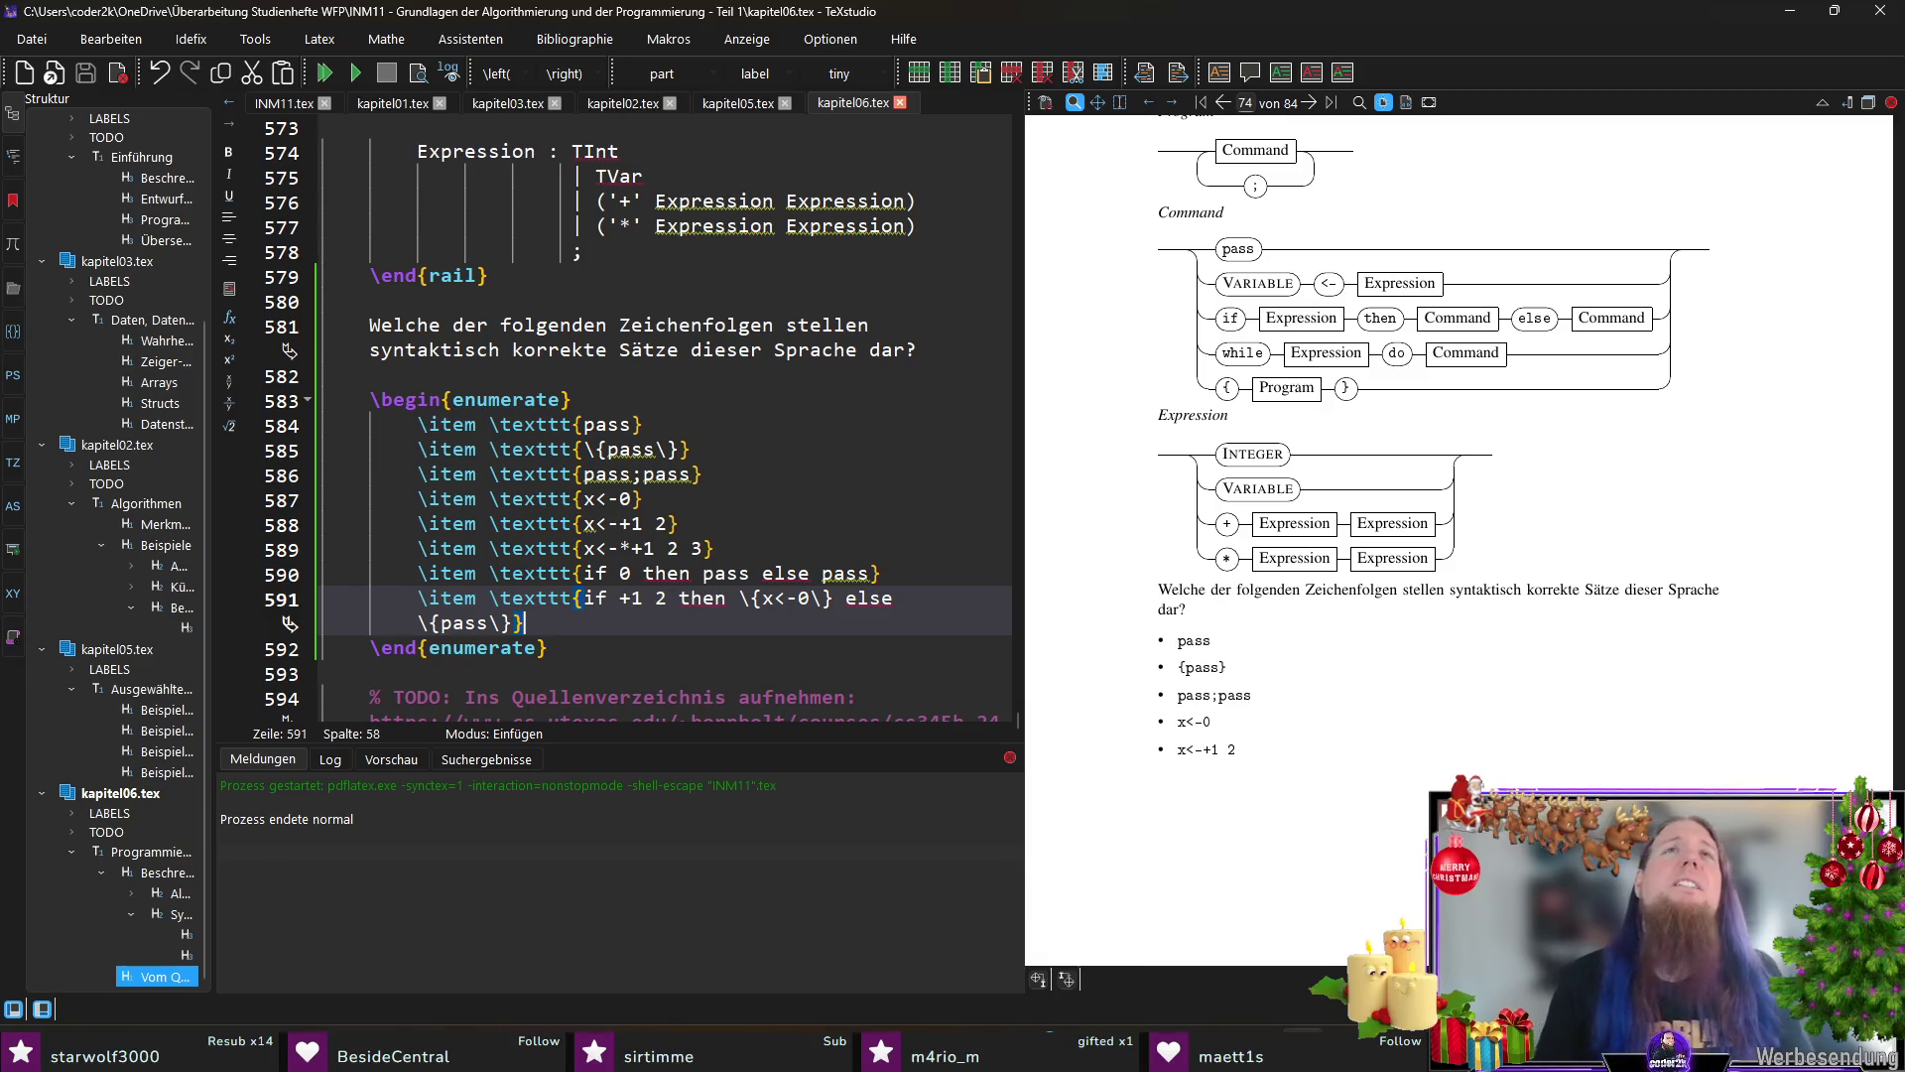
{"action": "key", "text": "Return"}
{"action": "type", "text": "\\"}
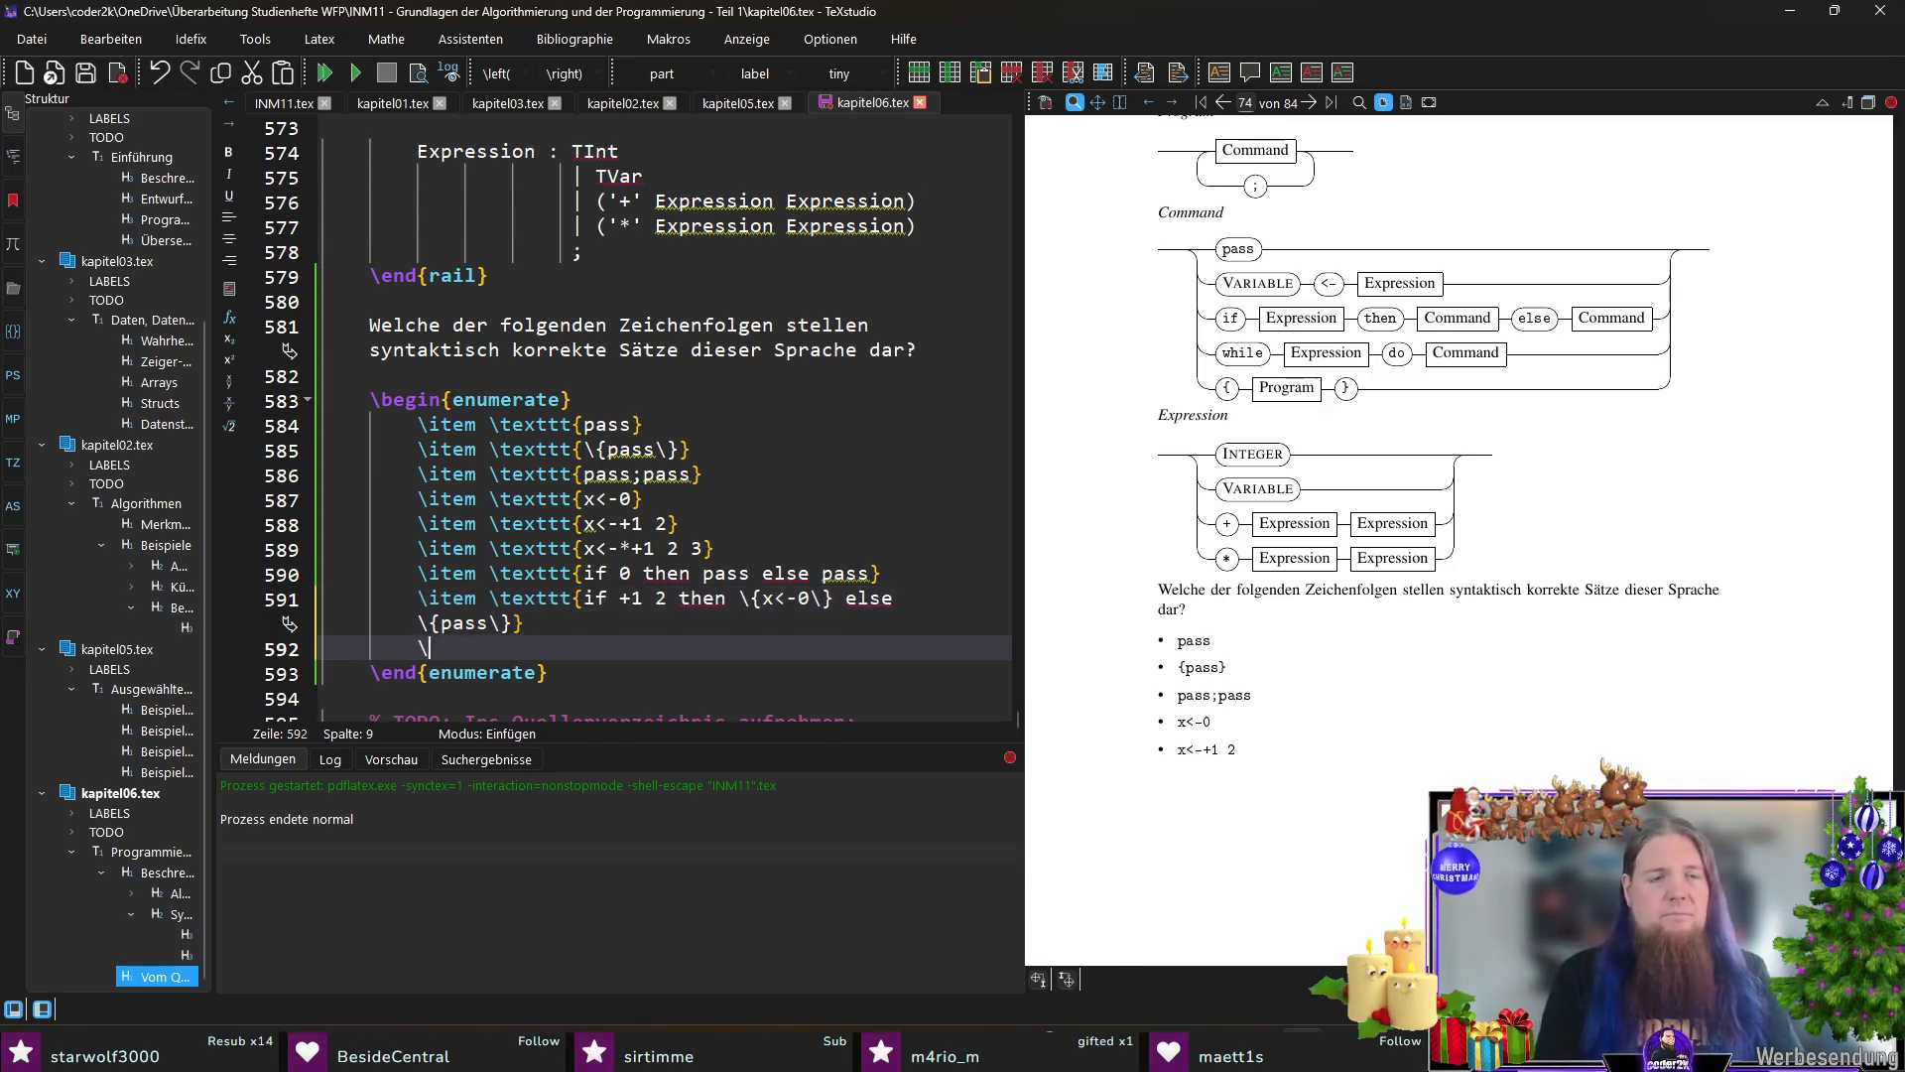
{"action": "type", "text": "item \\texttt{while 0 do pass"}
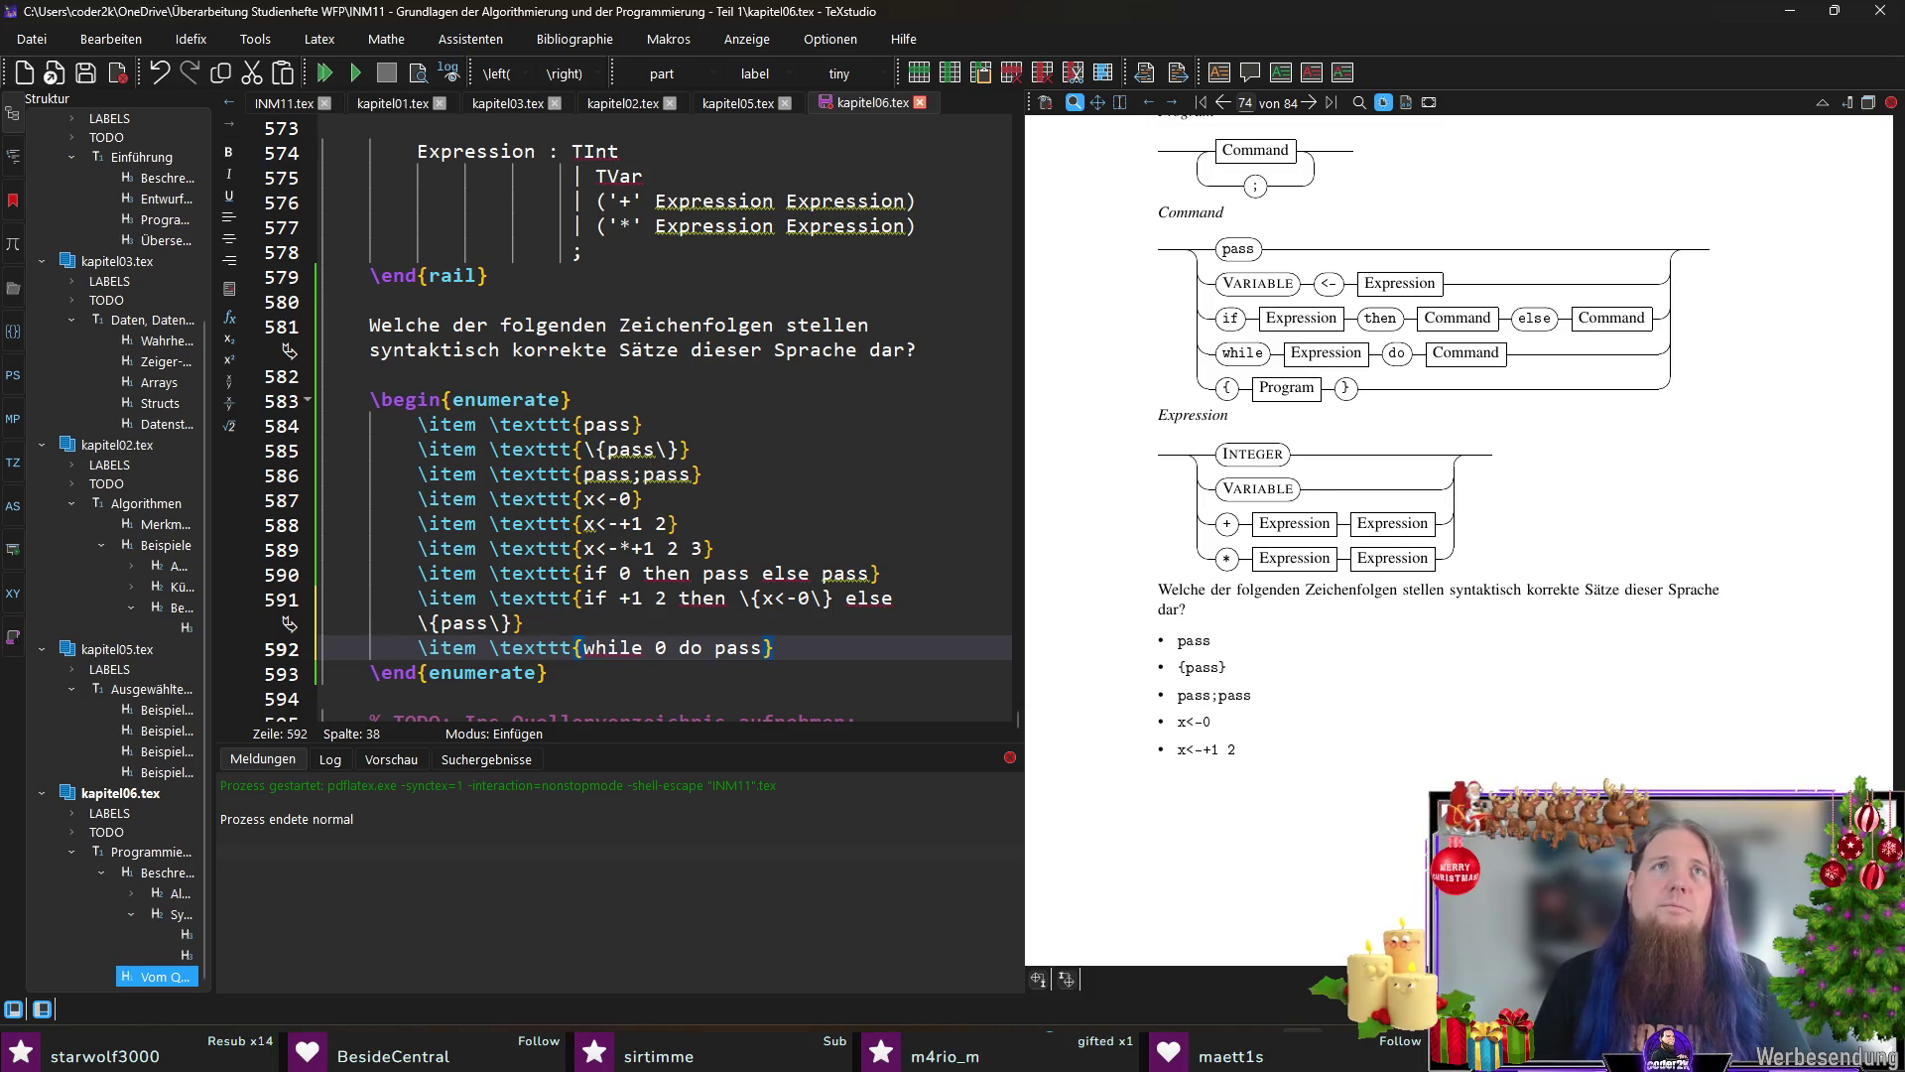
Step: Add the candidate 'while +1 2 do {x<-0; y<-*x 2}' with escaped braces and save
{"action": "key", "text": "Return"}
{"action": "type", "text": "\\item \texttt{"}
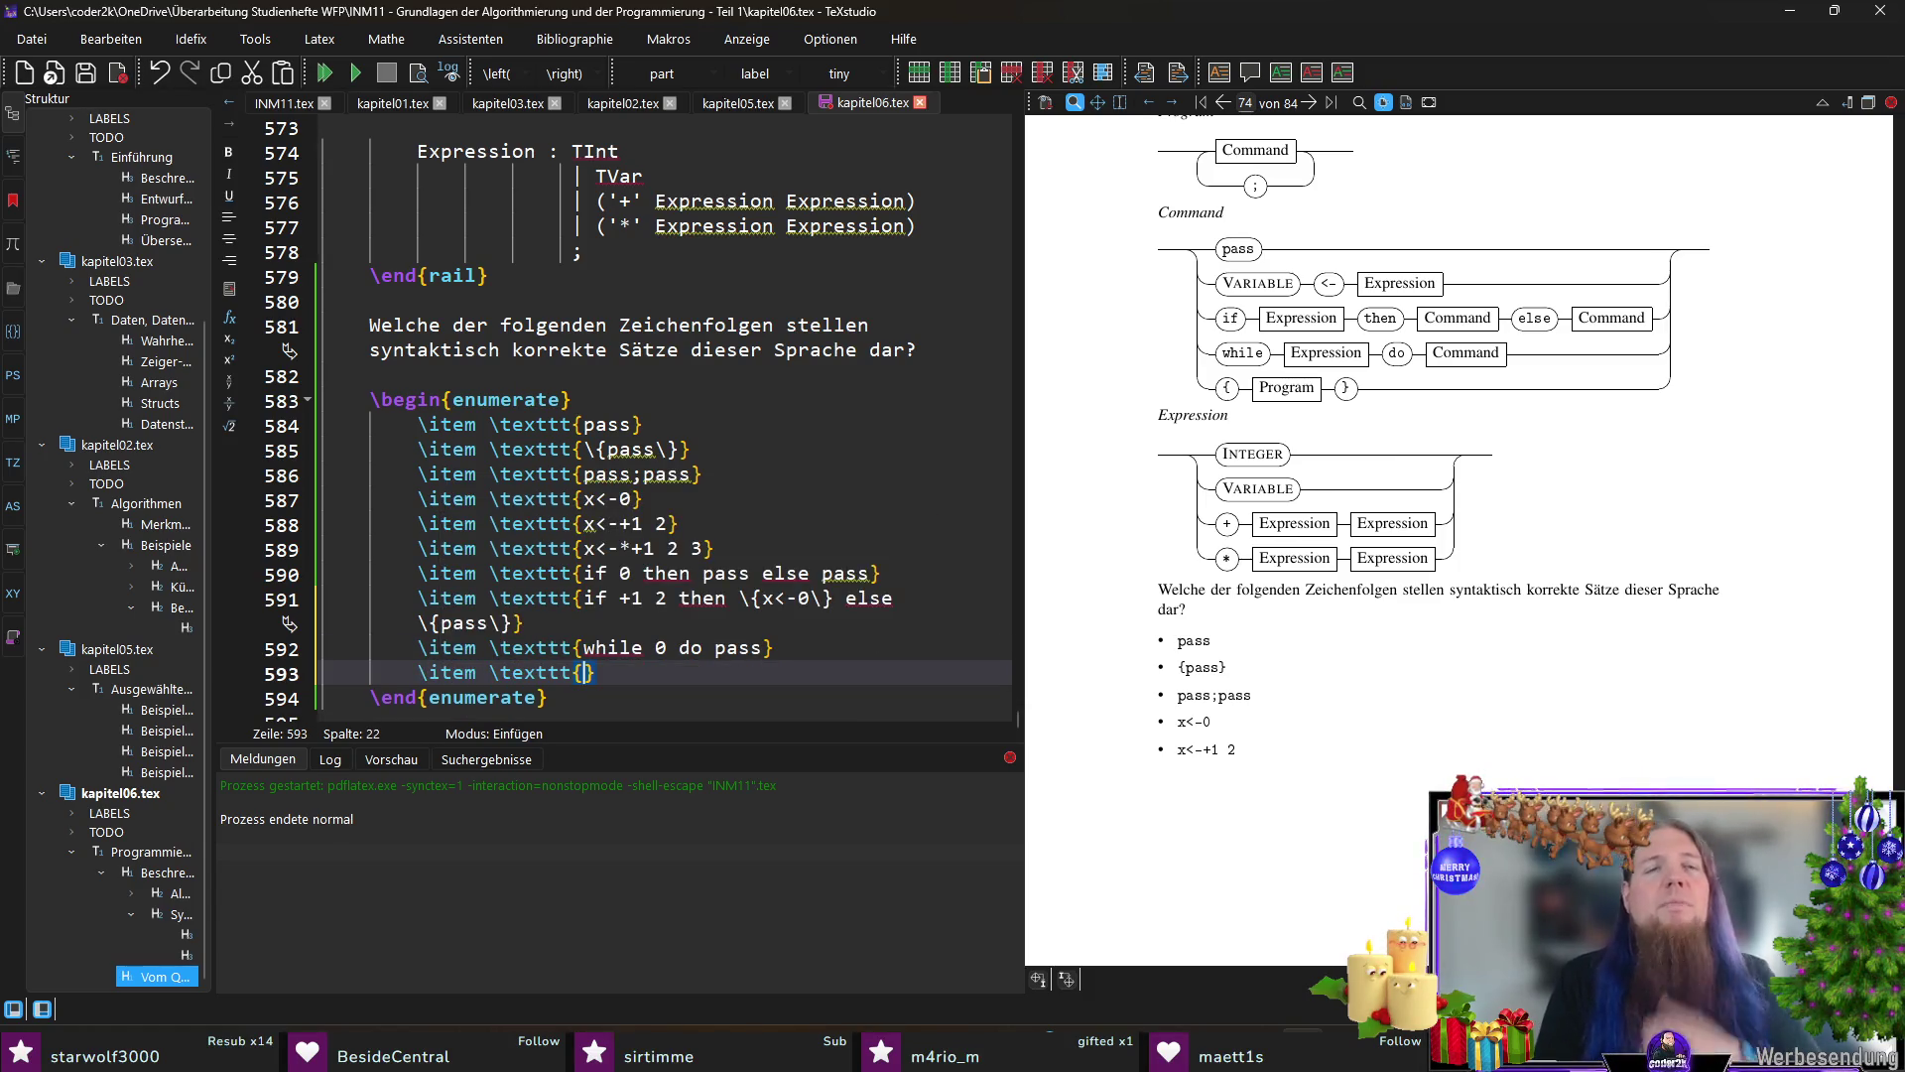
{"action": "type", "text": "while +1 "}
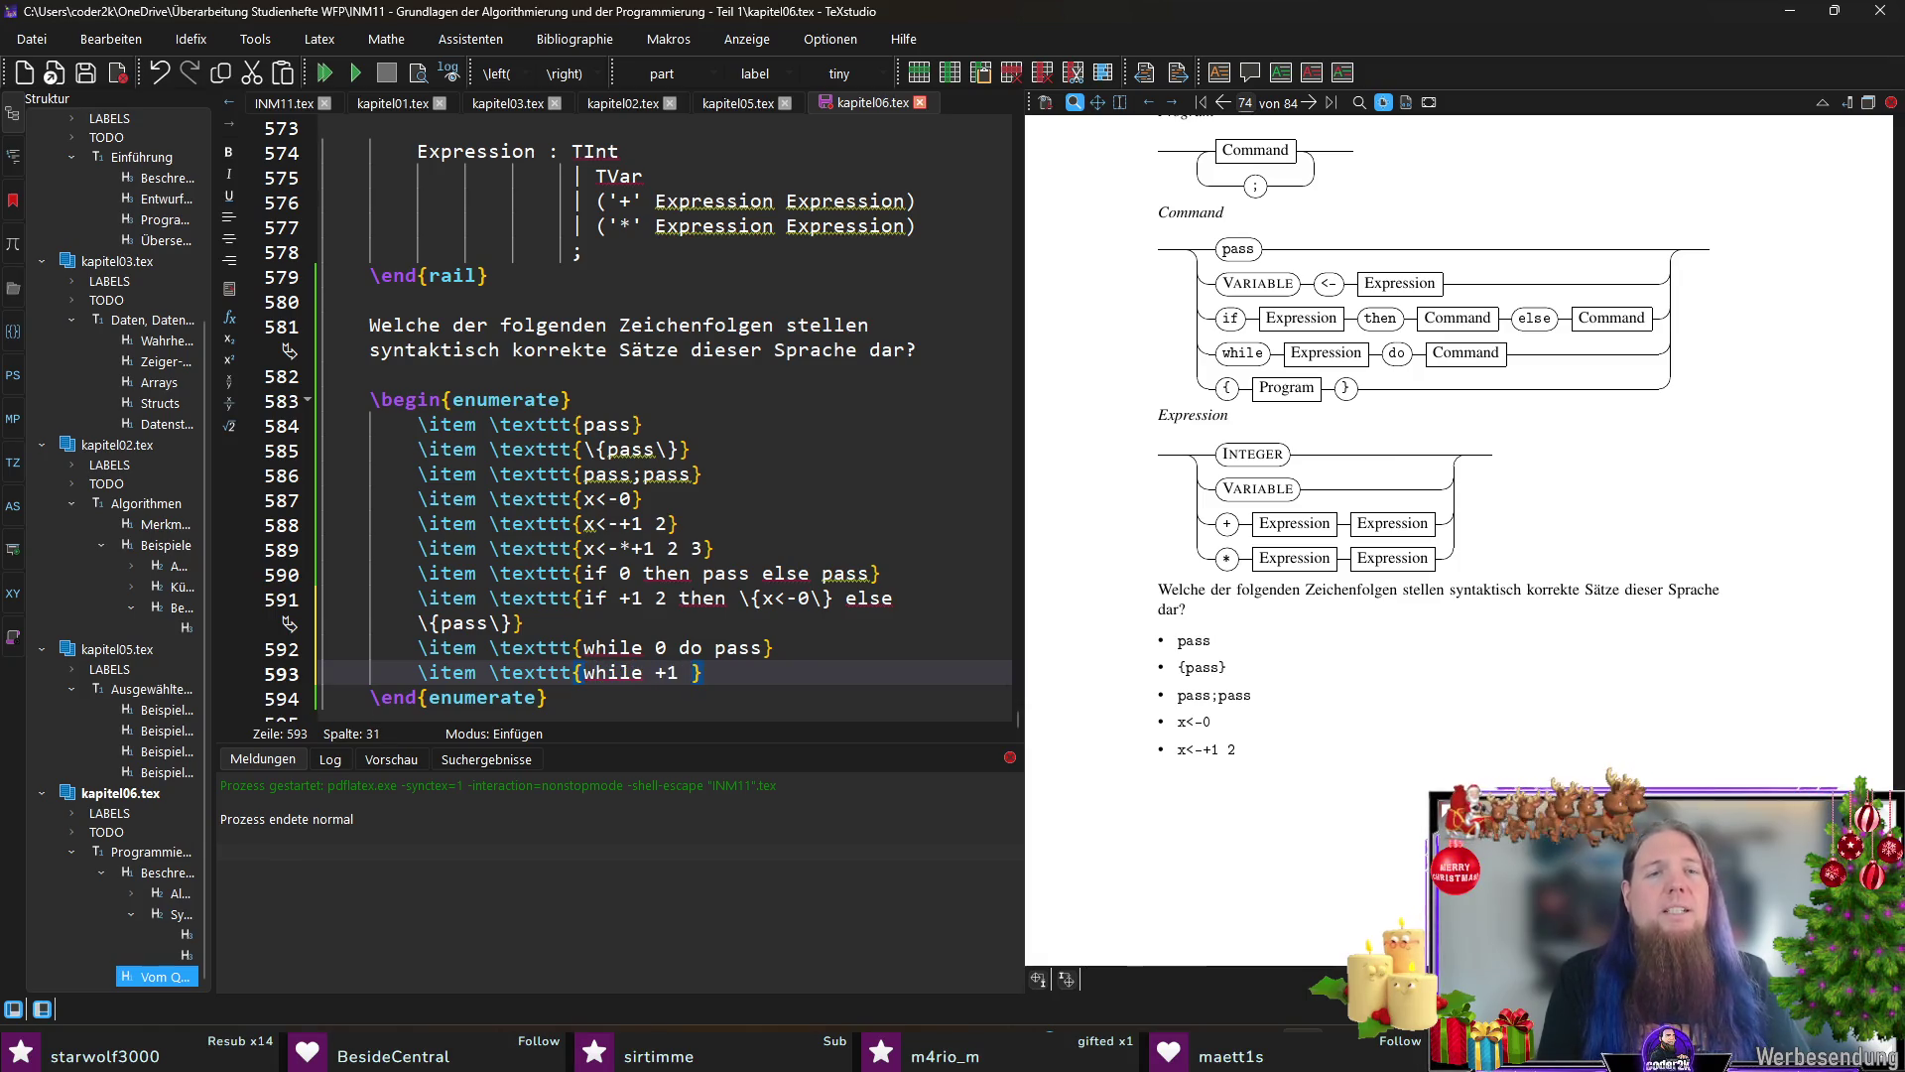
{"action": "type", "text": "2 do {x"}
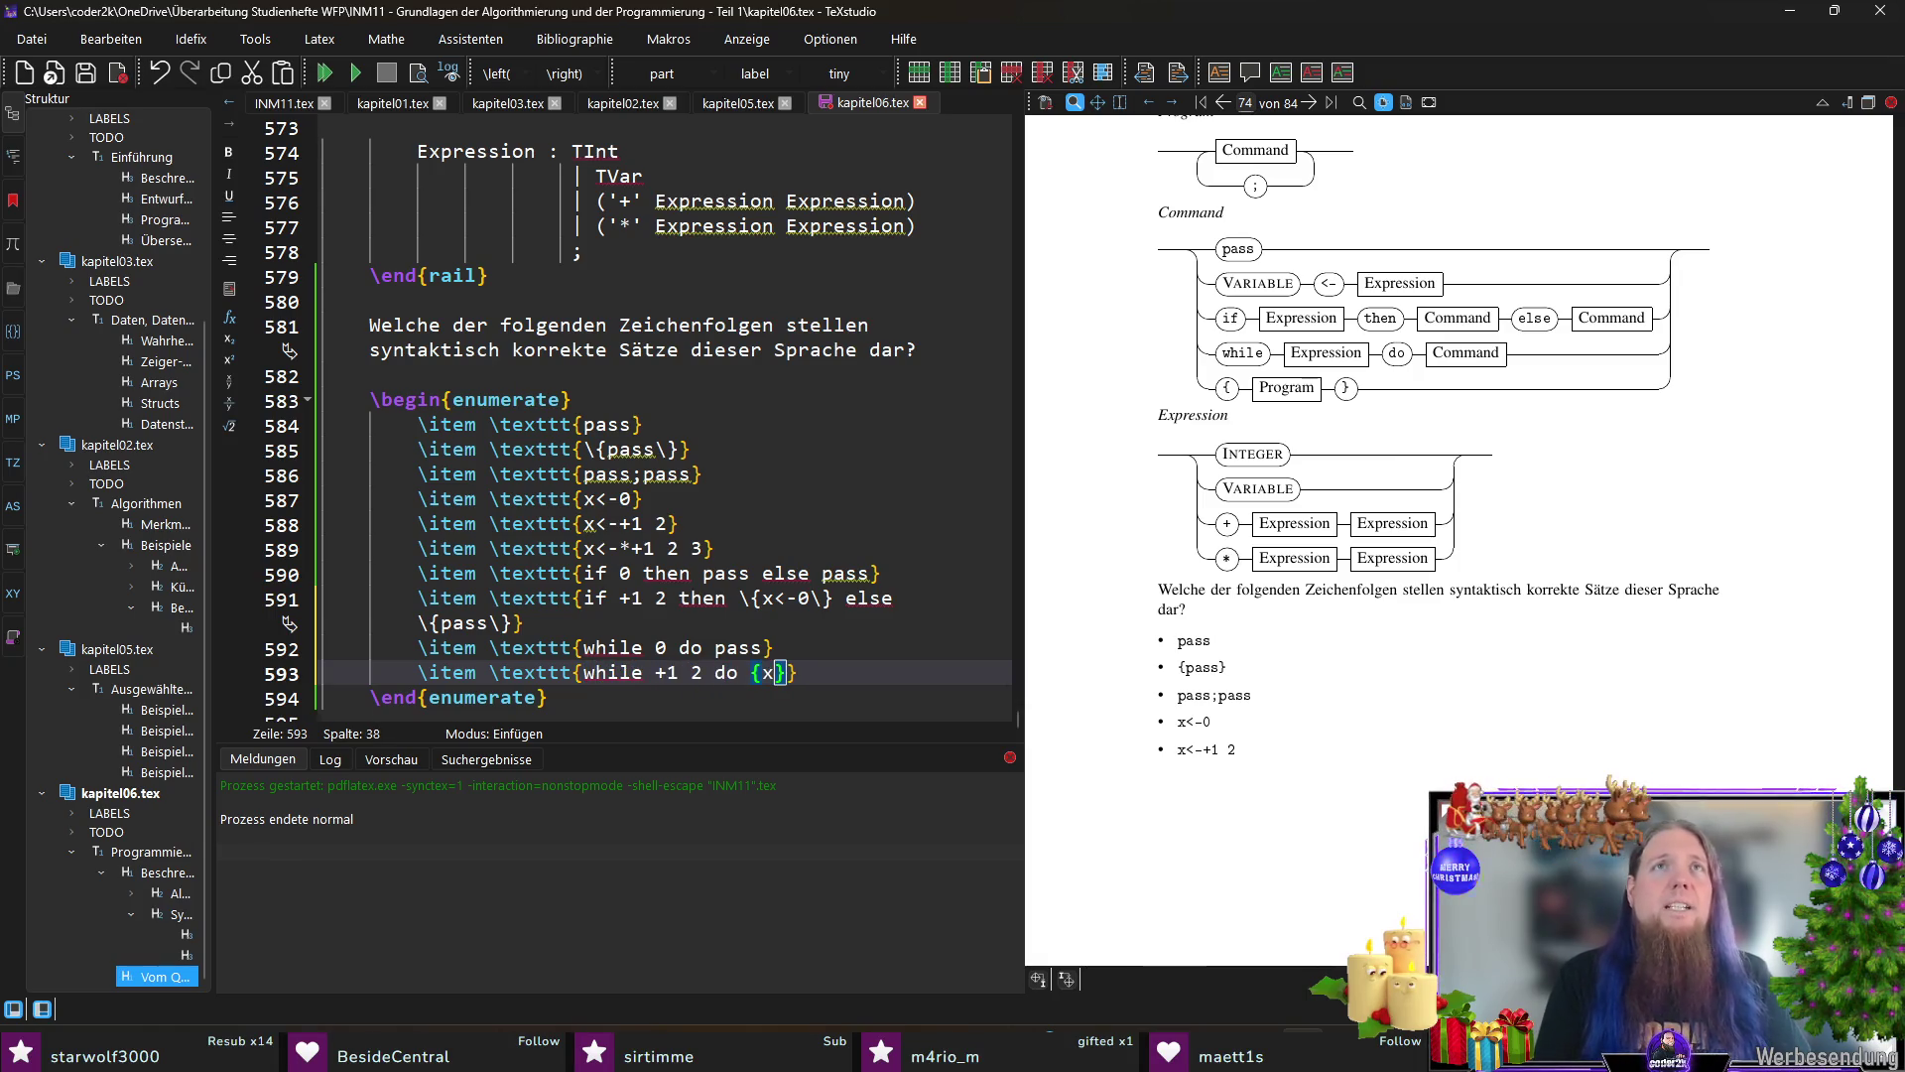
{"action": "type", "text": "<-0; "}
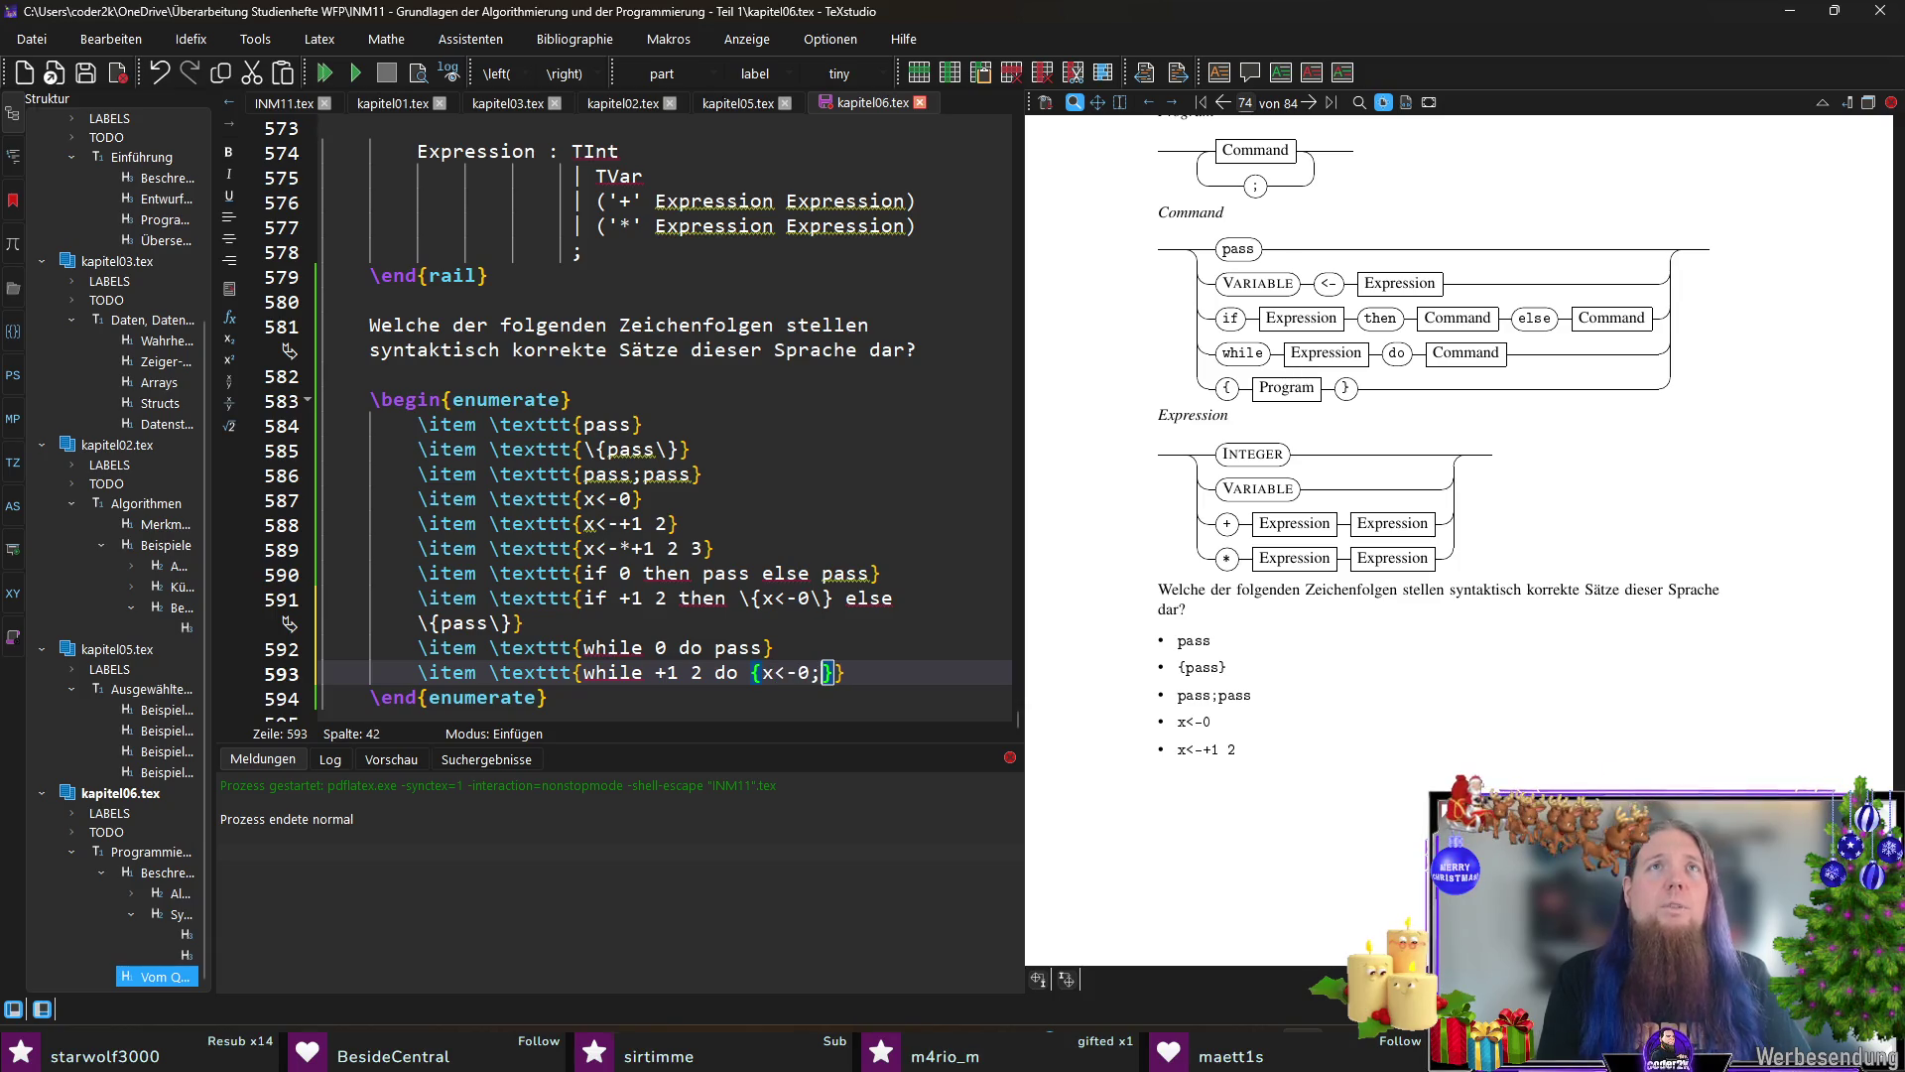
{"action": "type", "text": "y<-*x 2"}
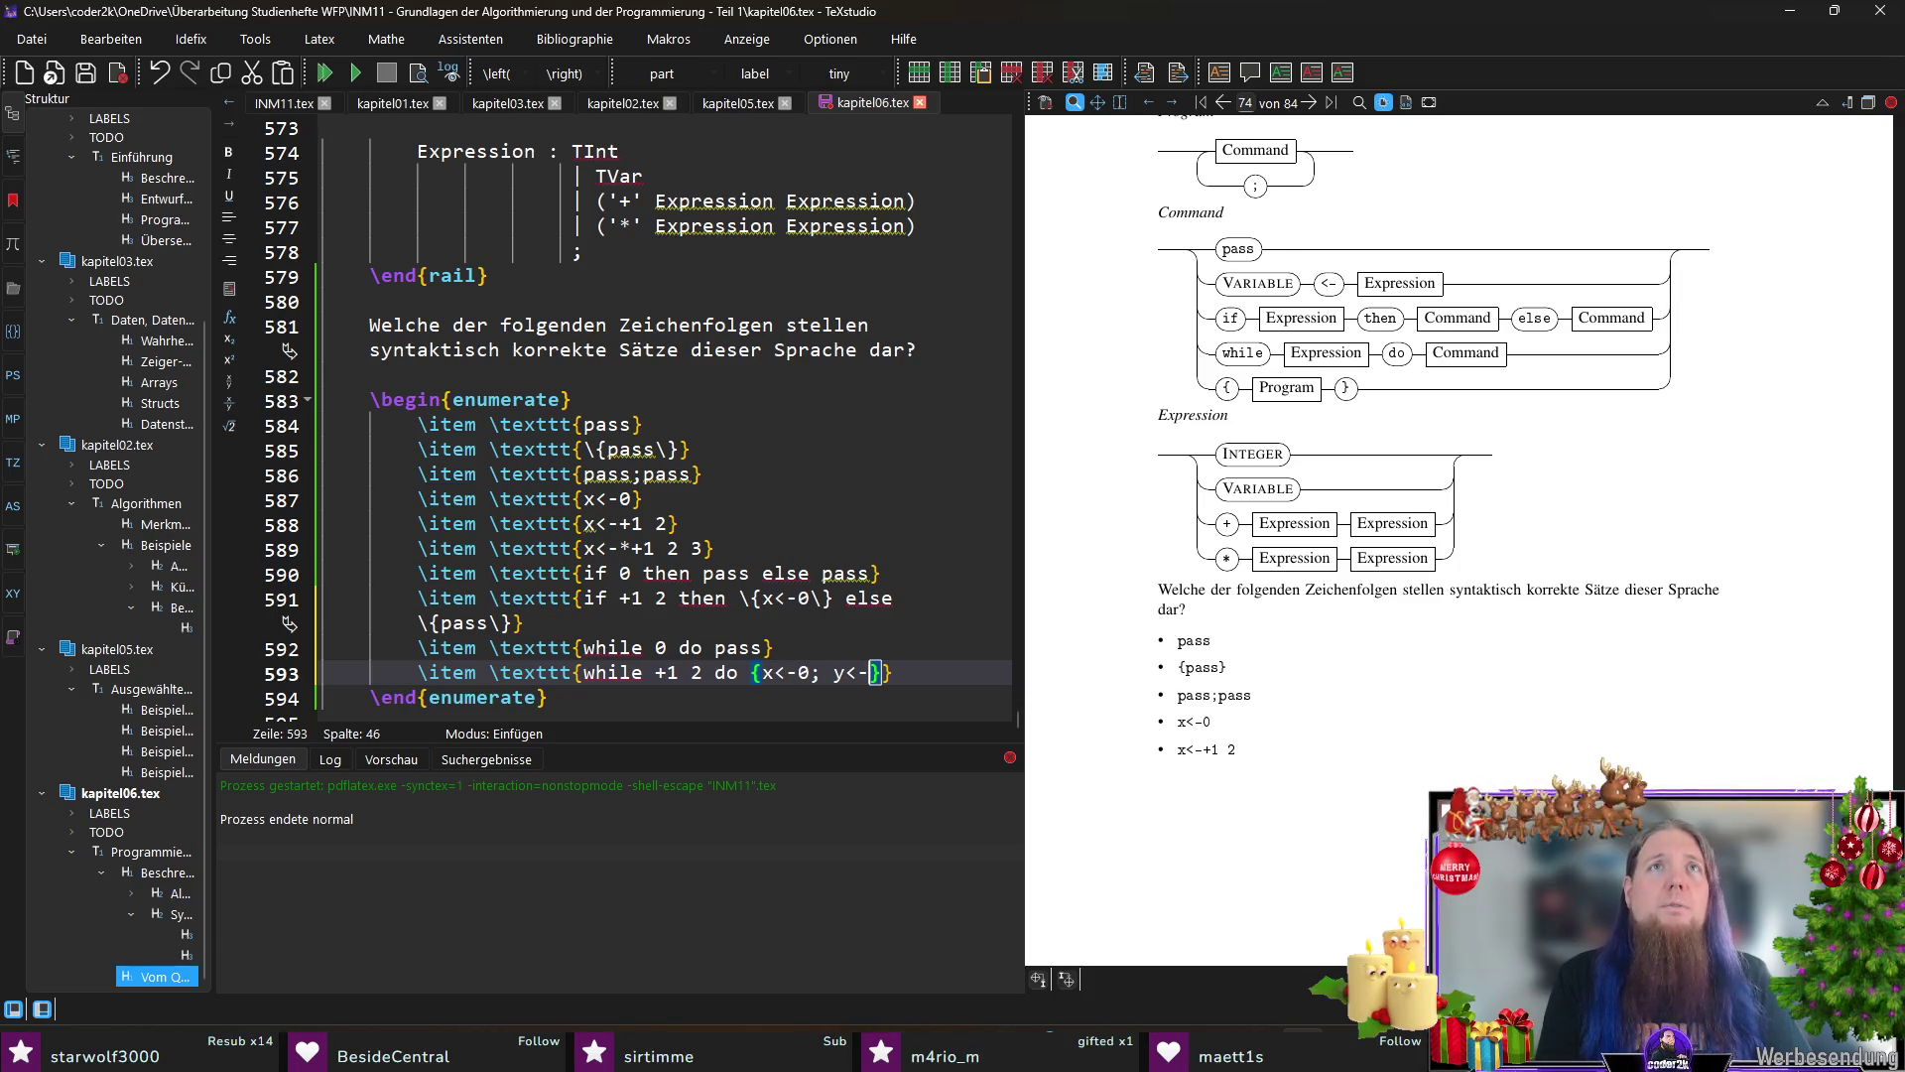
{"action": "key", "text": "Right"}
{"action": "key", "text": "Right"}
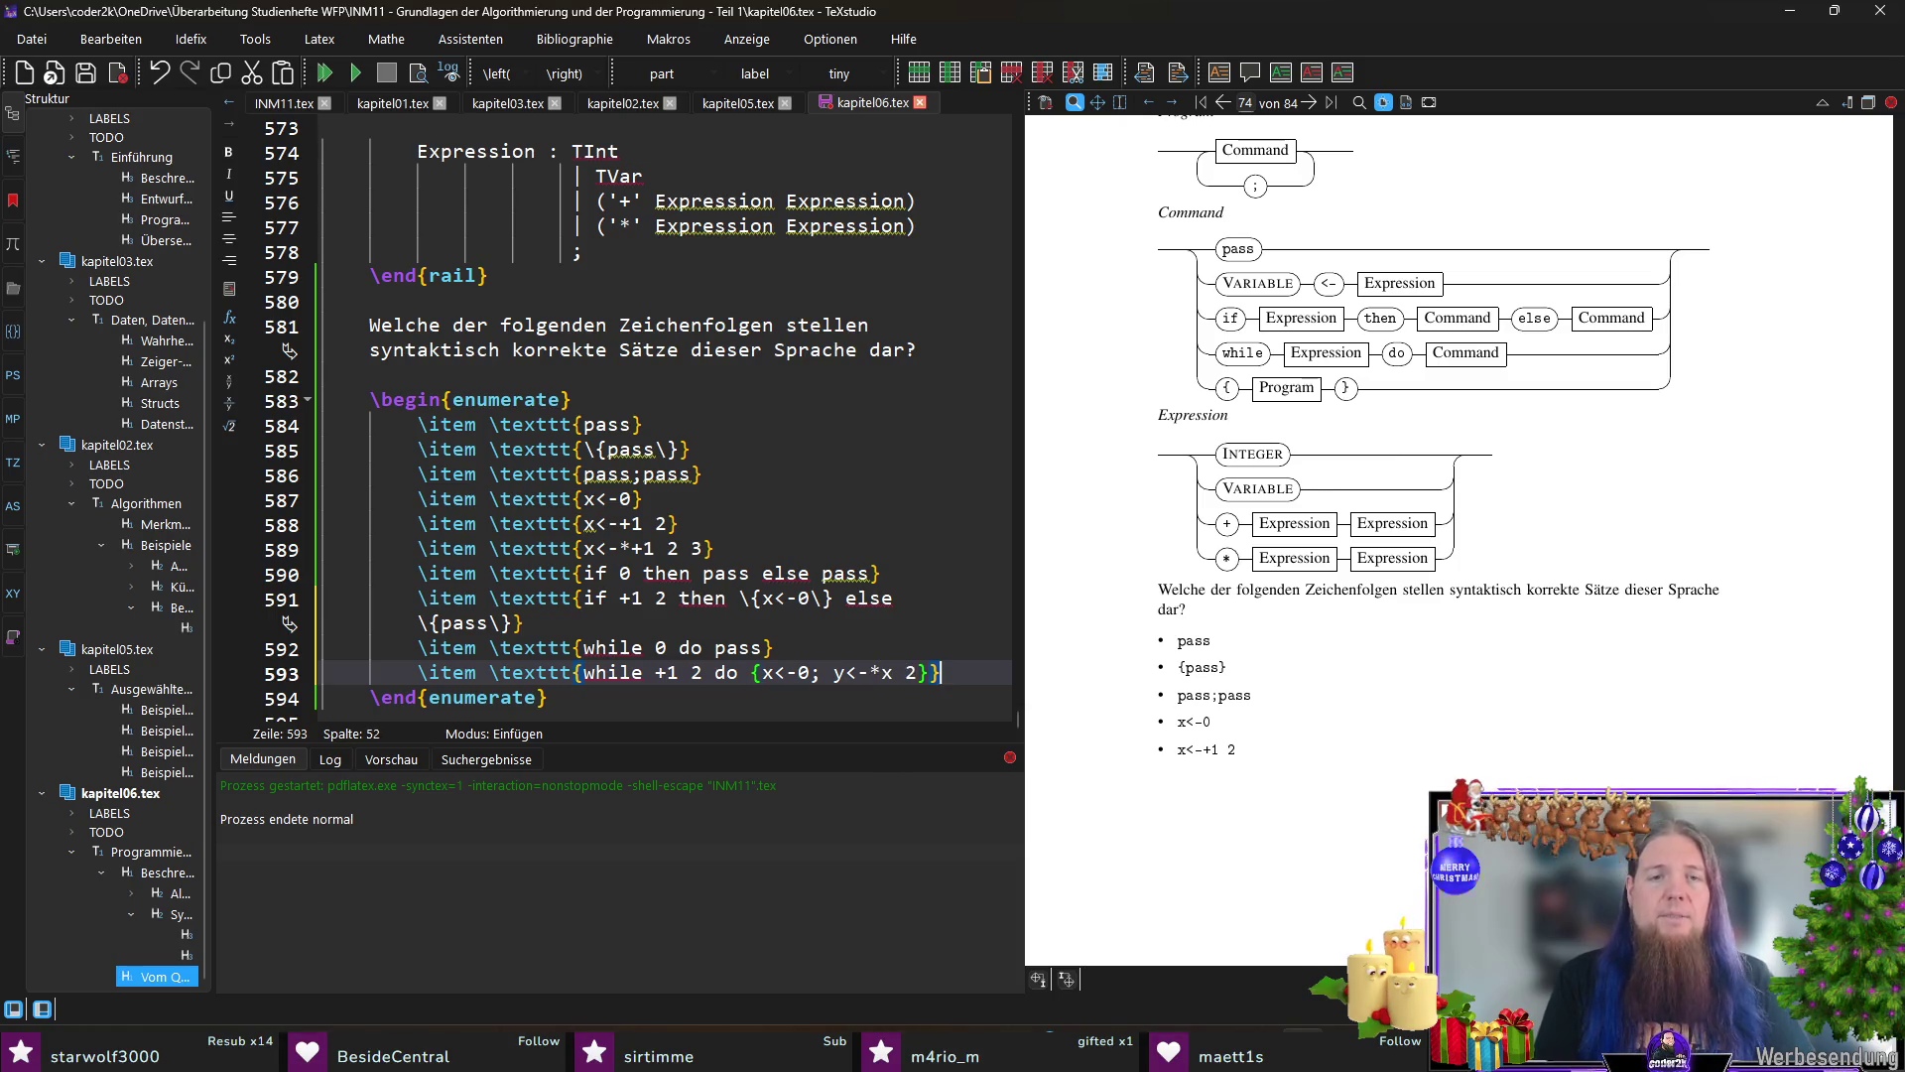
{"action": "key", "text": "ctrl+s"}
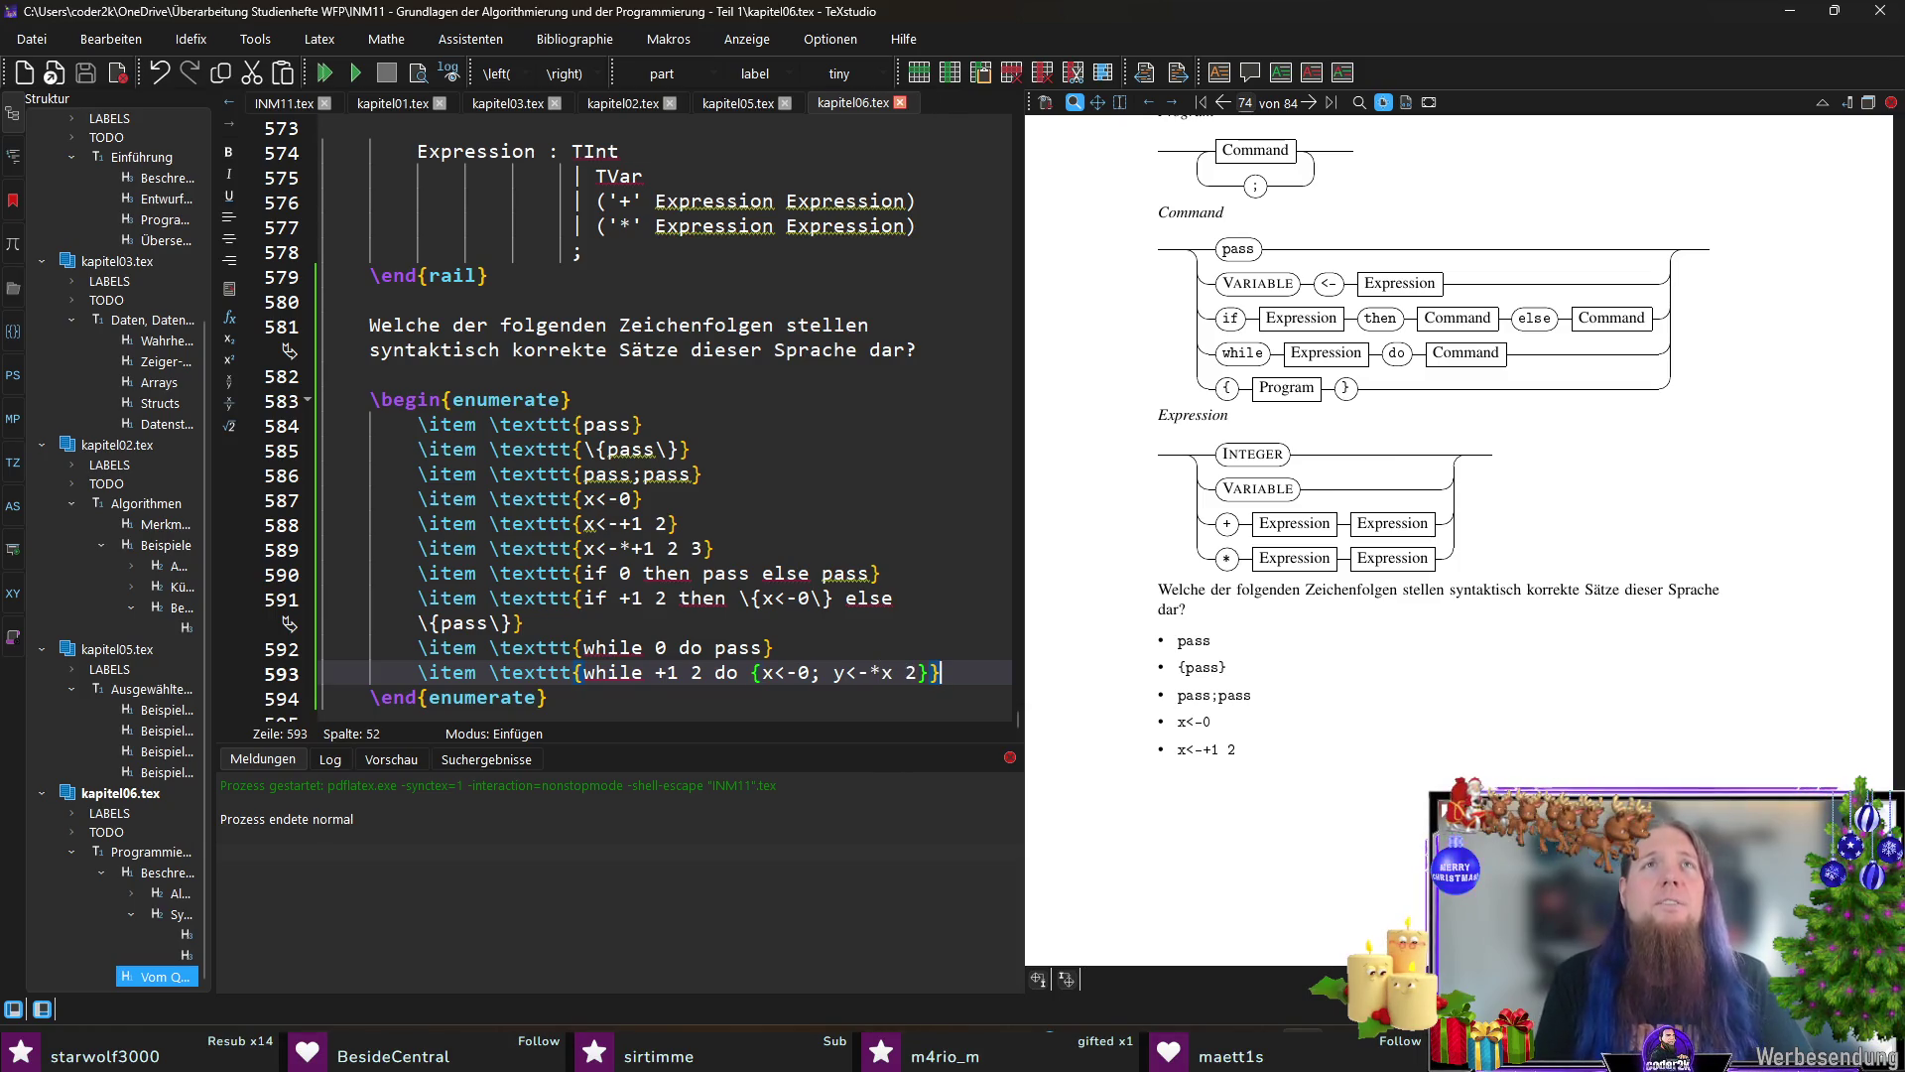
Step: Add the nested candidate 'pass; {pass; {pass}}' and save kapitel06.tex
{"action": "key", "text": "Return"}
{"action": "type", "text": "\\item \\mon"}
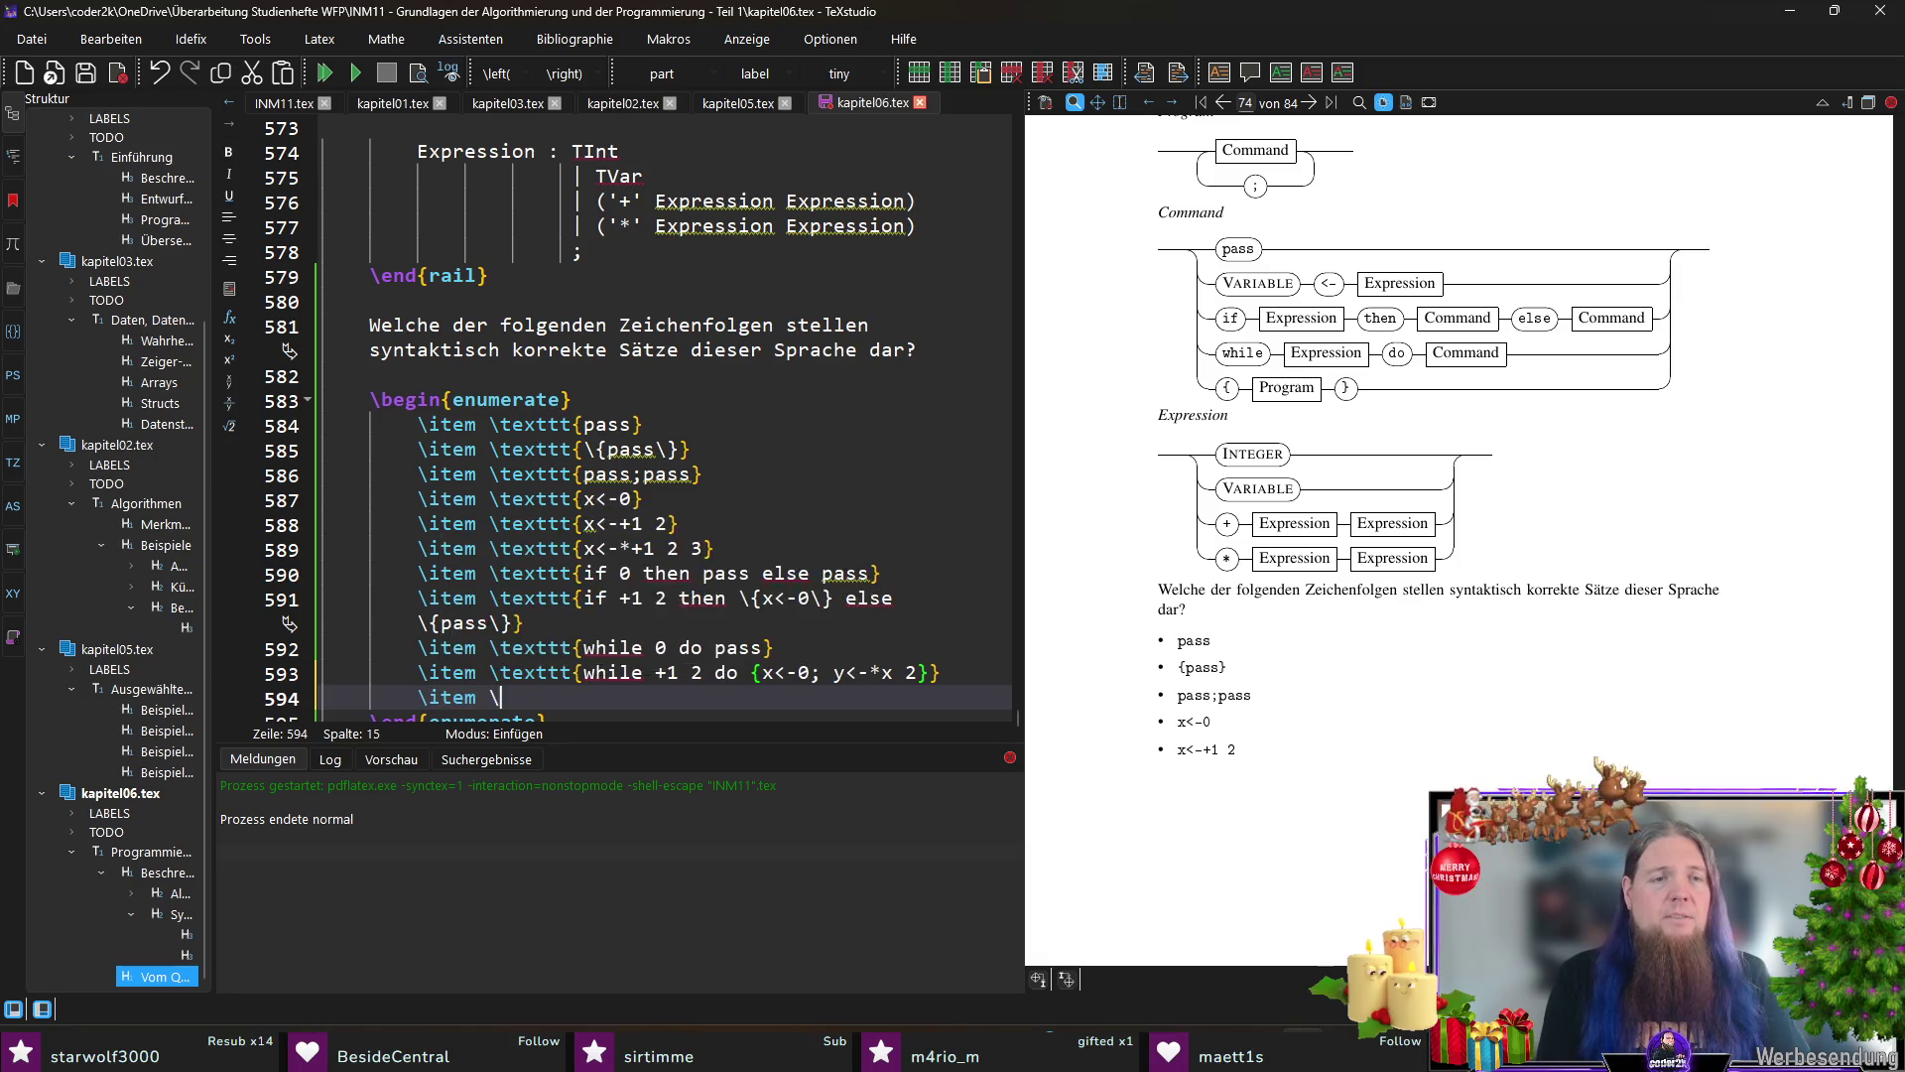
{"action": "key", "text": "Return"}
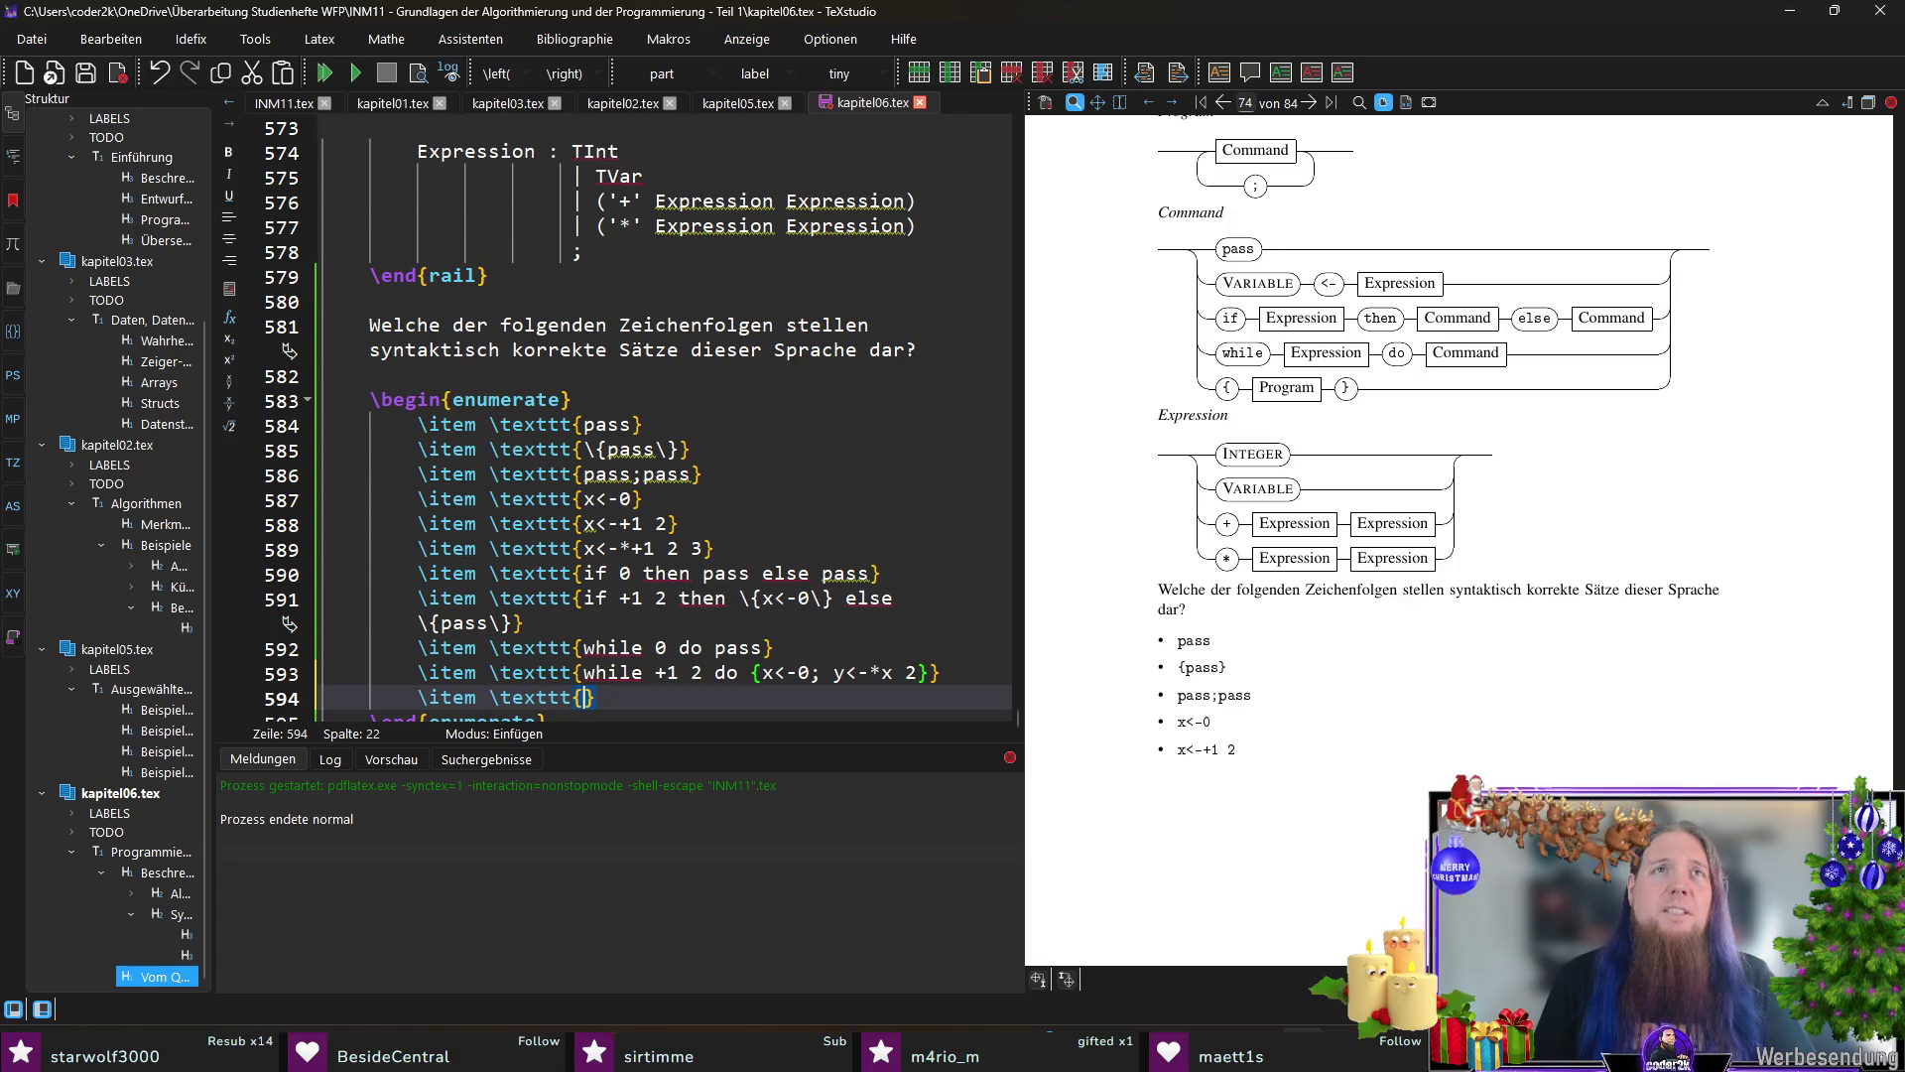
{"action": "type", "text": "pass"}
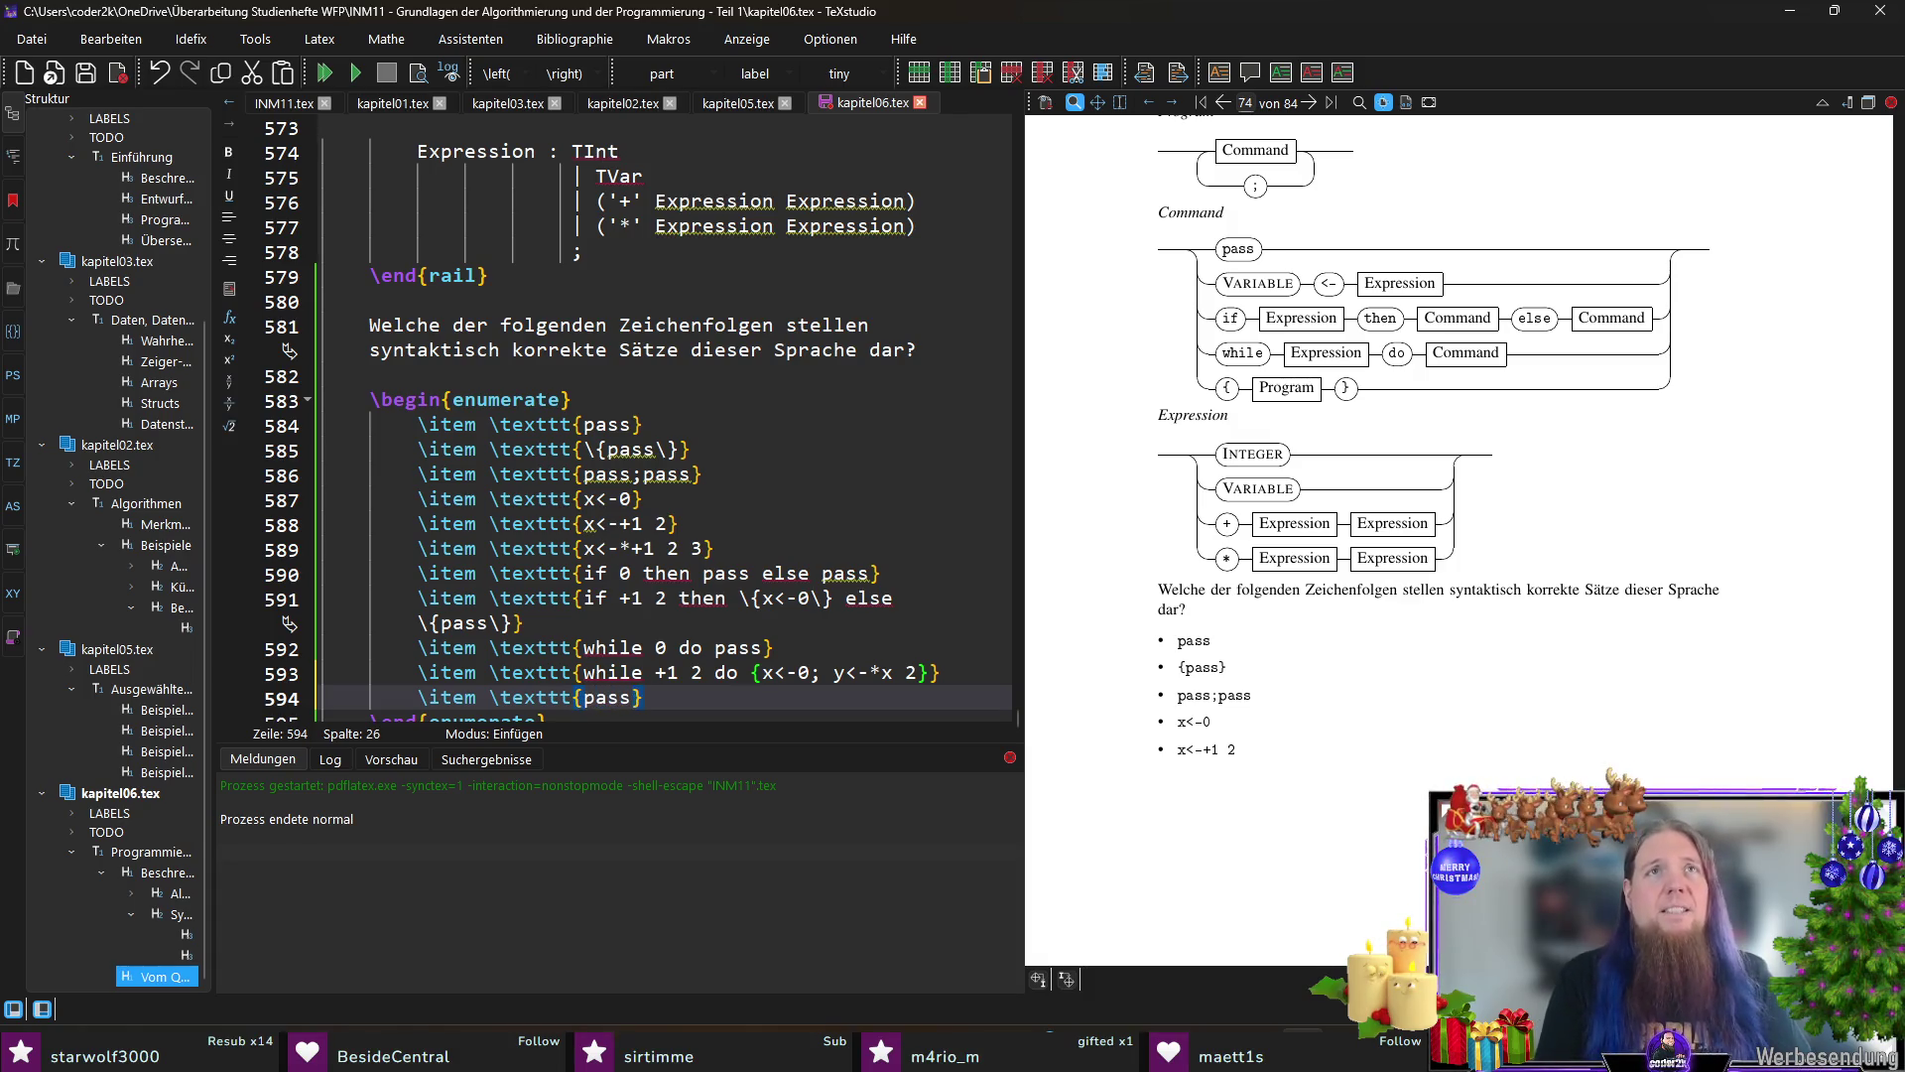
{"action": "type", "text": " \\{pass;"}
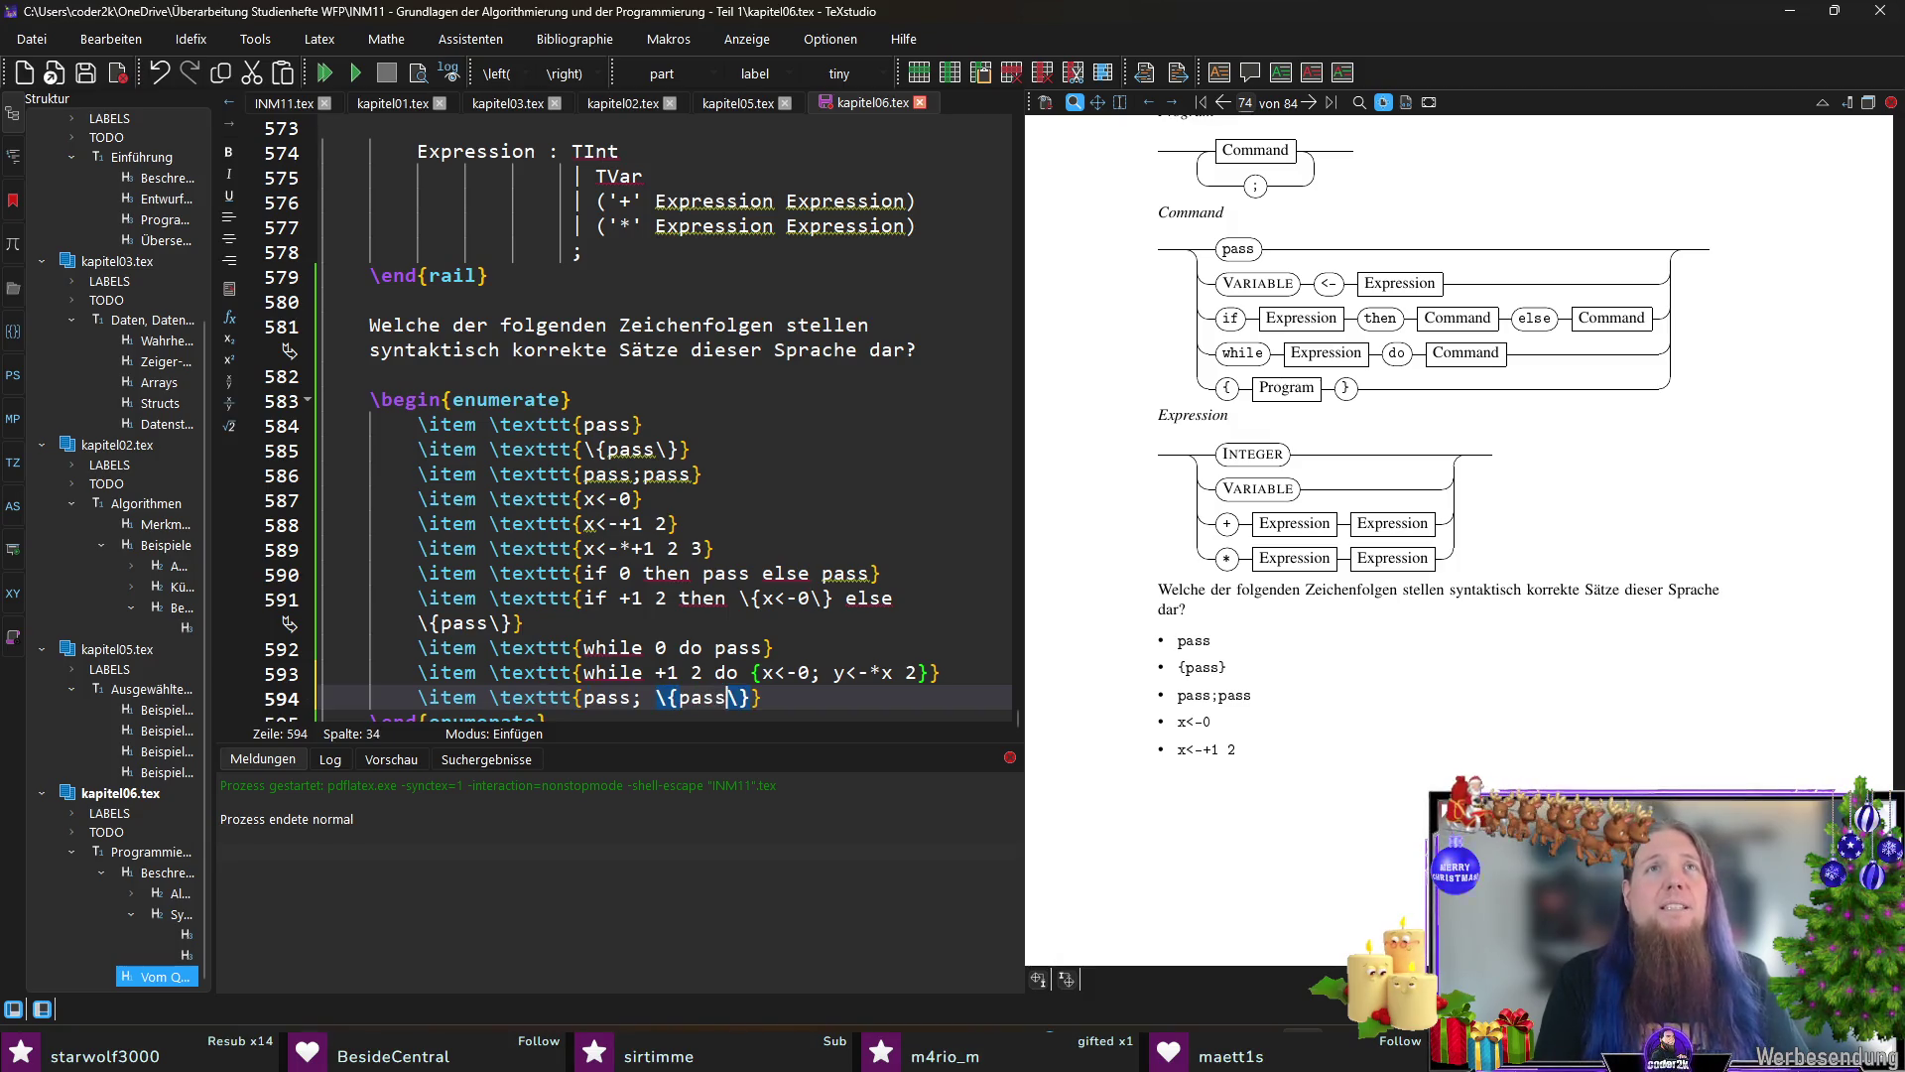
{"action": "type", "text": " \\{pass\\"}
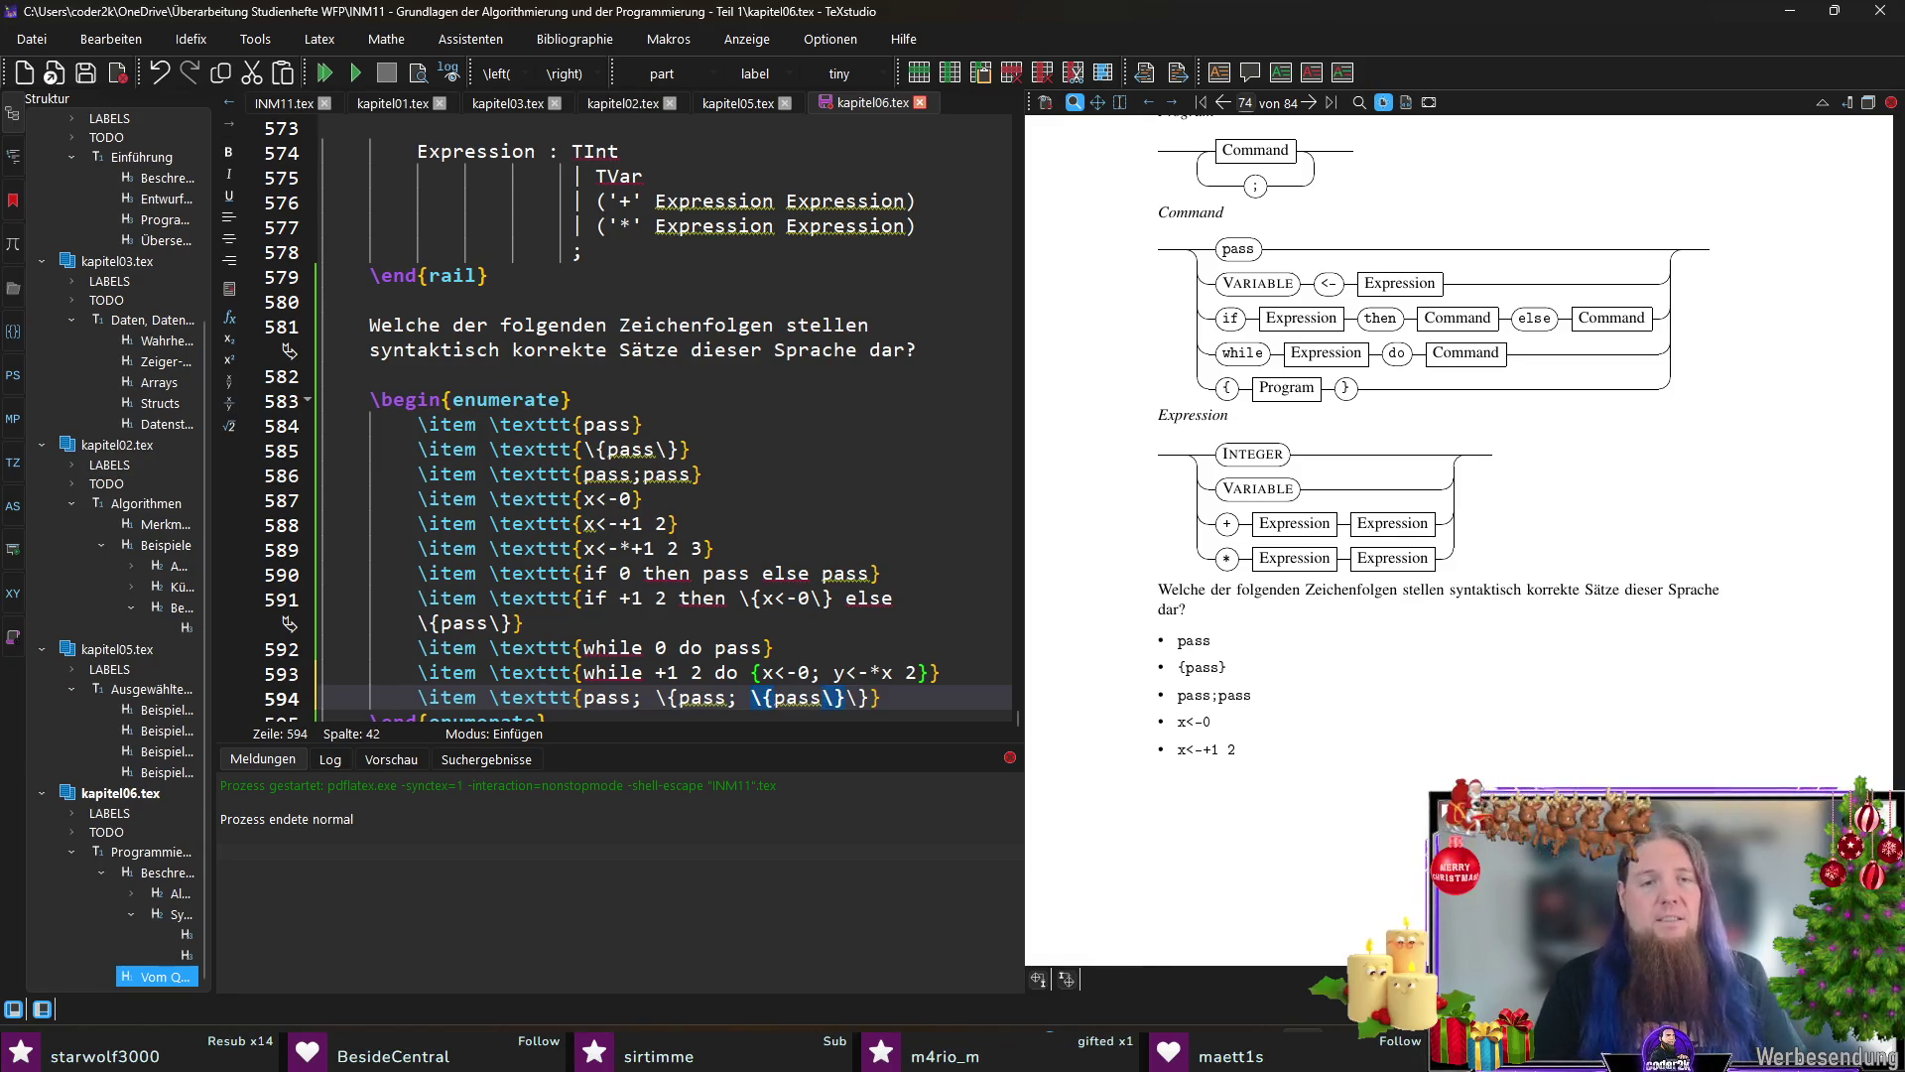
{"action": "key", "text": "End"}
{"action": "key", "text": "ctrl+s"}
{"action": "scroll", "coordinate": [775, 393], "scroll_direction": "down", "scroll_amount": 2}
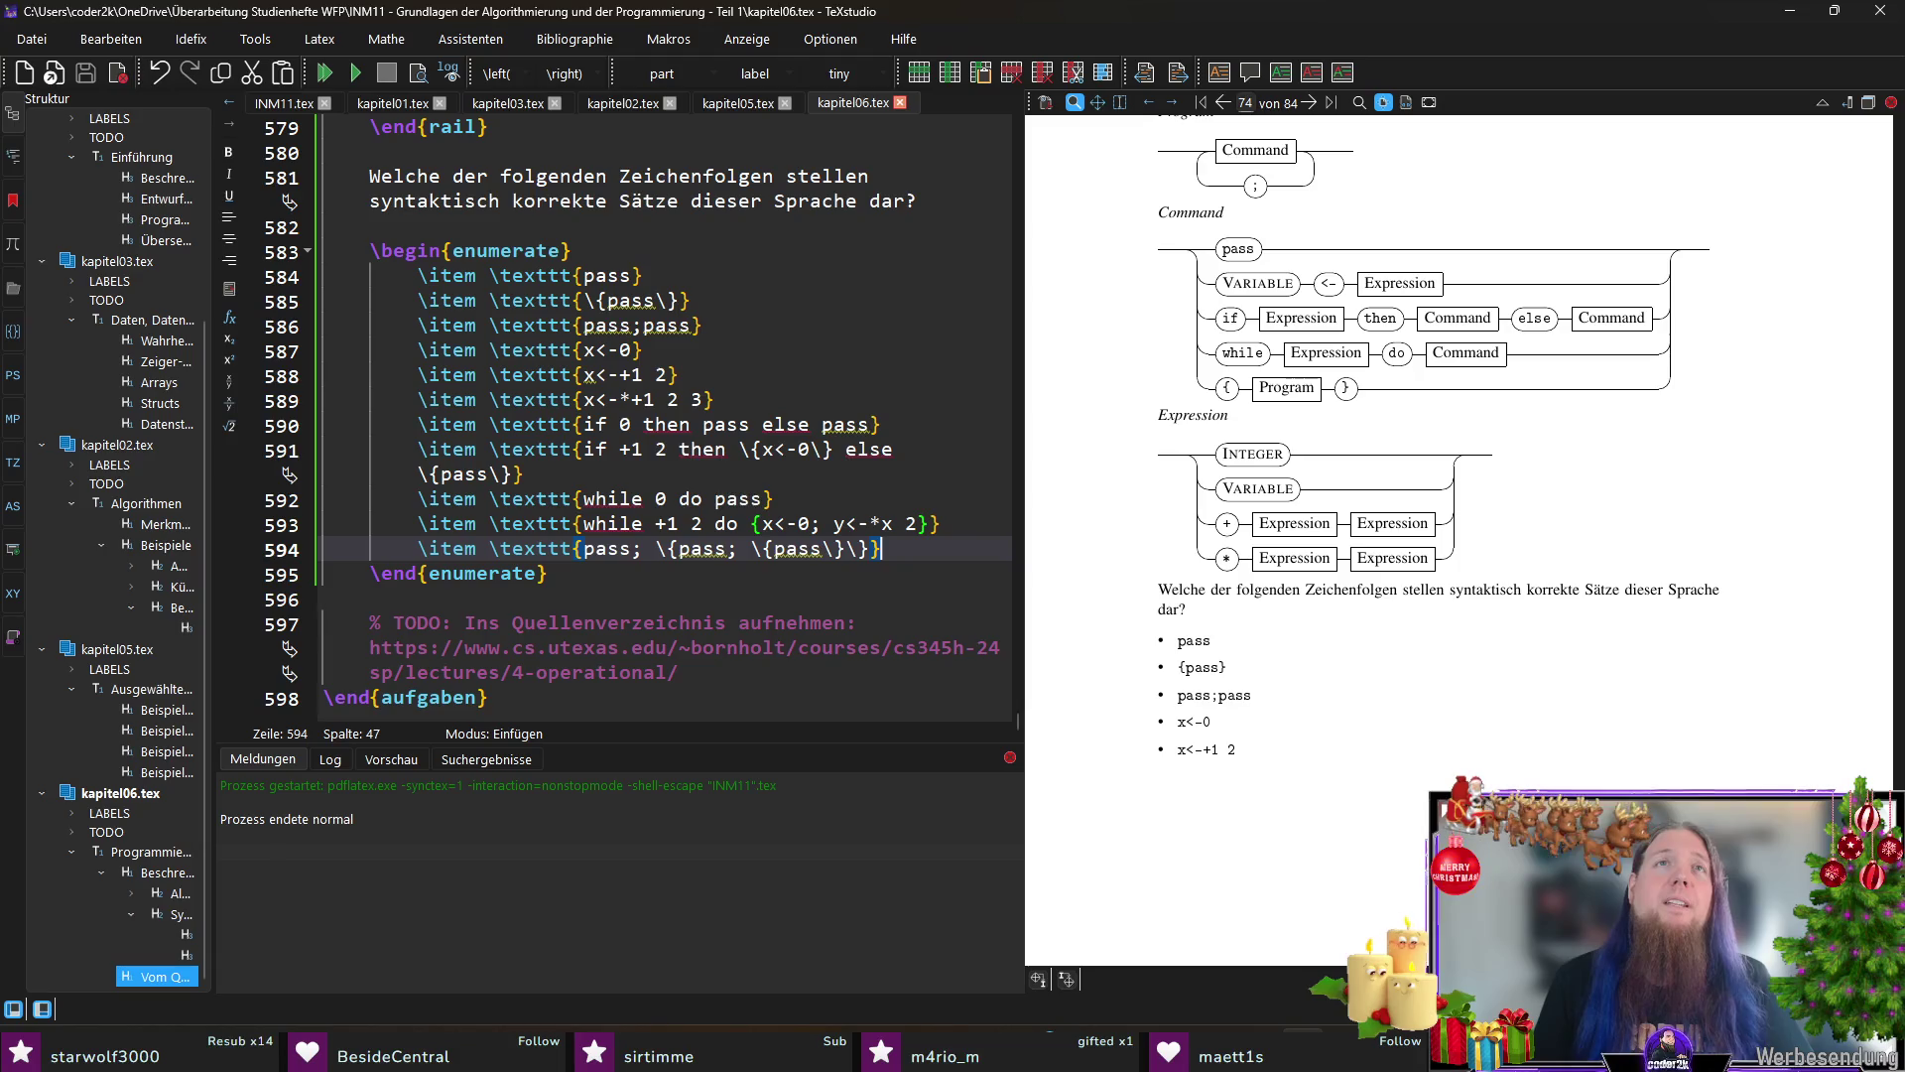
Step: Add the candidates '{pass}; {pass}' and the empty braces '{}' with escaped braces, then save
{"action": "key", "text": "Return"}
{"action": "type", "text": "item \\texttt{"}
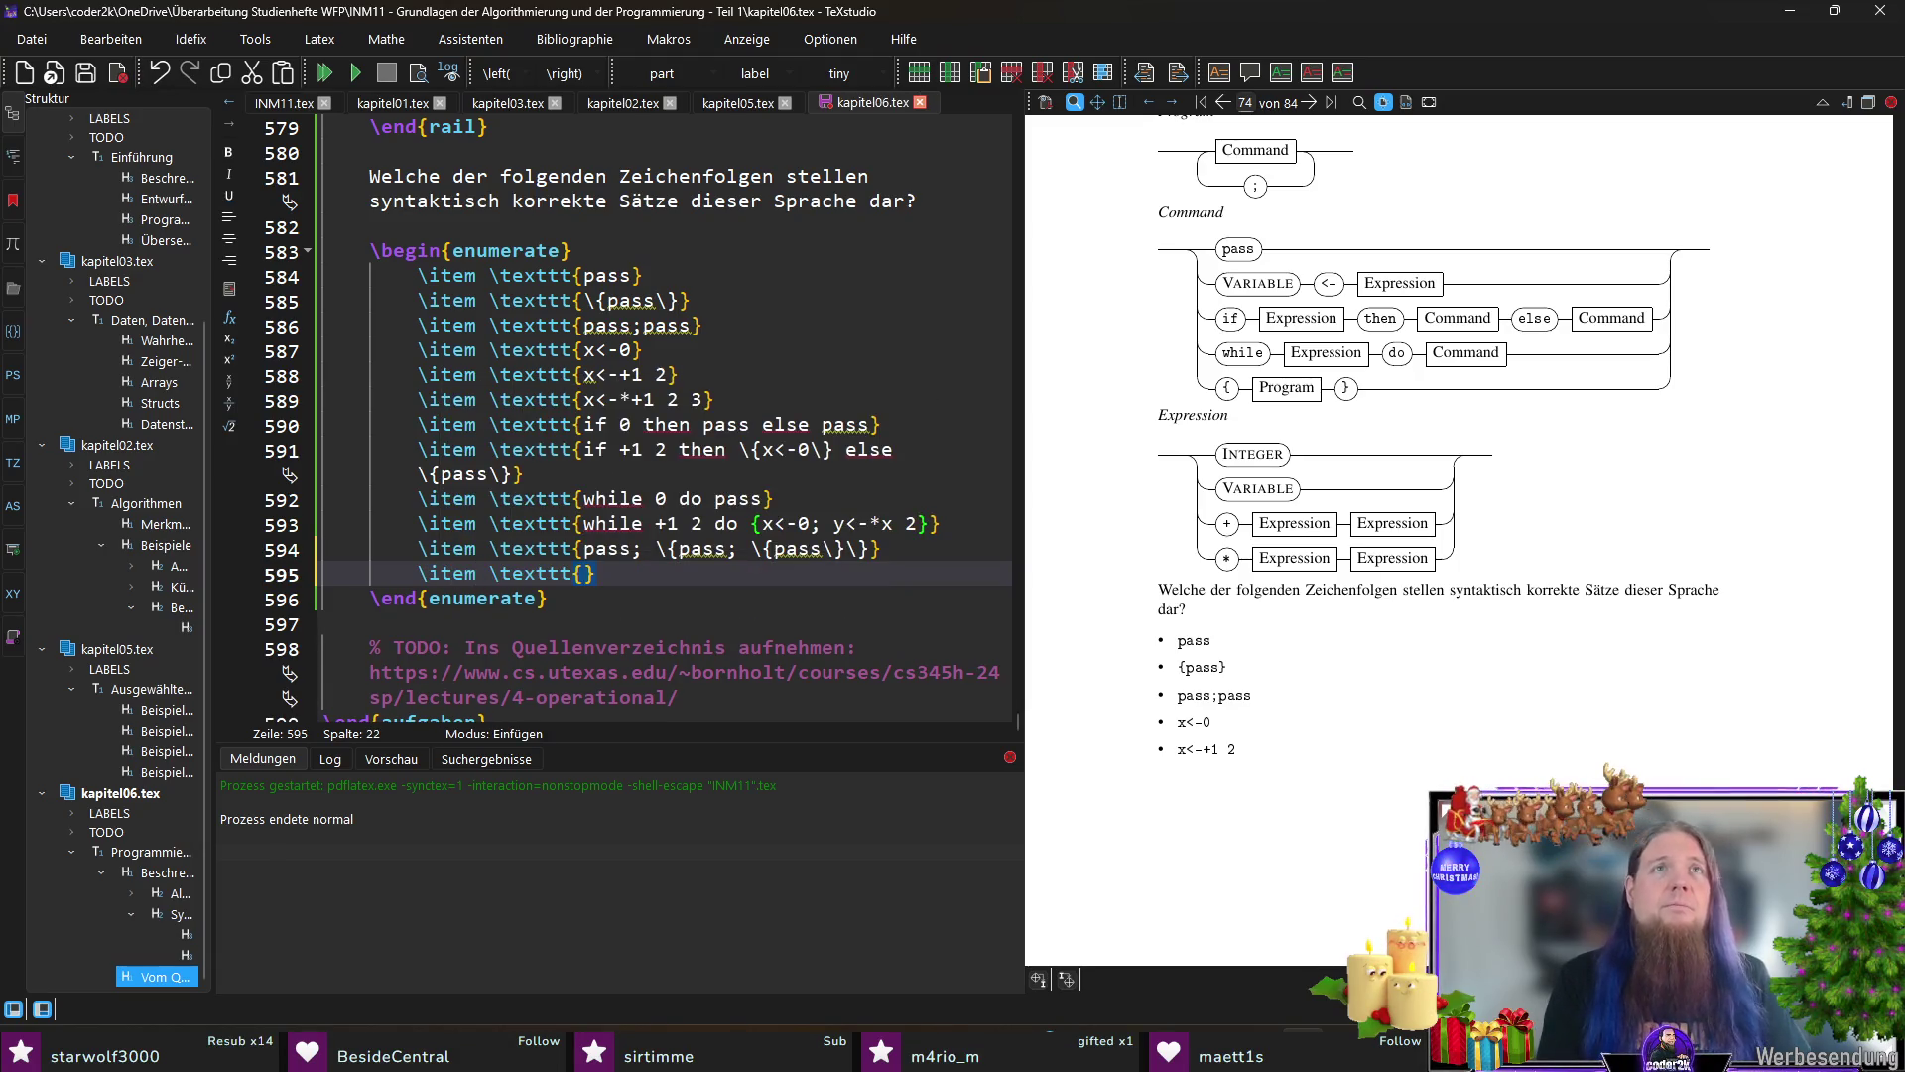
{"action": "type", "text": "\\{p"}
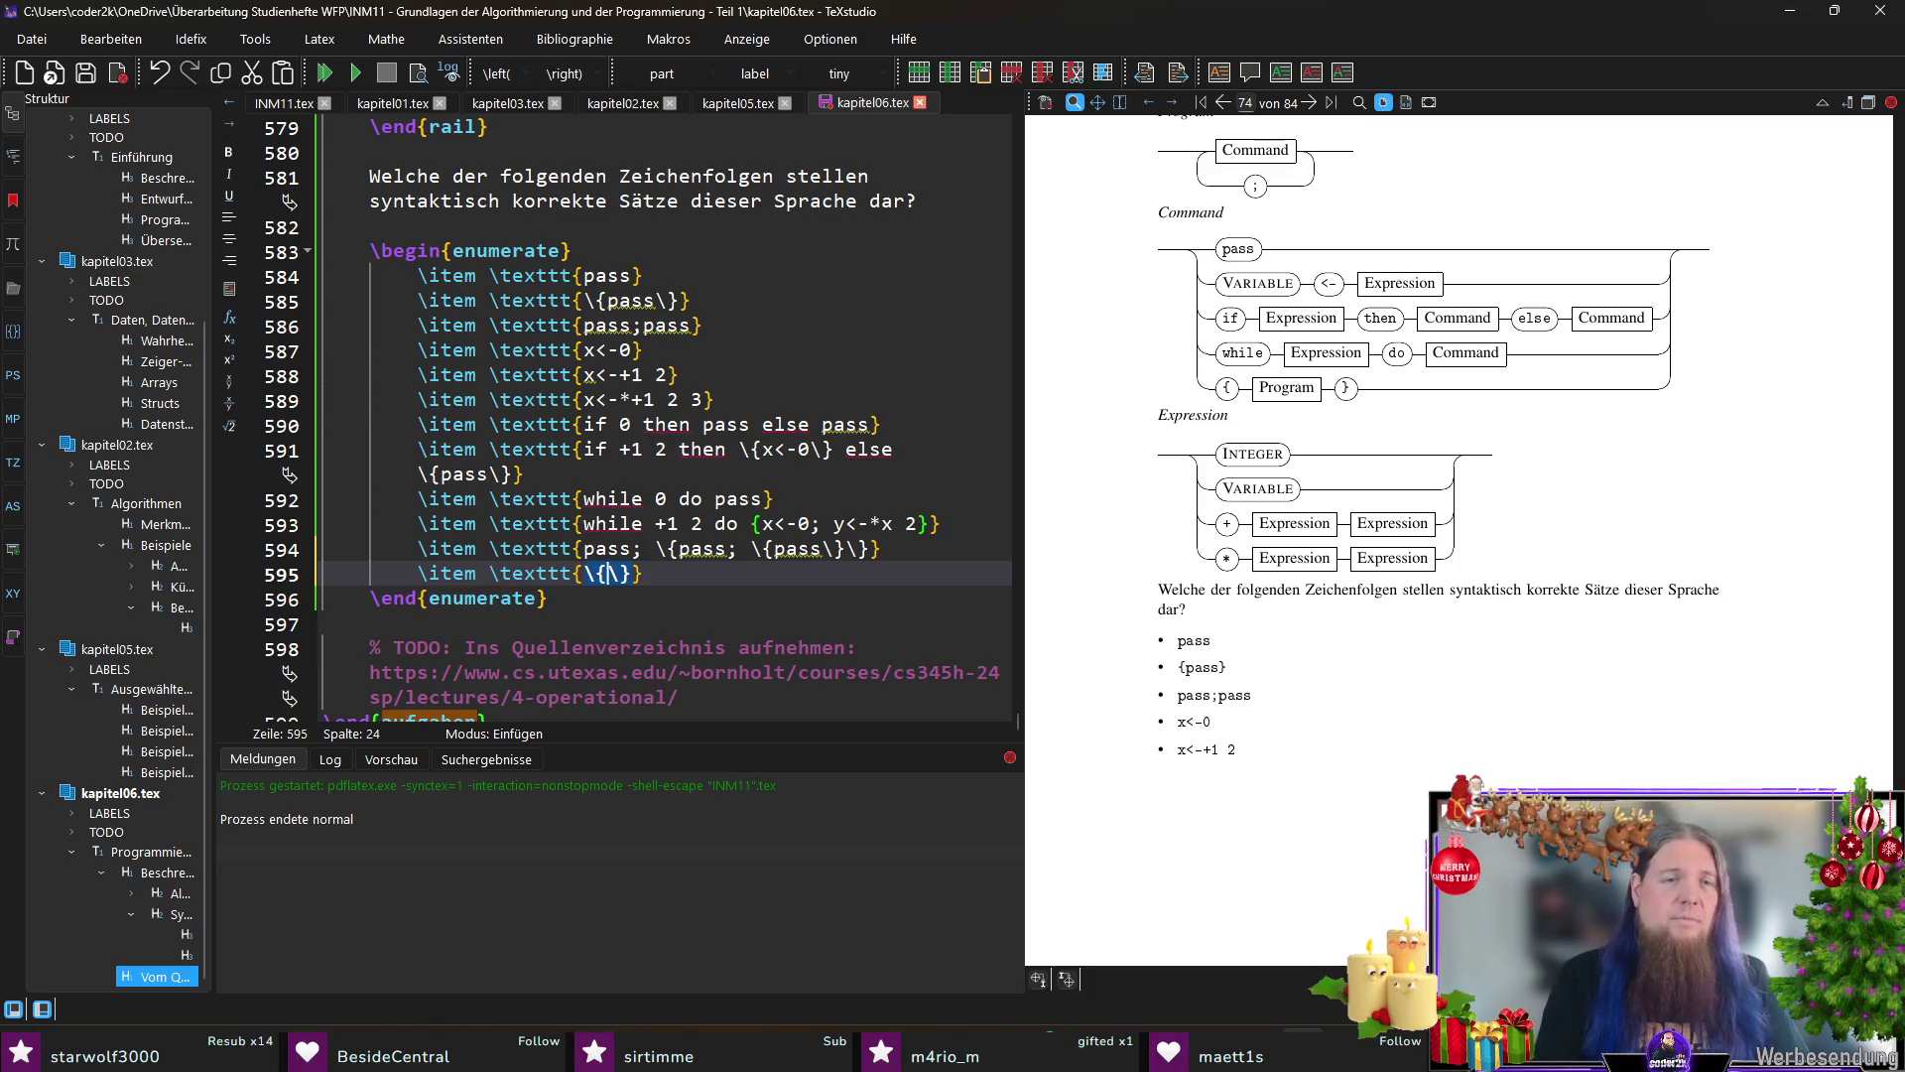
{"action": "type", "text": "ass"}
{"action": "key", "text": "Right"}
{"action": "key", "text": "Right"}
{"action": "type", "text": ";"}
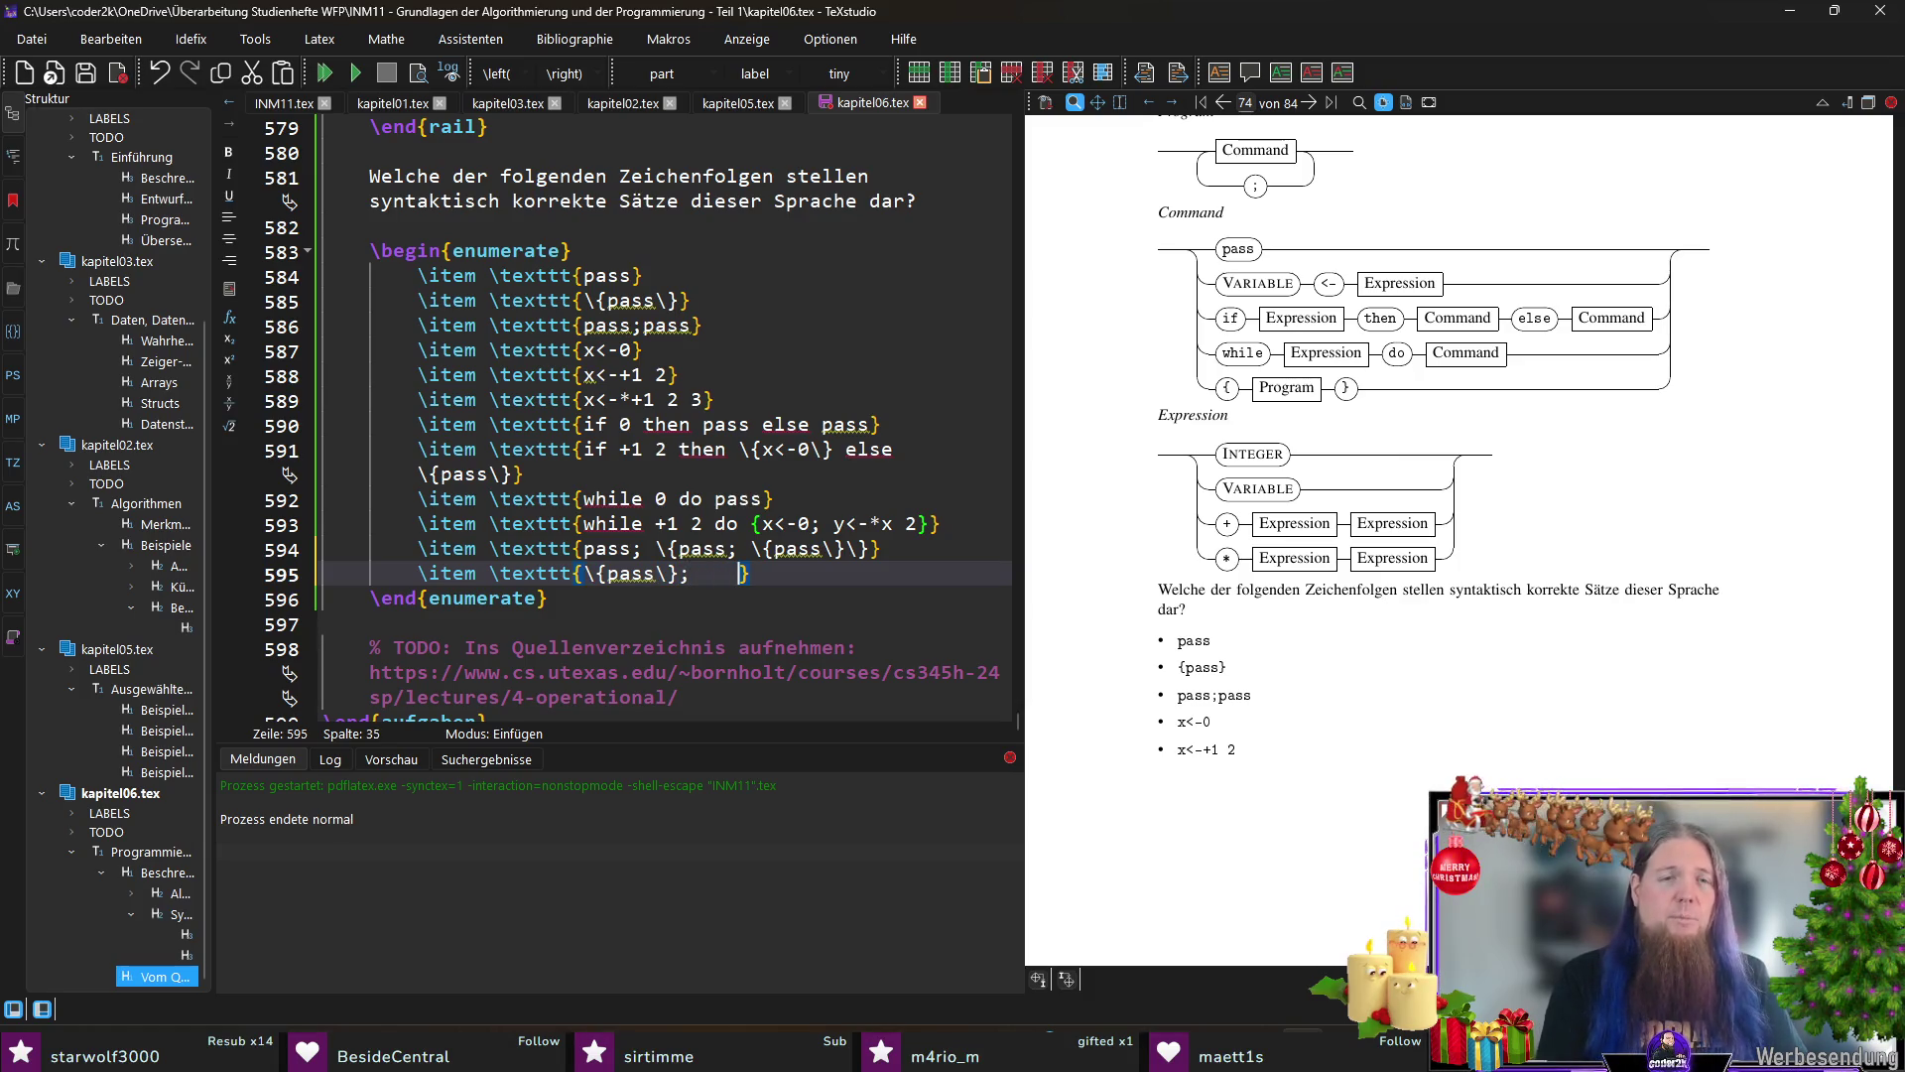
{"action": "type", "text": "    \\{pass\\"}
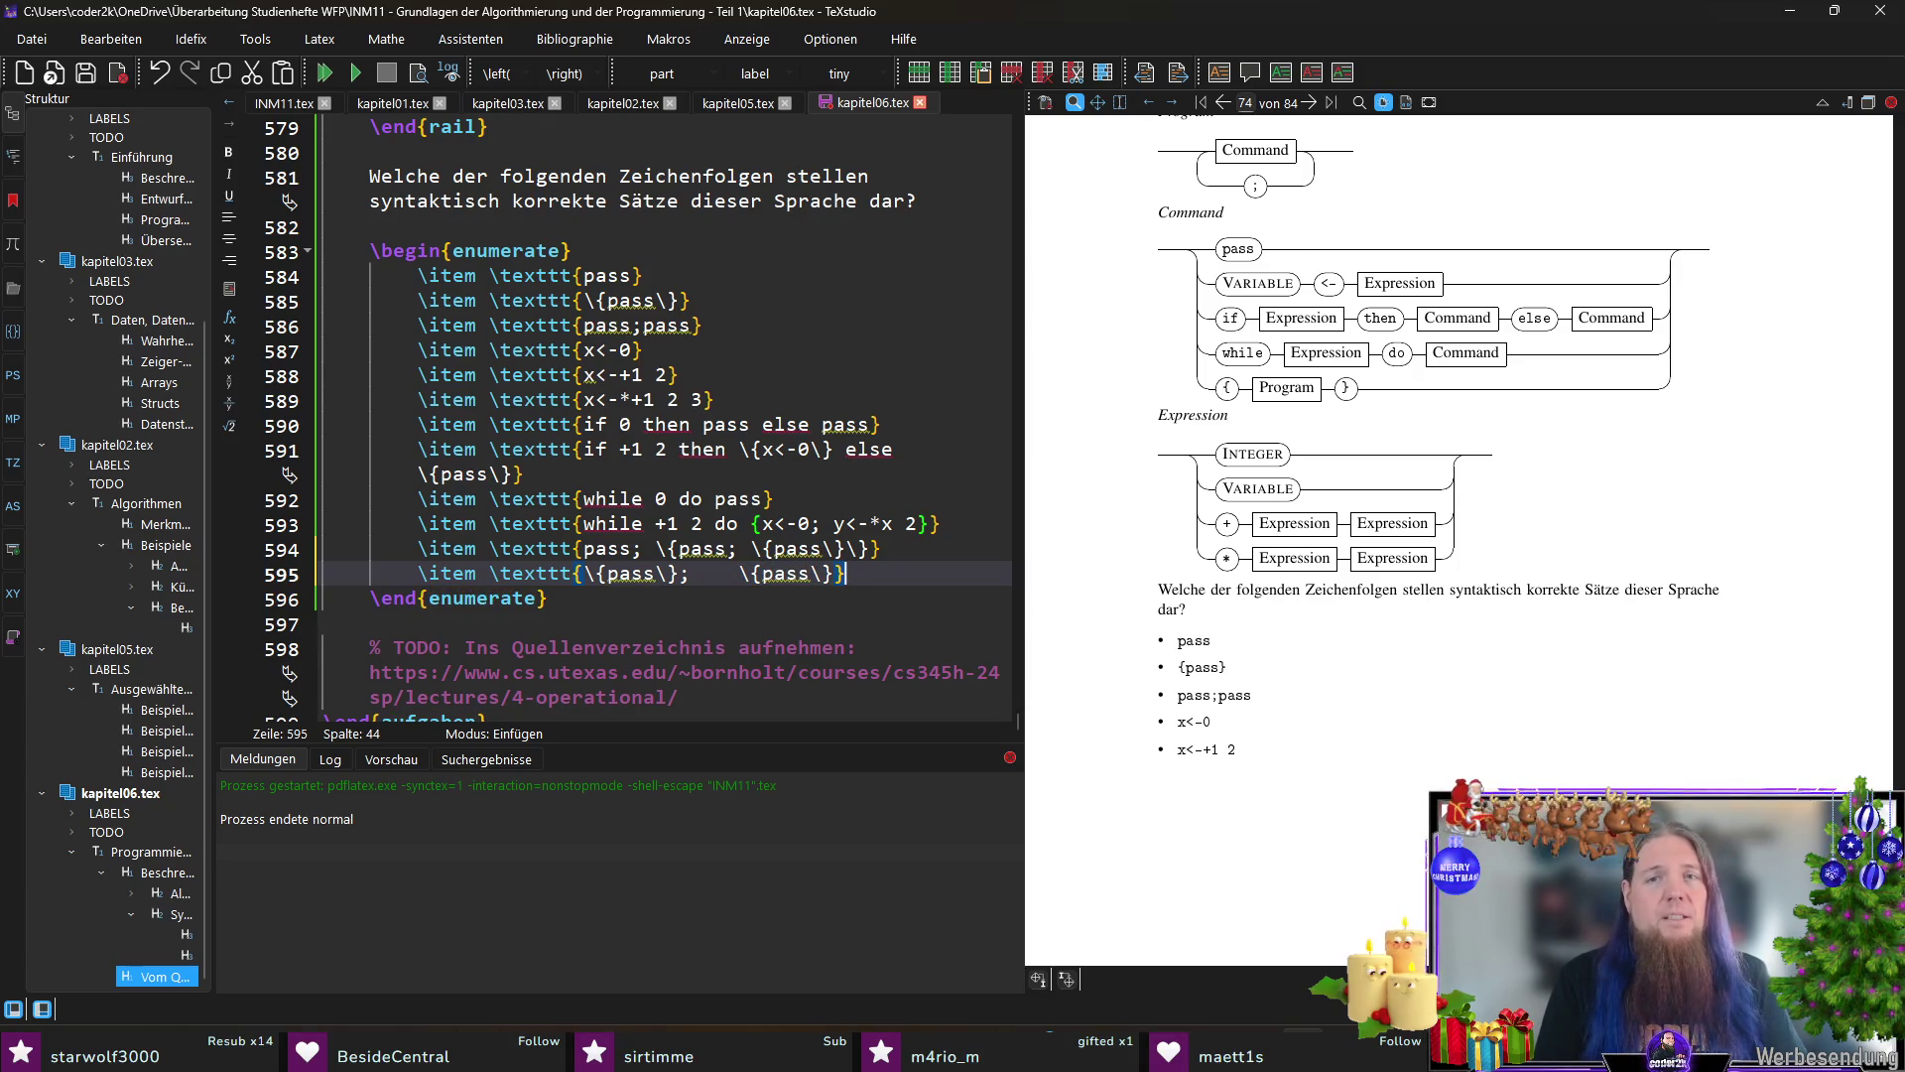
{"action": "key", "text": "Return"}
{"action": "type", "text": "\\"}
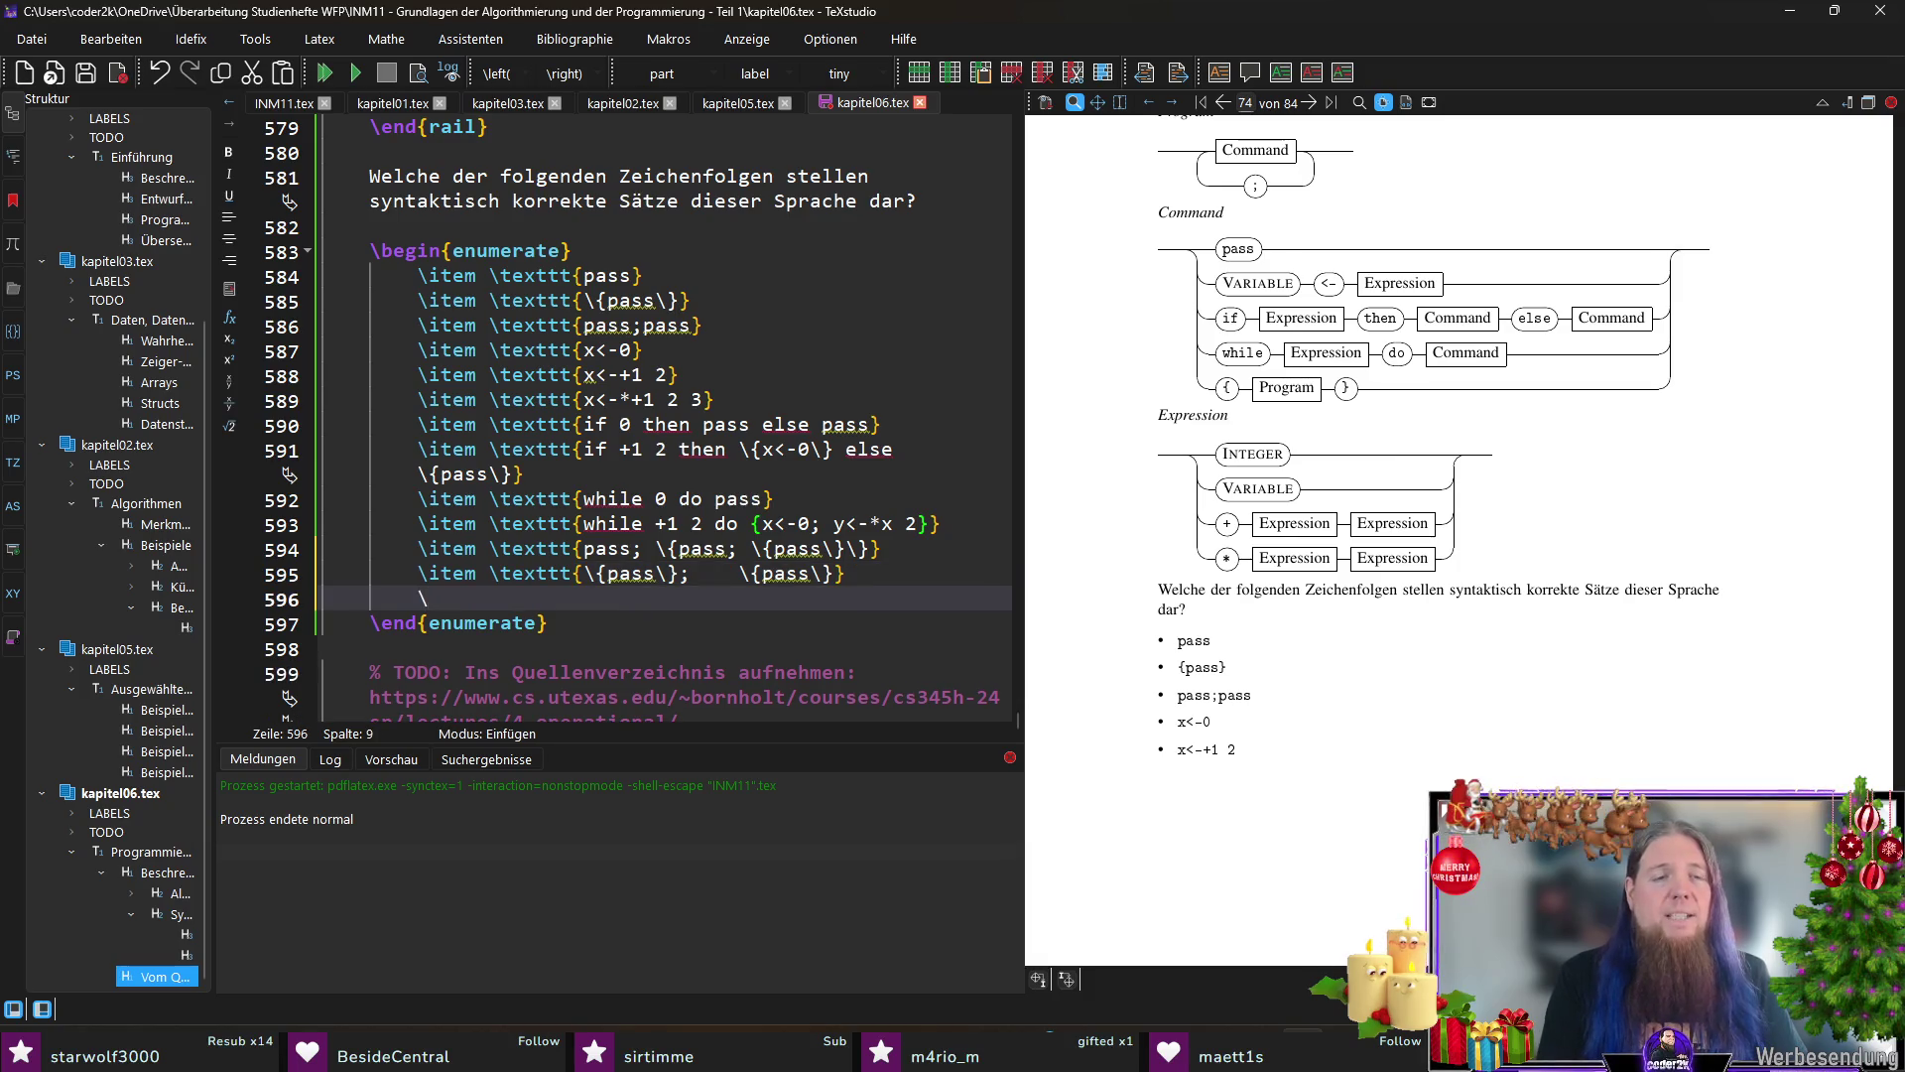
{"action": "type", "text": "item \\texttt{"}
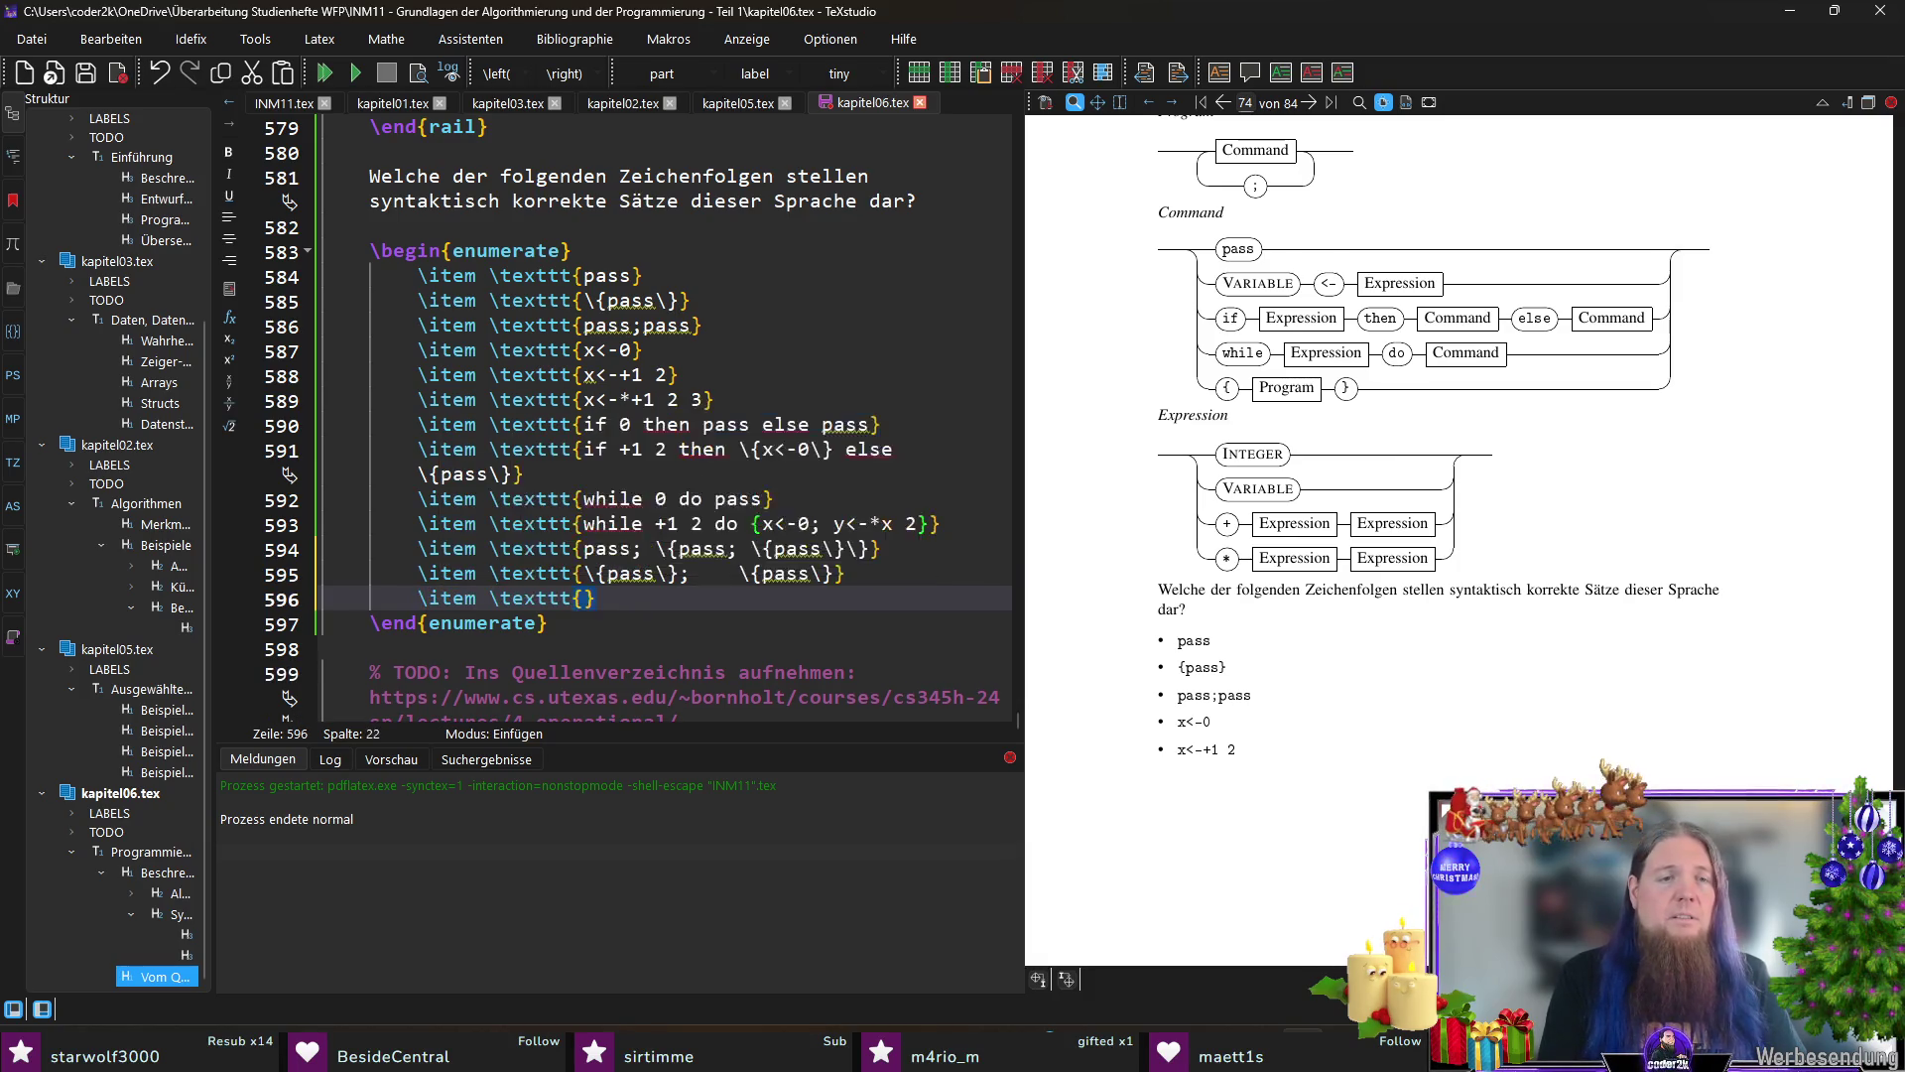
{"action": "type", "text": "\\{\\}"}
{"action": "key", "text": "Right"}
{"action": "key", "text": "ctrl+s"}
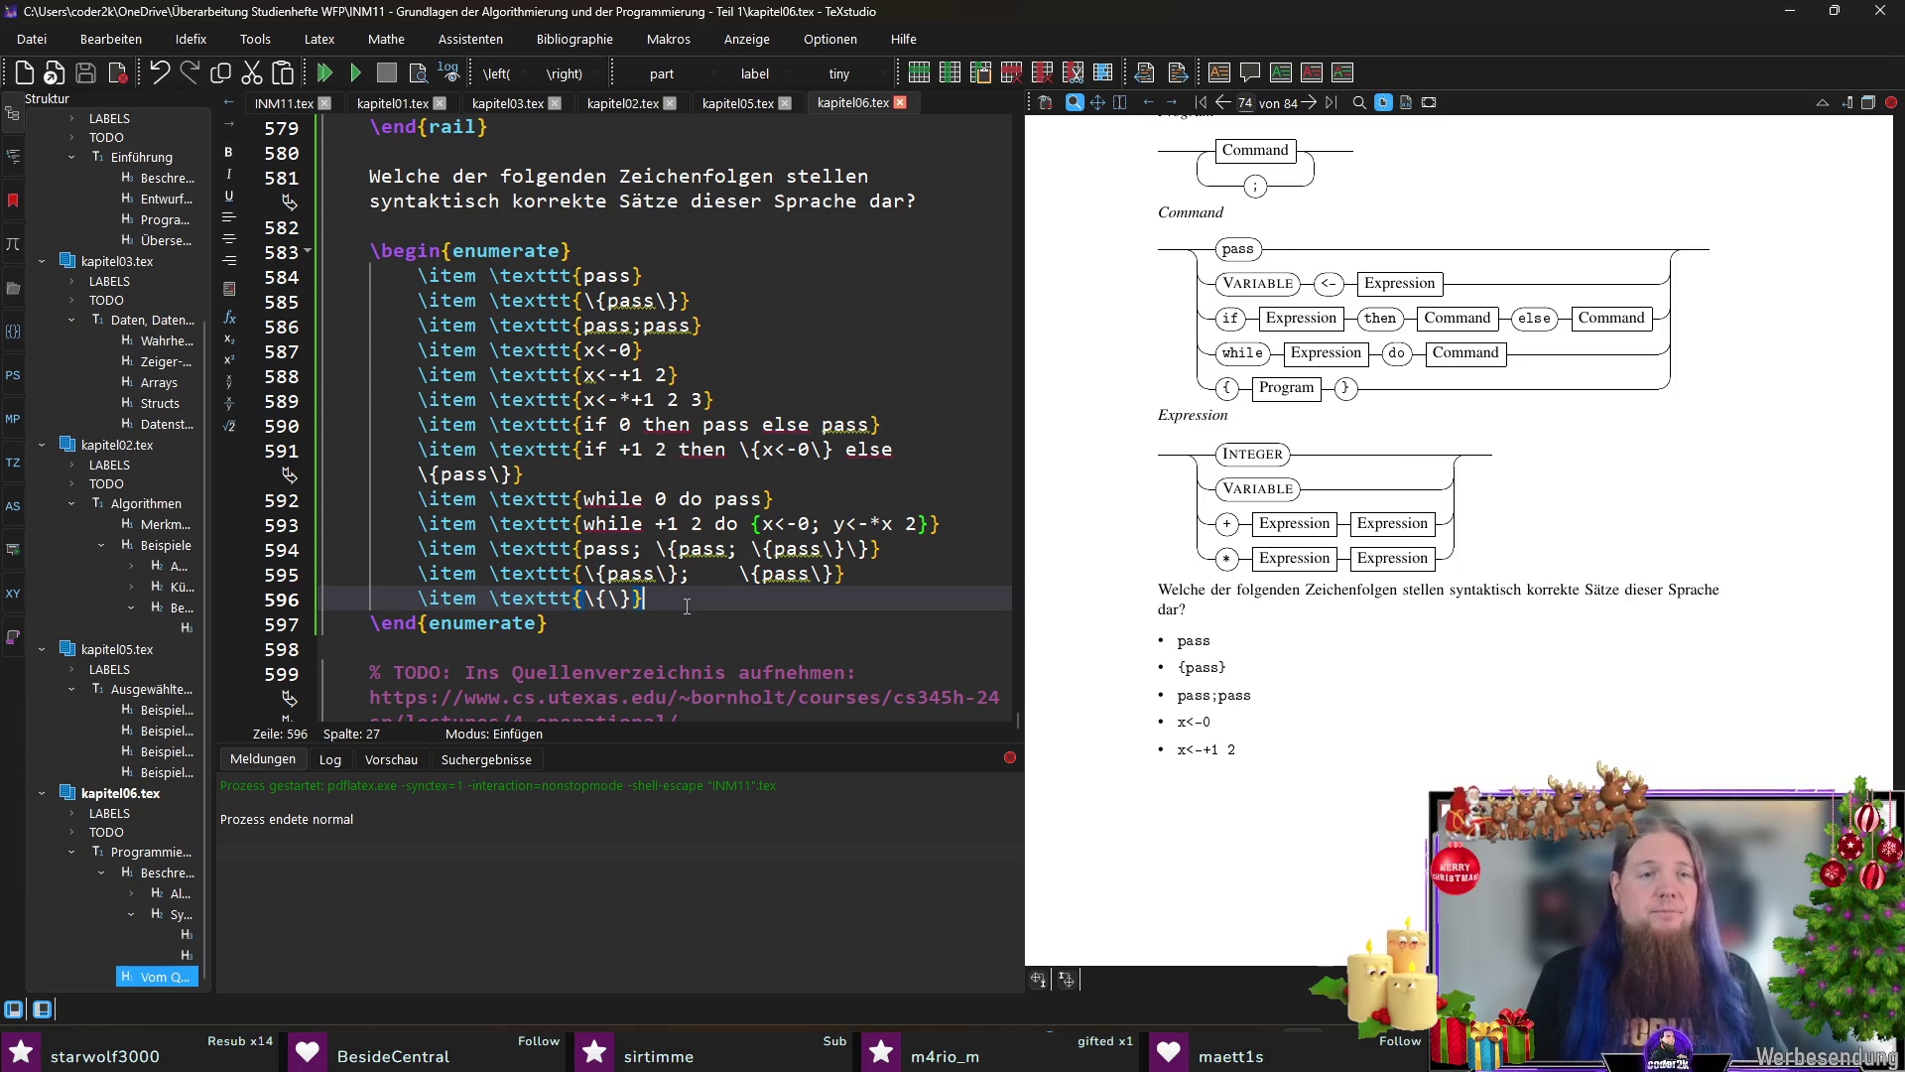
{"action": "key", "text": "Up"}
{"action": "key", "text": "Up"}
{"action": "key", "text": "Up"}
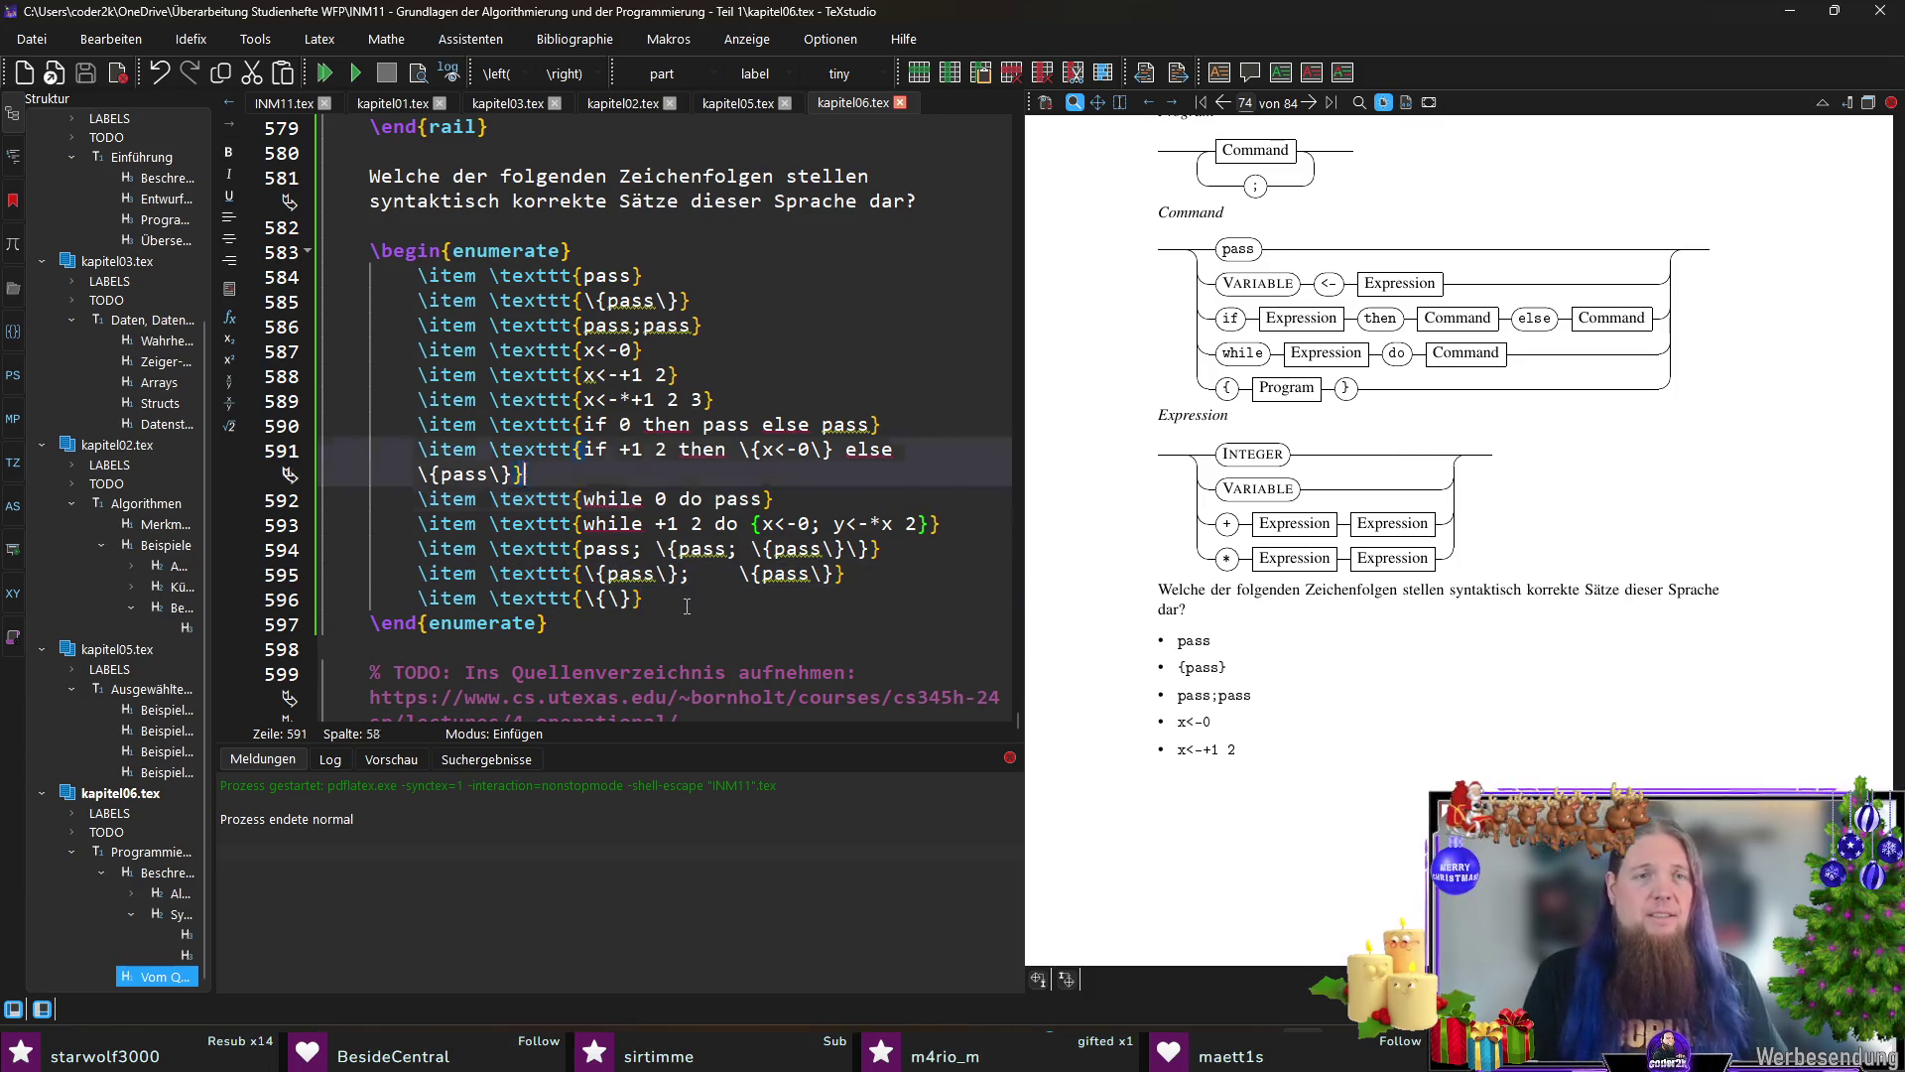
Step: Insert the candidate 'pass;' below the pass;pass item and save
{"action": "key", "text": "End"}
{"action": "key", "text": "Return"}
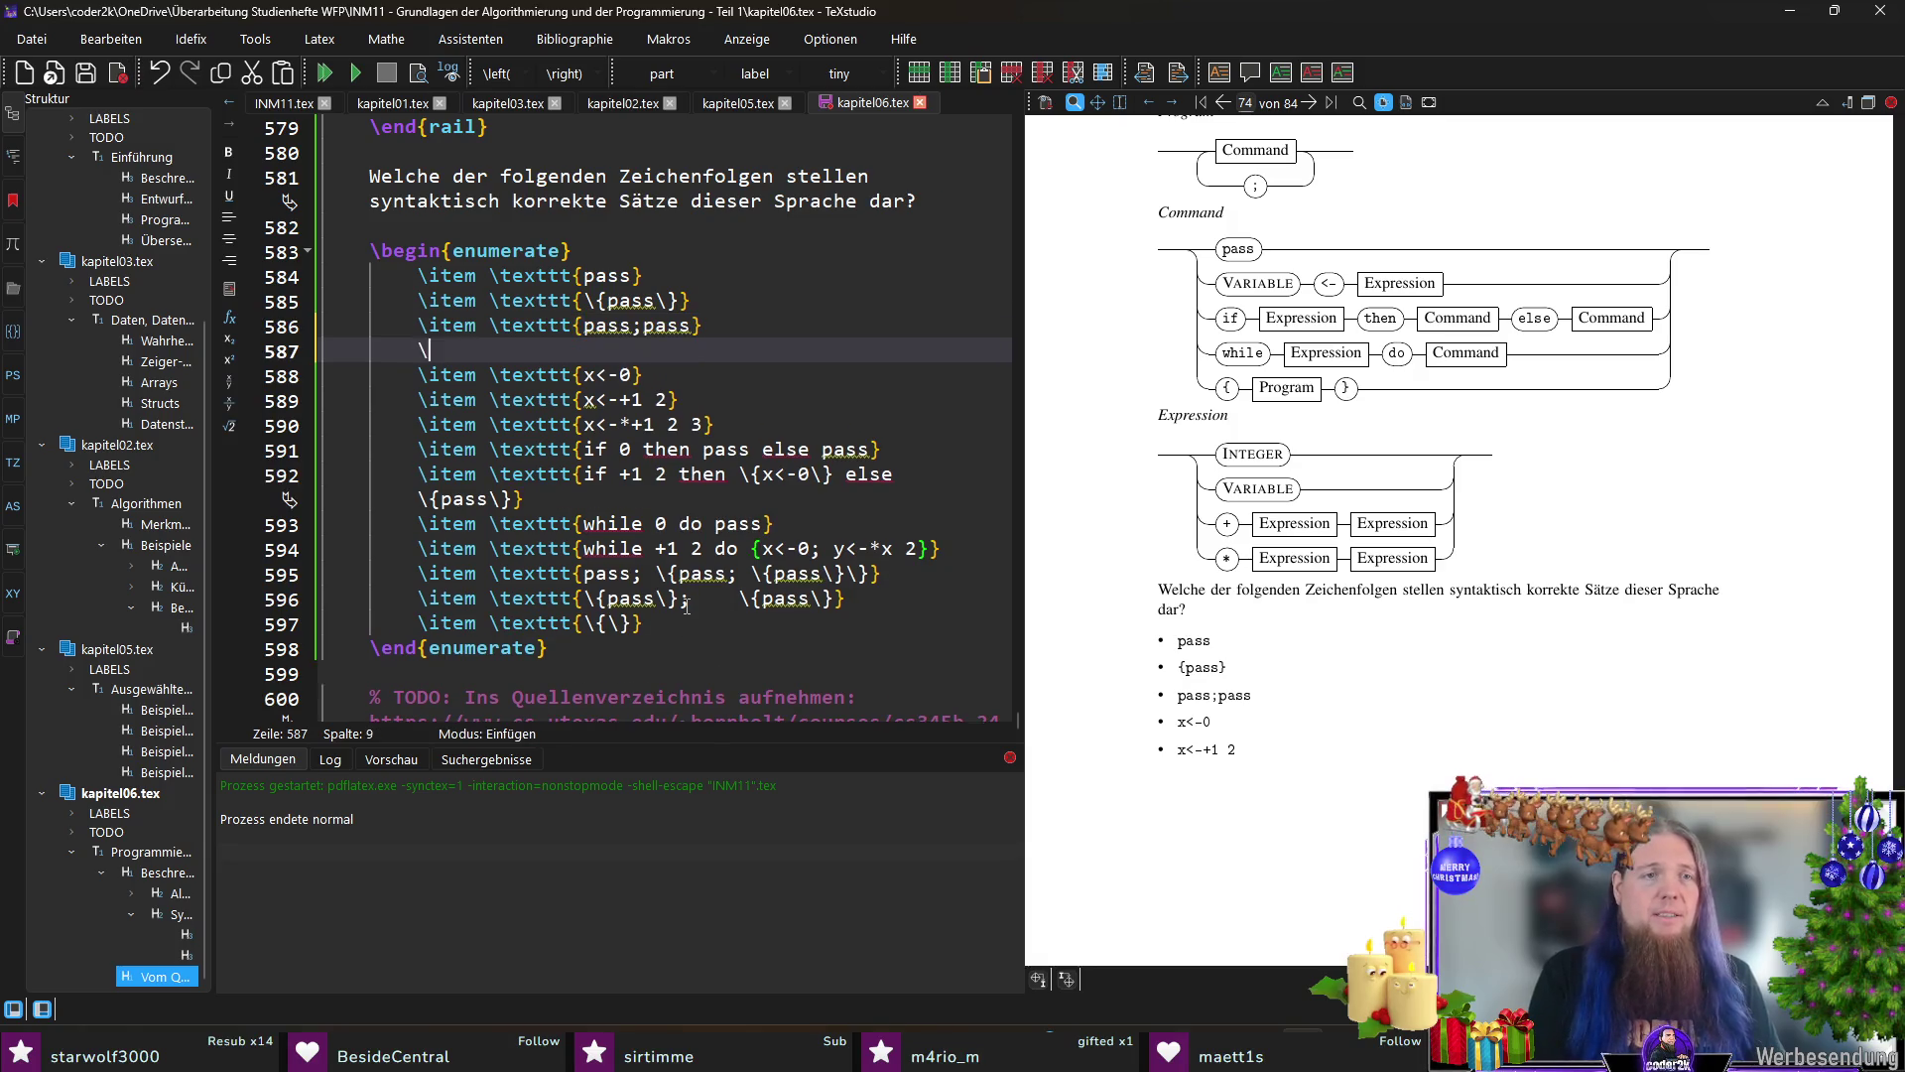
{"action": "type", "text": "\\item \\texttt{pass;"}
{"action": "key", "text": "ctrl+s"}
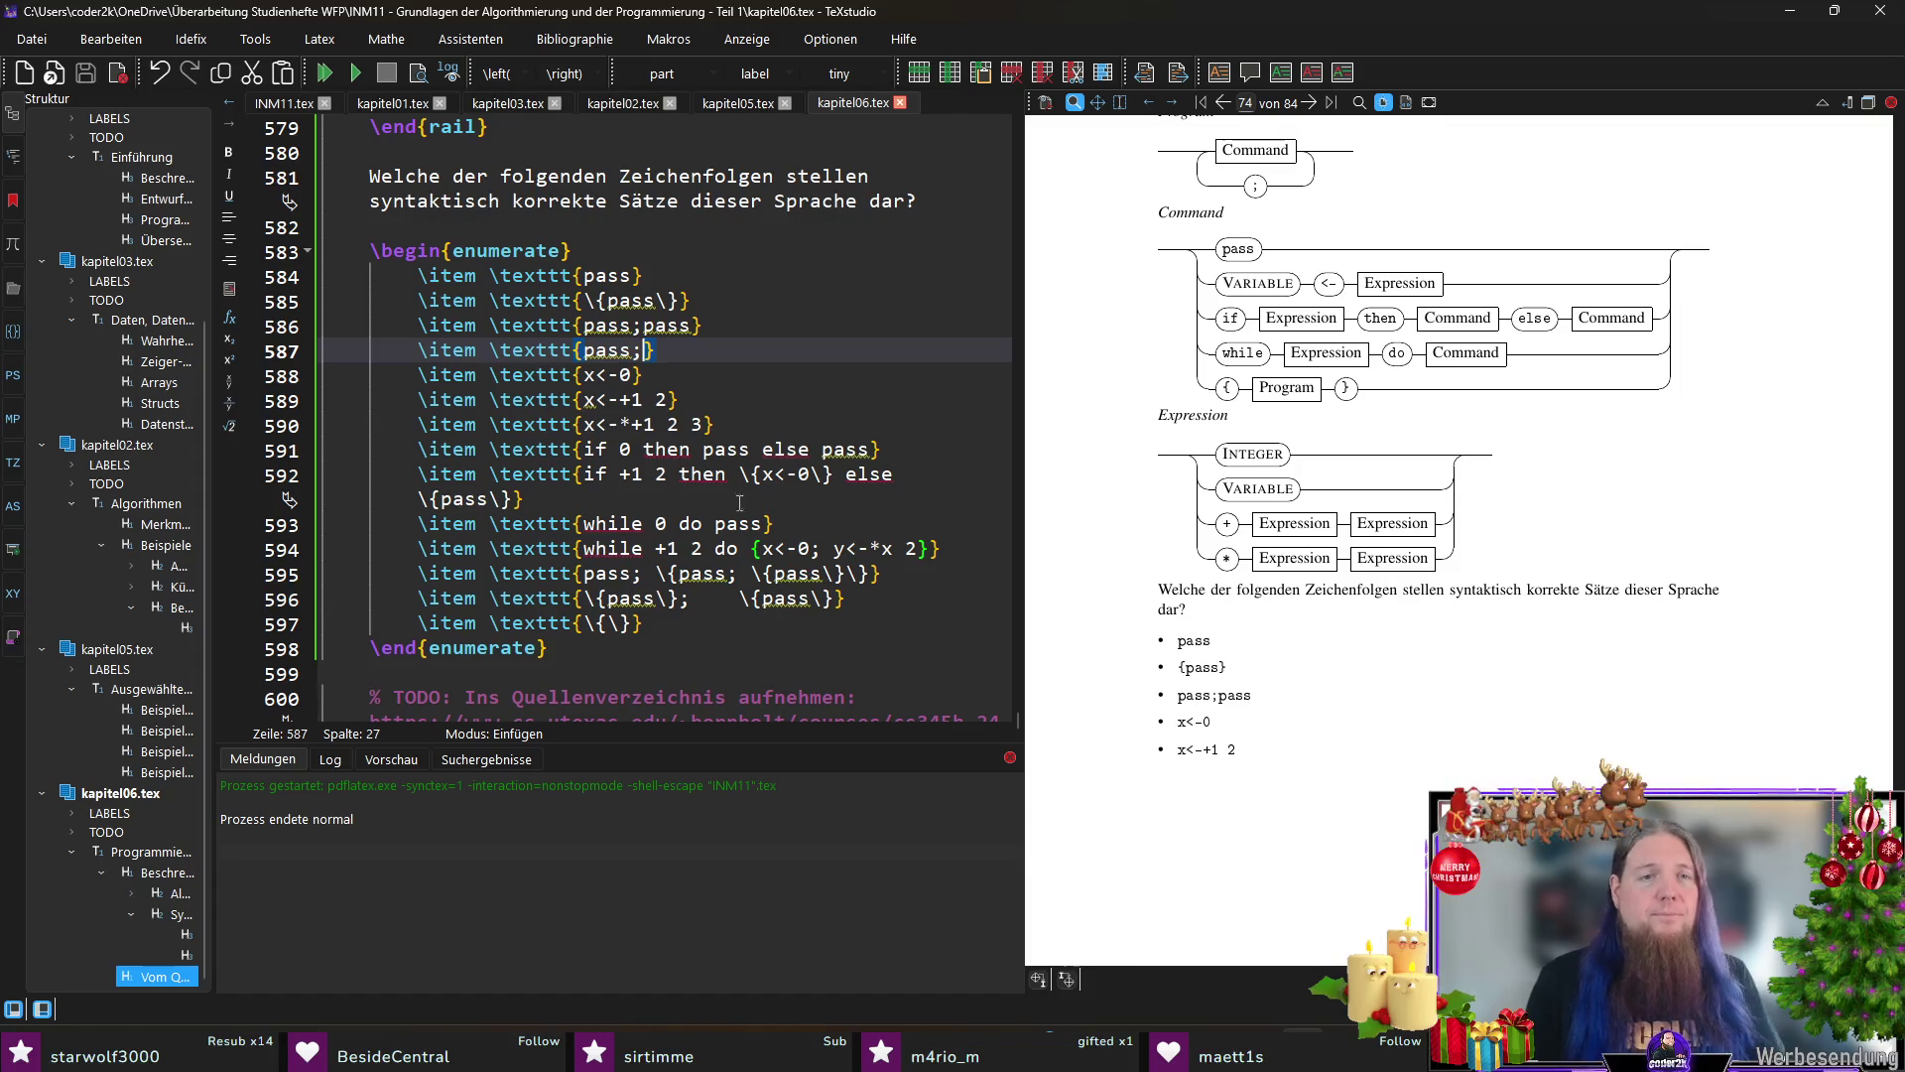
Step: Insert the candidate 'x<-+1' below x<-*+1 2 3 and save
{"action": "left_click", "coordinate": [756, 402]}
{"action": "key", "text": "Down"}
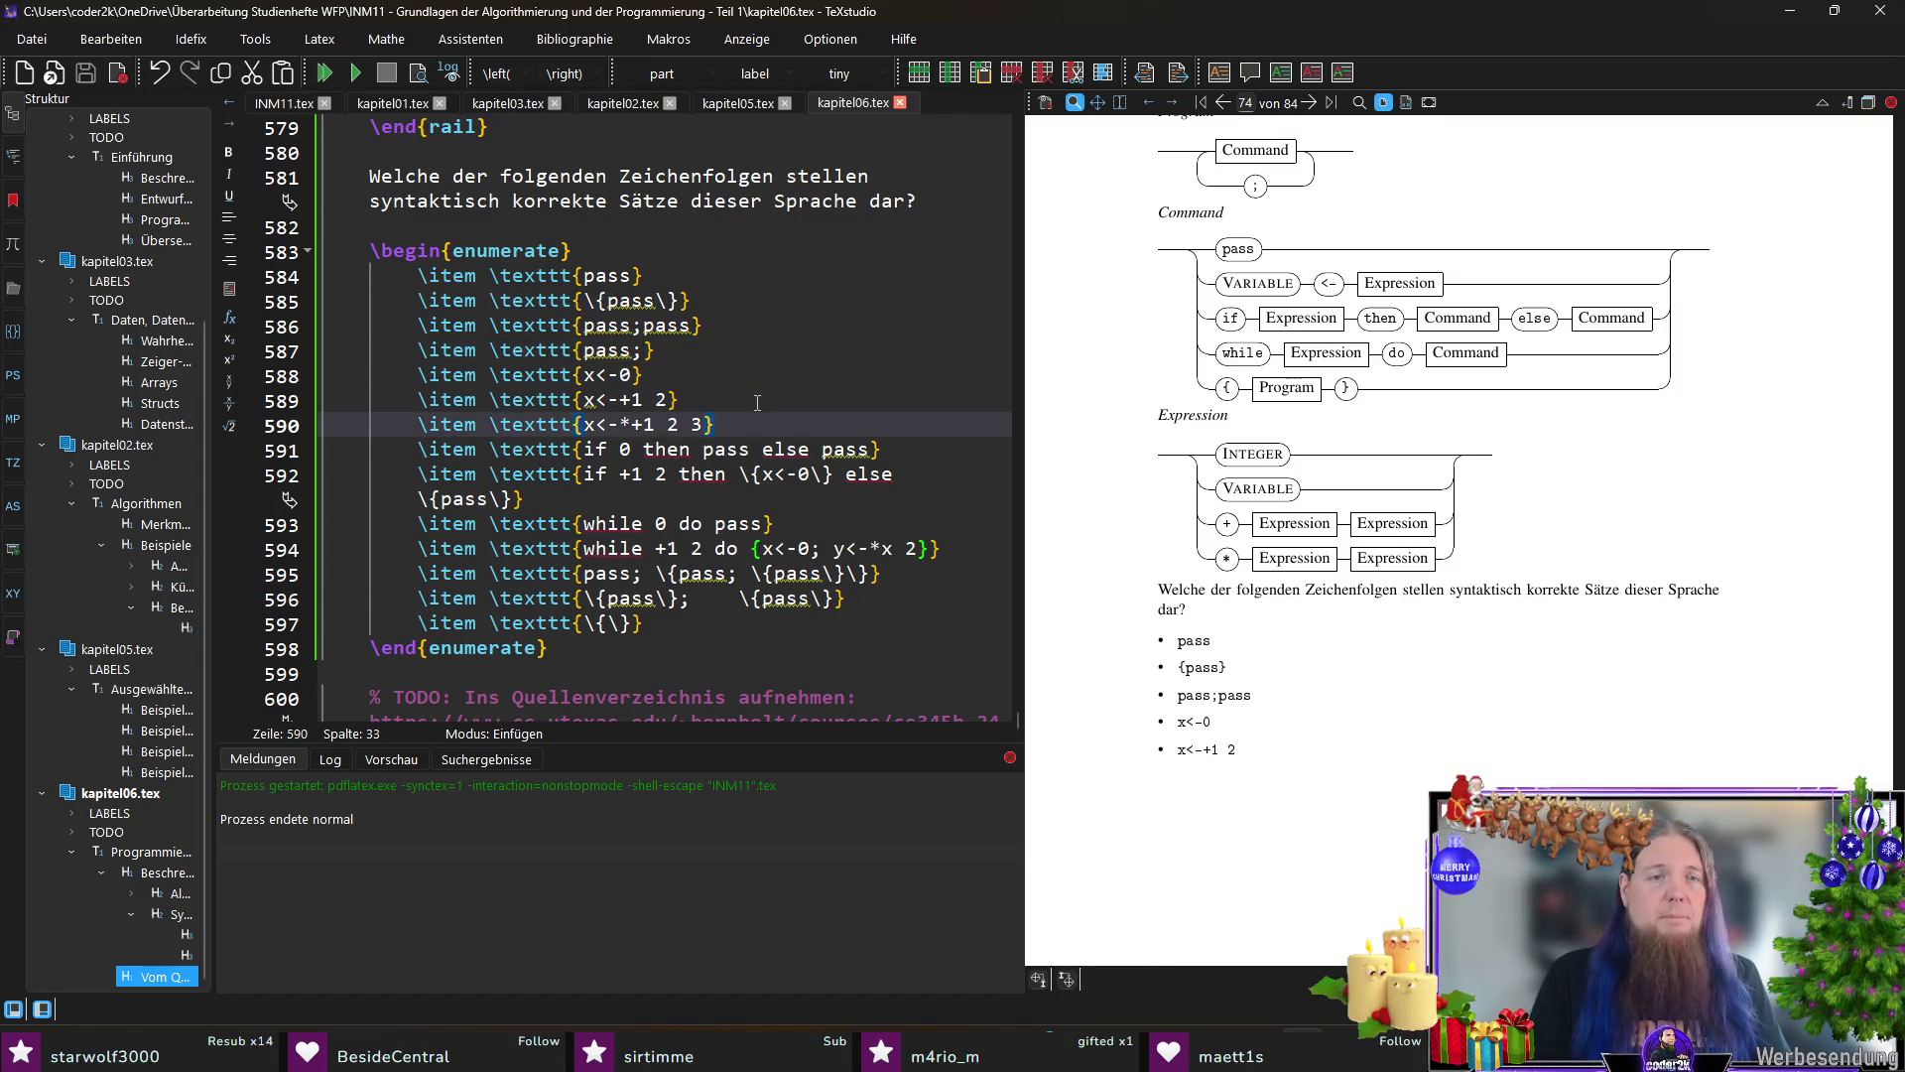
{"action": "key", "text": "End"}
{"action": "key", "text": "Return"}
{"action": "type", "text": "\\it"}
{"action": "type", "text": "texttt{"}
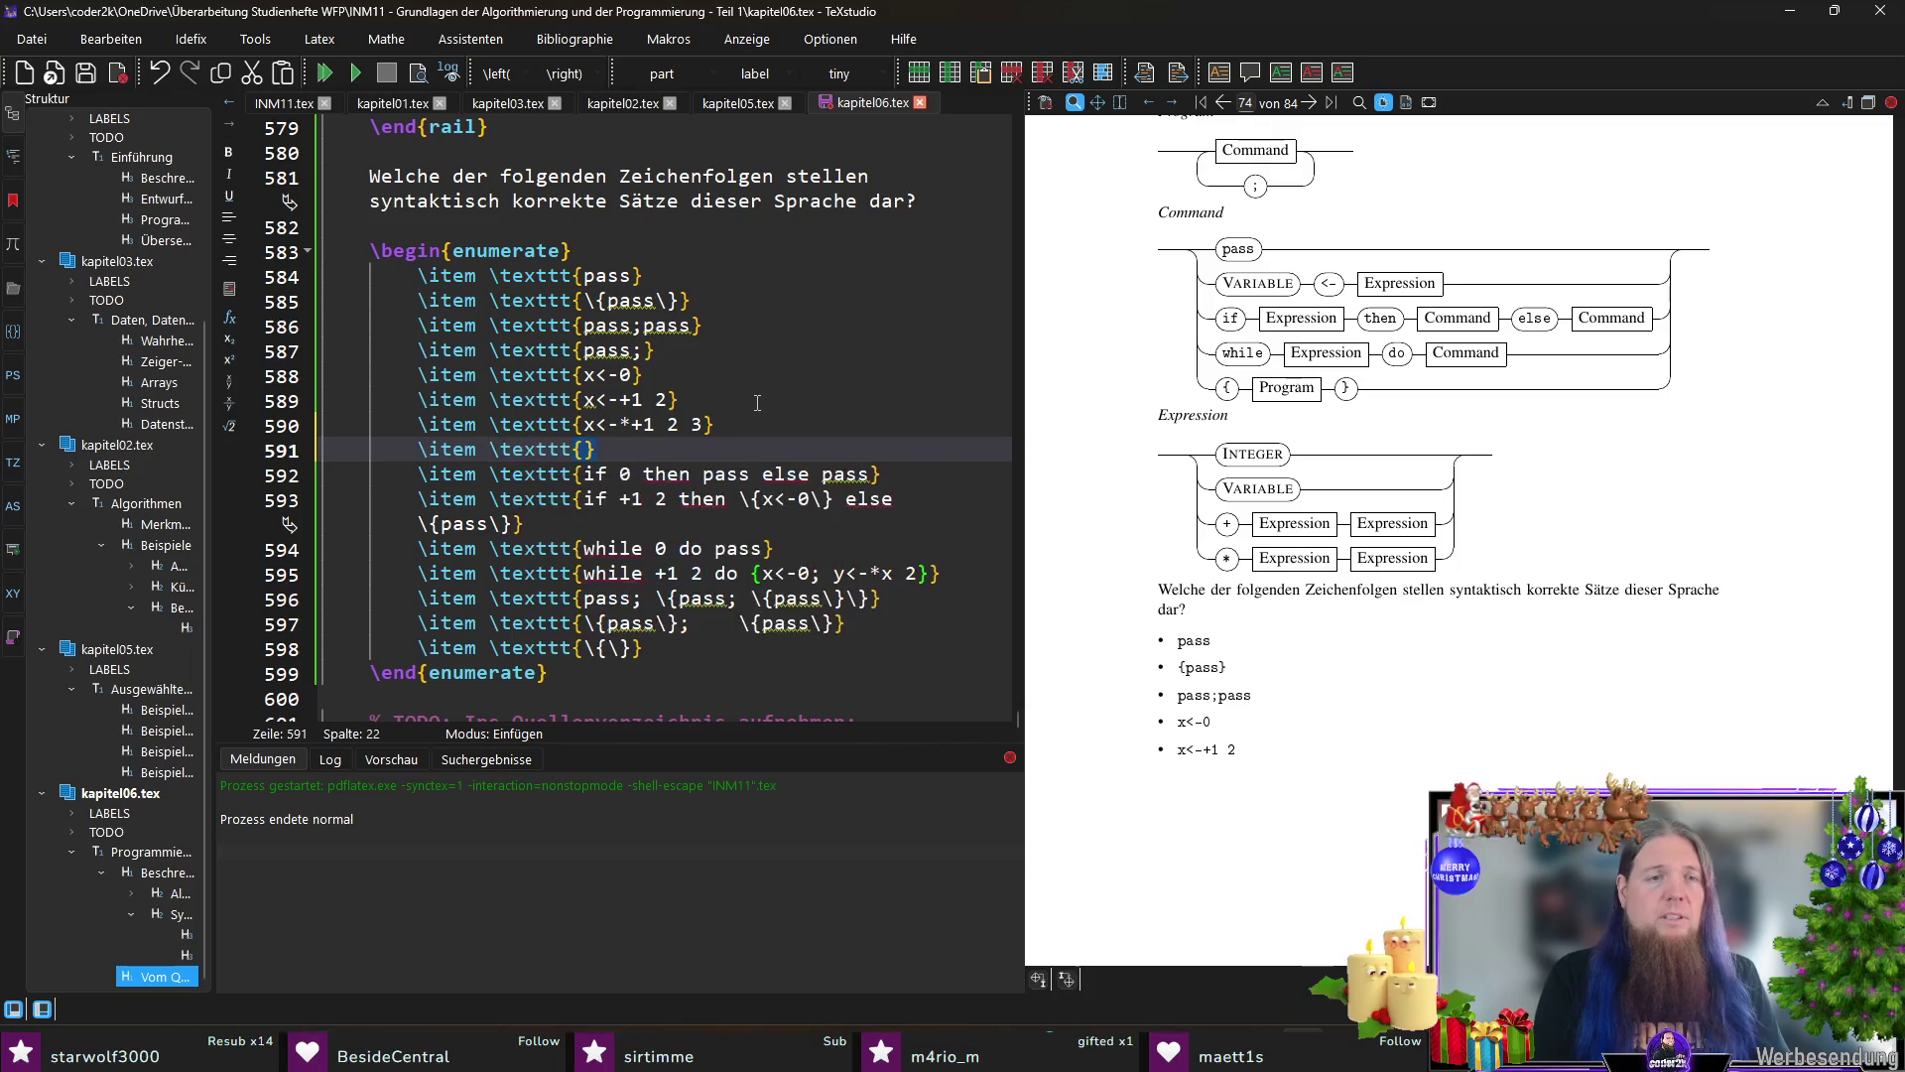
{"action": "type", "text": "x<-"}
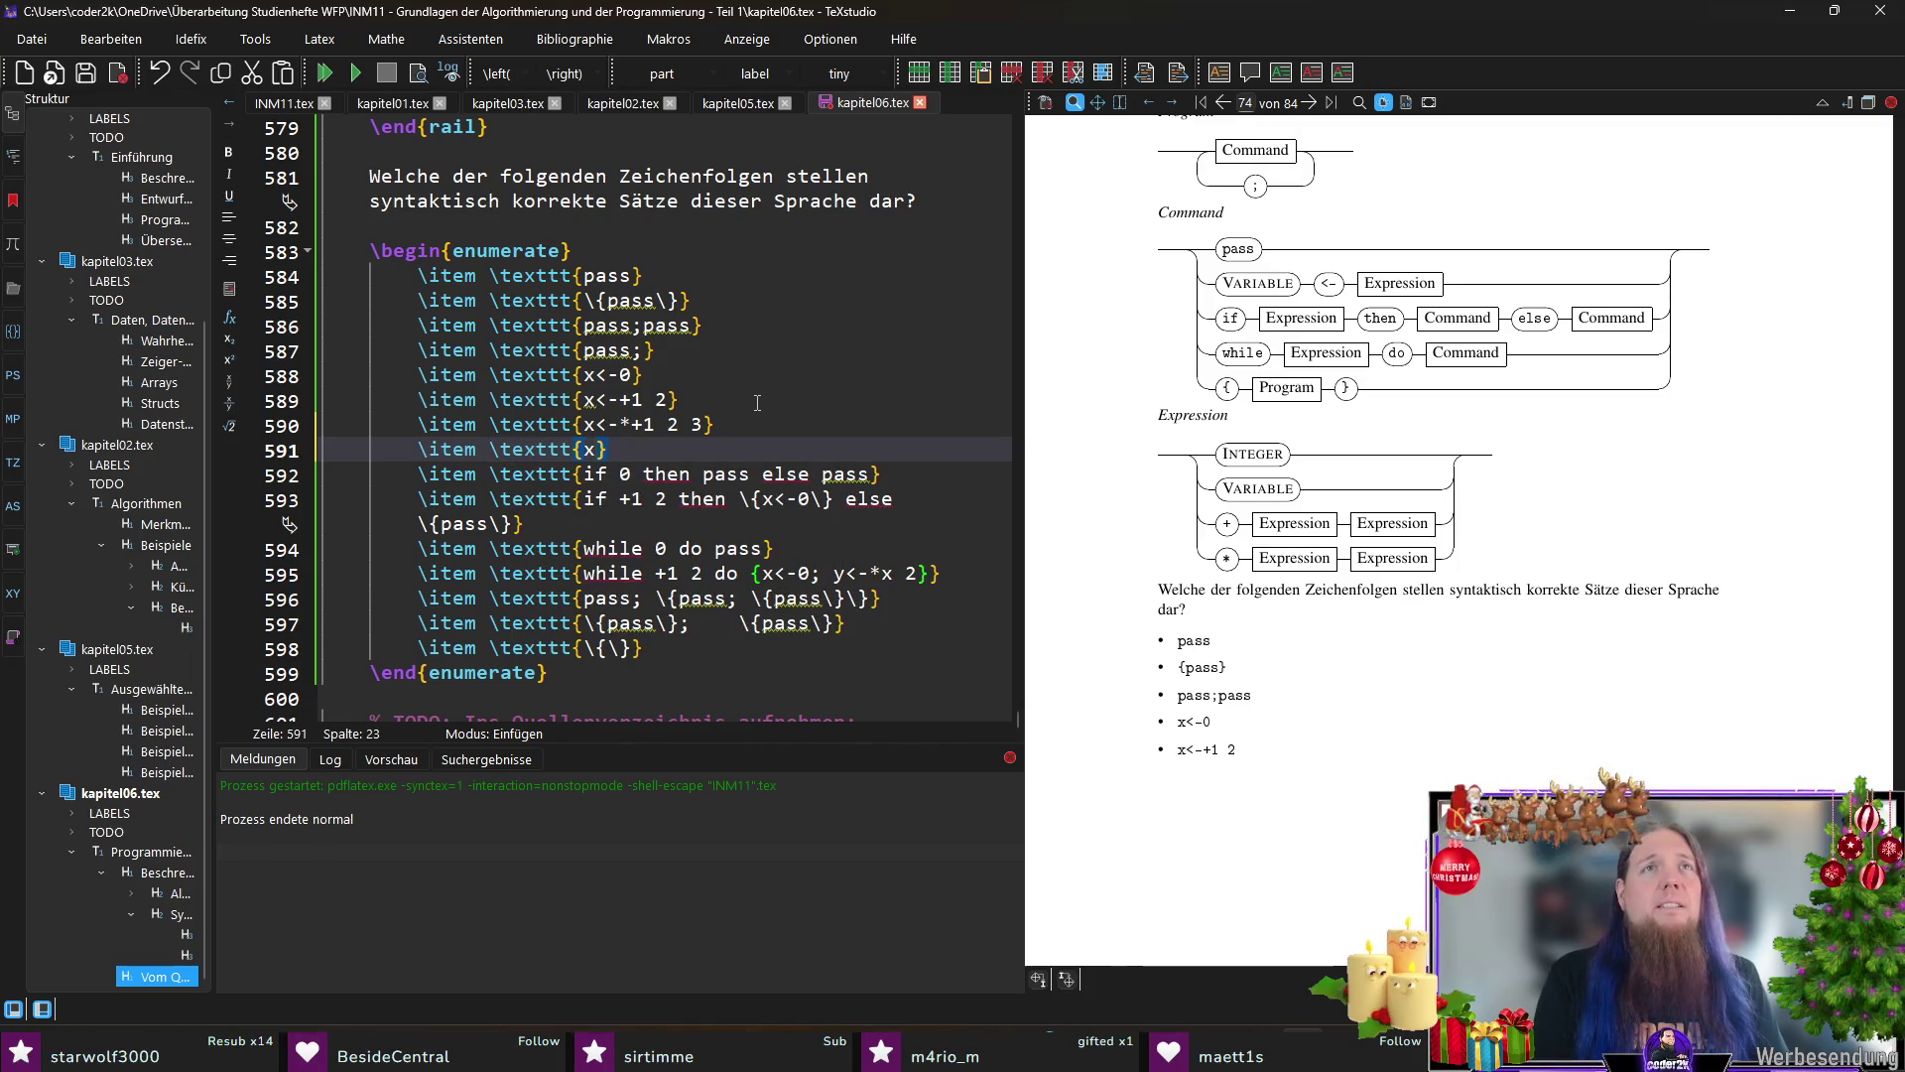
{"action": "type", "text": "+"}
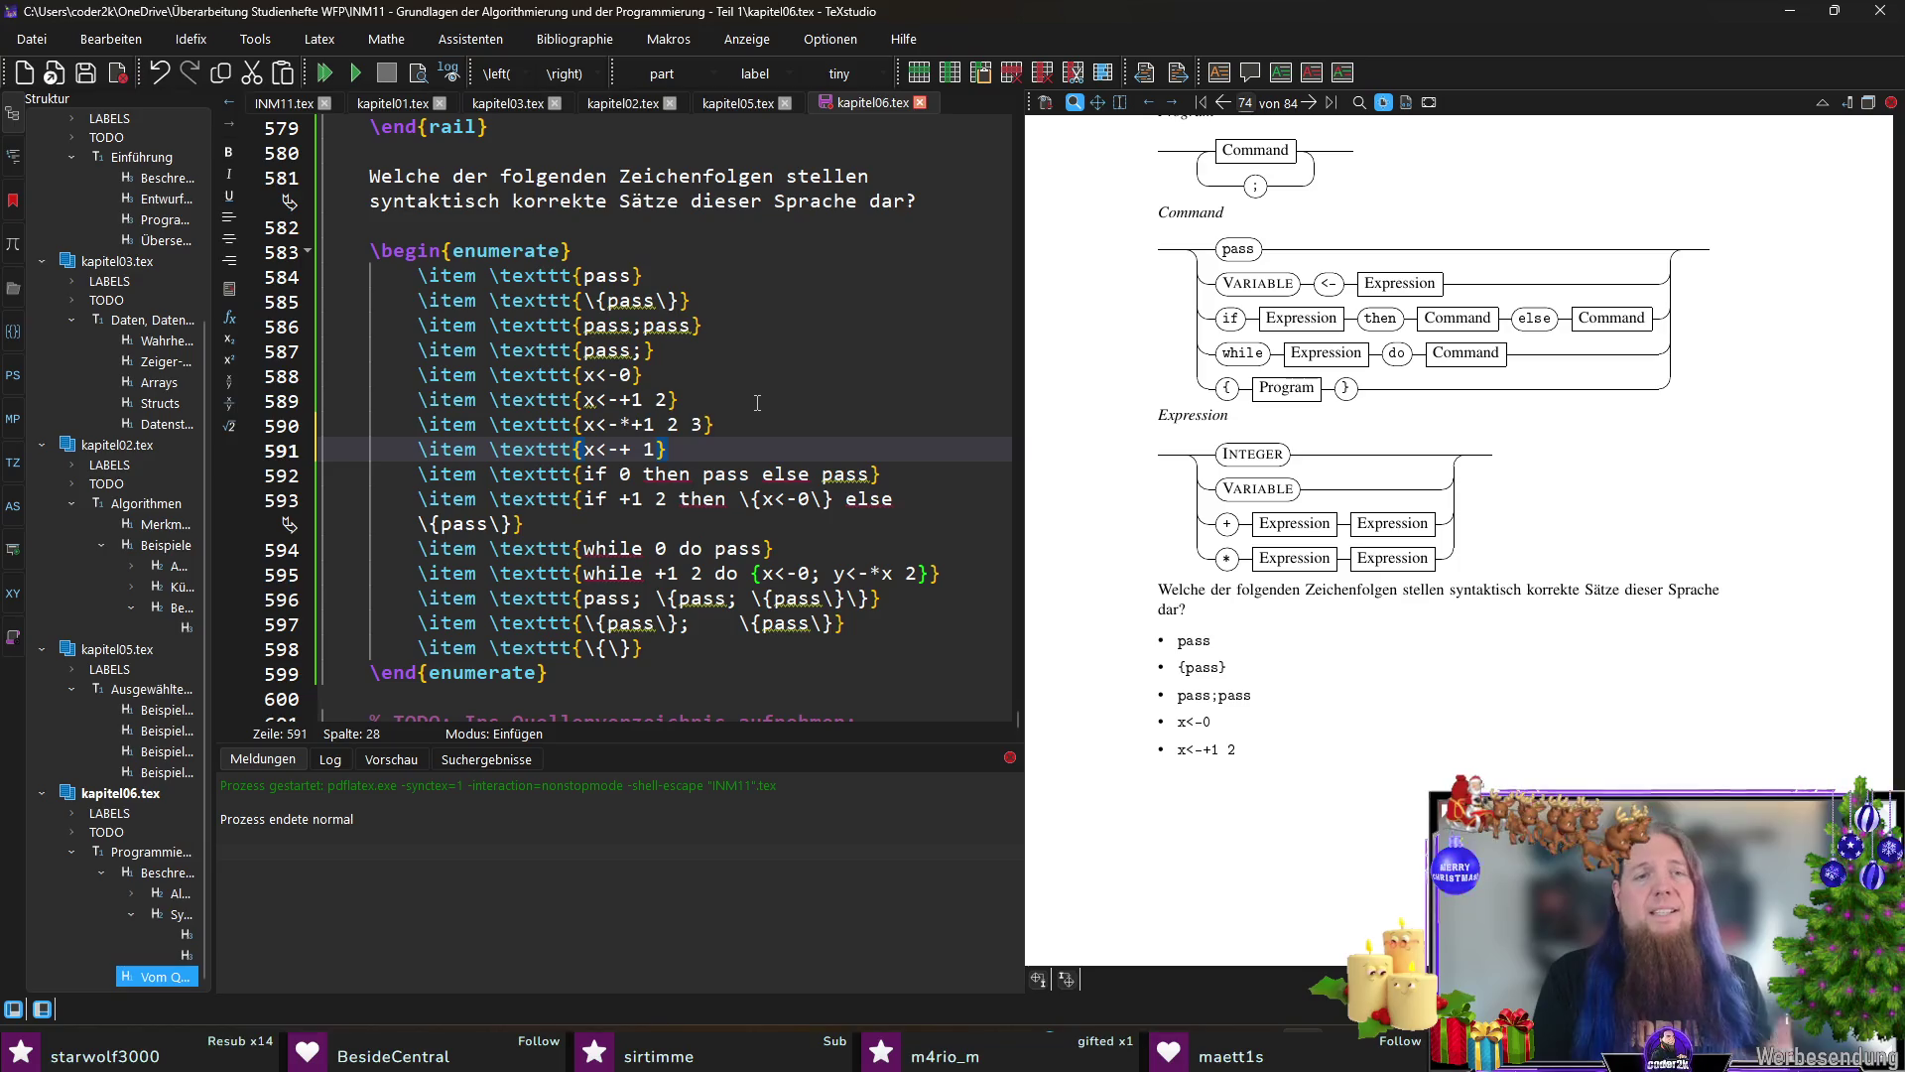
{"action": "key", "text": "BackSpace"}
{"action": "type", "text": "1"}
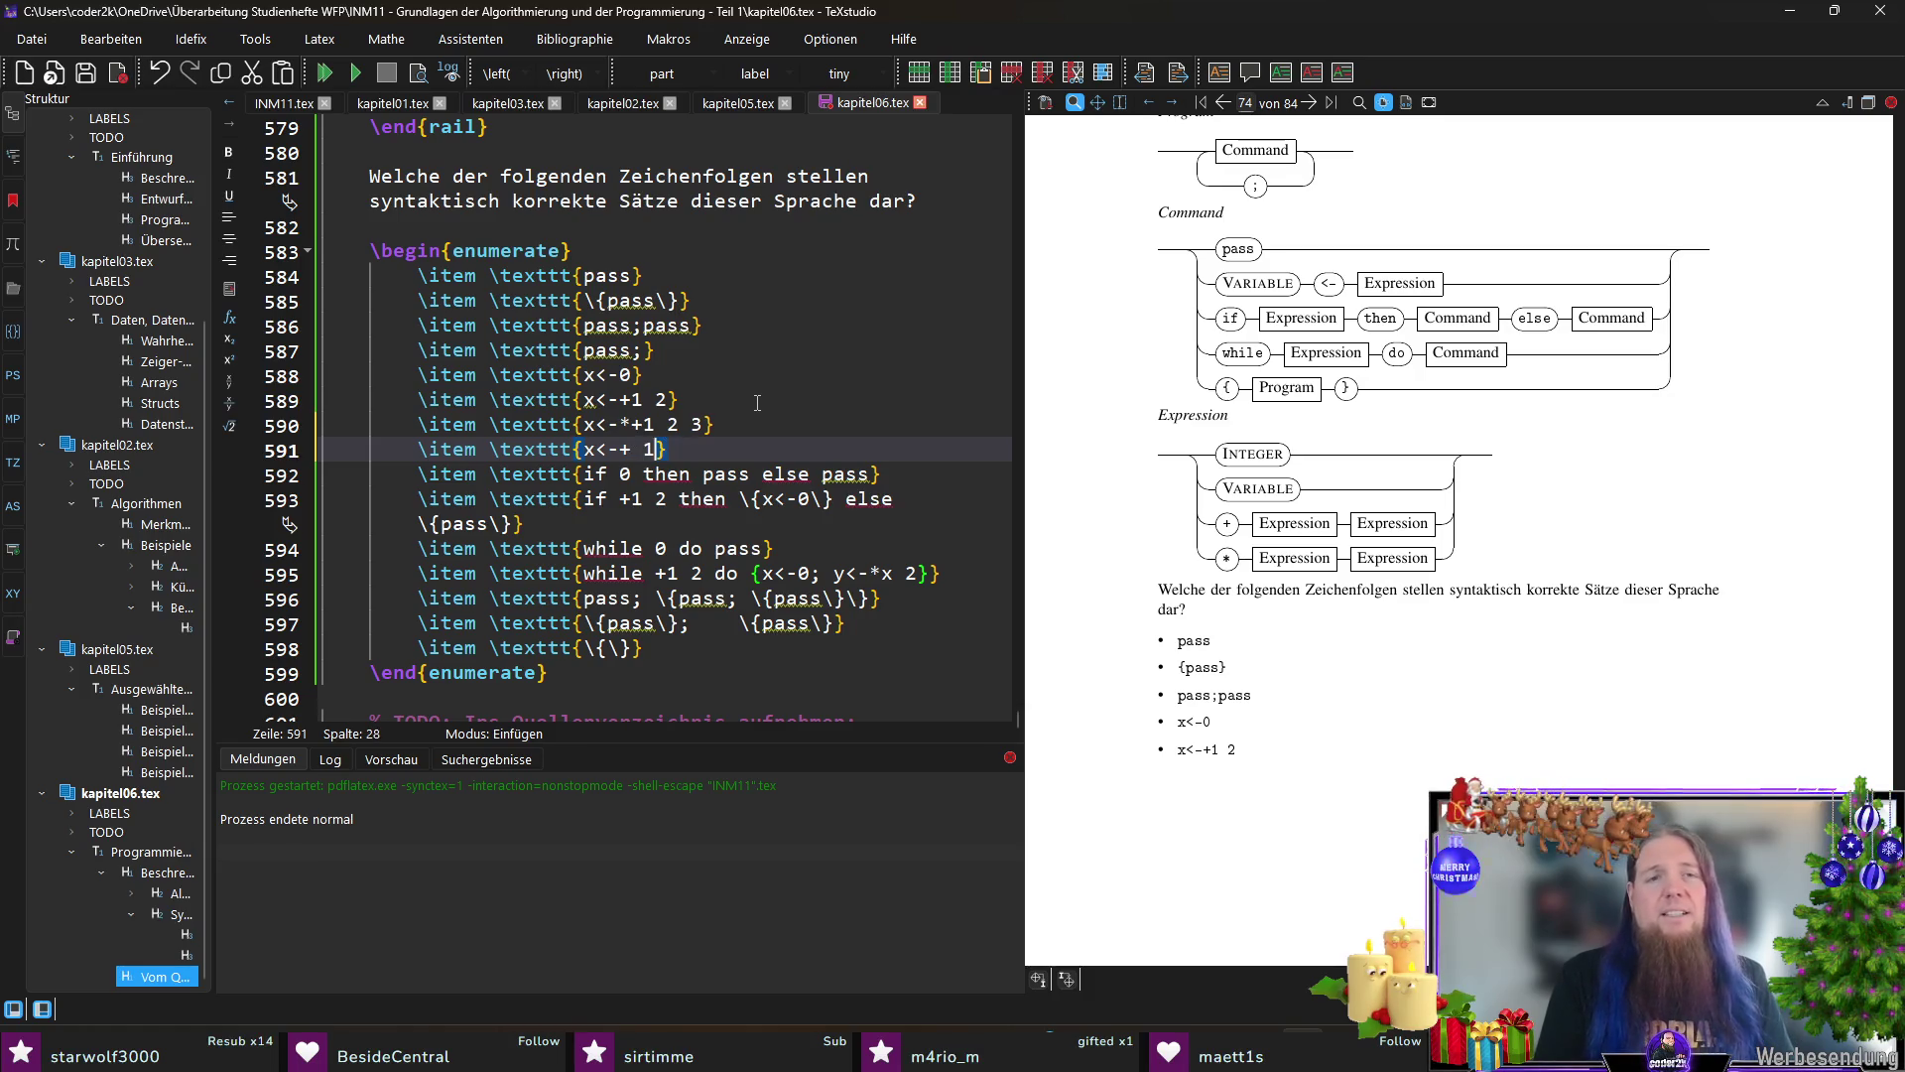
{"action": "key", "text": "ctrl+s"}
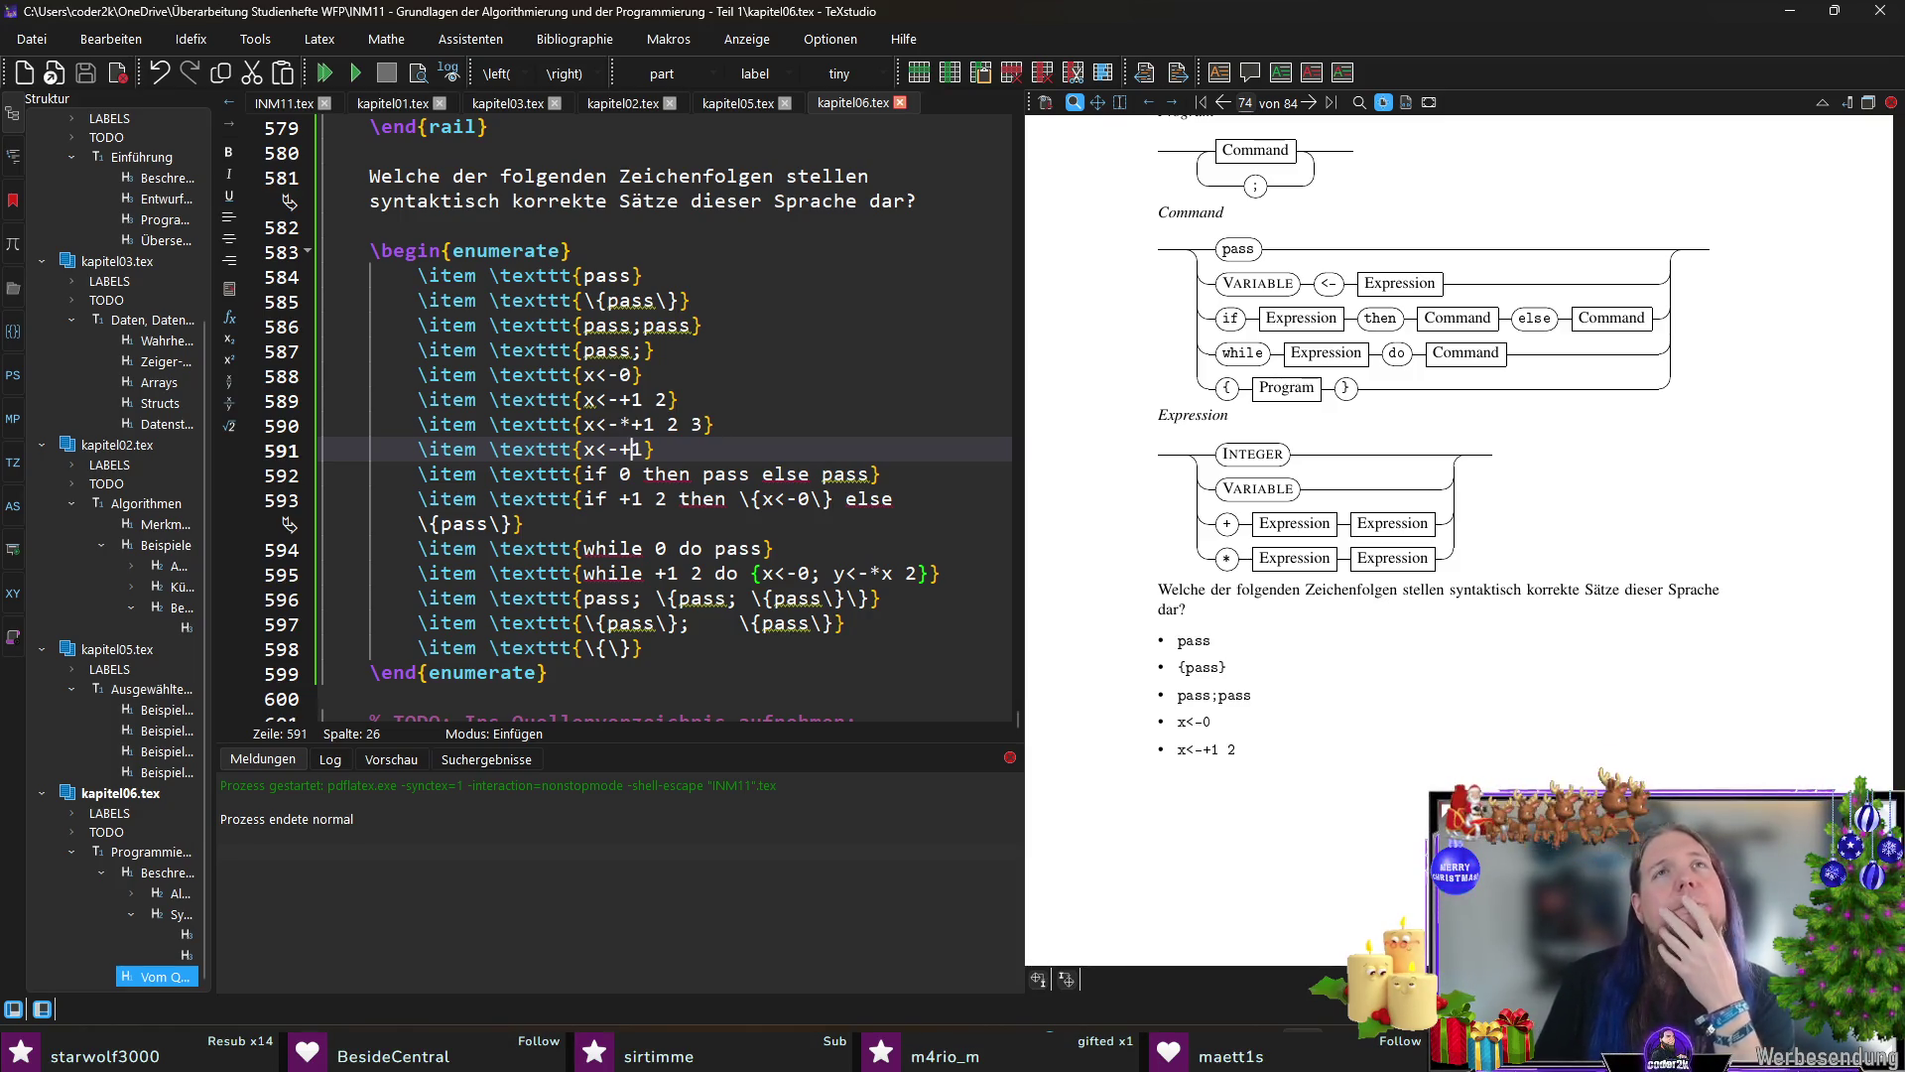
Step: Open a new list line after the x<-0 candidate for the next entry
{"action": "left_click", "coordinate": [717, 649]}
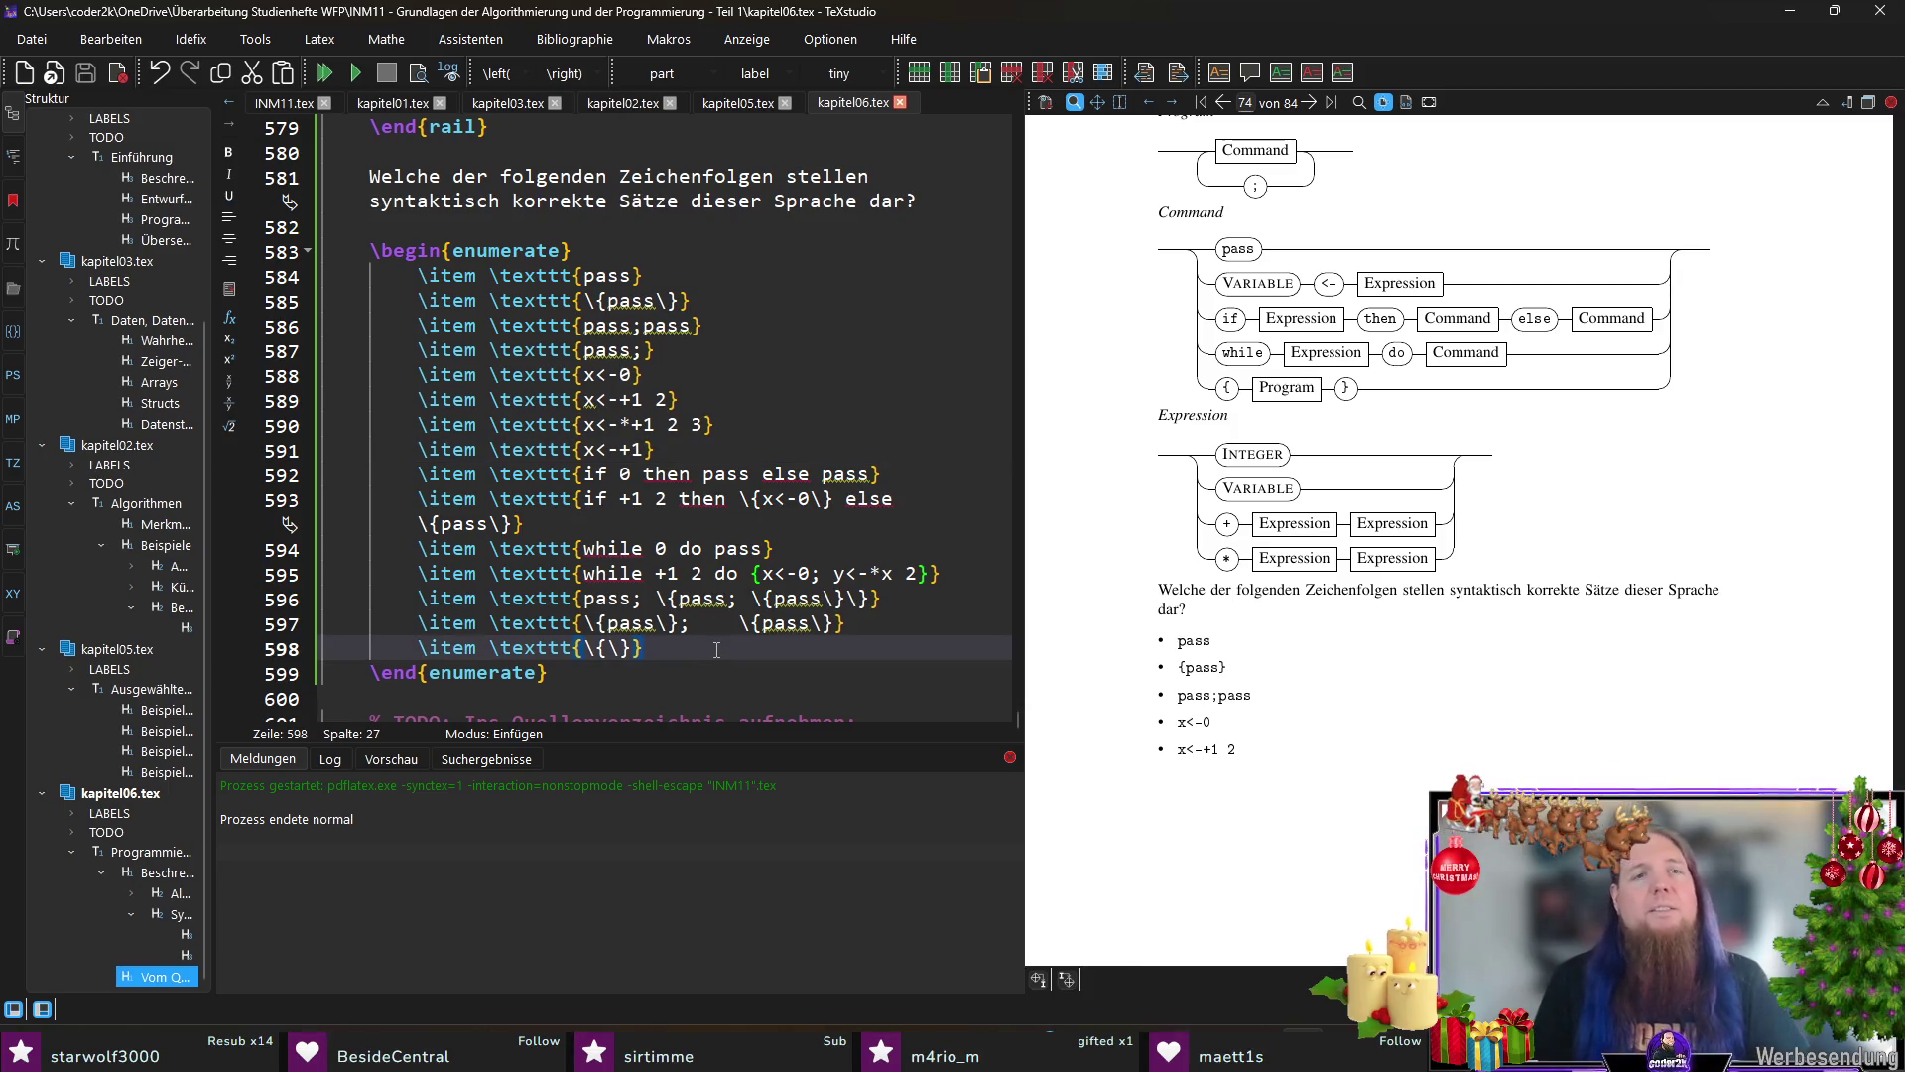
{"action": "left_click", "coordinate": [656, 450]}
{"action": "left_click", "coordinate": [677, 399]}
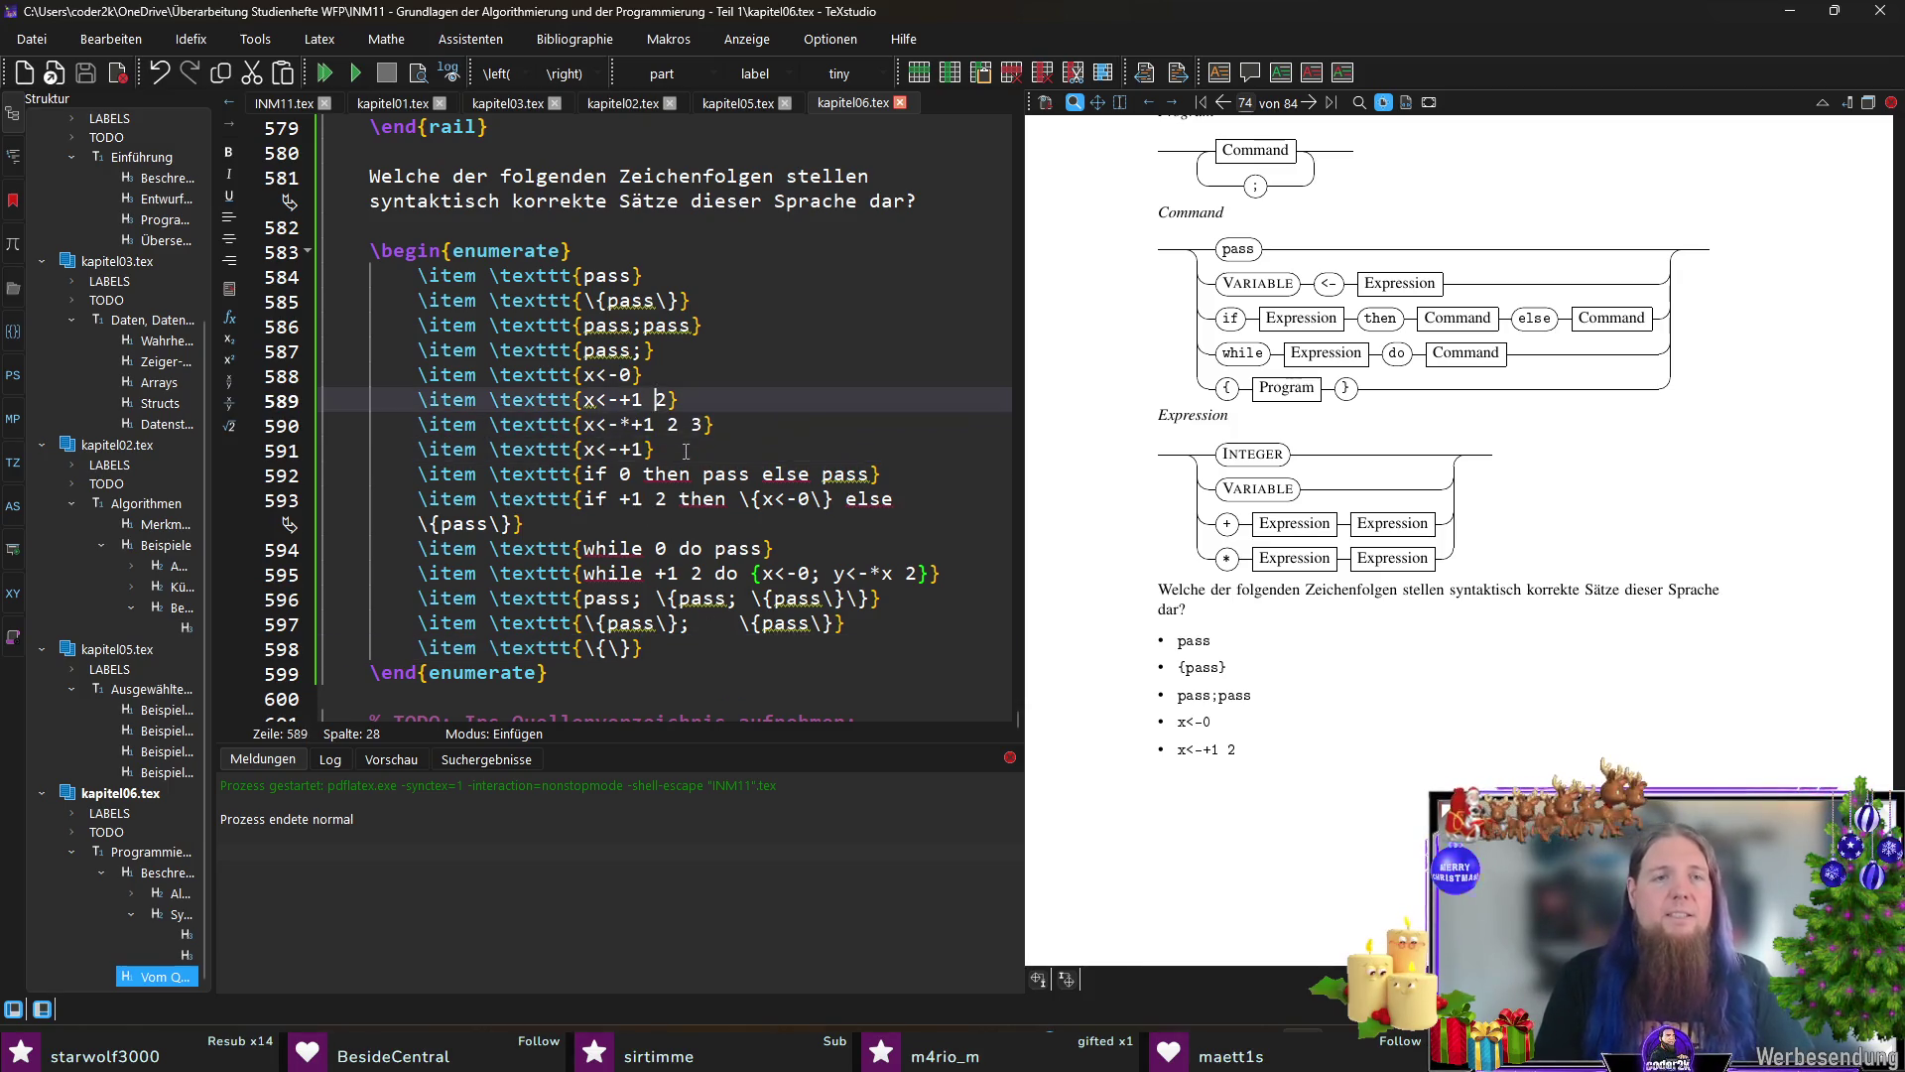
{"action": "key", "text": "Return"}
{"action": "type", "text": "item"}
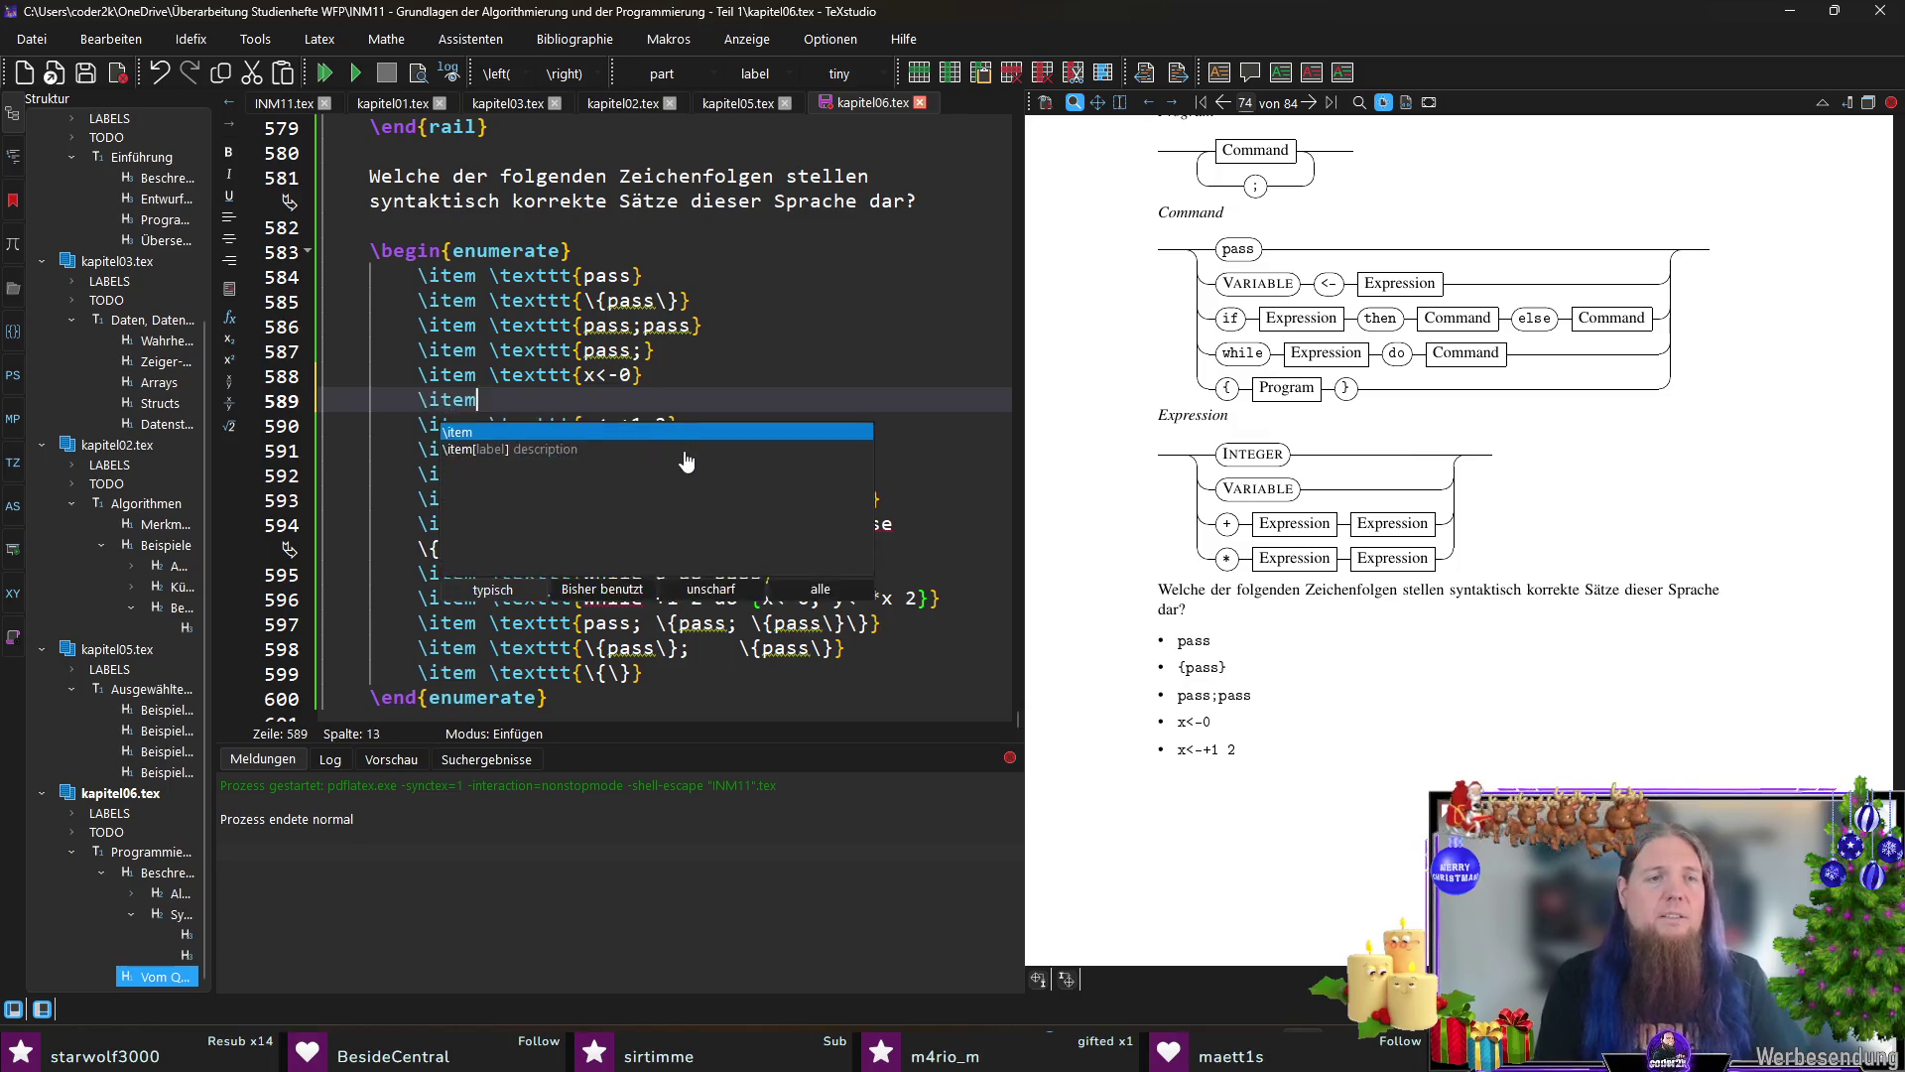
{"action": "type", "text": " \\texttt{x<--1"}
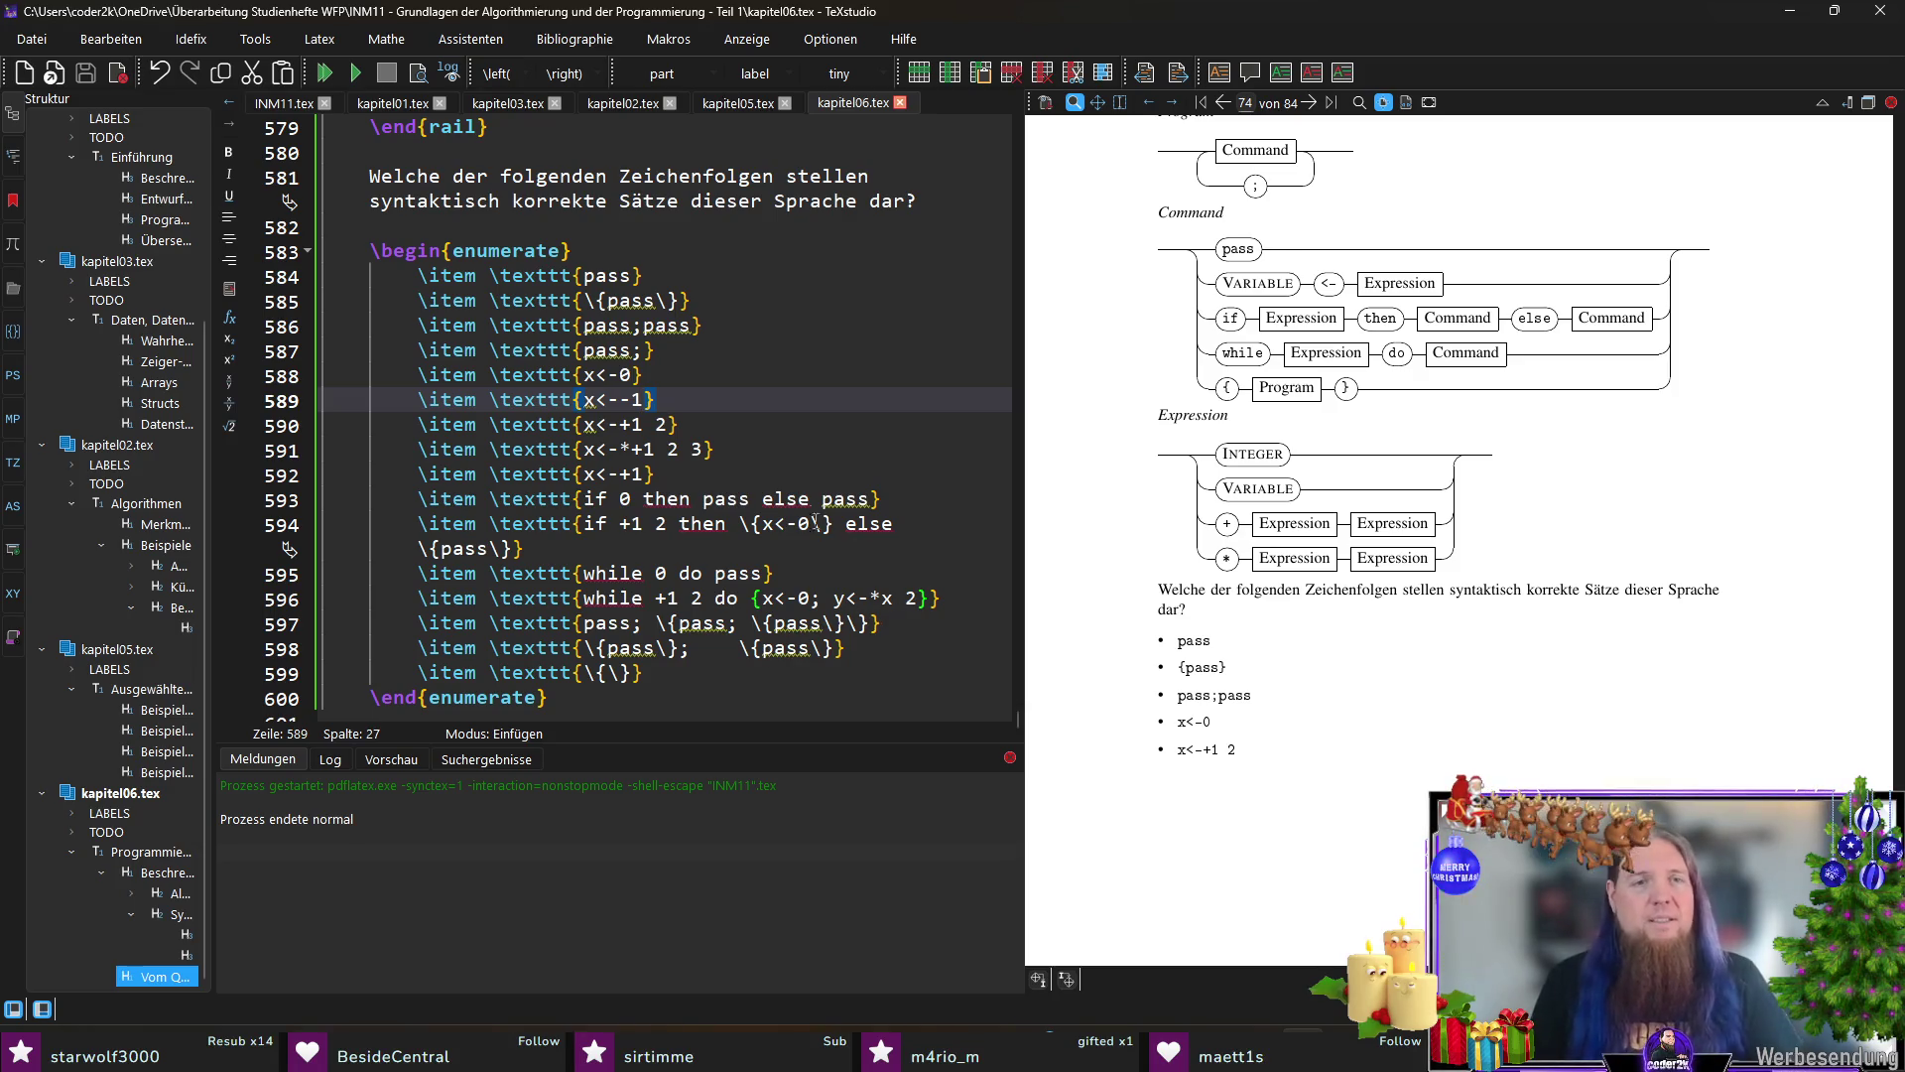
Step: Add the incomplete candidates 'if 0 then pass else' and 'while 0 do {pass', then save kapitel06.tex
{"action": "left_click", "coordinate": [955, 502]}
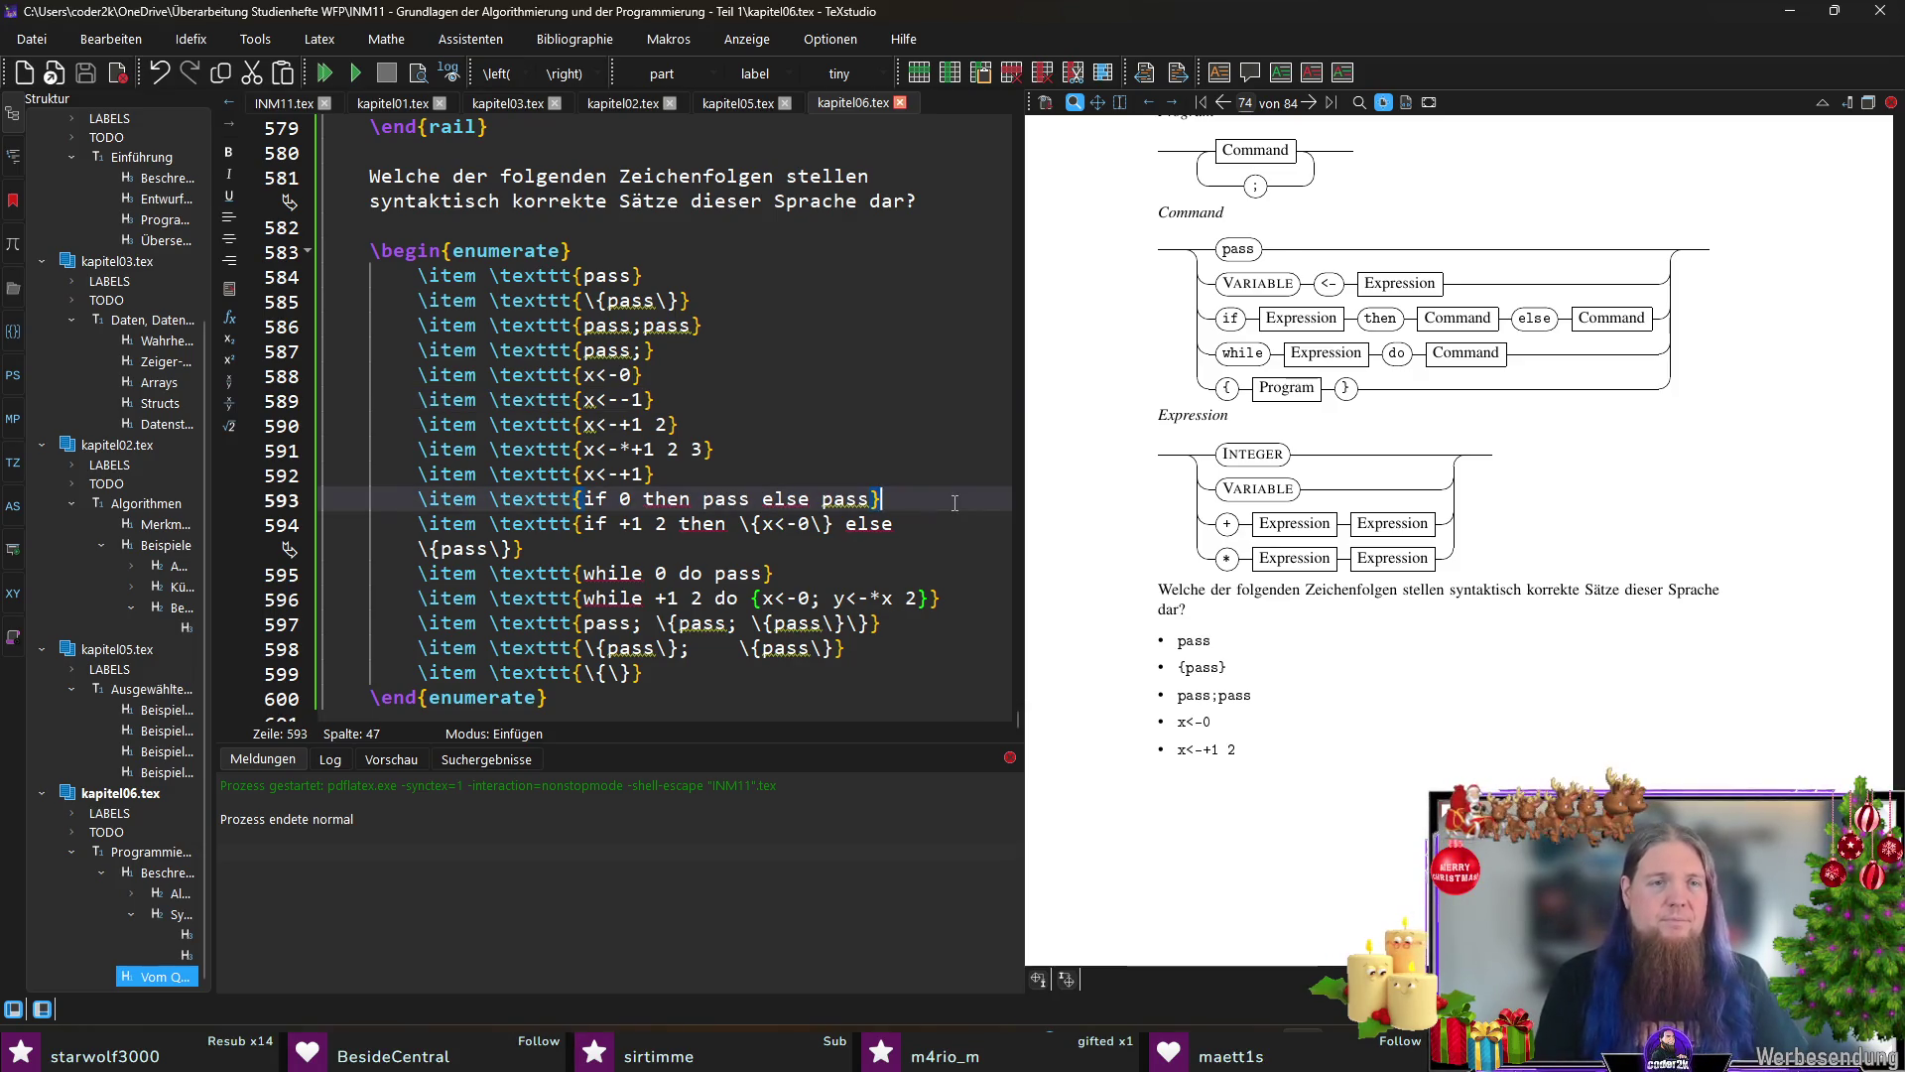
{"action": "key", "text": "ctrl+shift+Return"}
{"action": "type", "text": "item "}
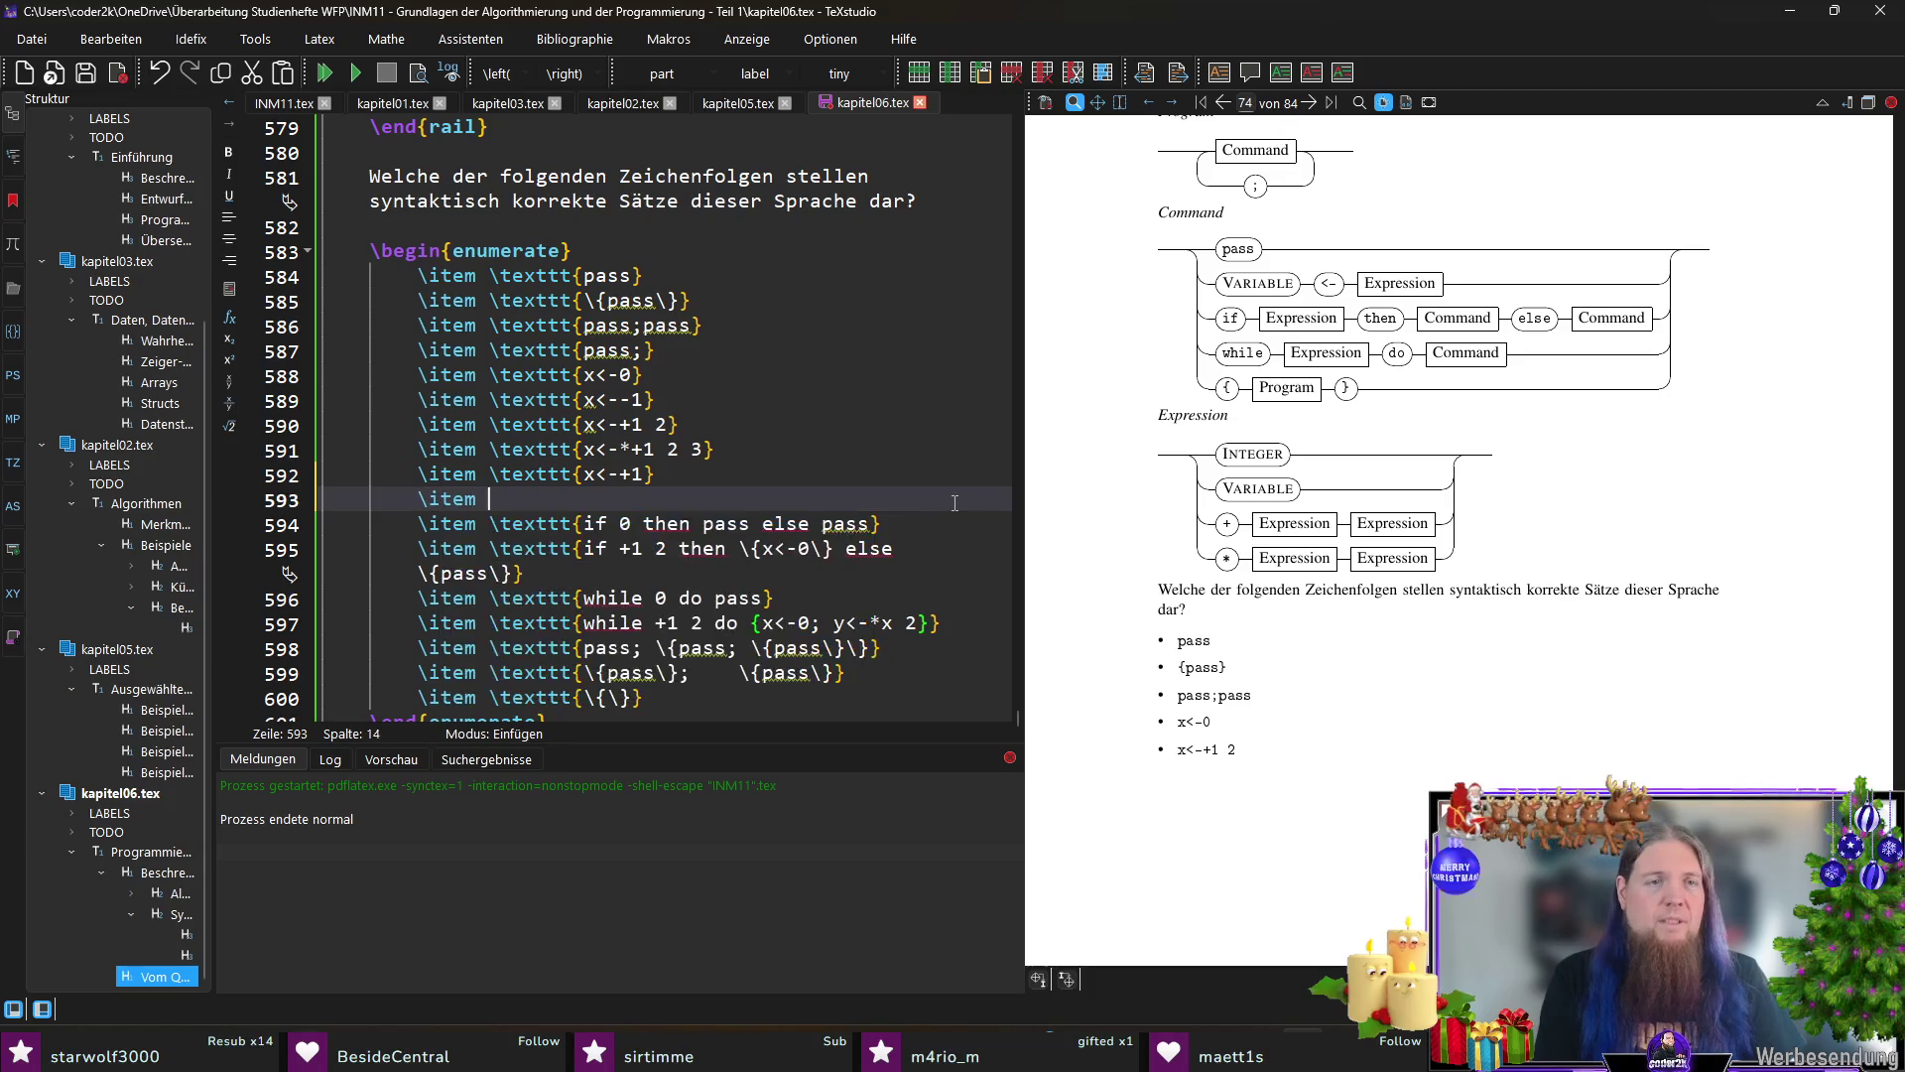
{"action": "type", "text": "\\texttt{"}
{"action": "type", "text": "if 0 then pass e"}
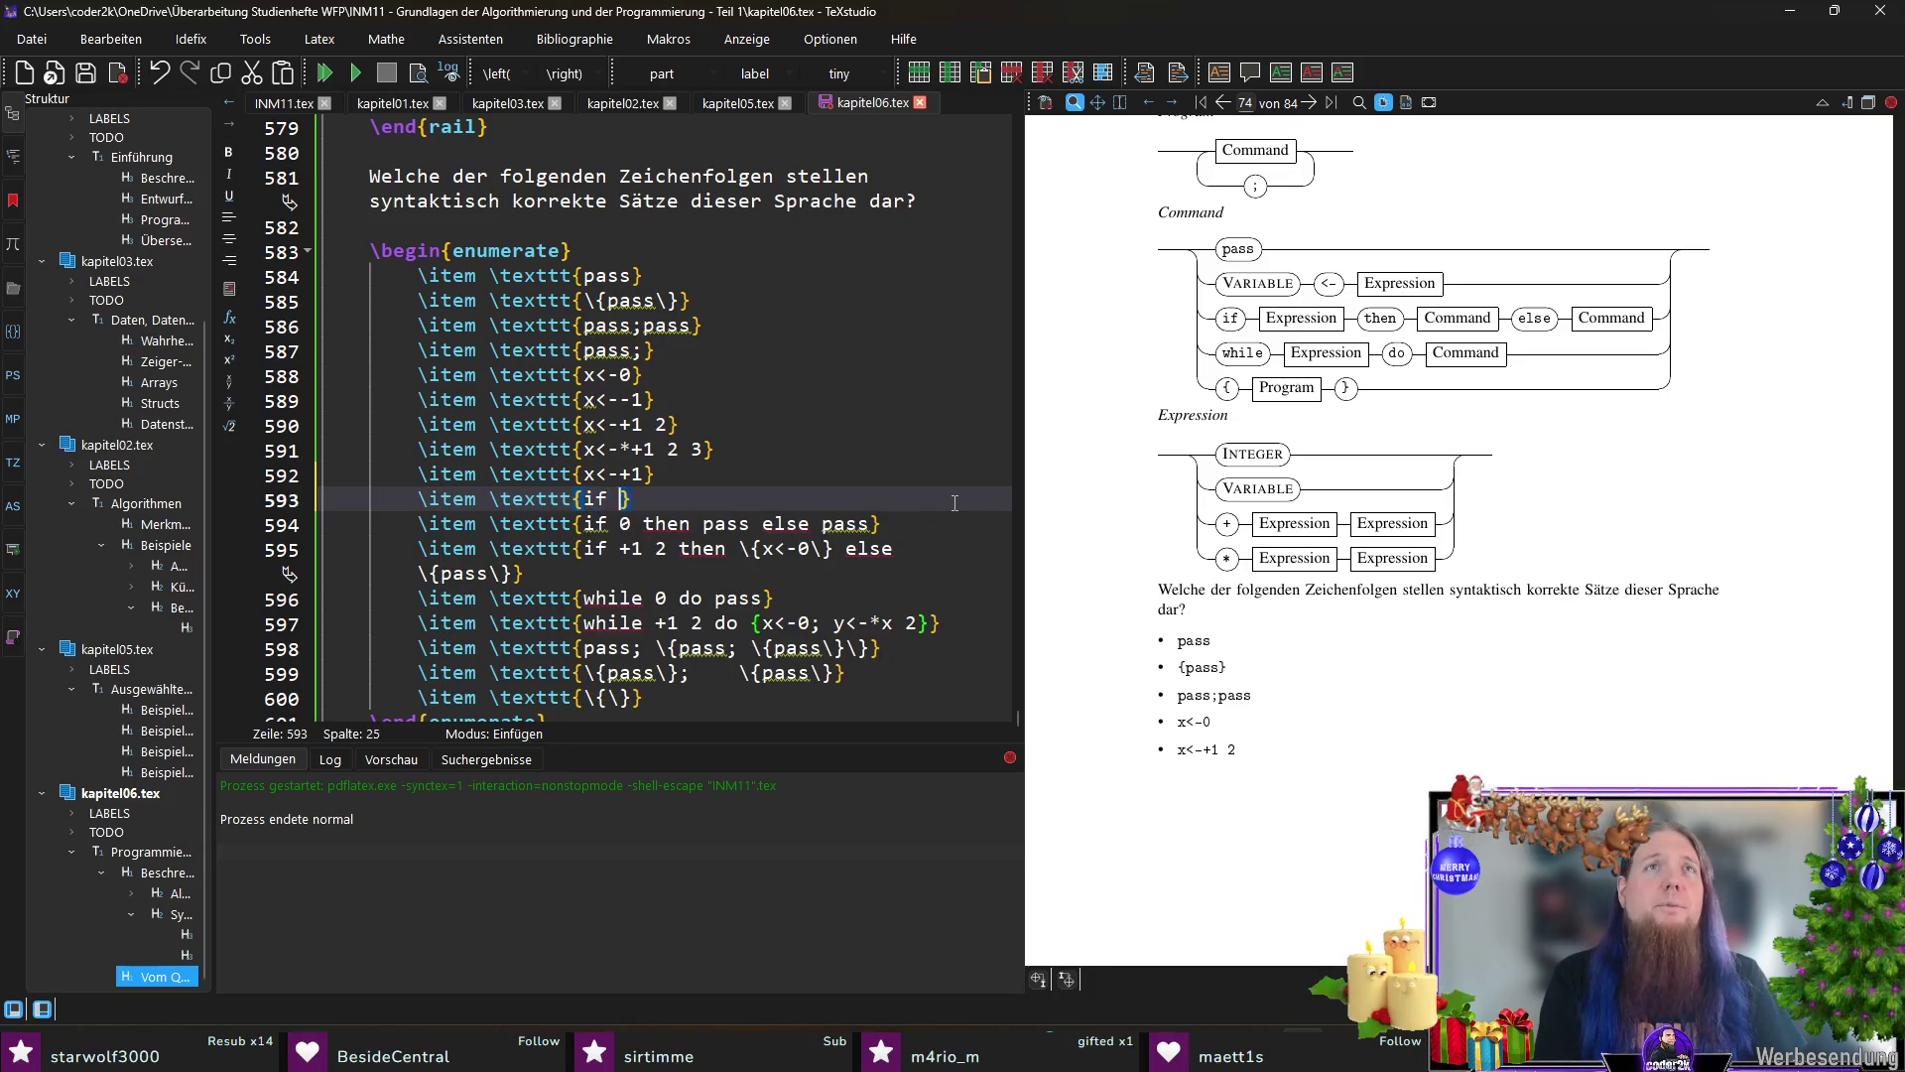
{"action": "type", "text": "lse"}
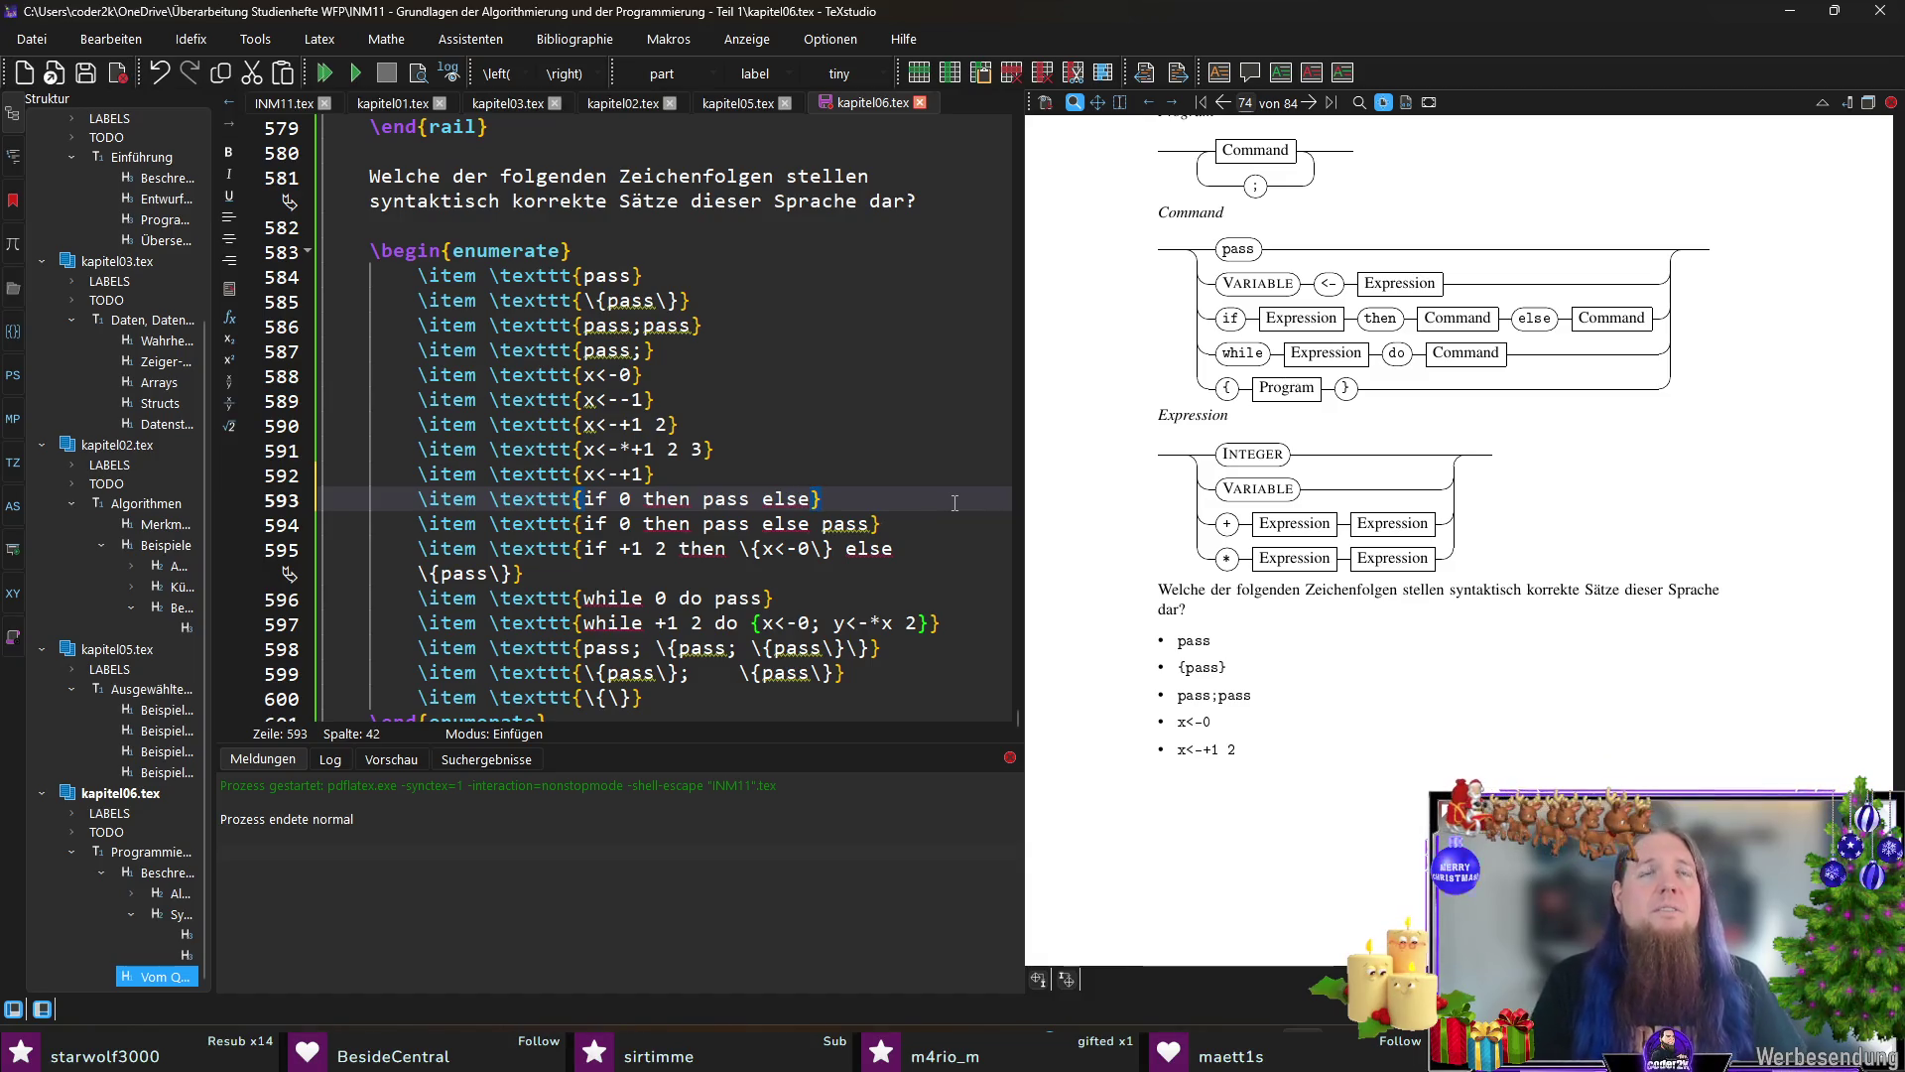
{"action": "key", "text": "Down"}
{"action": "key", "text": "Down"}
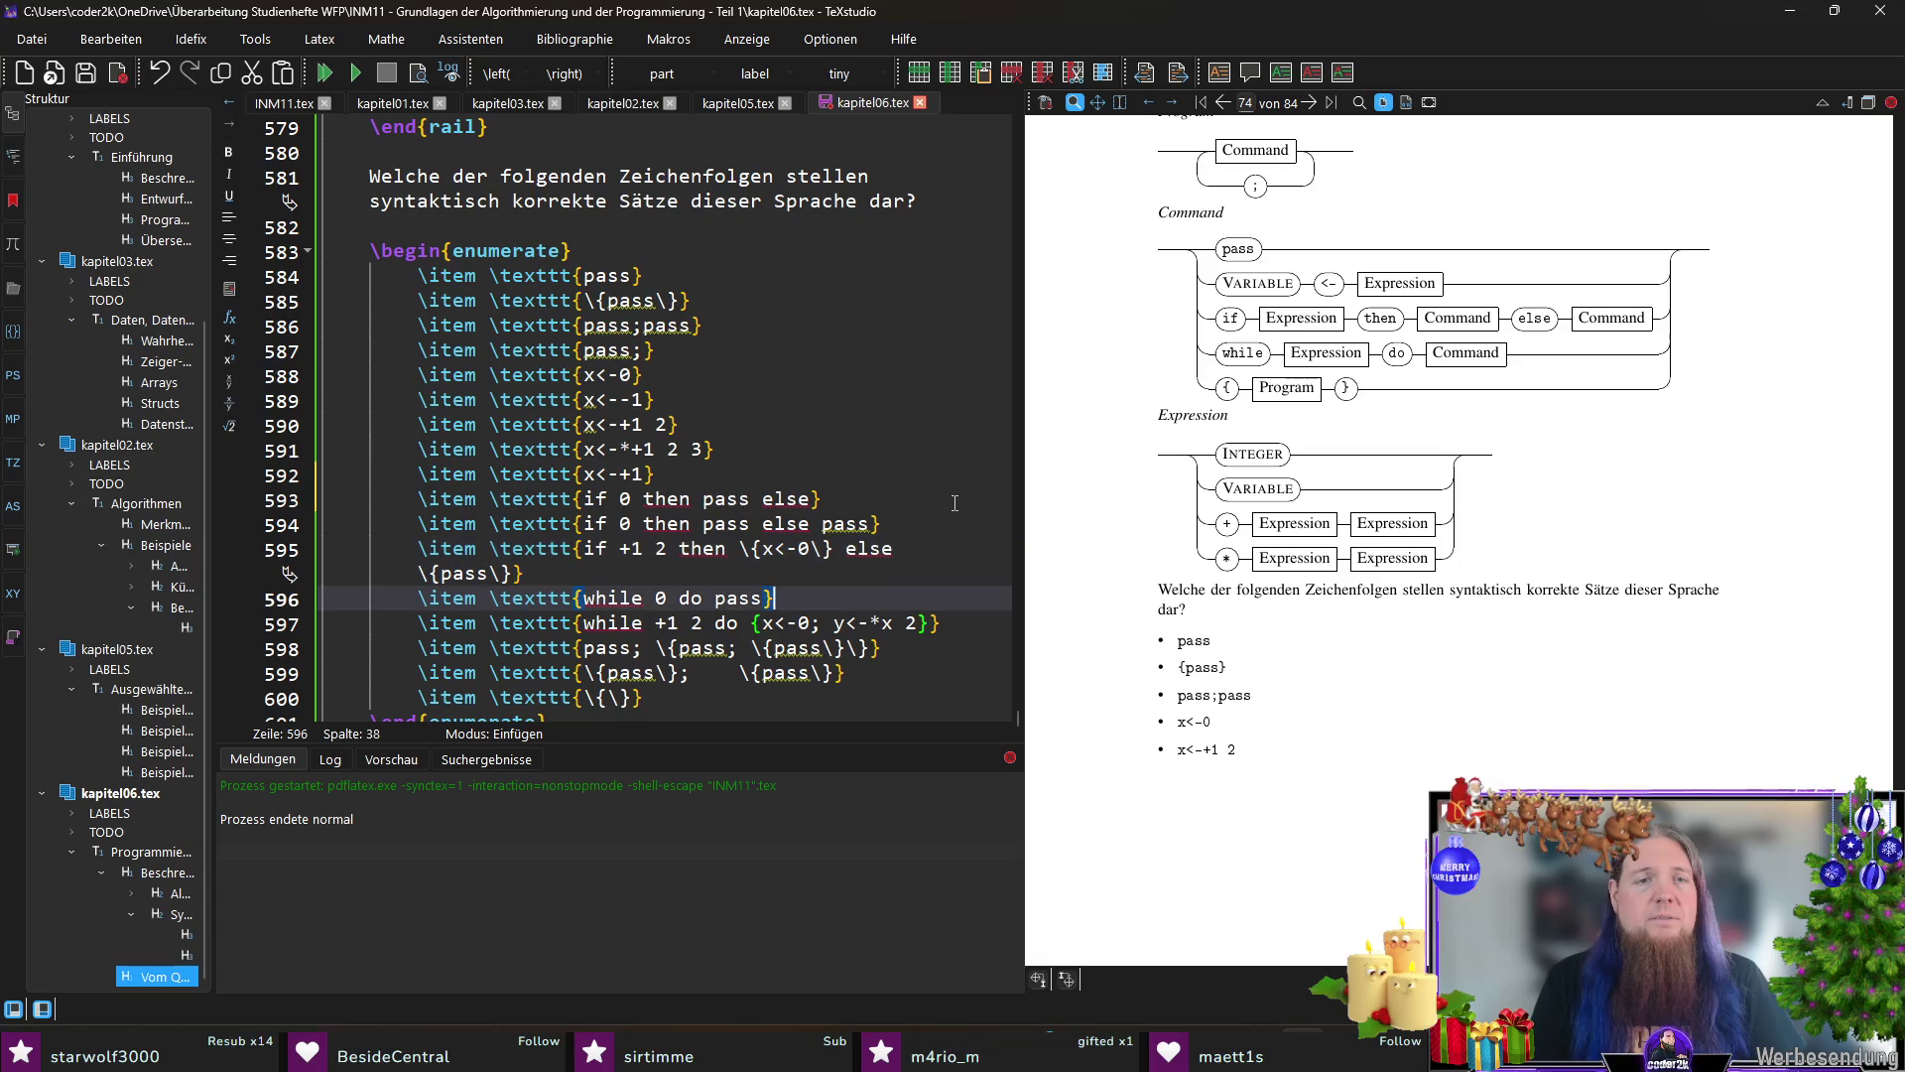
{"action": "key", "text": "Down"}
{"action": "key", "text": "Return"}
{"action": "type", "text": "\\item \\texttt{while 0 do \\{pass"}
{"action": "key", "text": "ctrl+s"}
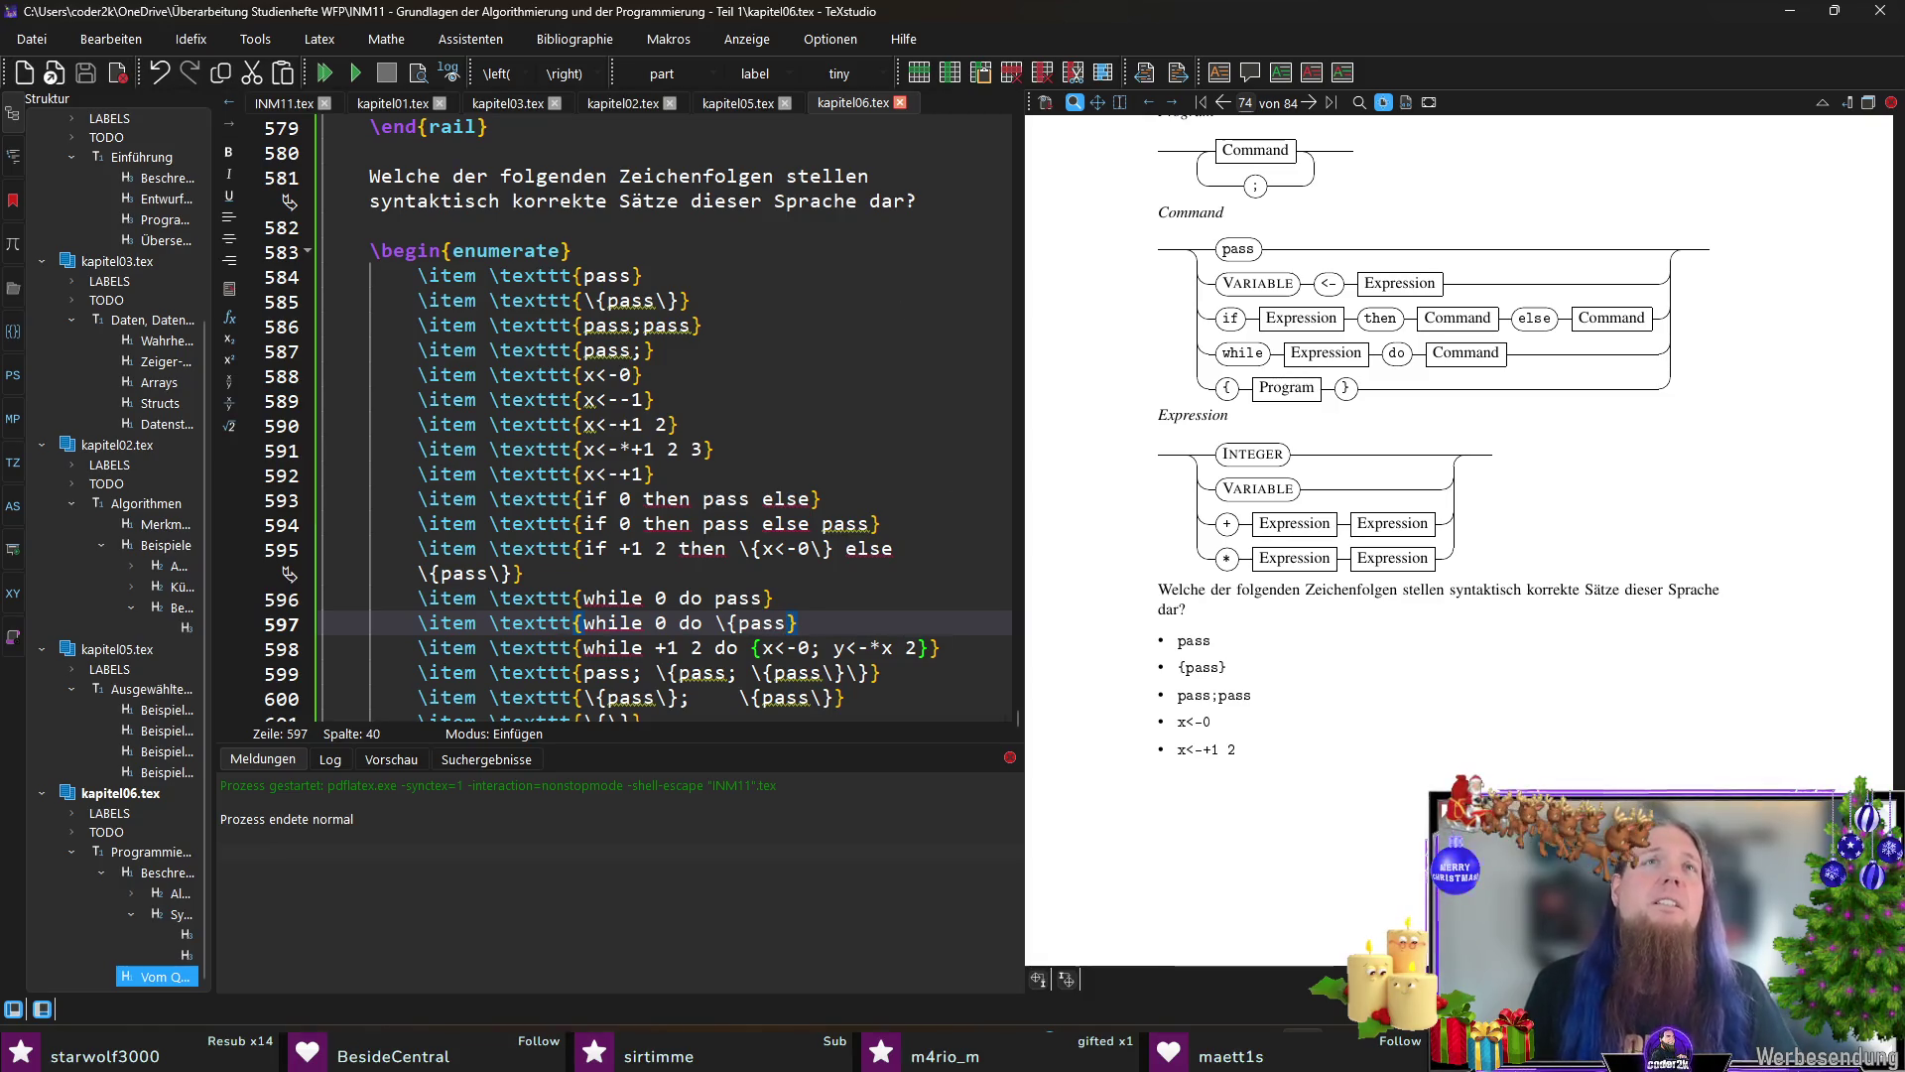
{"action": "scroll", "coordinate": [644, 566], "scroll_direction": "down", "scroll_amount": 2}
{"action": "left_click", "coordinate": [644, 574]}
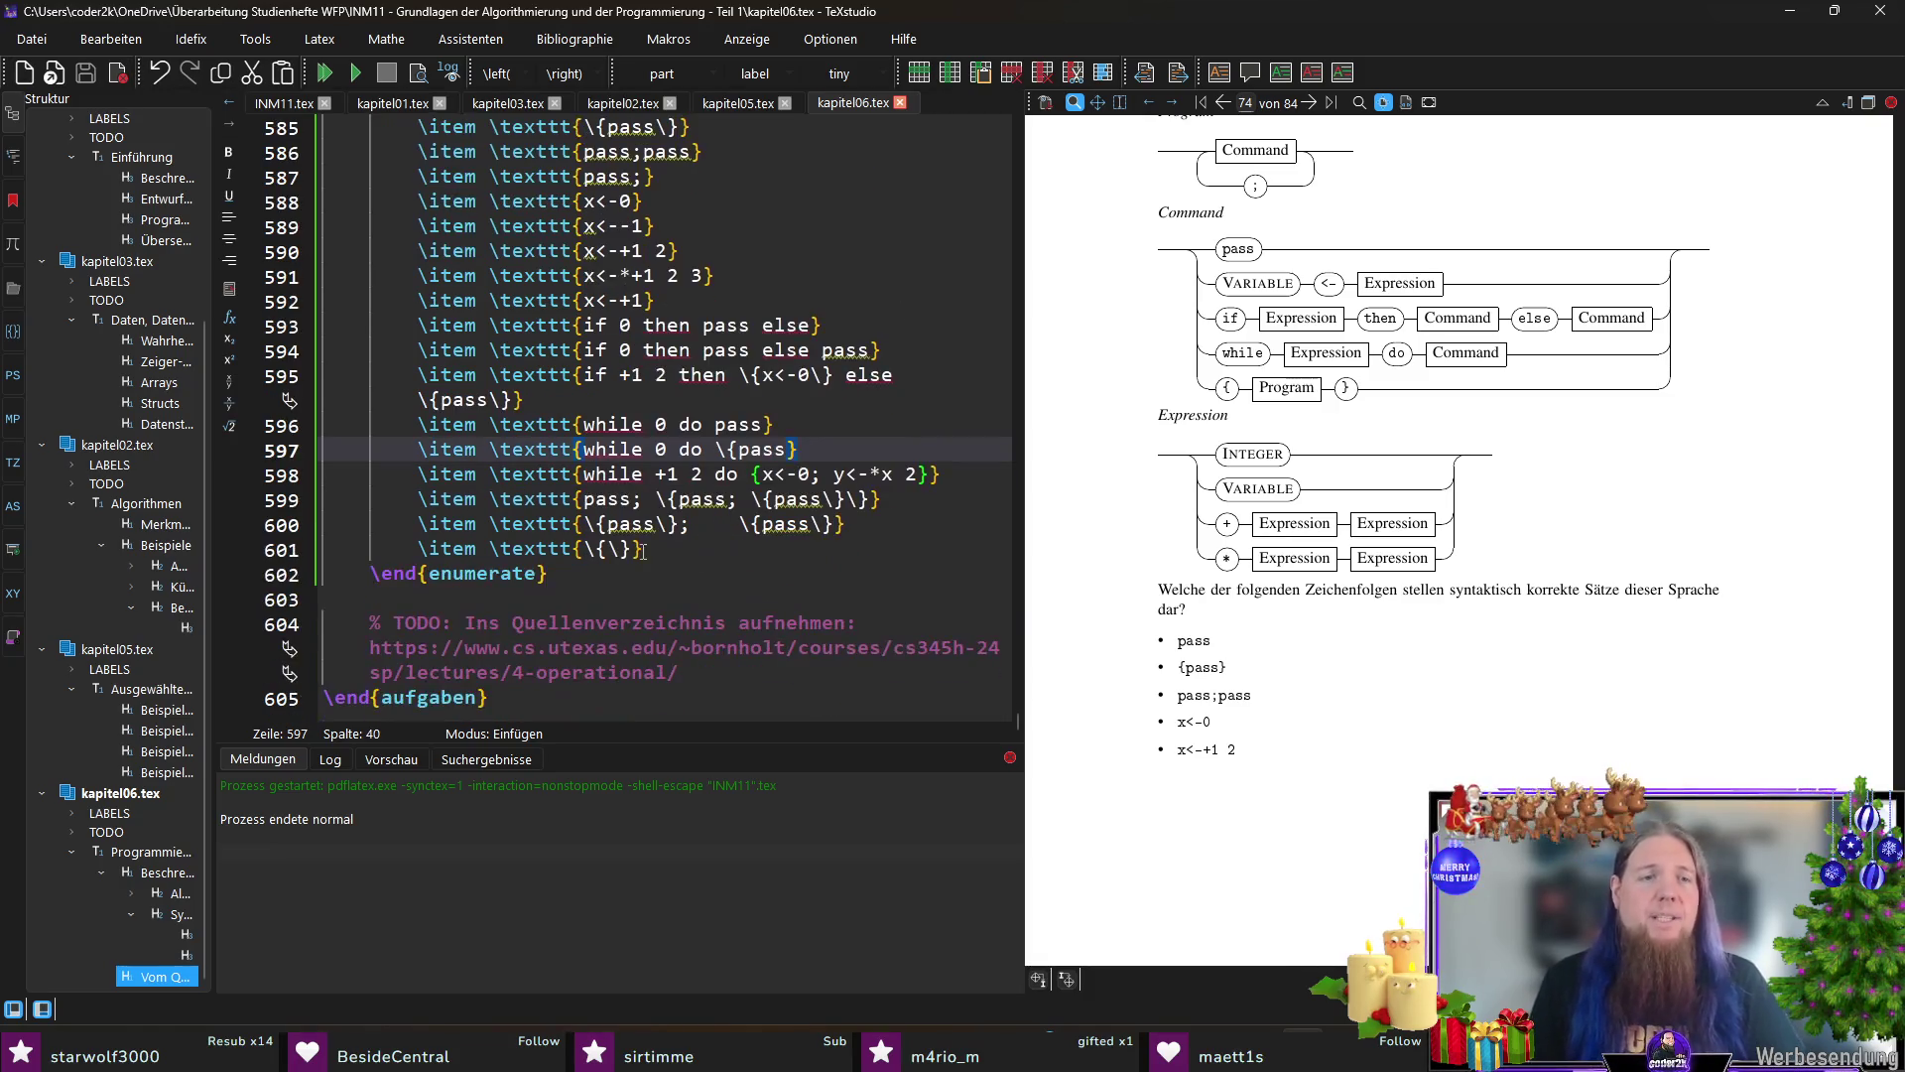
Step: Recompile with F5 and check the preview's lettered candidate list a) to r)
{"action": "key", "text": "F5"}
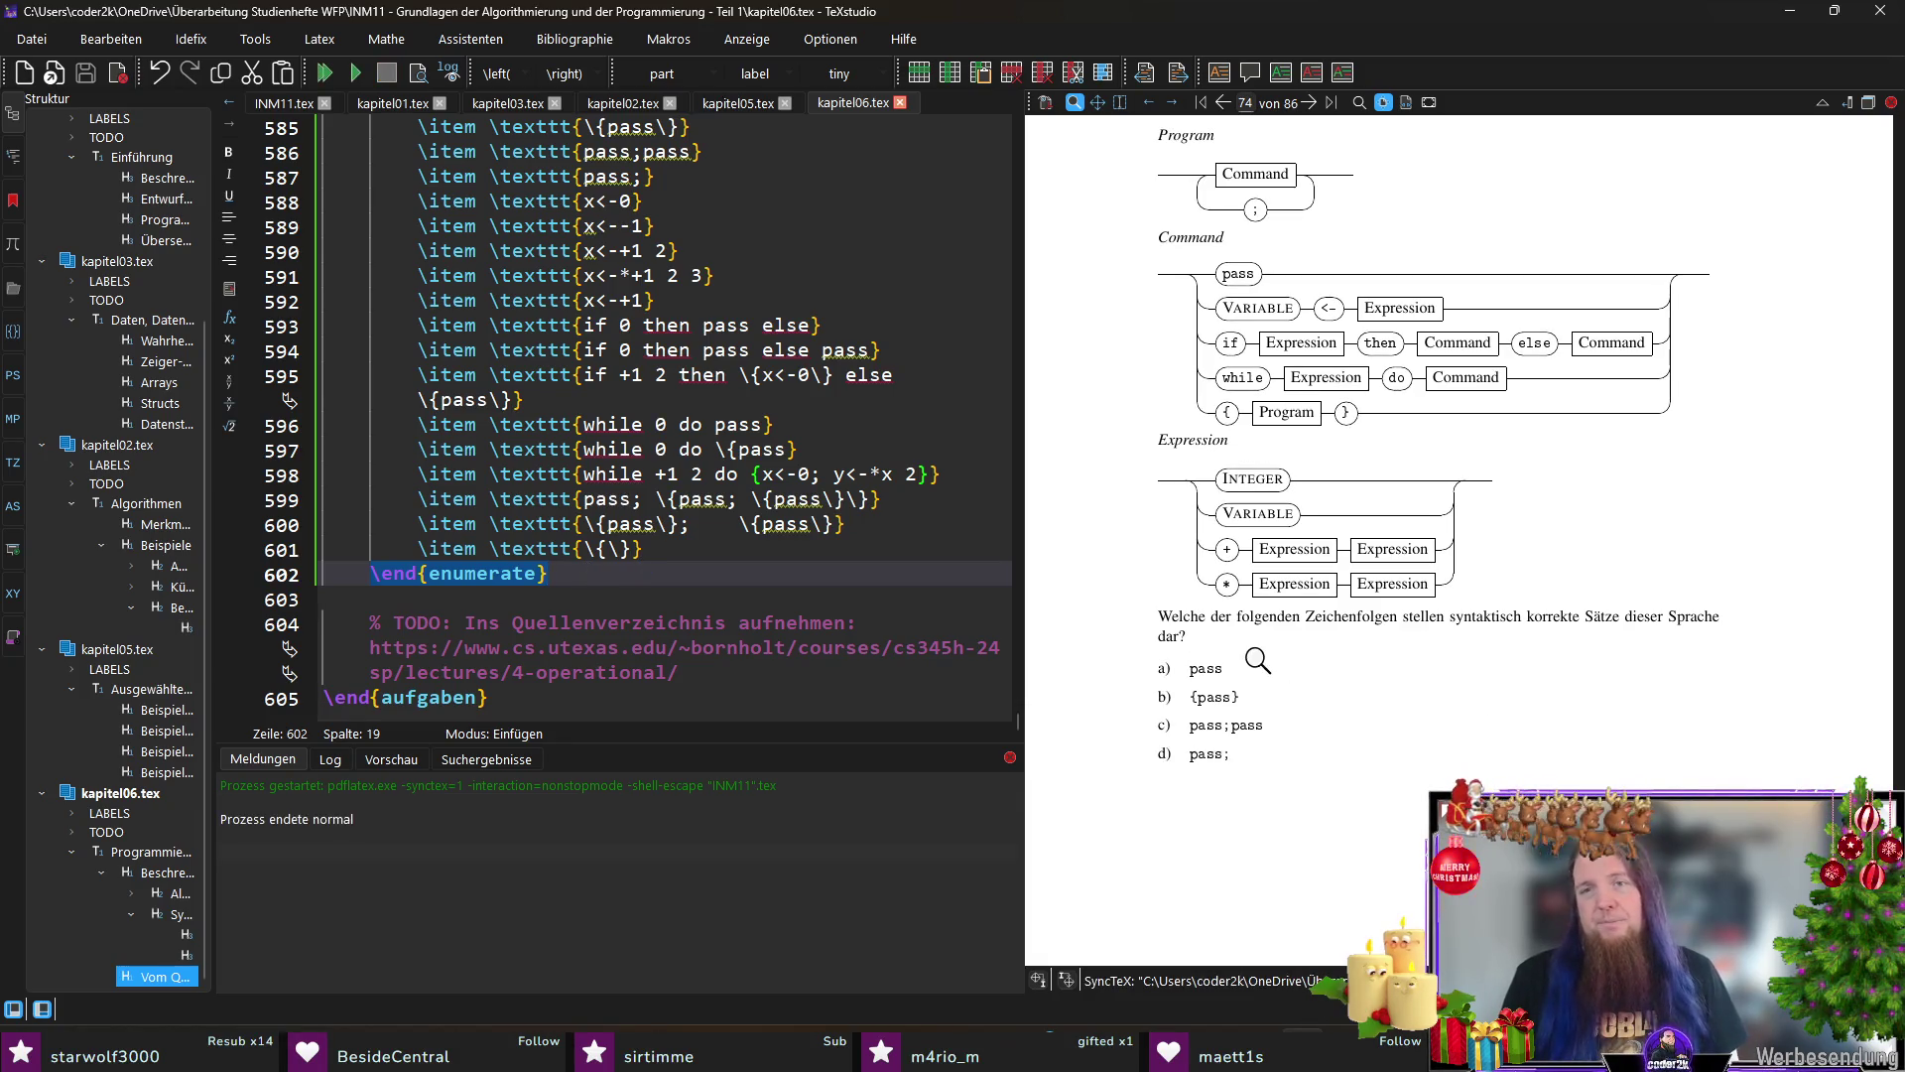
{"action": "scroll", "coordinate": [1251, 653], "scroll_direction": "down", "scroll_amount": 3}
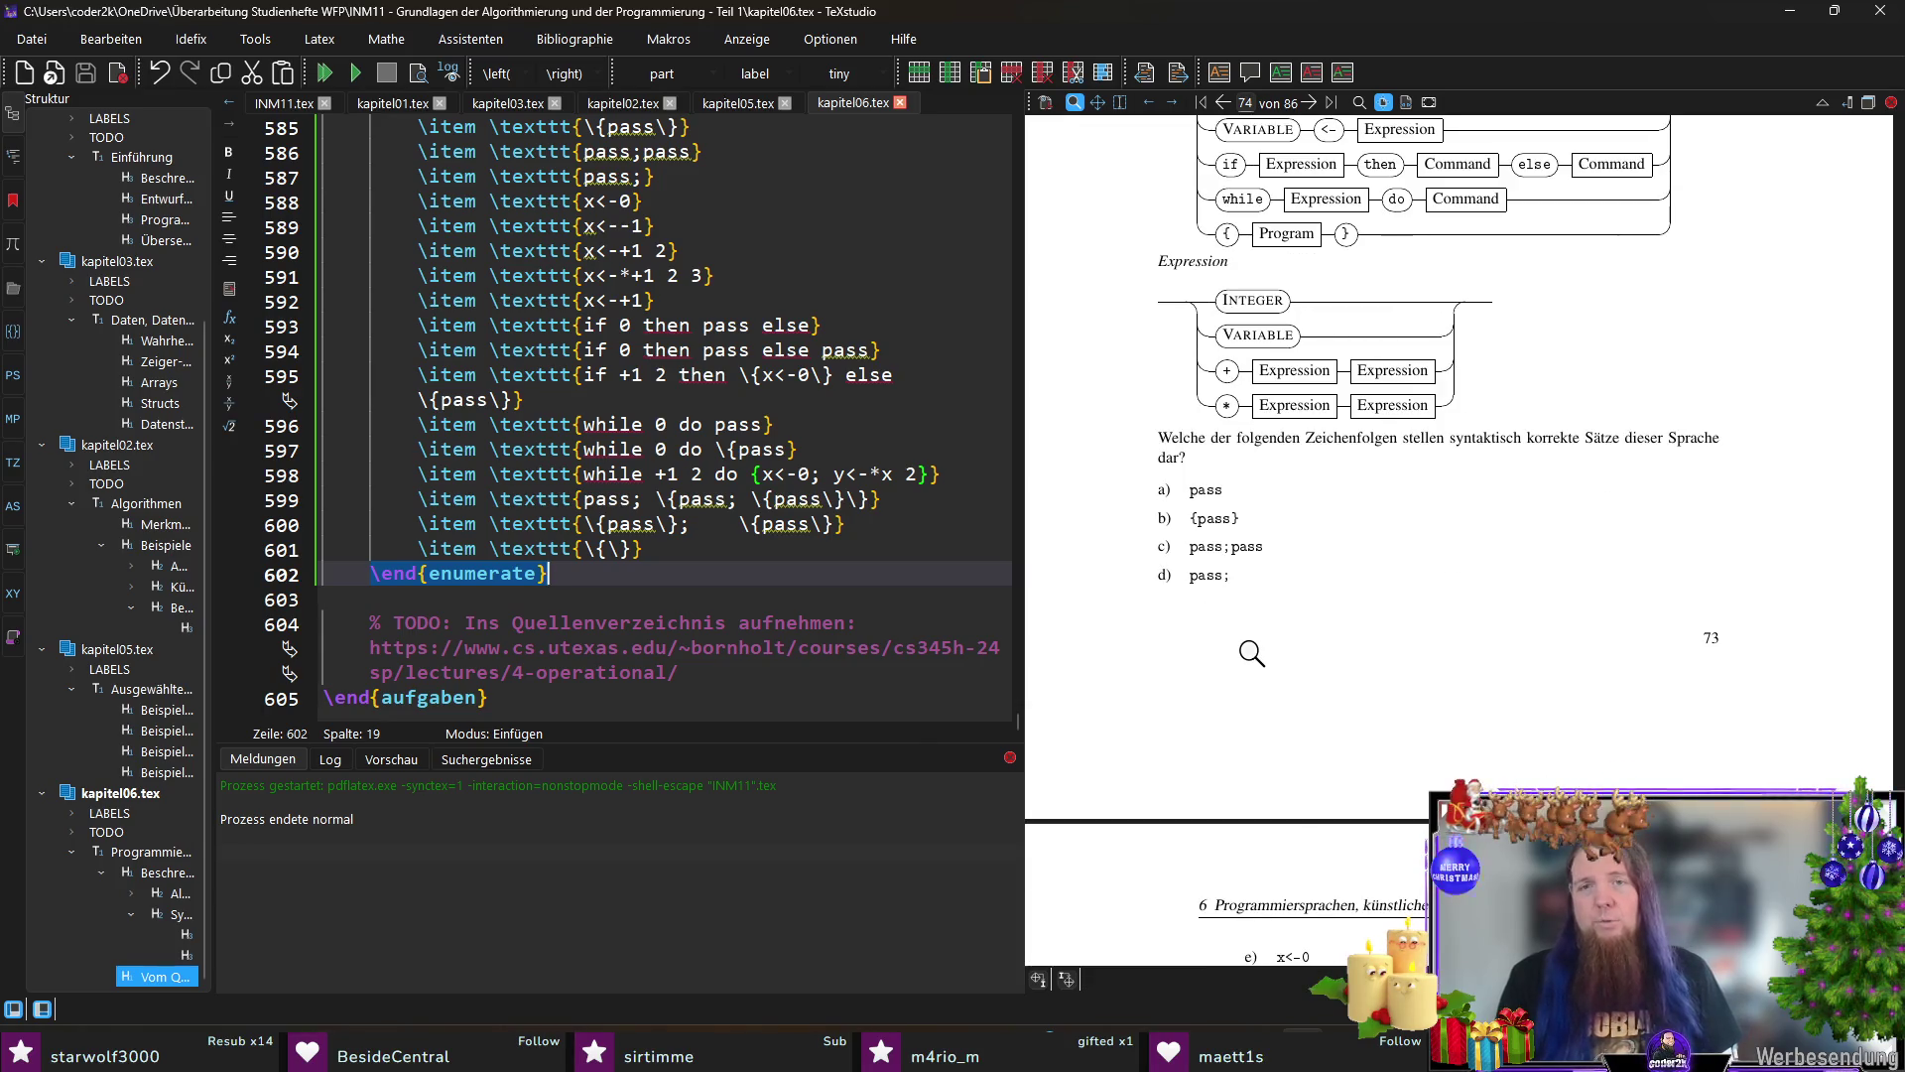
{"action": "scroll", "coordinate": [1251, 653], "scroll_direction": "down", "scroll_amount": 5}
{"action": "scroll", "coordinate": [1252, 652], "scroll_direction": "down", "scroll_amount": 3}
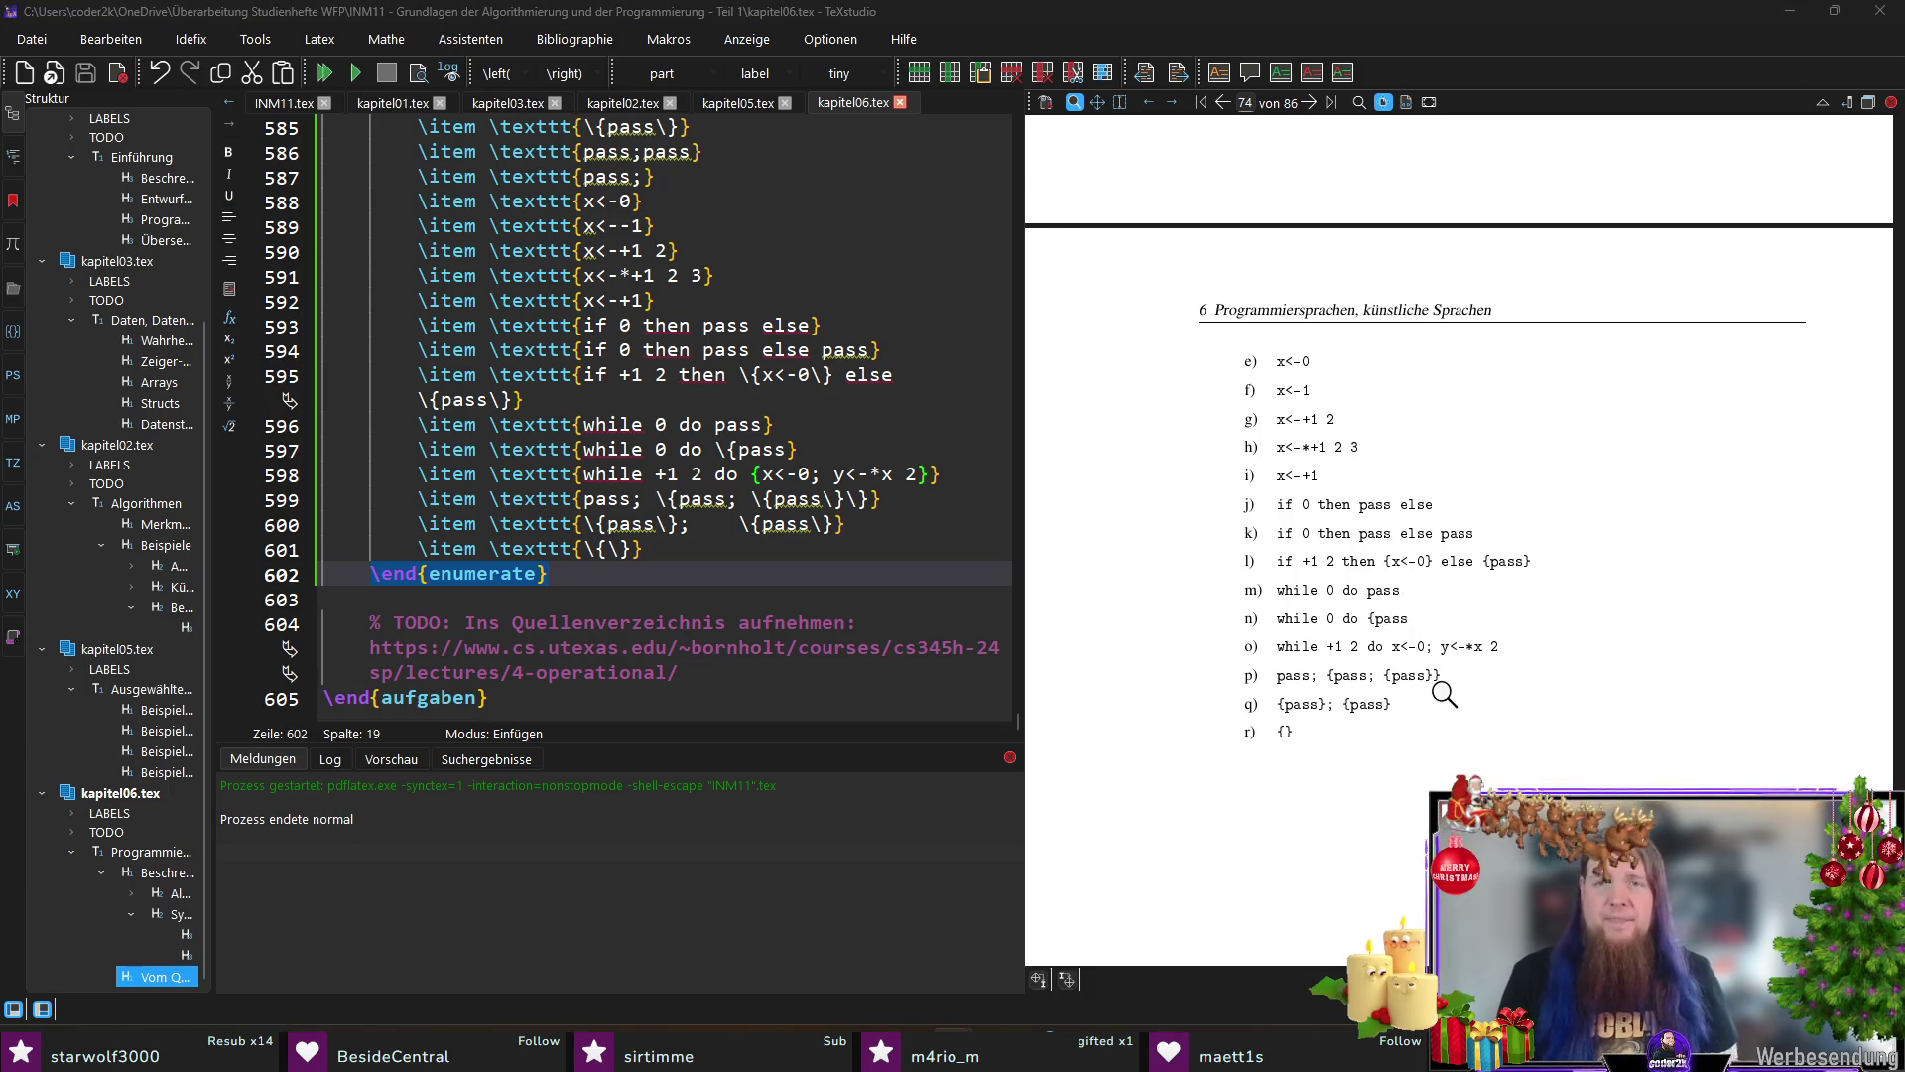
{"action": "scroll", "coordinate": [1377, 730], "scroll_direction": "up", "scroll_amount": 5}
{"action": "scroll", "coordinate": [1378, 730], "scroll_direction": "up", "scroll_amount": 3}
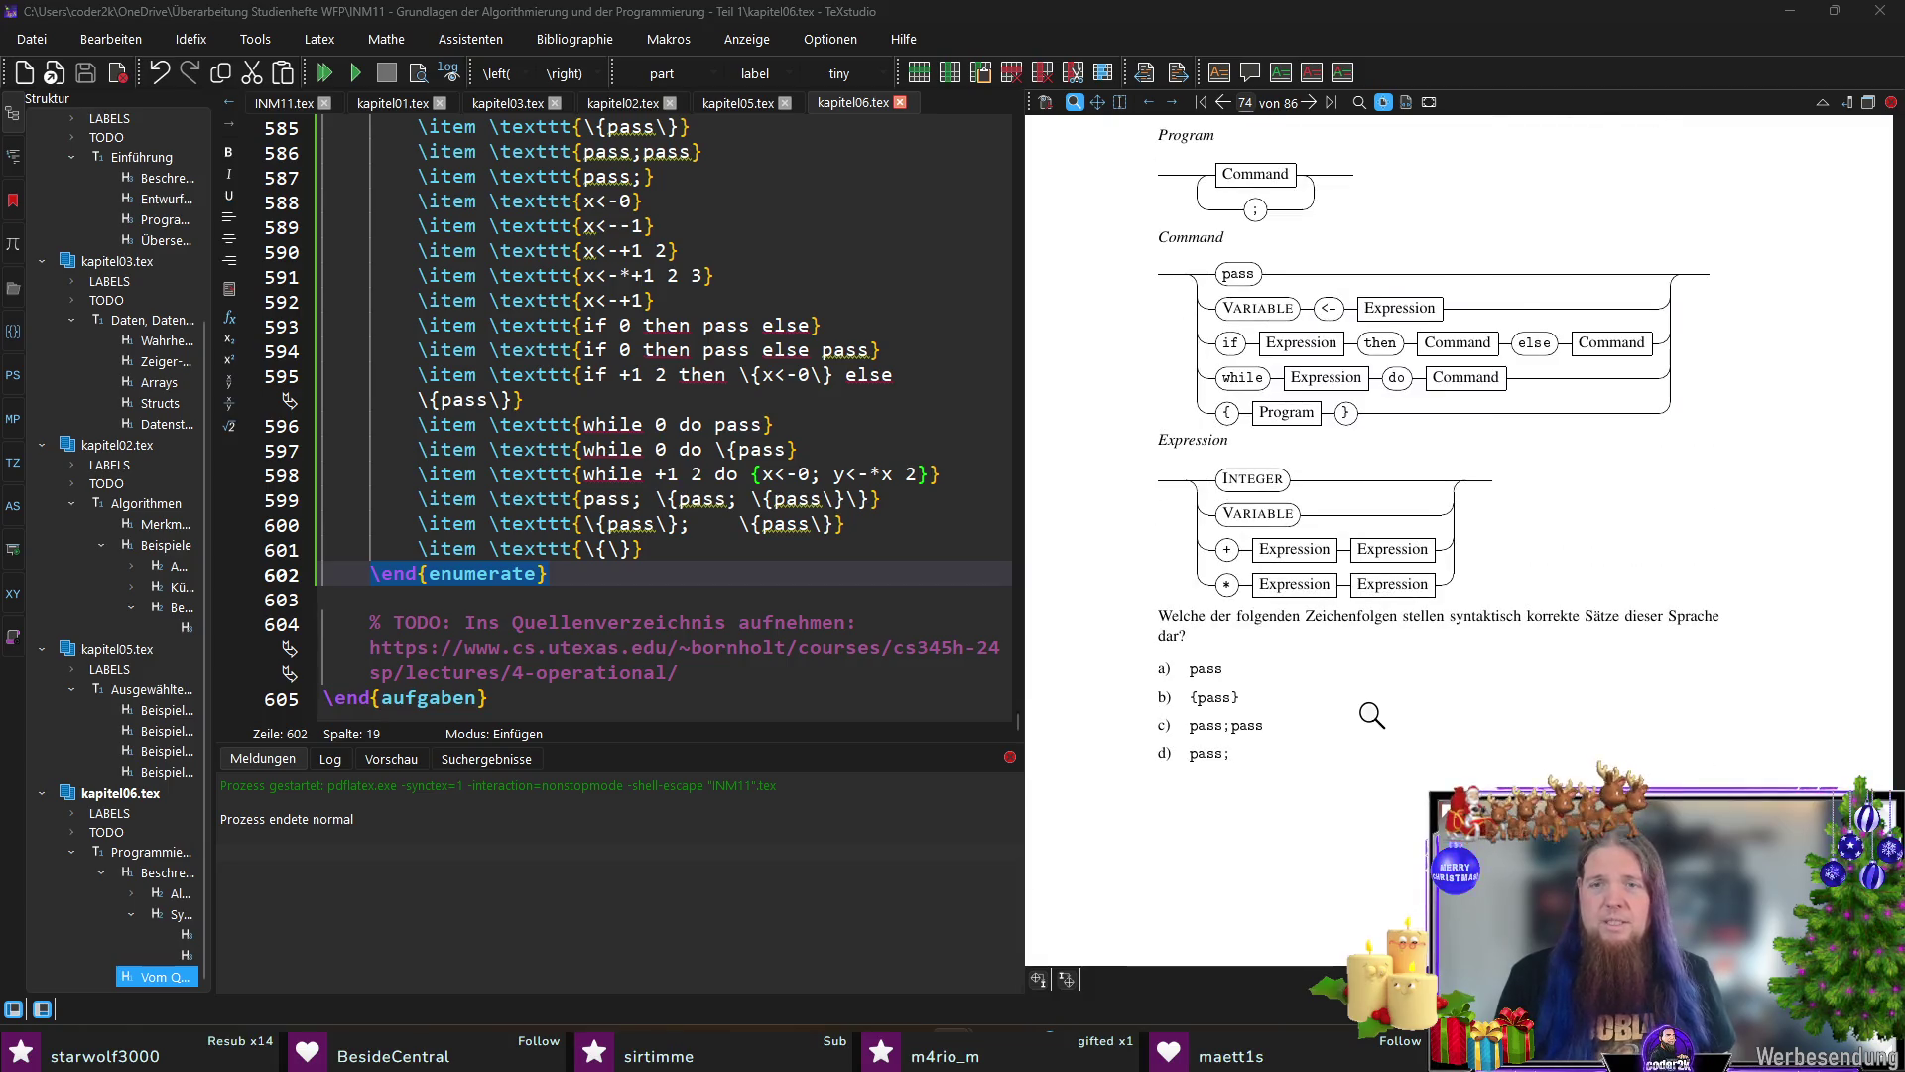
{"action": "scroll", "coordinate": [1378, 730], "scroll_direction": "down", "scroll_amount": 5}
{"action": "scroll", "coordinate": [1371, 711], "scroll_direction": "down", "scroll_amount": 2}
{"action": "scroll", "coordinate": [1370, 711], "scroll_direction": "down", "scroll_amount": 3}
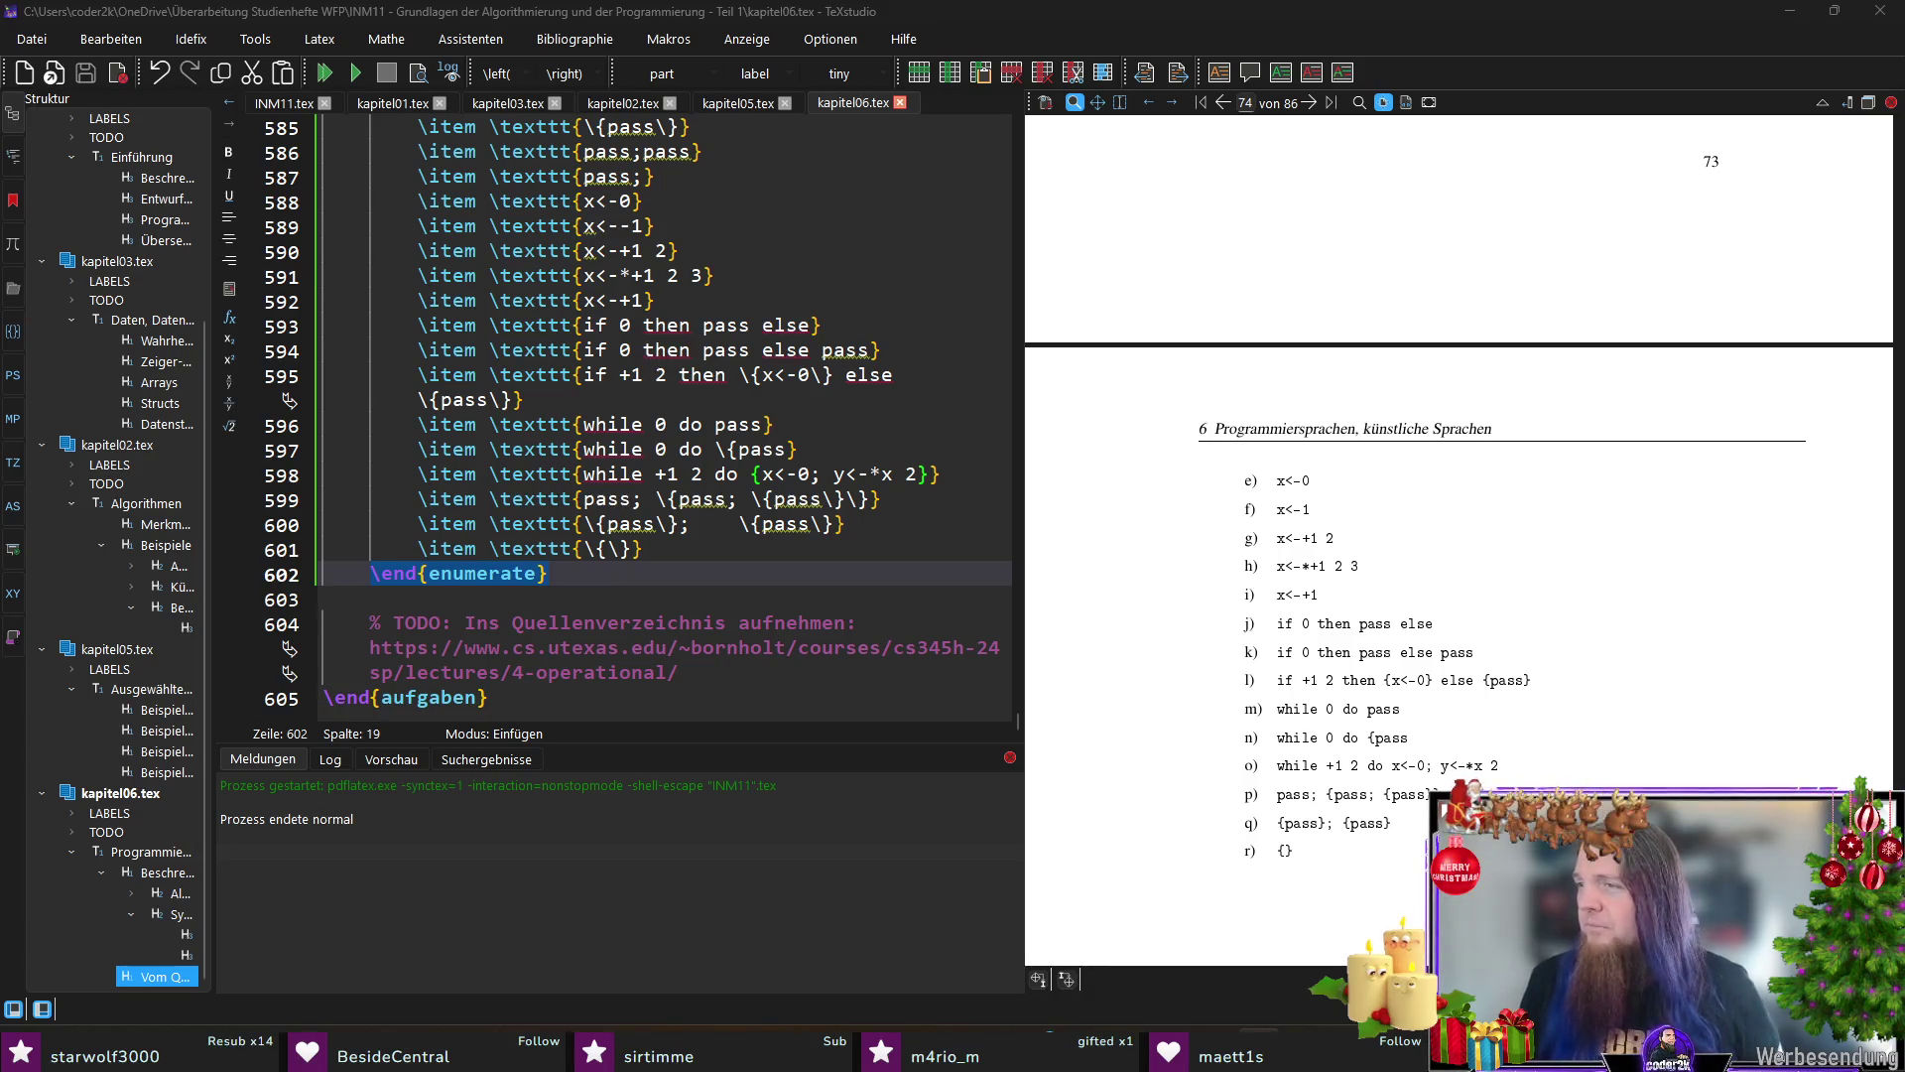
{"action": "left_click", "coordinate": [560, 693]}
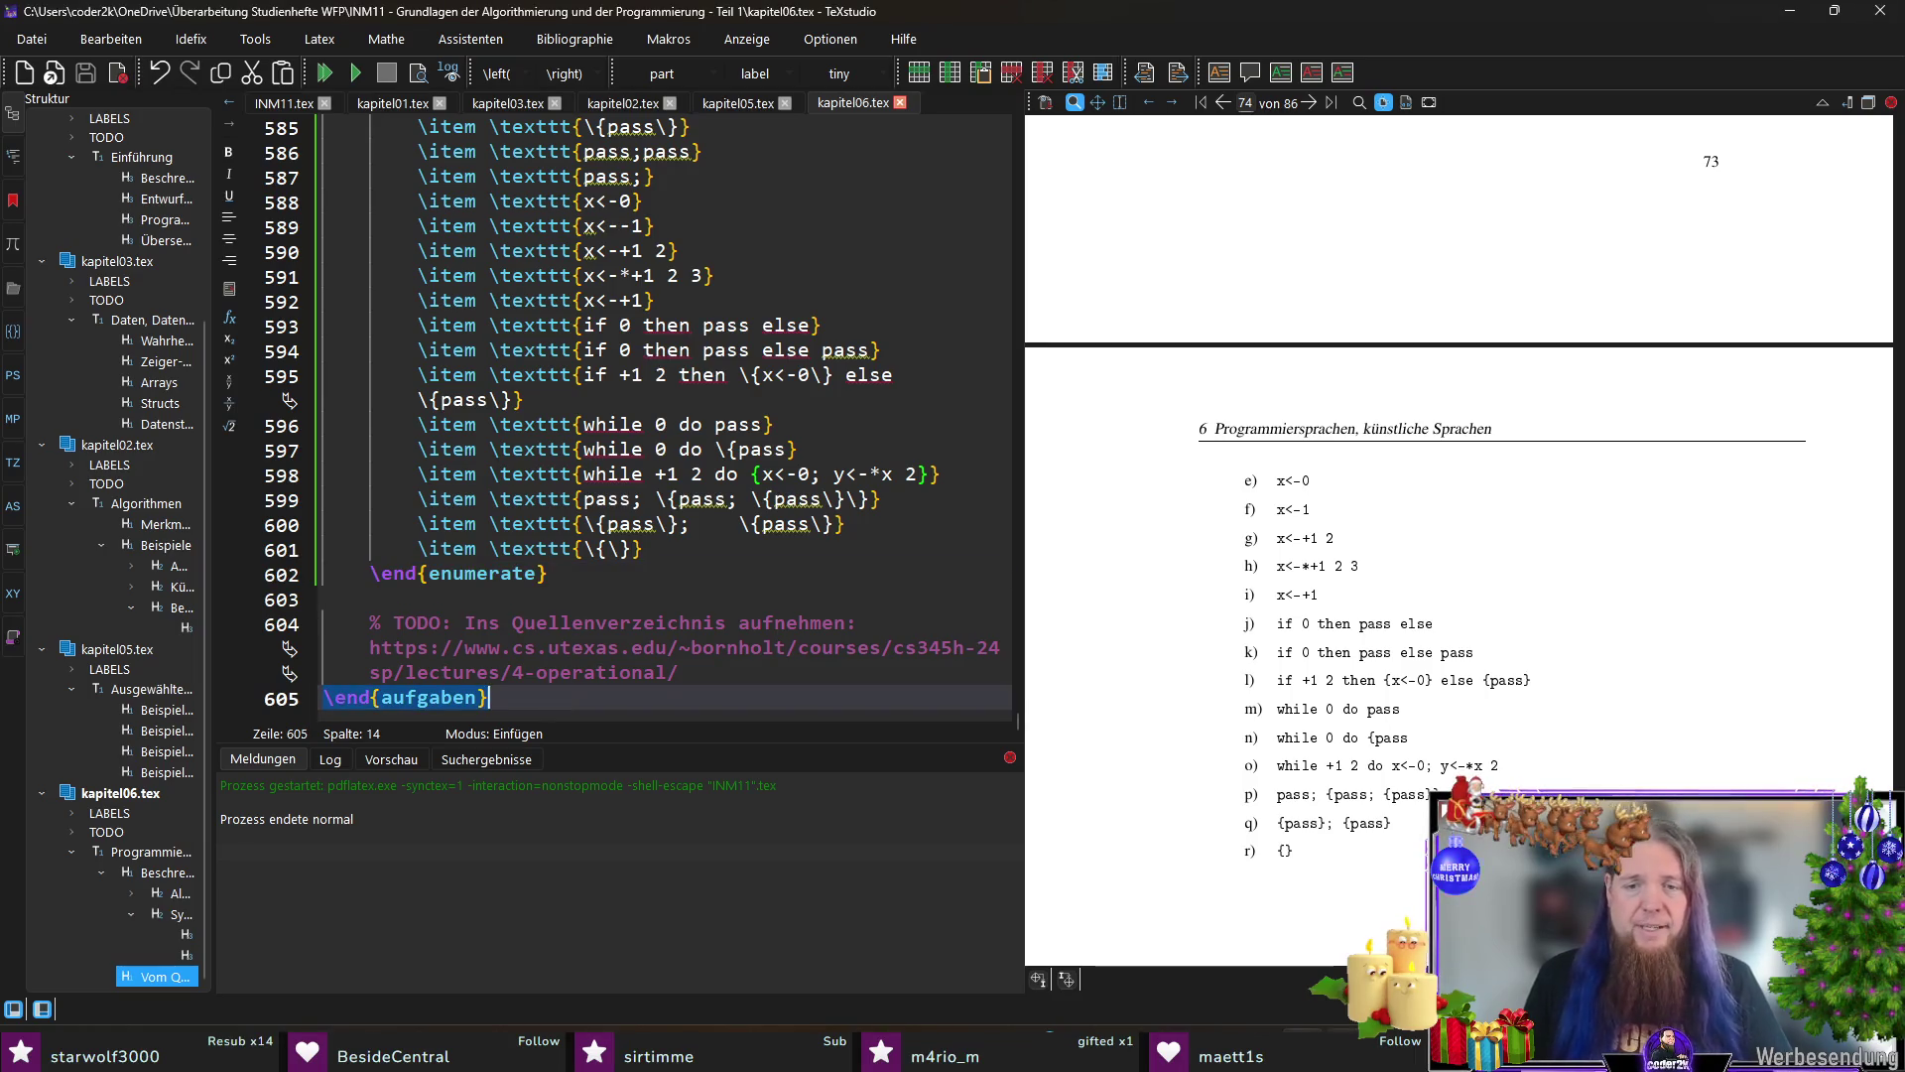
Step: Run touch kapitel07.tex in the MINGW64 terminal and switch back to TeXstudio
{"action": "key", "text": "alt+Tab"}
{"action": "type", "text": "touch"}
{"action": "key", "text": "alt+Tab"}
{"action": "key", "text": "alt+Tab"}
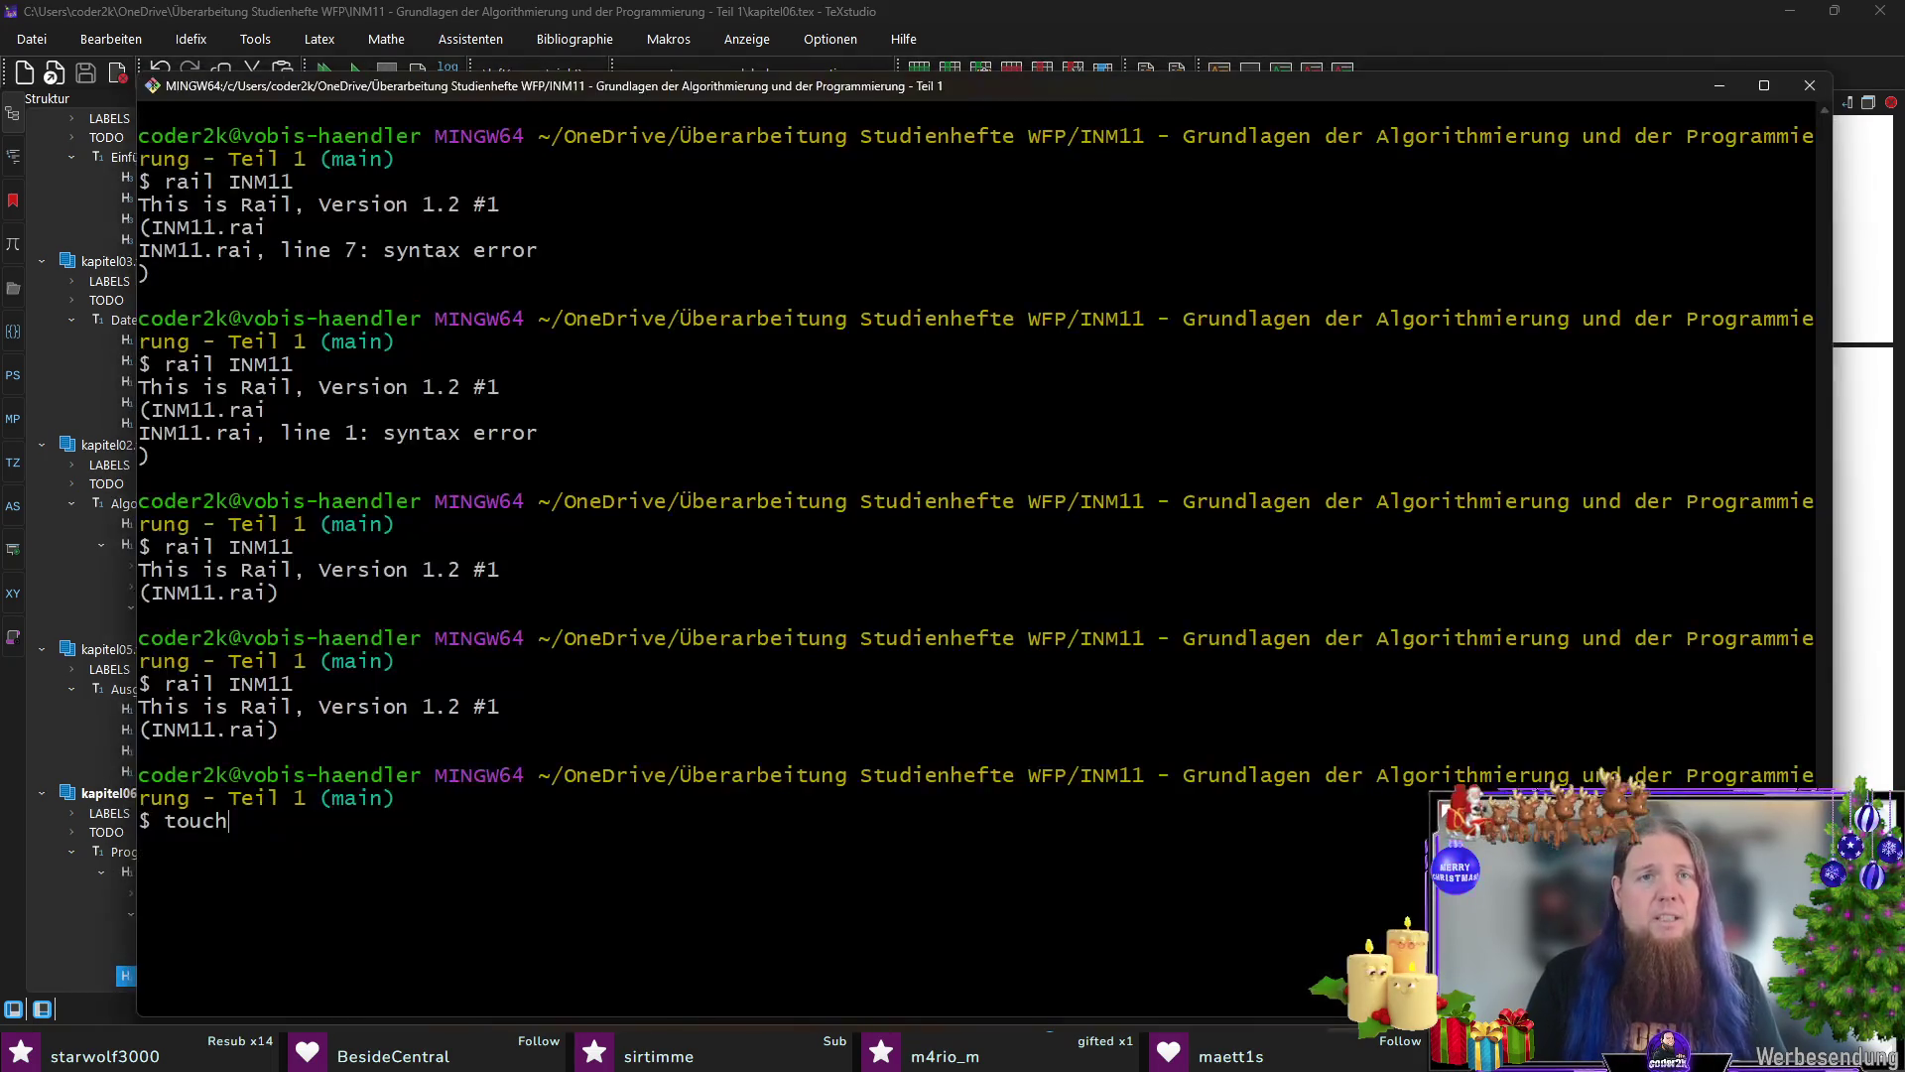
{"action": "type", "text": "apitel07."}
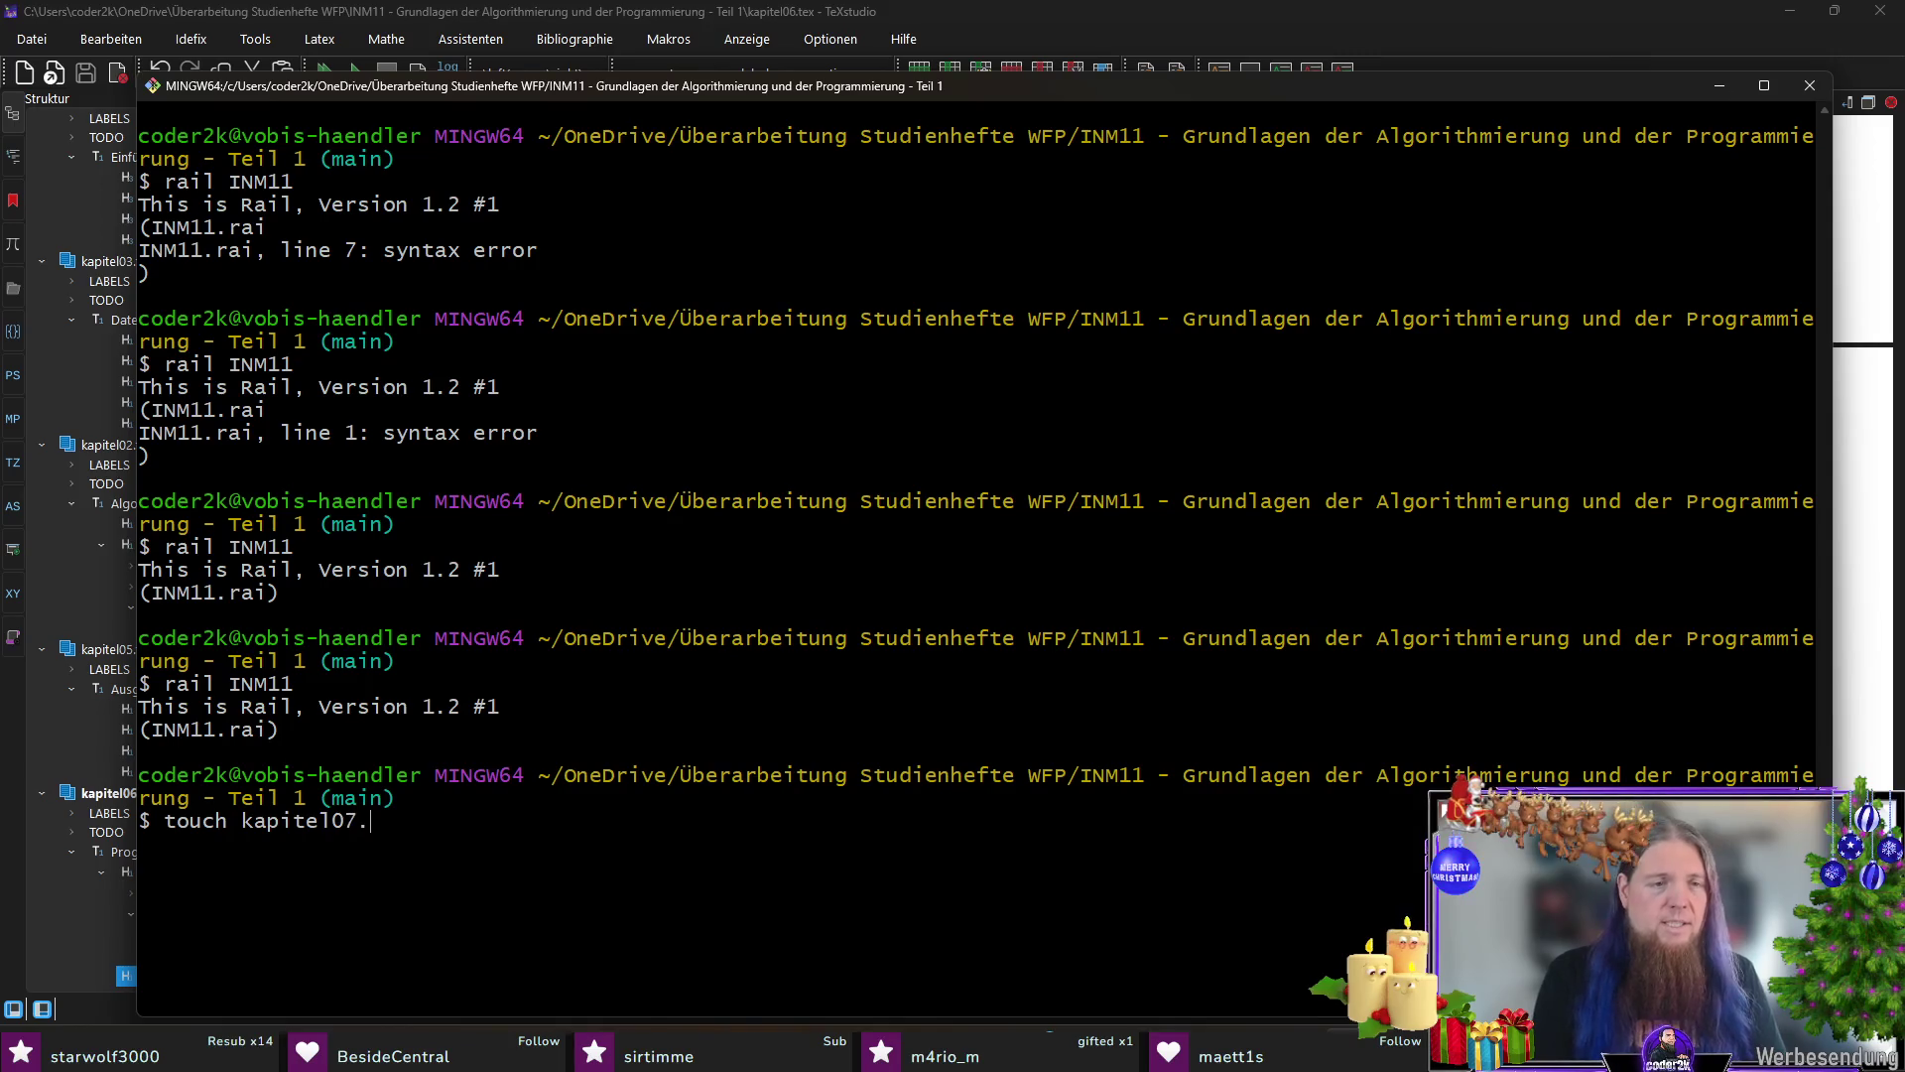
{"action": "type", "text": "tex"}
{"action": "key", "text": "Return"}
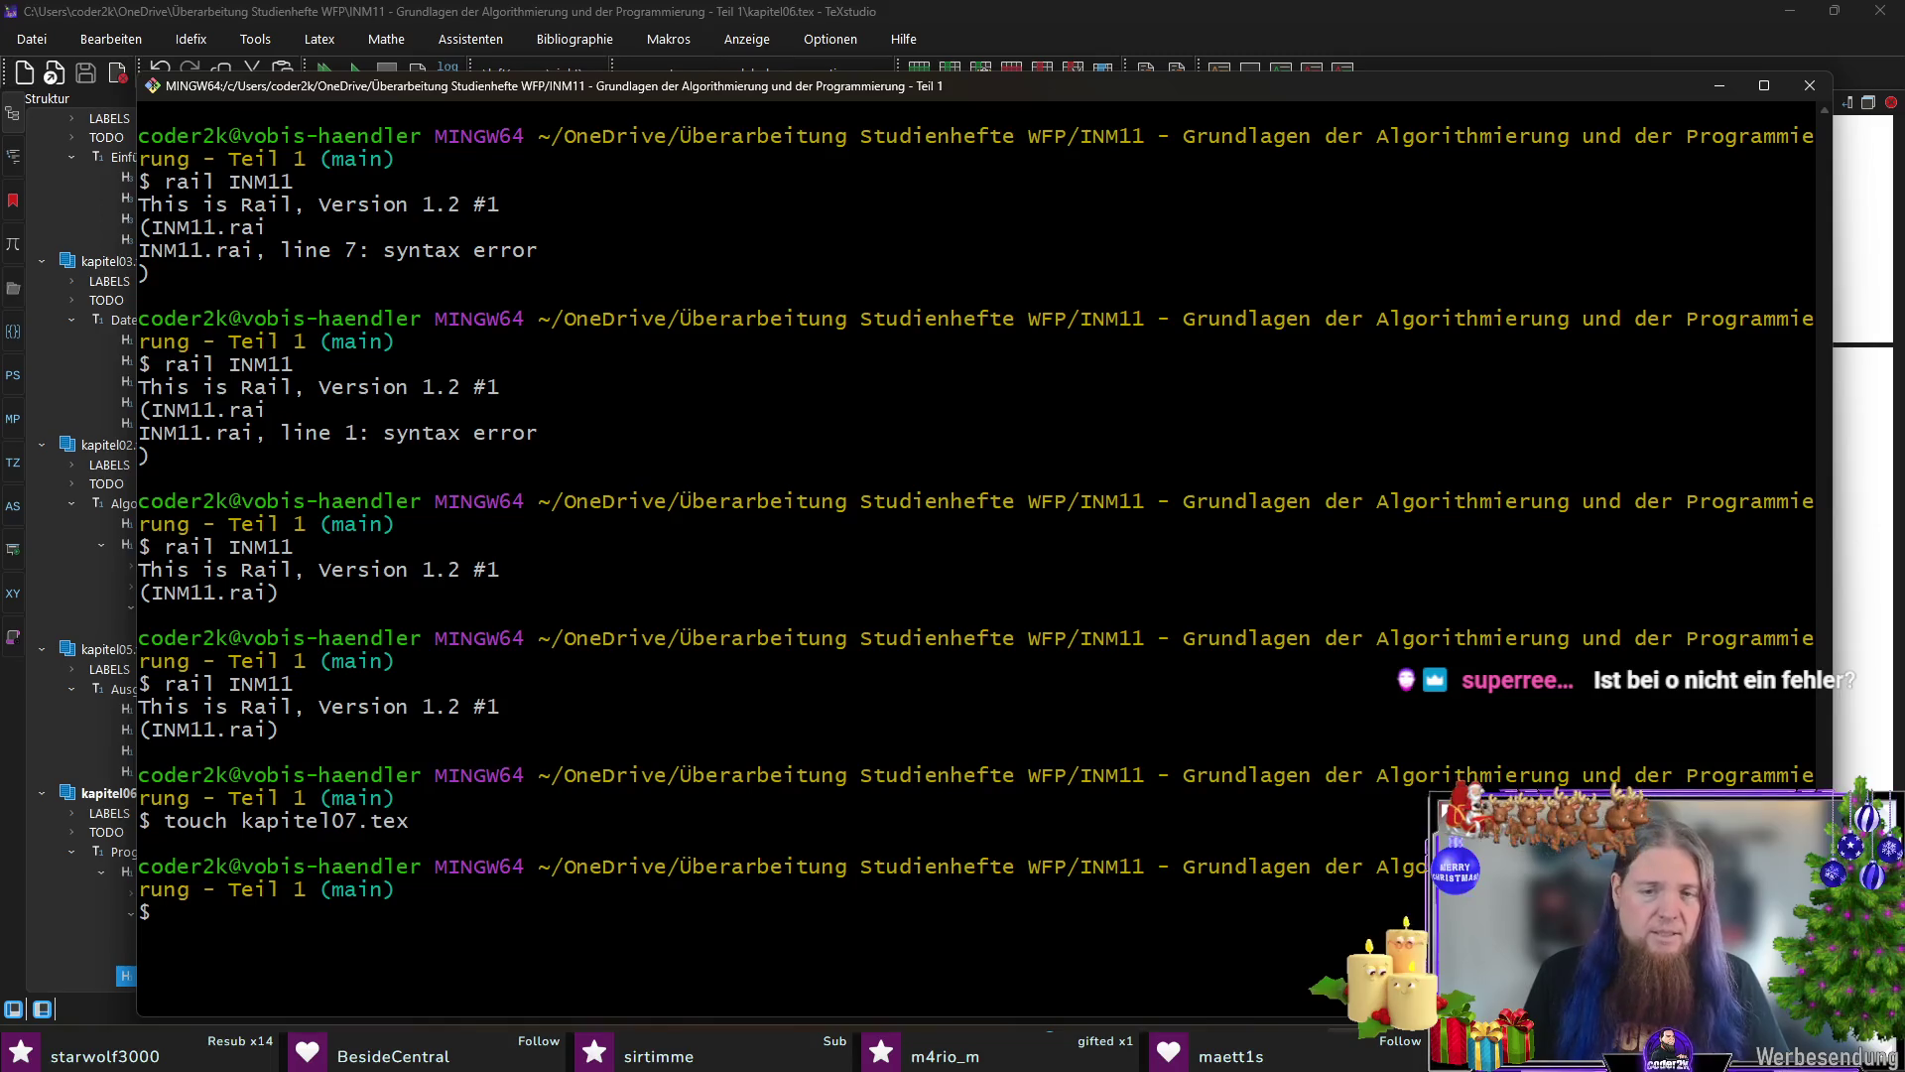
{"action": "key", "text": "alt+Tab"}
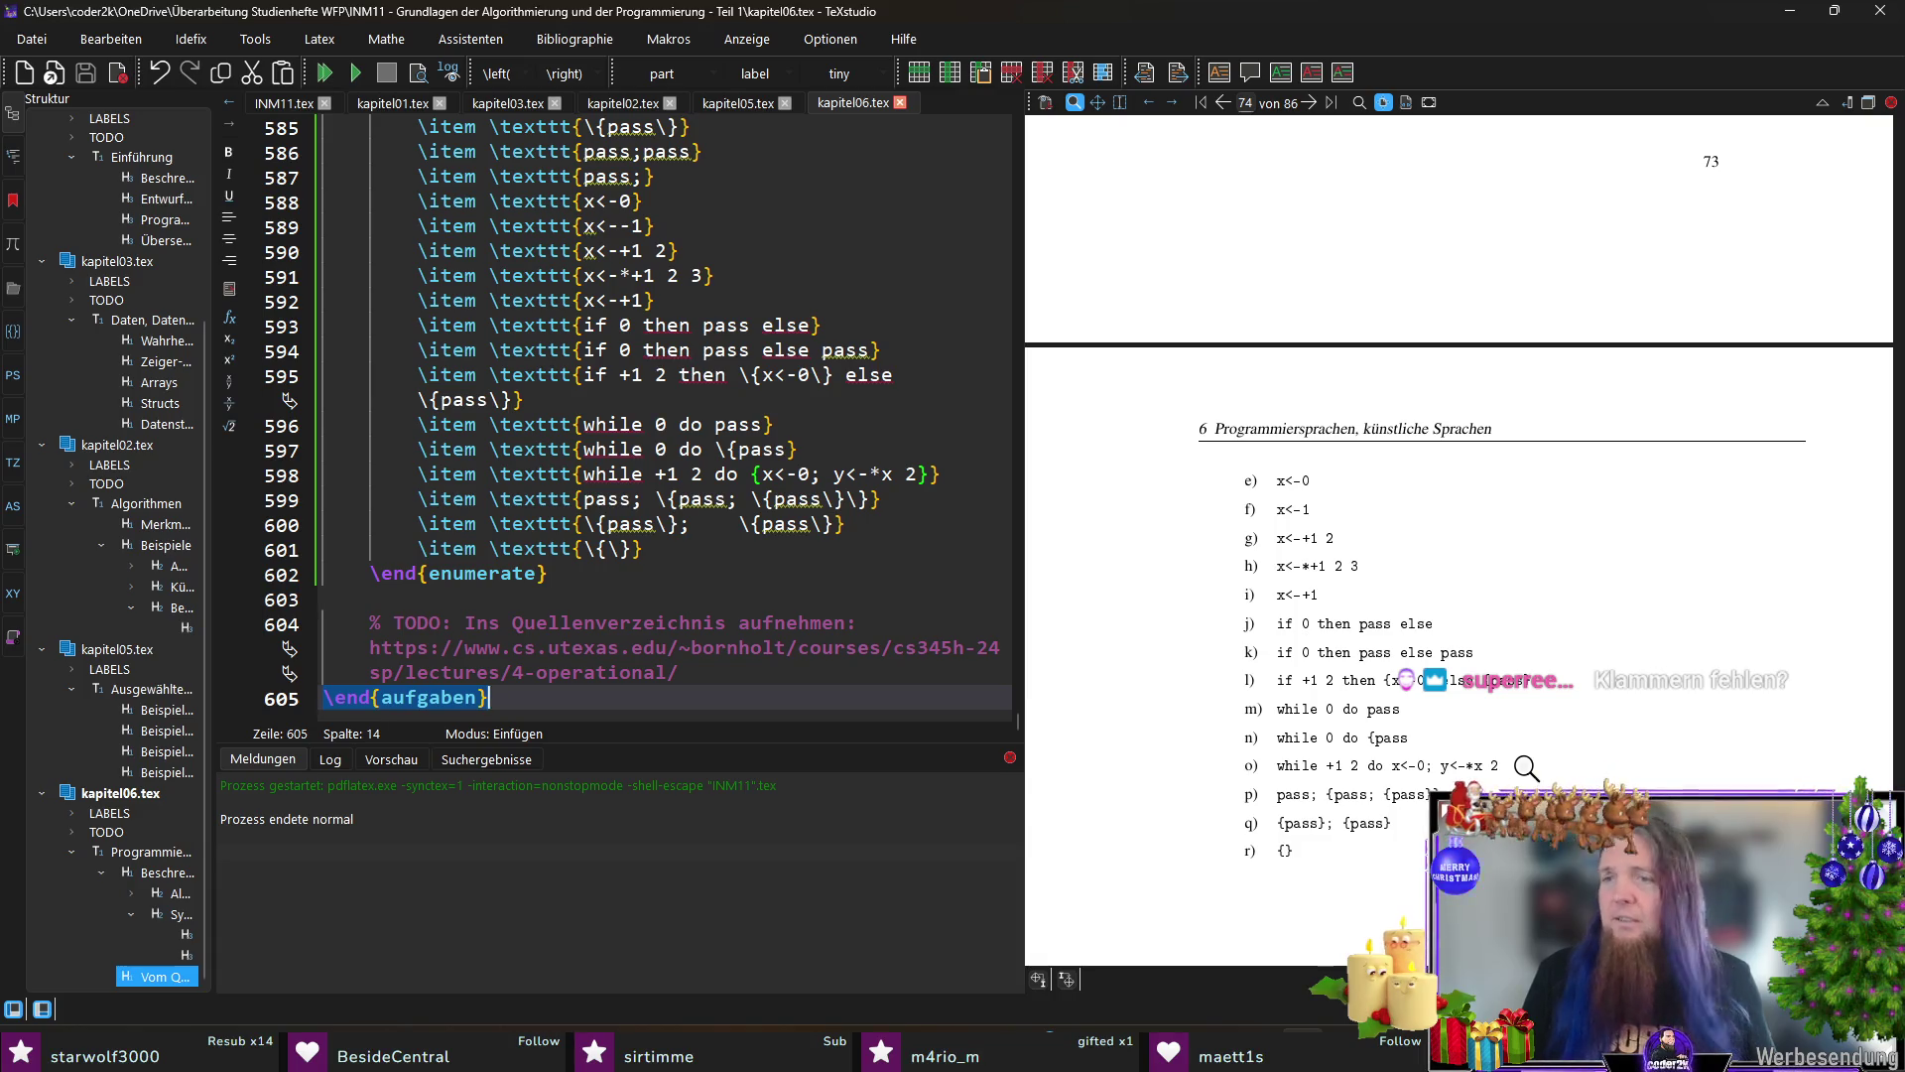
{"action": "scroll", "coordinate": [1531, 773], "scroll_direction": "up", "scroll_amount": 5}
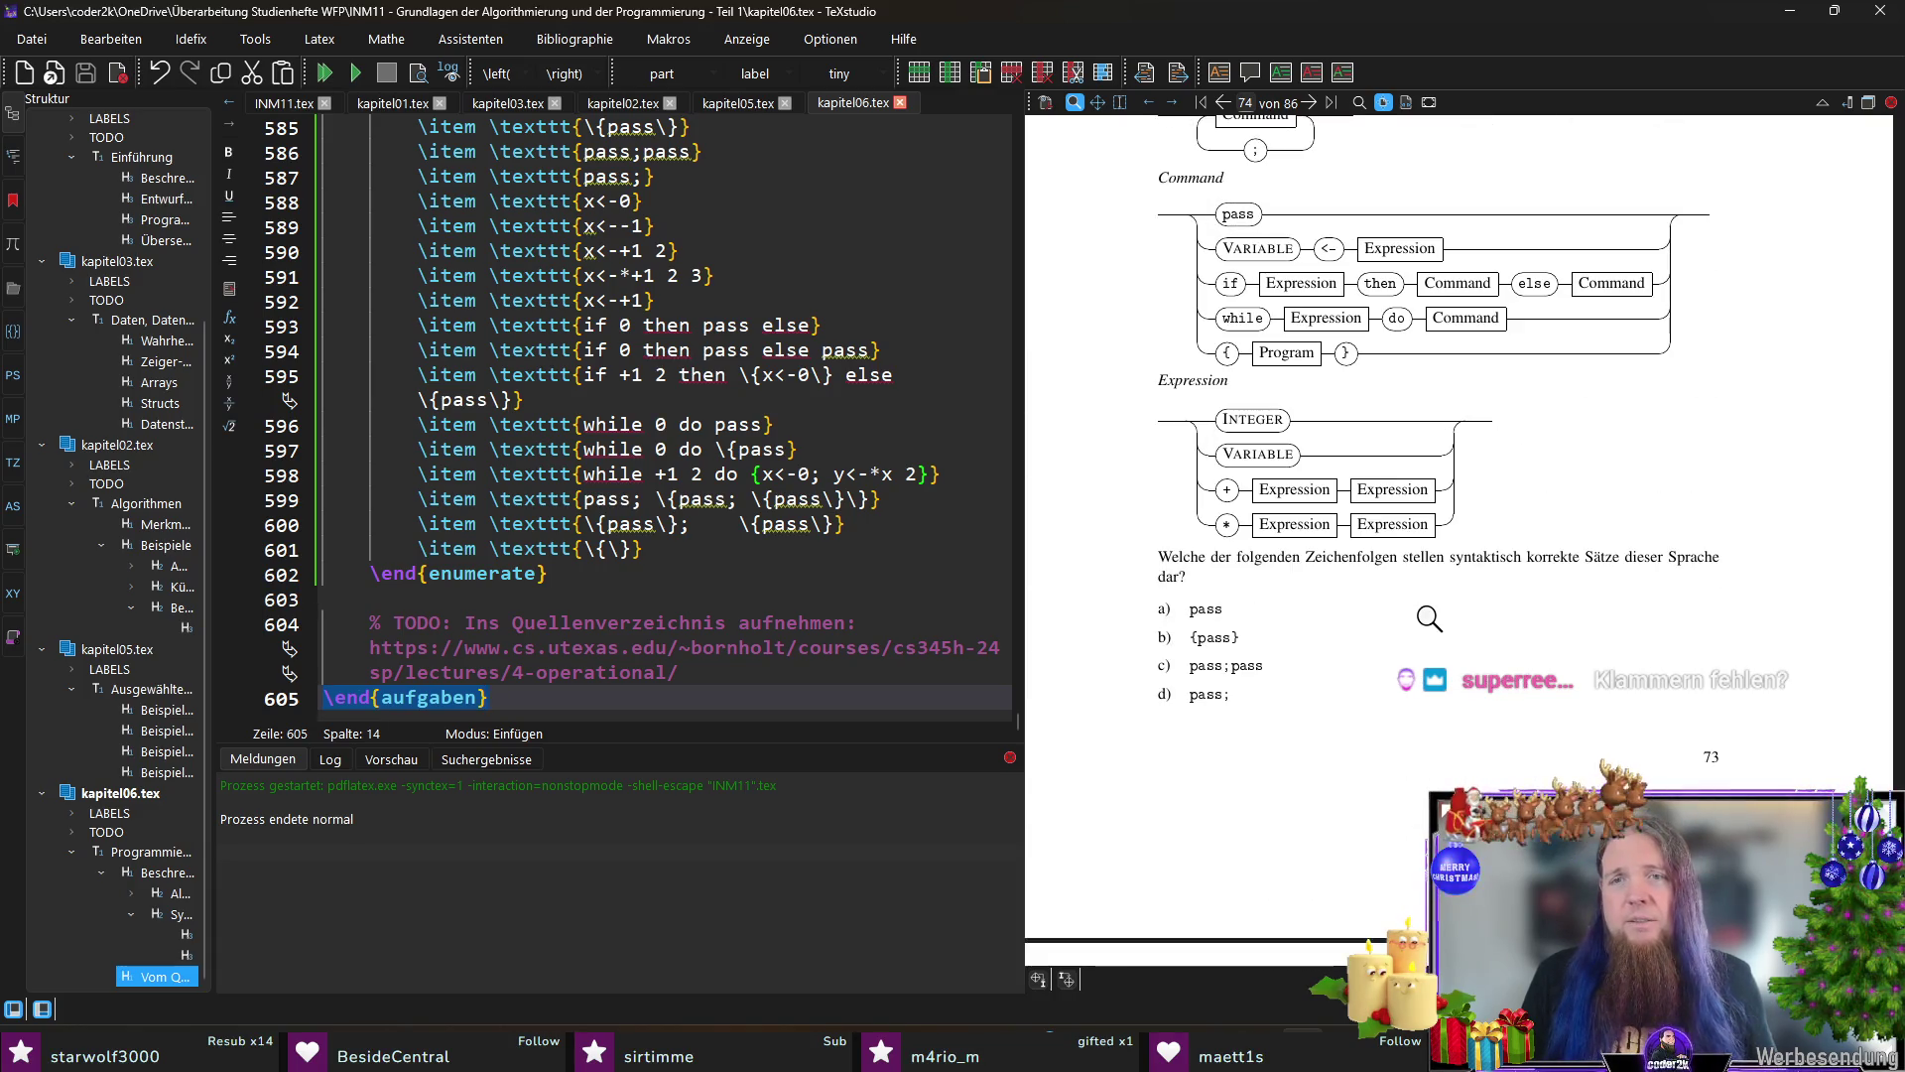
{"action": "scroll", "coordinate": [1366, 368], "scroll_direction": "down", "scroll_amount": 5}
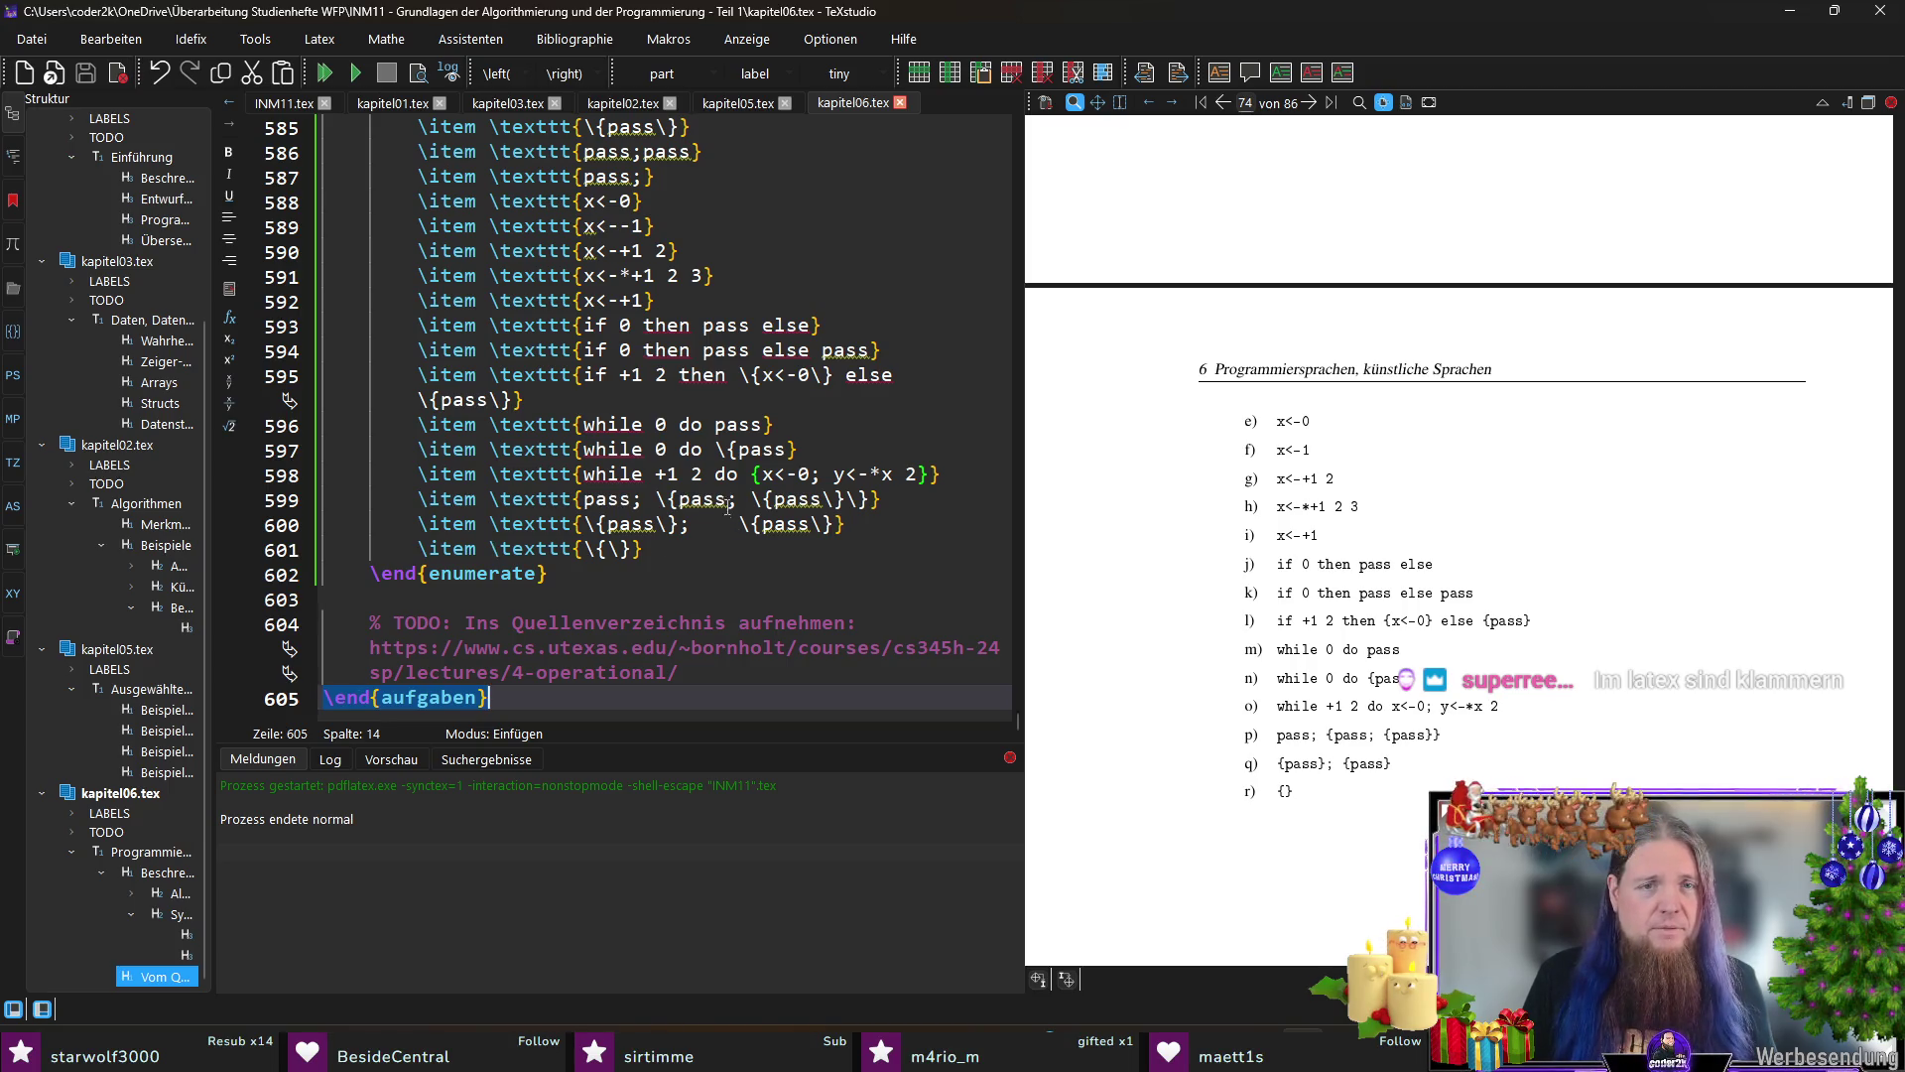
{"action": "left_click", "coordinate": [740, 473]}
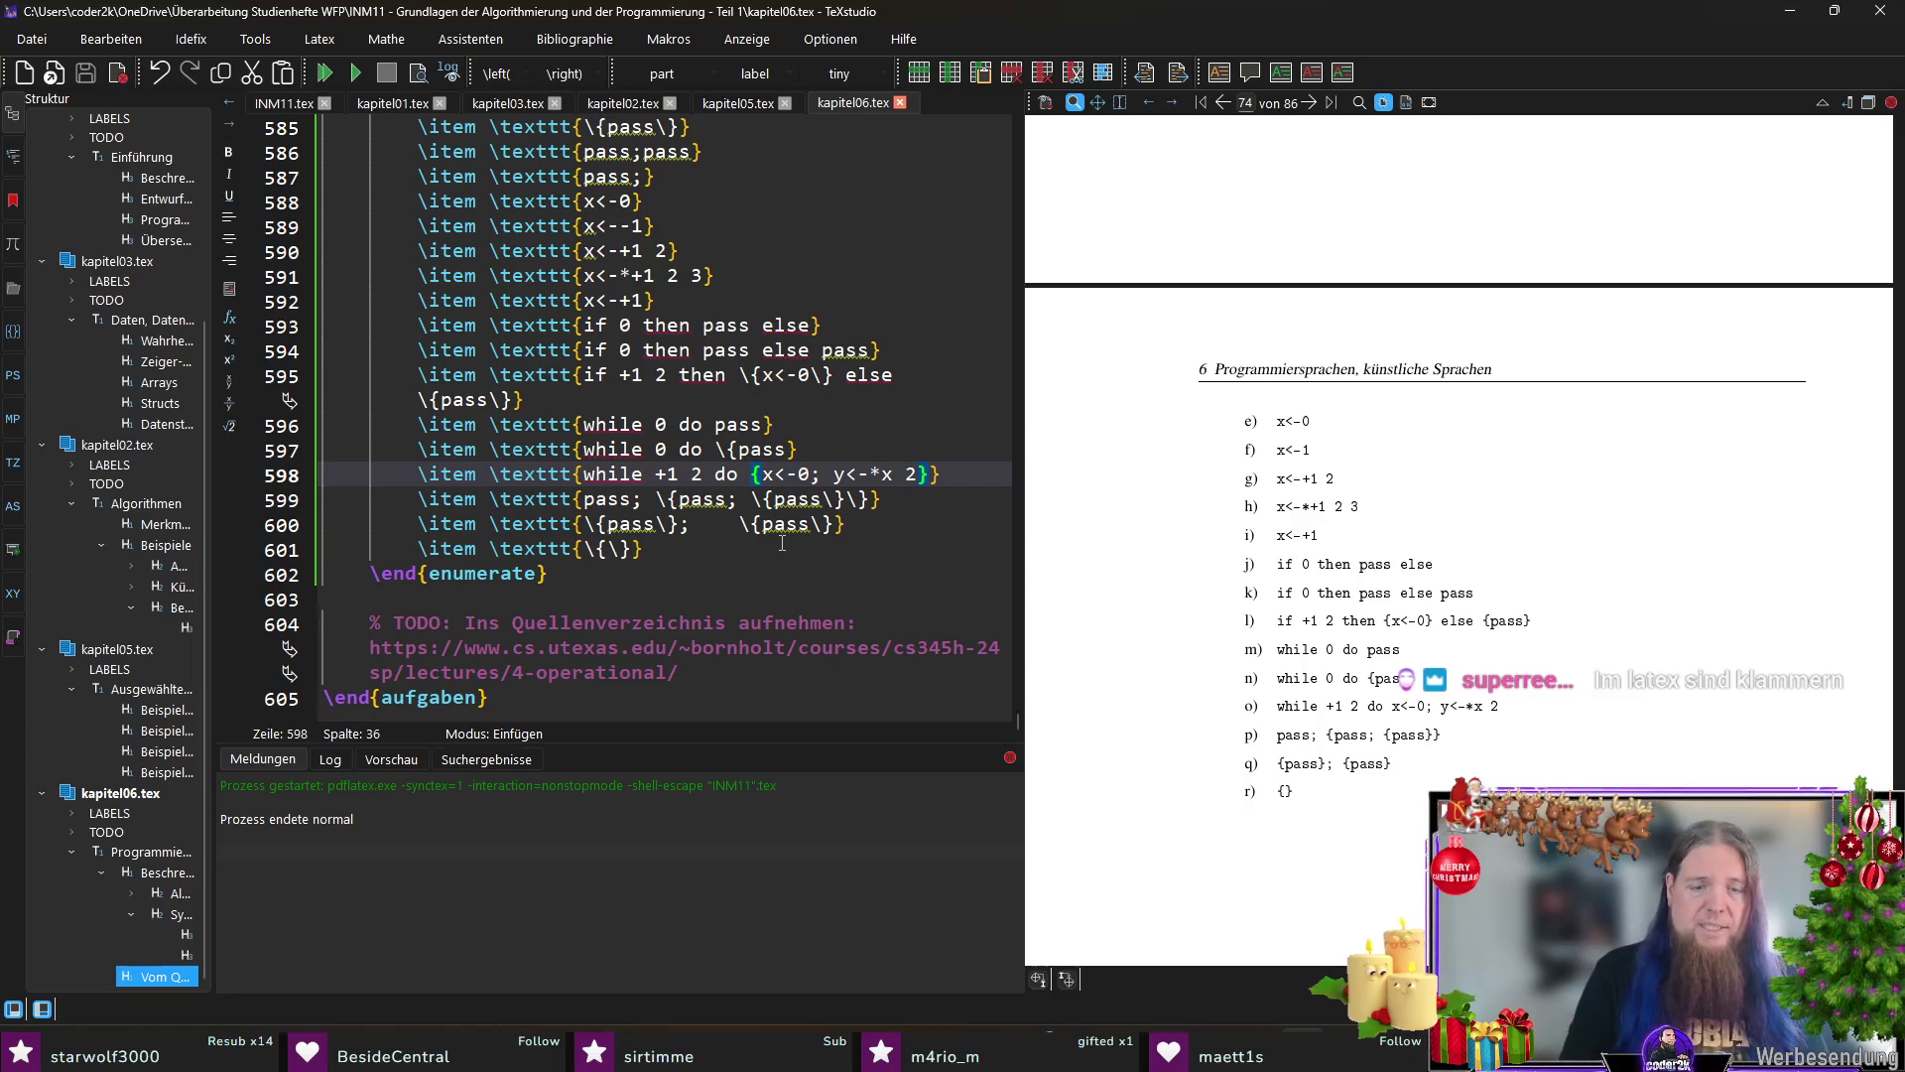
{"action": "type", "text": "\\"}
Step: Escape the braces on the 'while +1 2' candidate line, save and recompile
{"action": "key", "text": "End"}
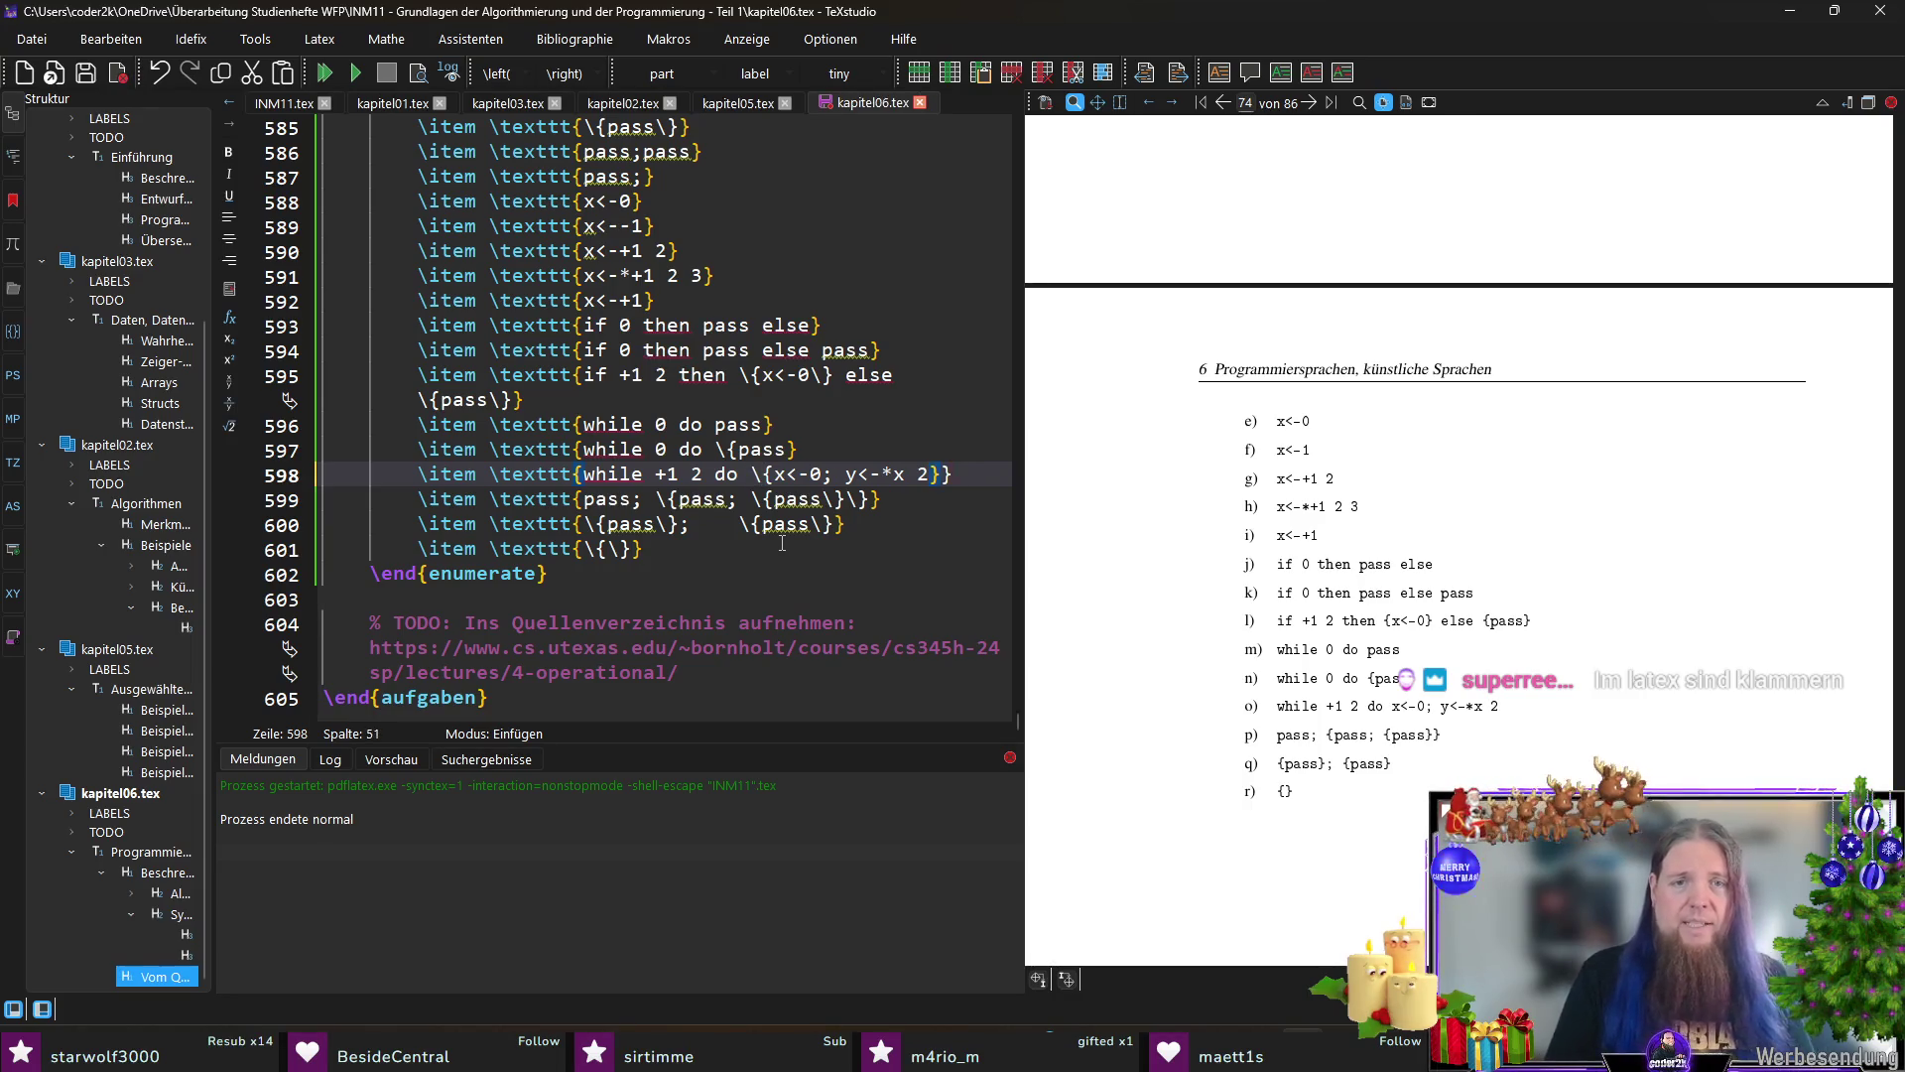
{"action": "type", "text": "\\}"}
{"action": "key", "text": "ctrl+s"}
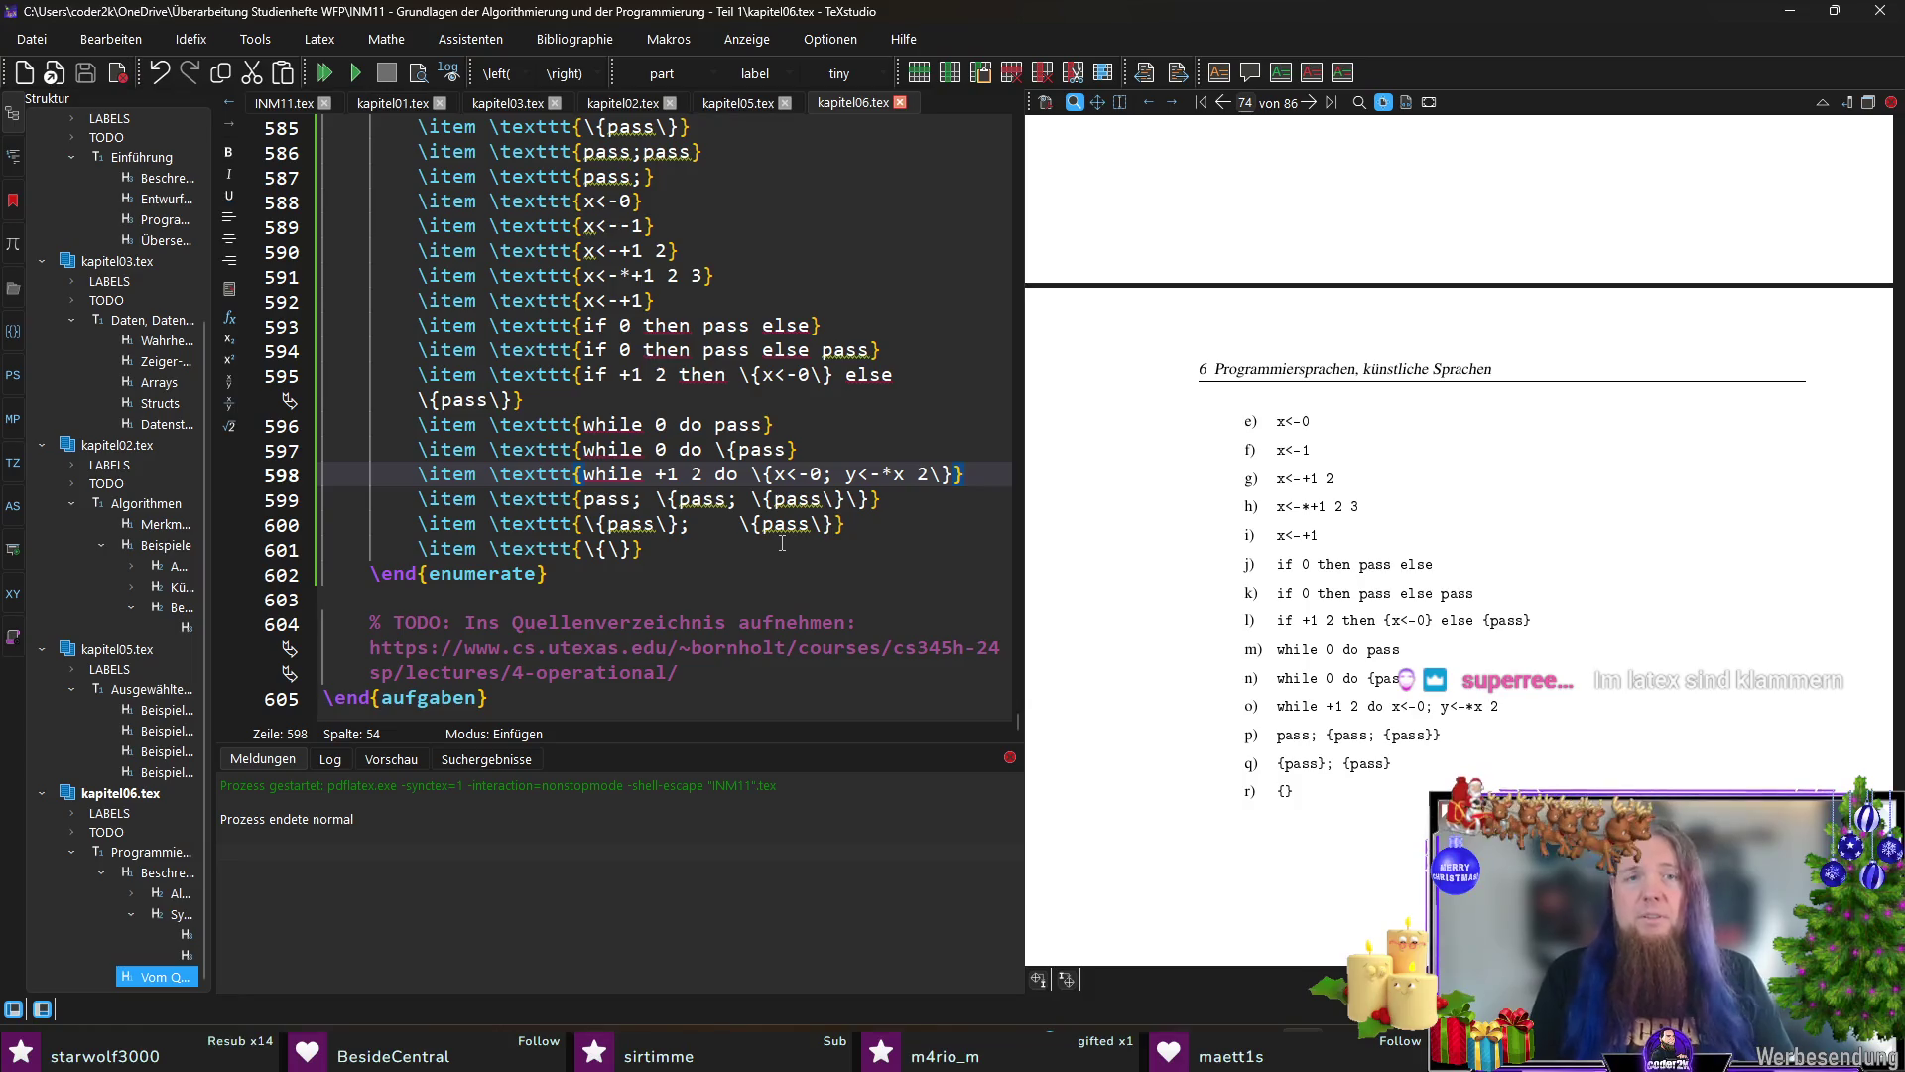
{"action": "key", "text": "F5"}
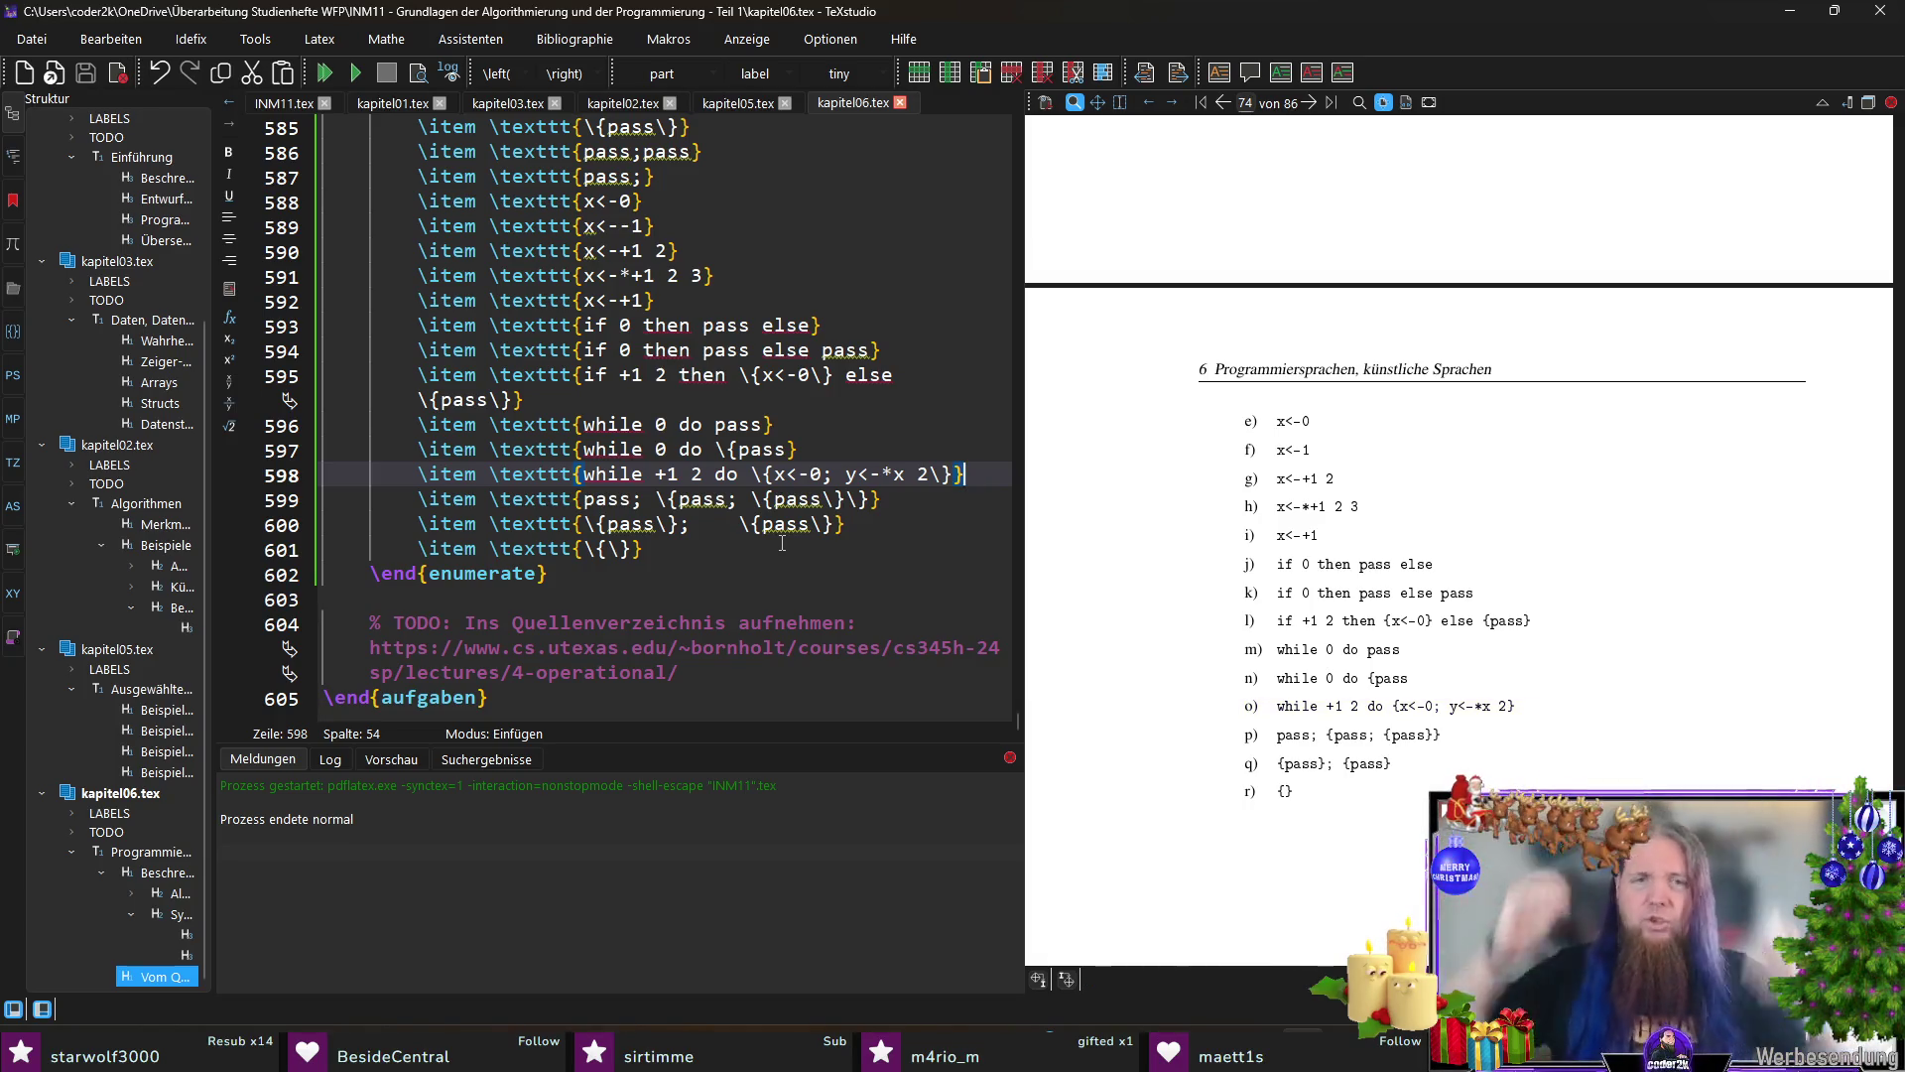
Step: Duplicate the 'while +1 2' line and strip the braces from the original, save and recompile
{"action": "key", "text": "Home"}
{"action": "key", "text": "shift+End"}
{"action": "key", "text": "ctrl+c"}
{"action": "key", "text": "Return"}
{"action": "key", "text": "ctrl+v"}
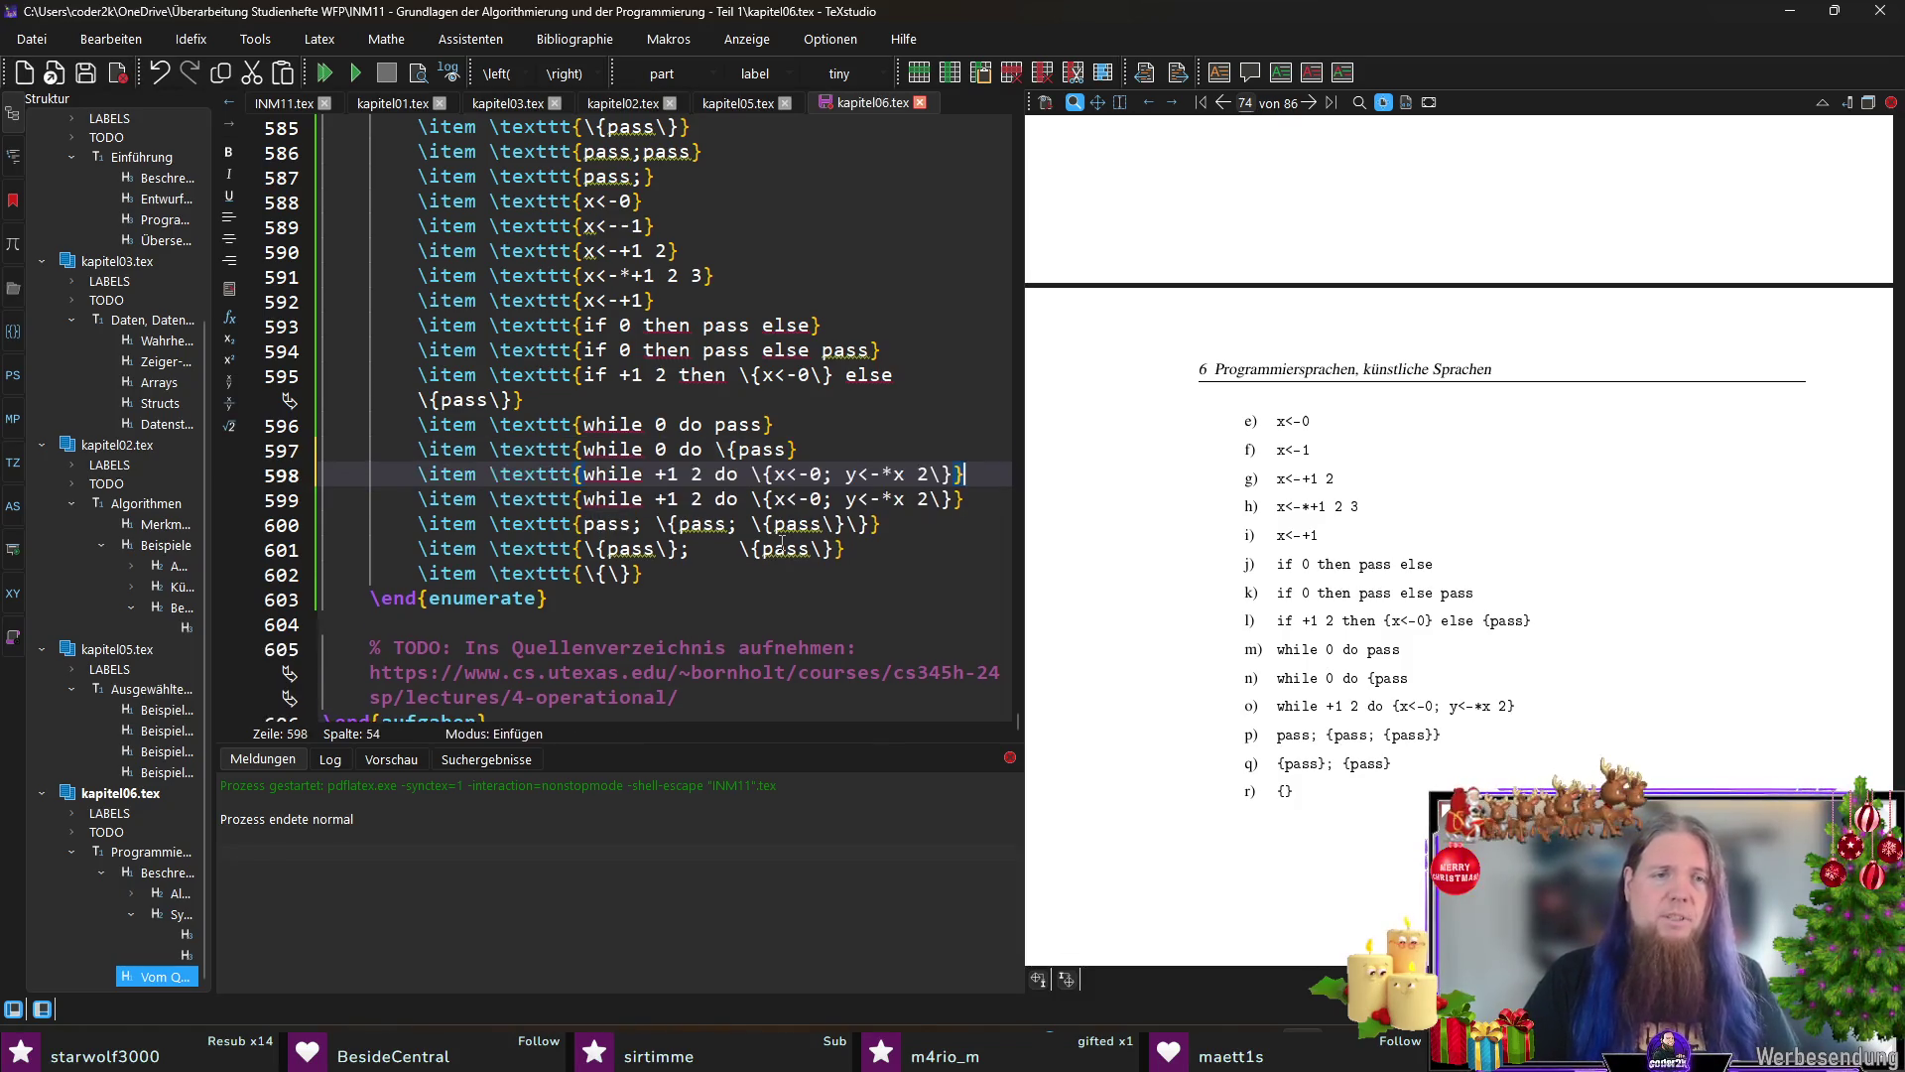
{"action": "key", "text": "BackSpace"}
{"action": "key", "text": "BackSpace"}
{"action": "key", "text": "ctrl+Left"}
{"action": "key", "text": "ctrl+Left"}
{"action": "key", "text": "ctrl+Left"}
{"action": "key", "text": "BackSpace"}
{"action": "key", "text": "BackSpace"}
{"action": "key", "text": "ctrl+s"}
{"action": "key", "text": "F5"}
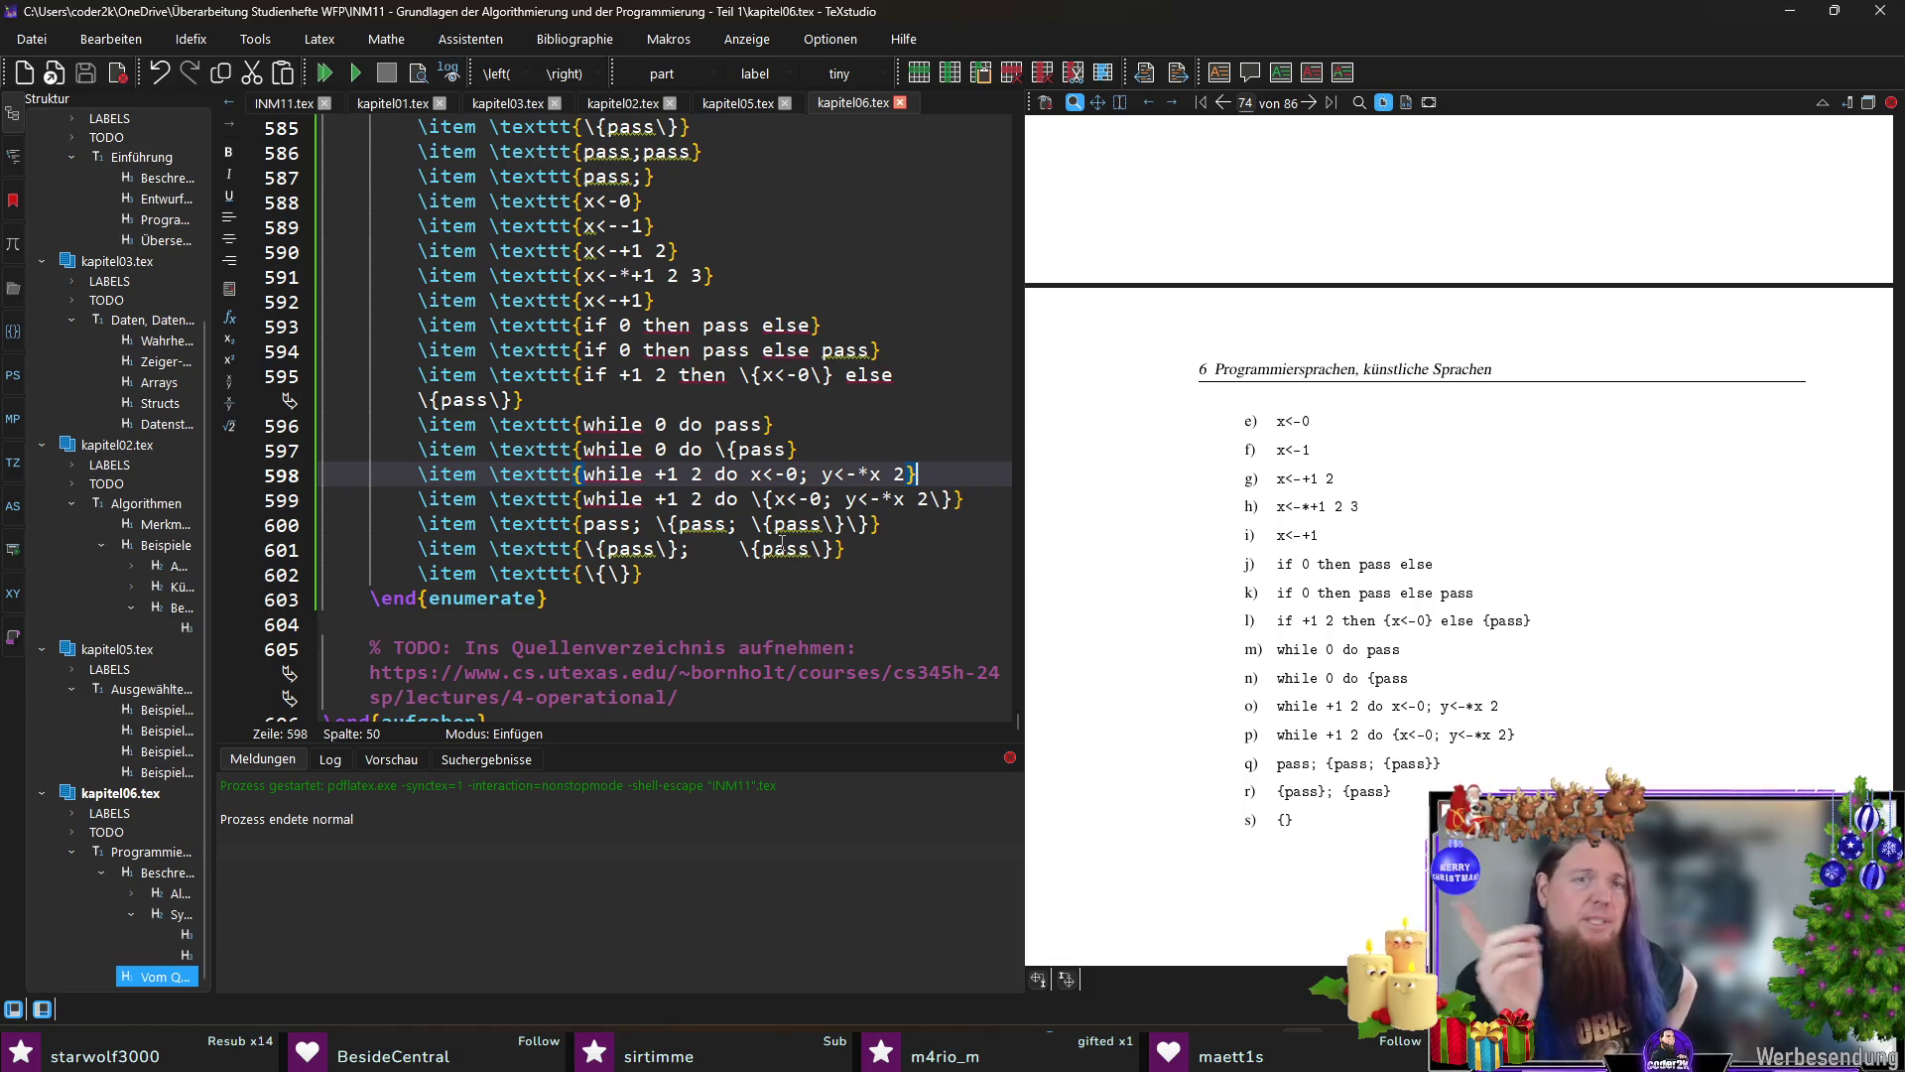
{"action": "scroll", "coordinate": [863, 499], "scroll_direction": "up", "scroll_amount": 4}
{"action": "scroll", "coordinate": [863, 498], "scroll_direction": "down", "scroll_amount": 4}
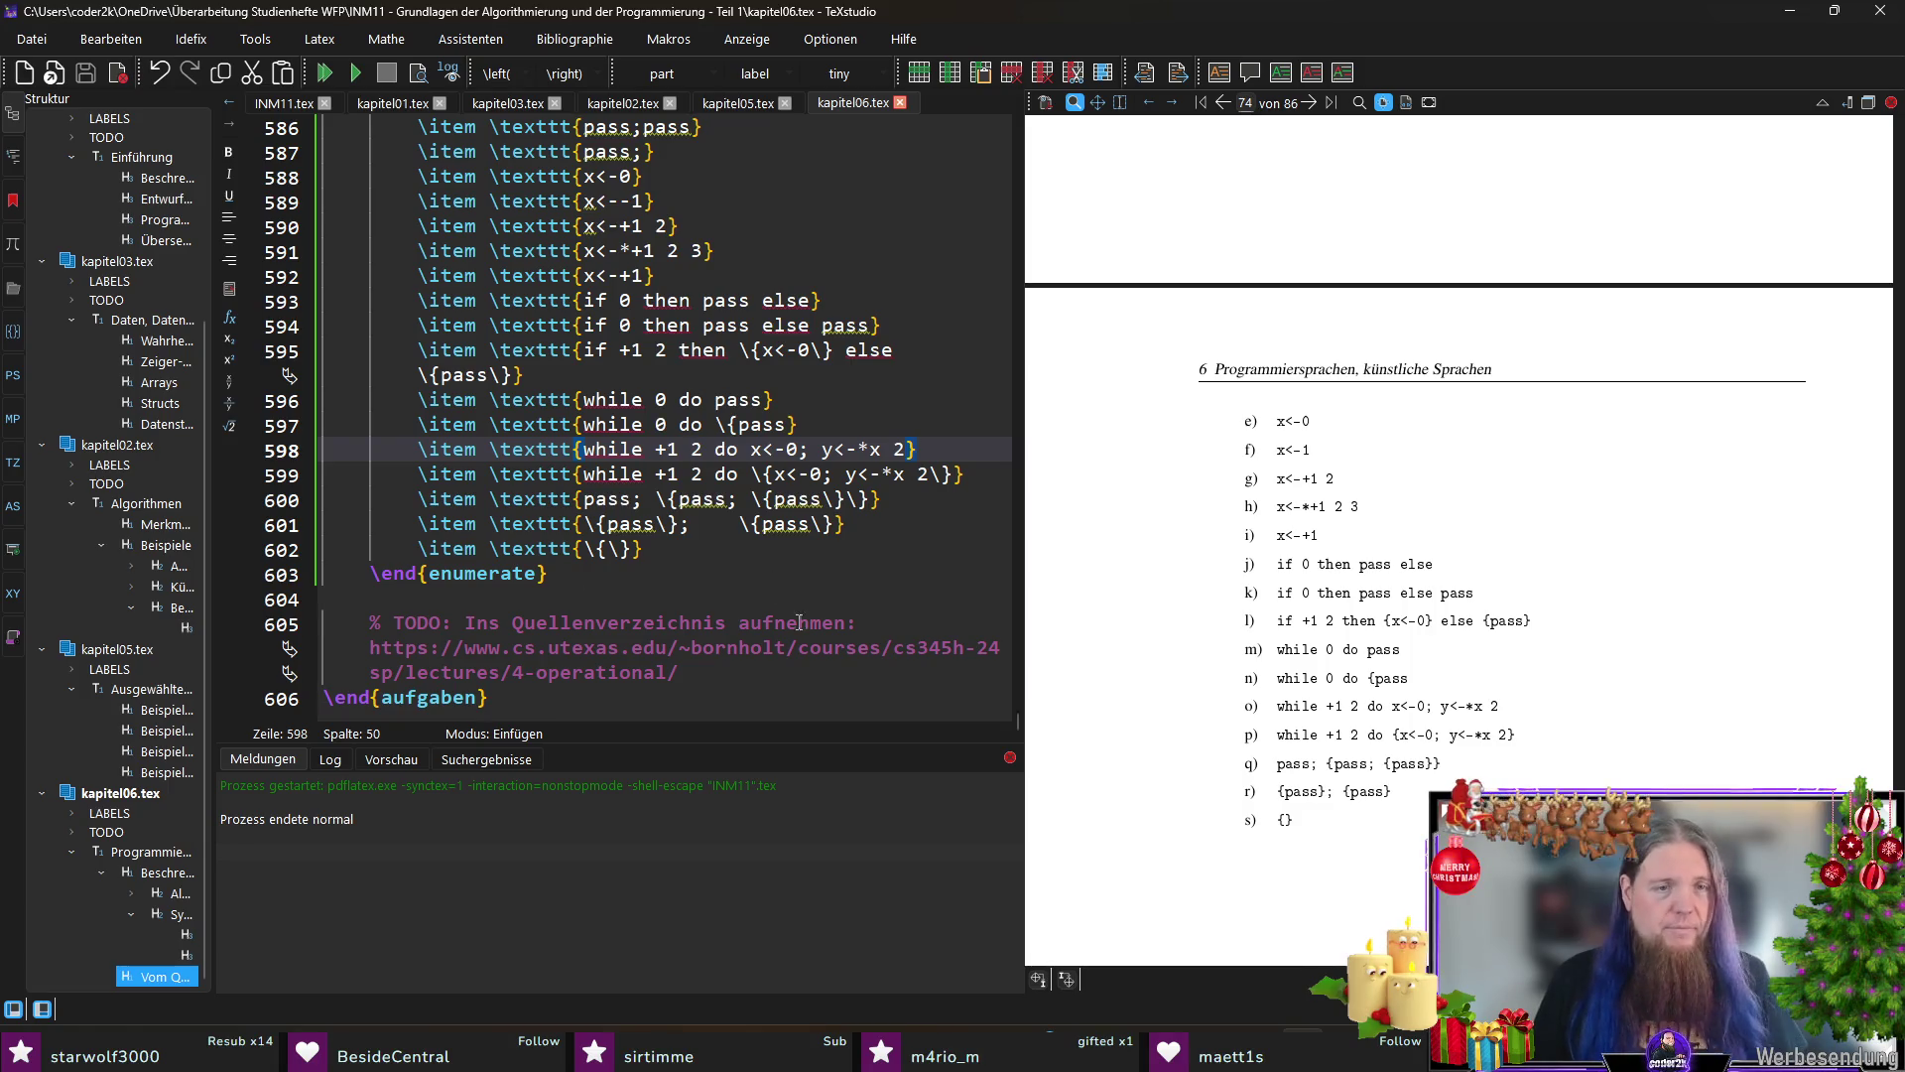
Step: Move to the end of the exercises block and switch to the main INM11.tex file
{"action": "left_click", "coordinate": [613, 699]}
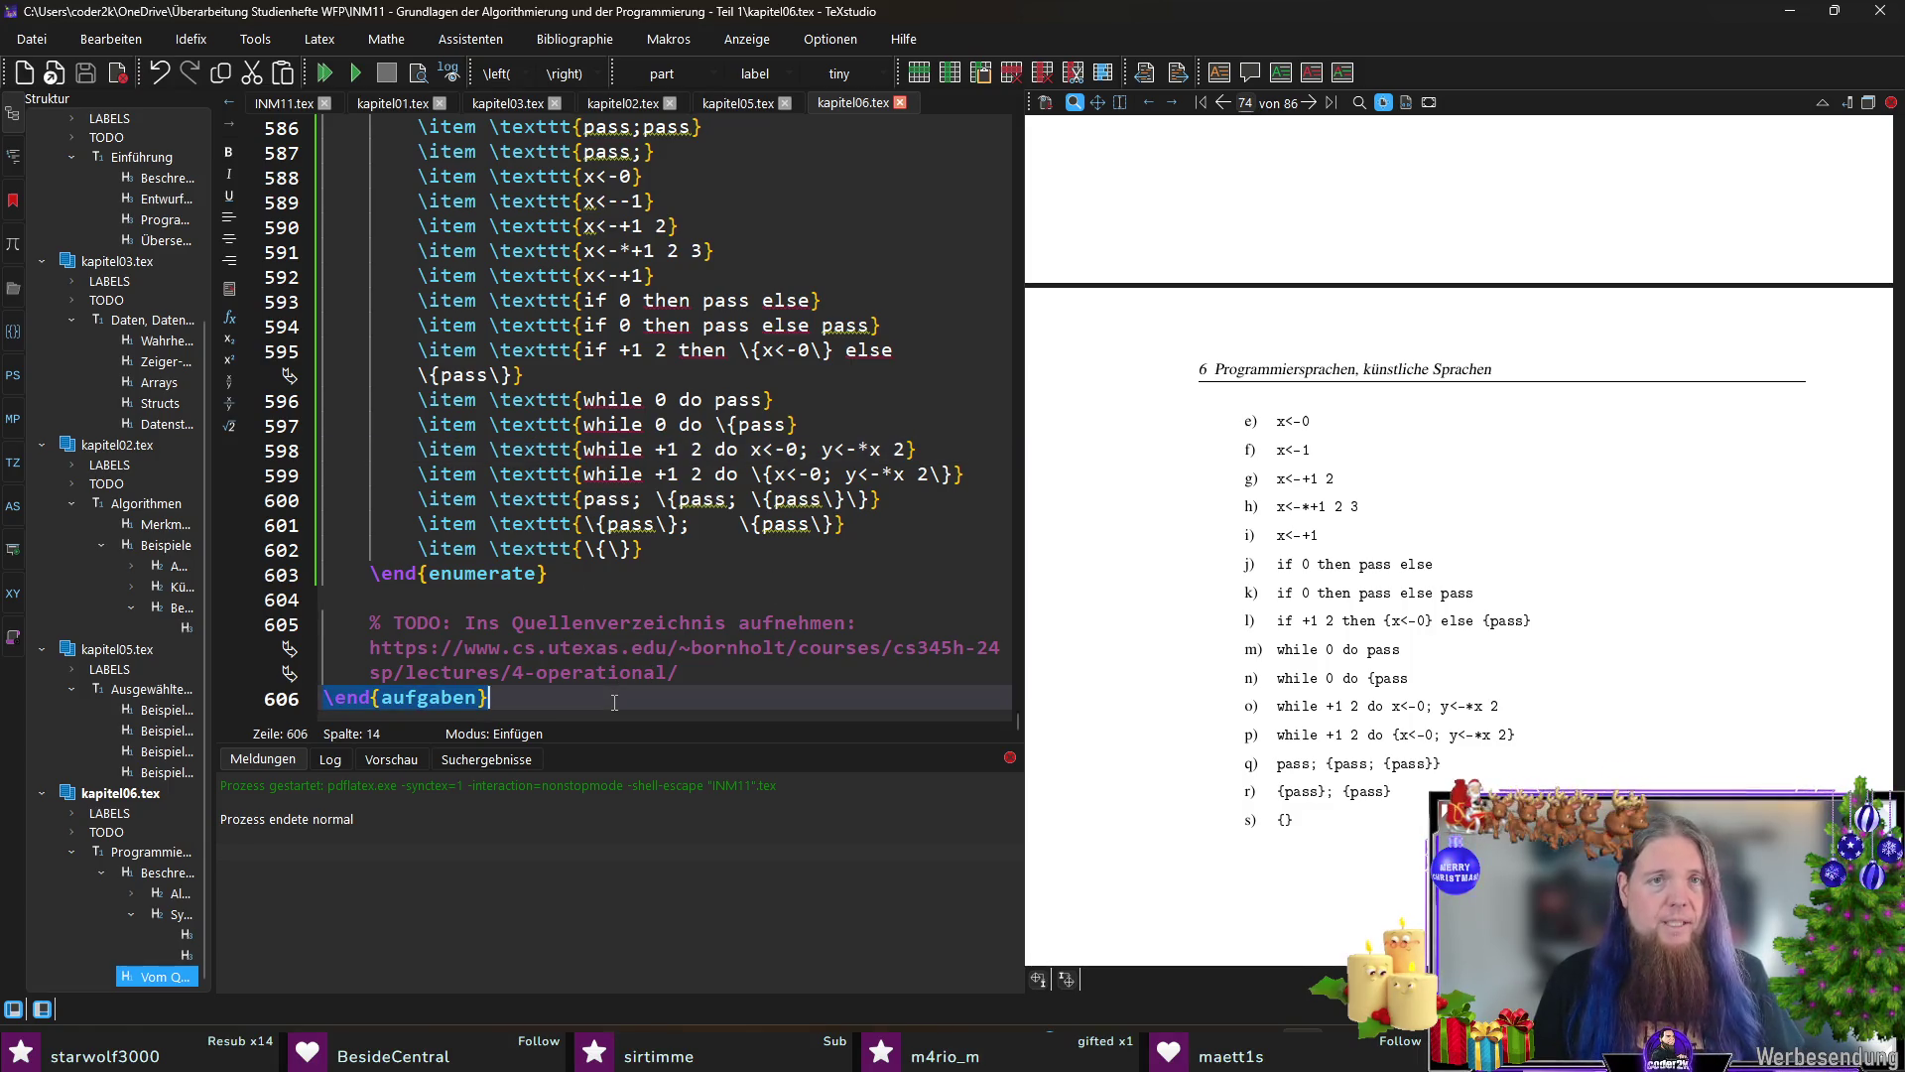
{"action": "left_click", "coordinate": [290, 103]}
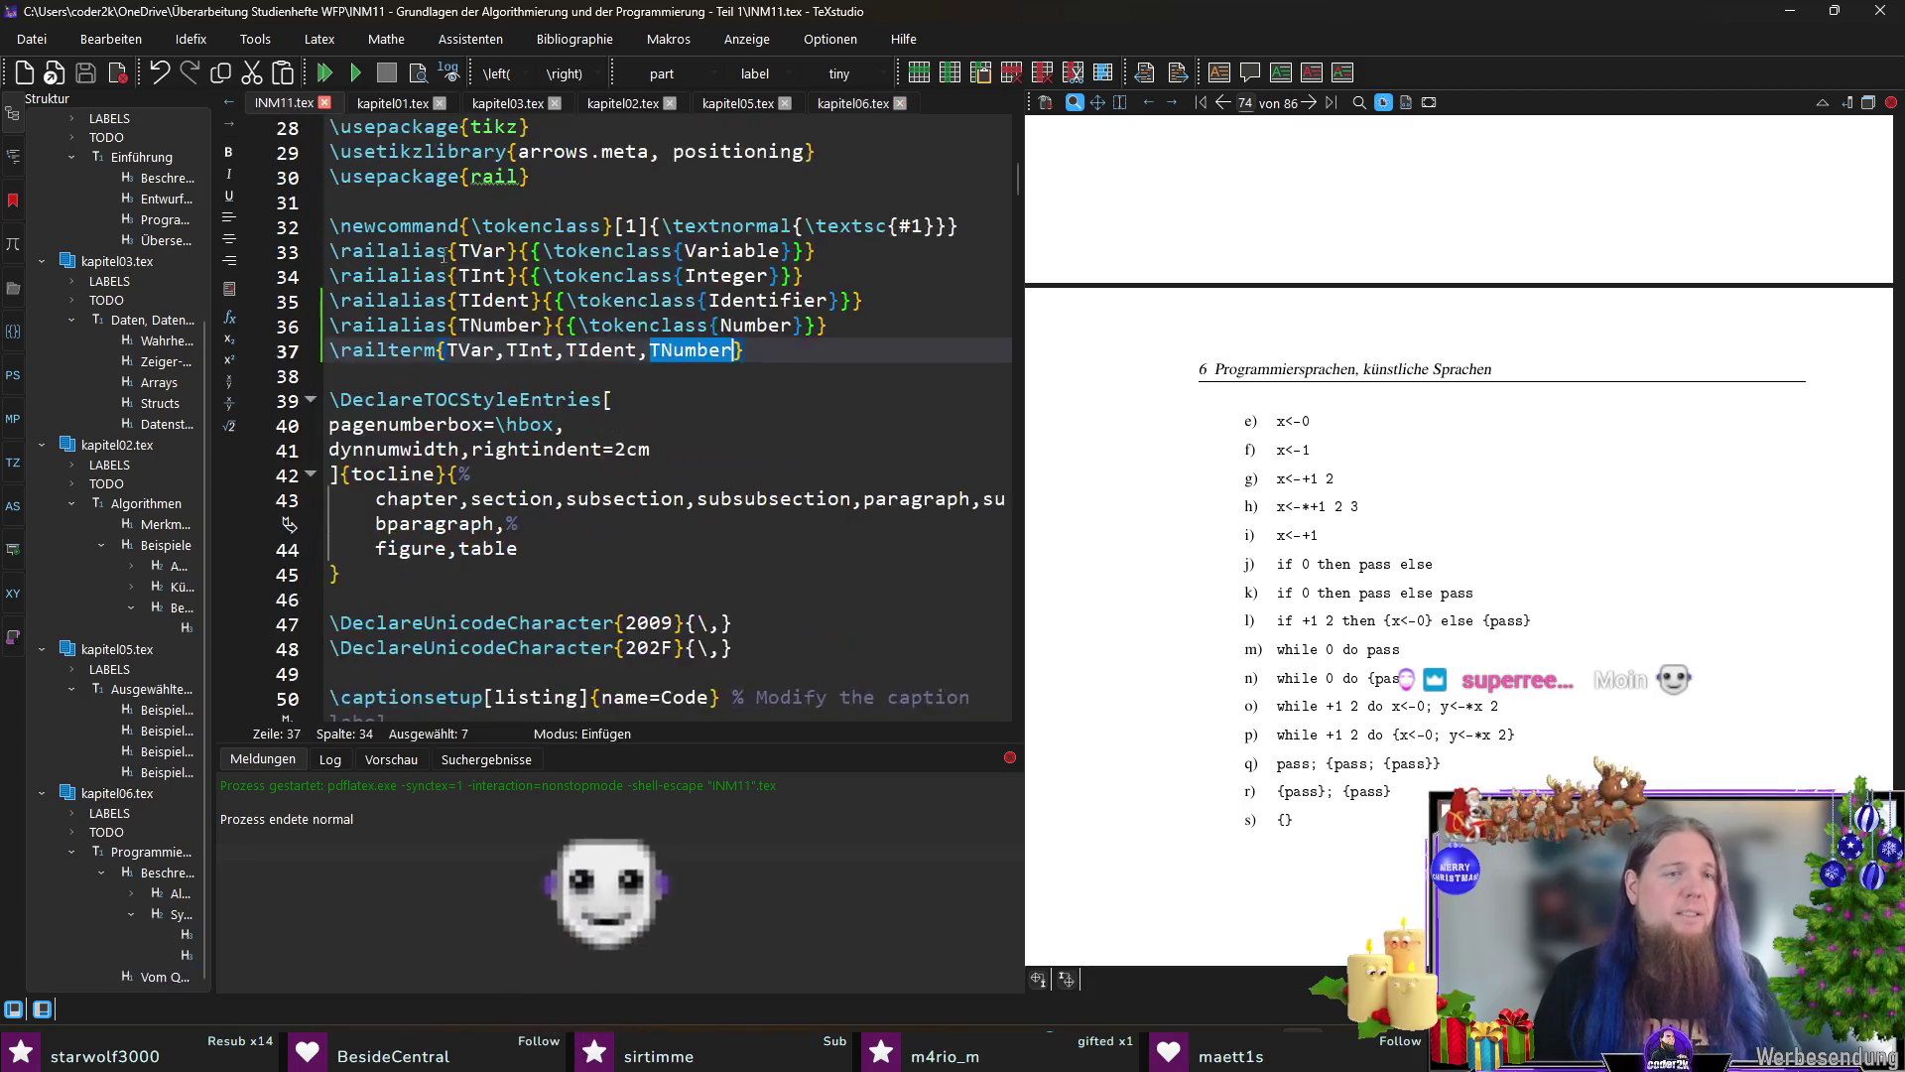
{"action": "scroll", "coordinate": [804, 505], "scroll_direction": "down", "scroll_amount": 8}
{"action": "scroll", "coordinate": [804, 503], "scroll_direction": "down", "scroll_amount": 8}
{"action": "scroll", "coordinate": [804, 503], "scroll_direction": "down", "scroll_amount": 8}
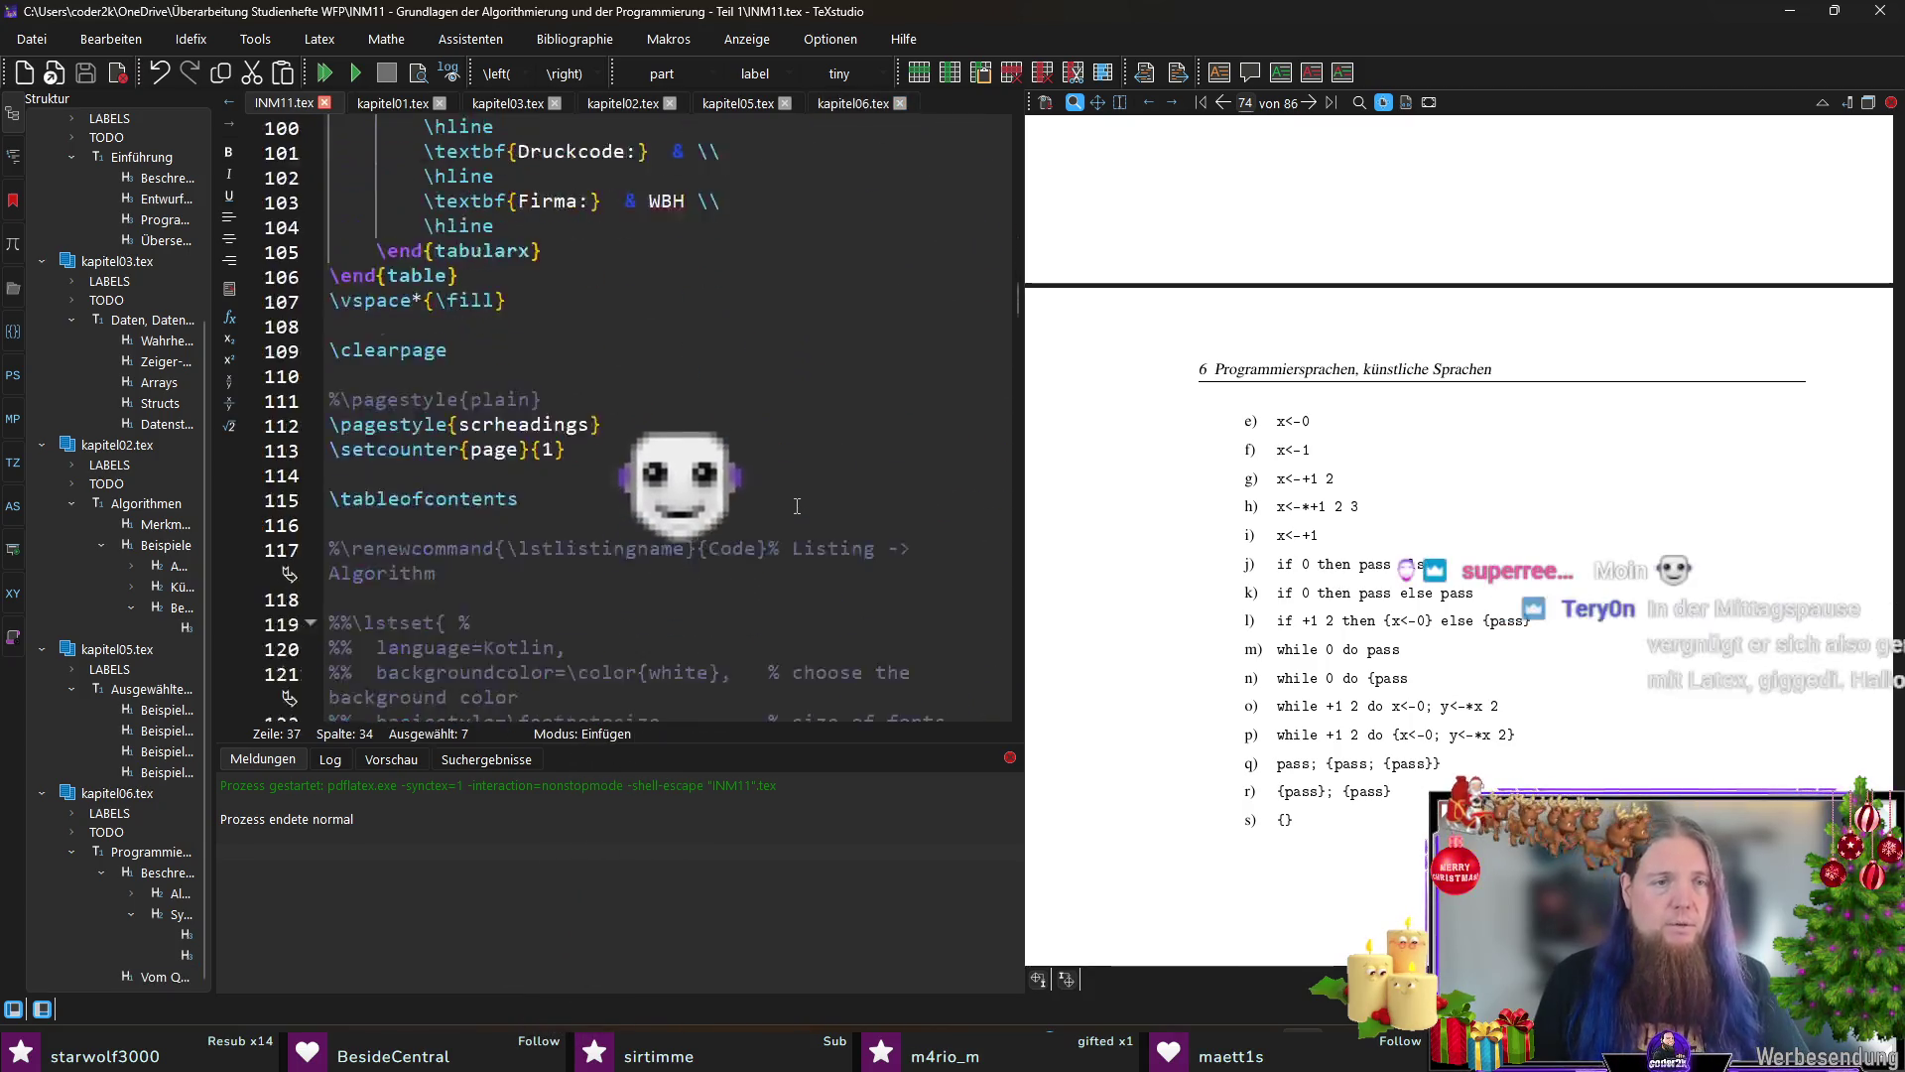
{"action": "scroll", "coordinate": [805, 504], "scroll_direction": "down", "scroll_amount": 6}
{"action": "scroll", "coordinate": [795, 516], "scroll_direction": "down", "scroll_amount": 10}
{"action": "scroll", "coordinate": [795, 517], "scroll_direction": "down", "scroll_amount": 12}
{"action": "scroll", "coordinate": [796, 517], "scroll_direction": "down", "scroll_amount": 6}
{"action": "scroll", "coordinate": [786, 539], "scroll_direction": "up", "scroll_amount": 6}
{"action": "scroll", "coordinate": [786, 539], "scroll_direction": "up", "scroll_amount": 6}
{"action": "scroll", "coordinate": [786, 539], "scroll_direction": "up", "scroll_amount": 6}
{"action": "scroll", "coordinate": [786, 540], "scroll_direction": "up", "scroll_amount": 5}
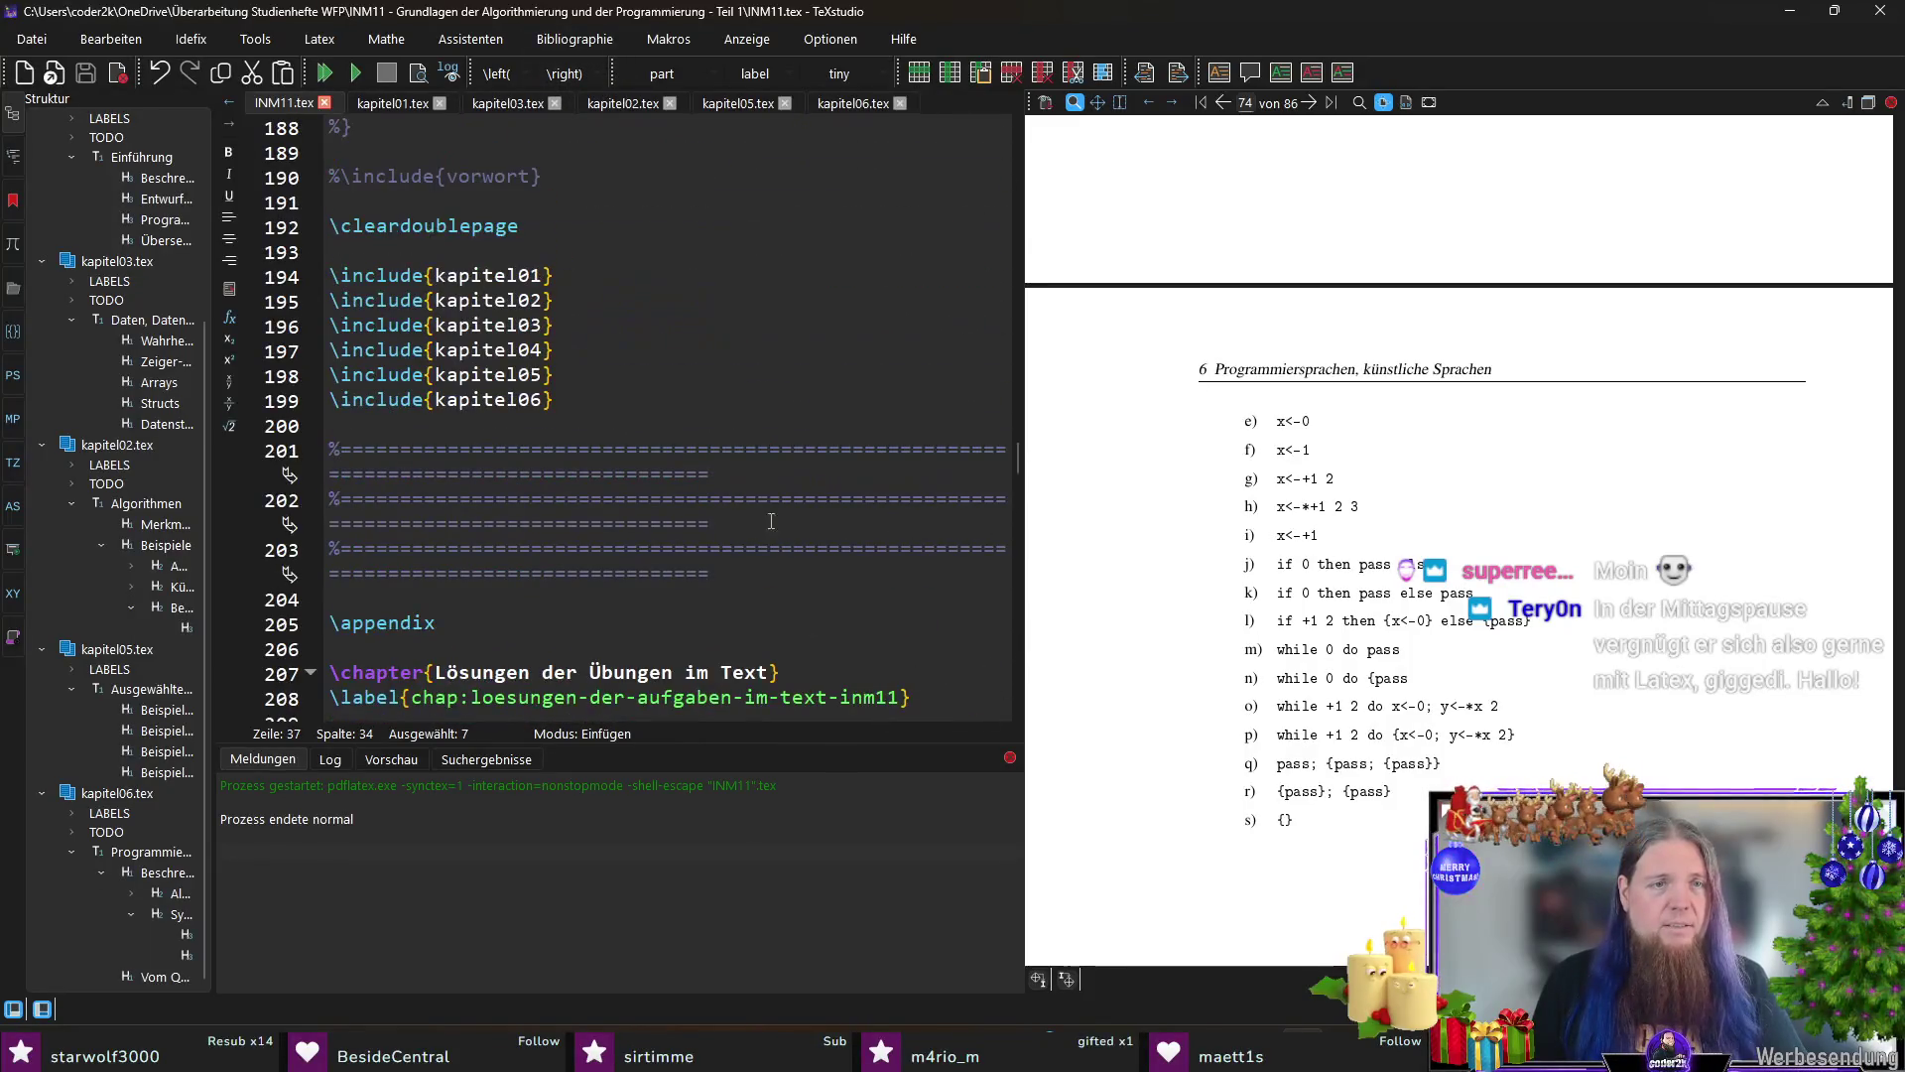
Step: Duplicate \include{kapitel06} as \include{kapitel07}, save, and open kapitel07.tex from the include
{"action": "left_click", "coordinate": [618, 382]}
{"action": "key", "text": "Down"}
{"action": "key", "text": "shift+End"}
{"action": "key", "text": "ctrl+c"}
{"action": "key", "text": "Return"}
{"action": "key", "text": "ctrl+v"}
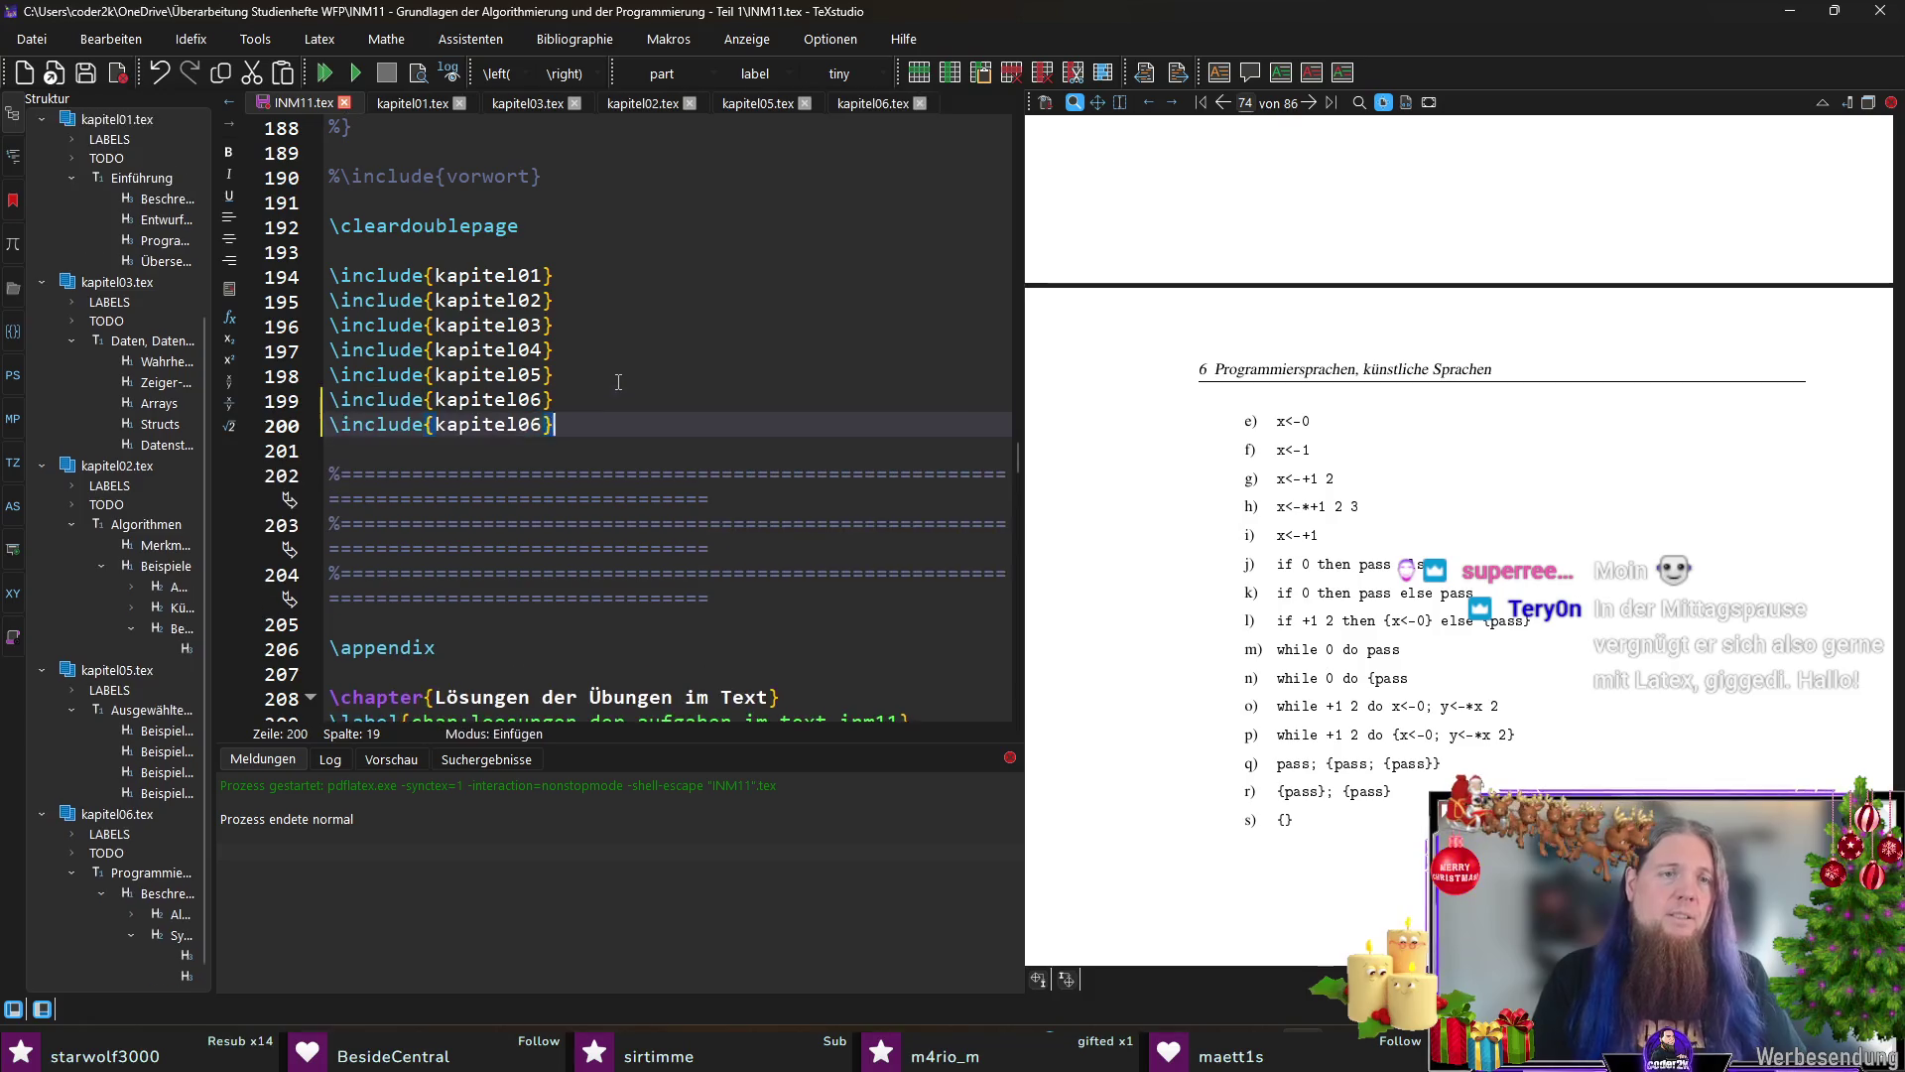
{"action": "key", "text": "BackSpace"}
{"action": "type", "text": "7"}
{"action": "key", "text": "ctrl+s"}
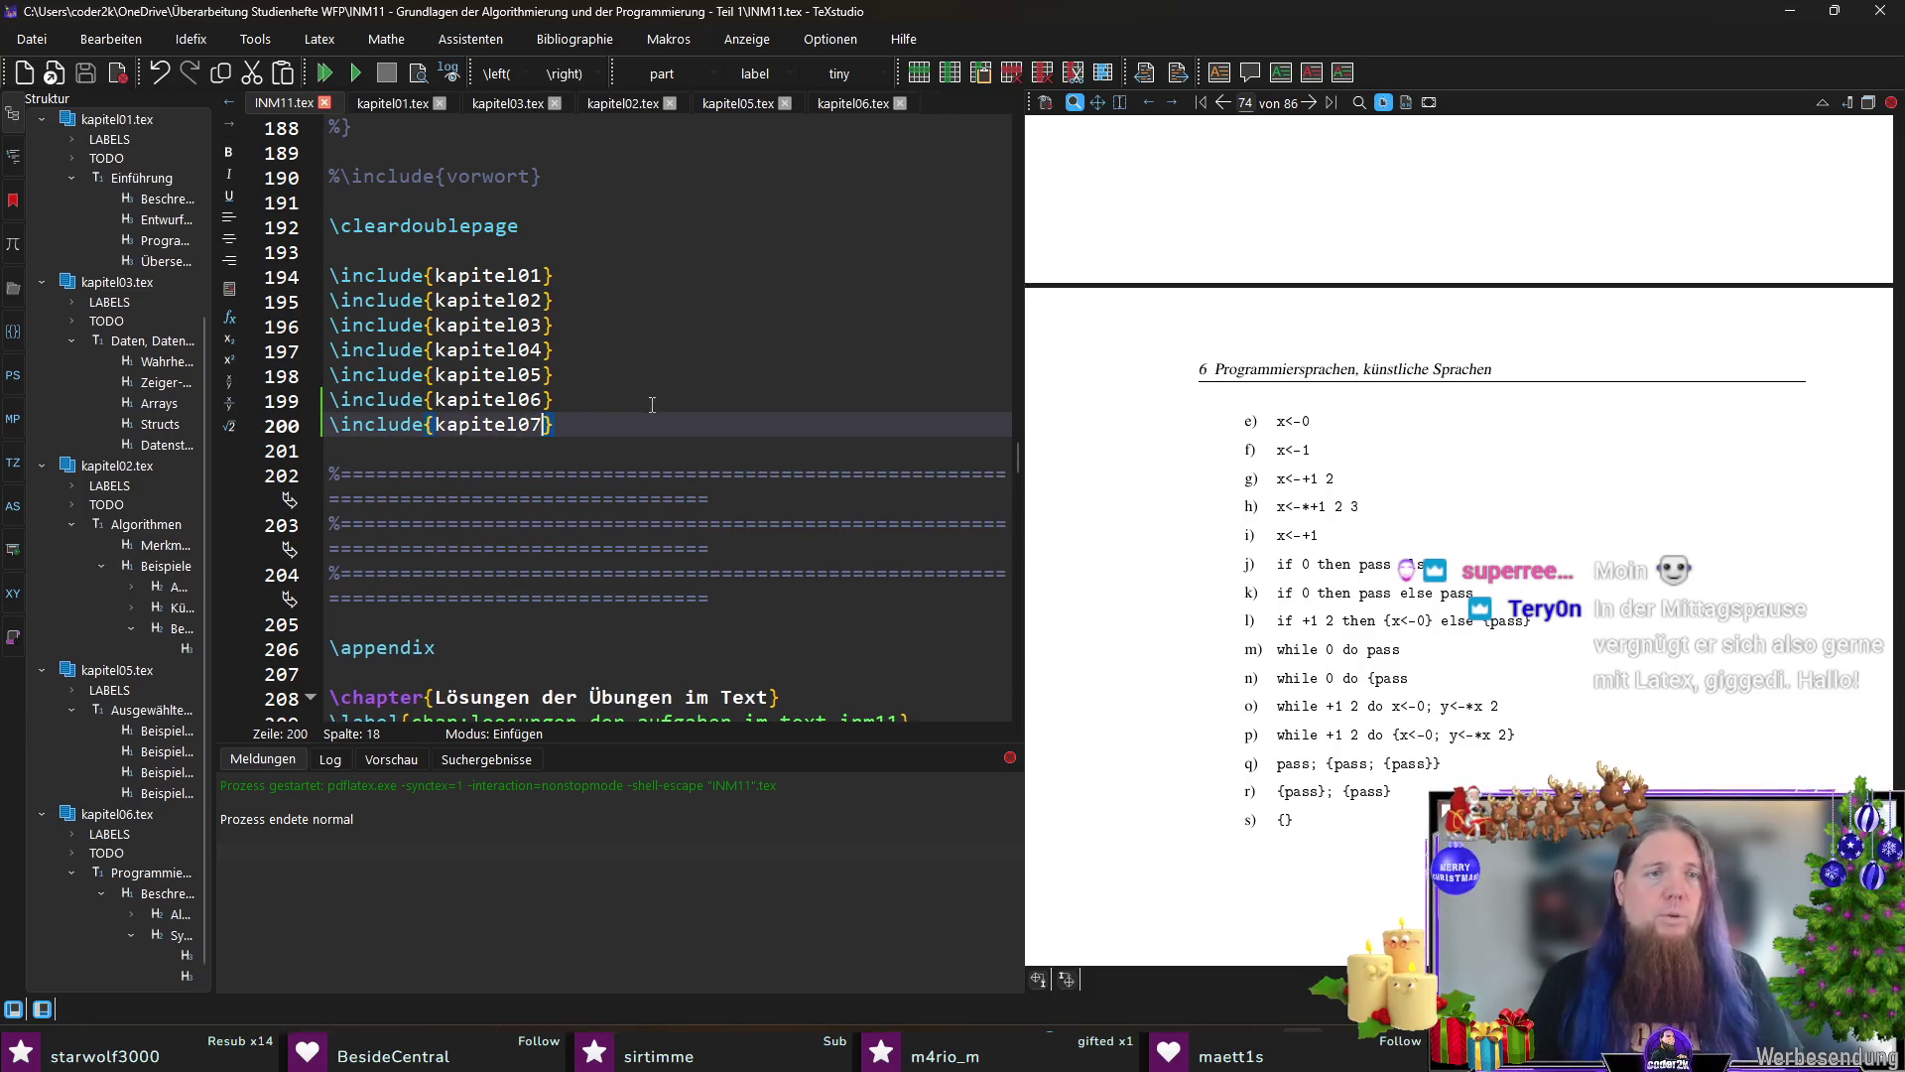
{"action": "left_click", "coordinate": [509, 432], "text": "ctrl"}
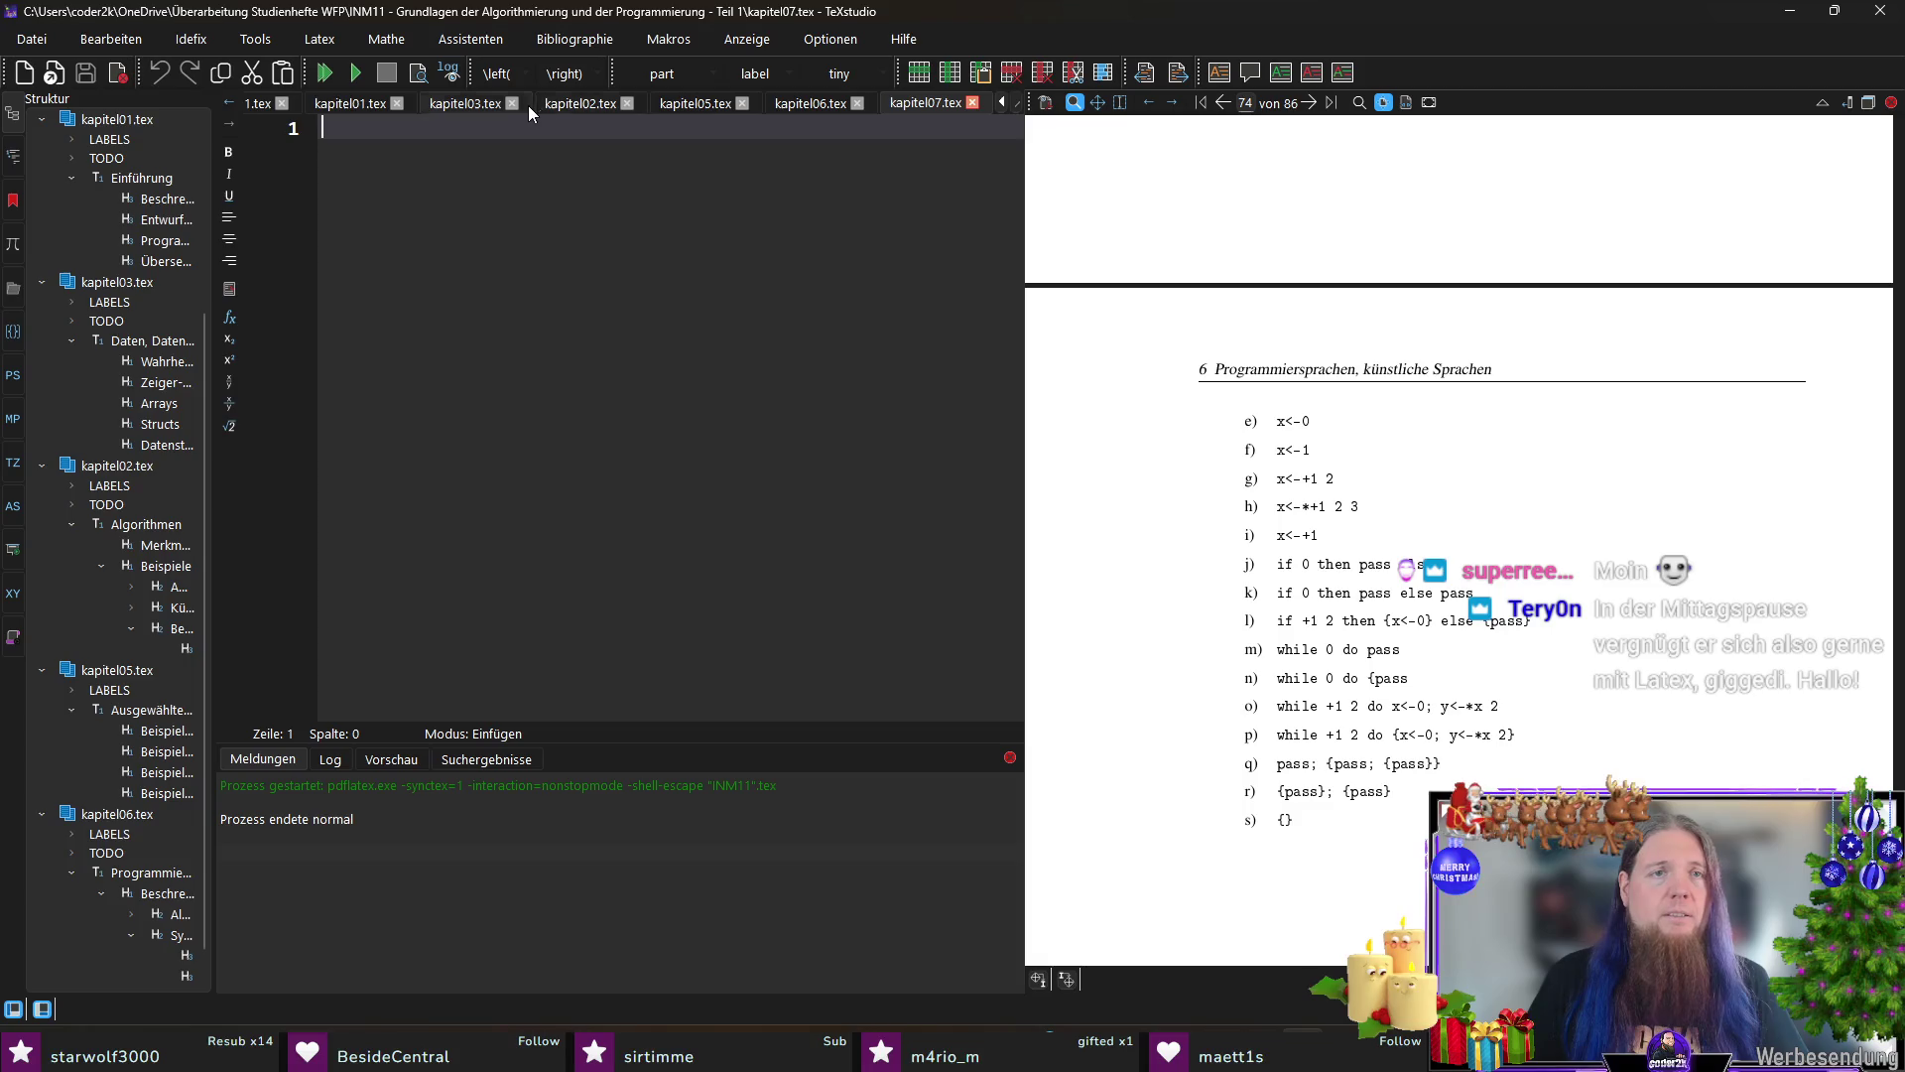
Step: Close kapitel02.tex and kapitel01.tex, then insert a \section{title} command in kapitel07.tex
{"action": "left_click", "coordinate": [626, 104]}
{"action": "left_click", "coordinate": [438, 103]}
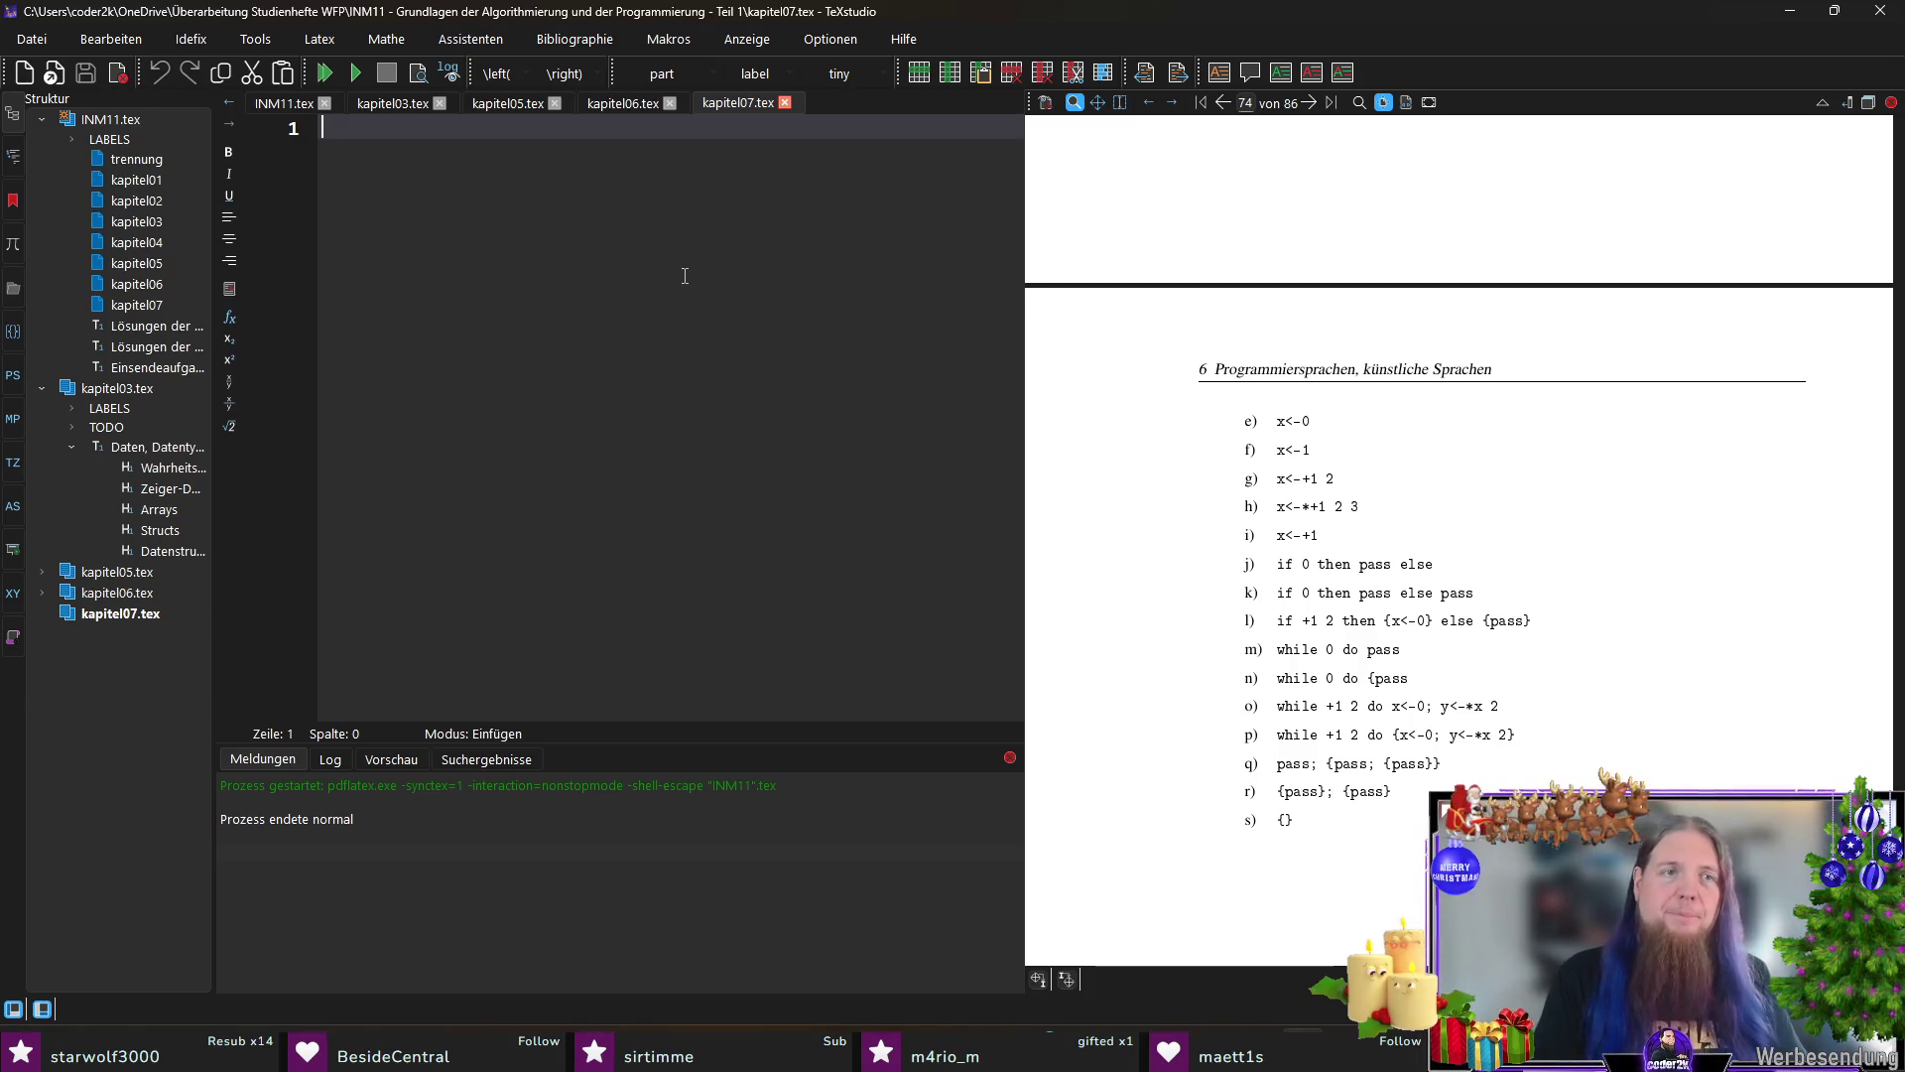
{"action": "type", "text": "\\sect"}
{"action": "key", "text": "Return"}
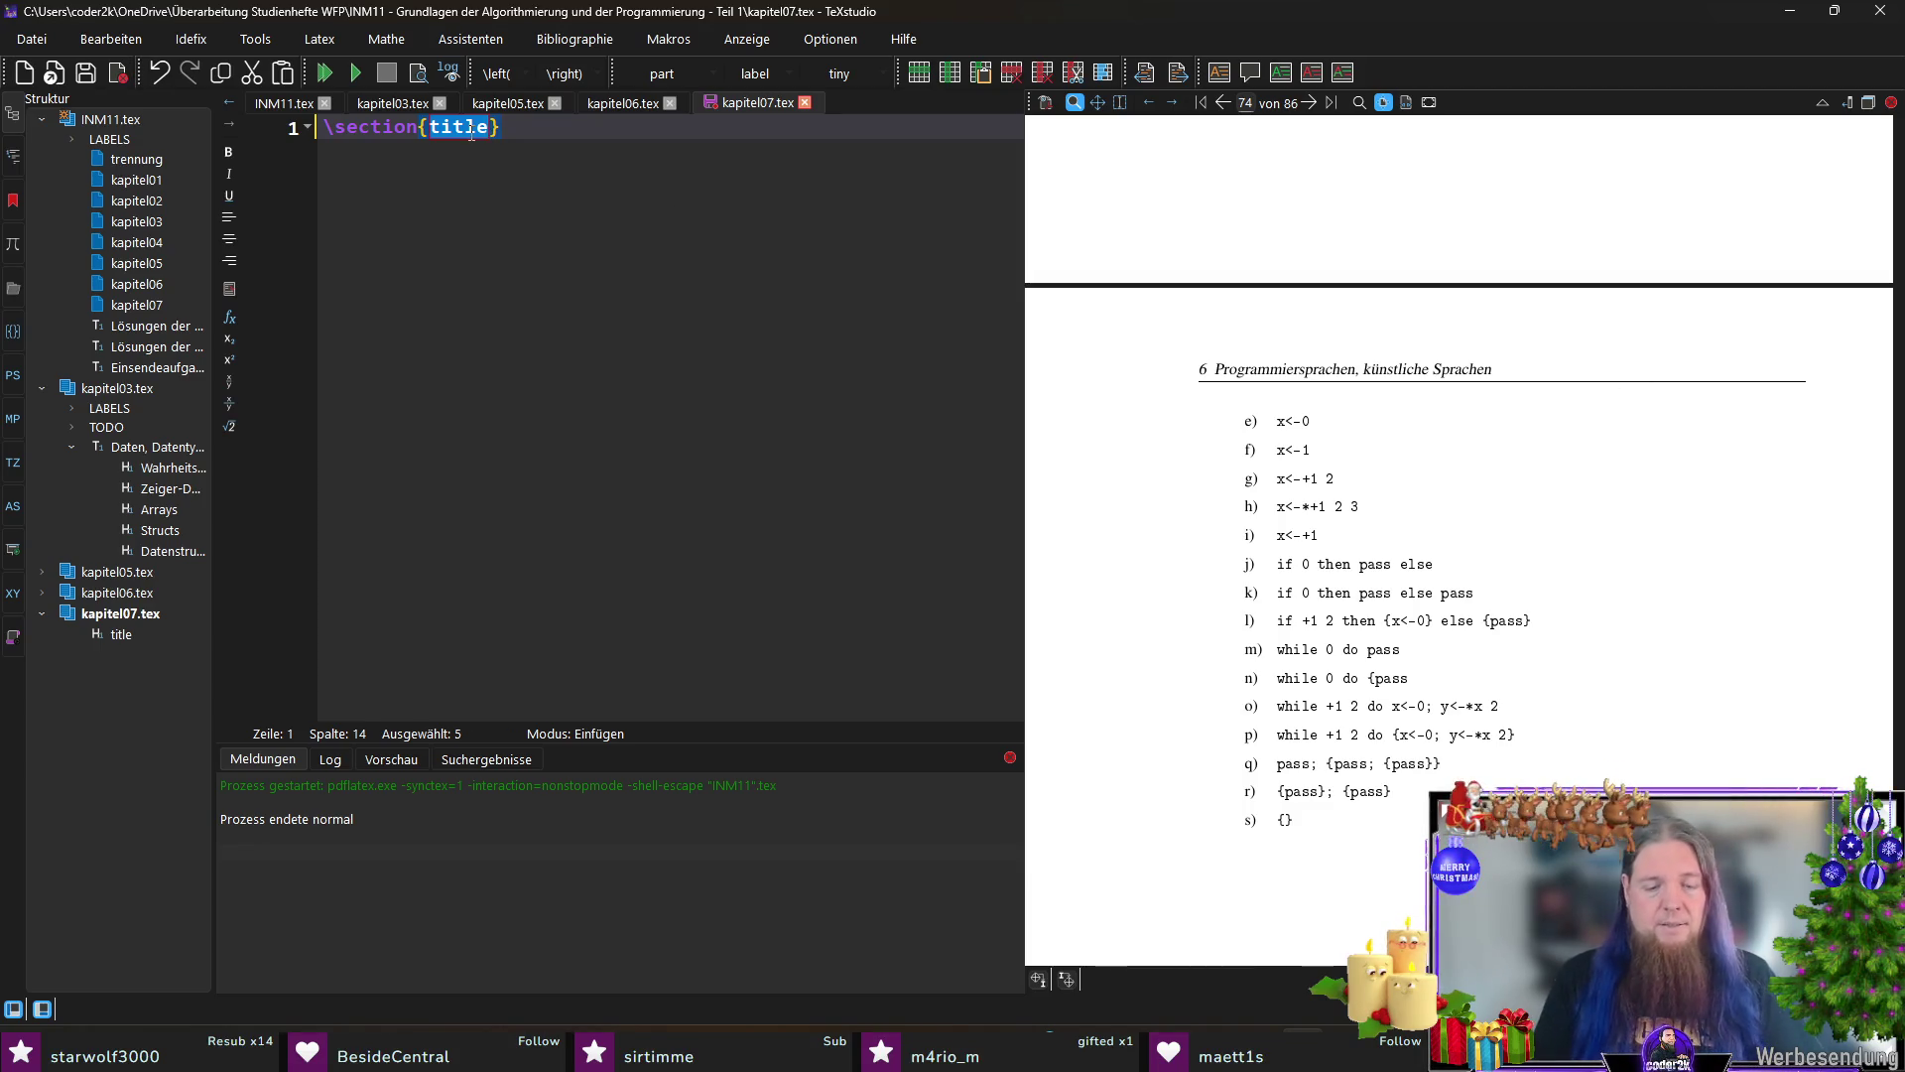
{"action": "type", "text": "Programmiersprache C"}
Step: Title the section 'Programmiersprache C', add \label{sec:programmiersprache-c} below it, and save
{"action": "key", "text": "End"}
{"action": "key", "text": "Return"}
{"action": "type", "text": "\\lab"}
{"action": "key", "text": "Return"}
{"action": "type", "text": "sec:r"}
{"action": "key", "text": "BackSpace"}
{"action": "type", "text": "programmierst"}
{"action": "key", "text": "BackSpace"}
{"action": "type", "text": "prache-c"}
{"action": "key", "text": "Return"}
{"action": "key", "text": "ctrl+s"}
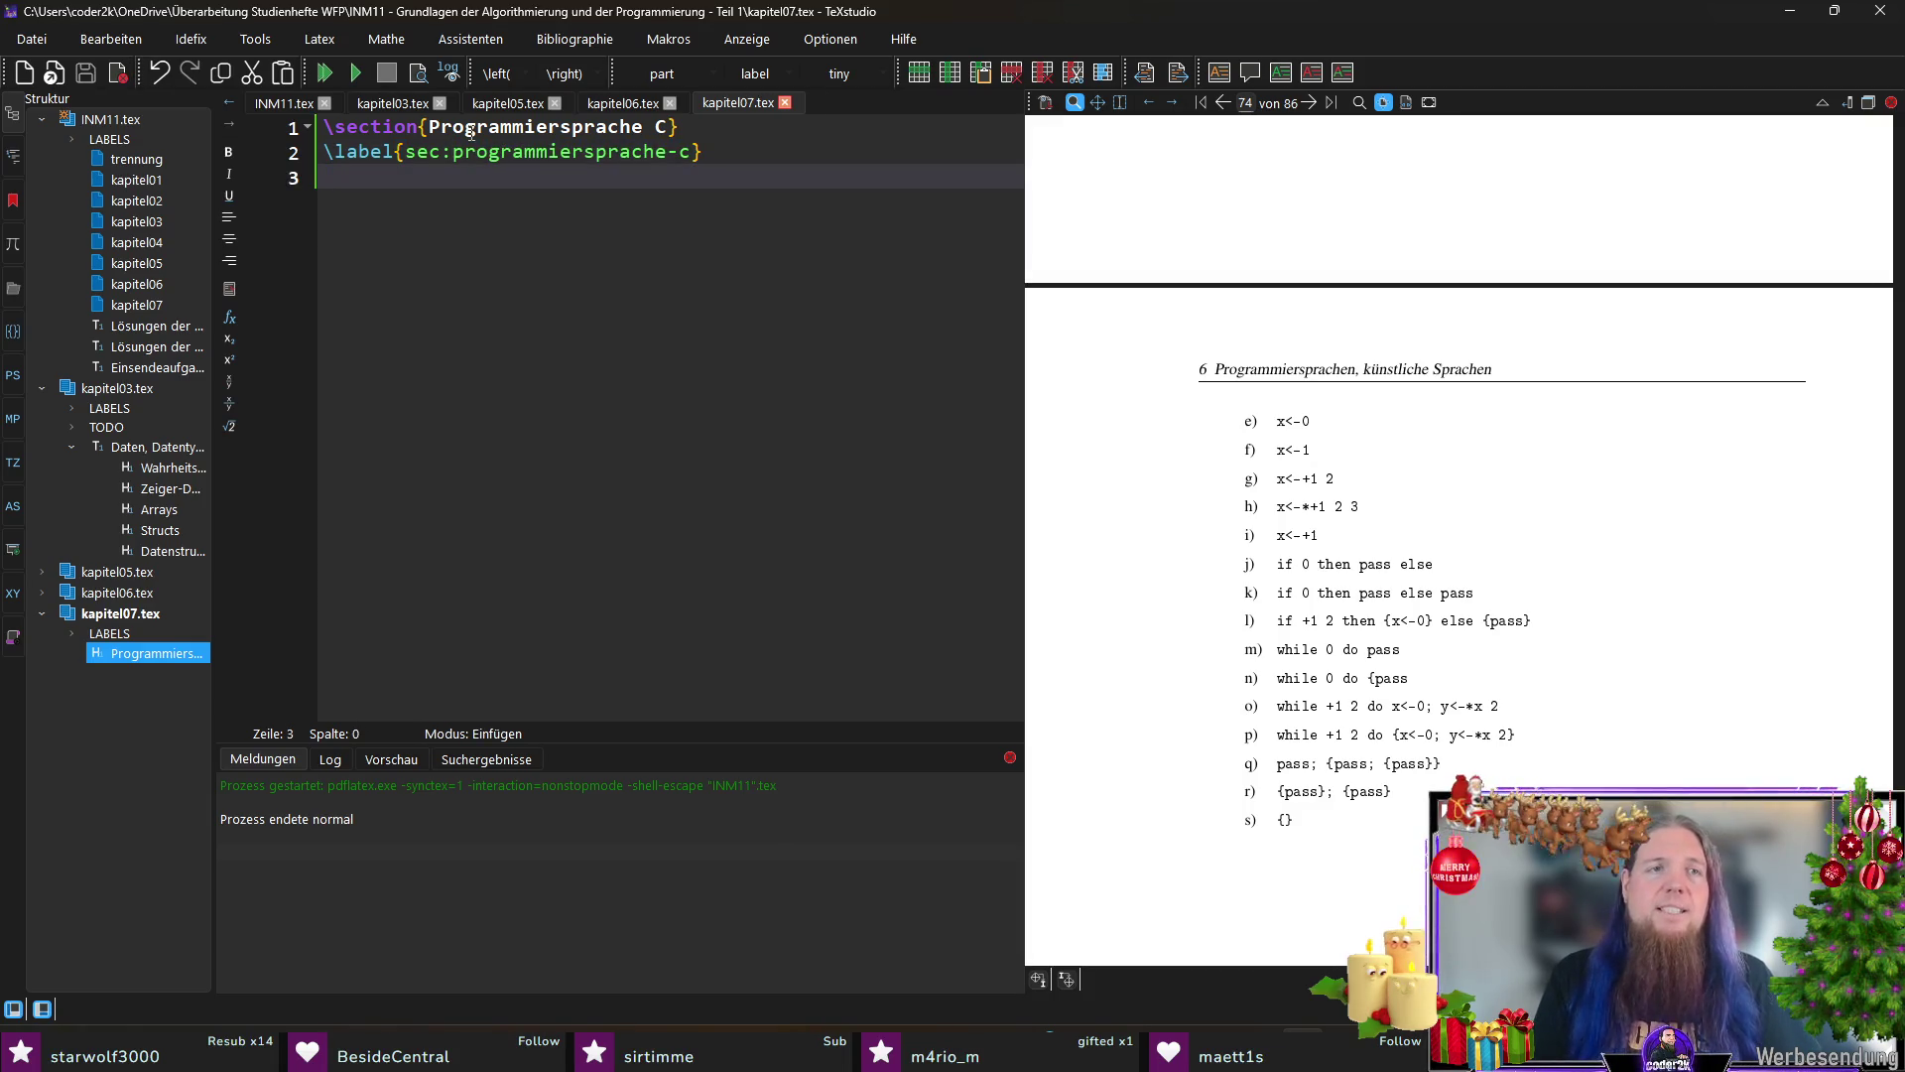
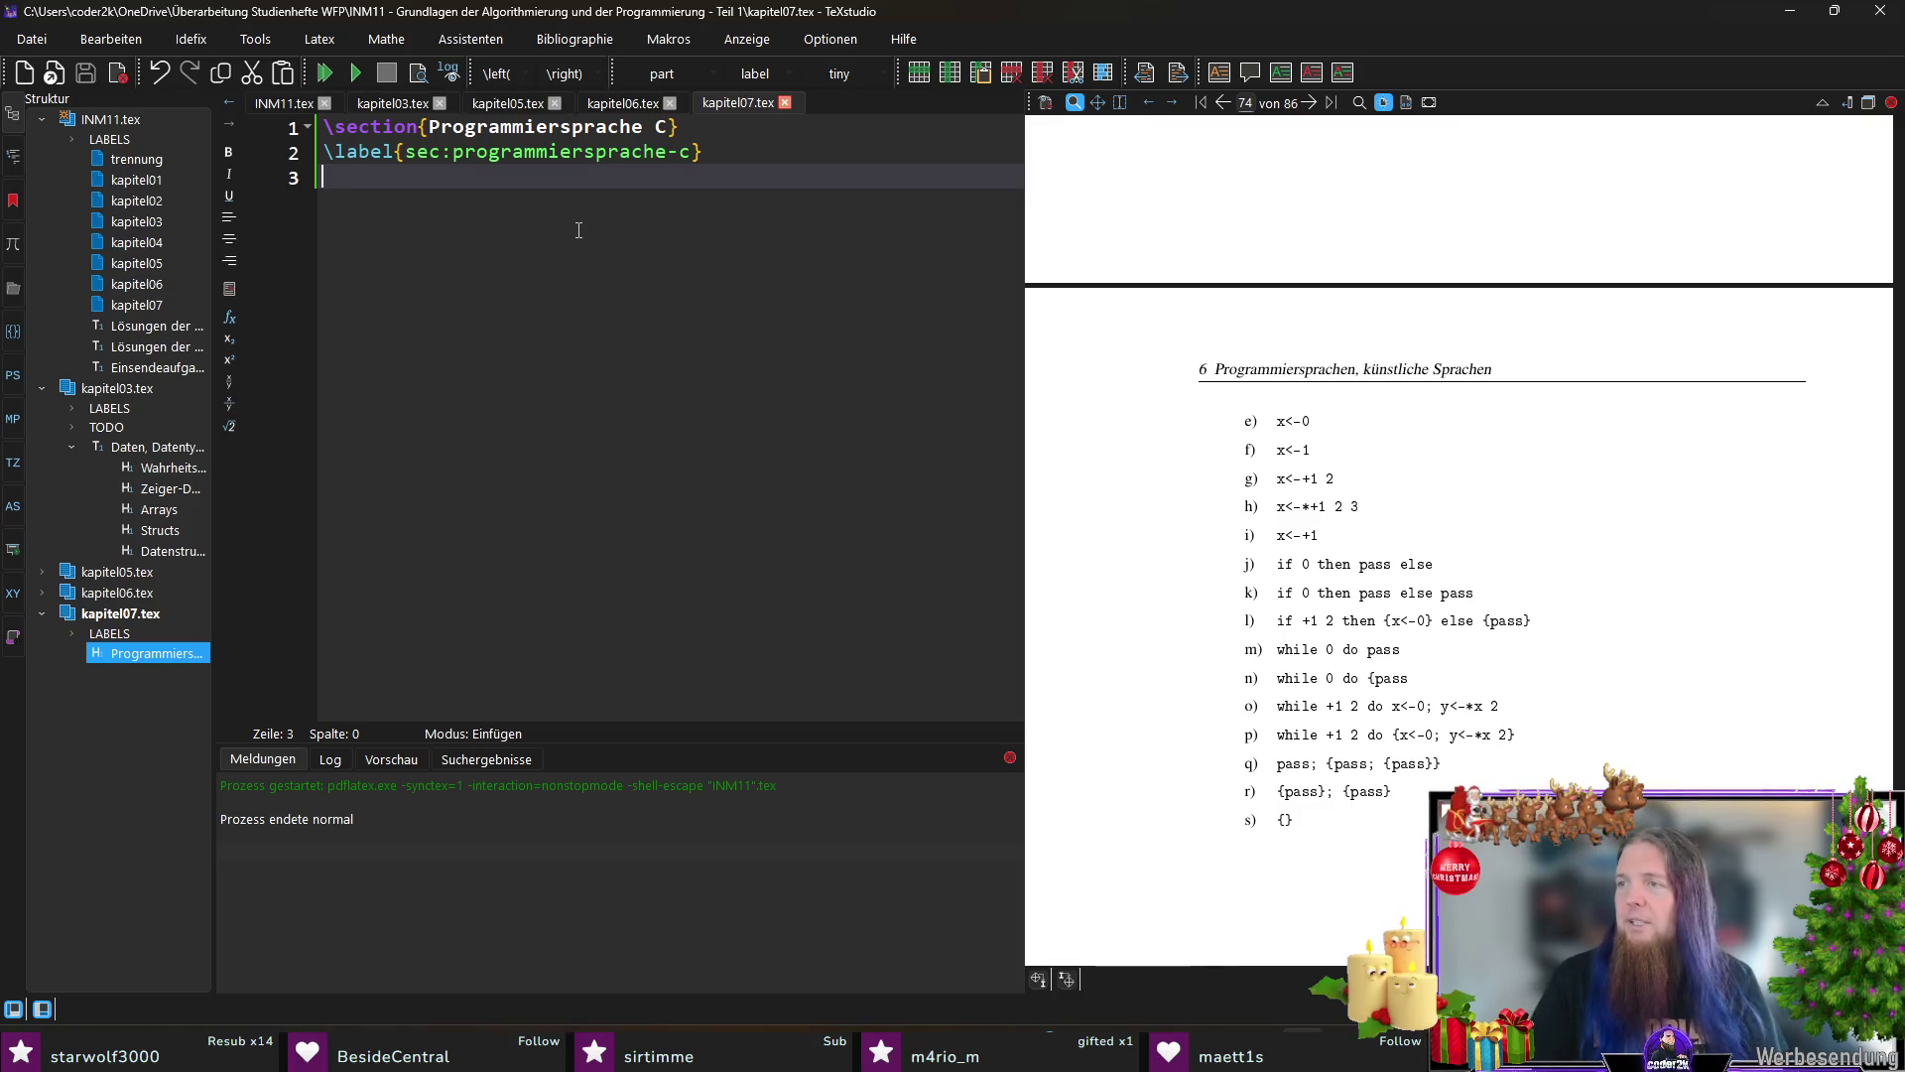
Step: Insert a lernziele environment below the label and write the two learning-objective paragraphs
{"action": "key", "text": "Return"}
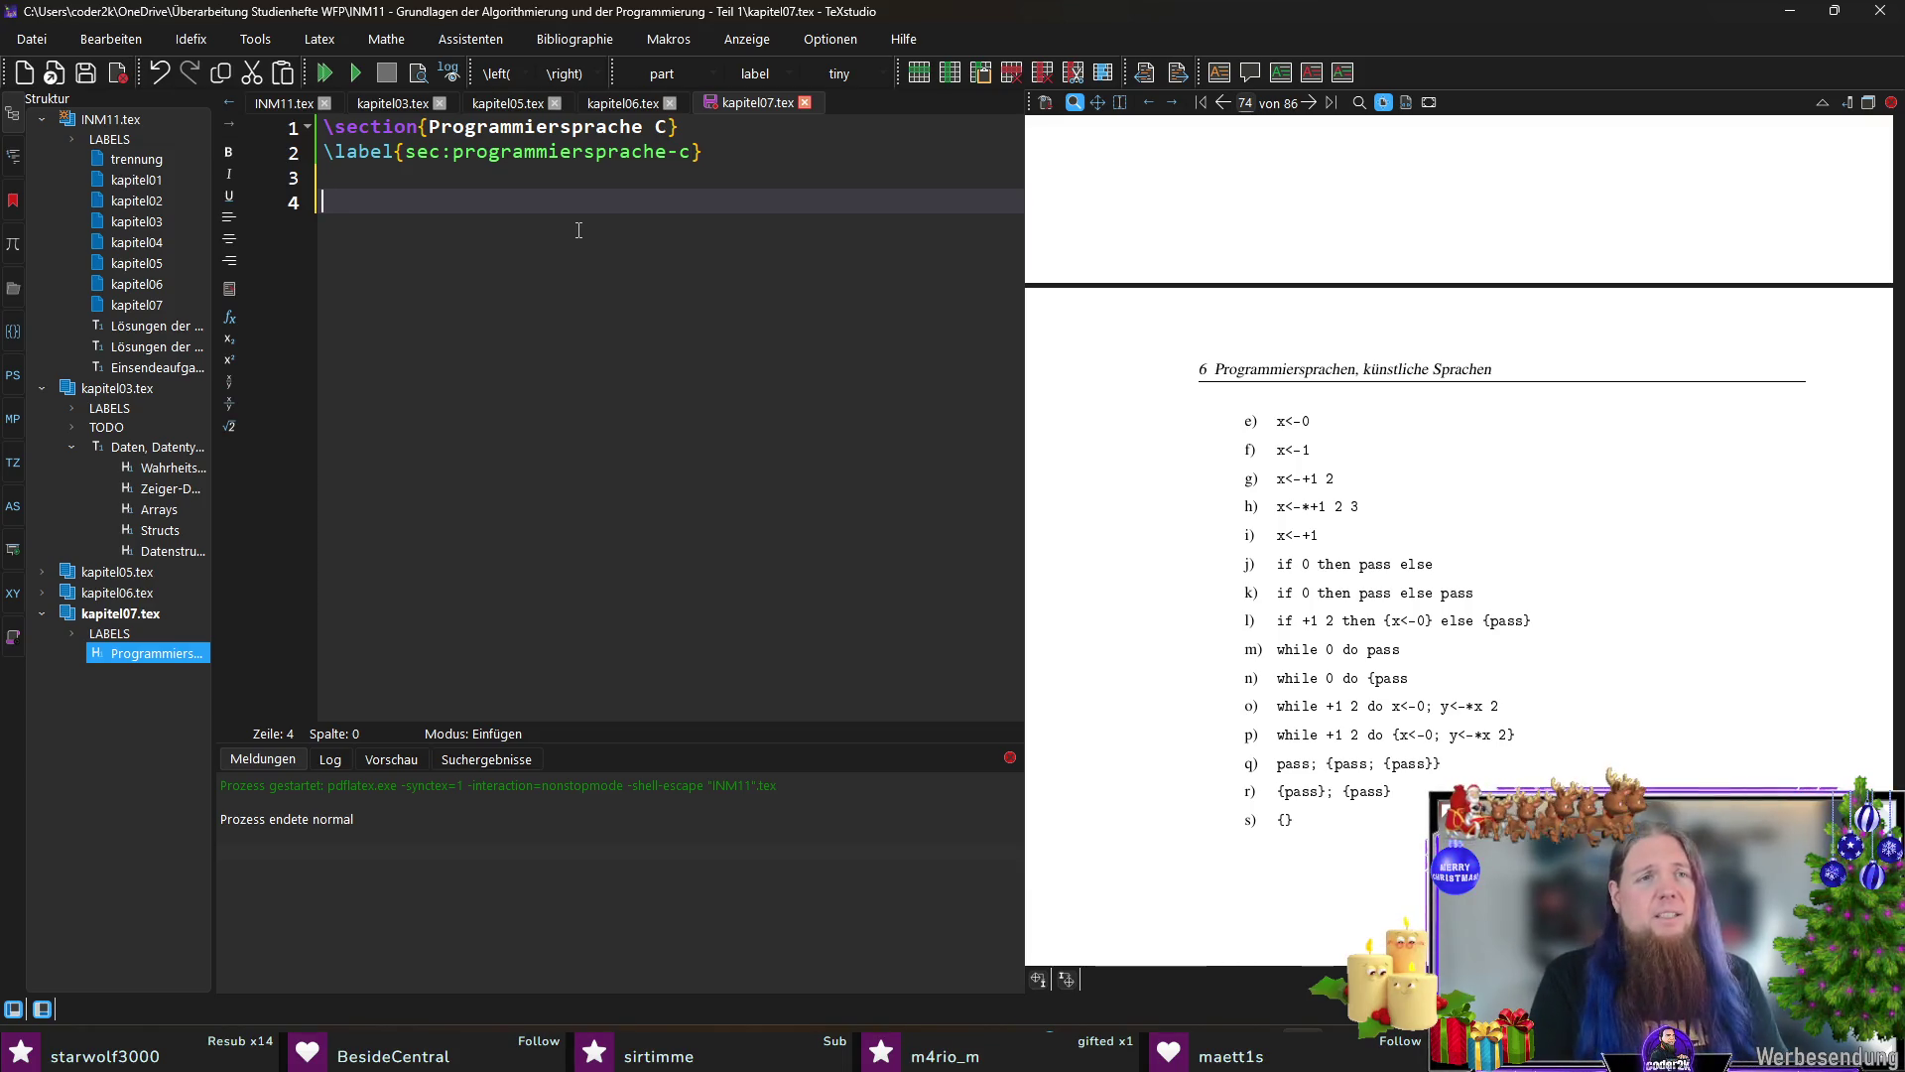
{"action": "type", "text": "\begin{ler"}
{"action": "key", "text": "Return"}
{"action": "type", "text": "In diesem Kapitel werden der grundlegende Au"}
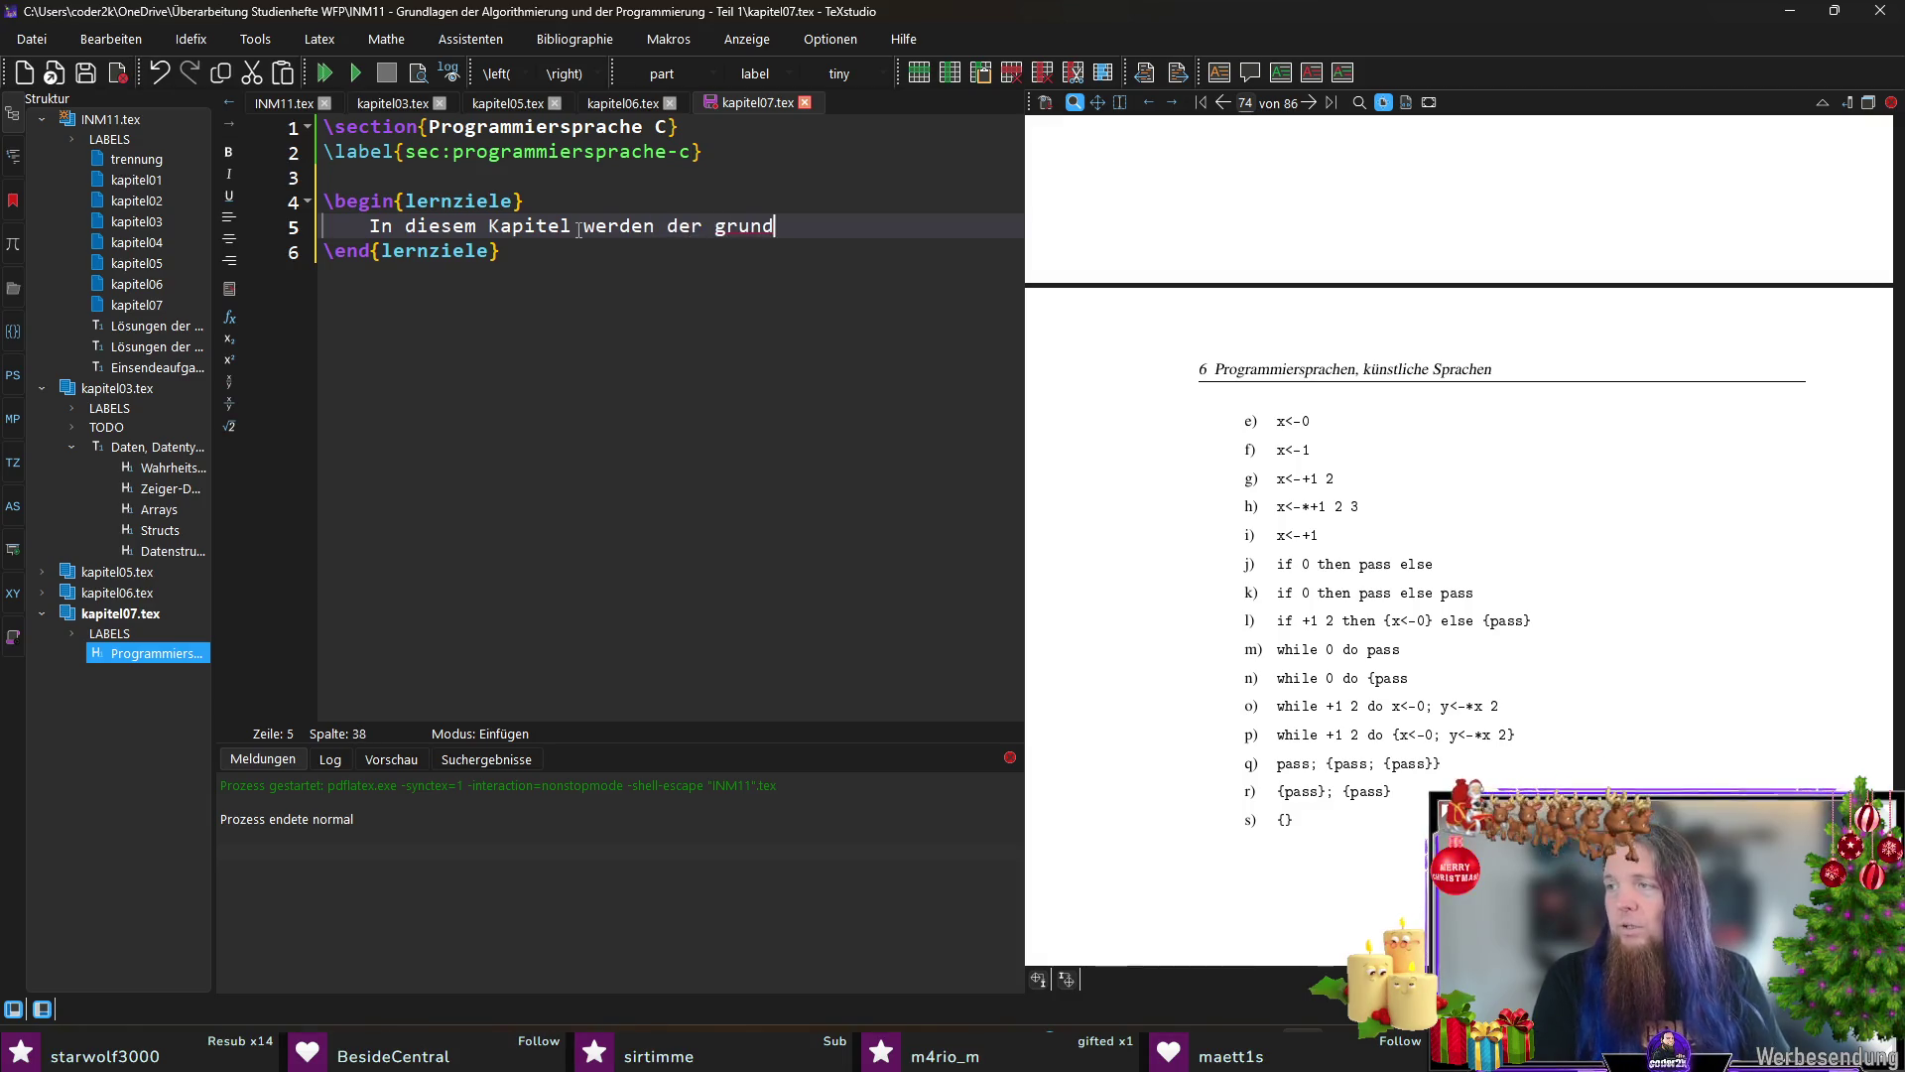
{"action": "type", "text": "fbau eines "}
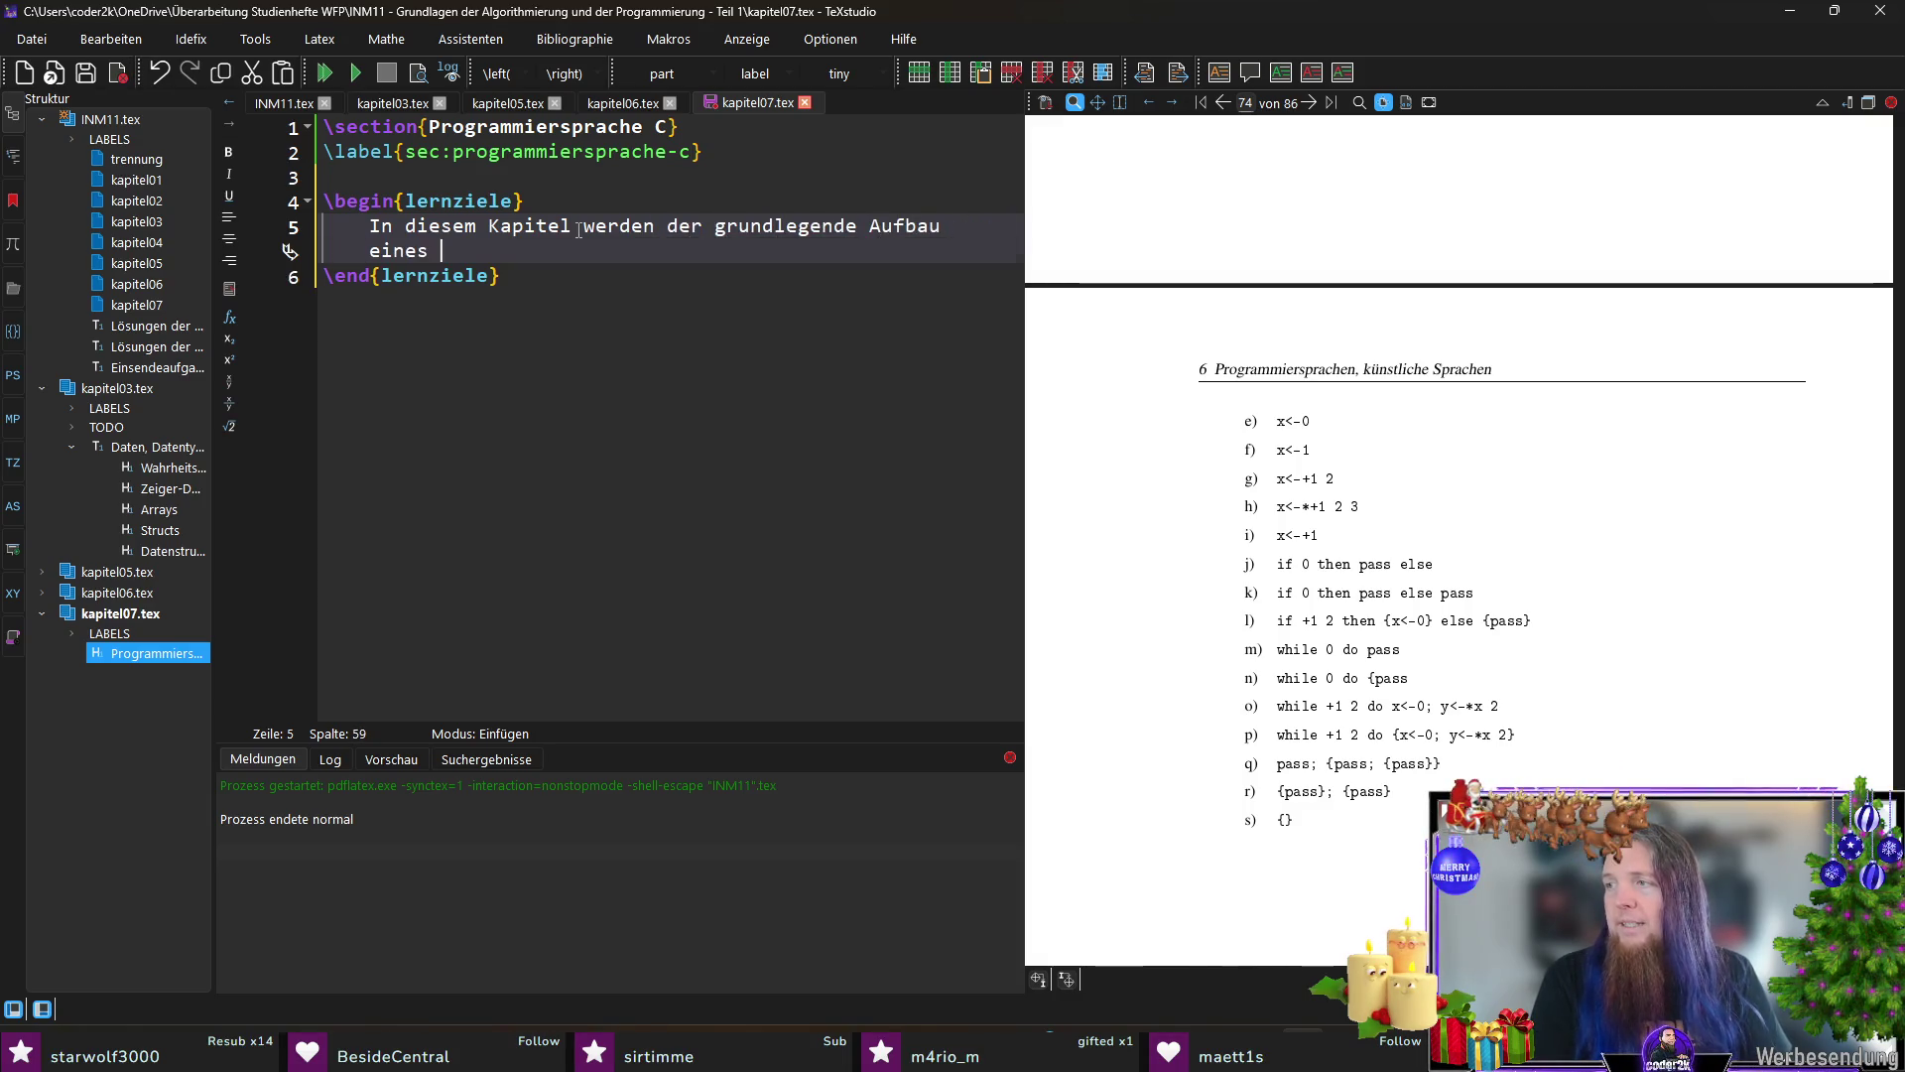
{"action": "type", "text": "C-Programms, das A"}
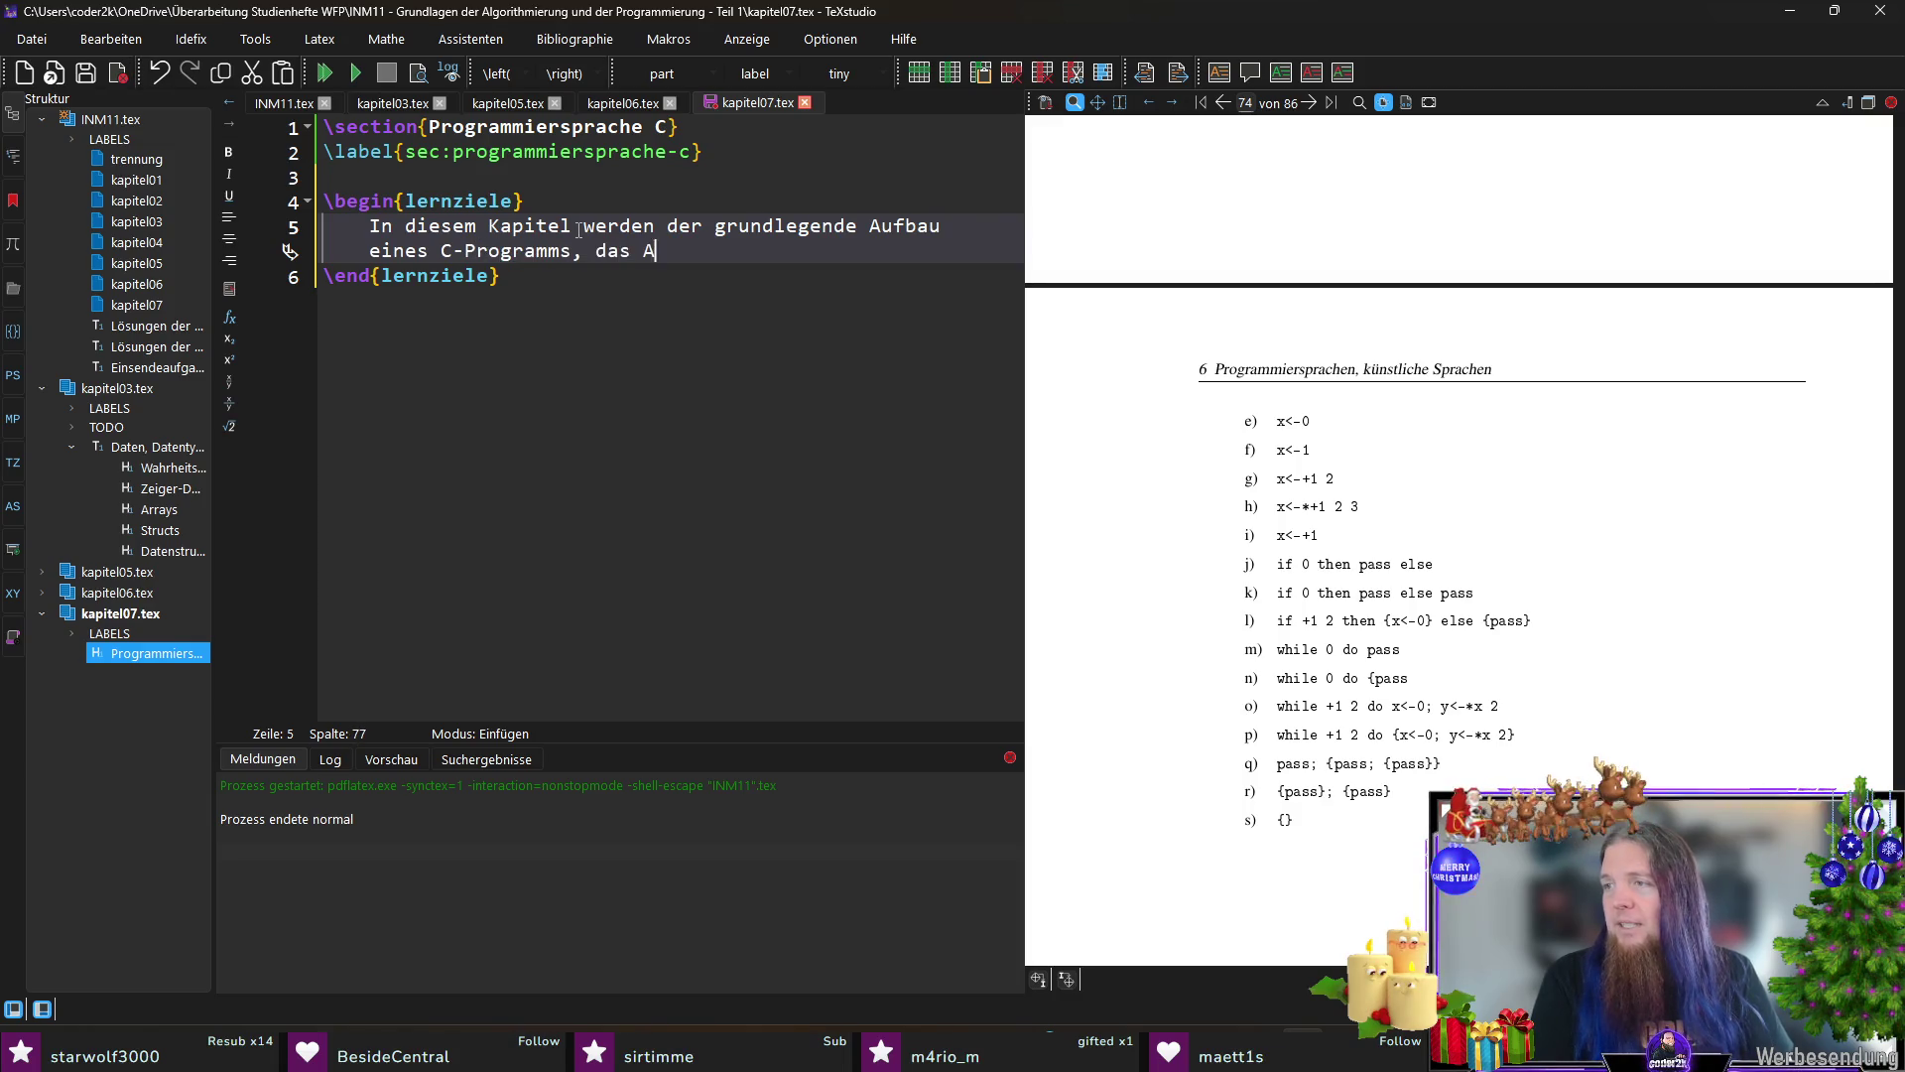
{"action": "type", "text": "lphabet der Sprache"}
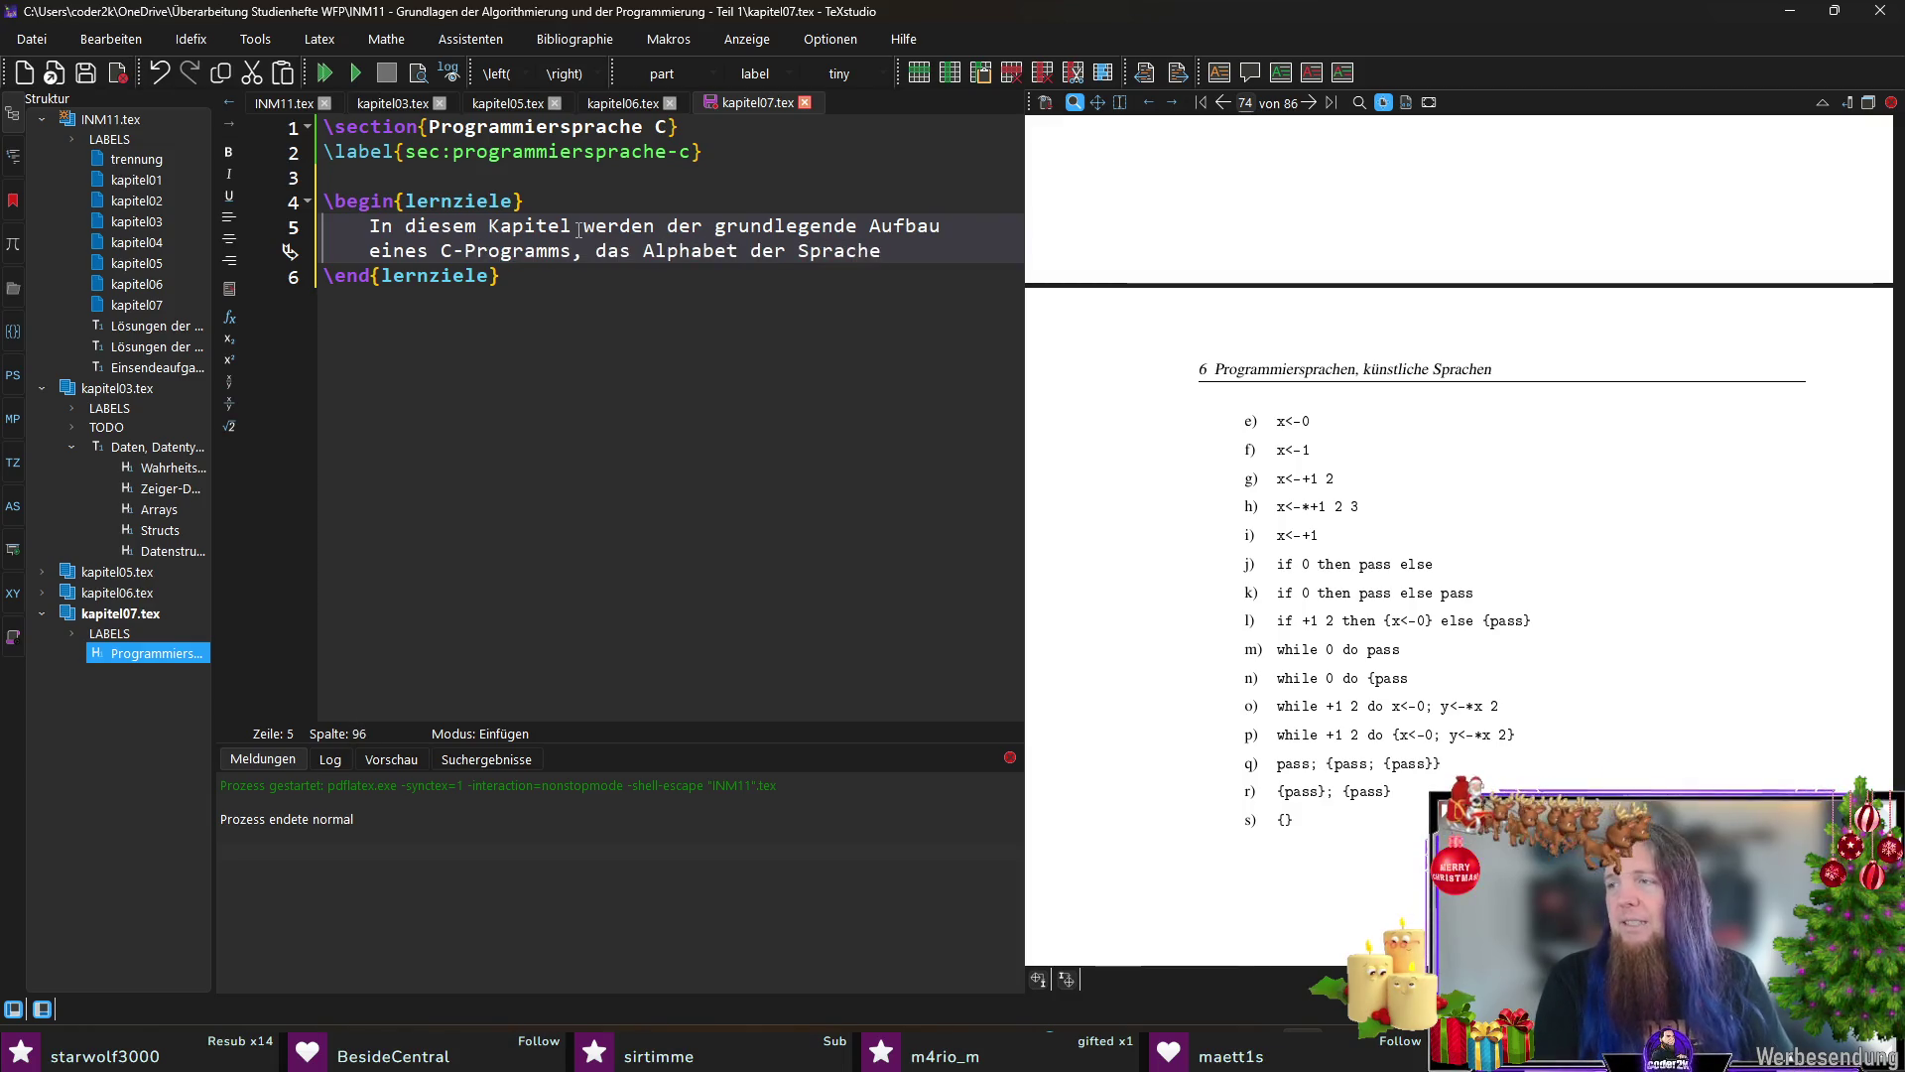
{"action": "type", "text": ", die Menge der Grundsymbole sowie die "}
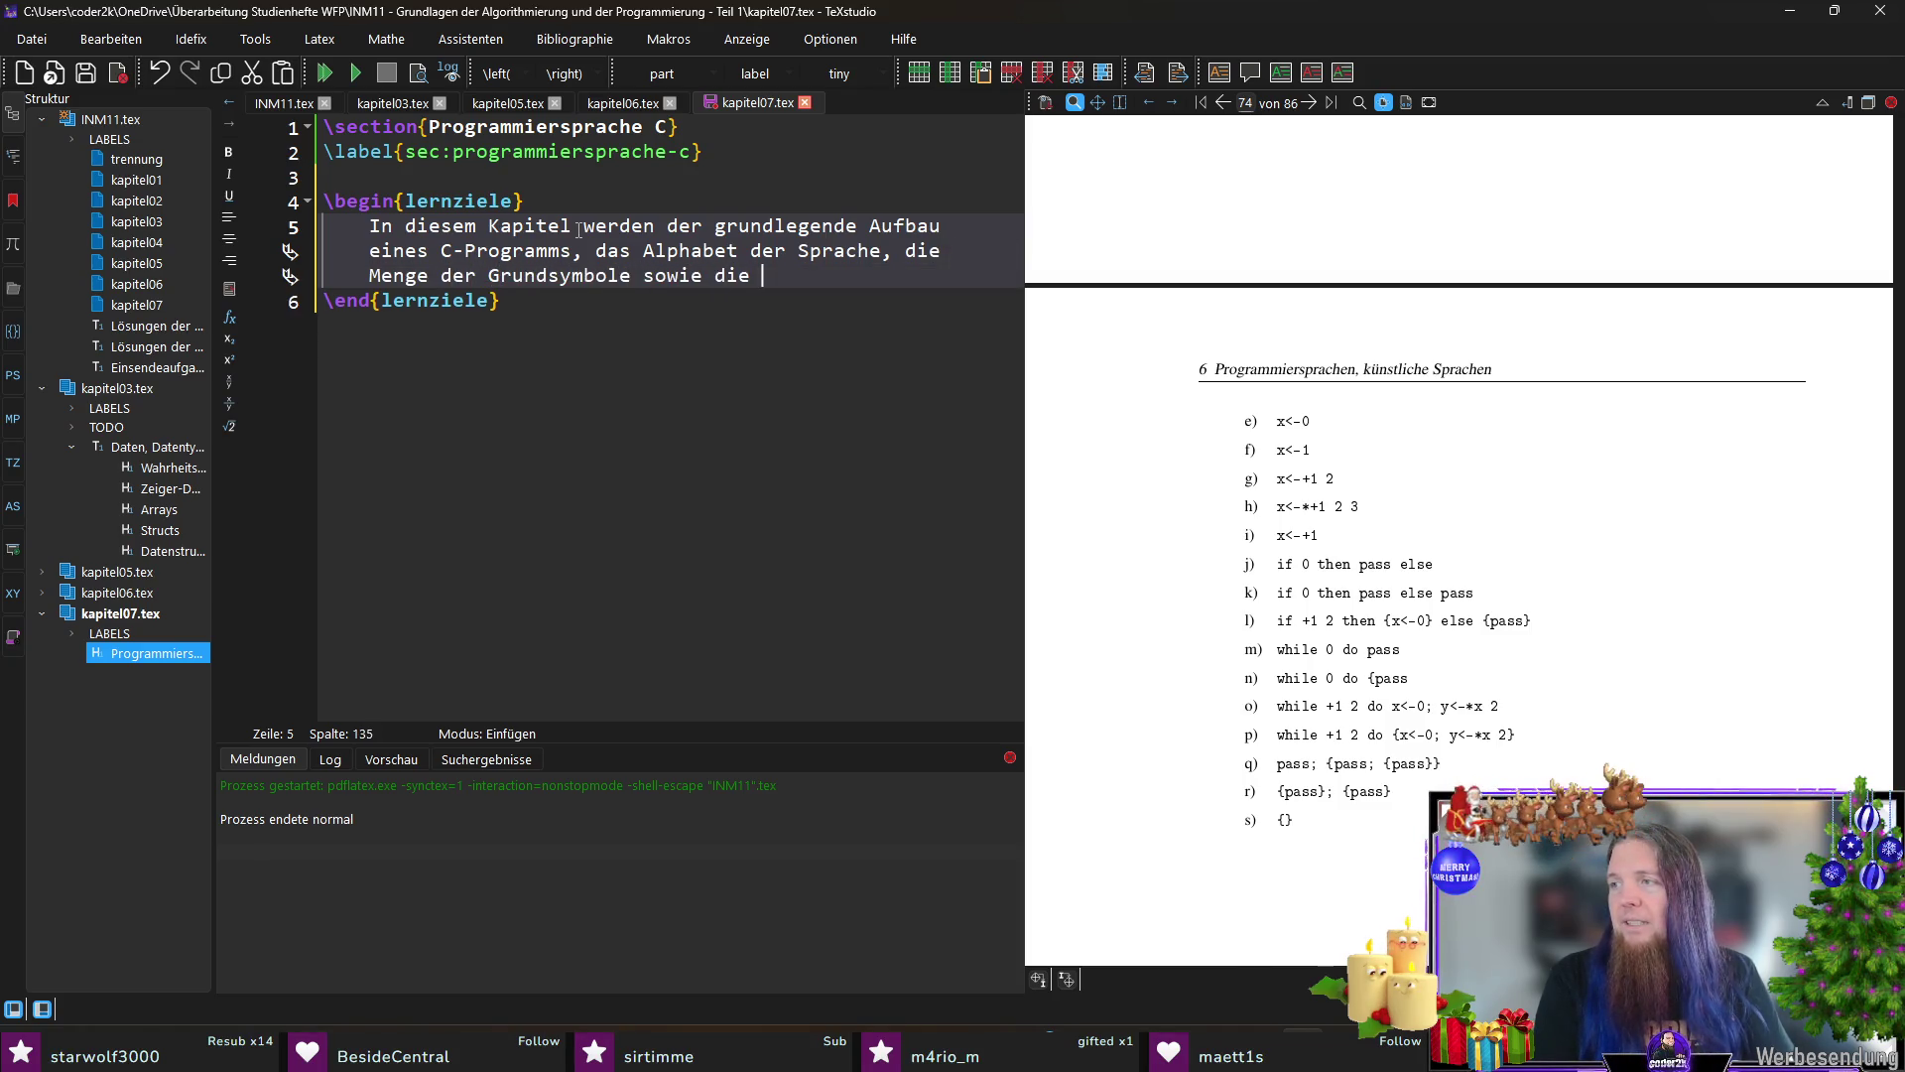
{"action": "type", "text": "Syntaxbeschreibung von C durch die Menge der Syntaxdiagramme dargestellt."}
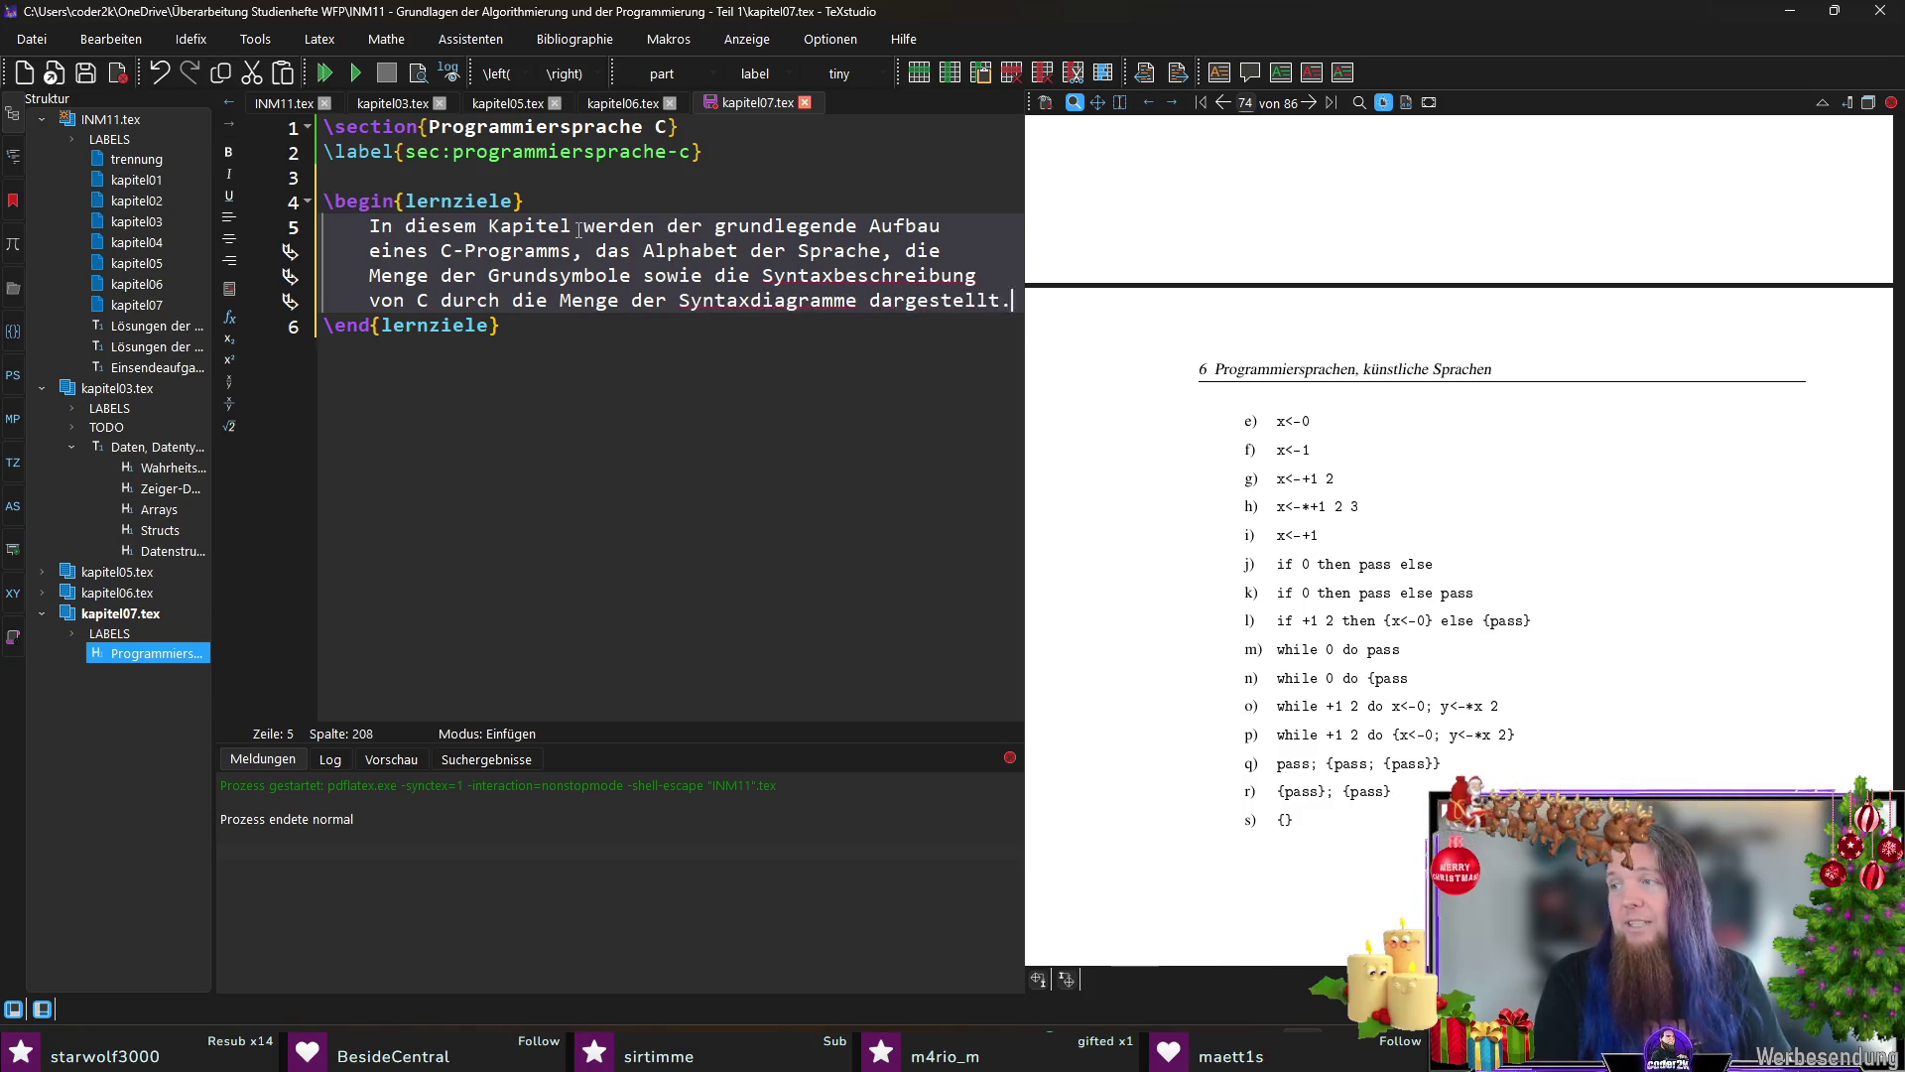
{"action": "type", "text": " Kleine Beispielprogramme entstehen d"}
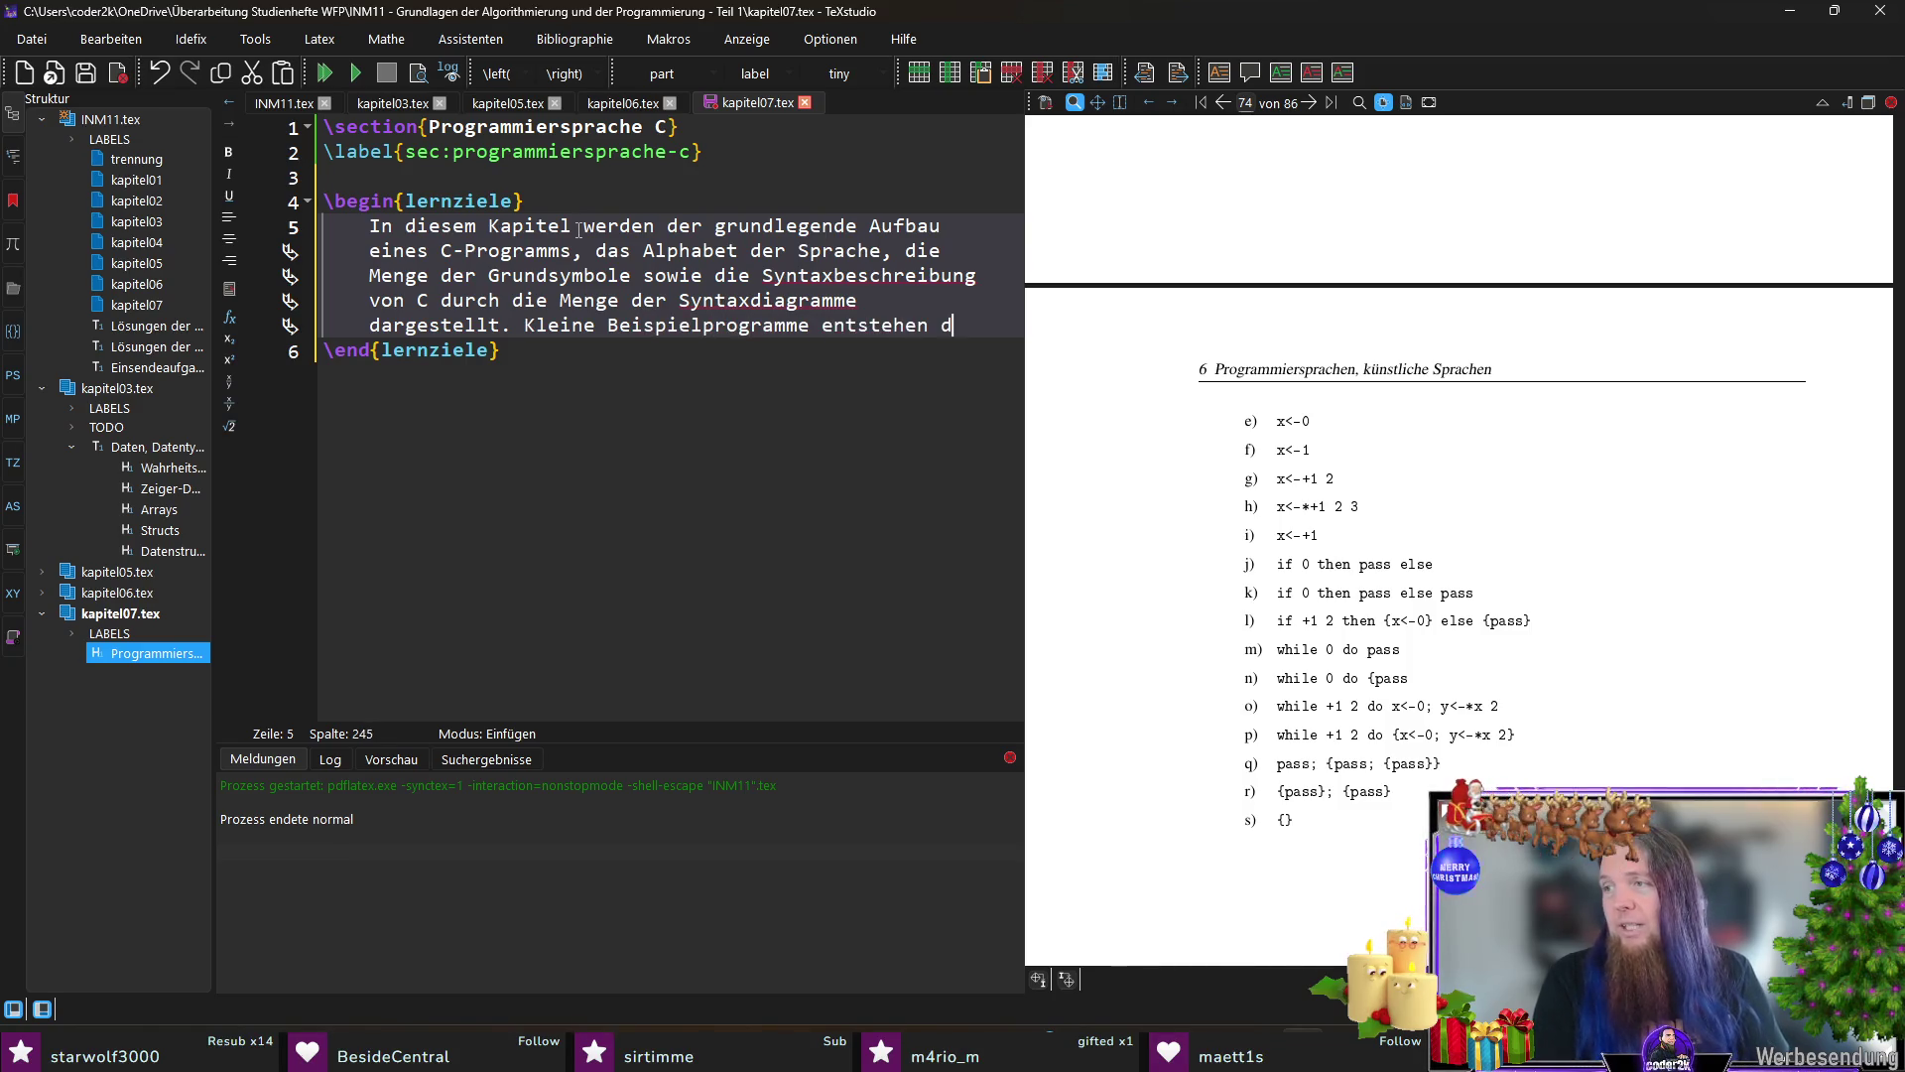
{"action": "type", "text": "urch das Umsetzen vorliegender Struktogramme in C-Programme."}
{"action": "key", "text": "Return"}
{"action": "key", "text": "Return"}
{"action": "type", "text": "Der Aufruf und die"}
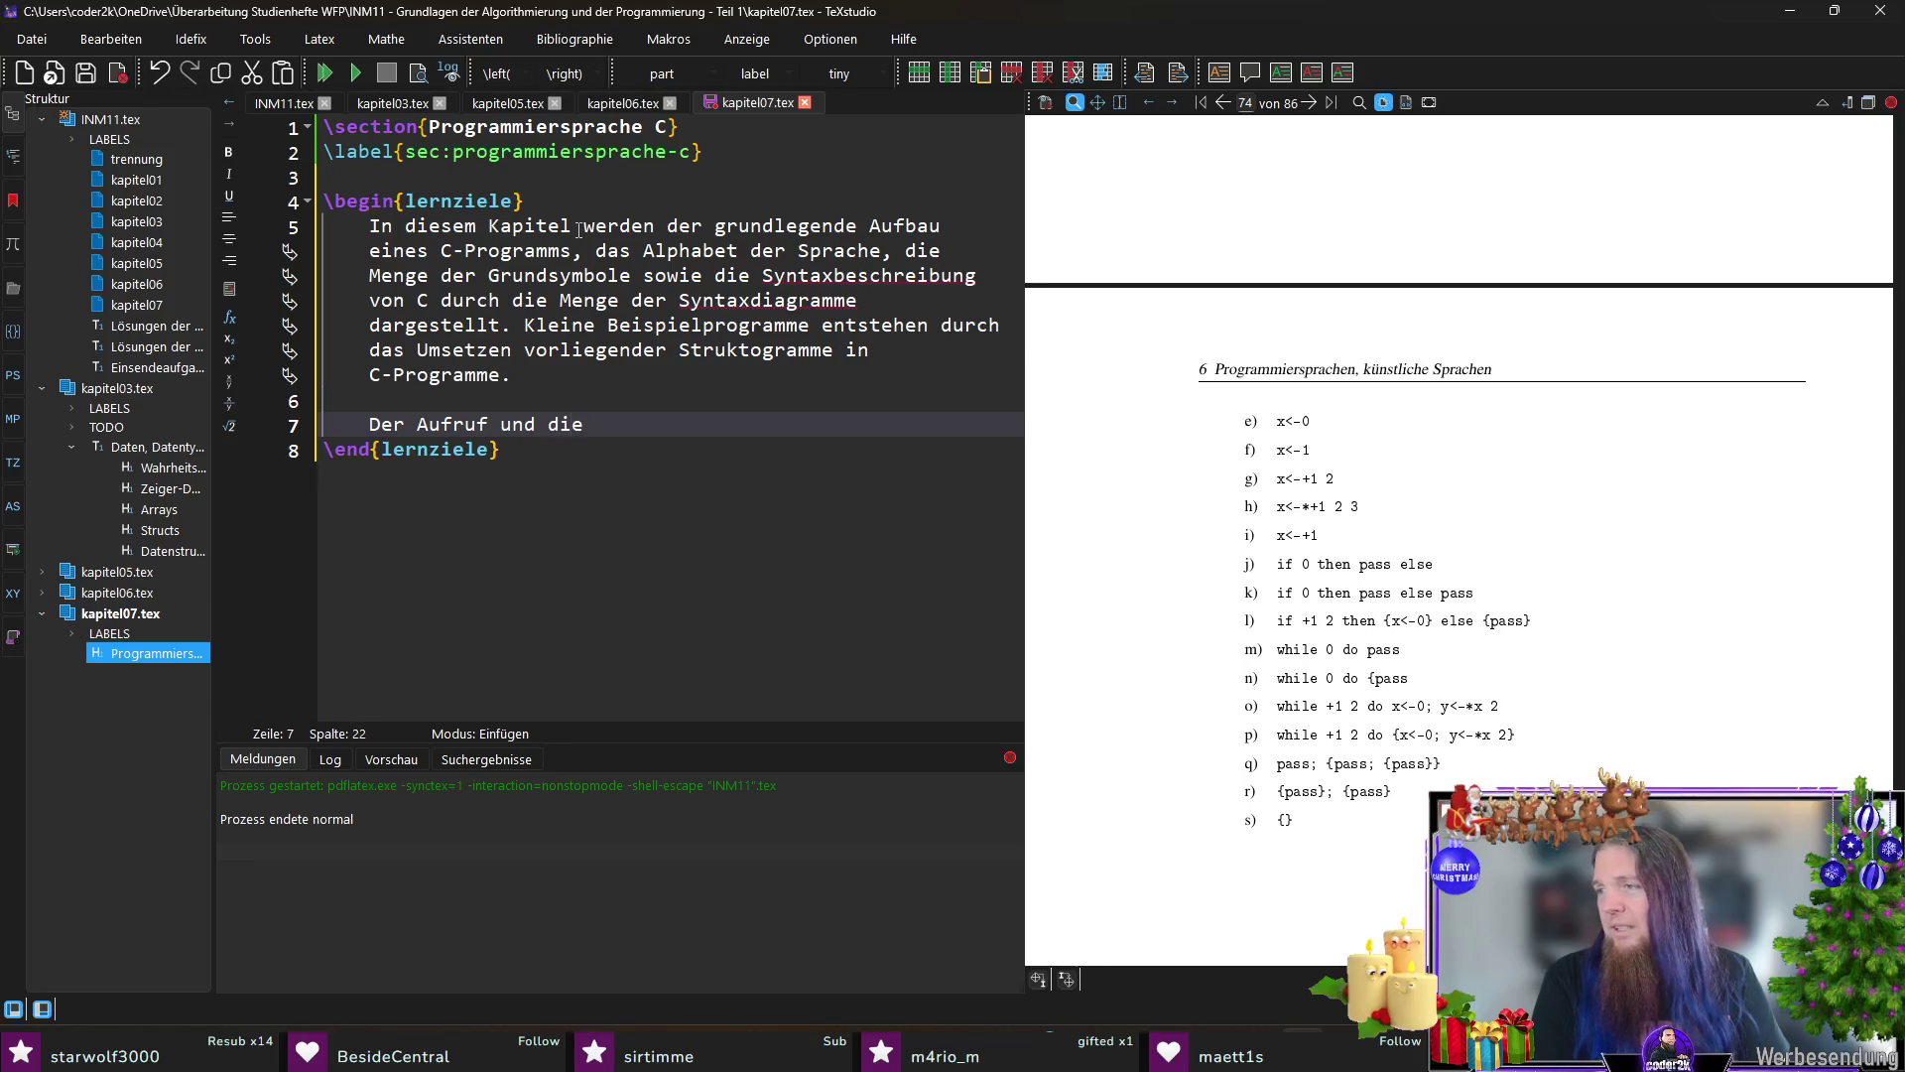
{"action": "type", "text": " Definition von Funktionen als wie"}
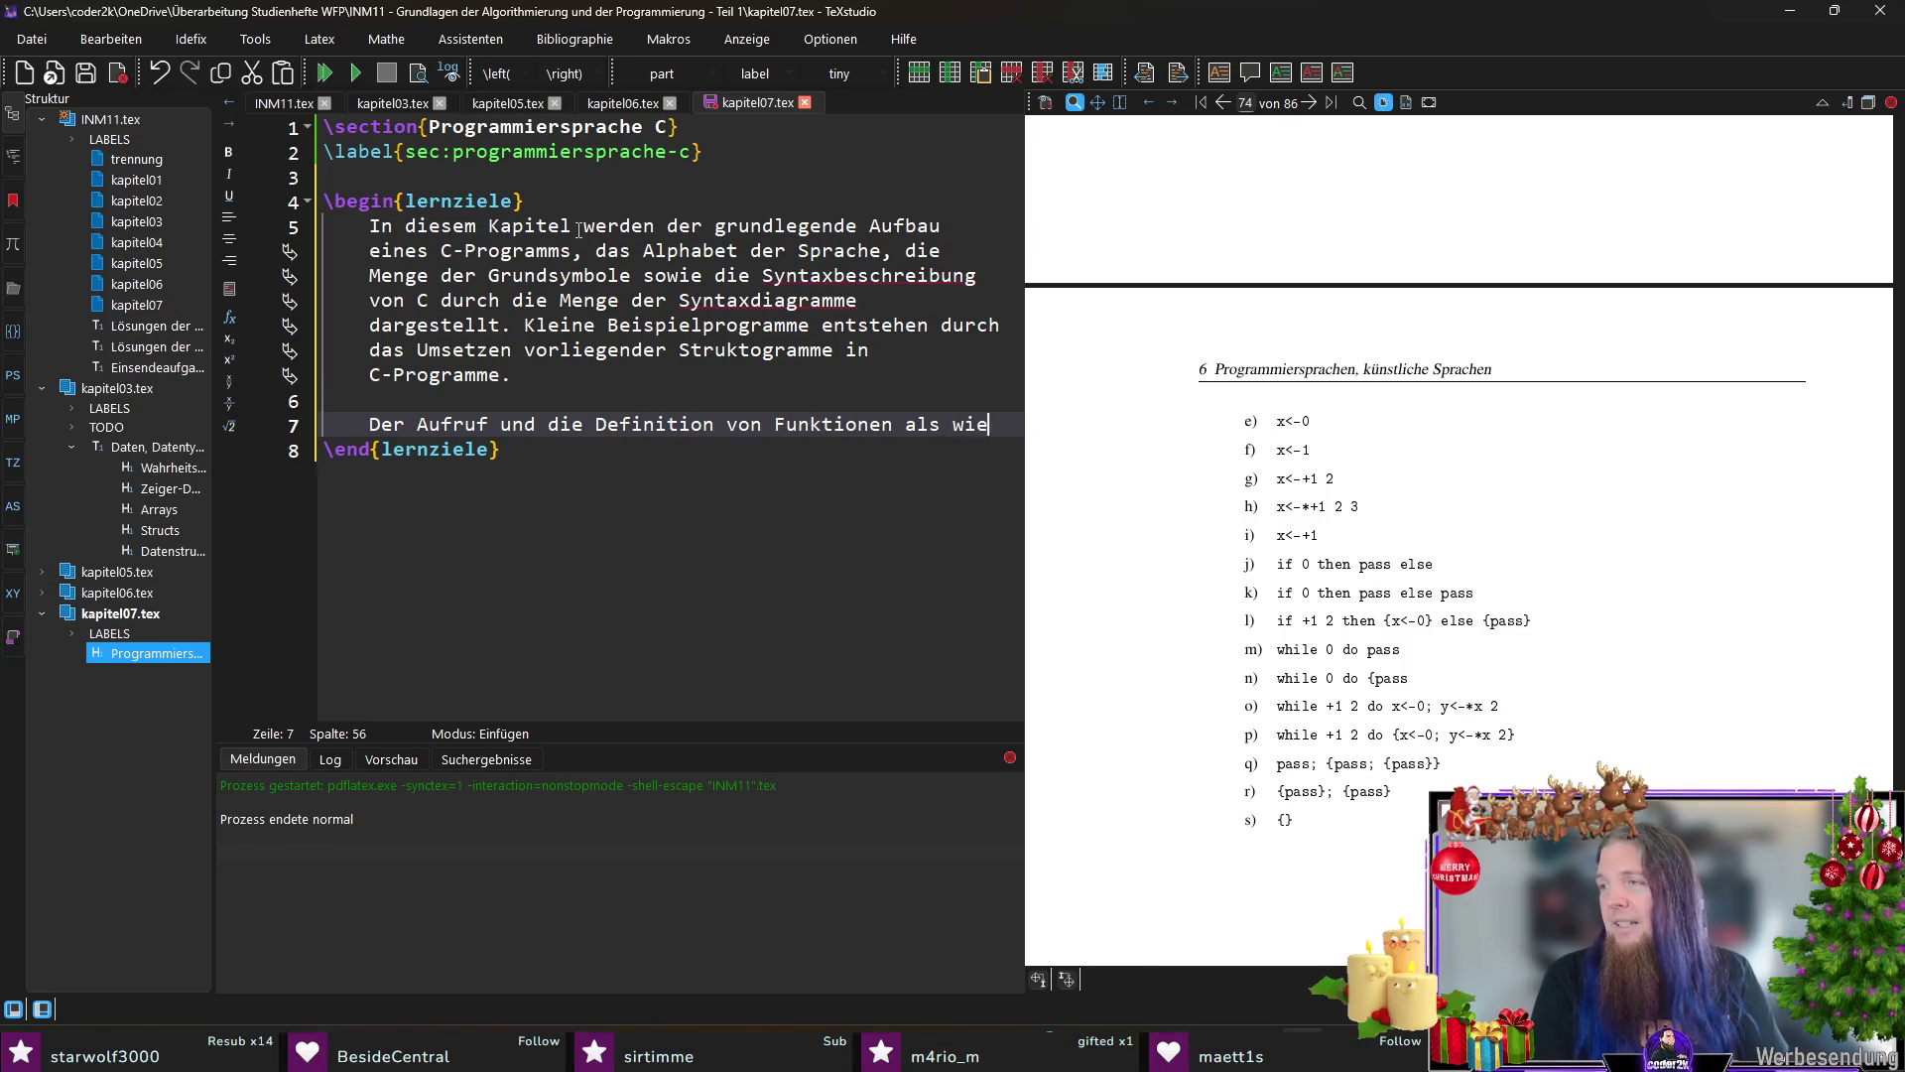
{"action": "type", "text": "derverwendbaredule e"}
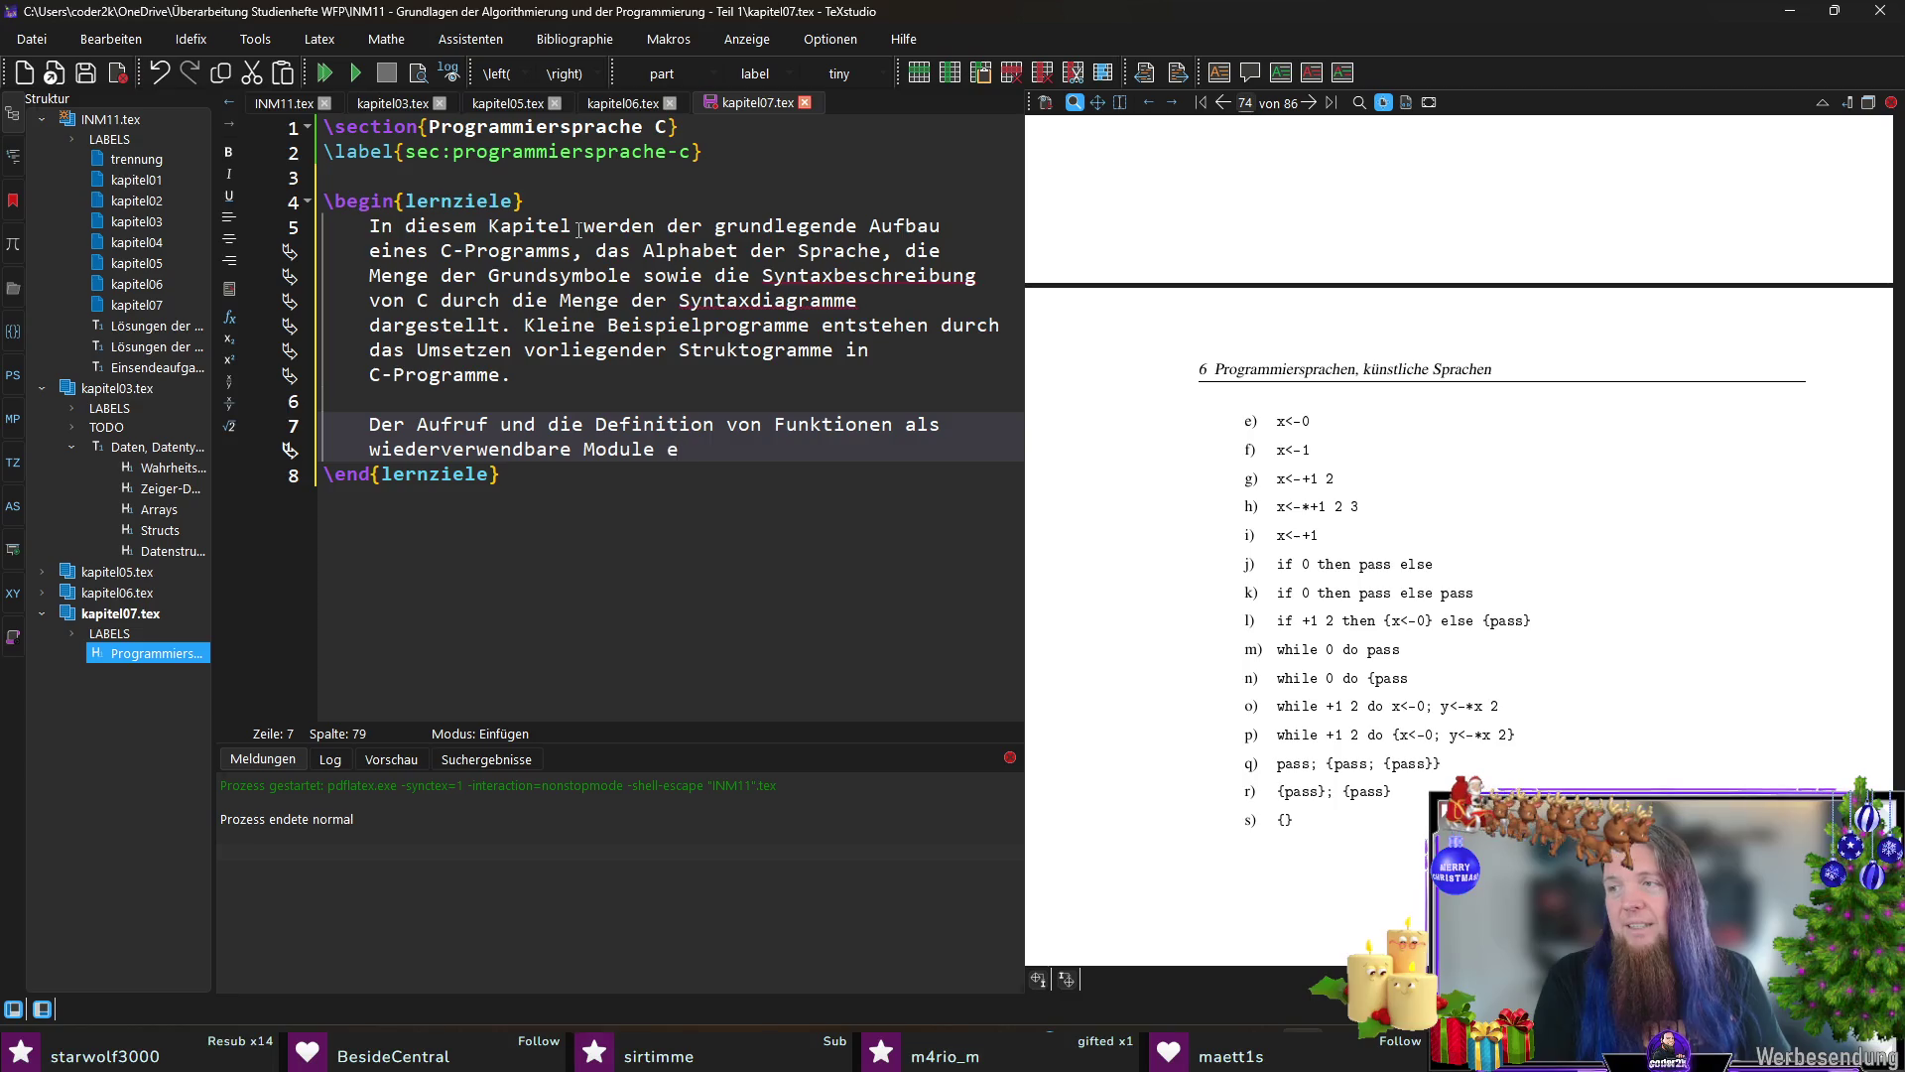
{"action": "type", "text": "werden erläutert und mit Beis"}
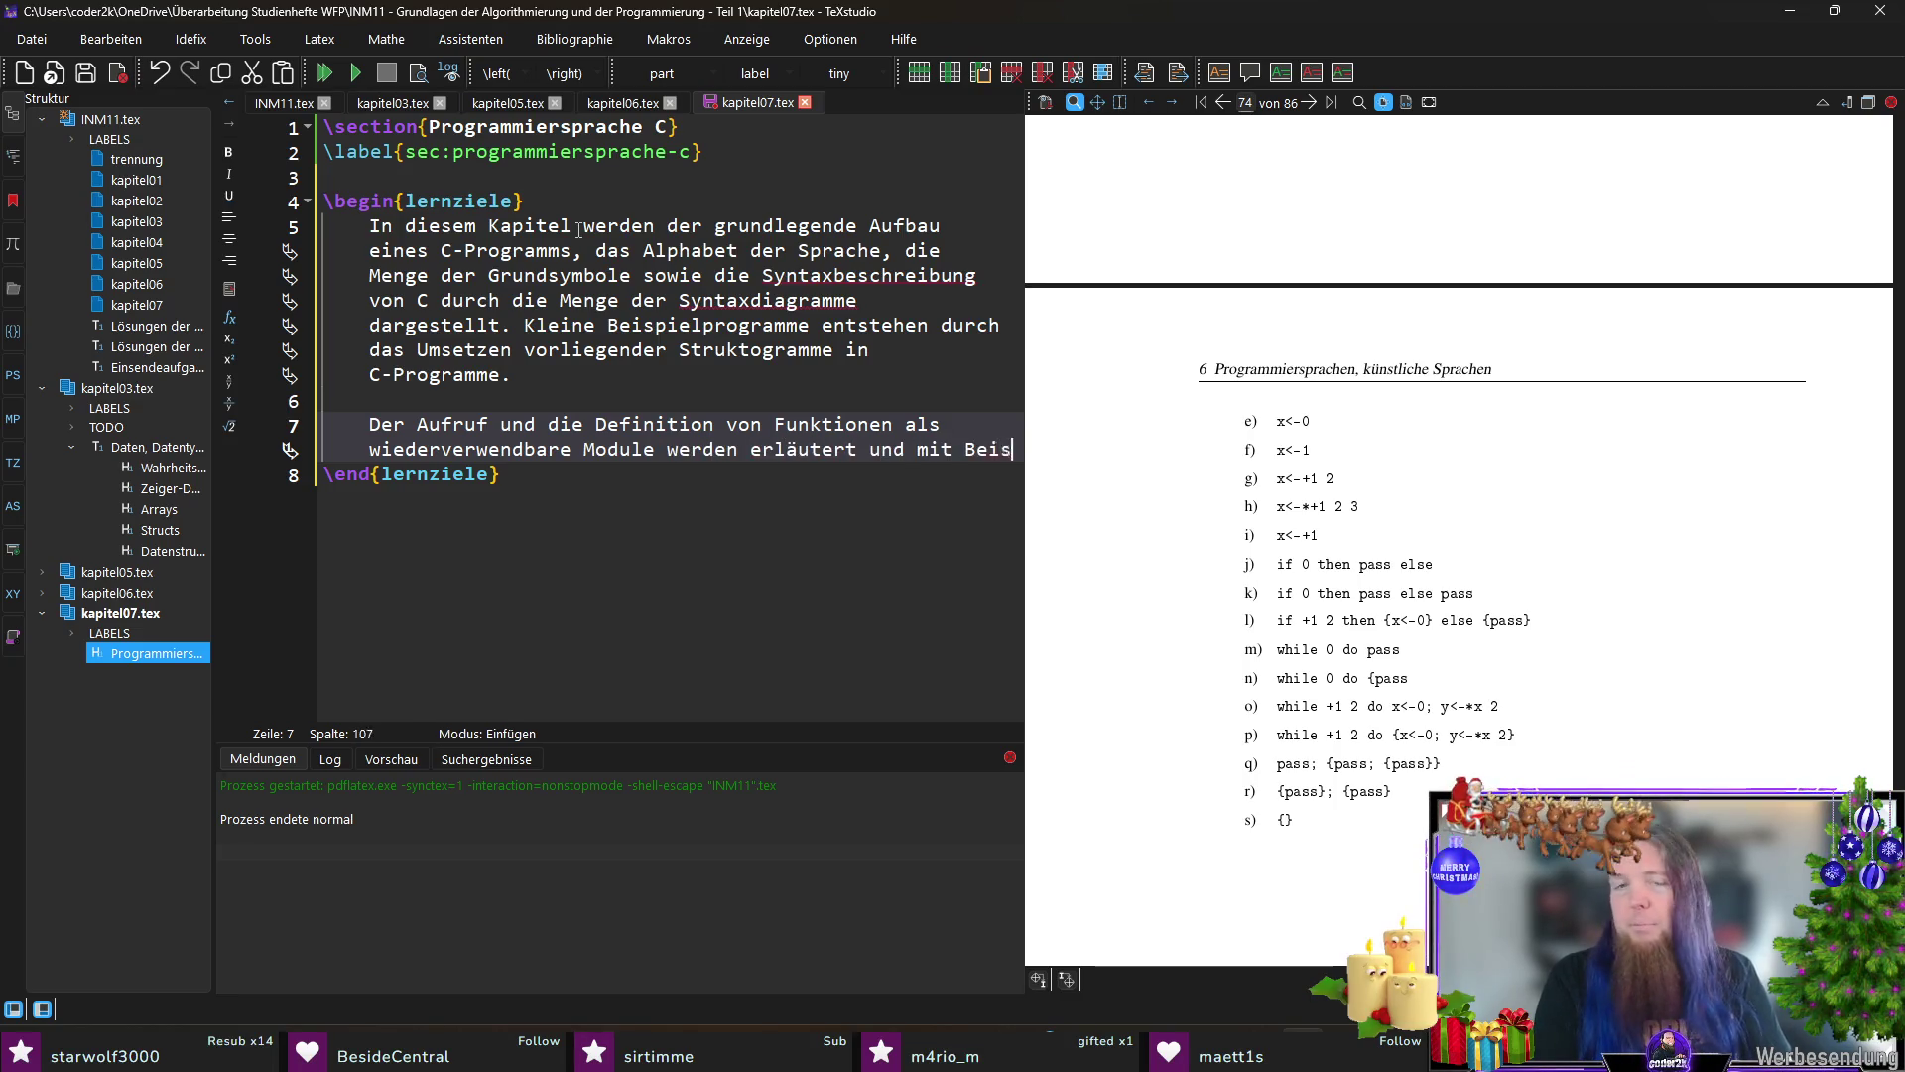
{"action": "type", "text": "pielen belegt."}
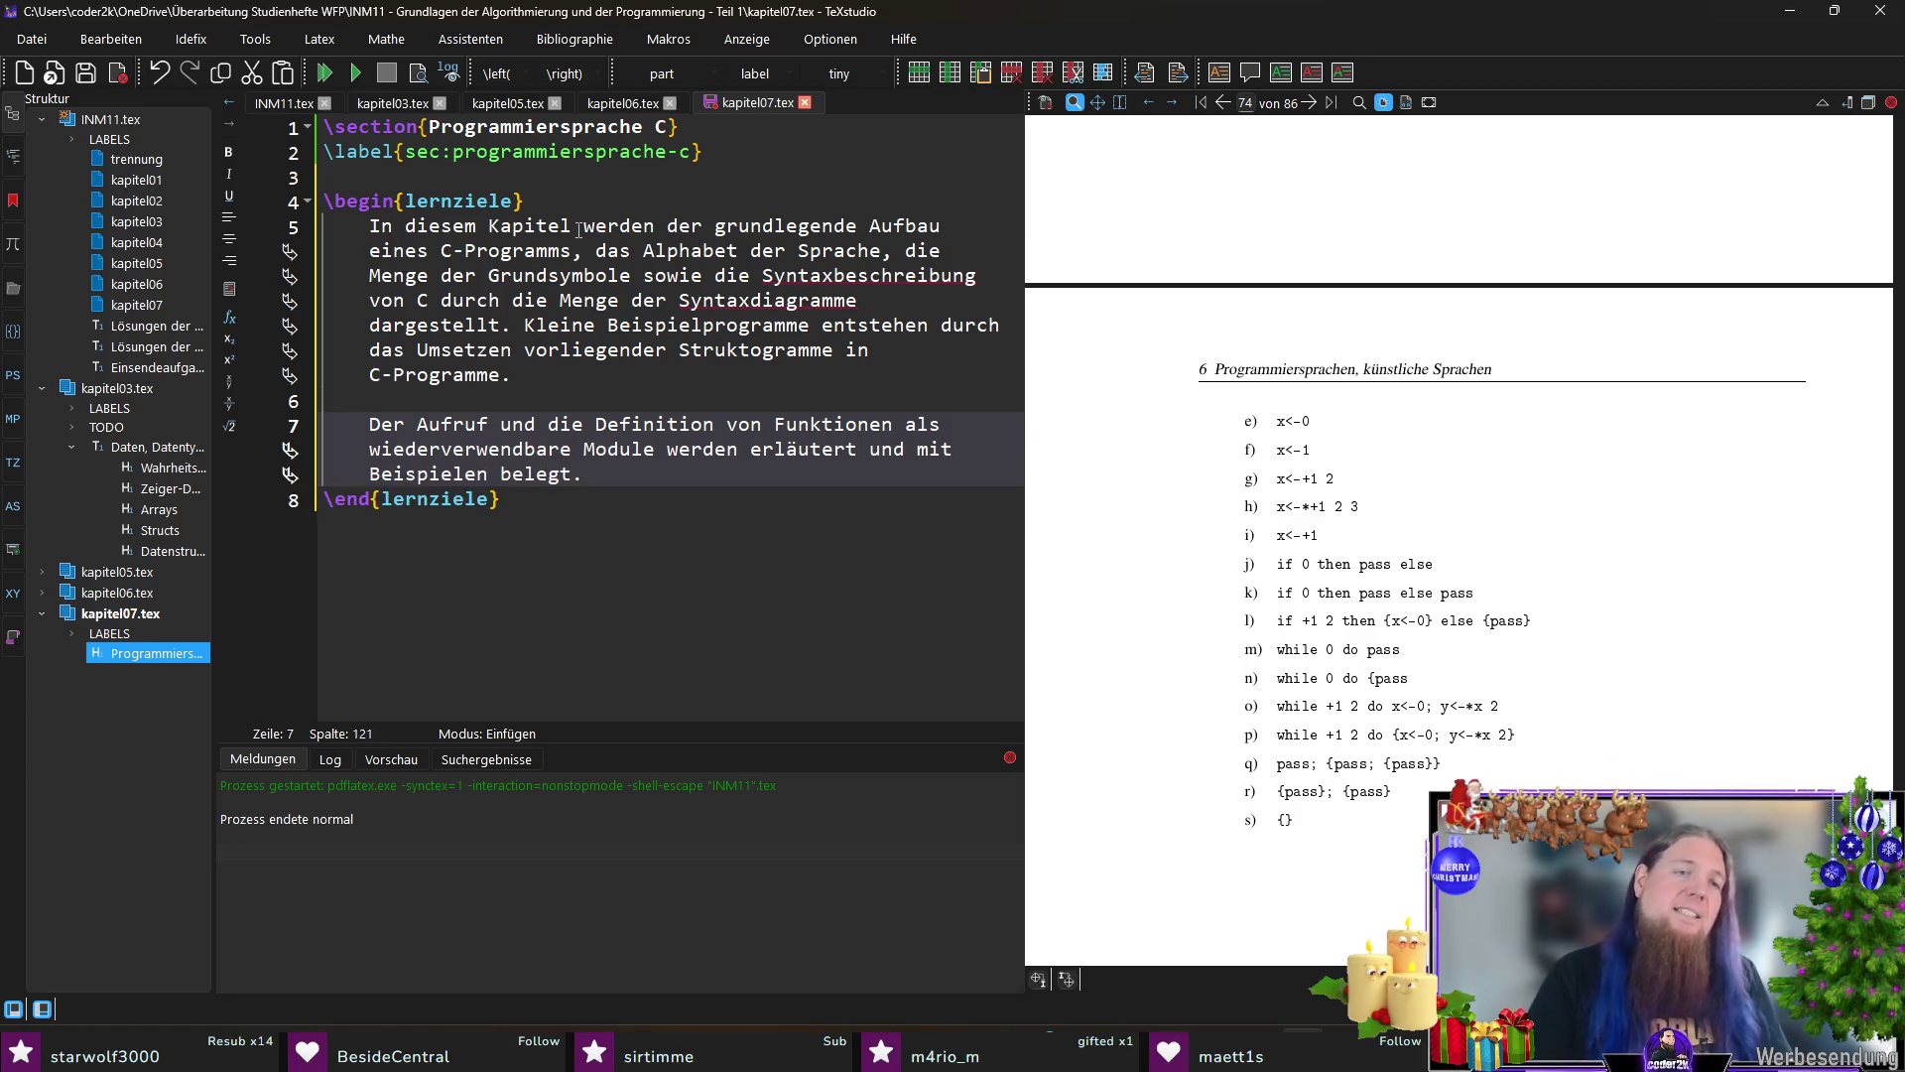
Step: Leave an empty line after the objectives block and compile to preview the chapter
{"action": "key", "text": "Down"}
{"action": "key", "text": "Return"}
{"action": "key", "text": "F5"}
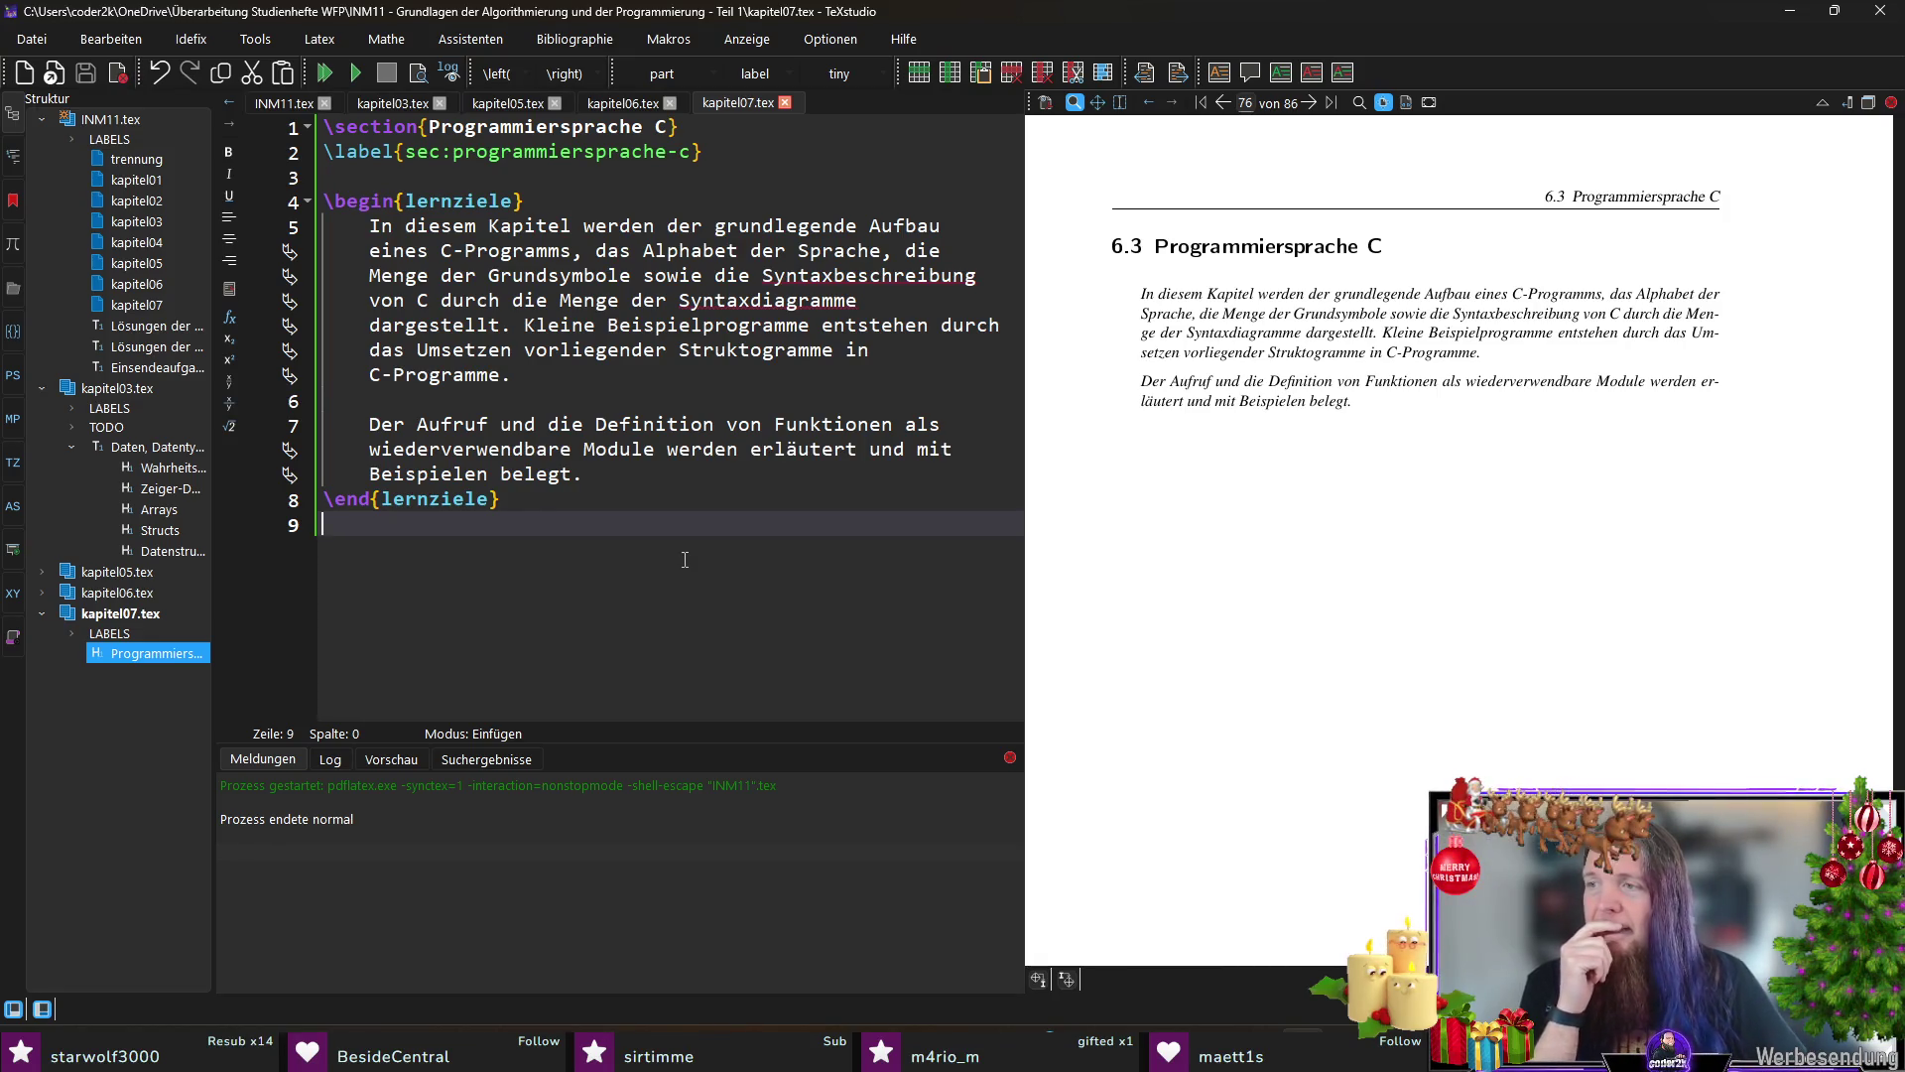
Step: Open blank lines below \end{lernziele} for the introductory sentence on C as an Allzwecksprache
{"action": "key", "text": "Return"}
{"action": "key", "text": "Return"}
{"action": "key", "text": "Up"}
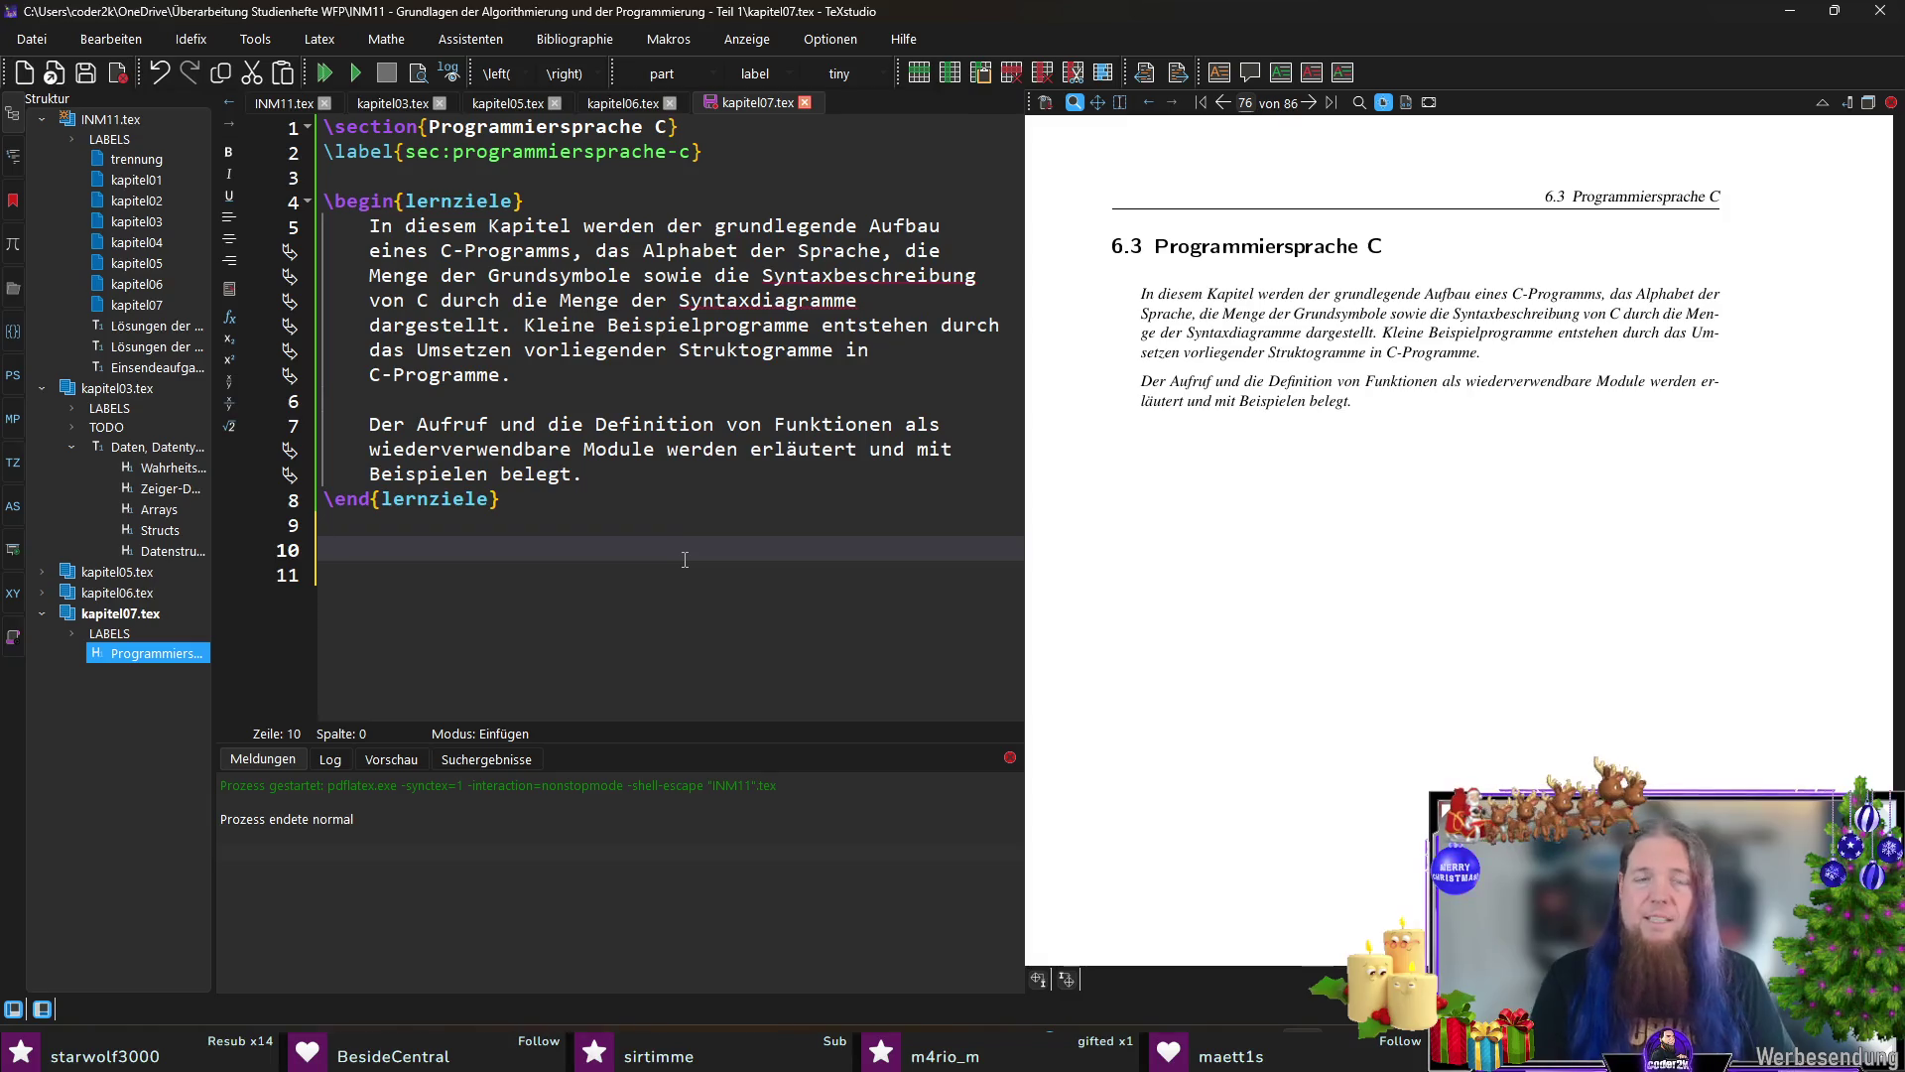
{"action": "type", "text": "Die Programmierspra"}
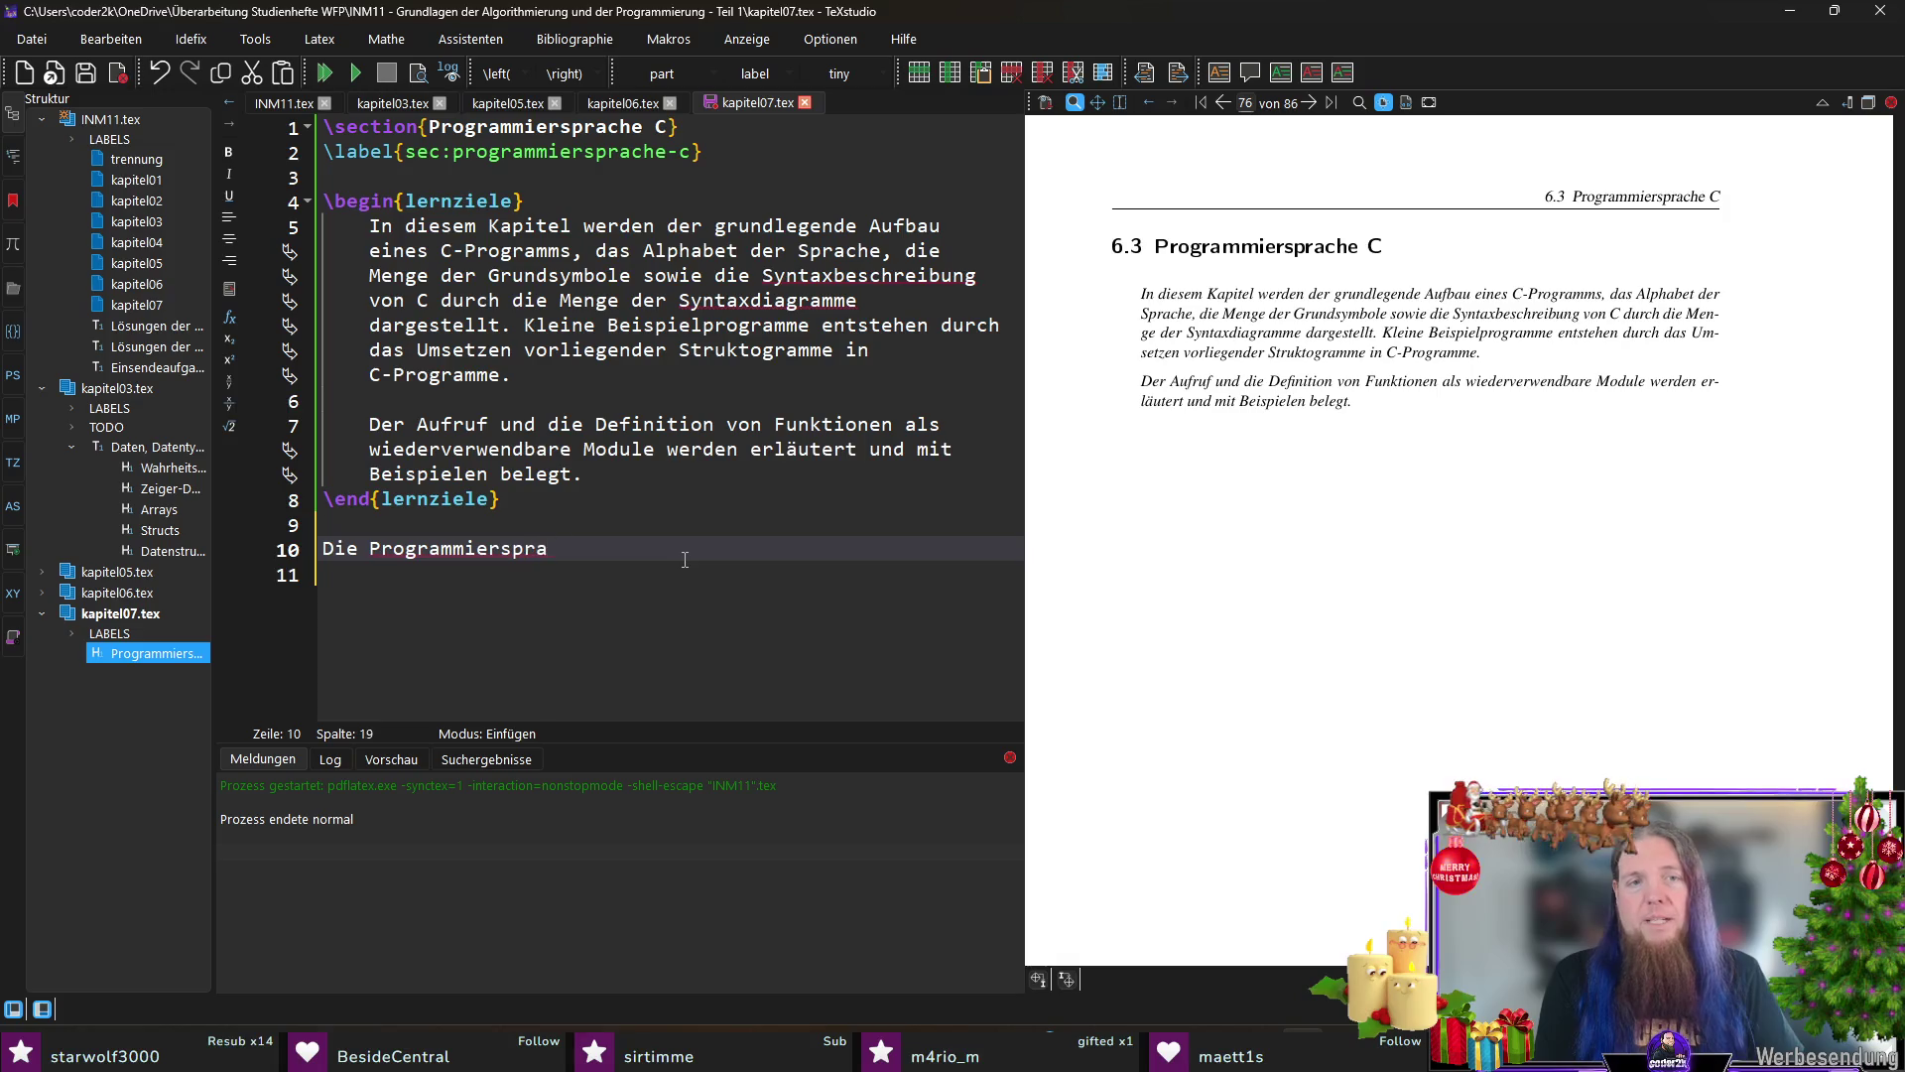
{"action": "type", "text": "che C ist eine Allzwecksprache."}
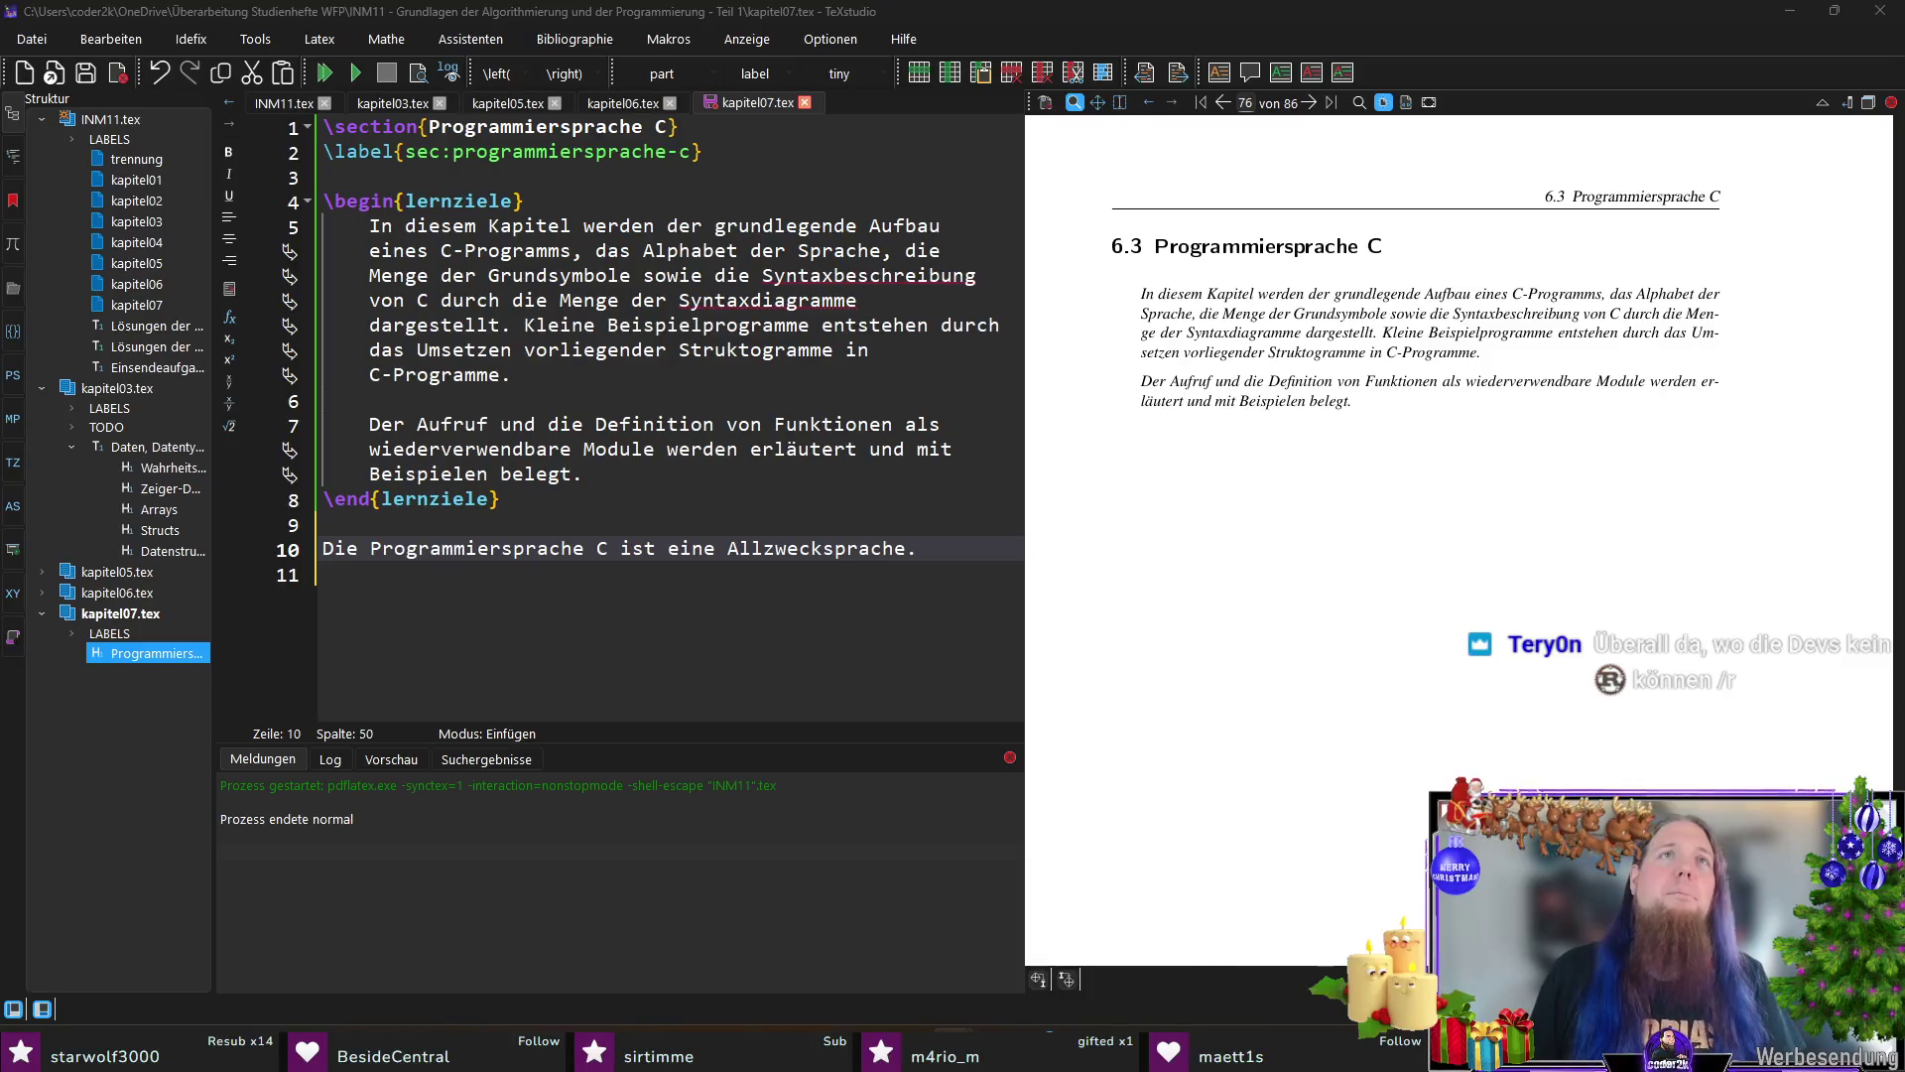
Step: Select the whole 'Die Programmiersprache C ist eine Allzwecksprache.' line for replacement
{"action": "key", "text": "shift+Home"}
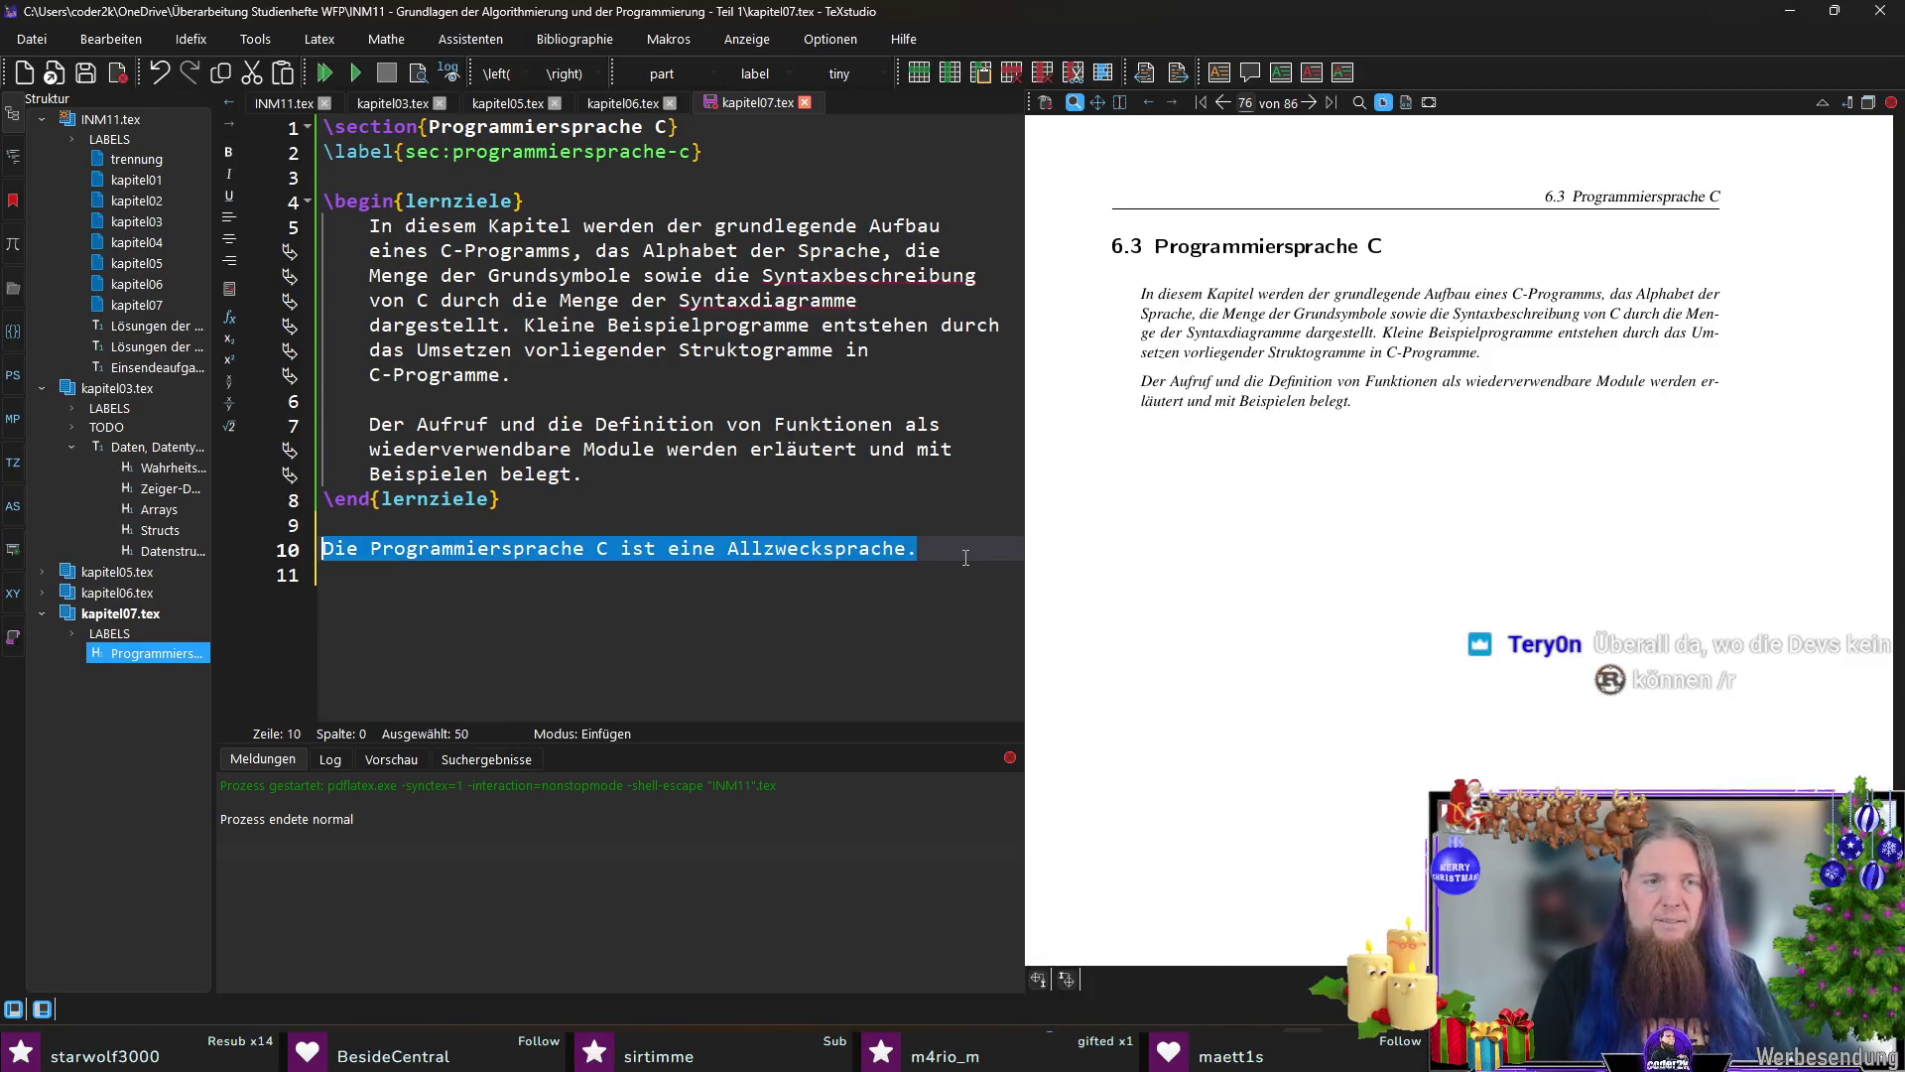
Step: Paste the two prepared introduction paragraphs over the sentence, compile, and sync the source to 'umfasst'
{"action": "type", "text": "Die Programmiersprache C ist grundsätzlich universell einsetzbar und nicht auf ein einzelnes Anwendungsgebiet festgelegt. In der heutigen Praxis wird C jedoch besonders dort genutzt, wo systemnahe Programmierung, geringe Laufzeit- und Speicheroverheads sowie eine enge Kontrolle über die zugrunde liegende Hardware gefragt sind – etwa bei Betriebssystemen, Treibern, eingebetteten Systemen und leistungsnahen Bibliotheken. Der Sprachkern von C umfasst nach wie vor relativ wenige Sprachelemente. Standardisierte Bibliotheken sowie zahlreiche etablierte Zusatzbibliotheken erleichtern das Programmieren und unterstützen die Verwendung von C in vielen technischen Bereichen.  C ist keine spezielle Lehrsprache. Gerade weil sich ein und dieselbe Aufgabe auf unterschiedliche Weise umsetzen lässt und weil neben der Sprache auch Compiler, Werkzeugkette und Plattformdetails eine Rolle spielen, kann das Lehren dieser Sprache stellenweise anspruchsvoll sein. Es kann deshalb in diesem Kapitel nicht der komplette Sprachumfang inklusive aller praxisrelevanten Feinheiten beschrieben werden."}
{"action": "key", "text": "BackSpace"}
{"action": "key", "text": "ctrl+s"}
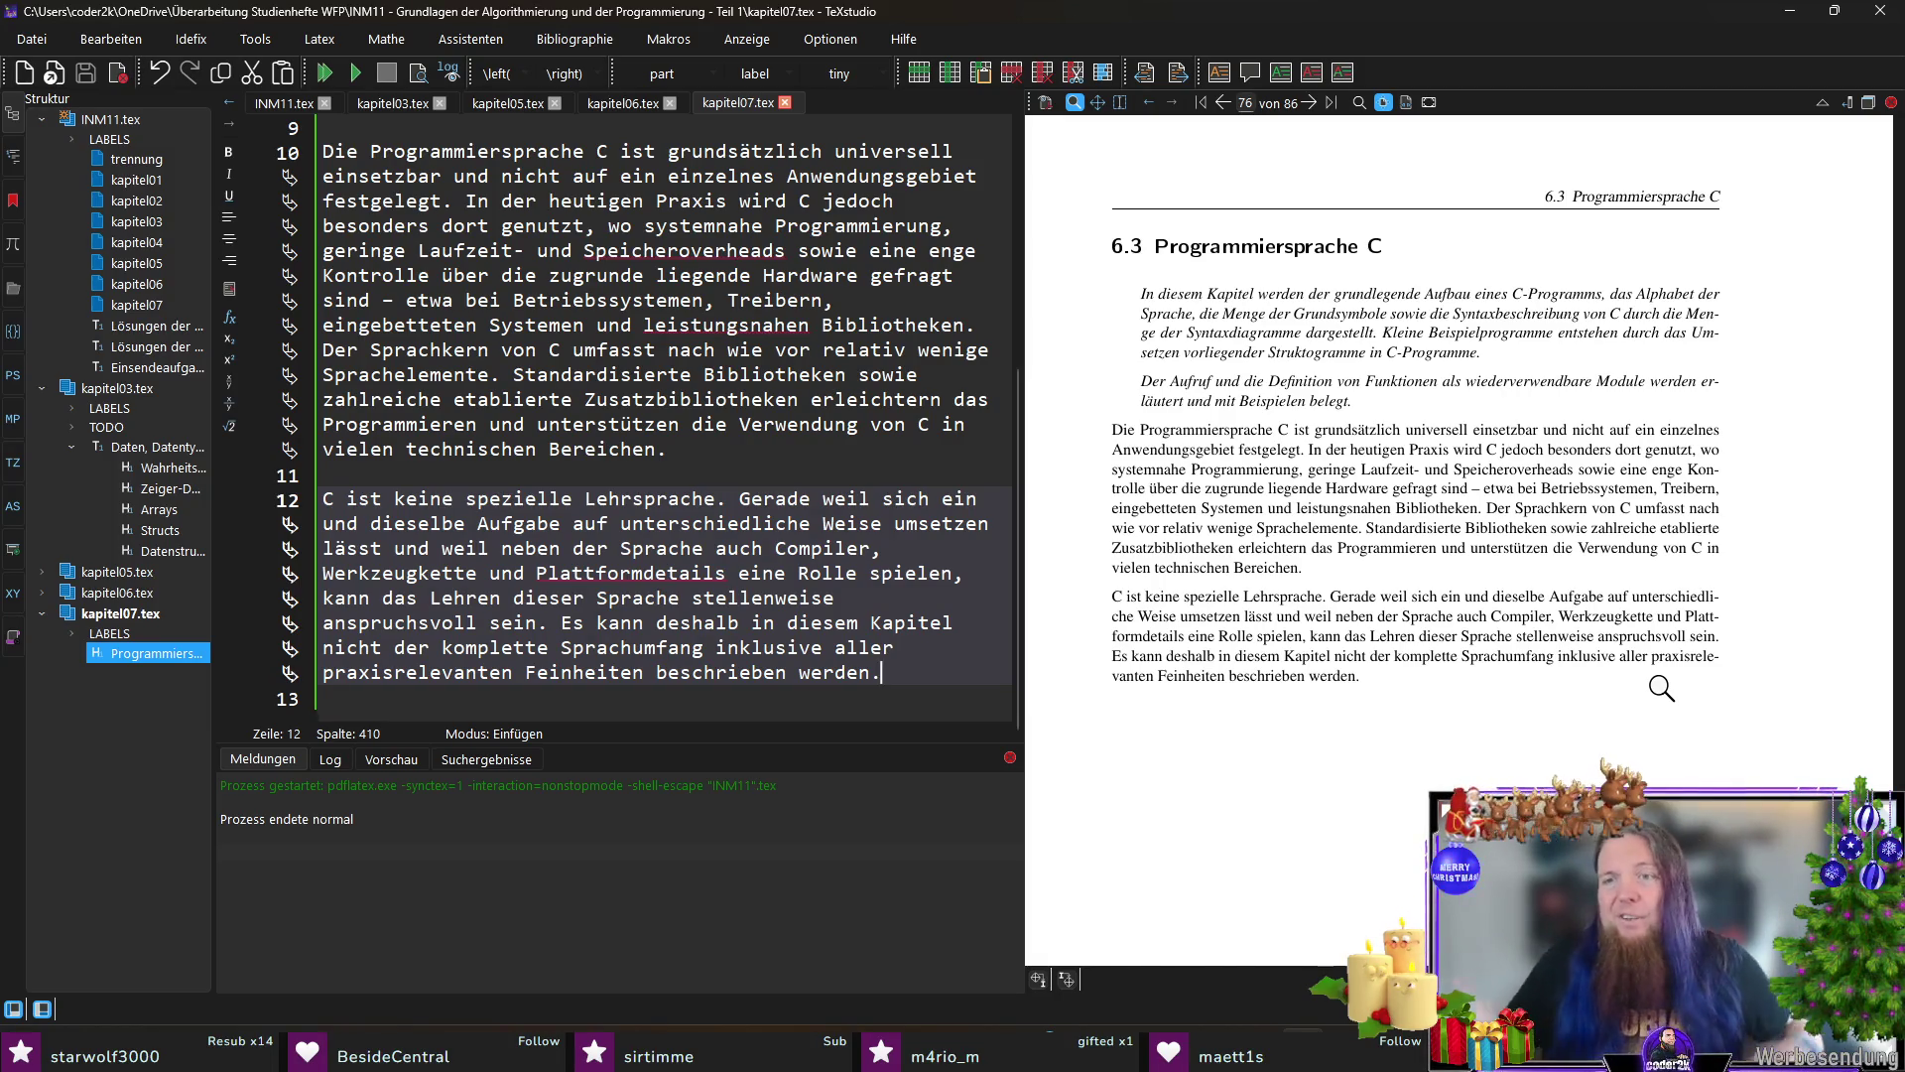
{"action": "left_click", "coordinate": [1625, 508], "text": "ctrl"}
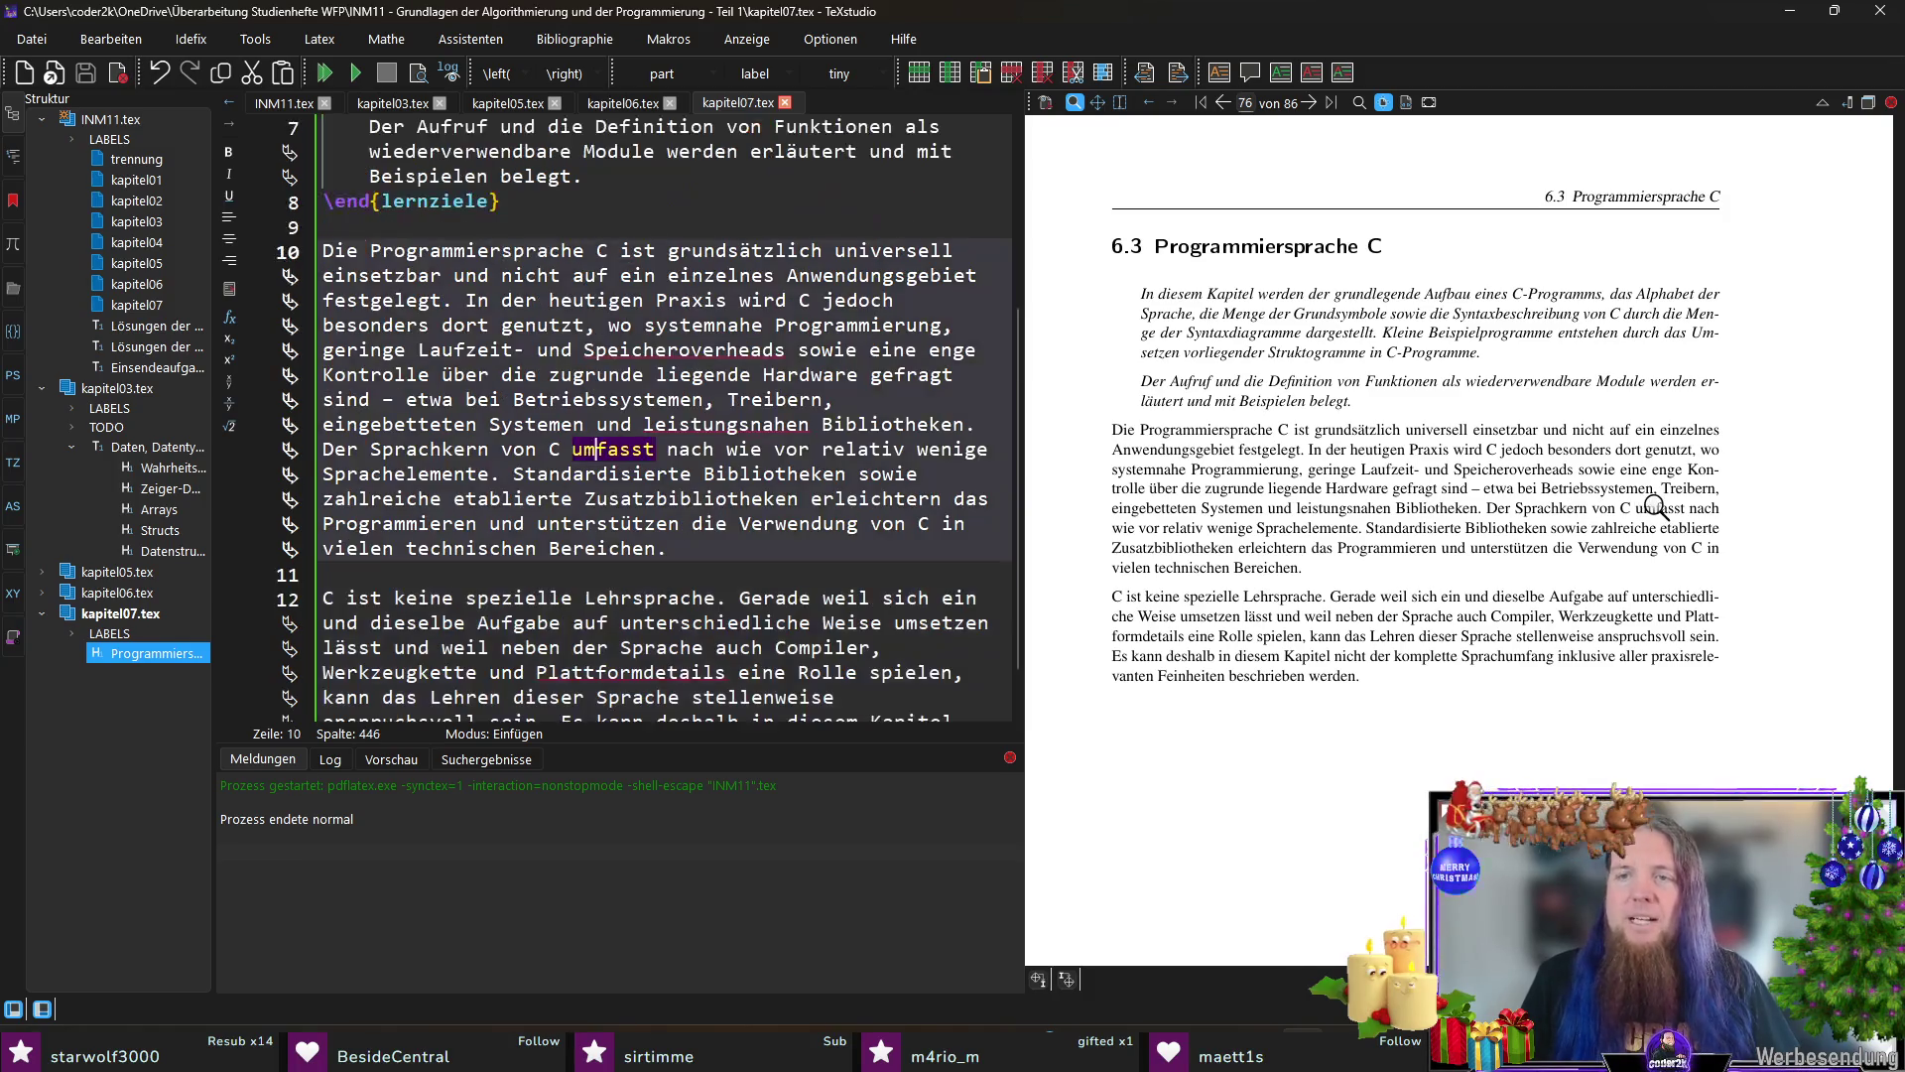
Step: Remove the words 'nach wie vor' after 'umfasst' and save the chapter
{"action": "key", "text": "ctrl+shift+Right"}
{"action": "key", "text": "ctrl+shift+Right"}
{"action": "key", "text": "ctrl+shift+Right"}
{"action": "key", "text": "Delete"}
{"action": "key", "text": "ctrl+s"}
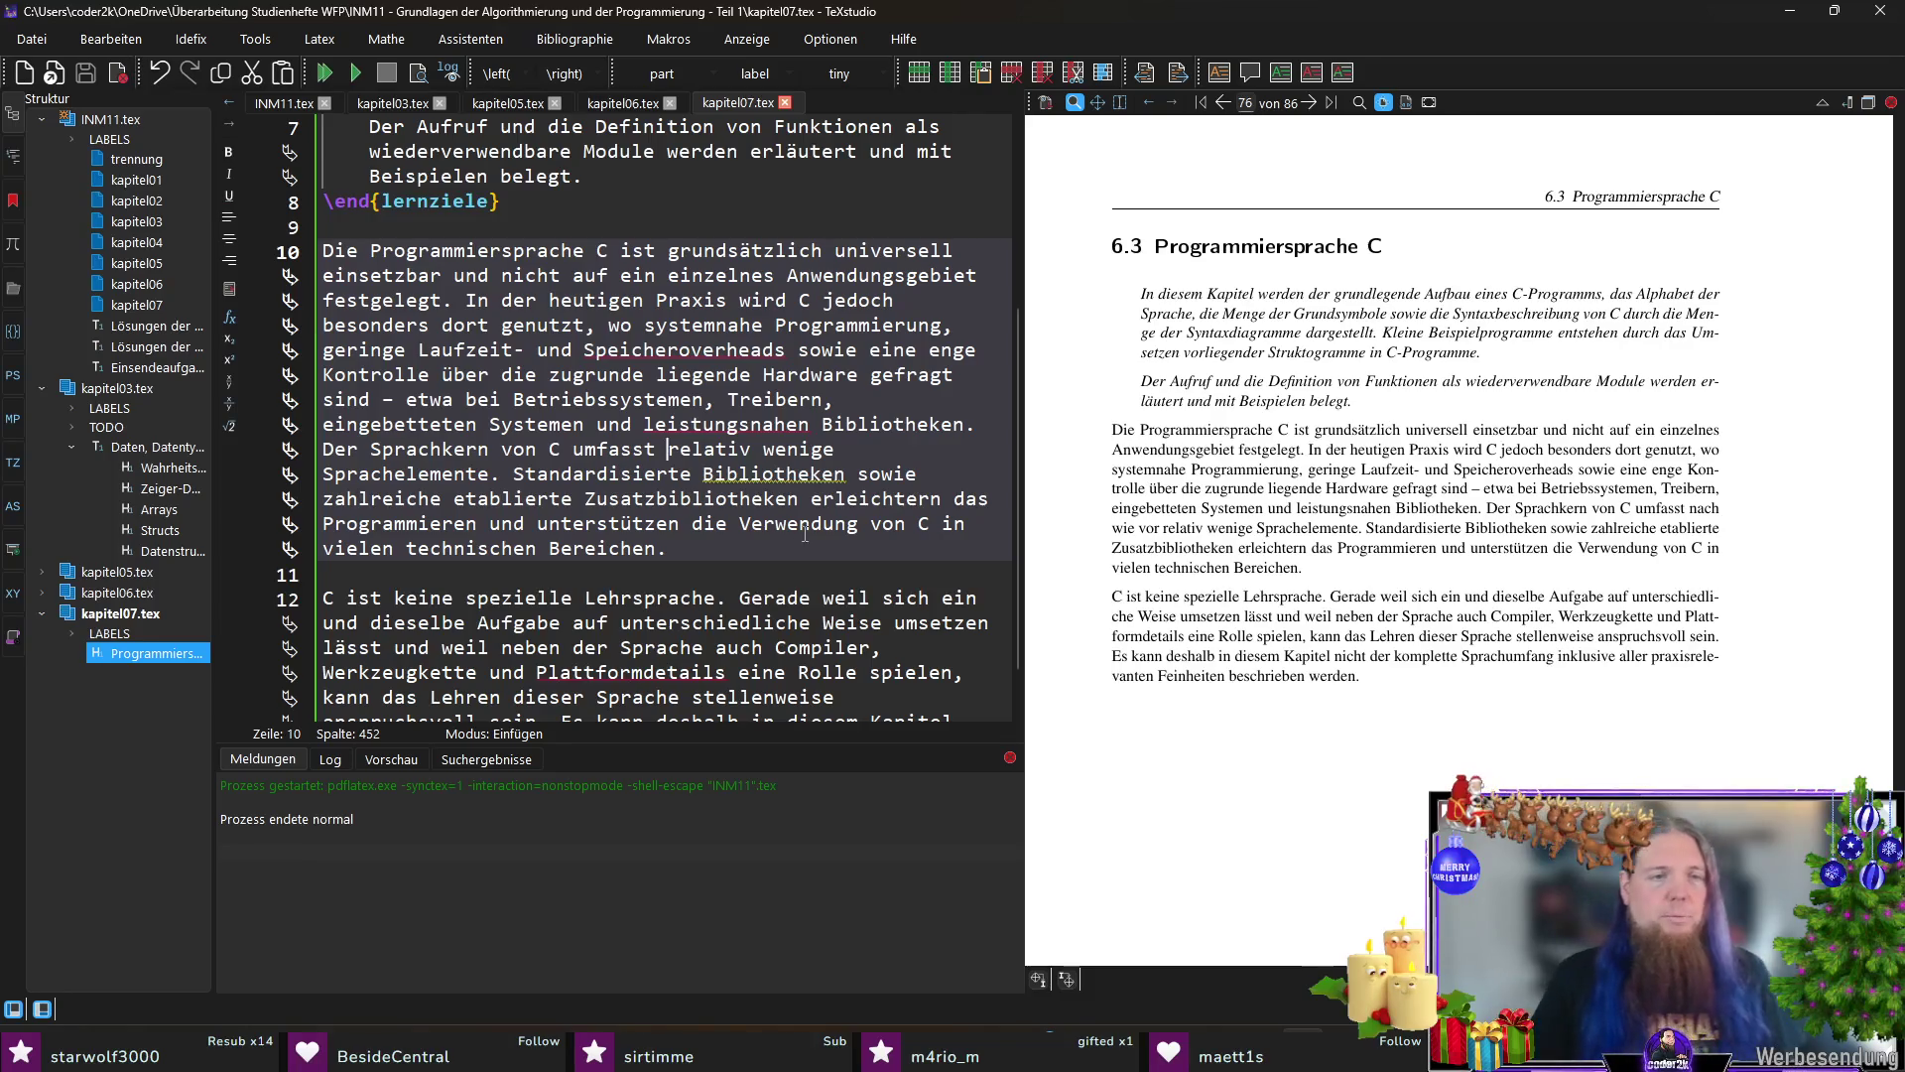
{"action": "scroll", "coordinate": [799, 548], "scroll_direction": "down", "scroll_amount": 1}
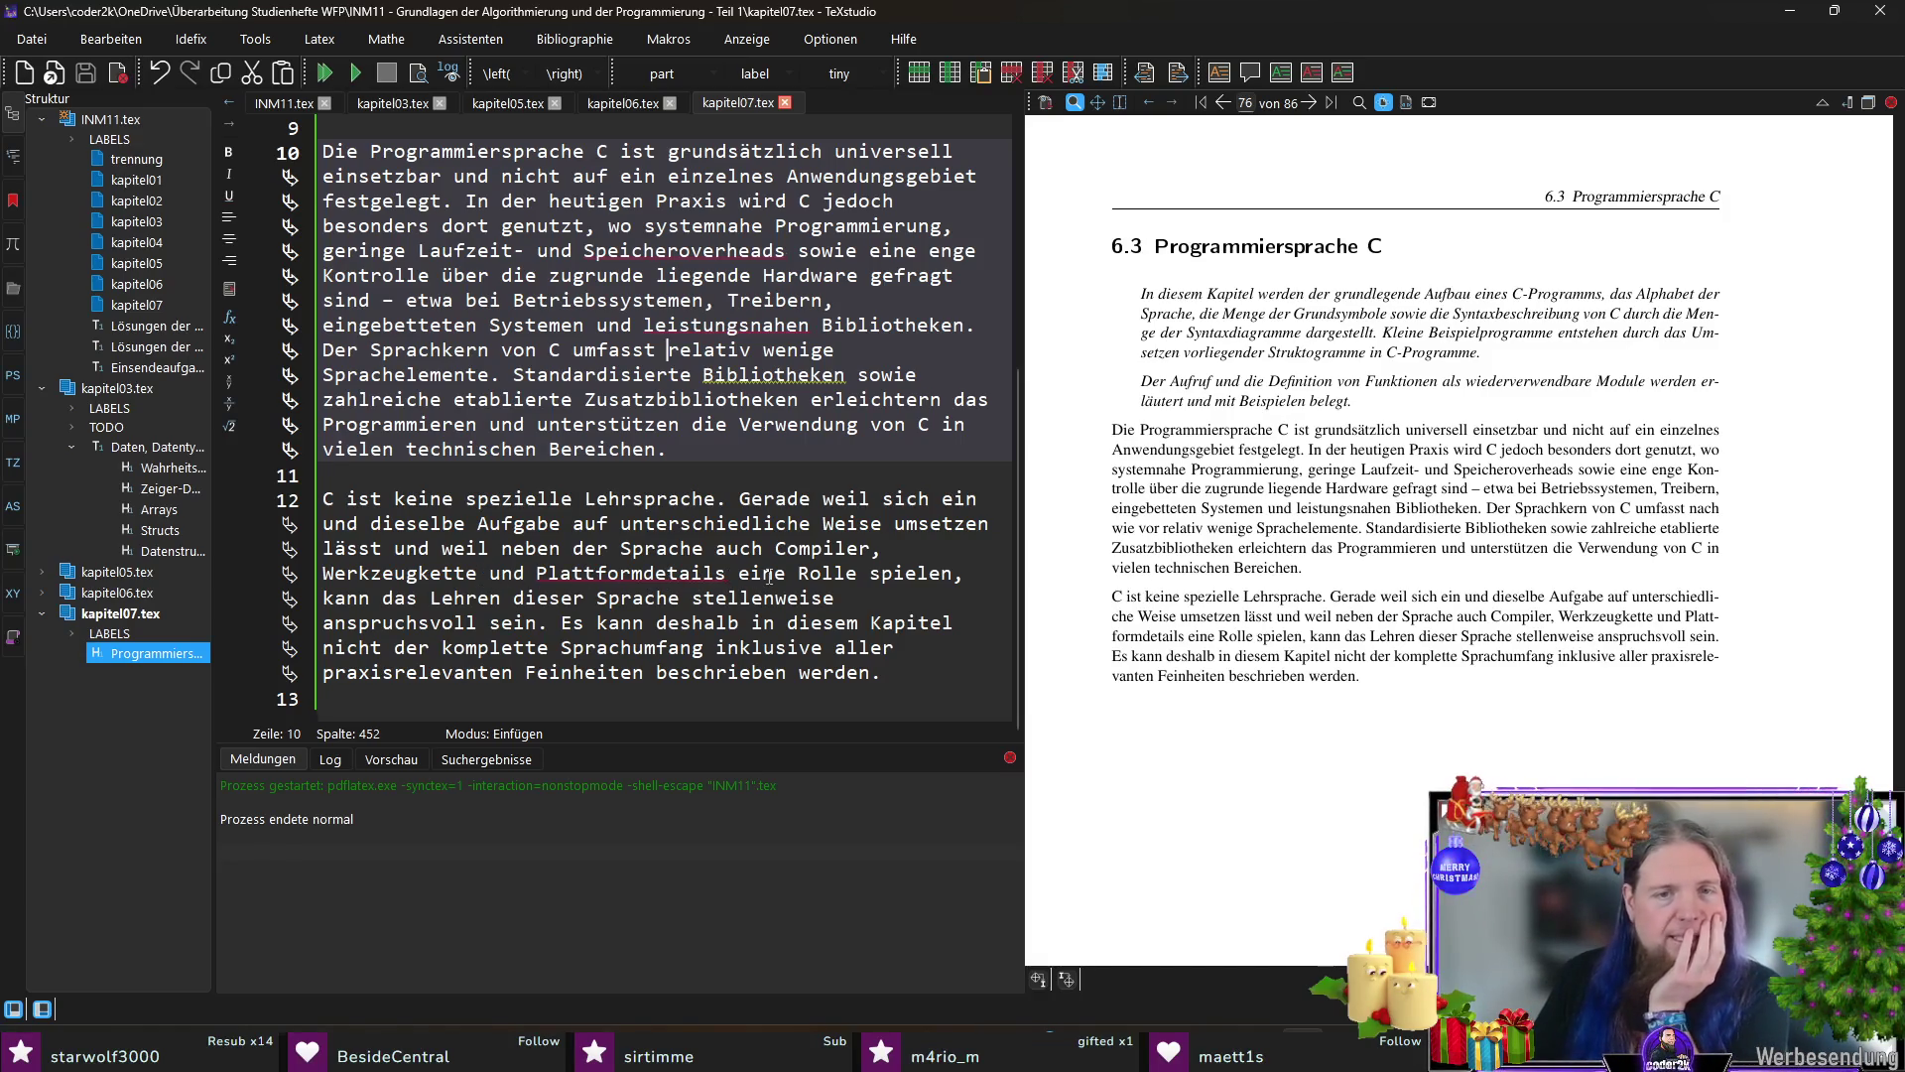
Step: Delete 'Werkzeugkette' from the list of tools after 'Compiler'
{"action": "left_click", "coordinate": [477, 572]}
{"action": "left_click_drag", "start_coordinate": [478, 574], "coordinate": [876, 548]}
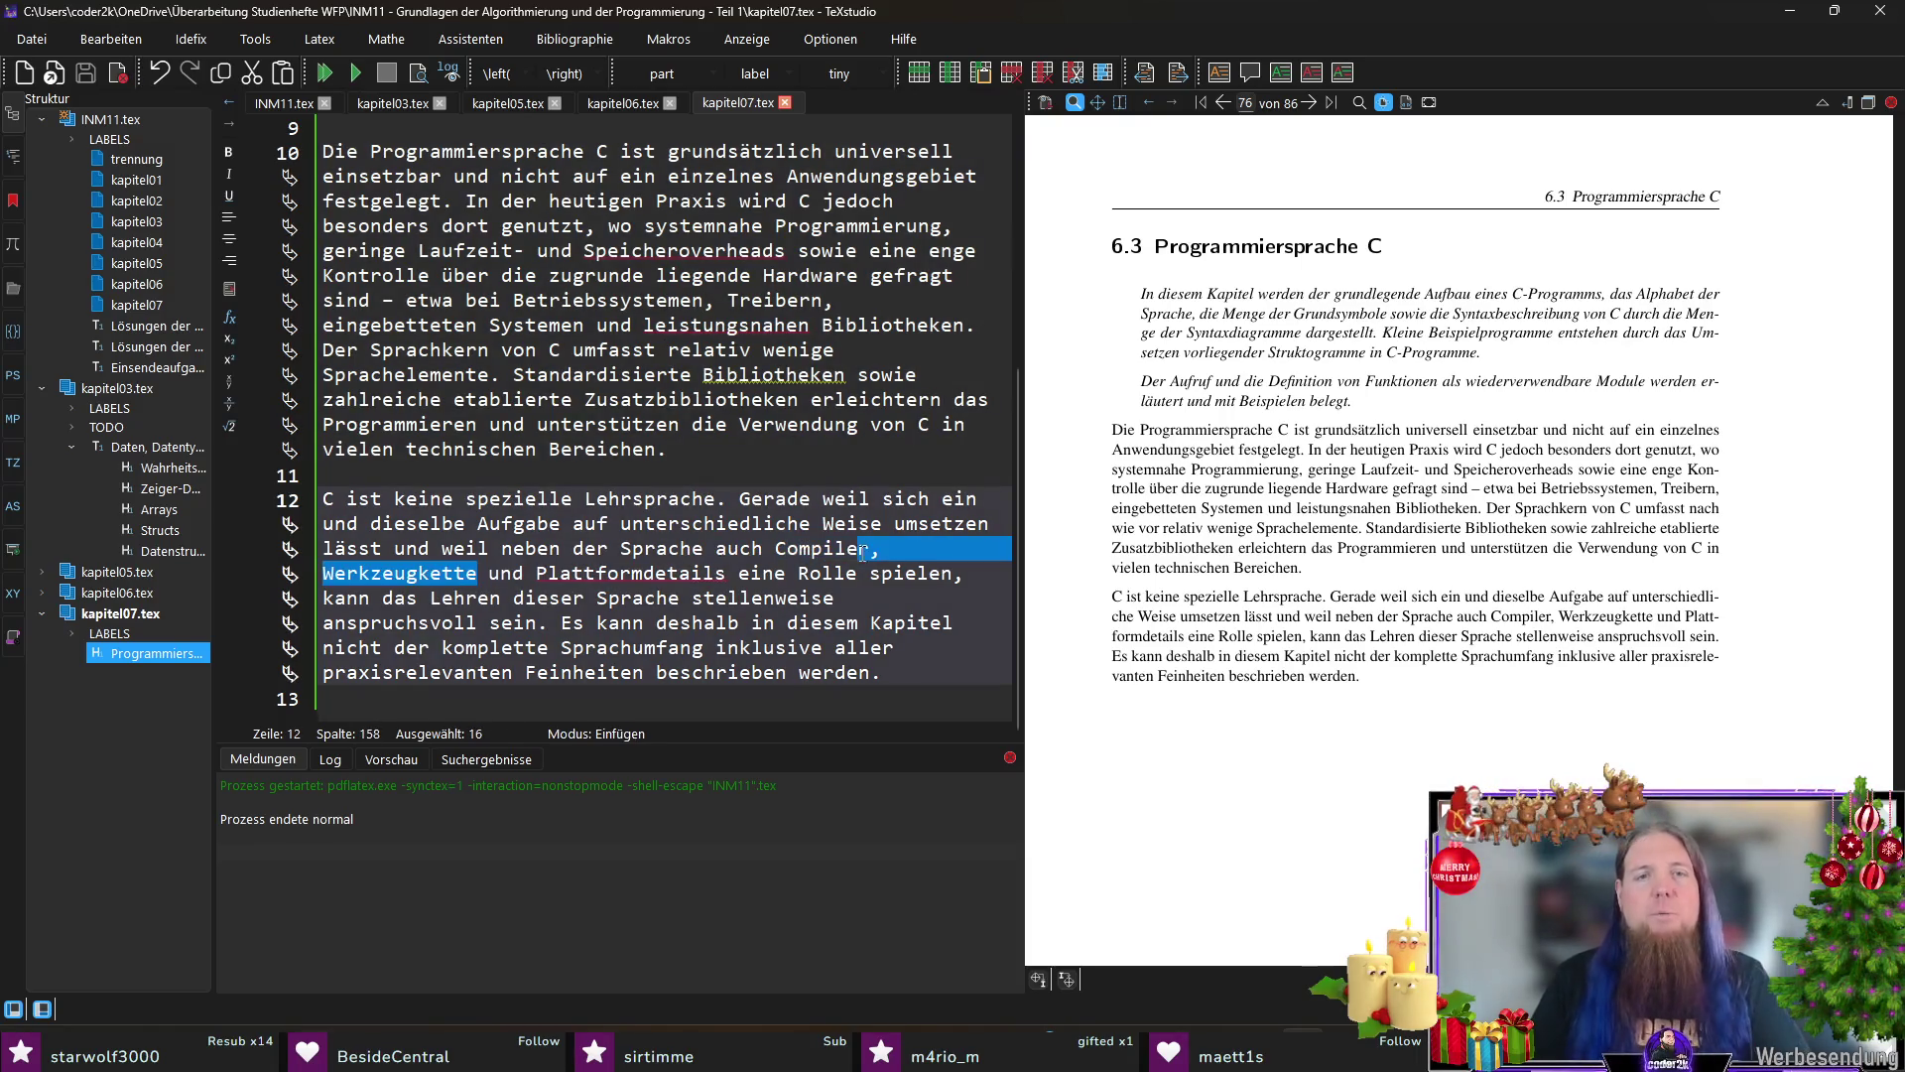
{"action": "key", "text": "Delete"}
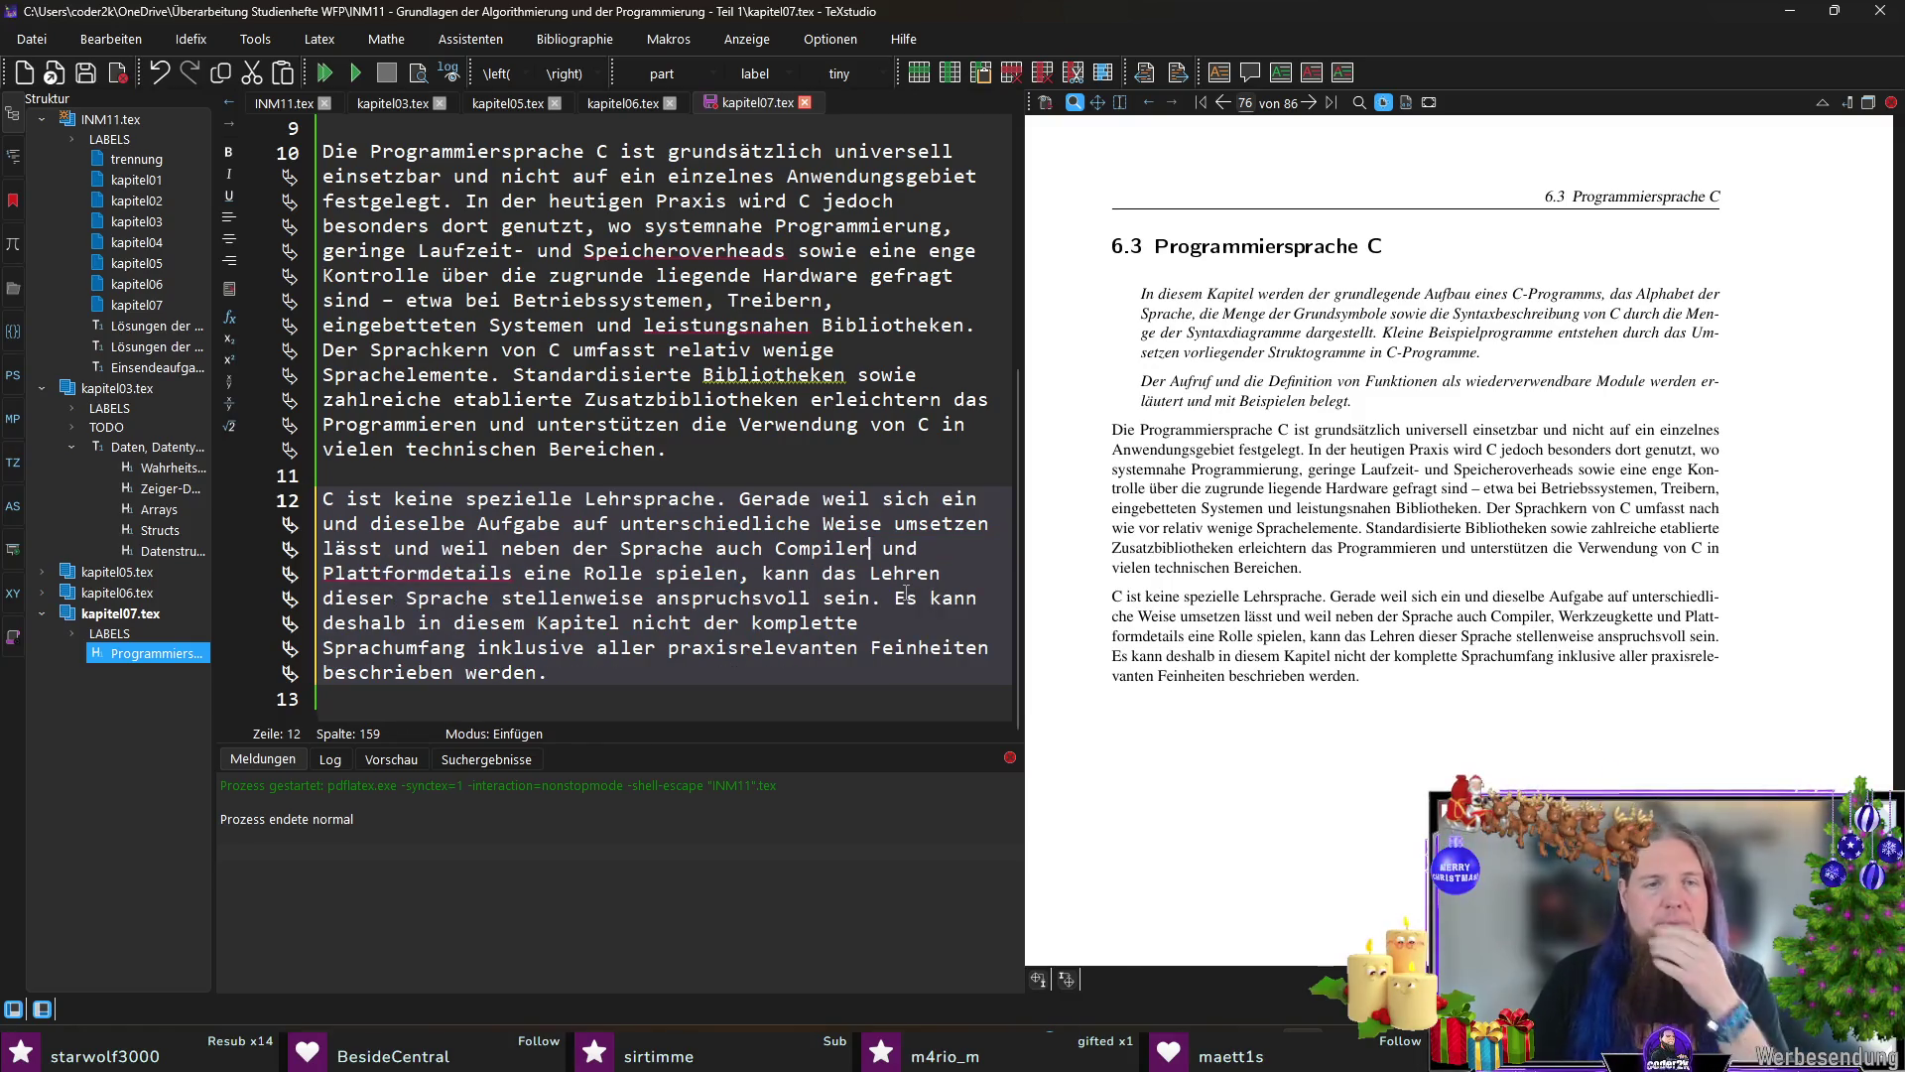
{"action": "left_click", "coordinate": [813, 688]}
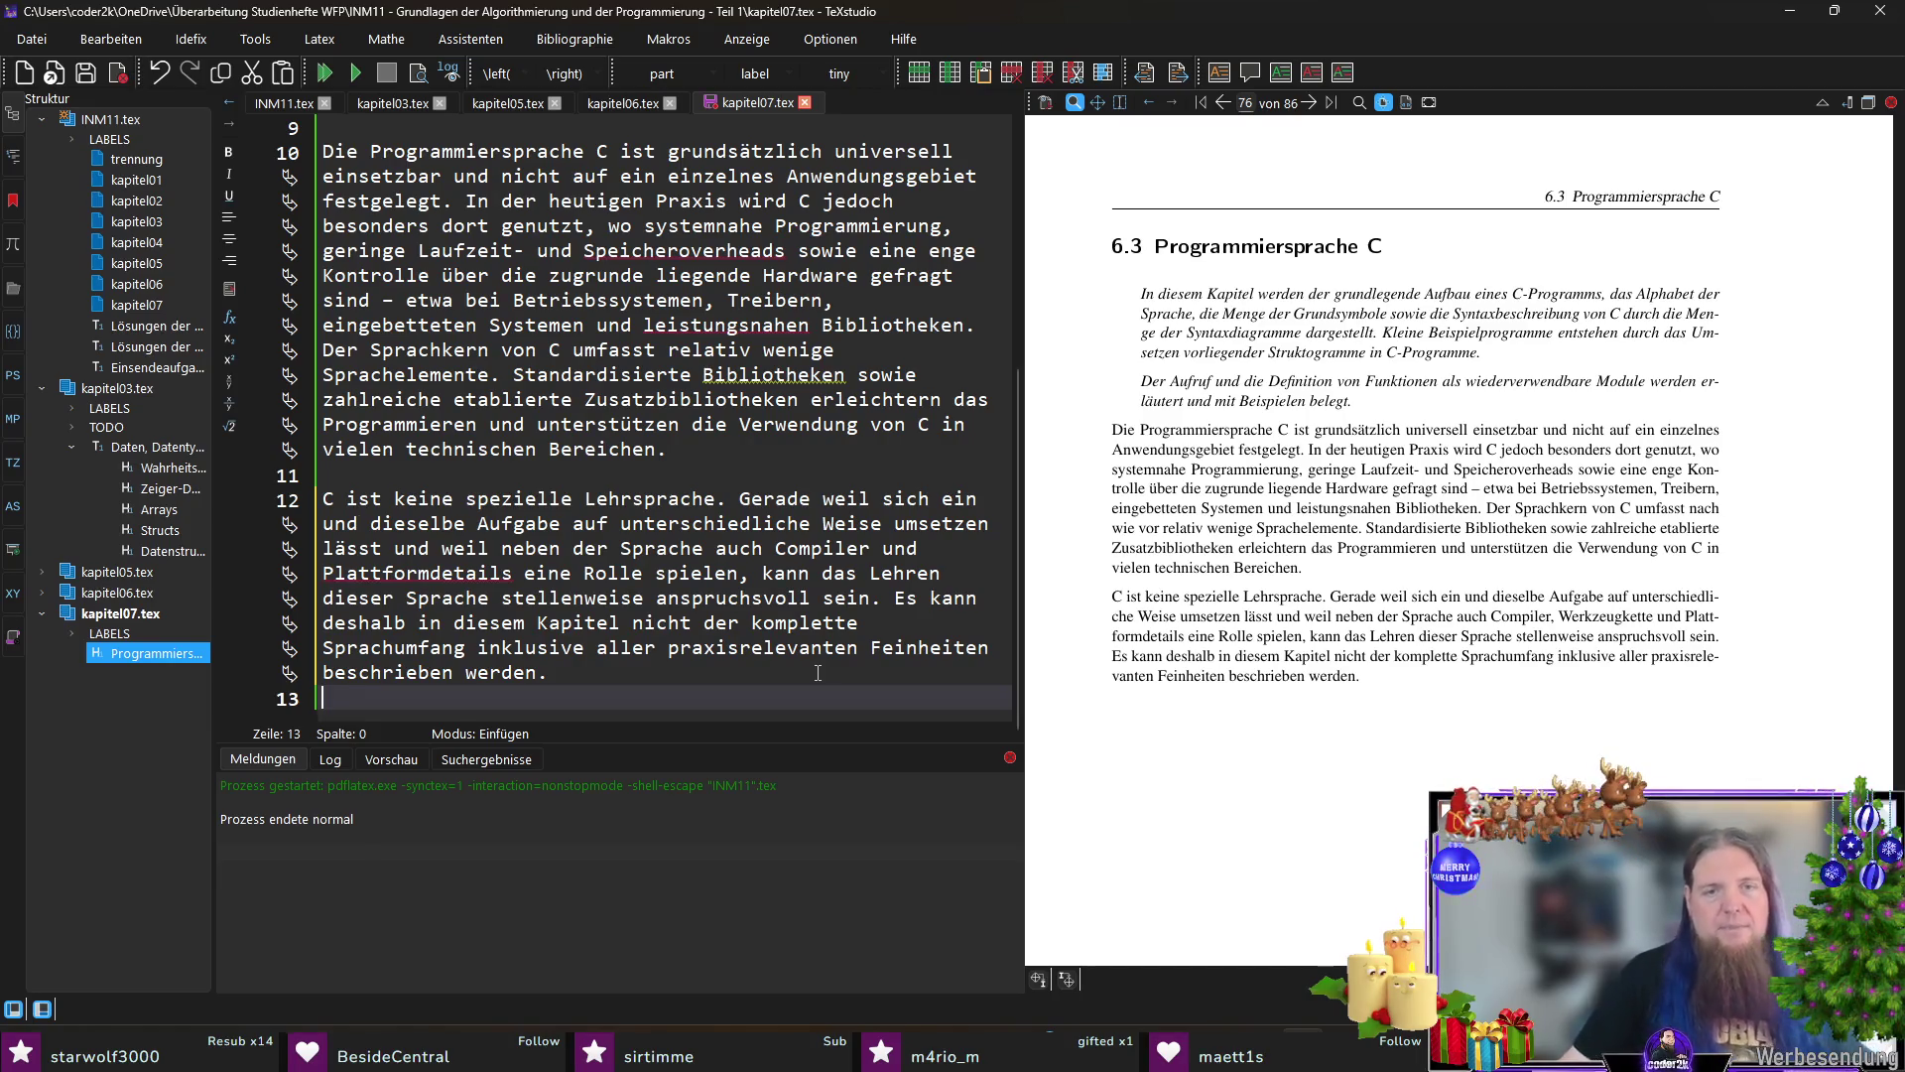
{"action": "scroll", "coordinate": [816, 674], "scroll_direction": "up", "scroll_amount": 1}
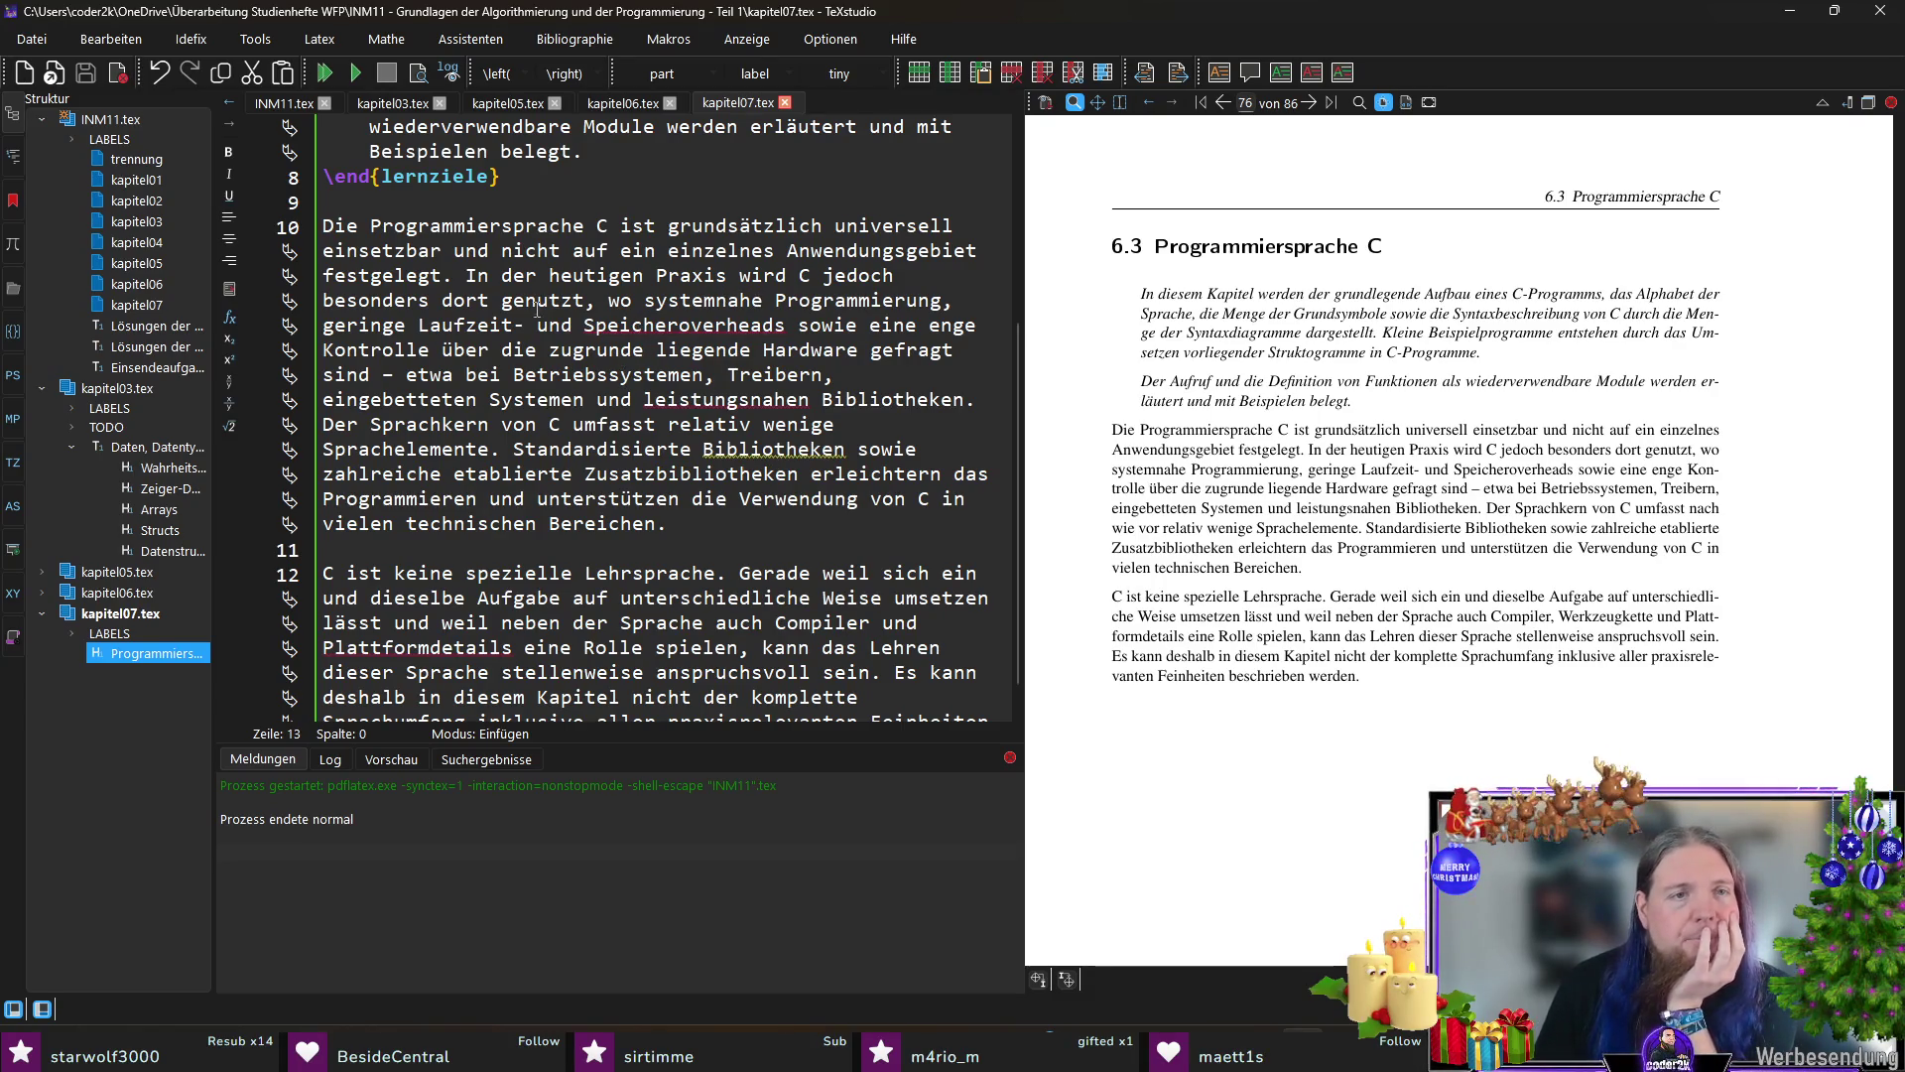
Step: Select the phrase 'geringe Laufzeit- und Speicheroverheads' in the first paragraph for replacement
{"action": "left_click", "coordinate": [515, 326]}
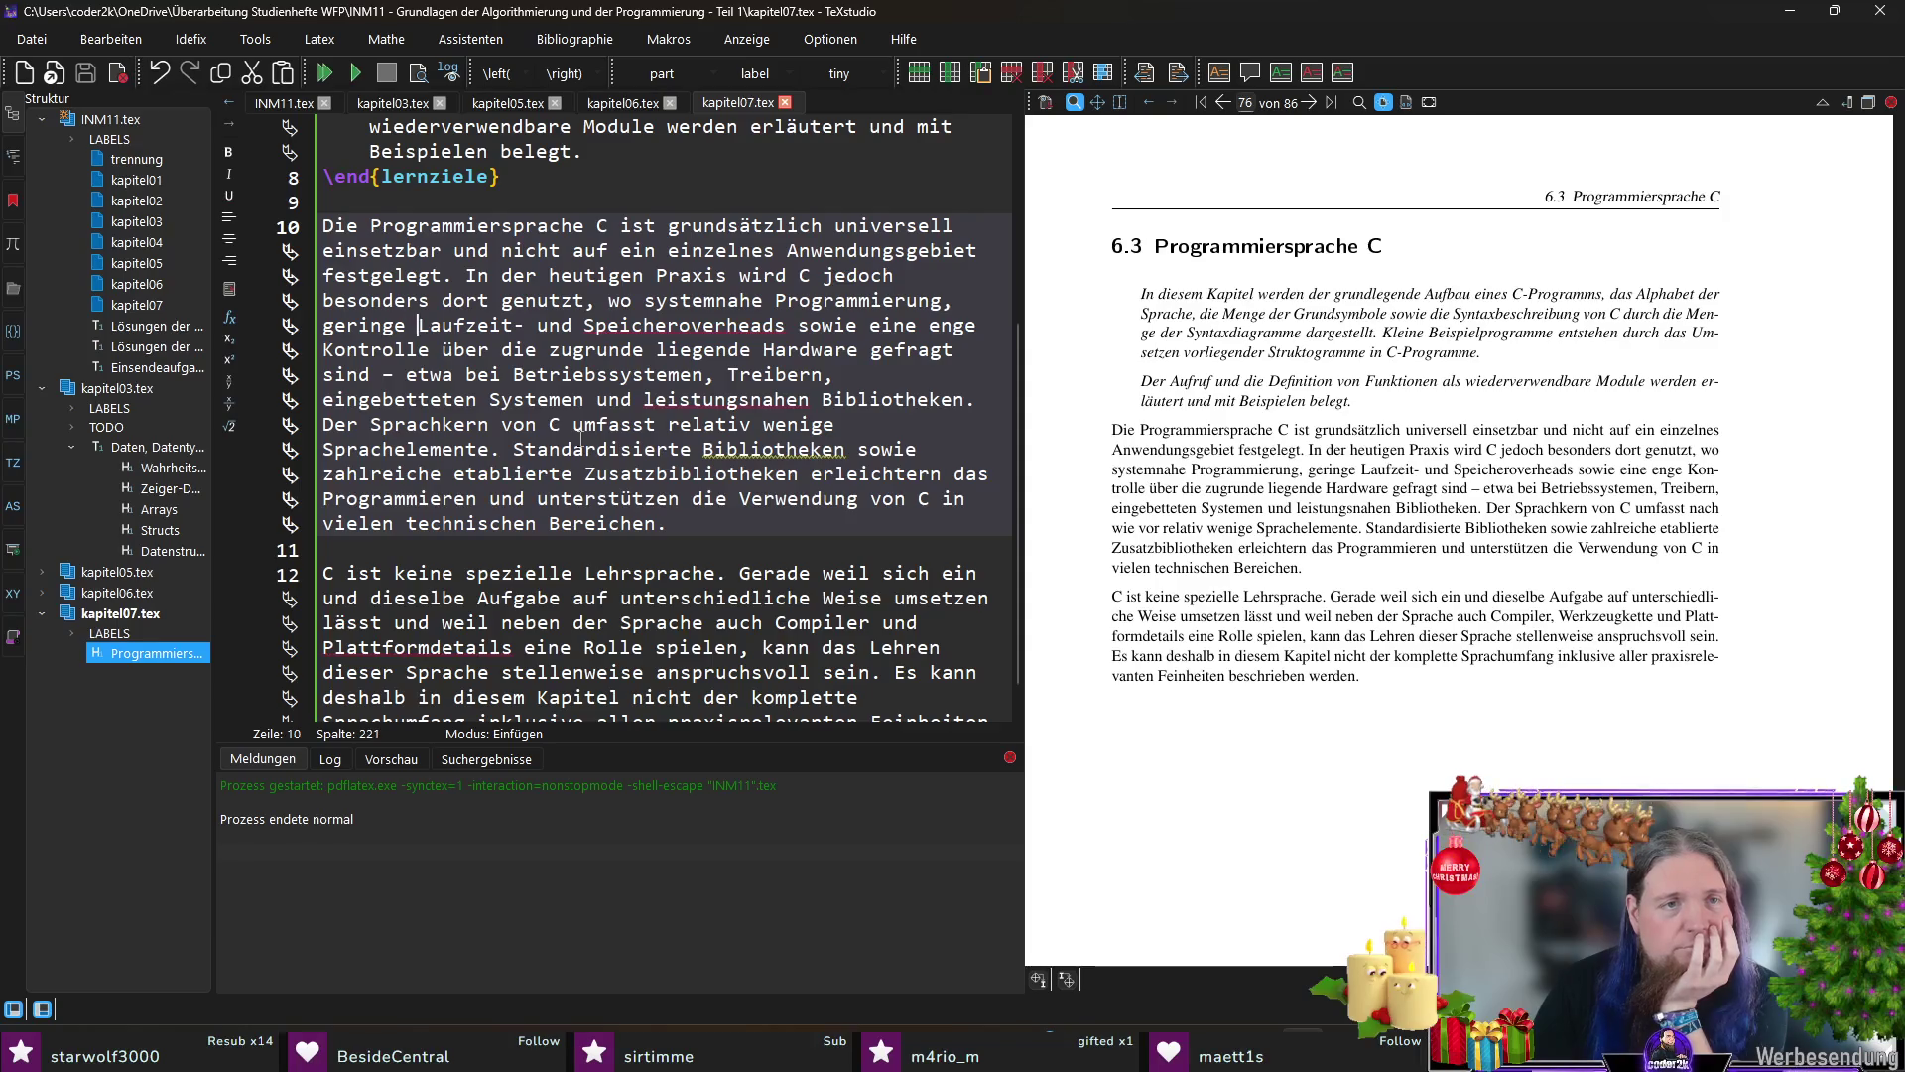
{"action": "key", "text": "Right"}
{"action": "key", "text": "Left"}
{"action": "key", "text": "Left"}
{"action": "key", "text": "Left"}
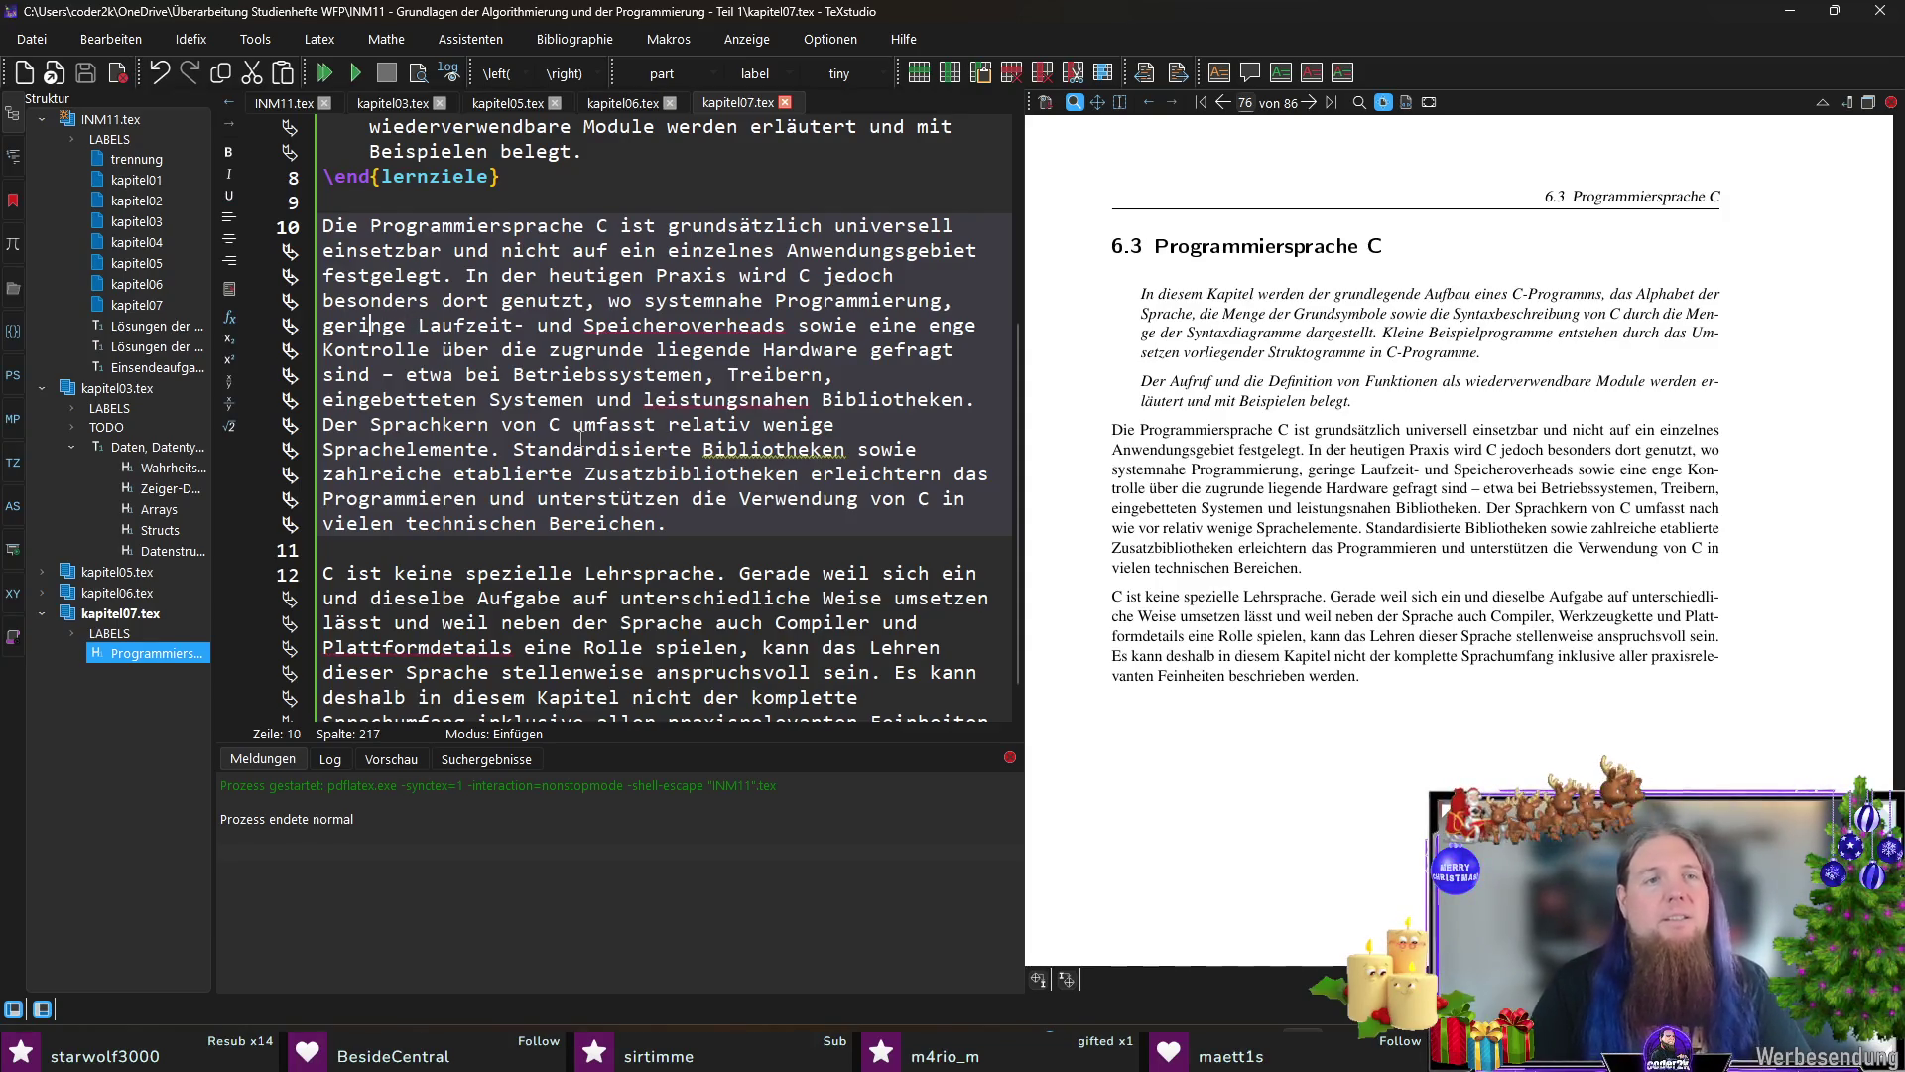
{"action": "key", "text": "shift+ctrl+Right"}
{"action": "key", "text": "shift+ctrl+Right"}
{"action": "key", "text": "shift+ctrl+Right"}
{"action": "key", "text": "shift+ctrl+Right"}
{"action": "key", "text": "shift+ctrl+Right"}
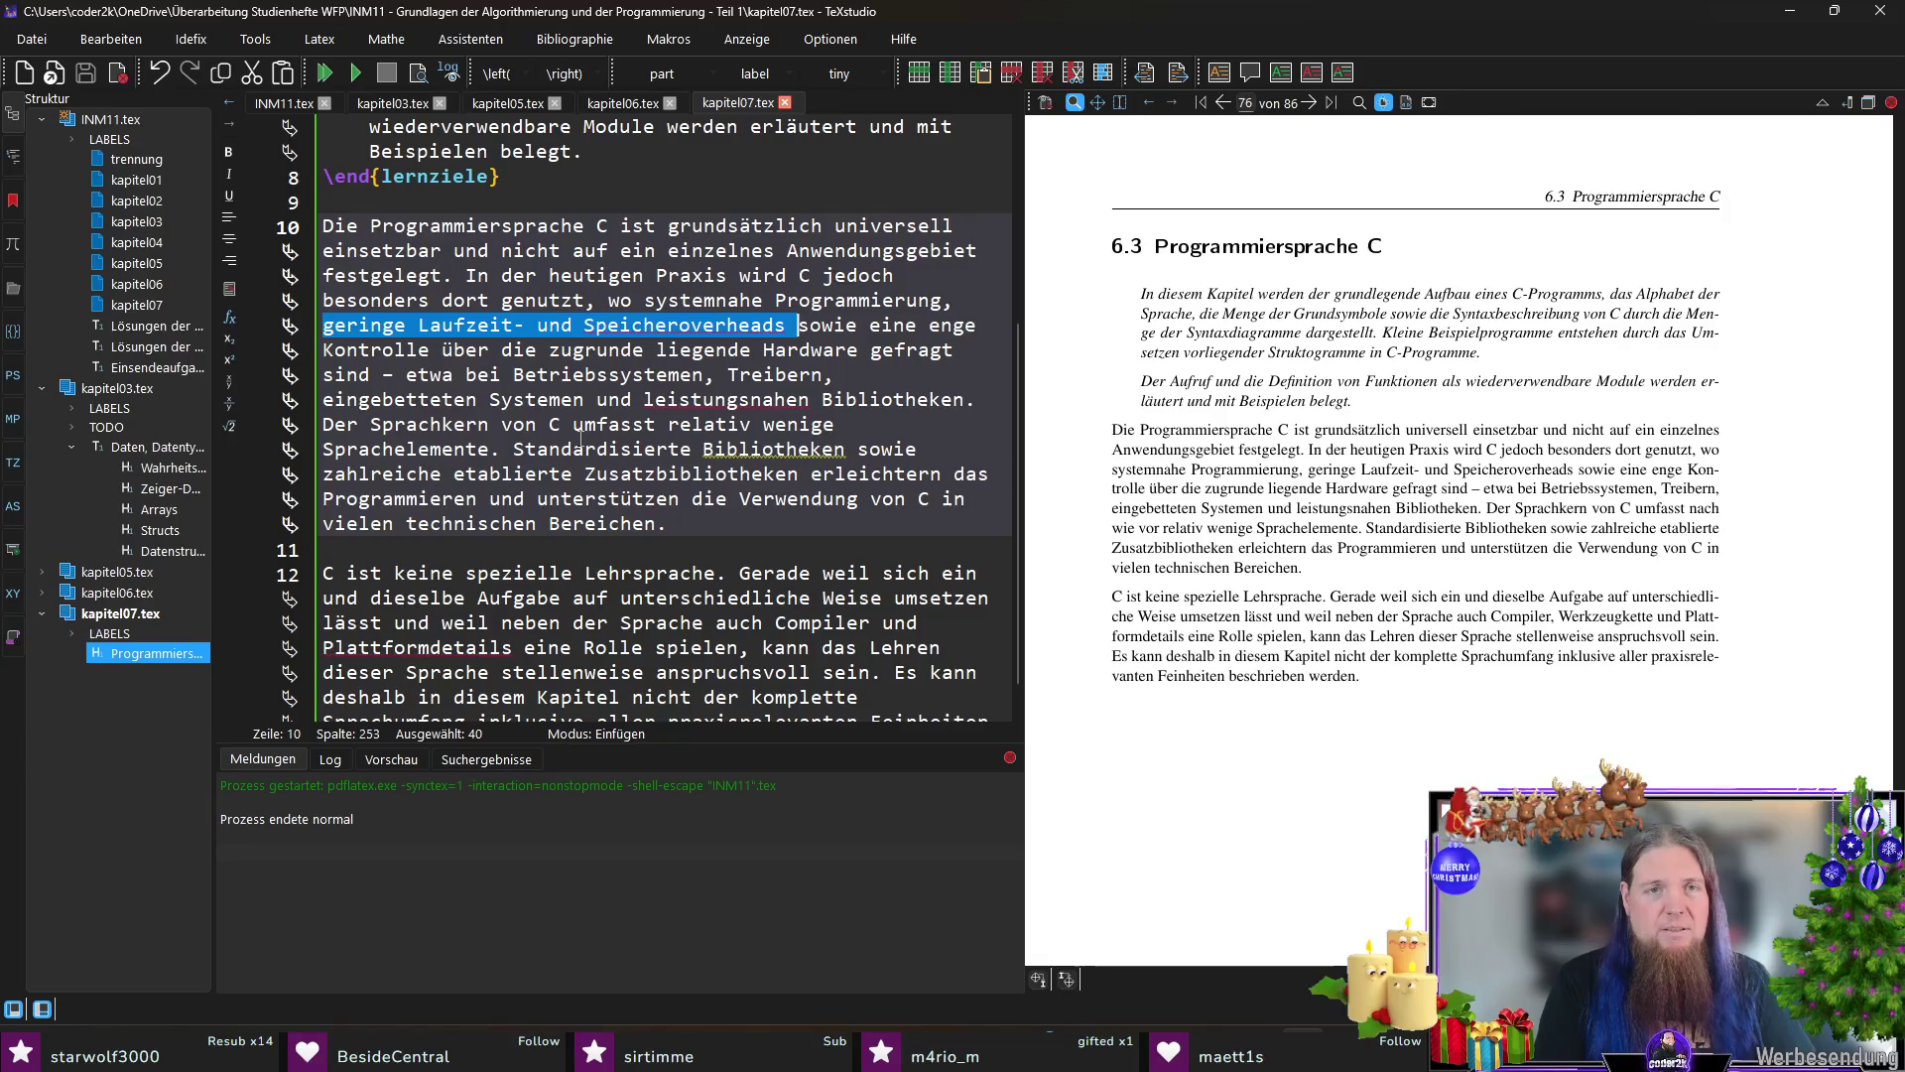
{"action": "type", "text": "starke Perfosowie eine enge Kontrolle über die zugrunde"}
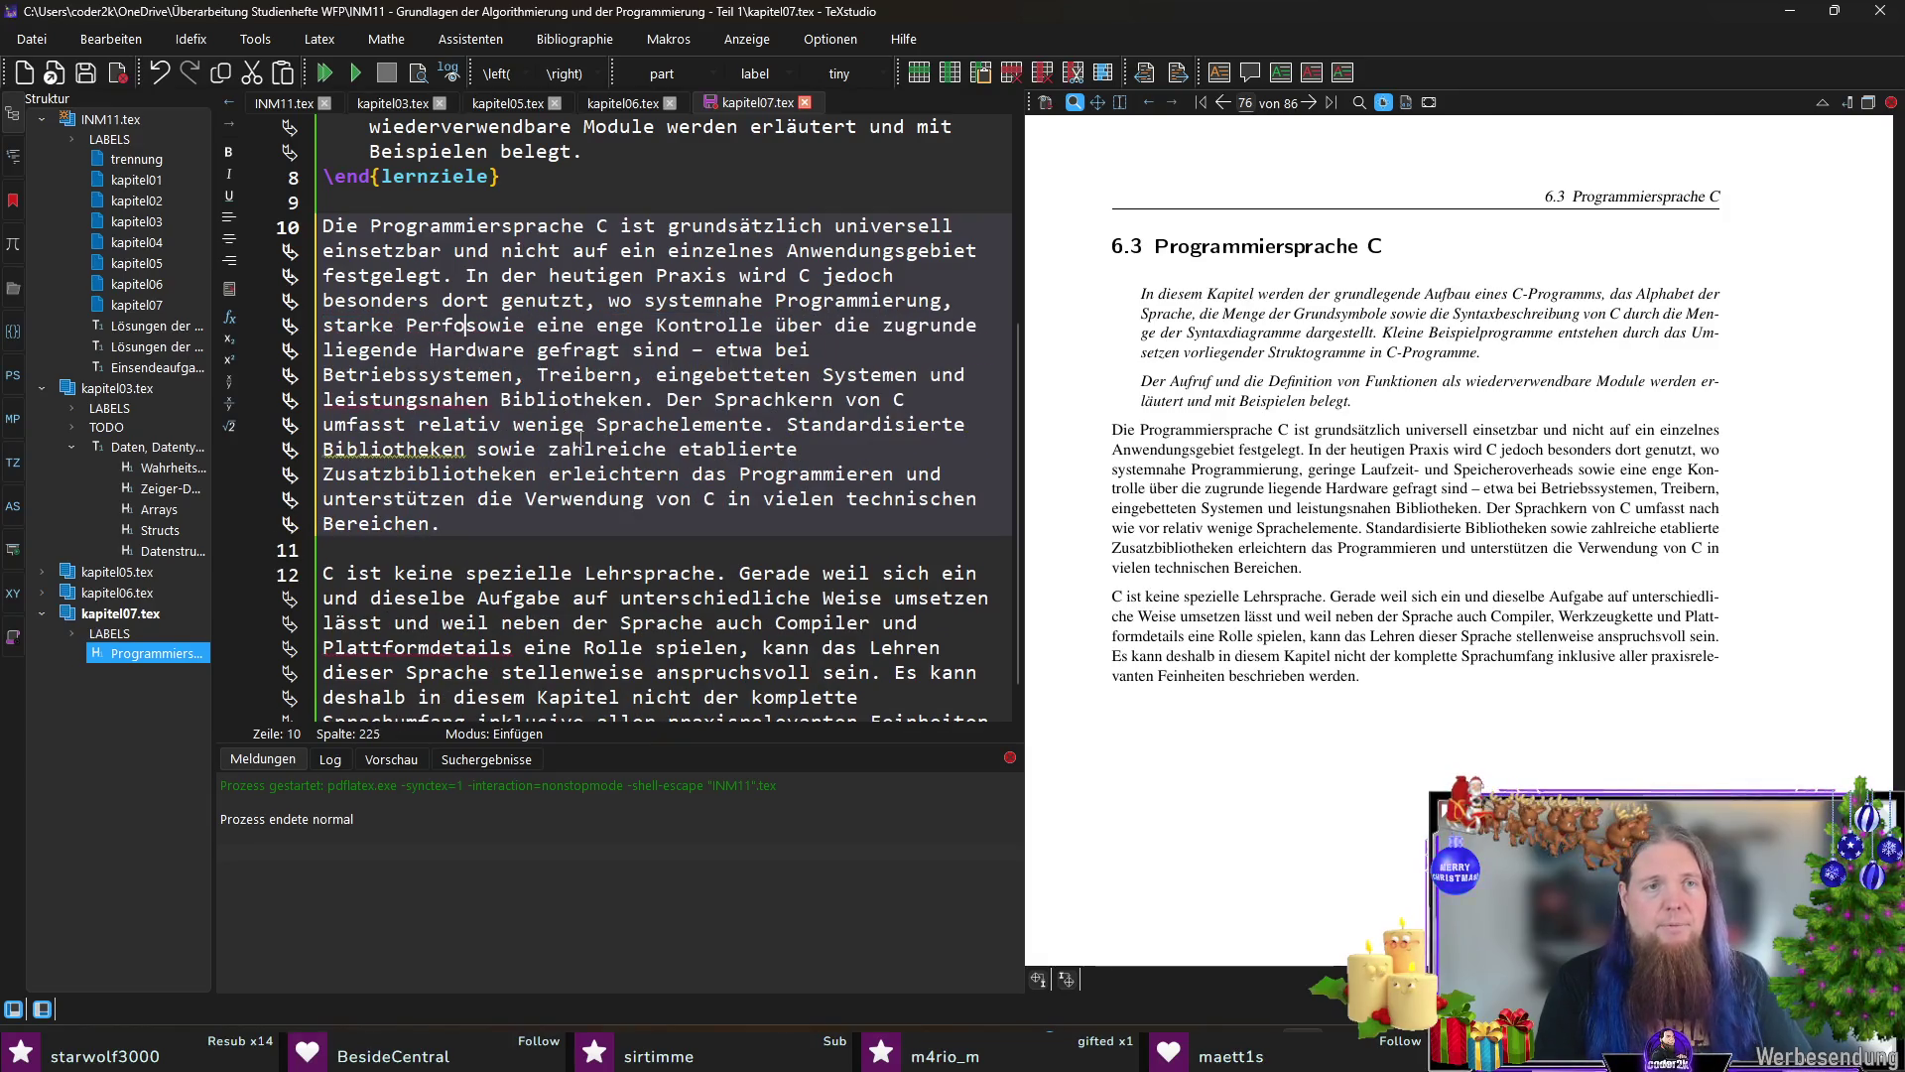
{"action": "type", "text": "rmanceanford"}
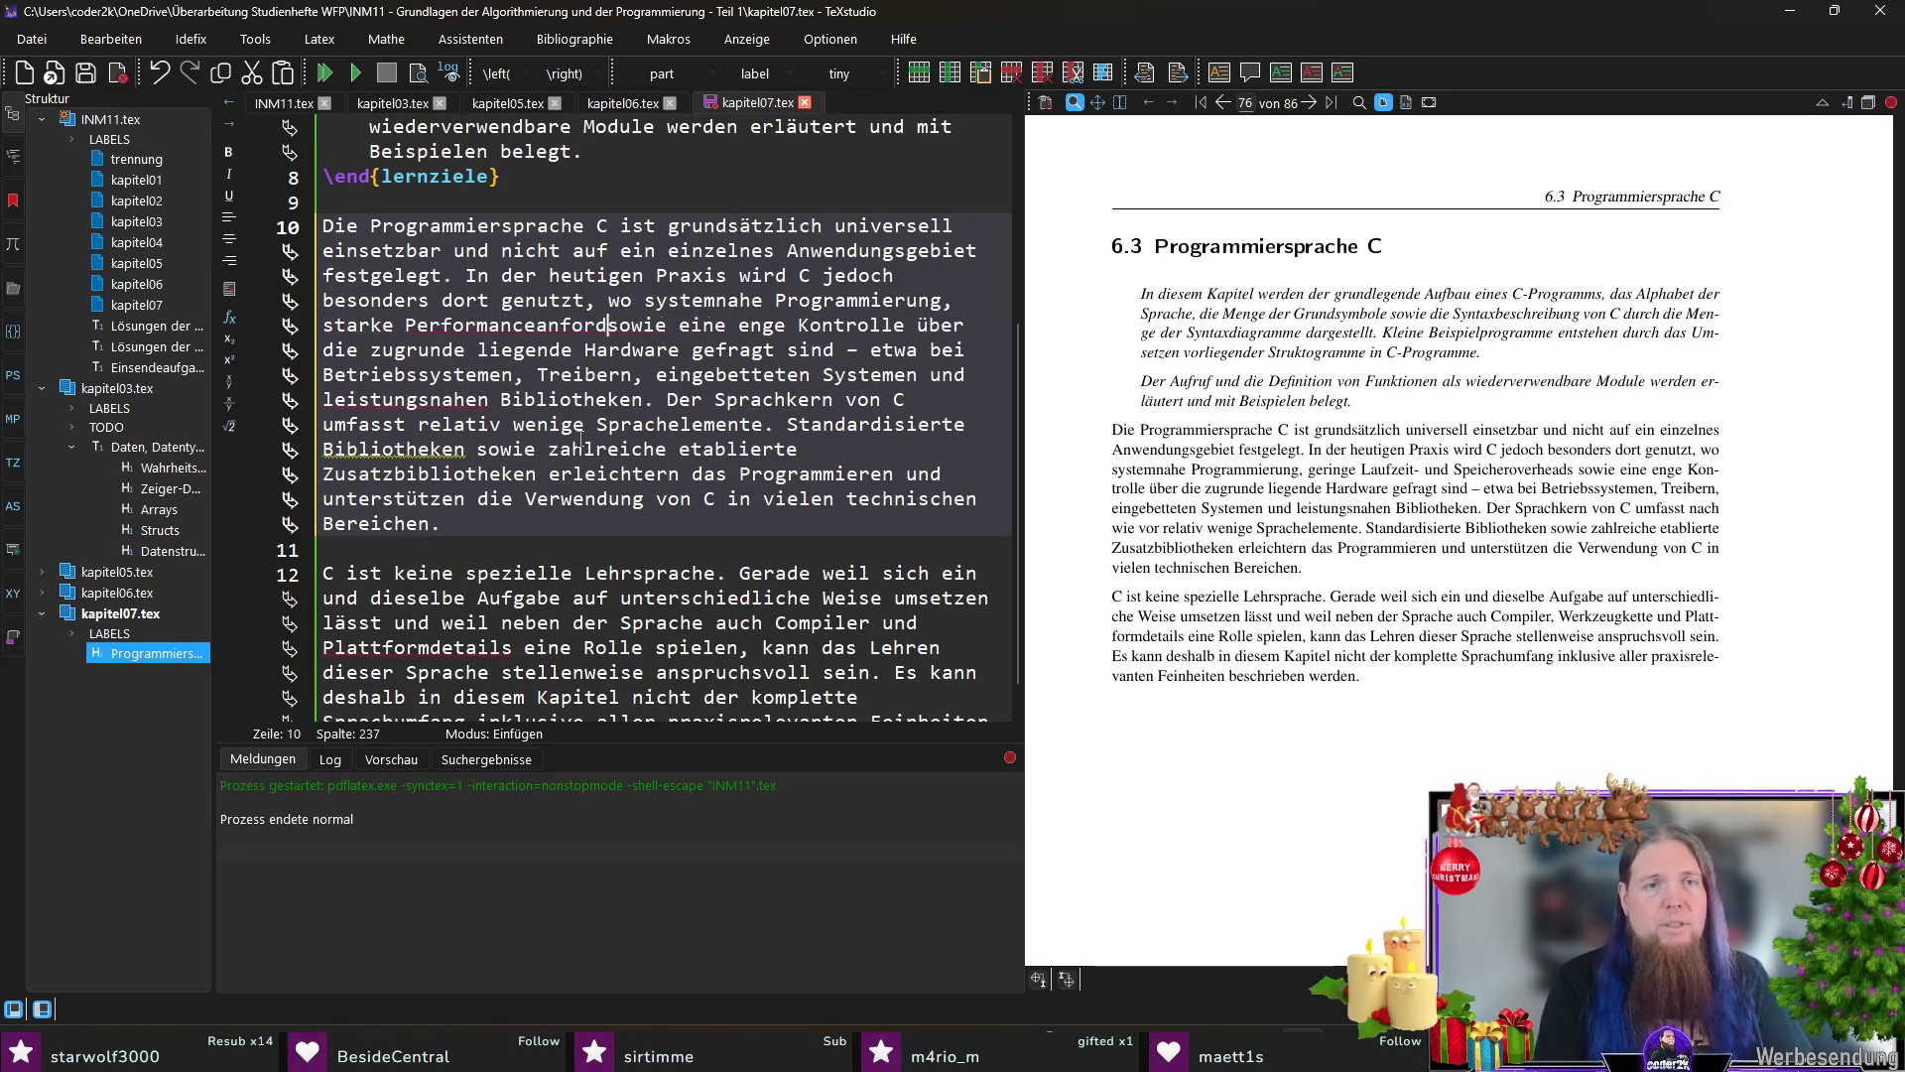
{"action": "type", "text": "erungen"}
Step: Reword the phrase to 'starke Geschwindigkeits- und Effizienzanforderungen', save and recompile
{"action": "key", "text": "ctrl+Left"}
{"action": "key", "text": "ctrl+Left"}
{"action": "key", "text": "ctrl+Left"}
{"action": "key", "text": "ctrl+shift+Left"}
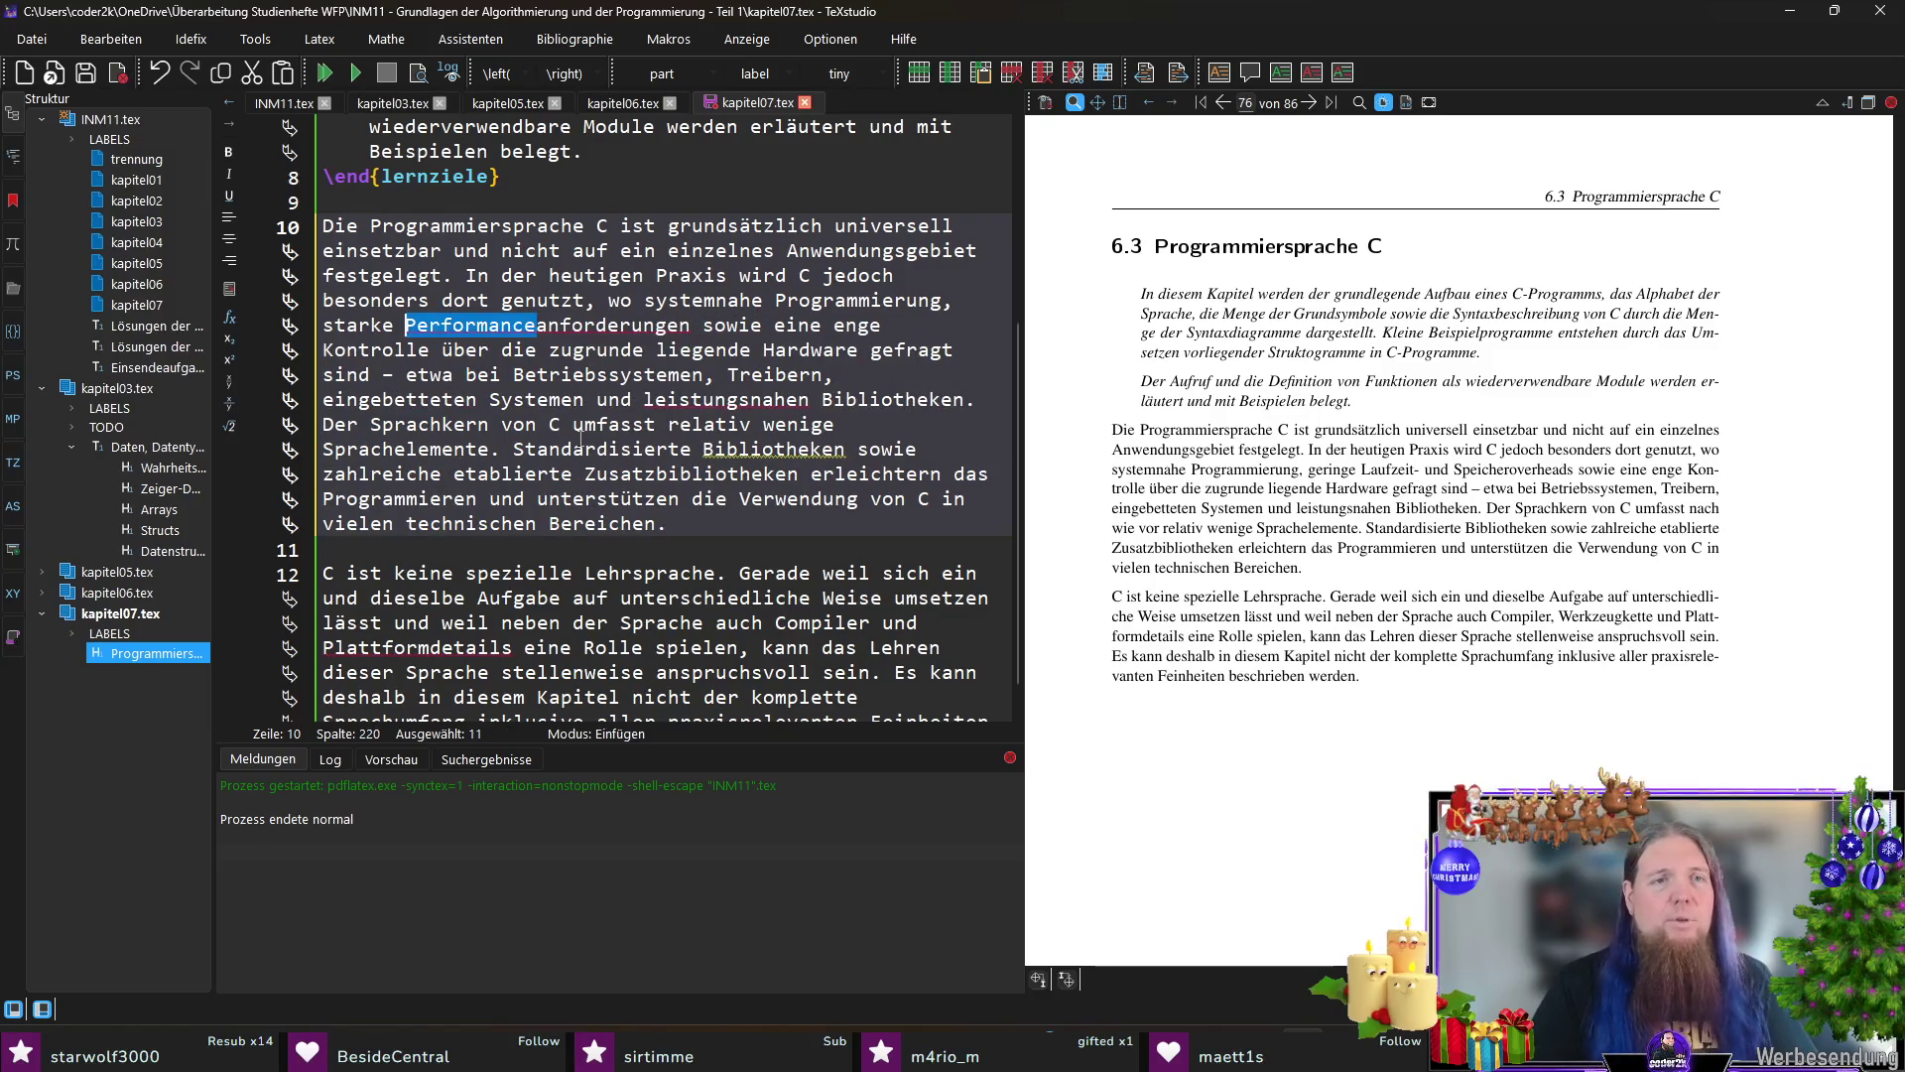
{"action": "type", "text": "Ge"}
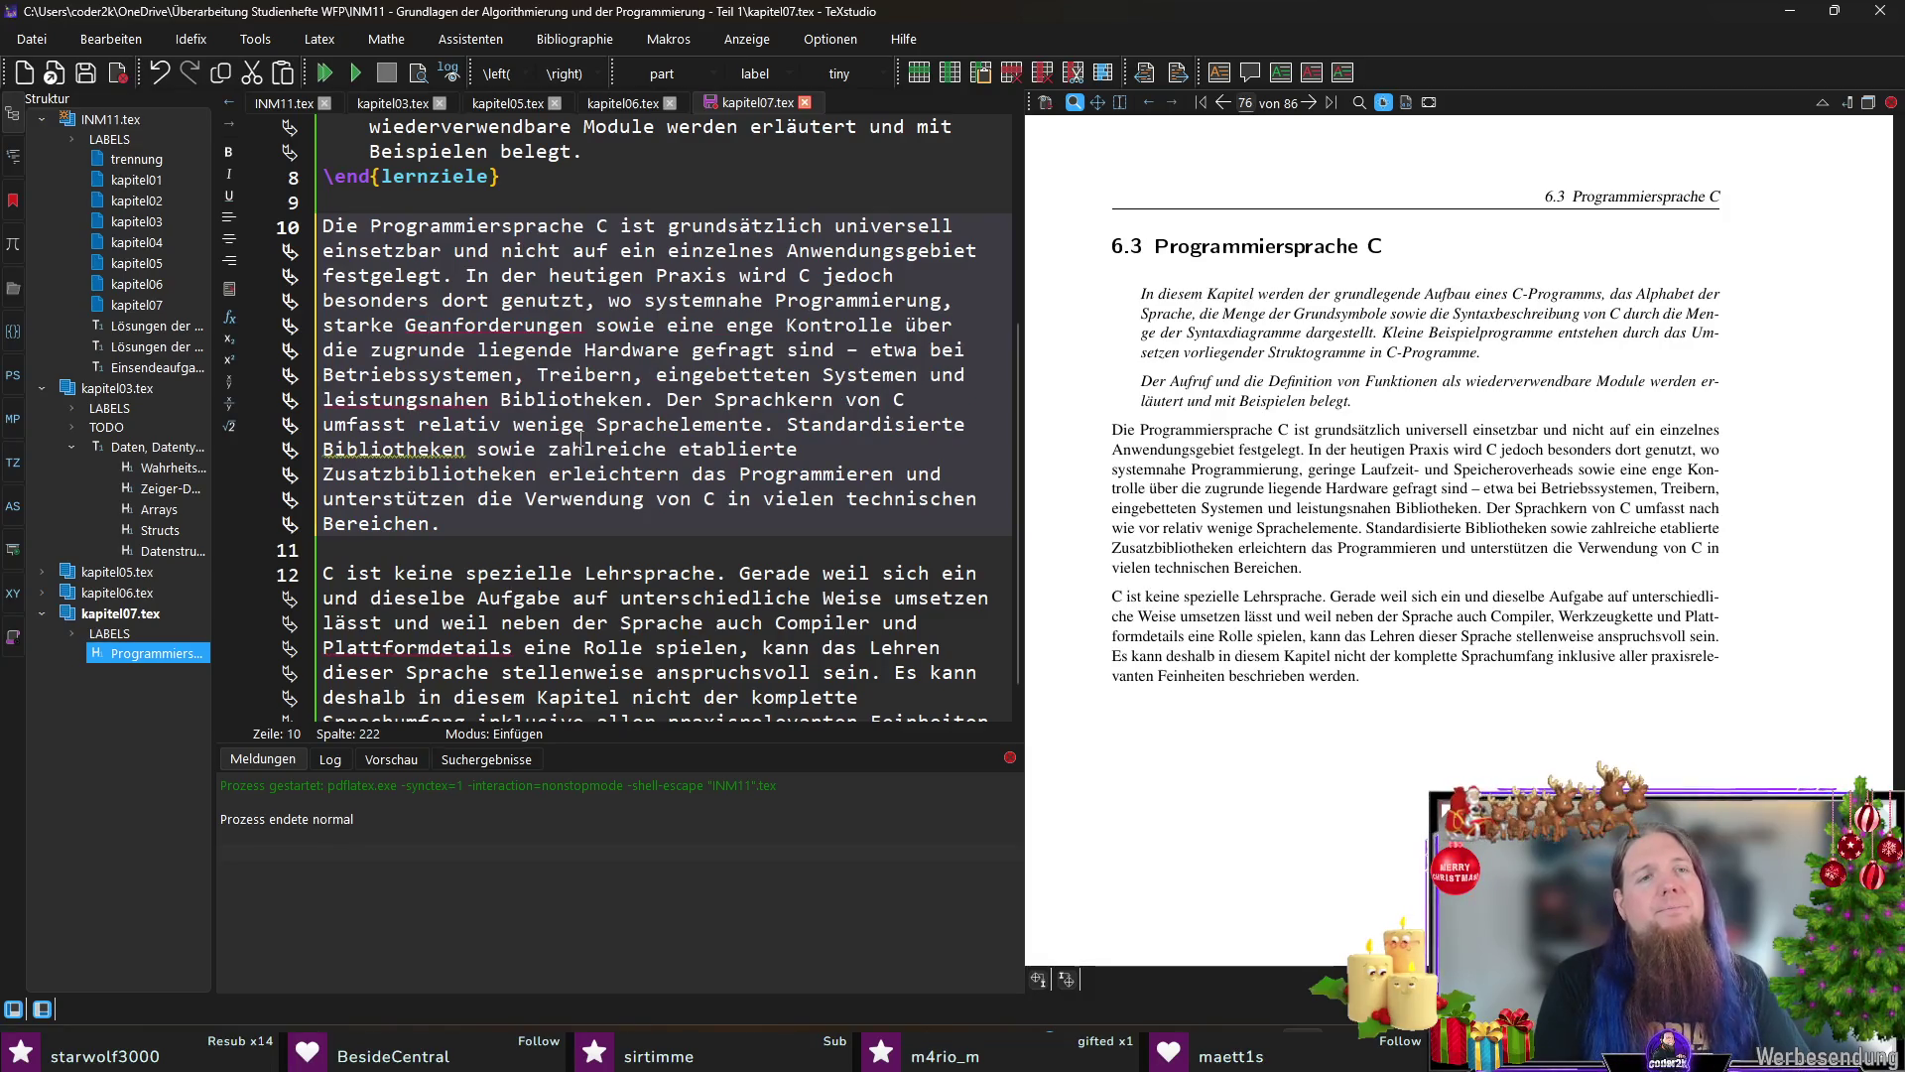
{"action": "type", "text": "schwind"}
{"action": "type", "text": "igkeits- und "}
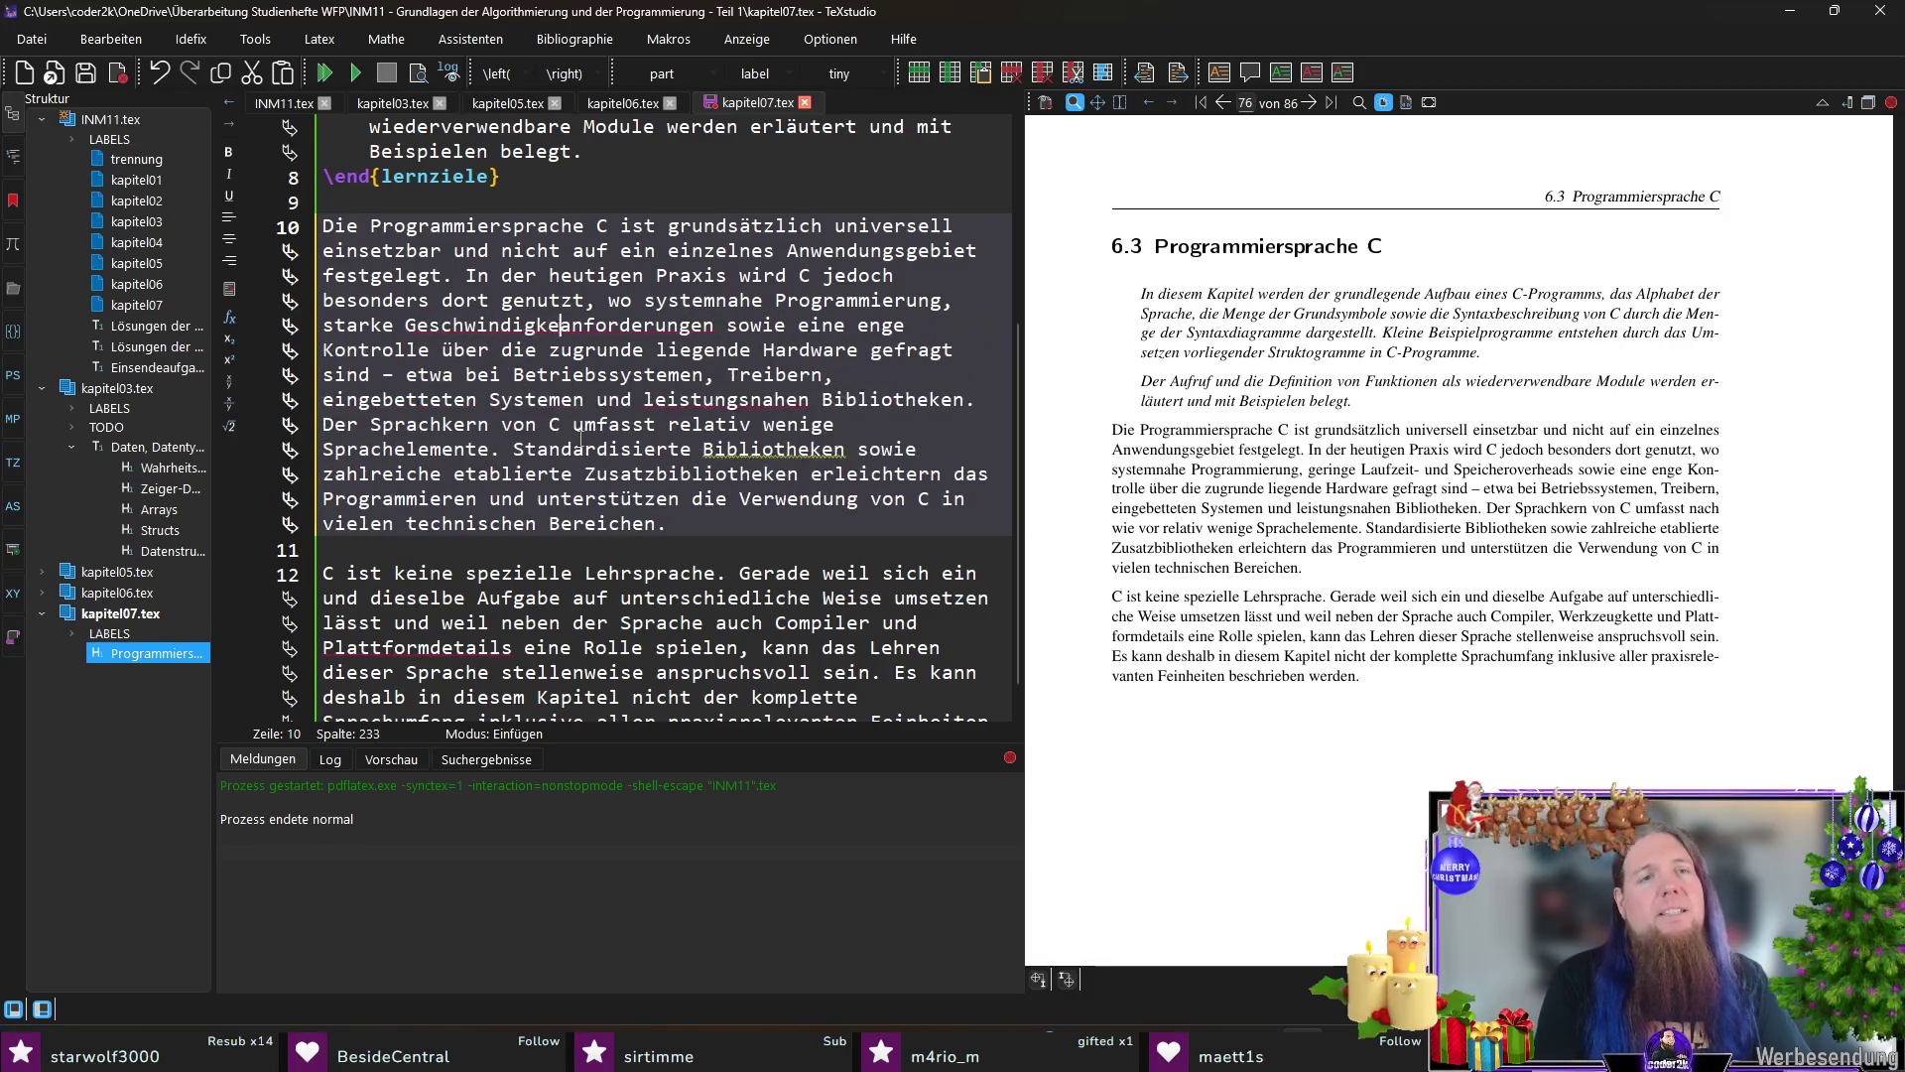
{"action": "type", "text": "Effizienz"}
{"action": "key", "text": "ctrl+s"}
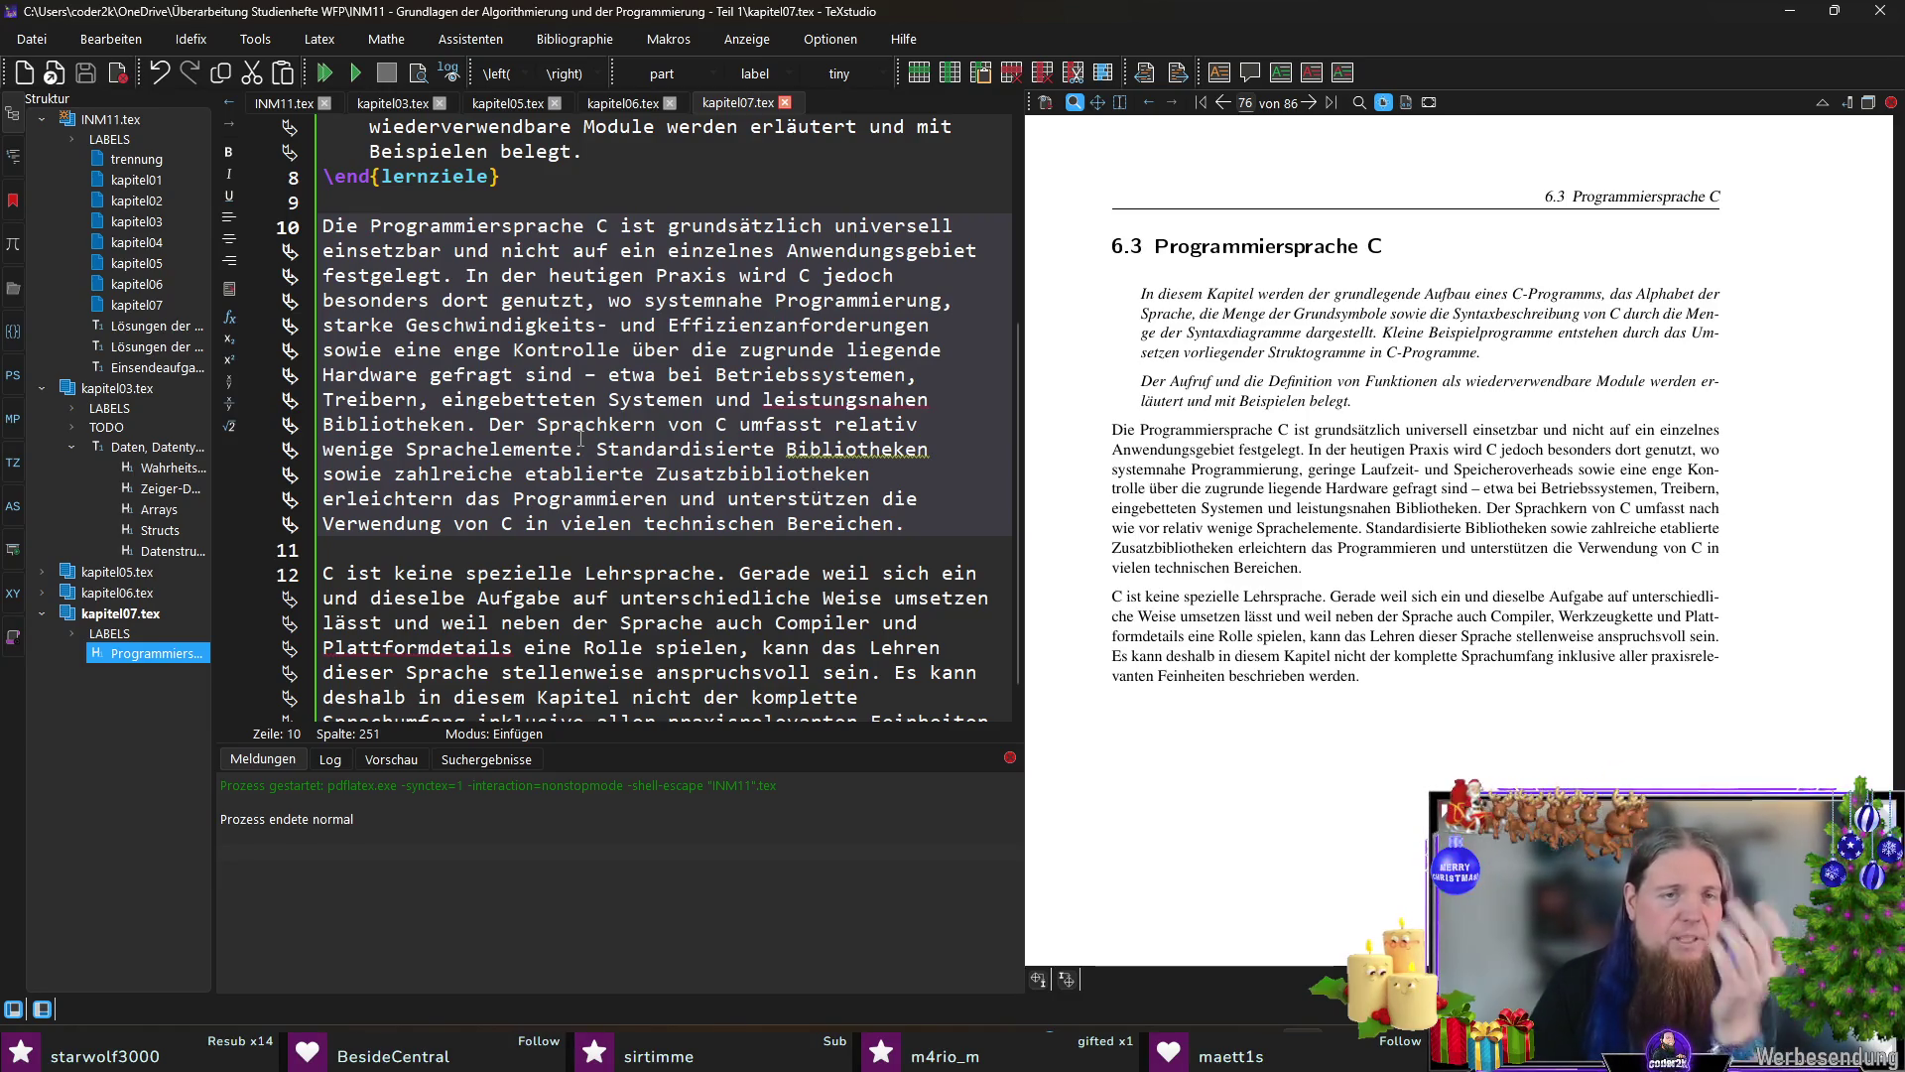
{"action": "key", "text": "F5"}
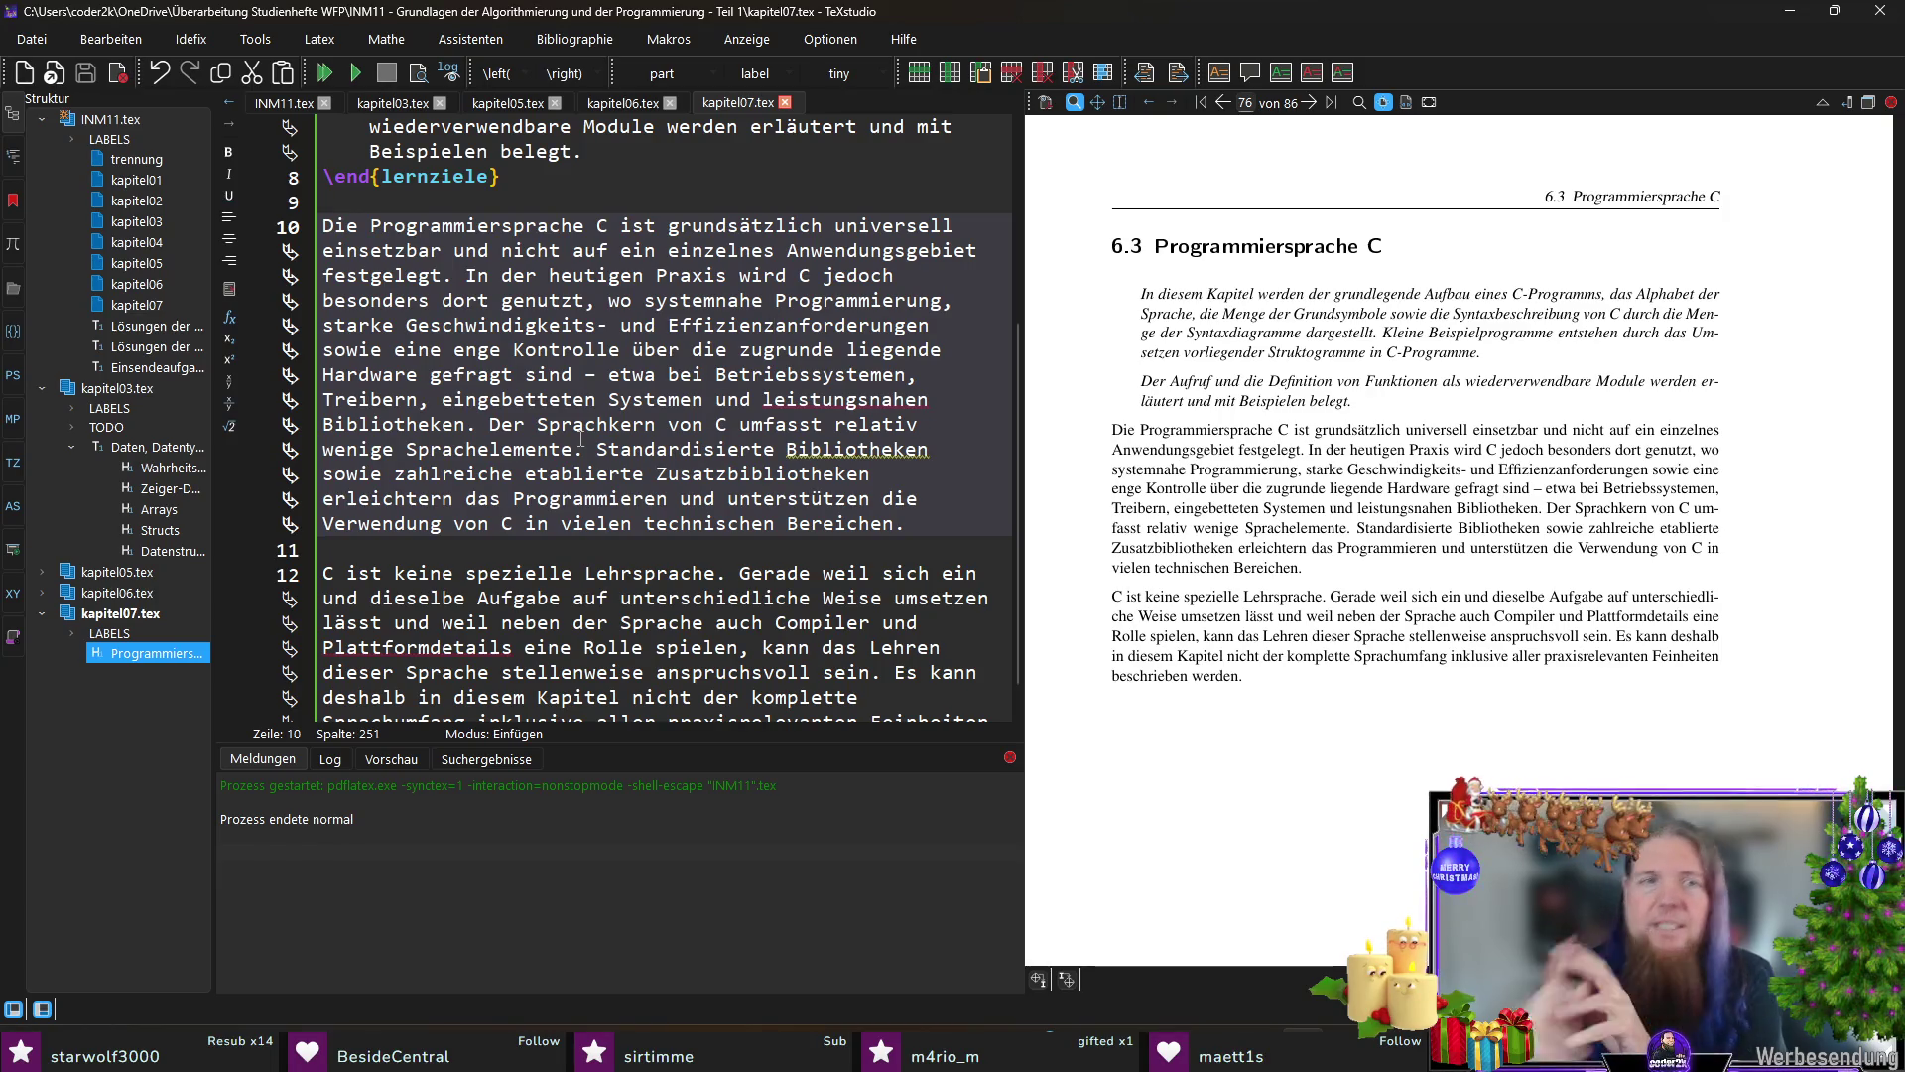
{"action": "key", "text": "ctrl+Right"}
{"action": "key", "text": "ctrl+Right"}
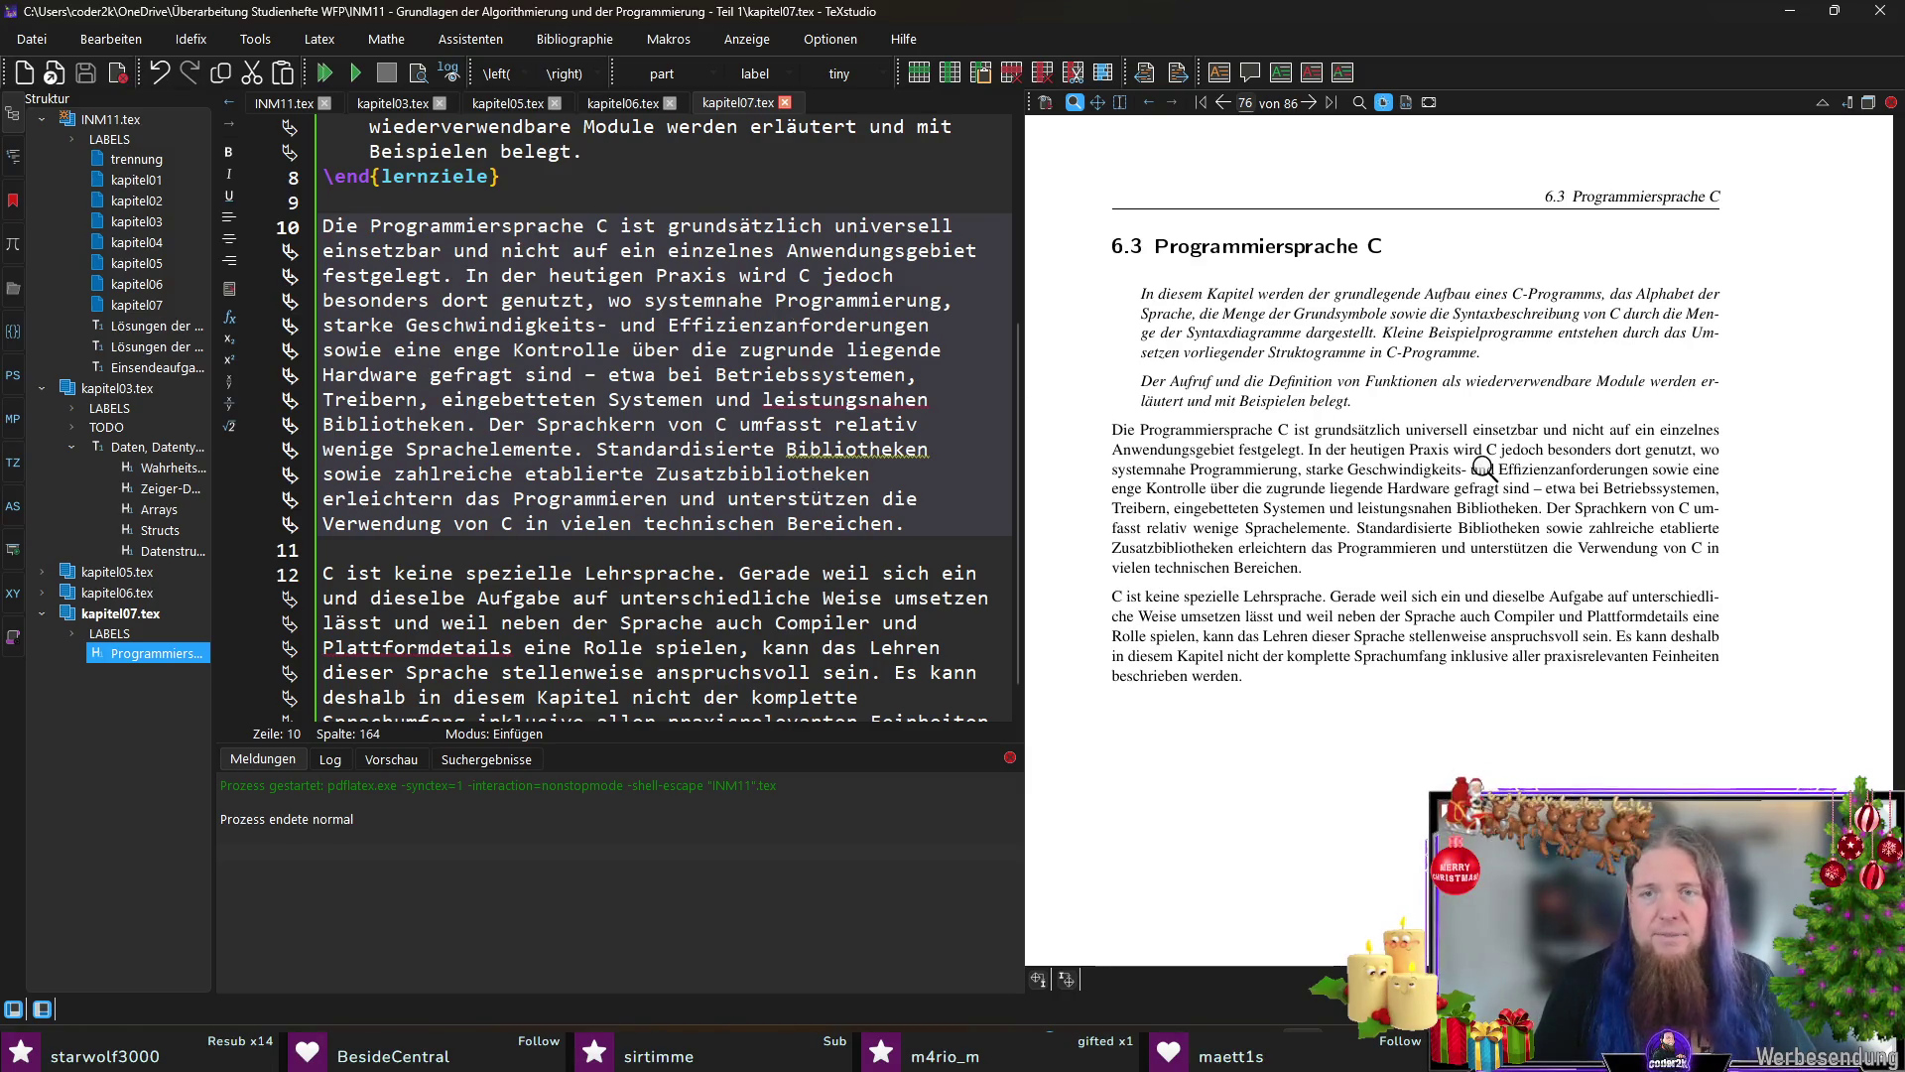
Step: Replace 'starke' with 'strenge' via PDF sync and recompile
{"action": "left_click", "coordinate": [1322, 469], "text": "ctrl"}
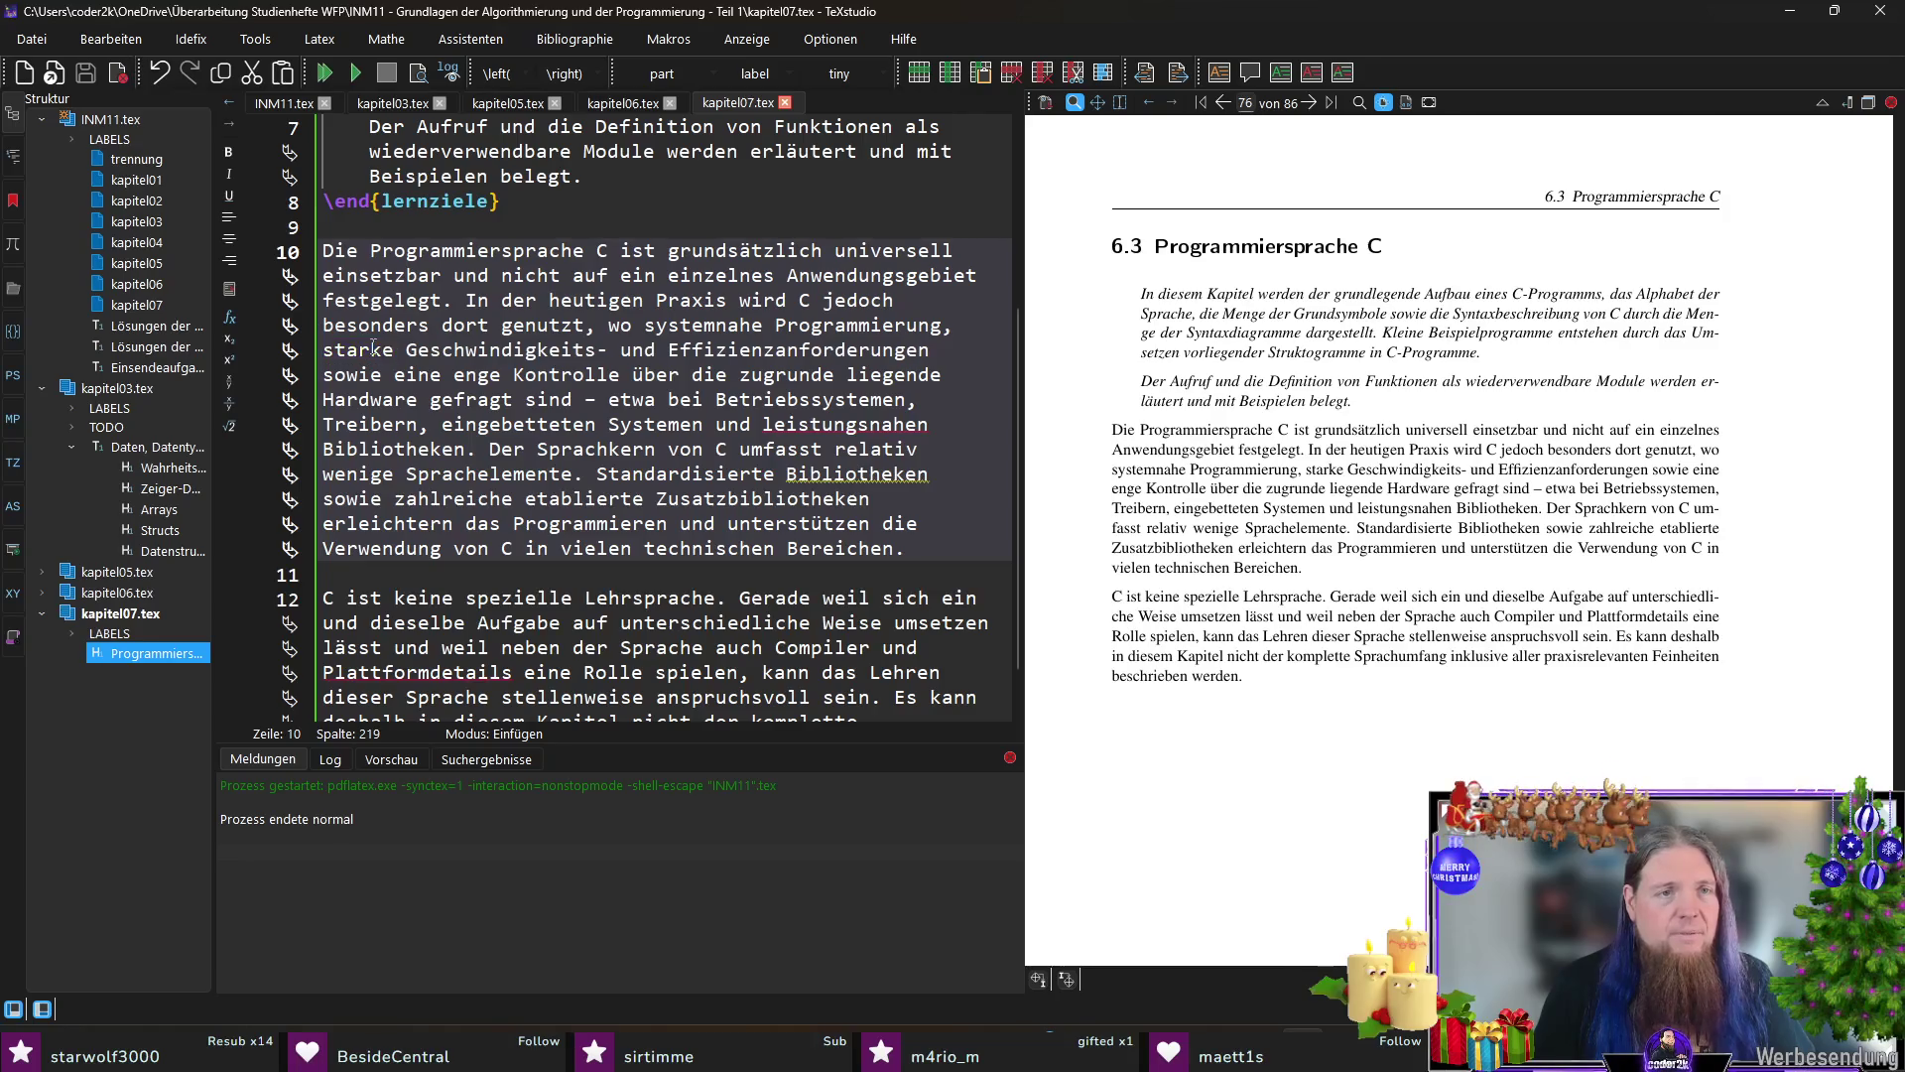
{"action": "key", "text": "ctrl+shift+Right"}
{"action": "type", "text": "strenge"}
{"action": "key", "text": "F5"}
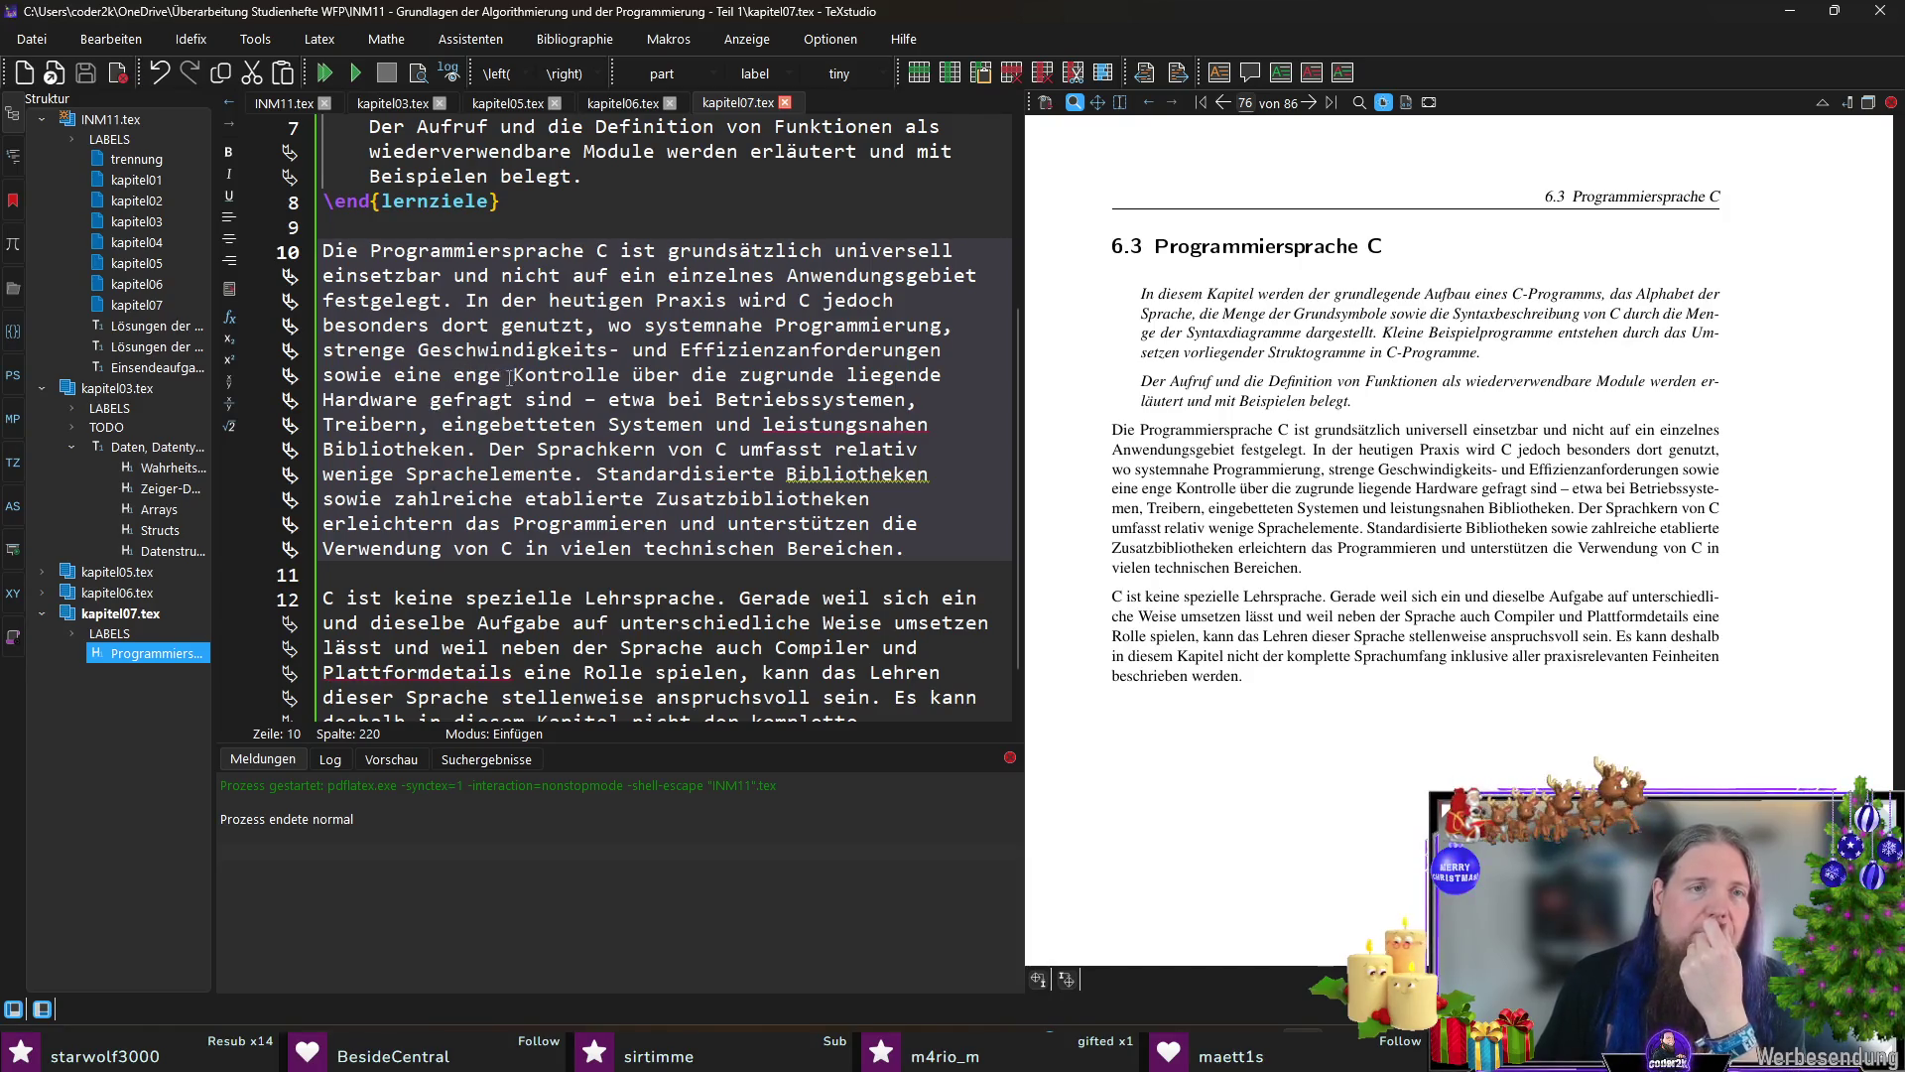
Step: Replace 'eine enge' with 'genaue' before 'Kontrolle', save and recompile
{"action": "key", "text": "Down"}
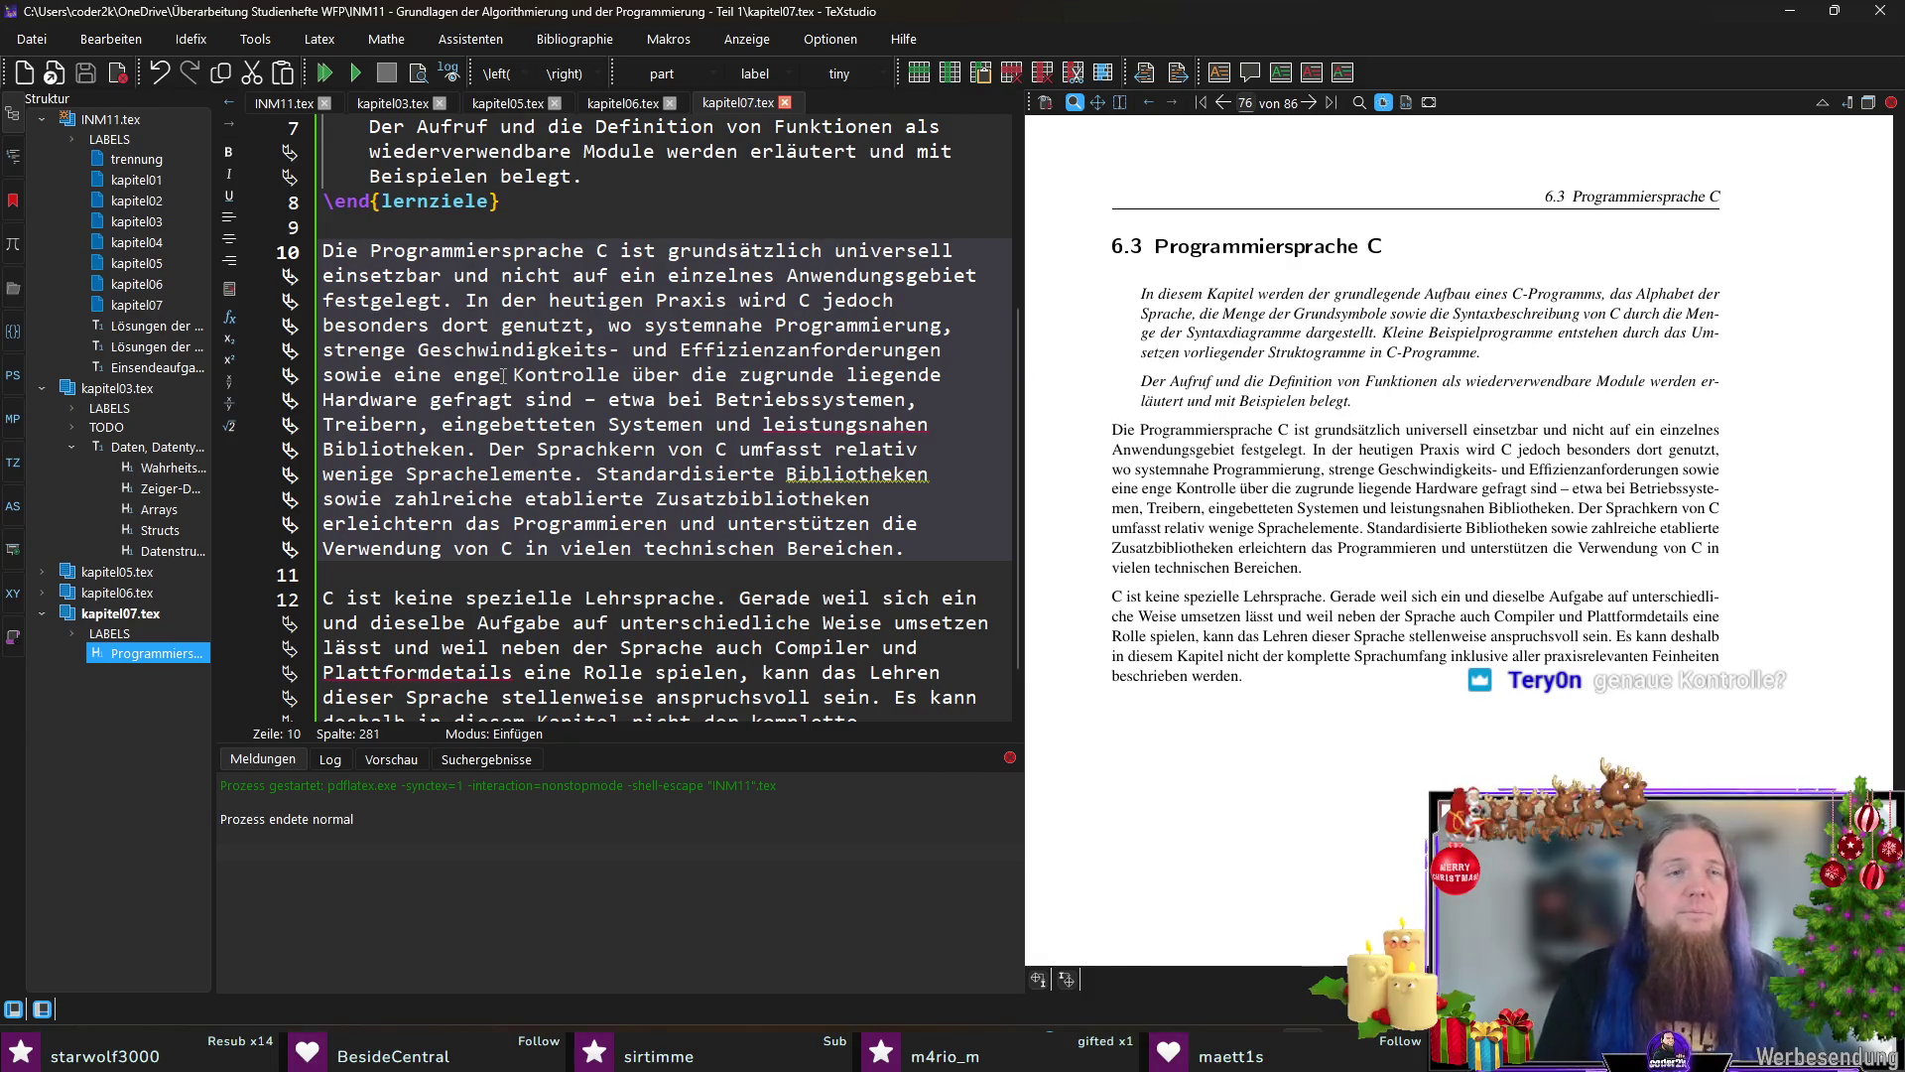
{"action": "key", "text": "ctrl+shift+Left"}
{"action": "key", "text": "ctrl+shift+Left"}
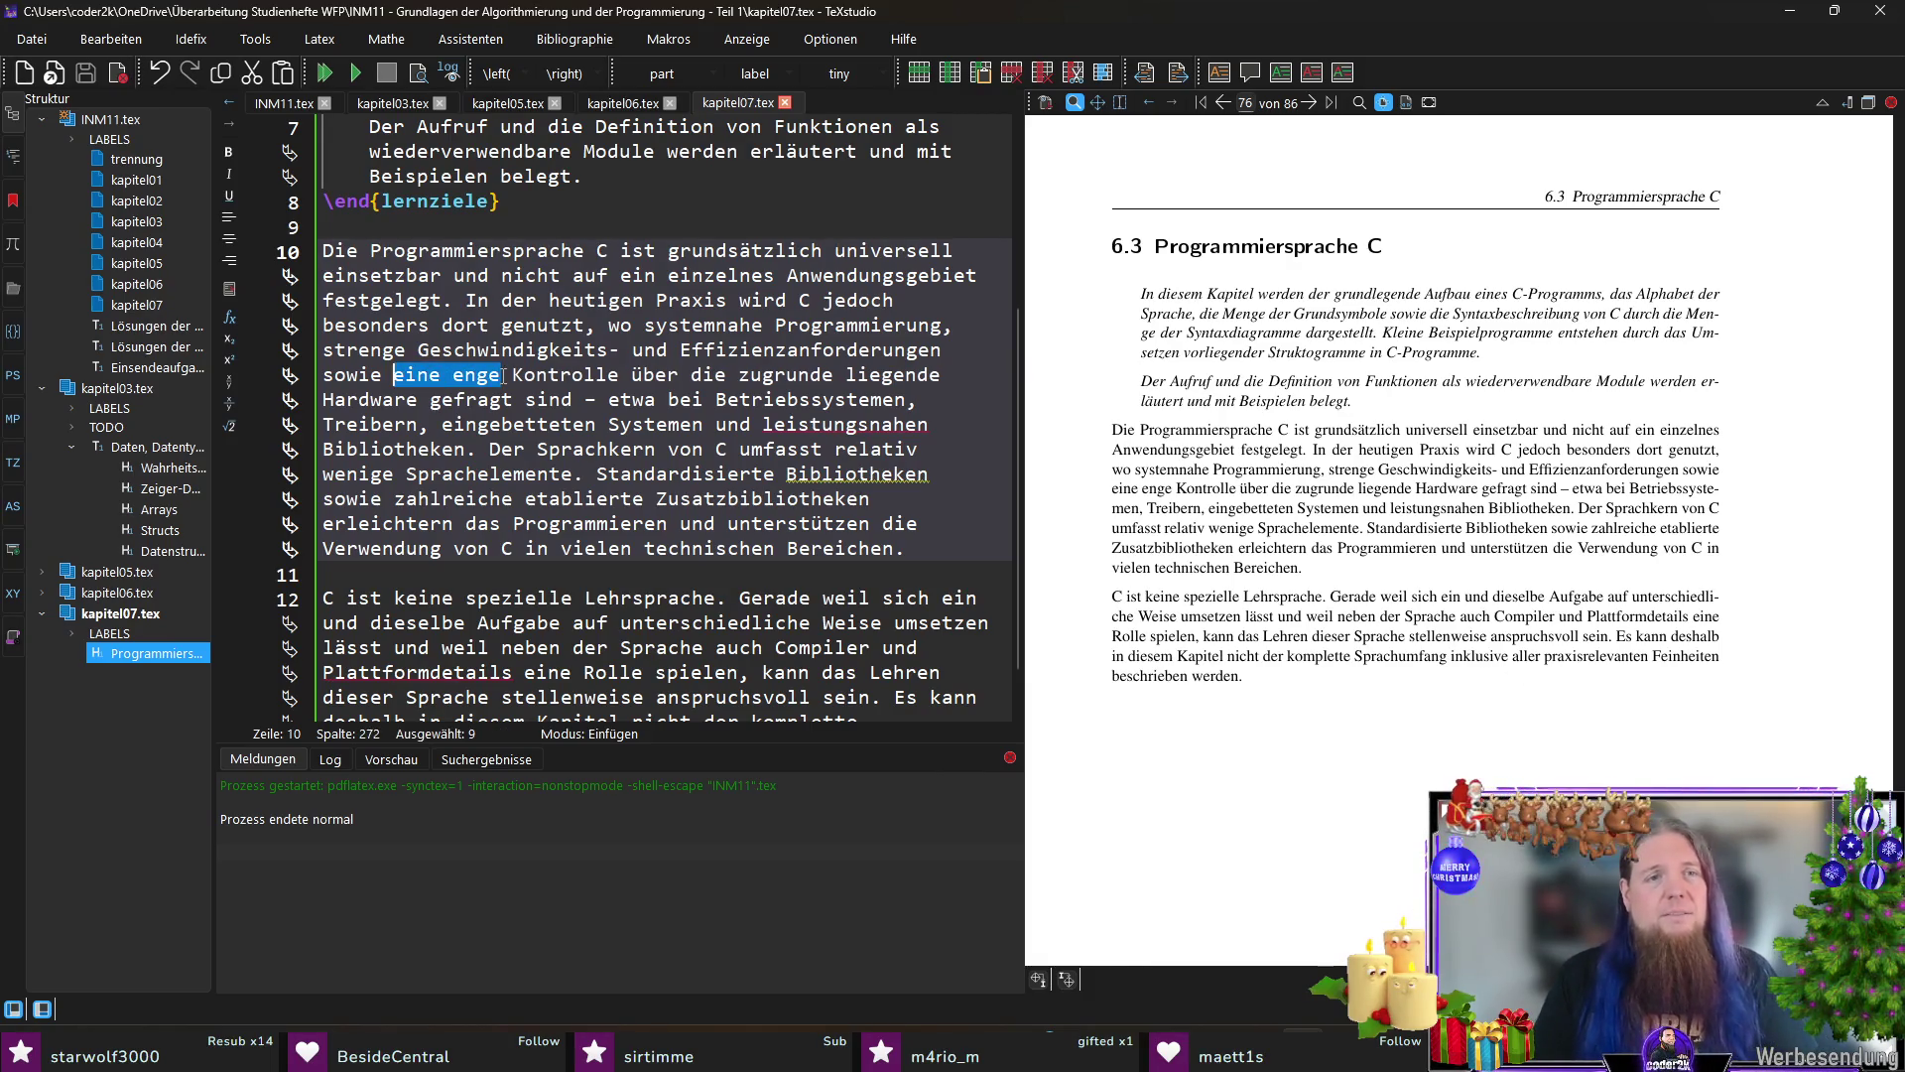
{"action": "type", "text": "viel"}
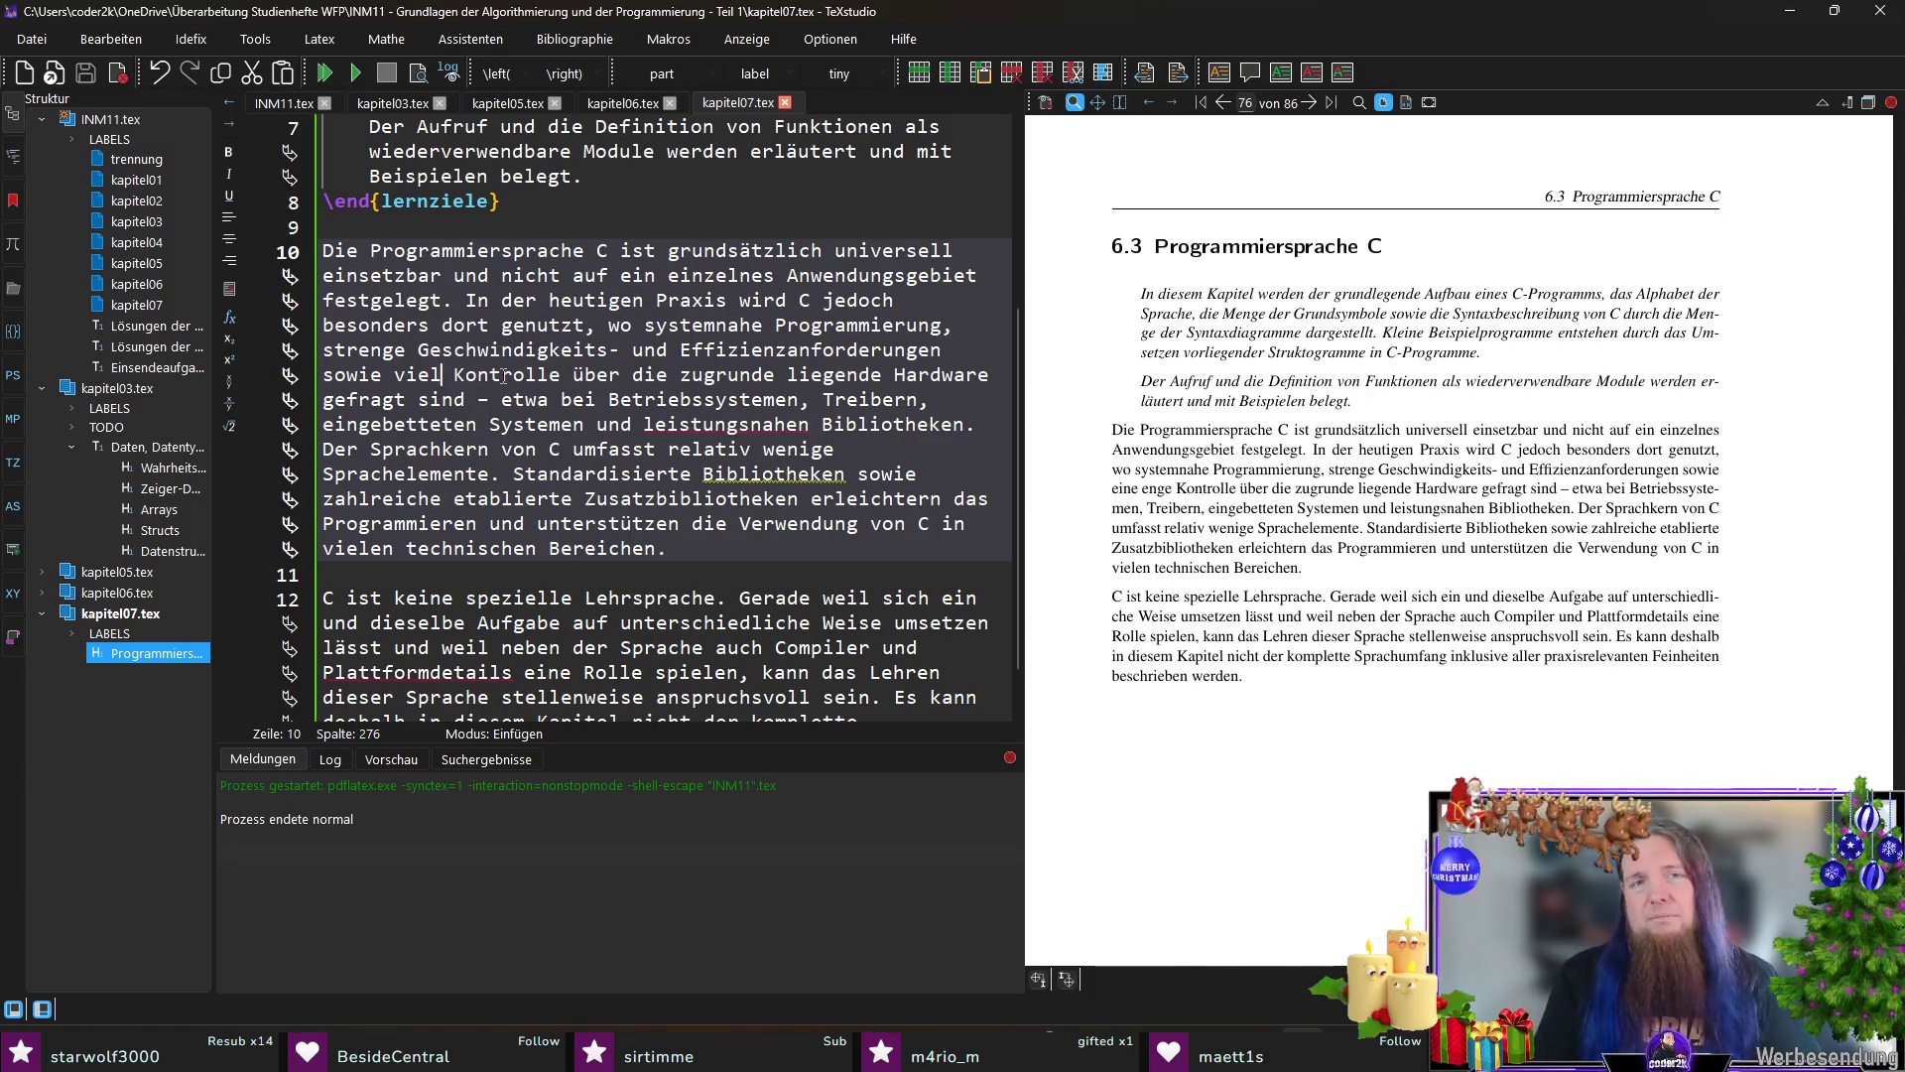
{"action": "key", "text": "ctrl+shift+Left"}
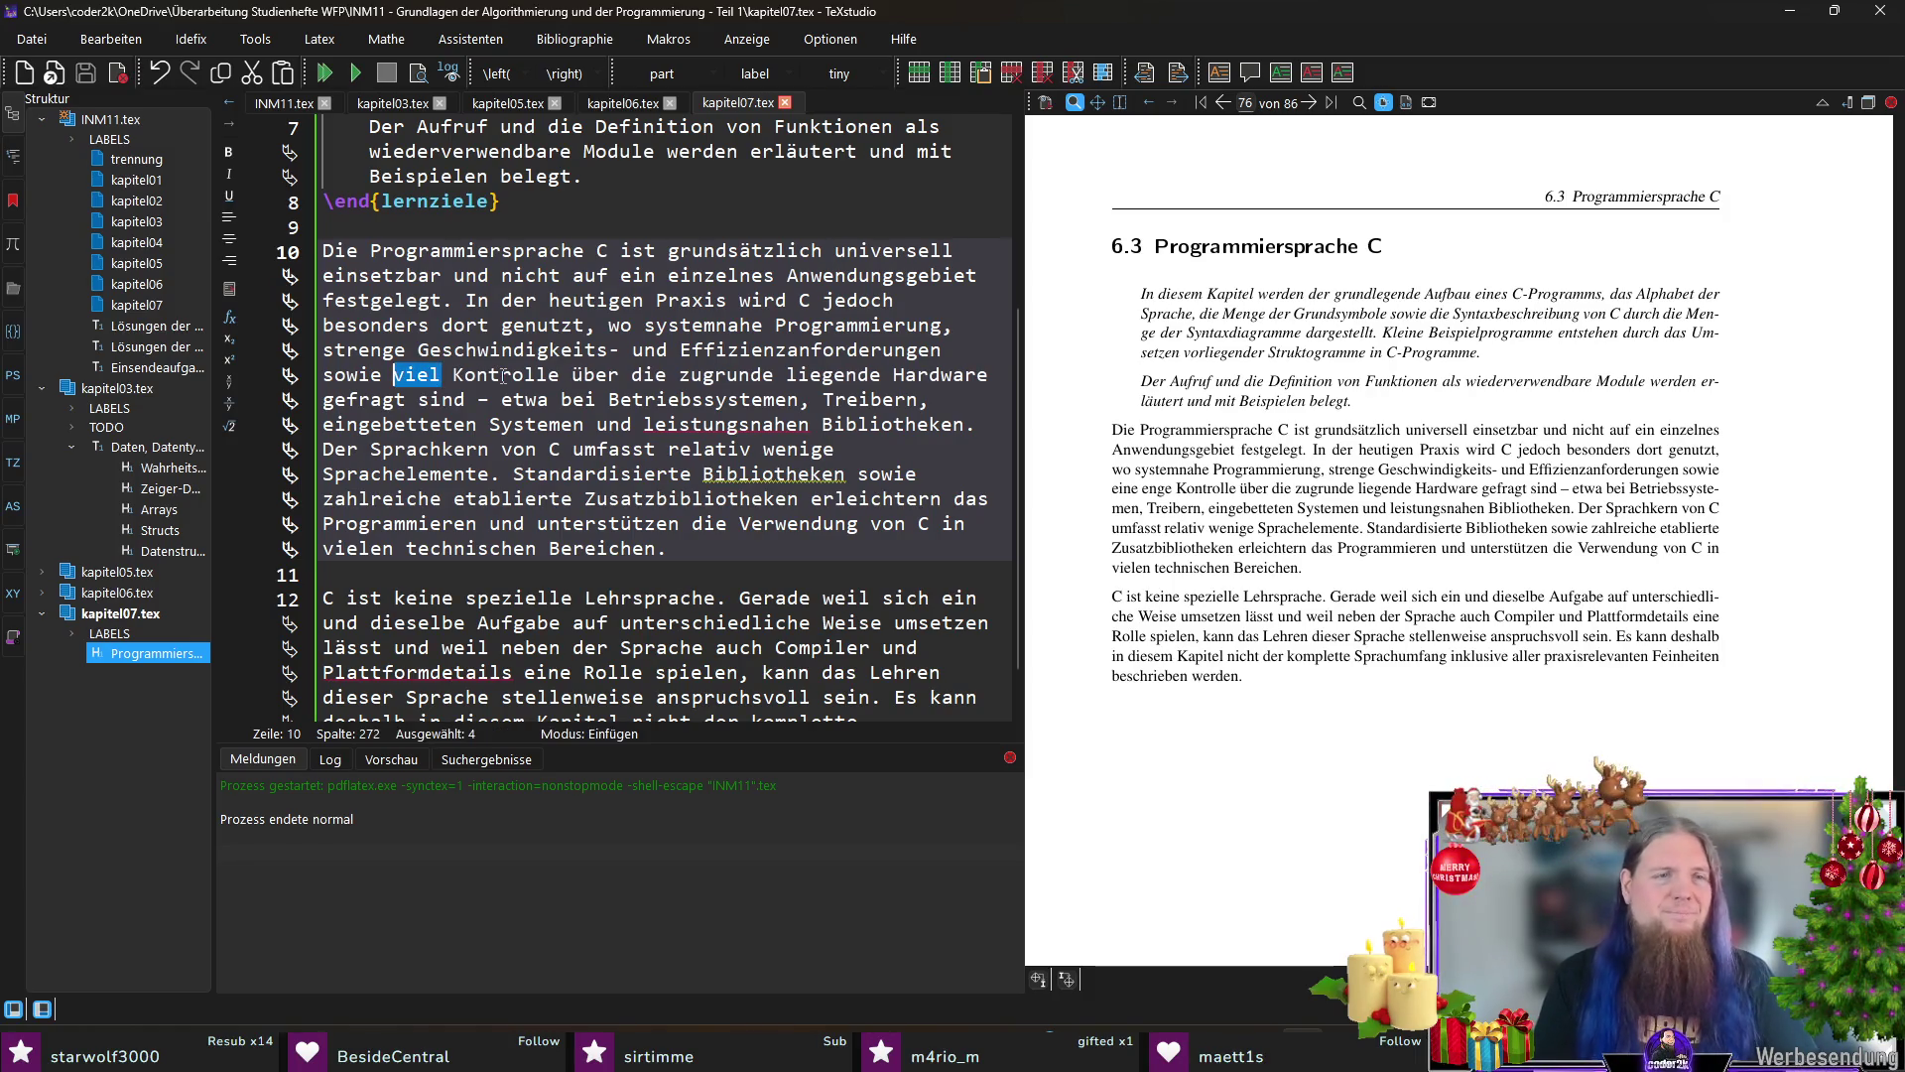
{"action": "type", "text": "genaue"}
{"action": "key", "text": "ctrl+s"}
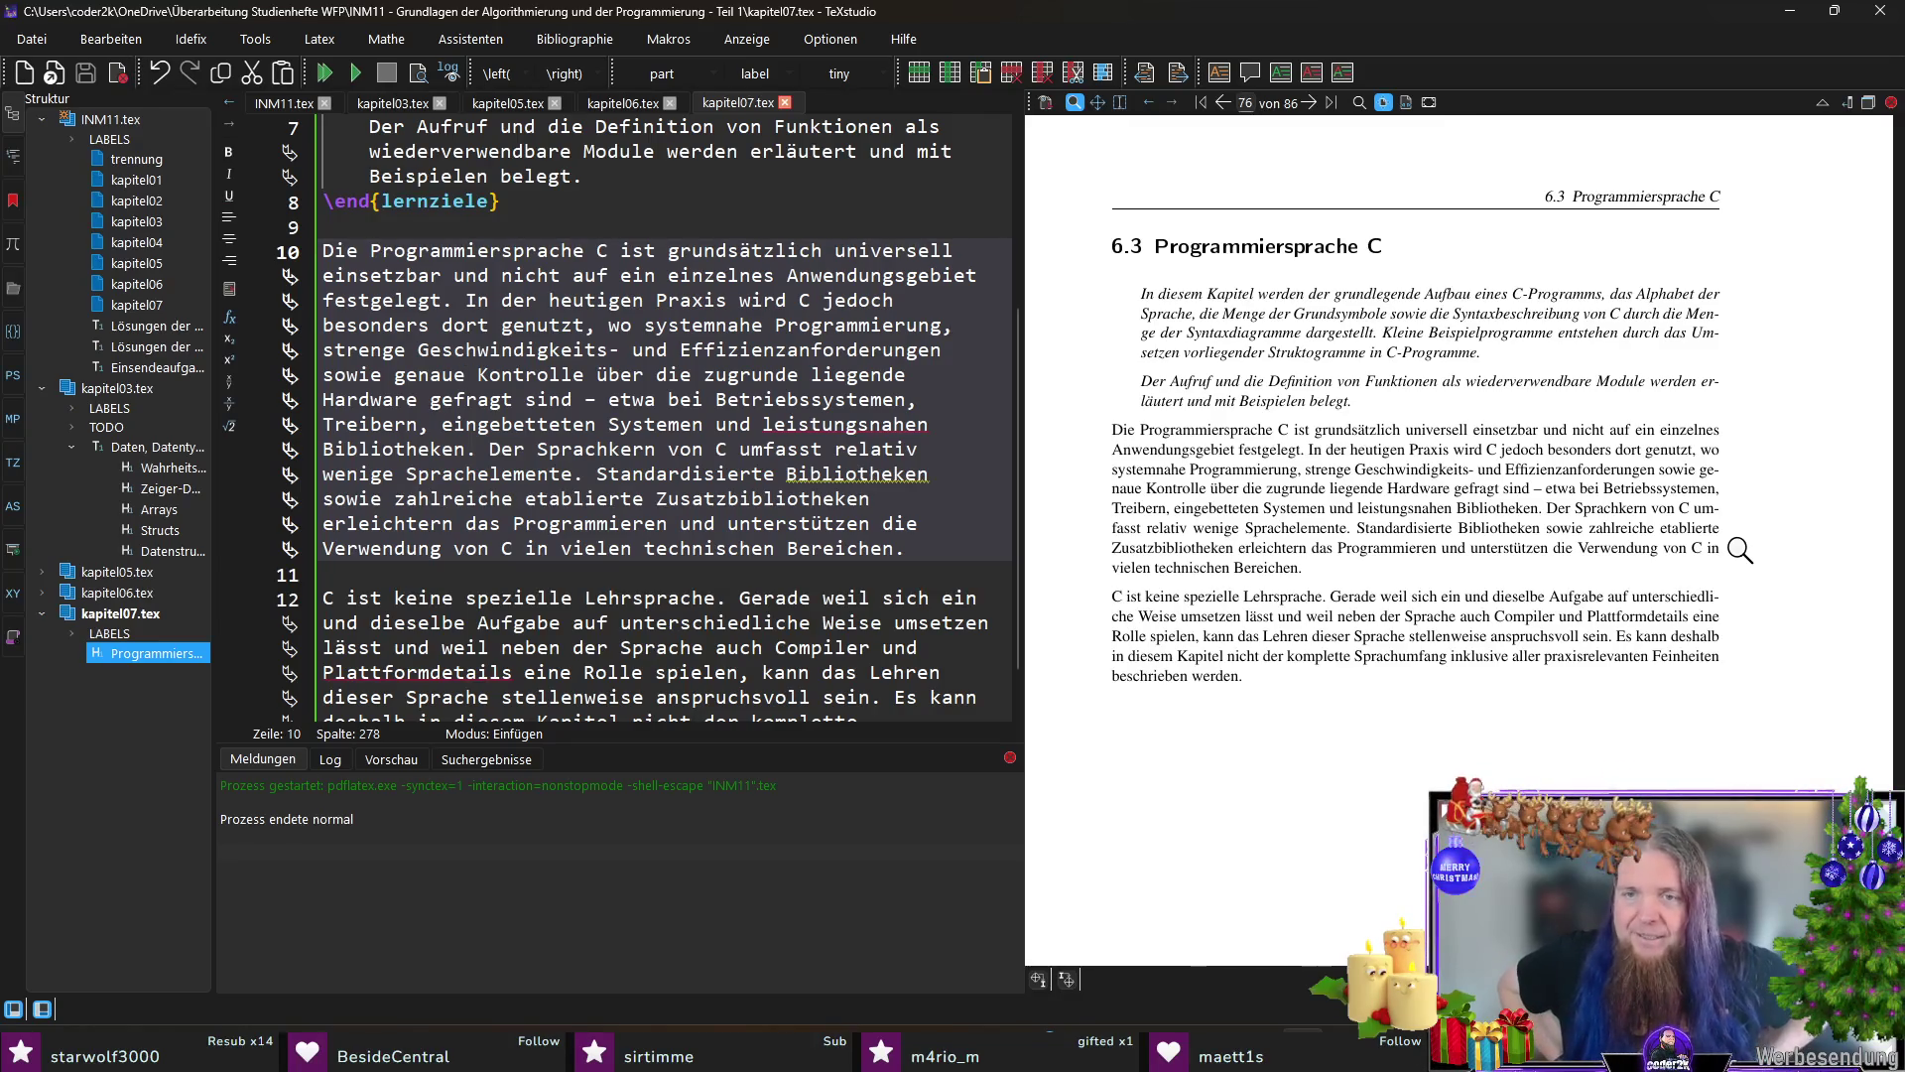
Step: Change 'Gerade weil' to 'Insbesondere weil', dropping the trial commas, and recompile
{"action": "left_click", "coordinate": [1352, 597], "text": "ctrl"}
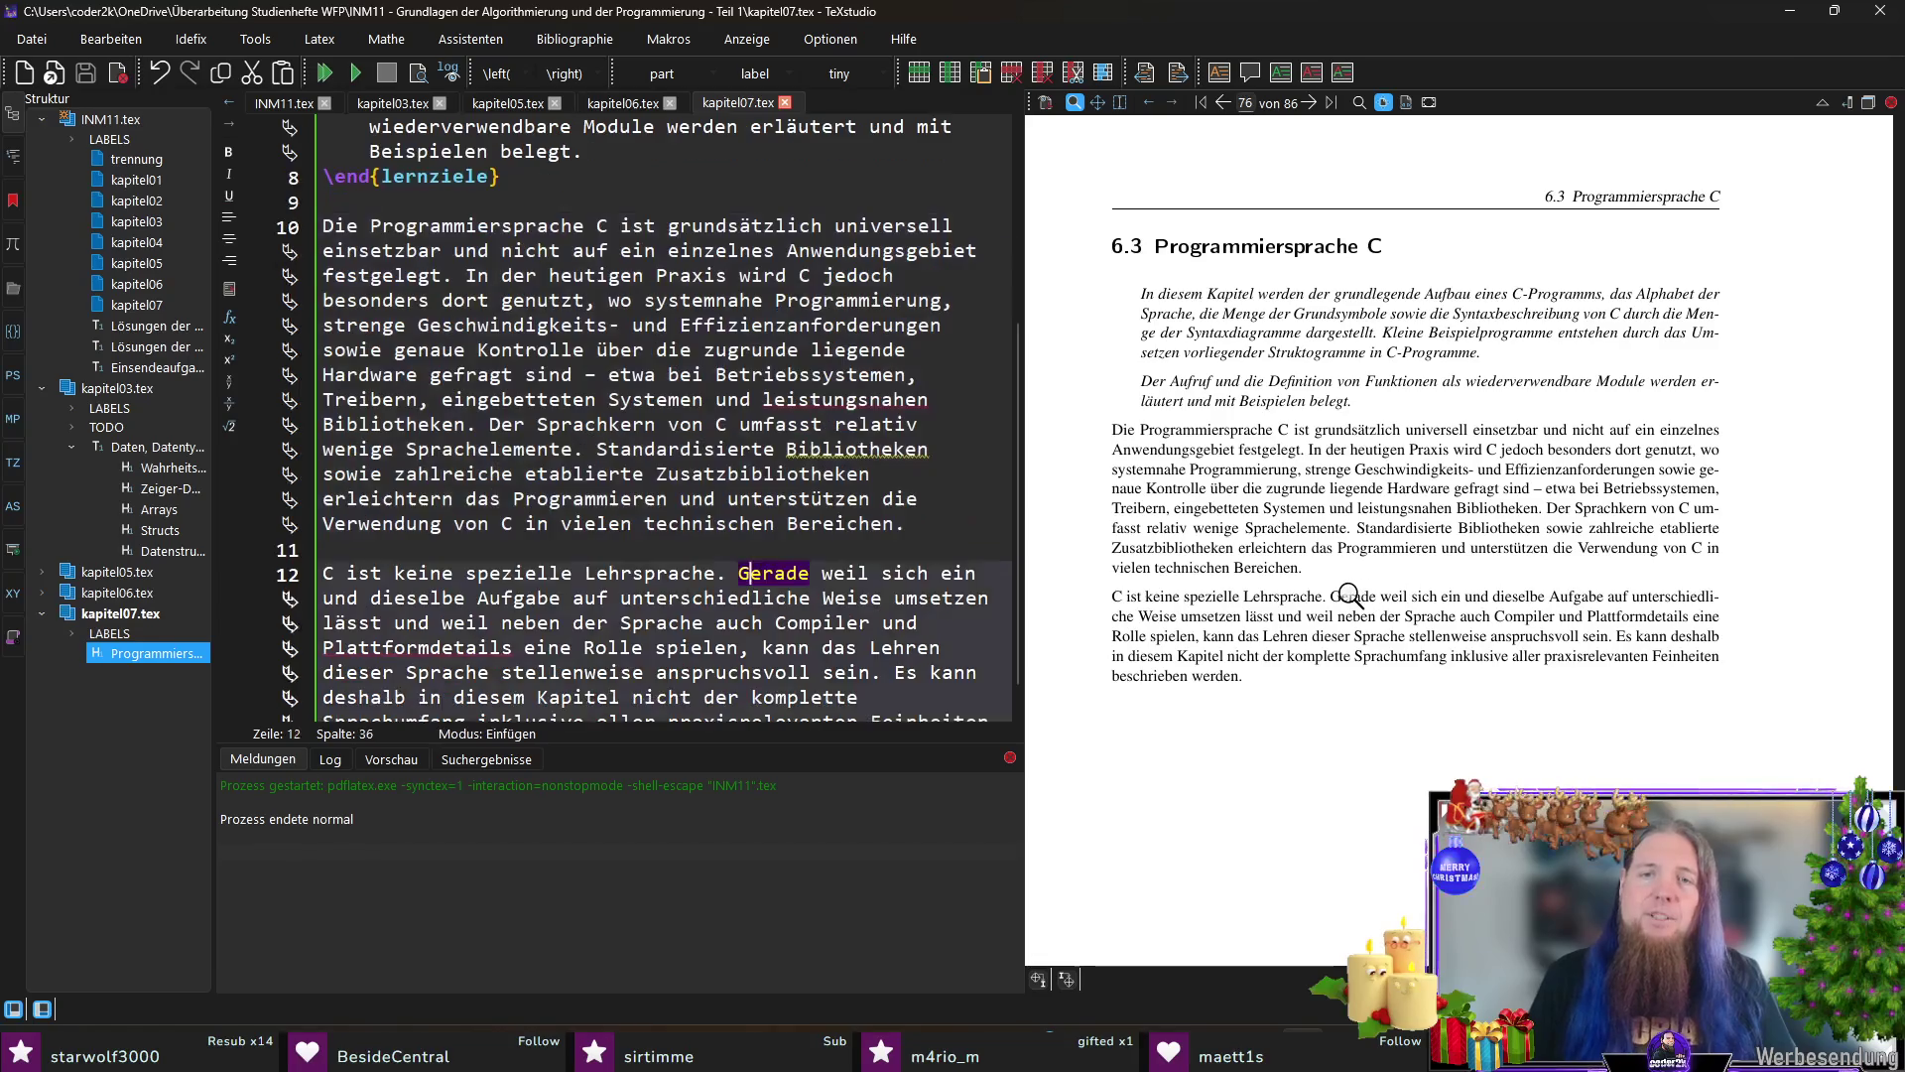
{"action": "key", "text": "ctrl+Right"}
{"action": "type", "text": ","}
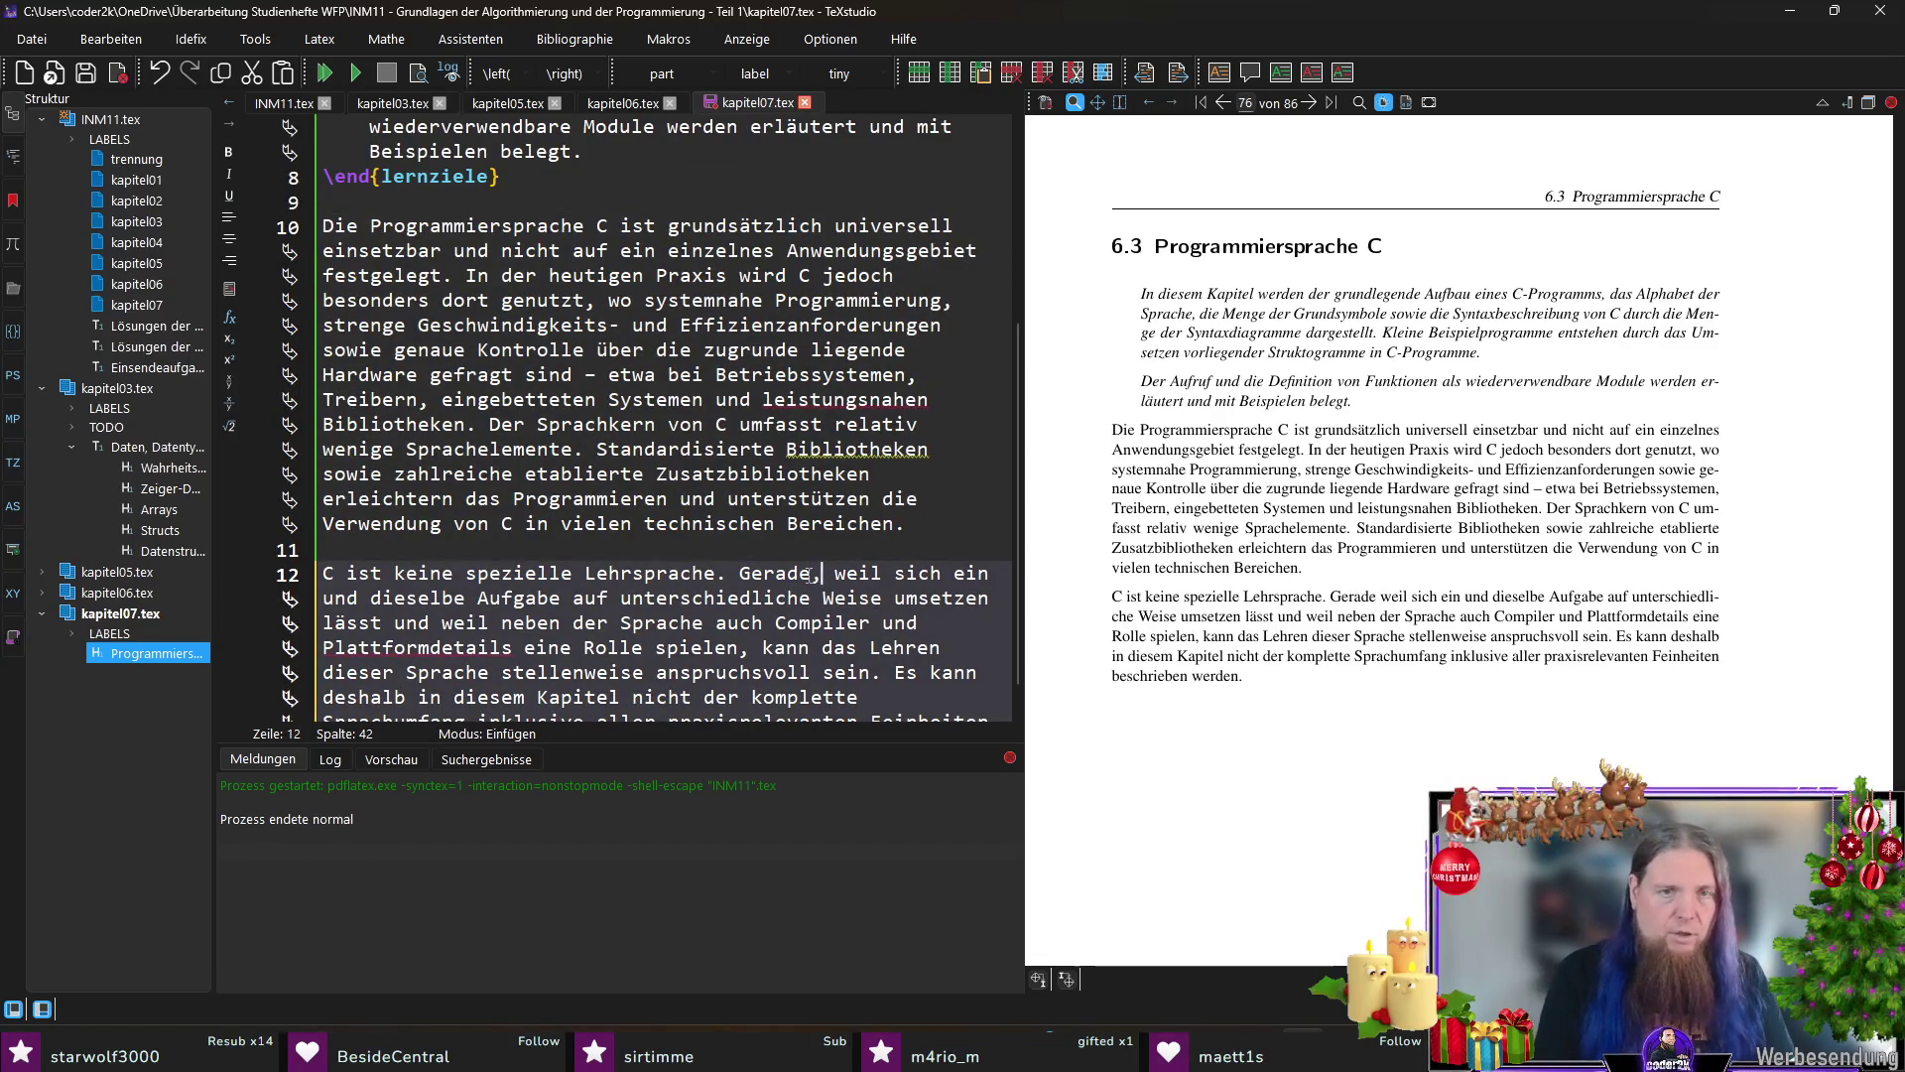
{"action": "scroll", "coordinate": [811, 574], "scroll_direction": "down", "scroll_amount": 1}
{"action": "key", "text": "Left"}
{"action": "key", "text": "ctrl+shift+Left"}
{"action": "type", "text": "Insbesondere"}
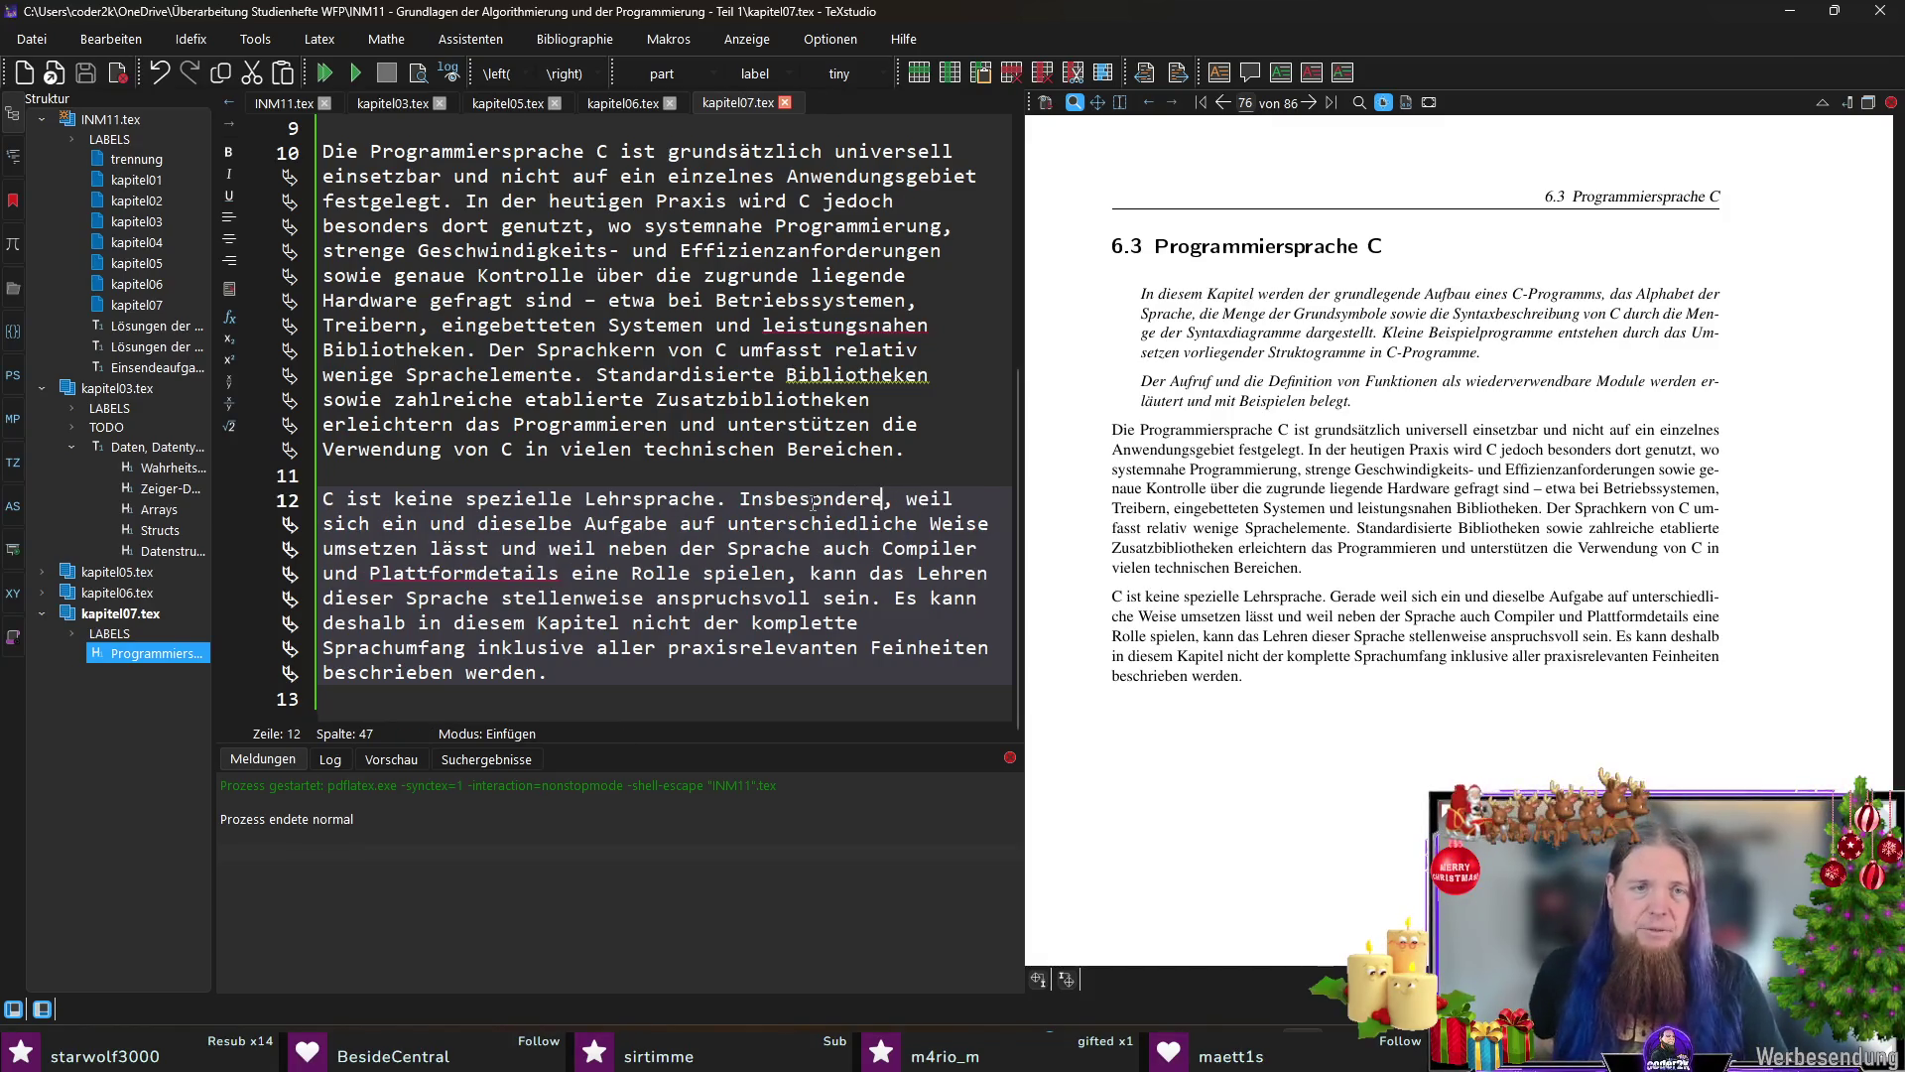
{"action": "key", "text": "Down"}
{"action": "key", "text": "ctrl+Left"}
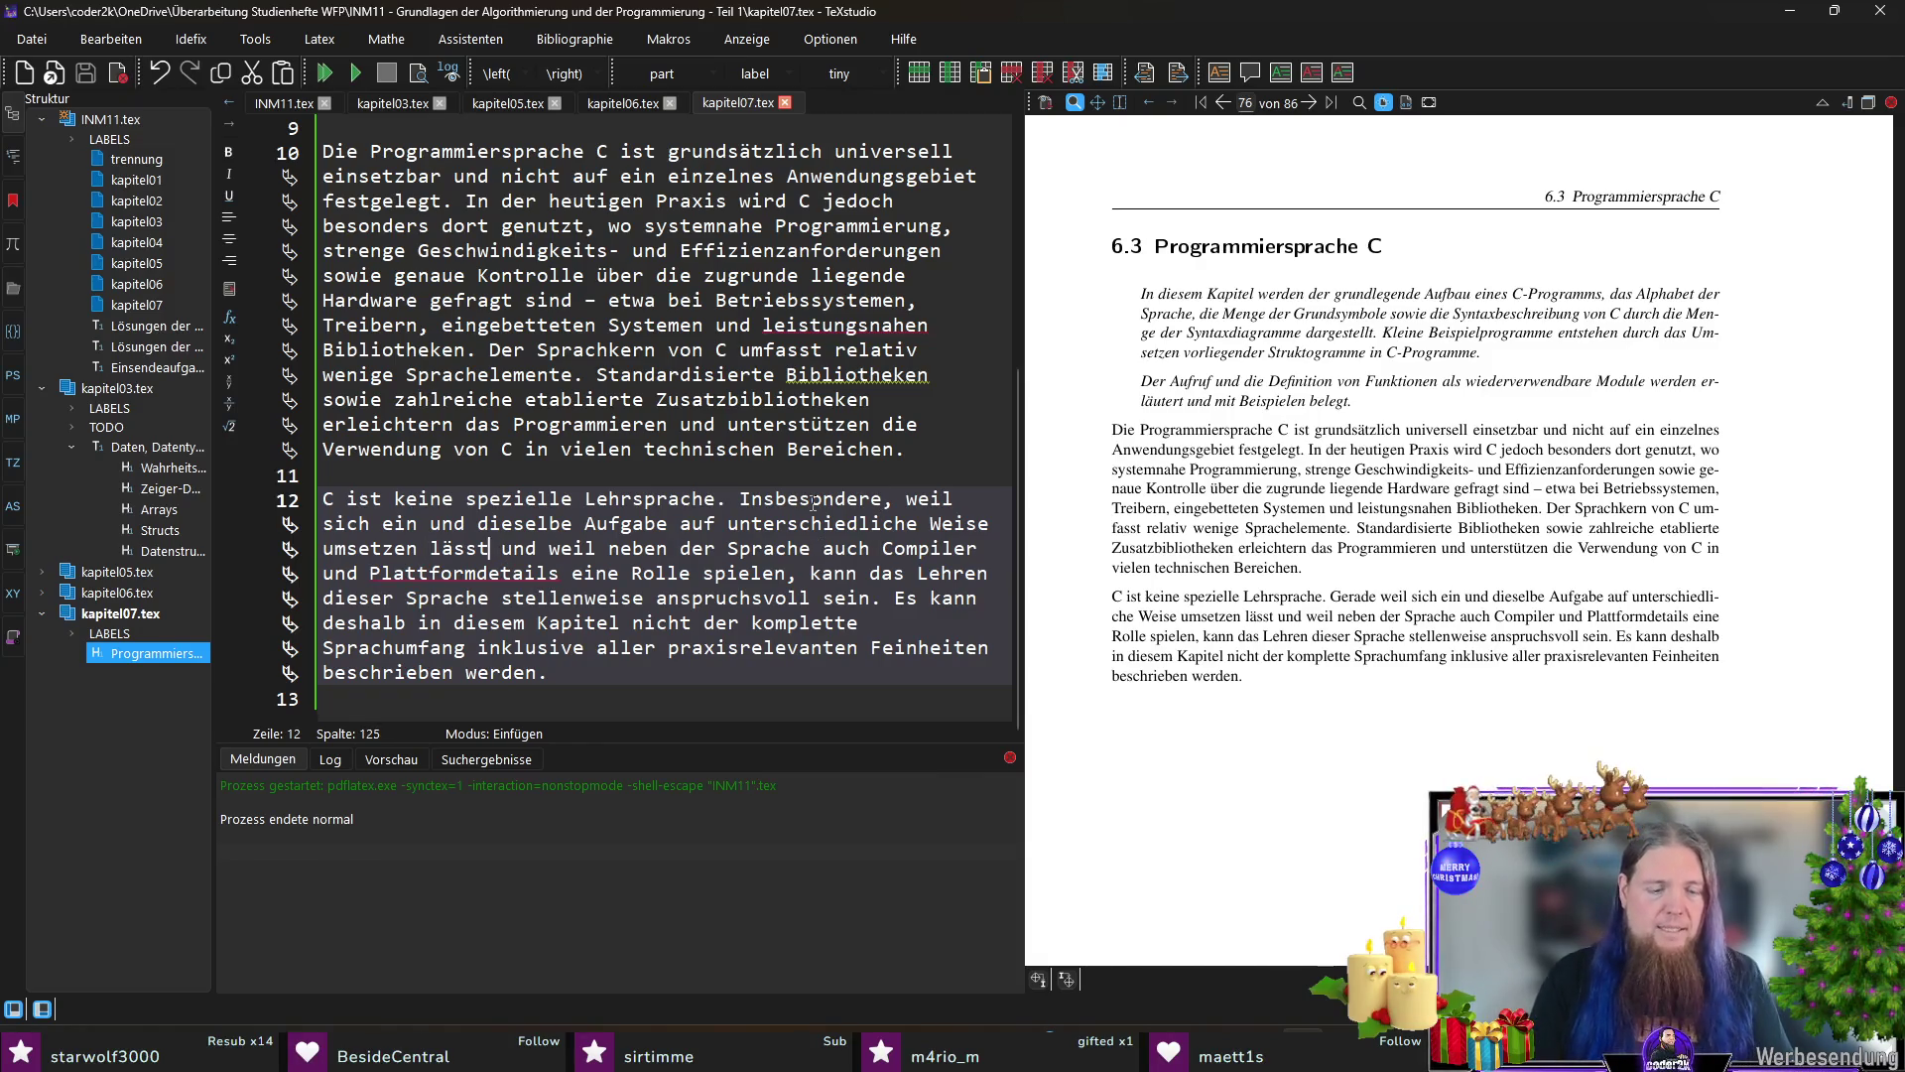
{"action": "type", "text": ","}
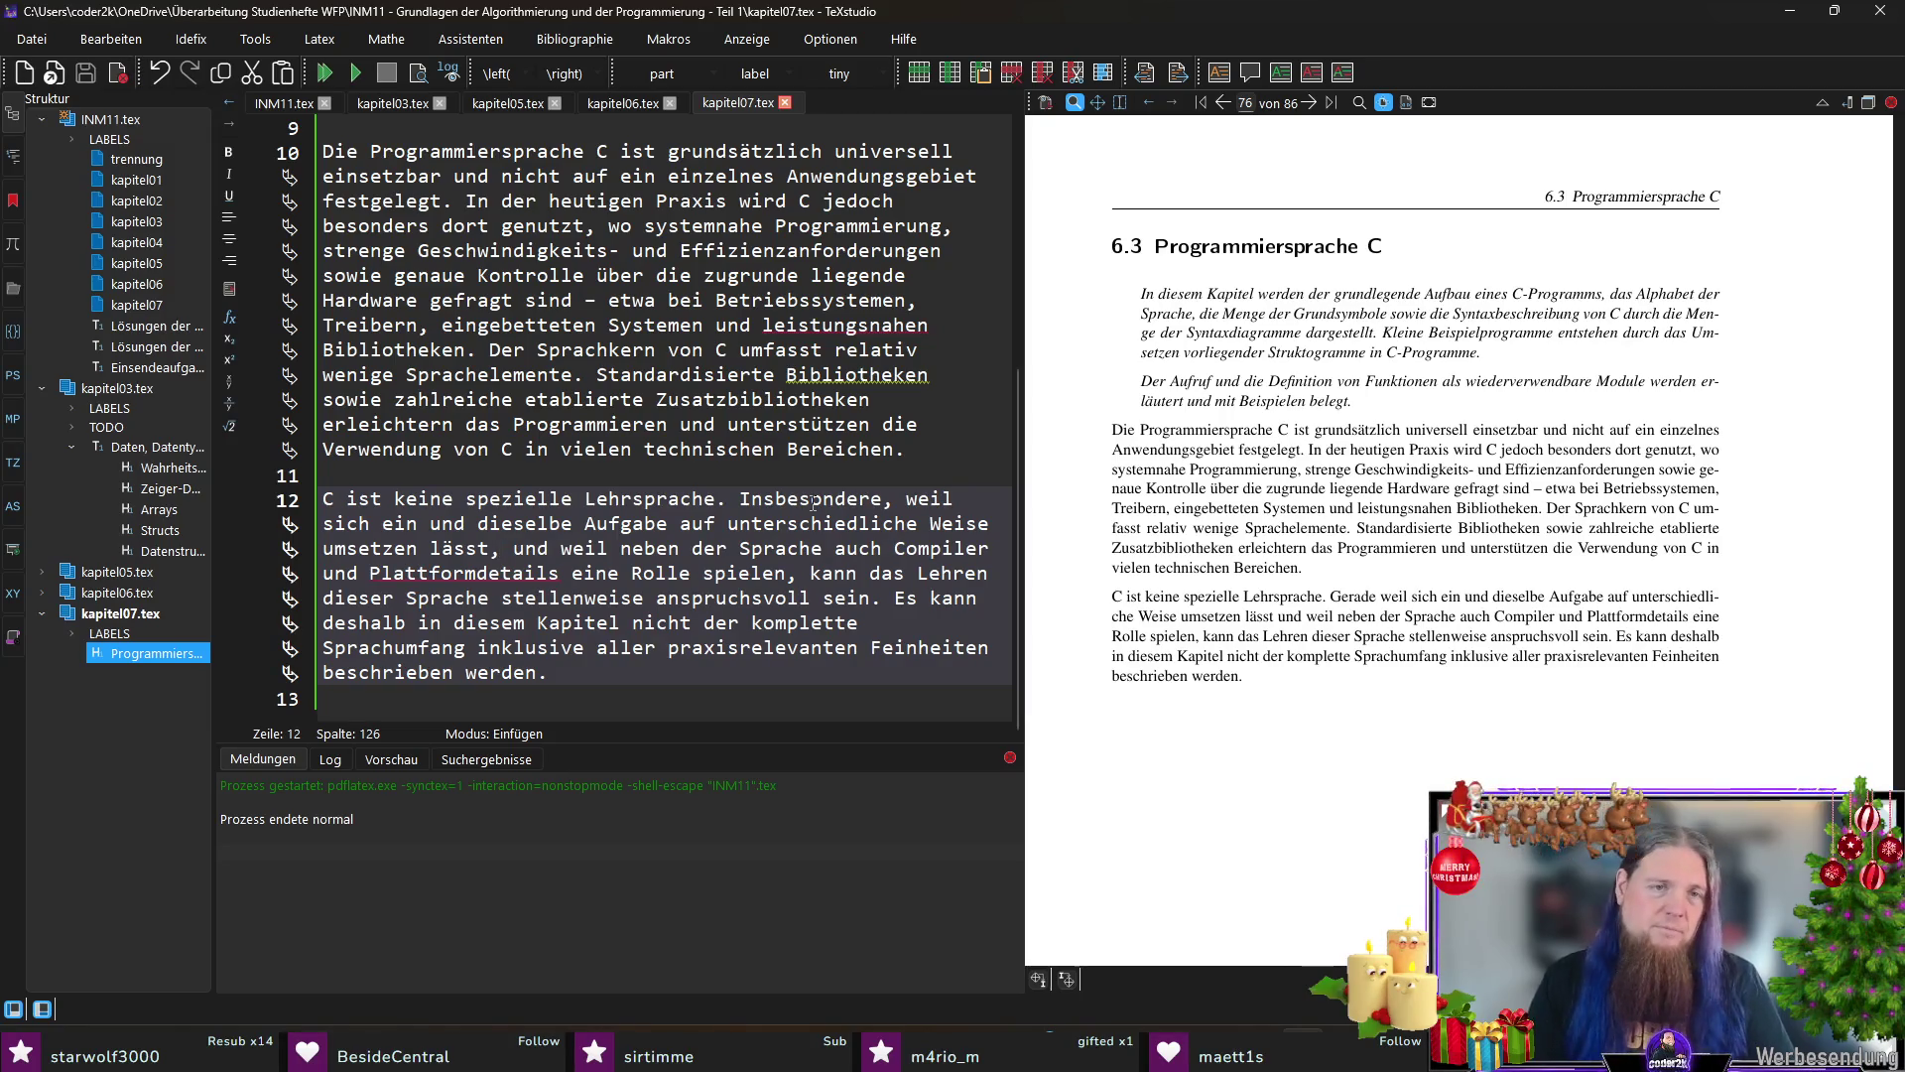
{"action": "key", "text": "BackSpace"}
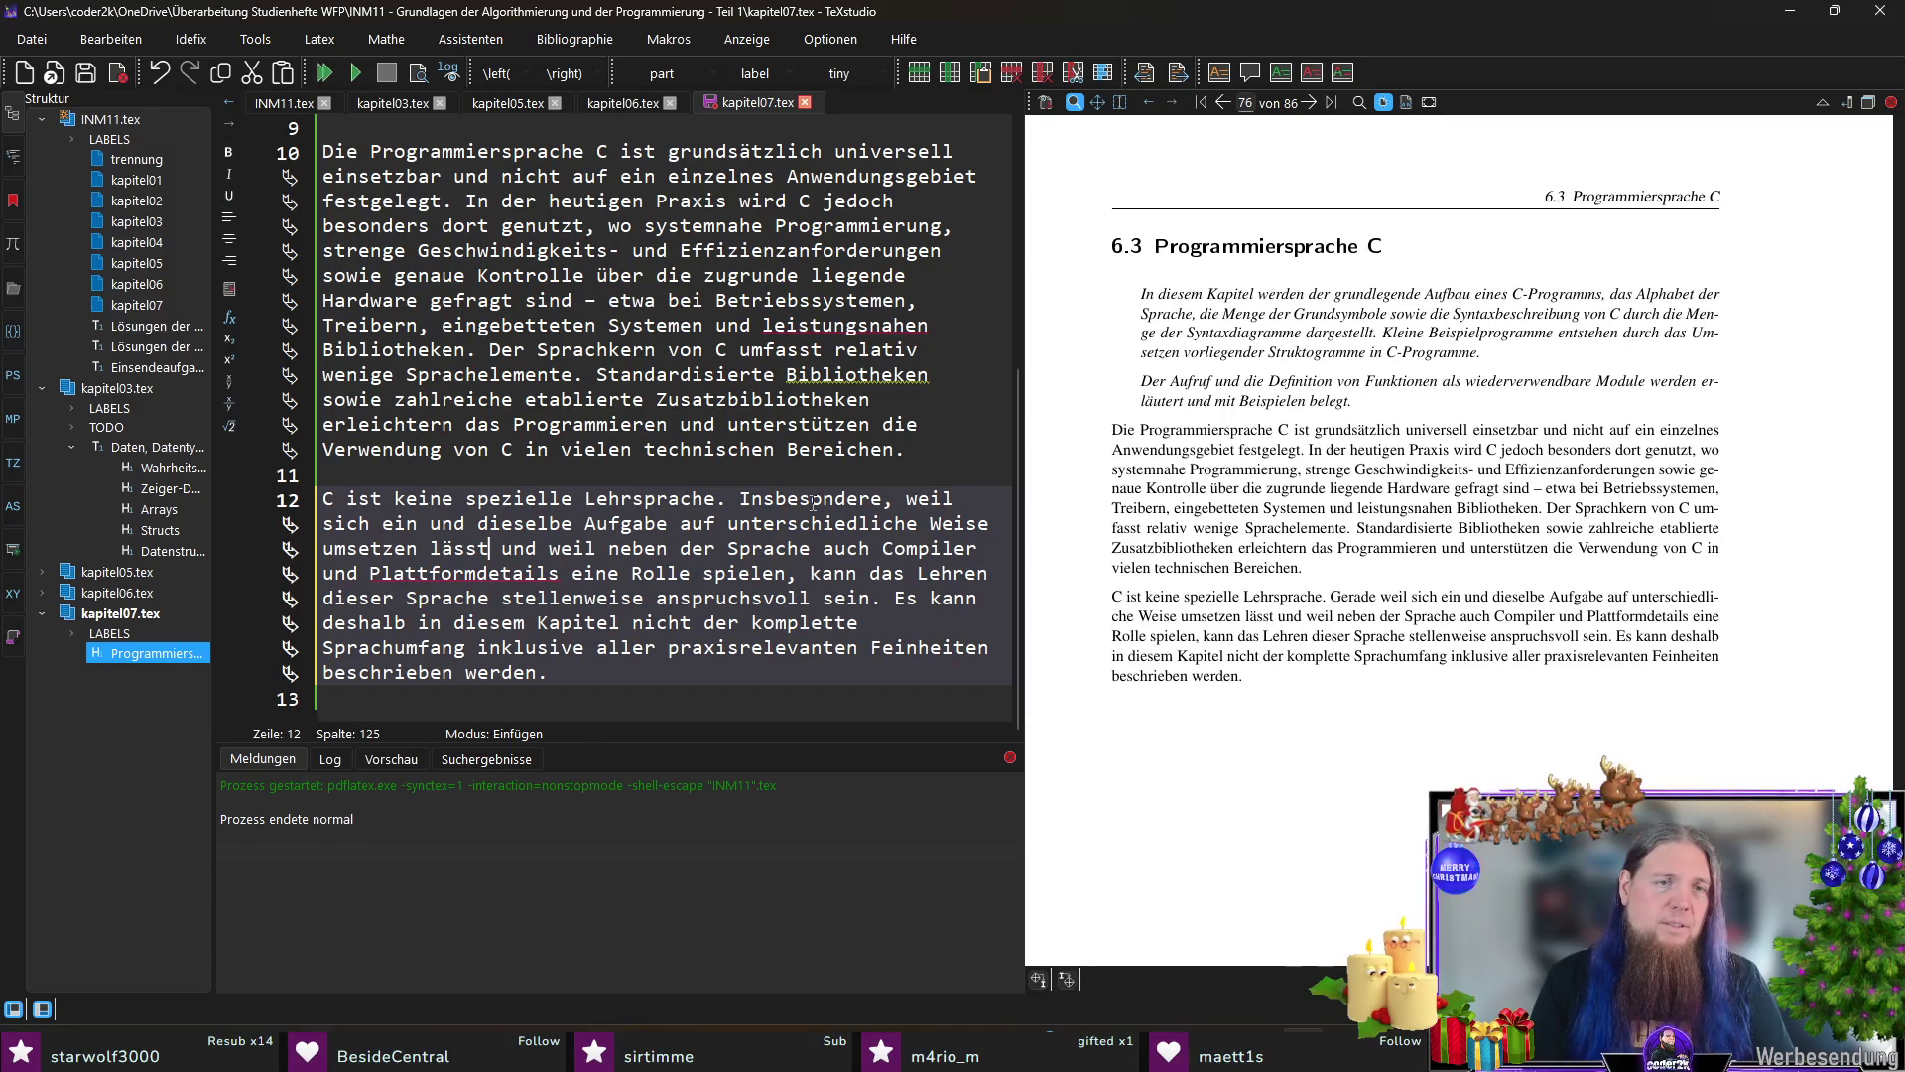
{"action": "key", "text": "ctrl+Right"}
{"action": "key", "text": "ctrl+Right"}
{"action": "key", "text": "ctrl+Right"}
{"action": "key", "text": "ctrl+Right"}
{"action": "key", "text": "ctrl+Right"}
{"action": "key", "text": "ctrl+Right"}
{"action": "key", "text": "F5"}
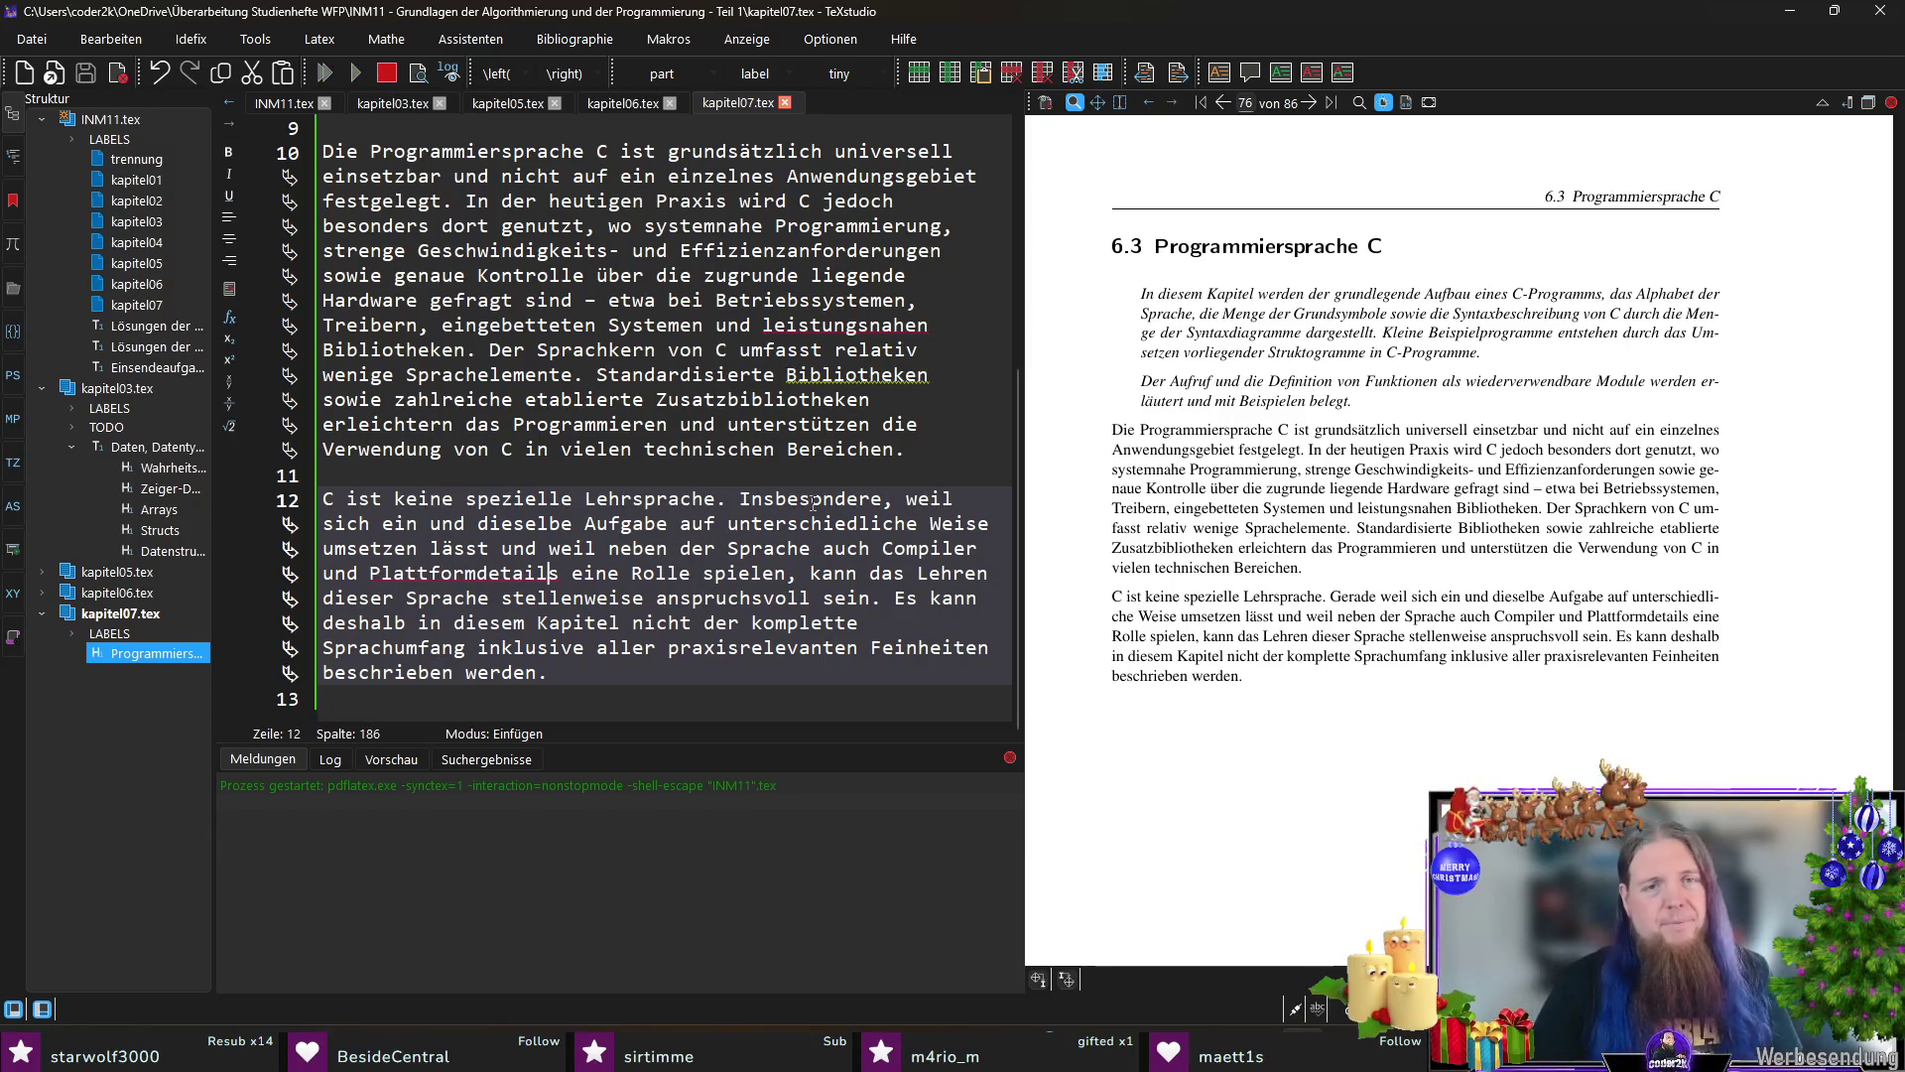
Step: Remove the leftover comma after 'Insbesondere', save, and move to empty line 13
{"action": "left_click", "coordinate": [889, 498]}
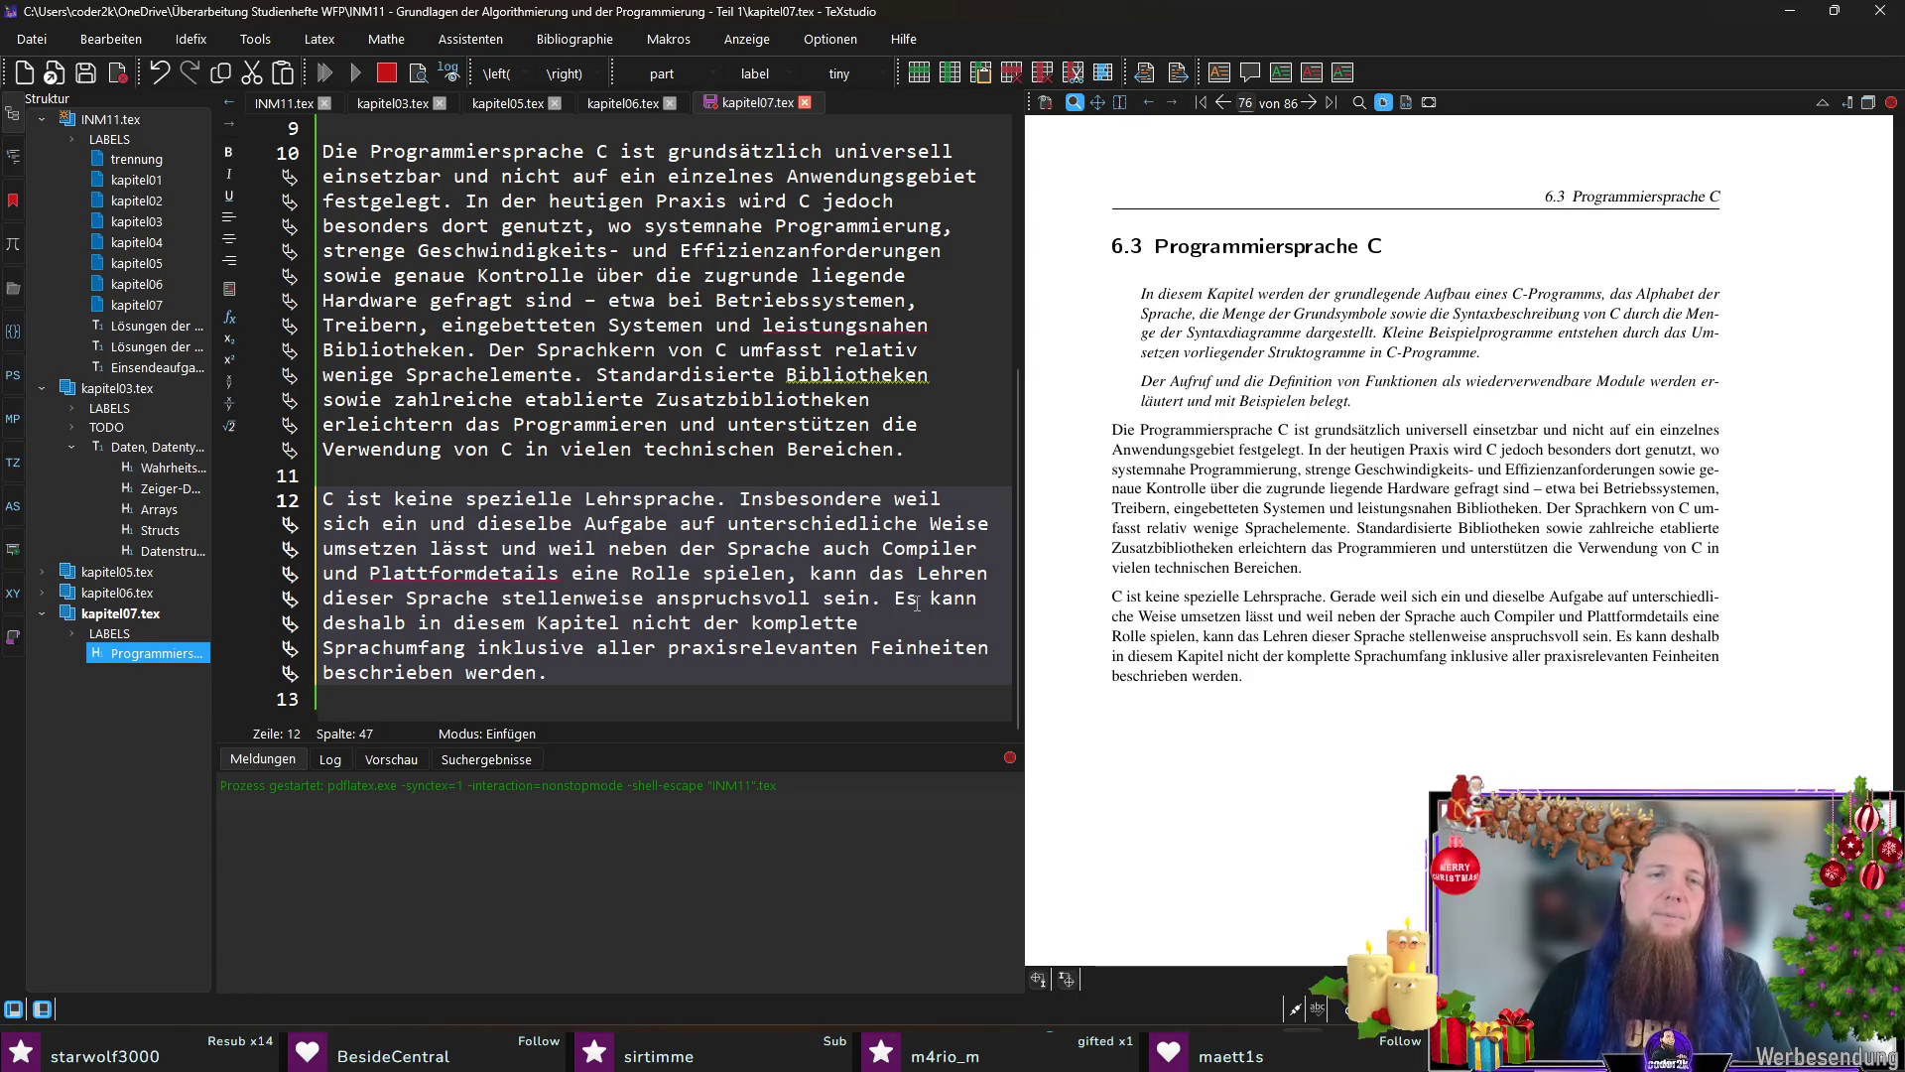
{"action": "key", "text": "BackSpace"}
{"action": "key", "text": "ctrl+s"}
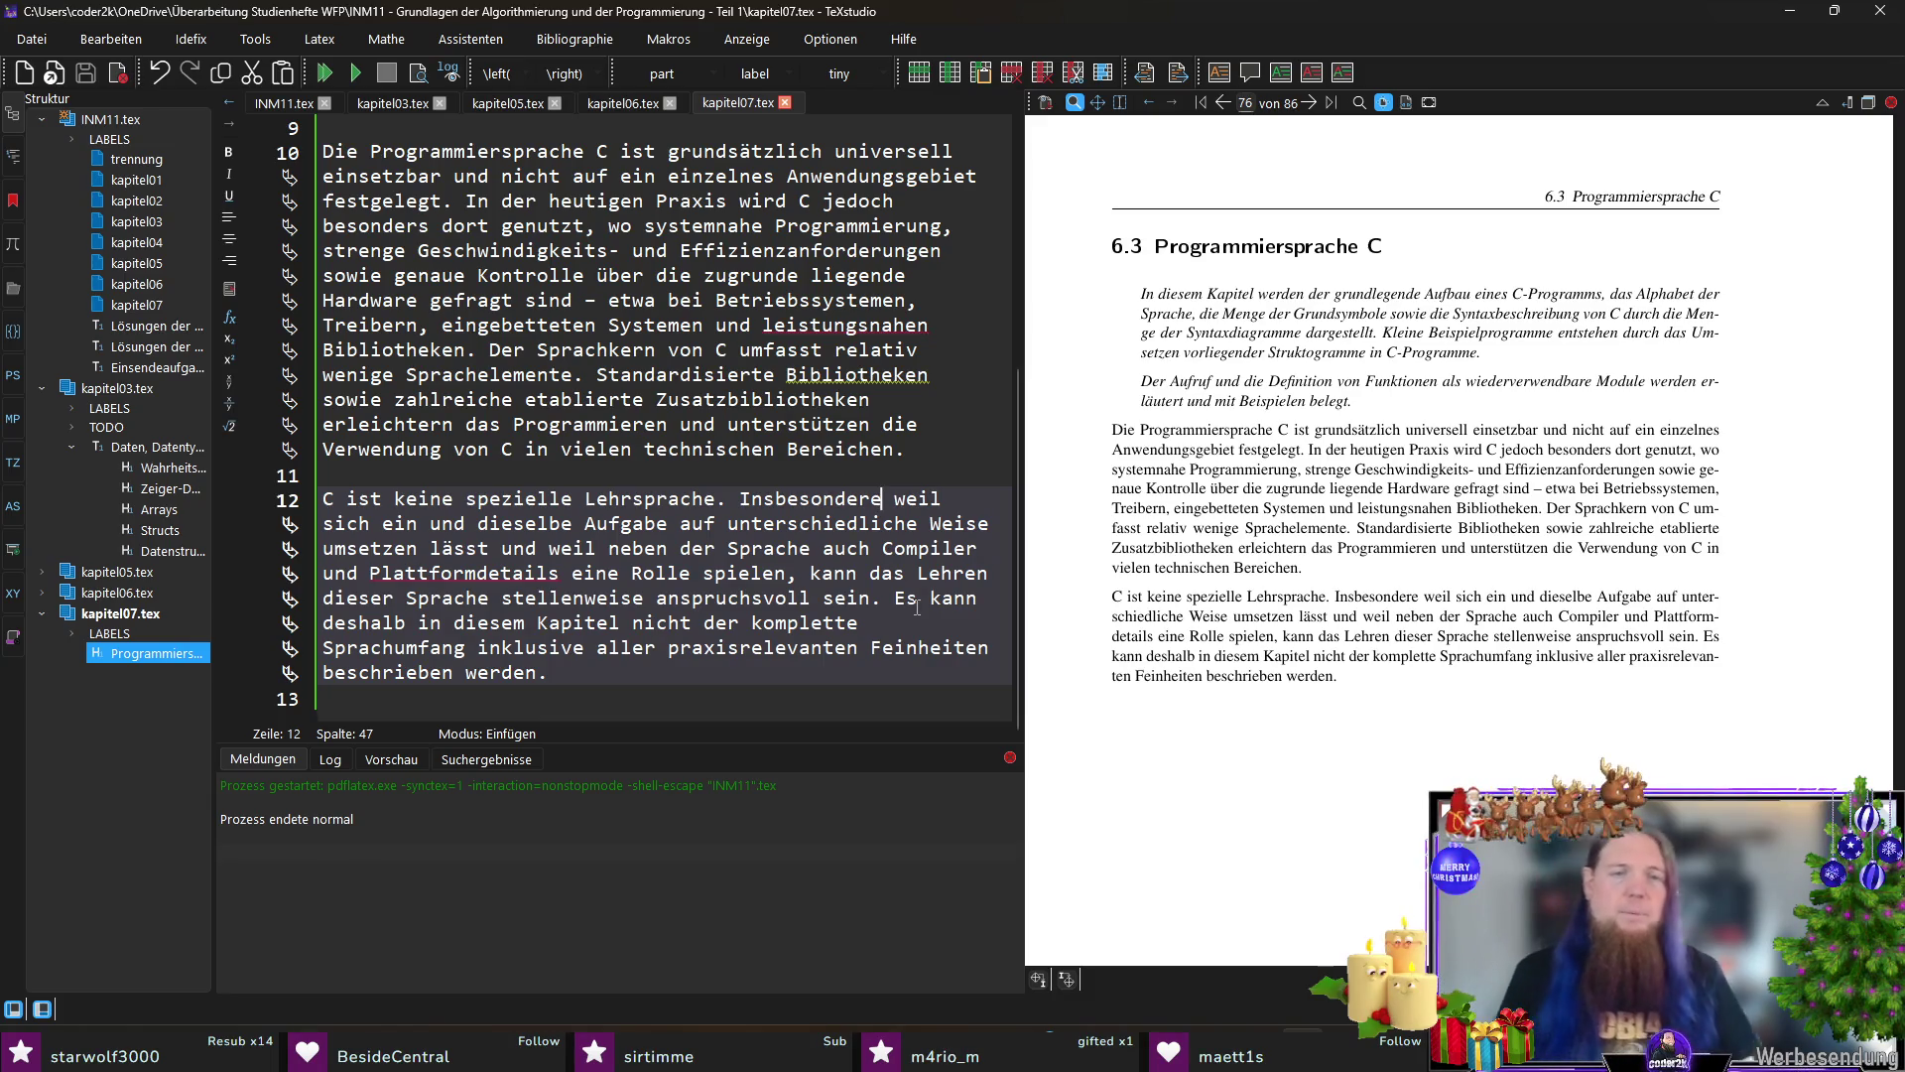
{"action": "left_click", "coordinate": [622, 701]}
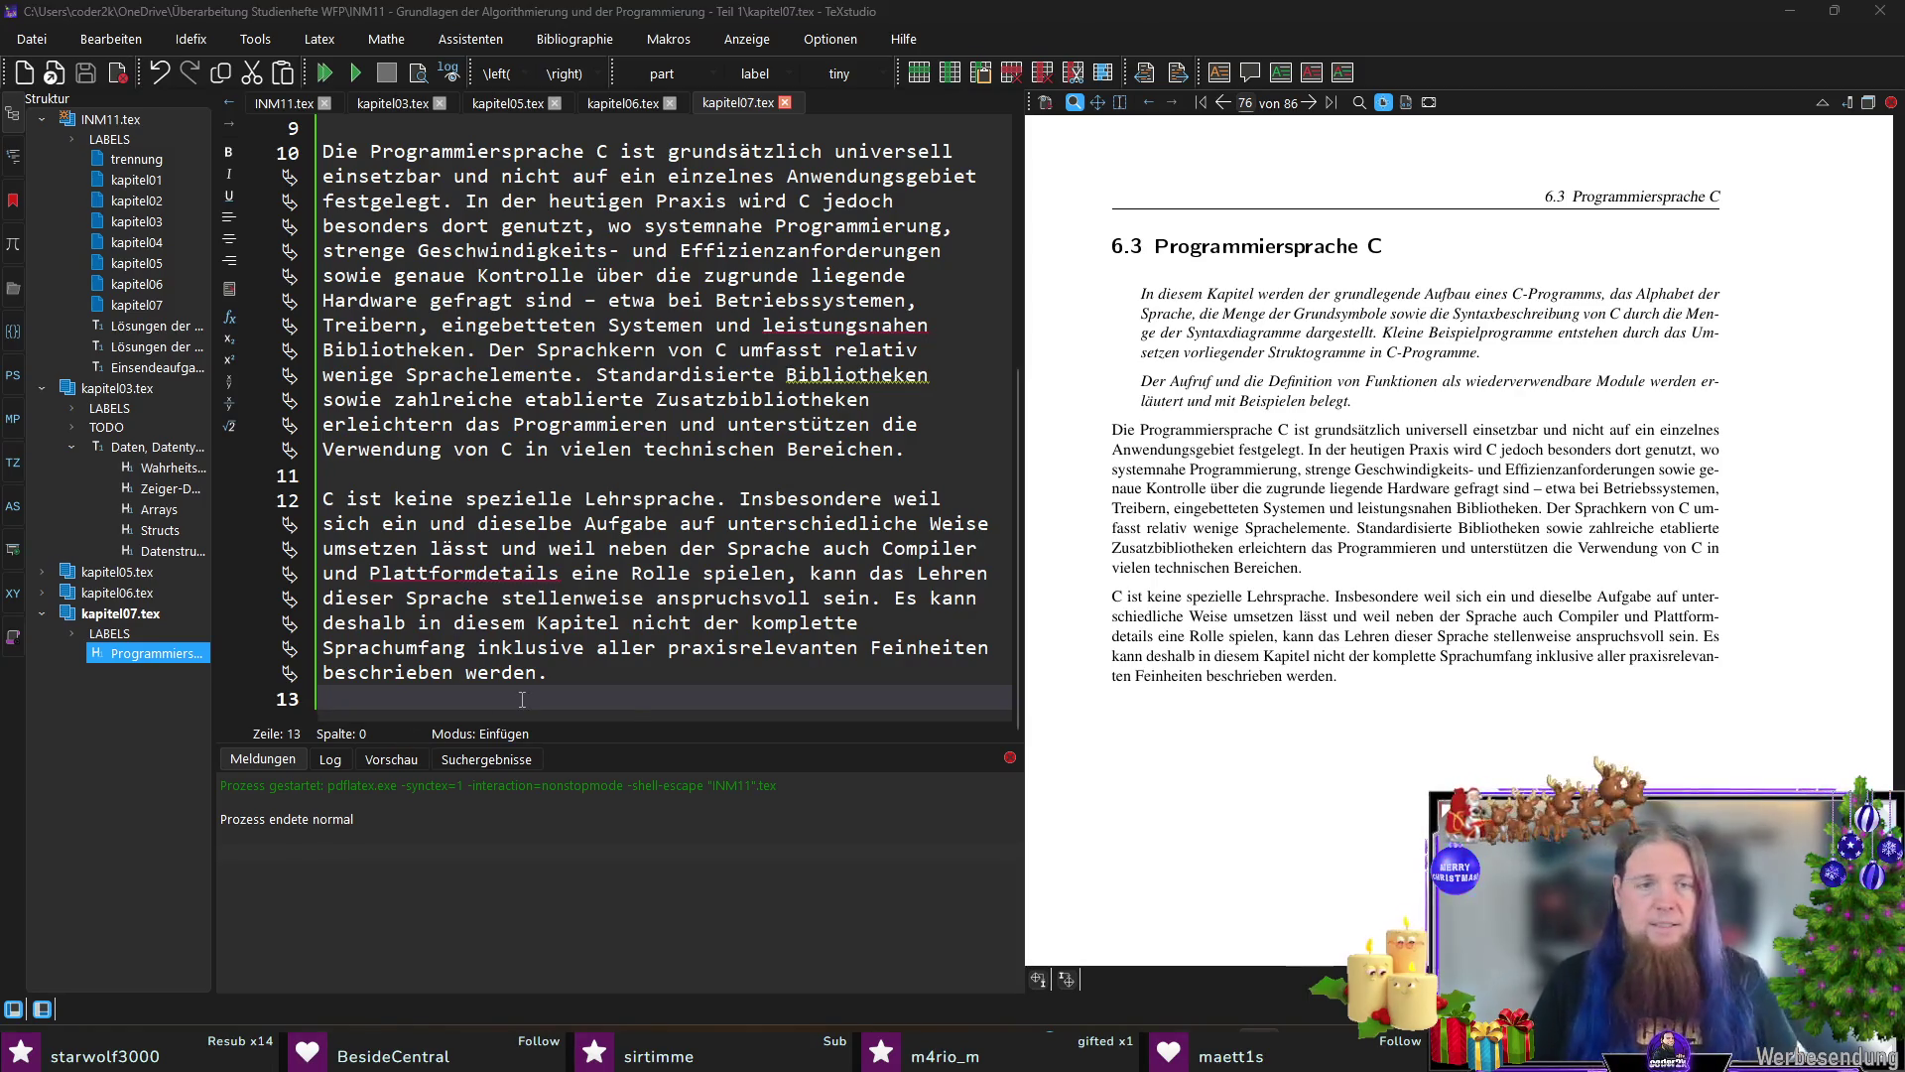
Step: Add \subsection{Aufbau eines C-Programms} with \label{subsec:aufbau-eines-c-programms} and blank lines below, then save
{"action": "key", "text": "Return"}
{"action": "type", "text": "subsec"}
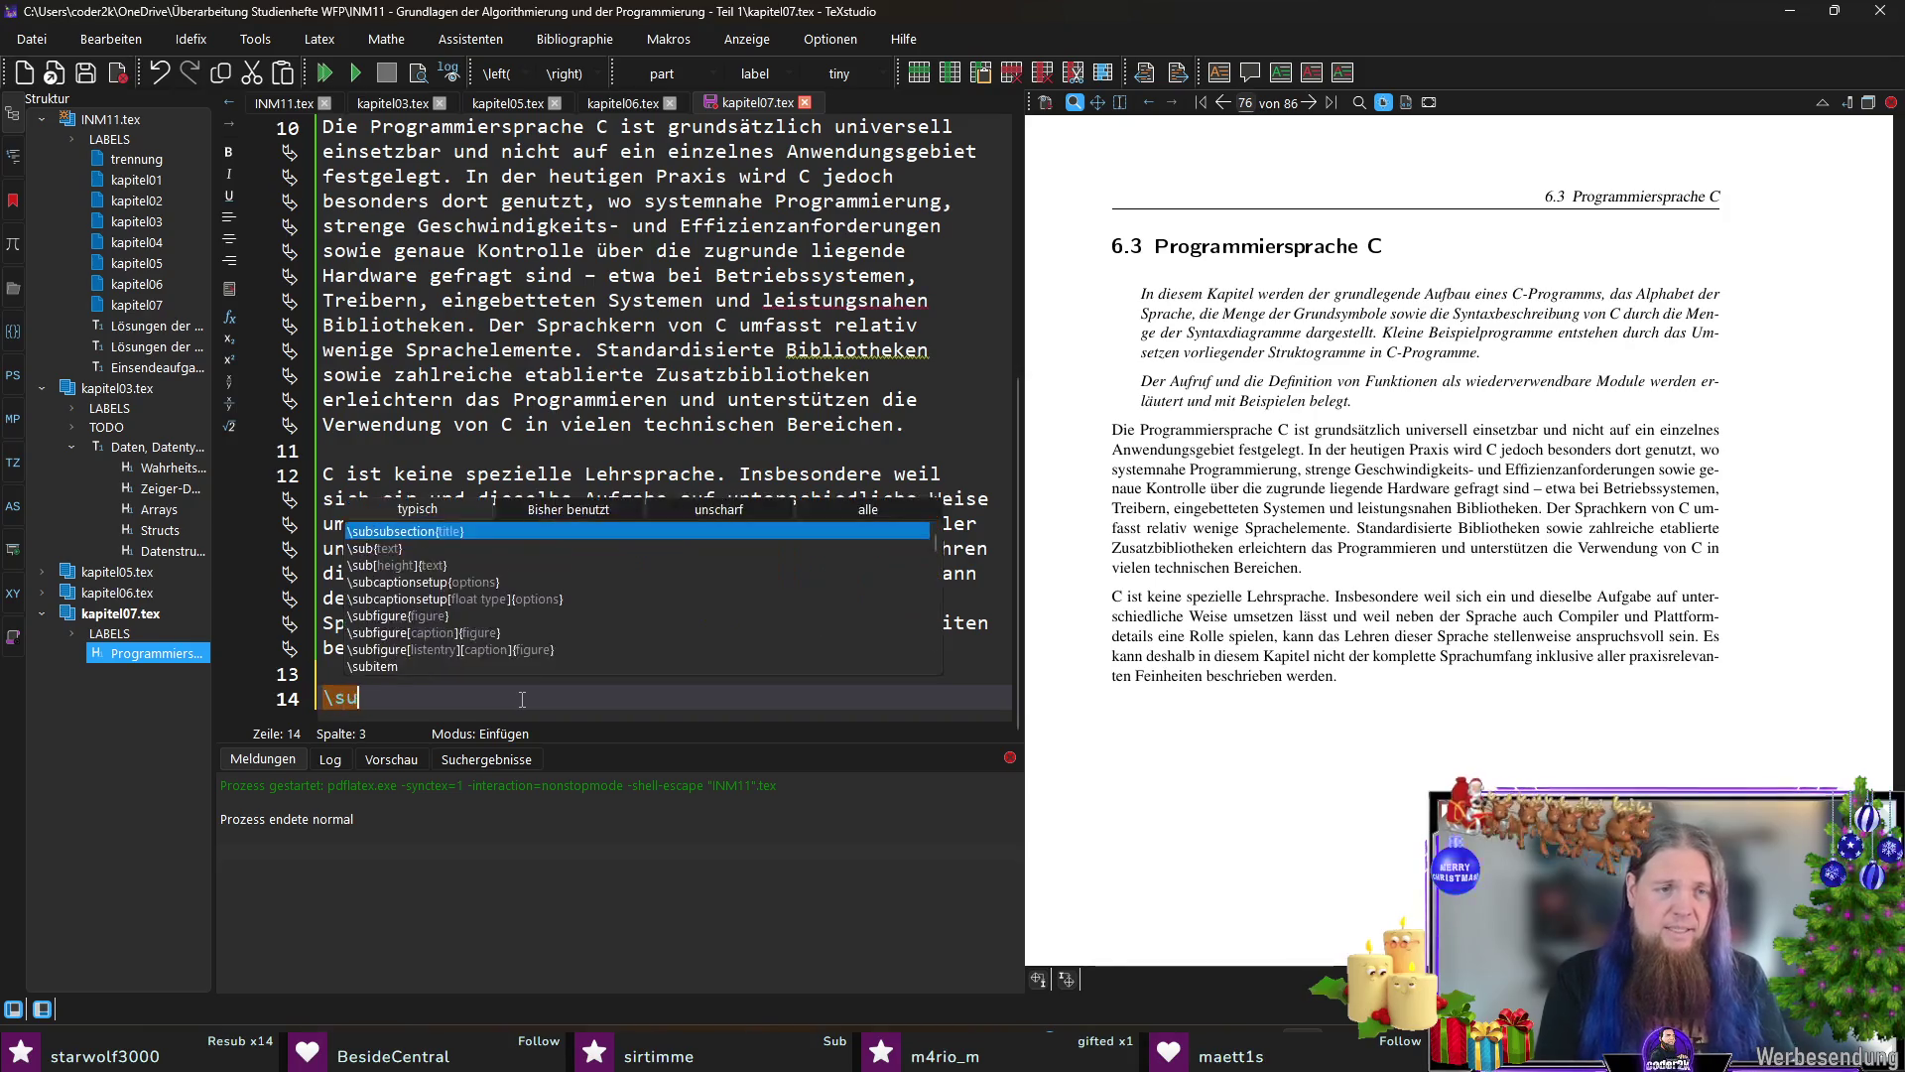
{"action": "key", "text": "Return"}
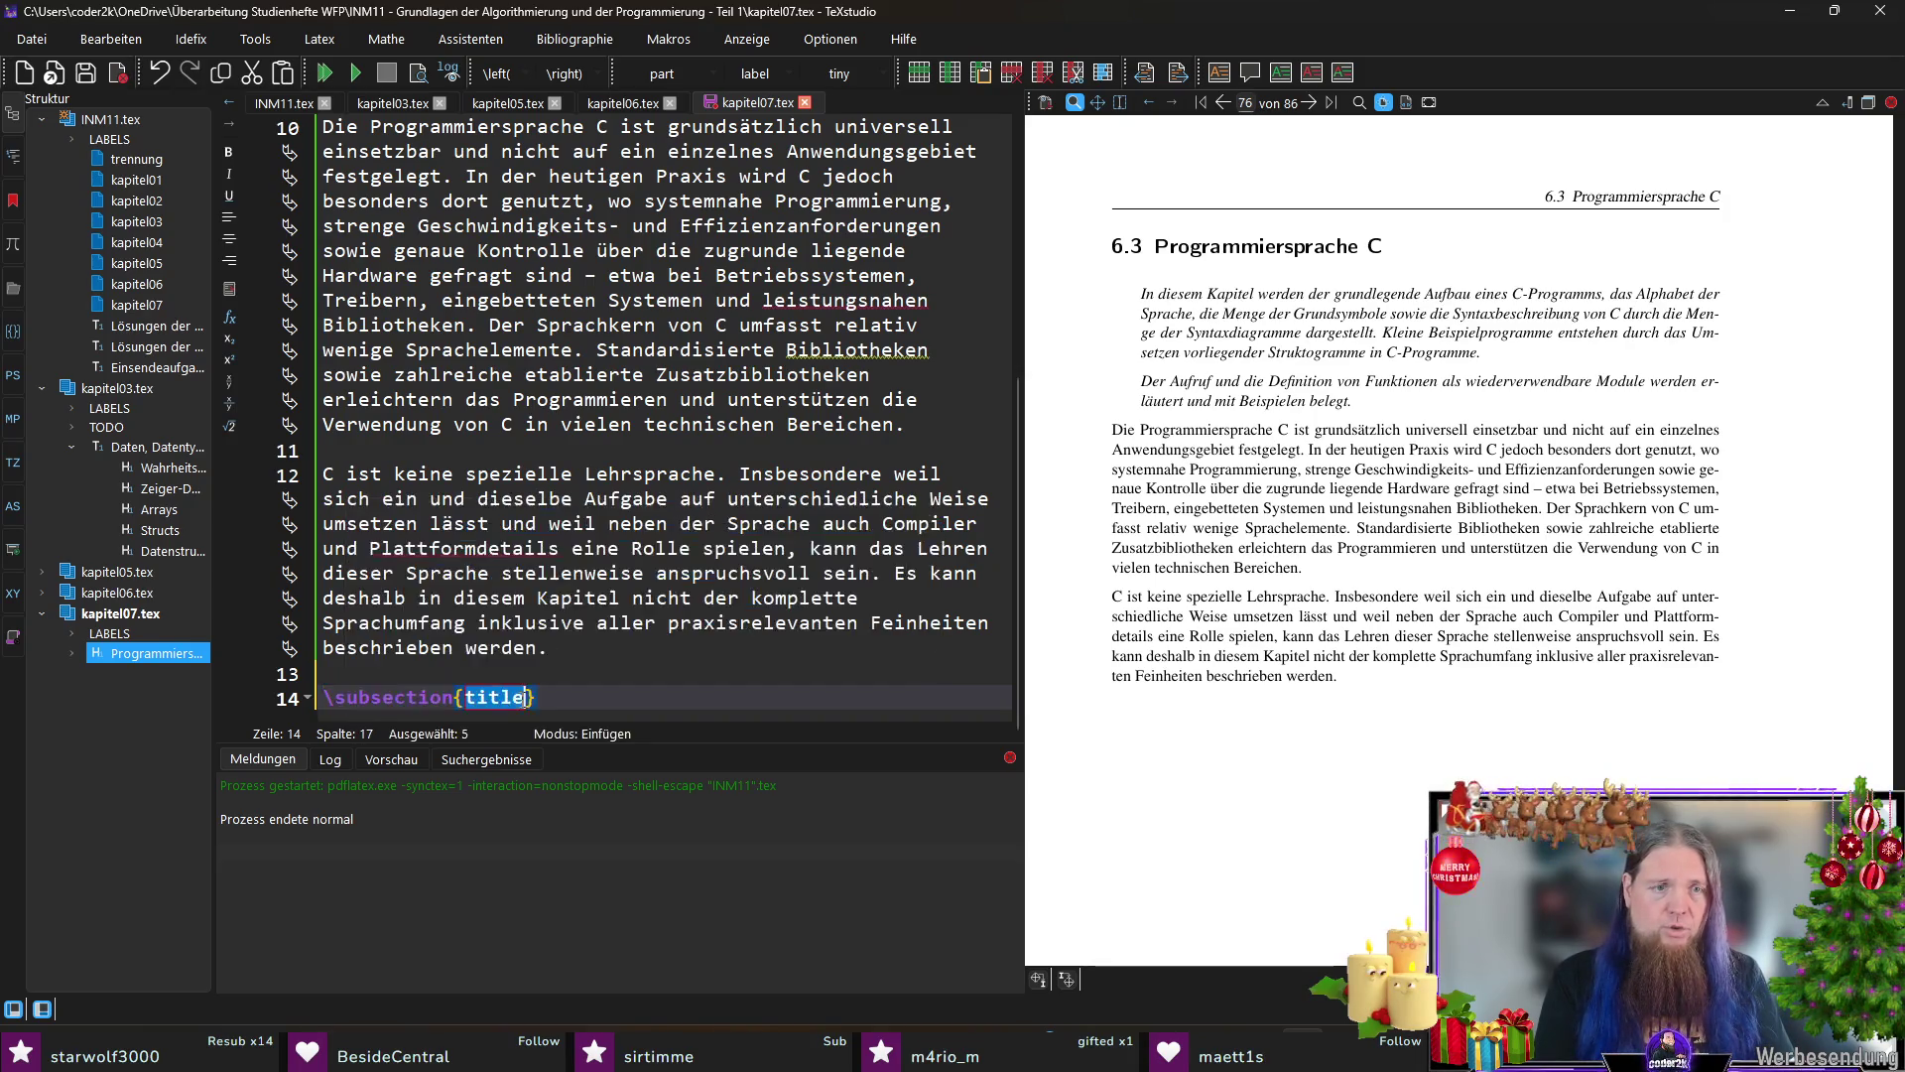
{"action": "type", "text": "Aufbau eines C"}
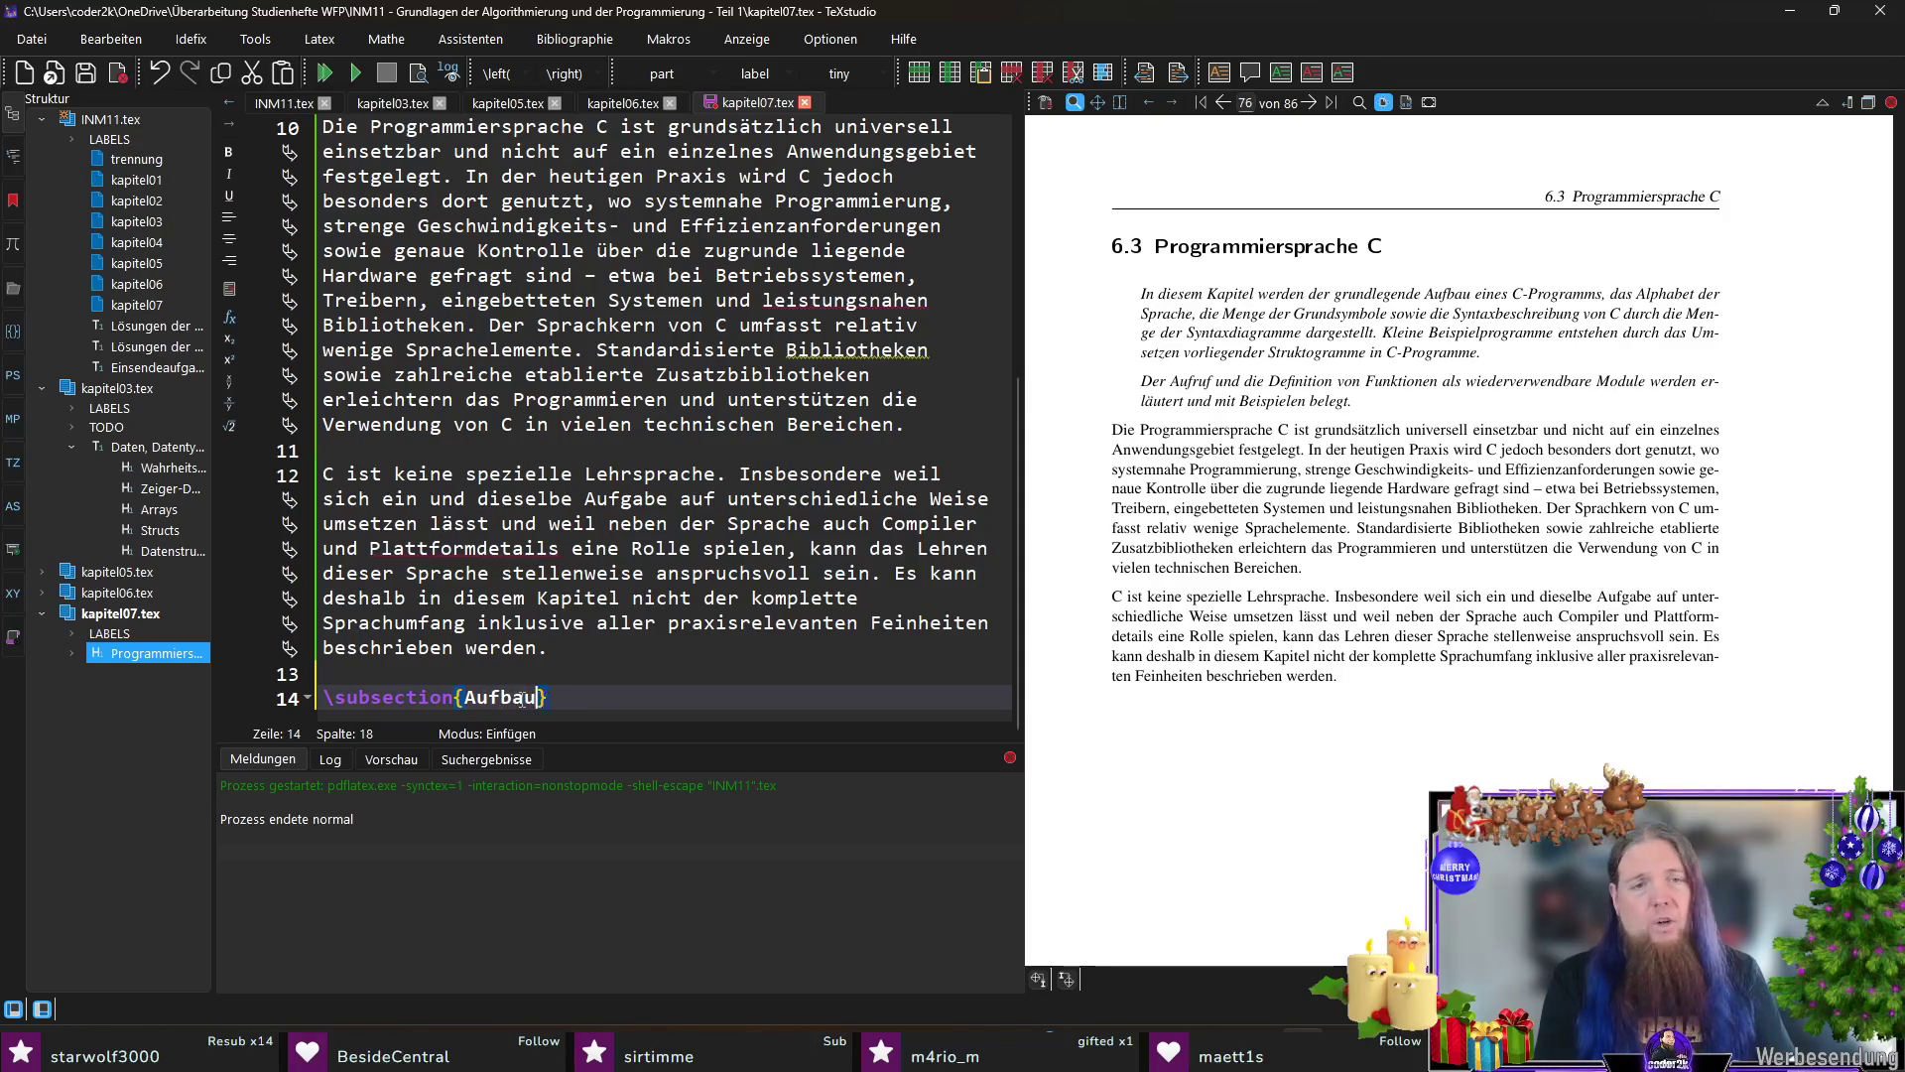
{"action": "type", "text": "-Programms"}
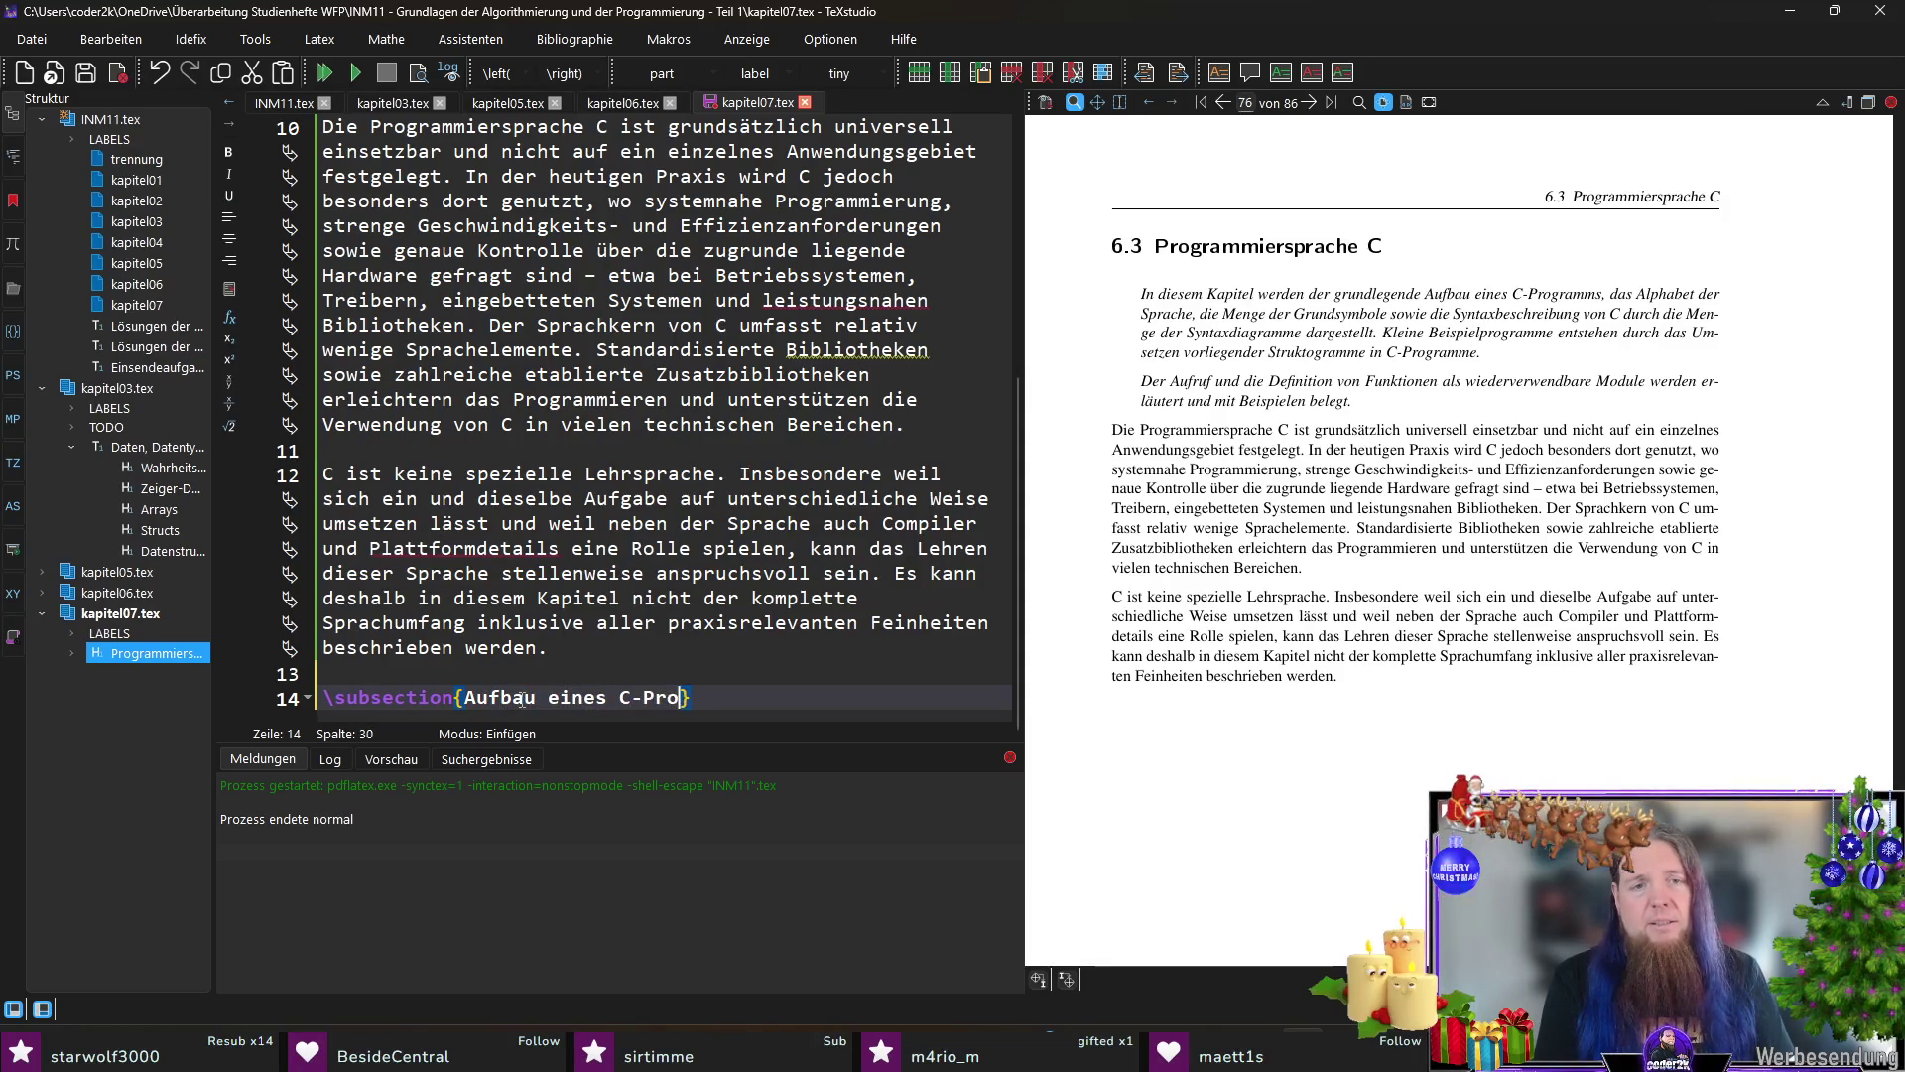
{"action": "key", "text": "End"}
{"action": "key", "text": "Return"}
{"action": "type", "text": "\\label"}
{"action": "type", "text": "{subsec:"}
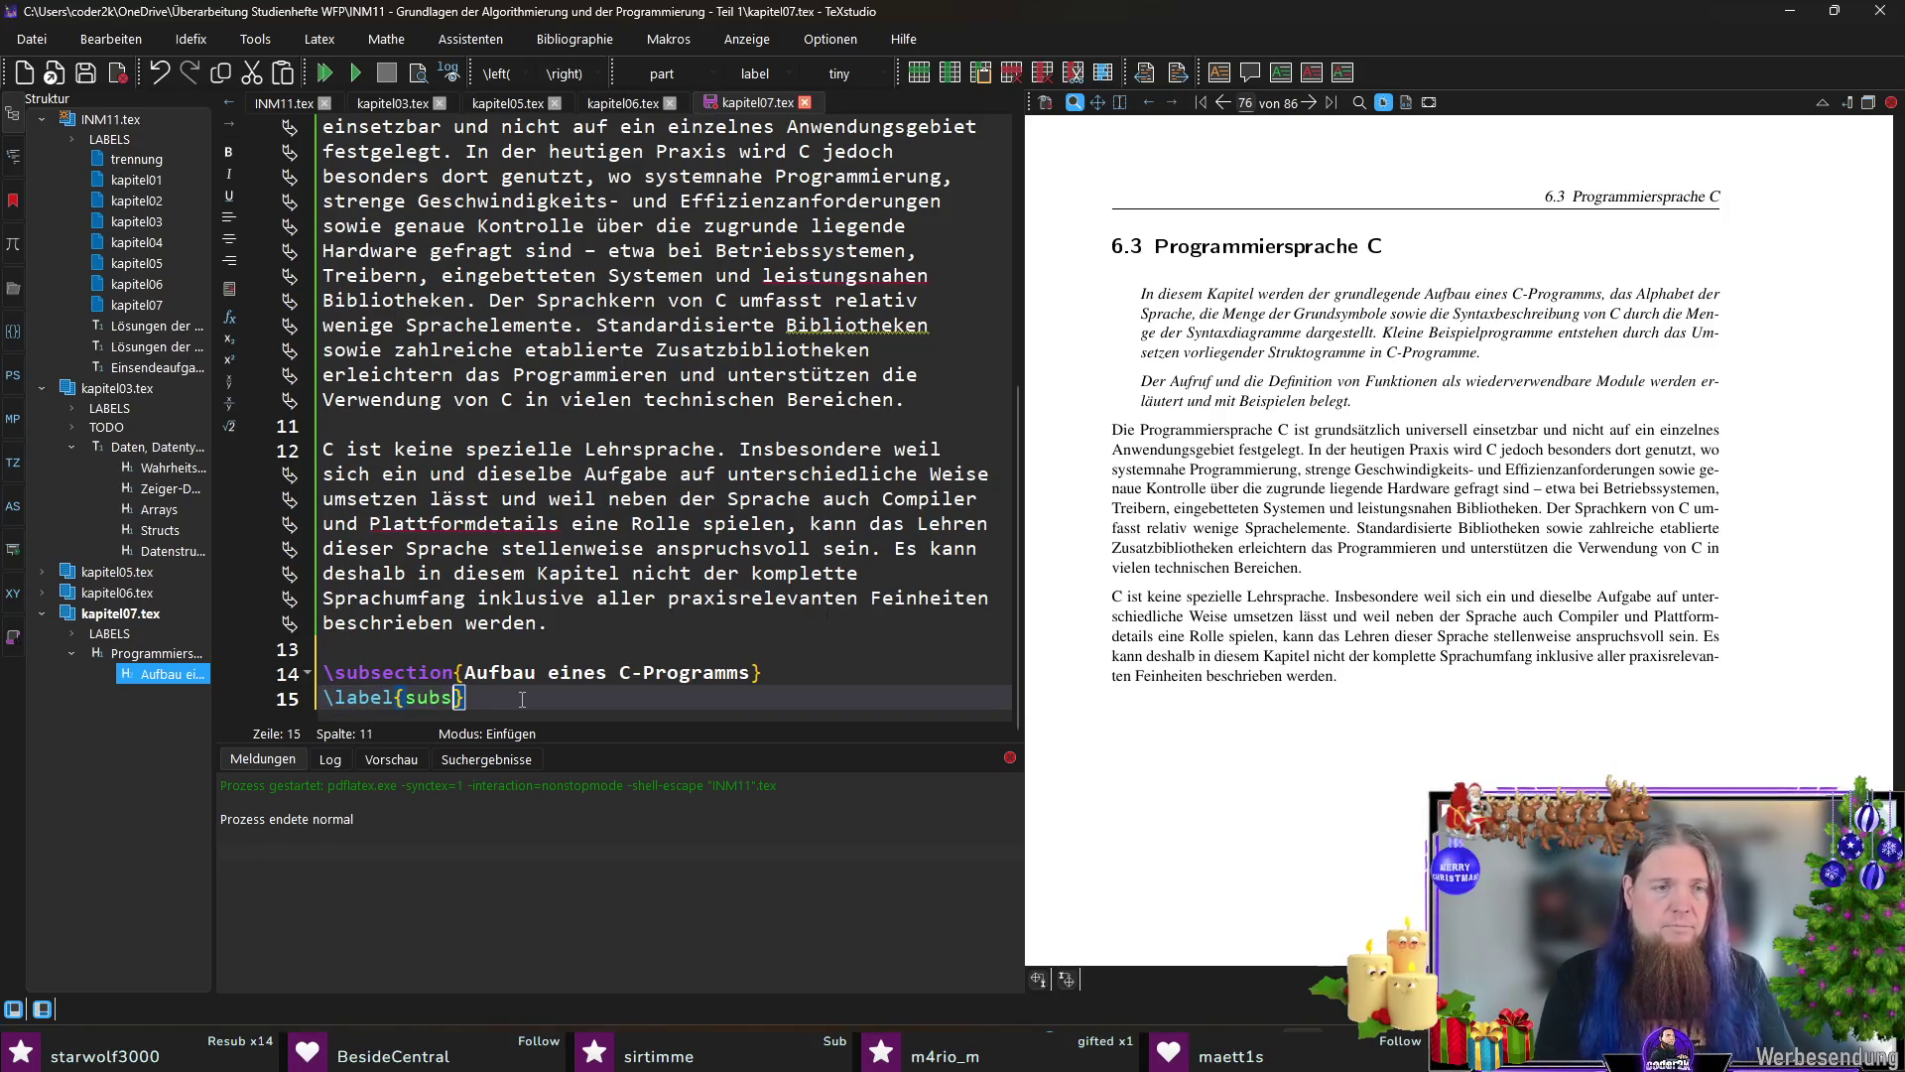
{"action": "type", "text": "aufbau-eines-c-prog"}
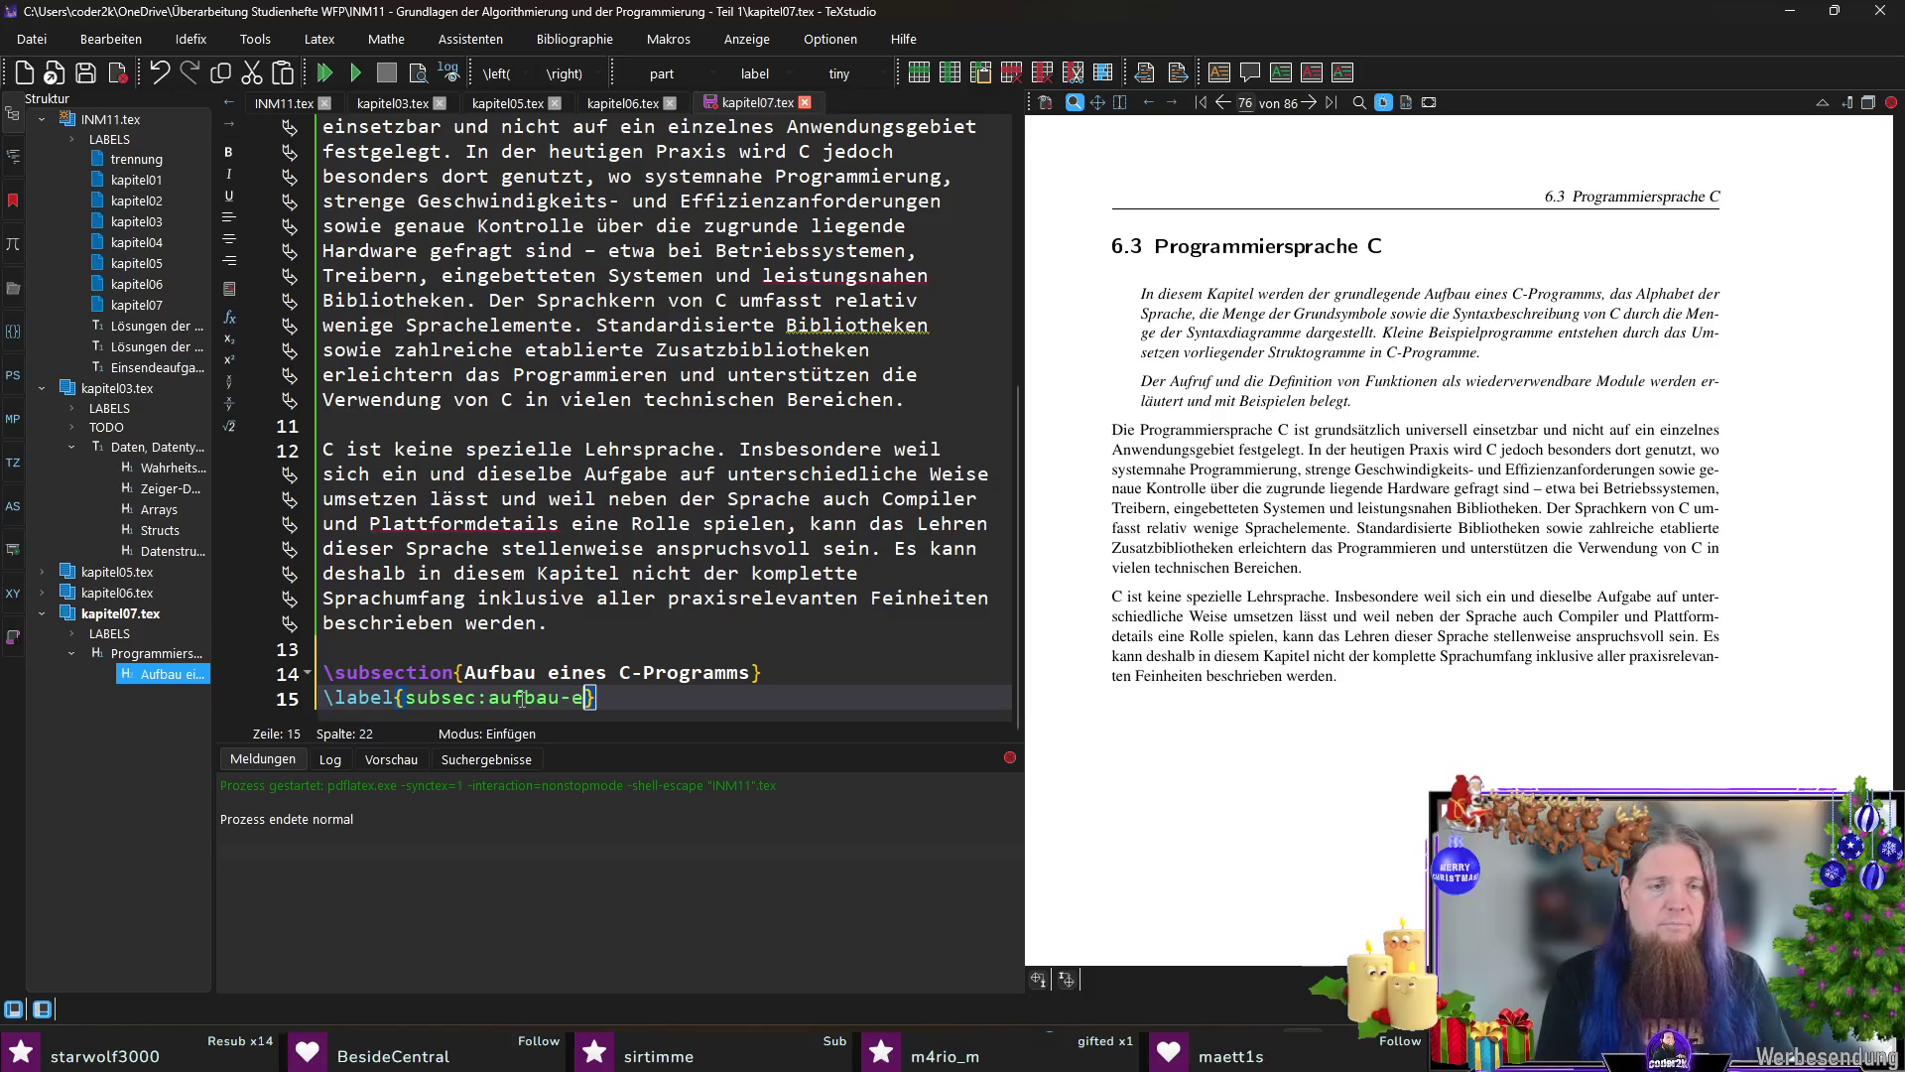
{"action": "type", "text": "ramms"}
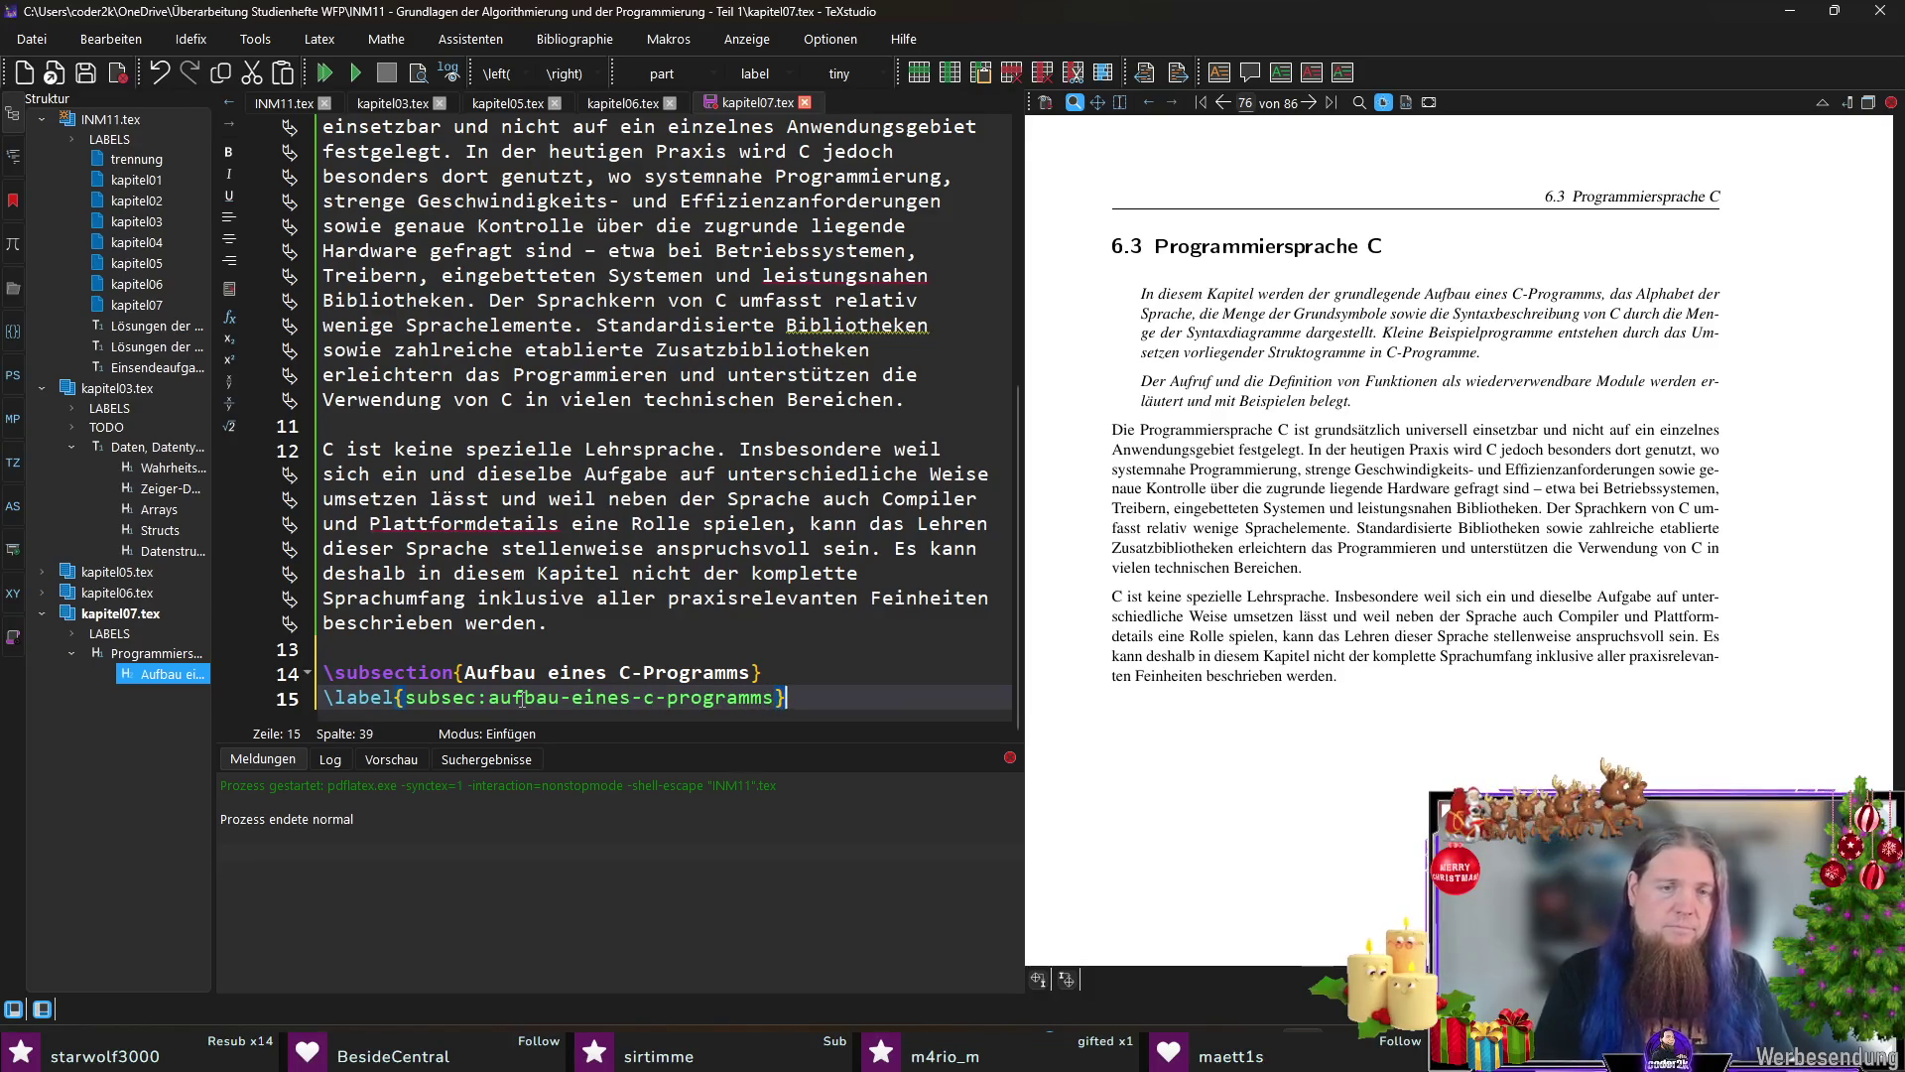
{"action": "key", "text": "End"}
{"action": "key", "text": "Return"}
{"action": "key", "text": "Return"}
{"action": "key", "text": "ctrl+s"}
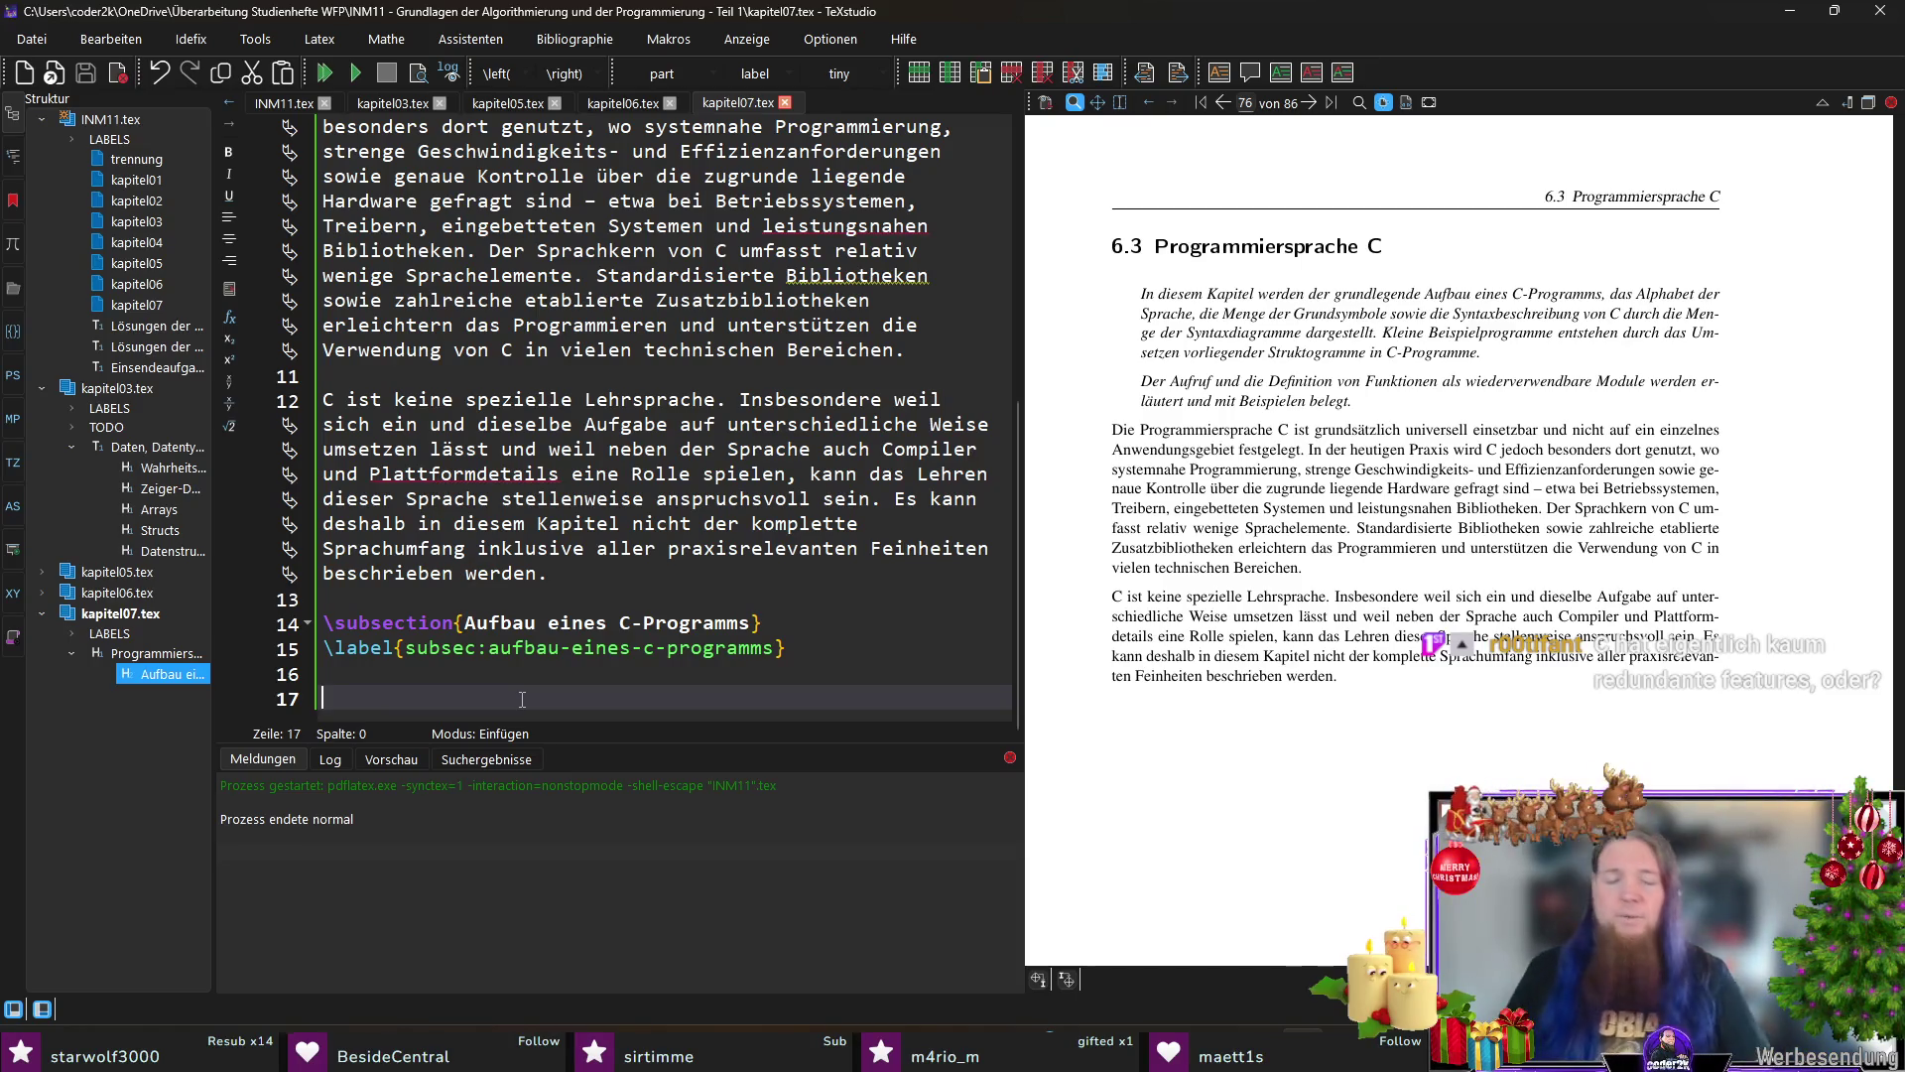
{"action": "type", "text": "Die Programmiersprache C"}
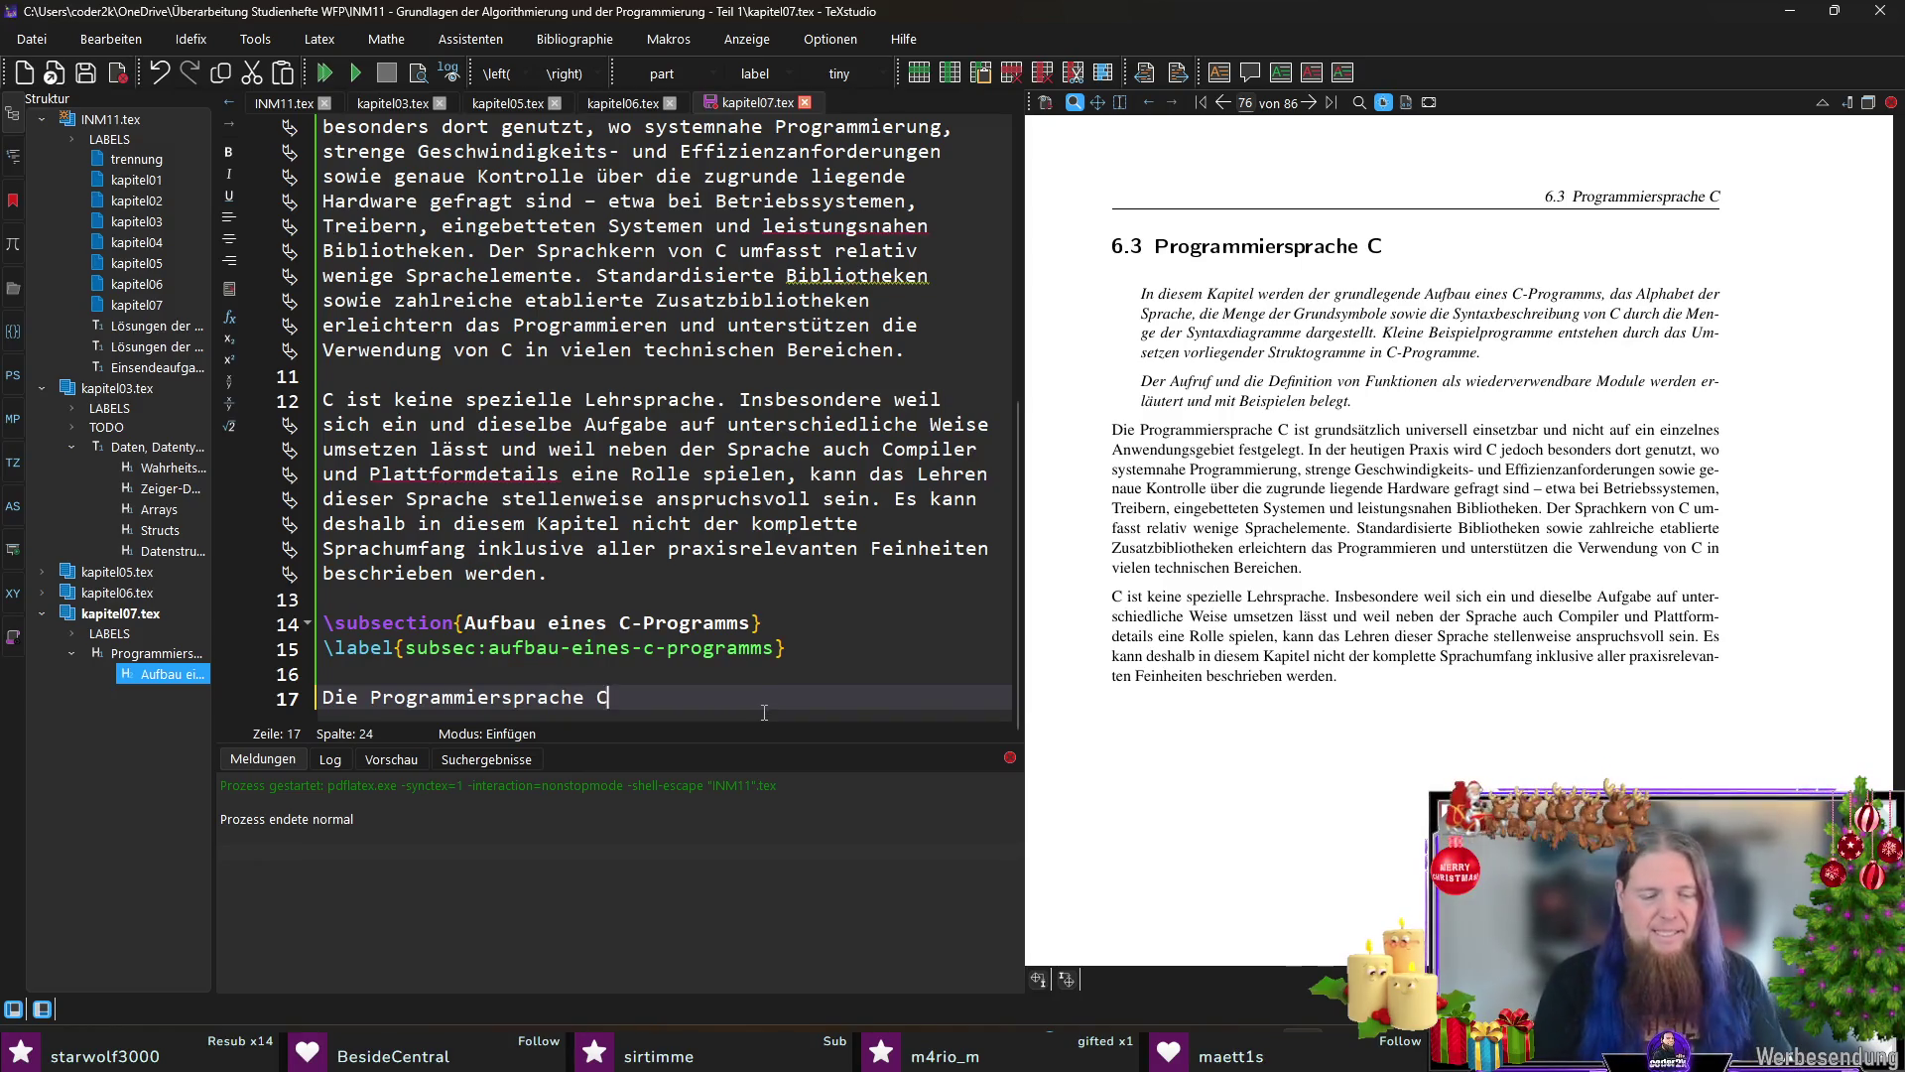
{"action": "type", "text": "st eine"}
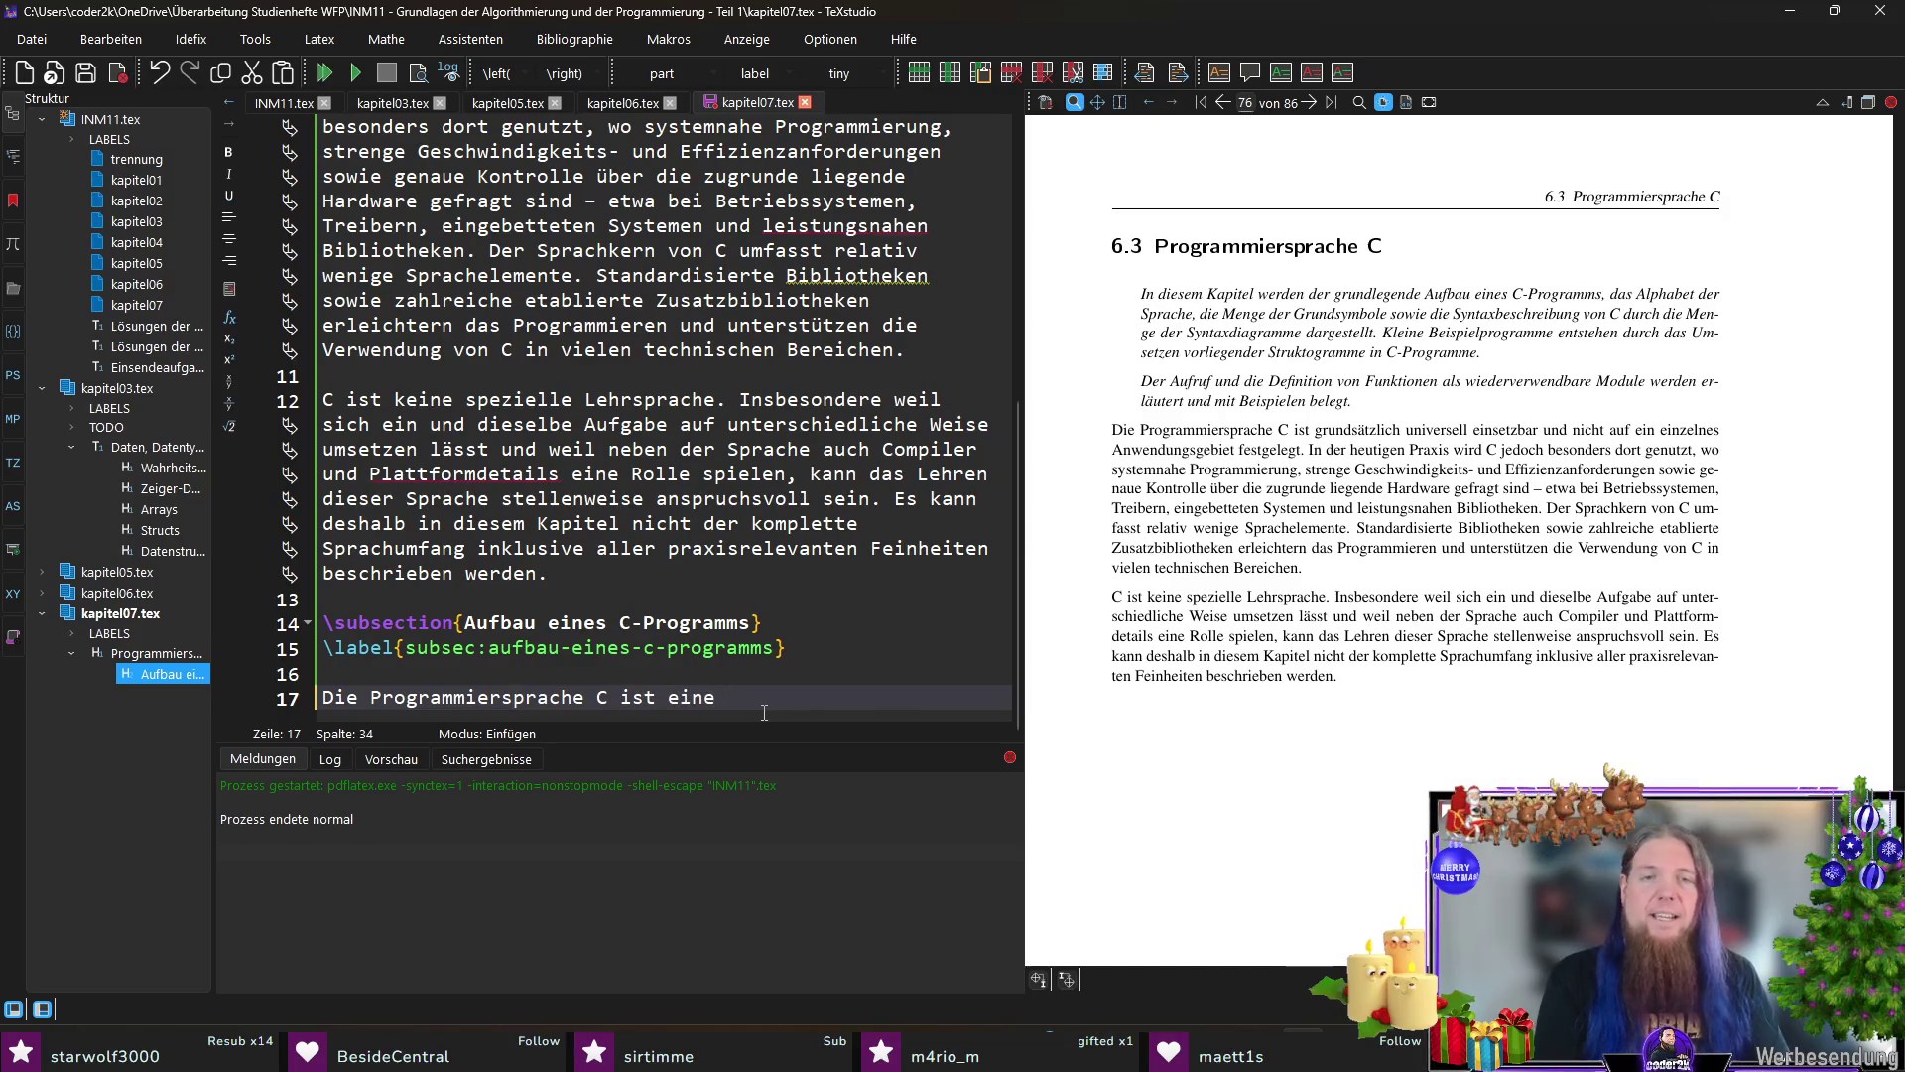
Step: Insert an itemize list with items imperative, strukturierte, sowie prozedurale Programmiersprache and compile
{"action": "key", "text": "Return"}
{"action": "key", "text": "Return"}
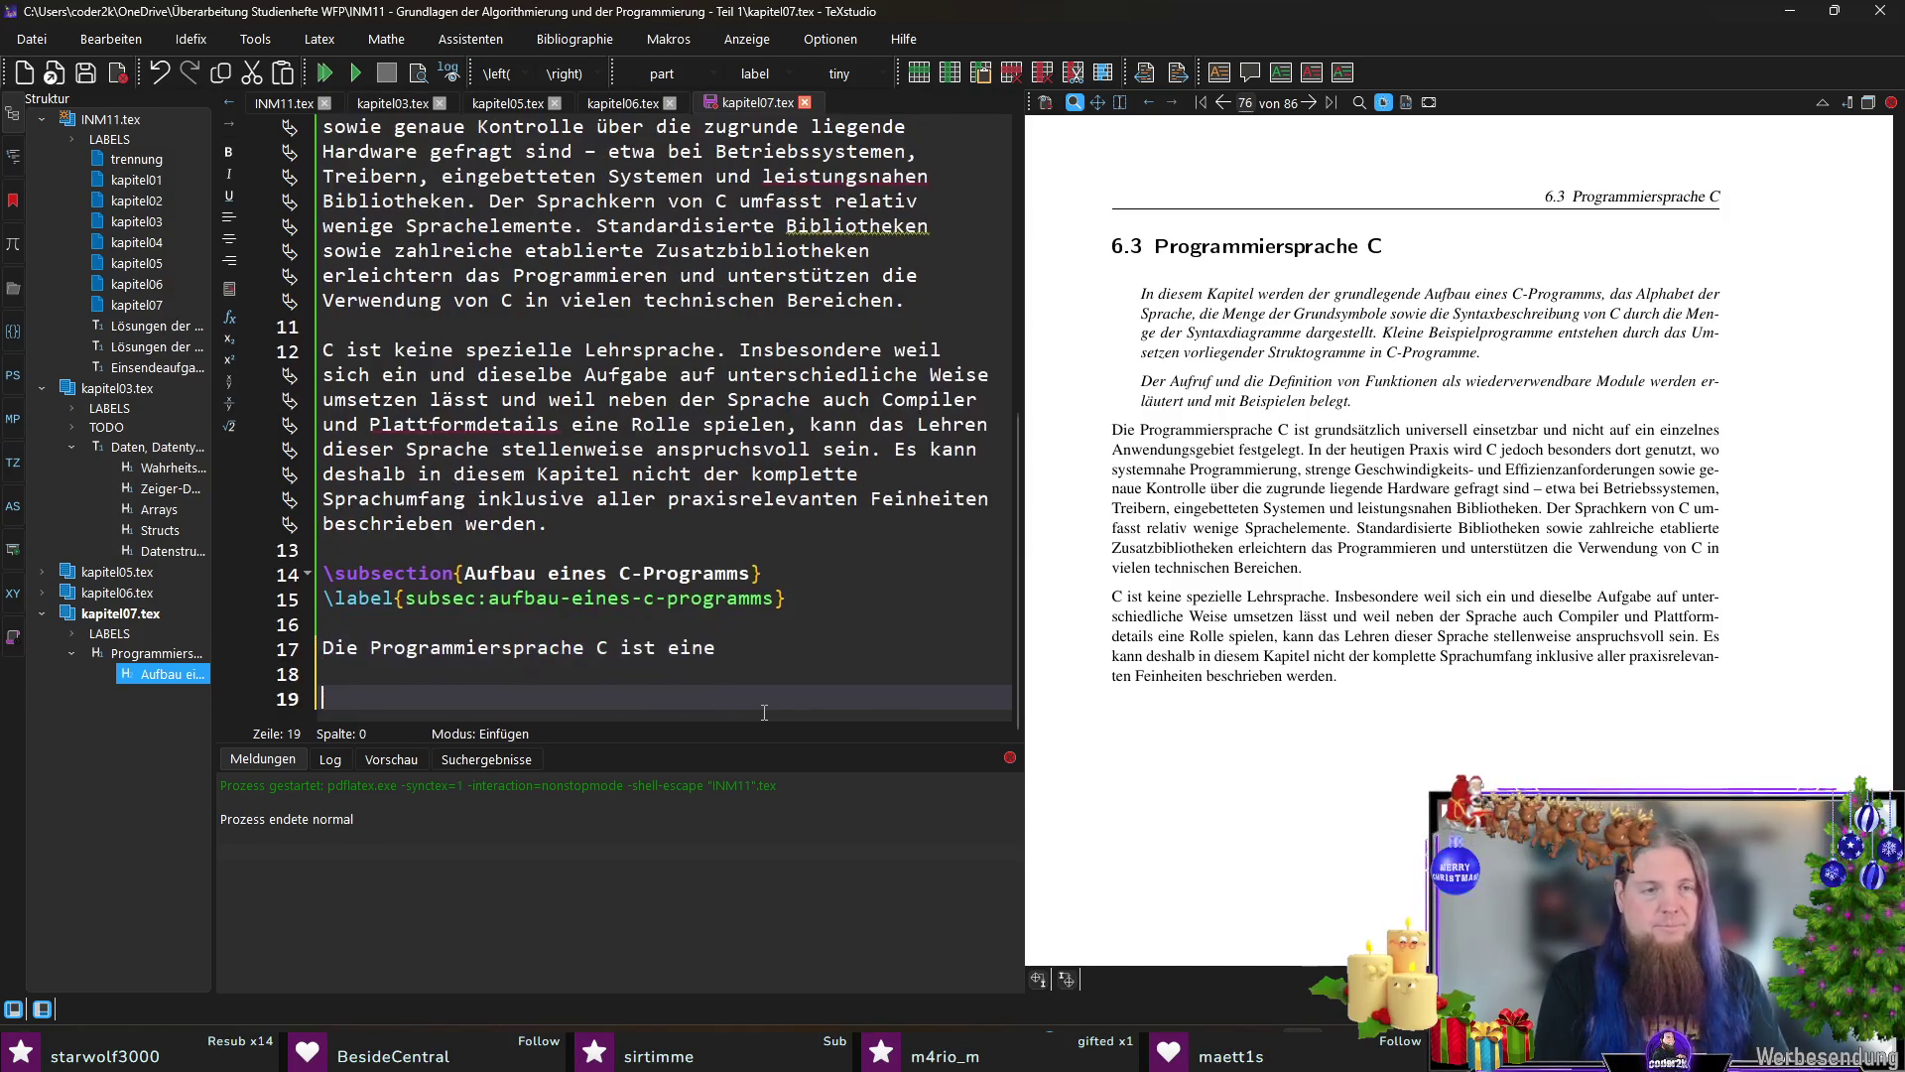
{"action": "type", "text": "\\\begin{i"}
{"action": "key", "text": "Return"}
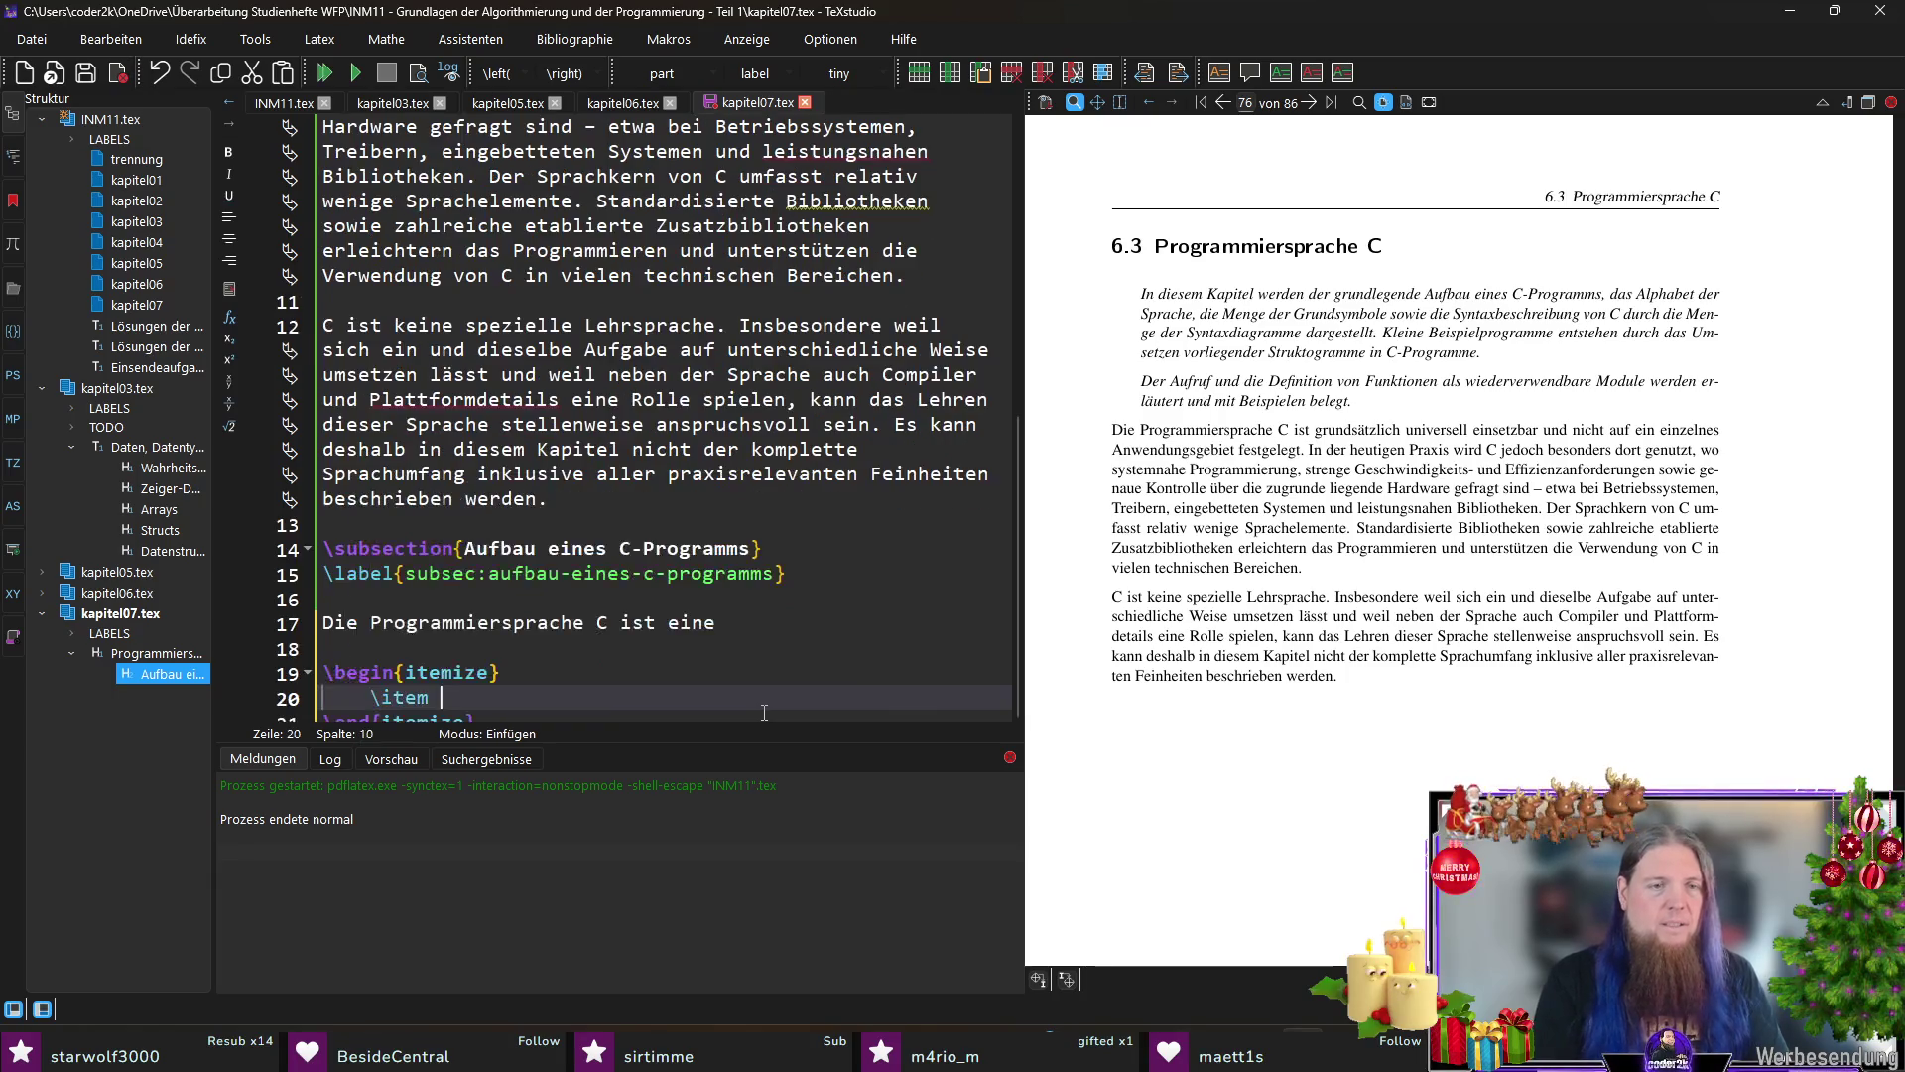
{"action": "type", "text": "imperativ"}
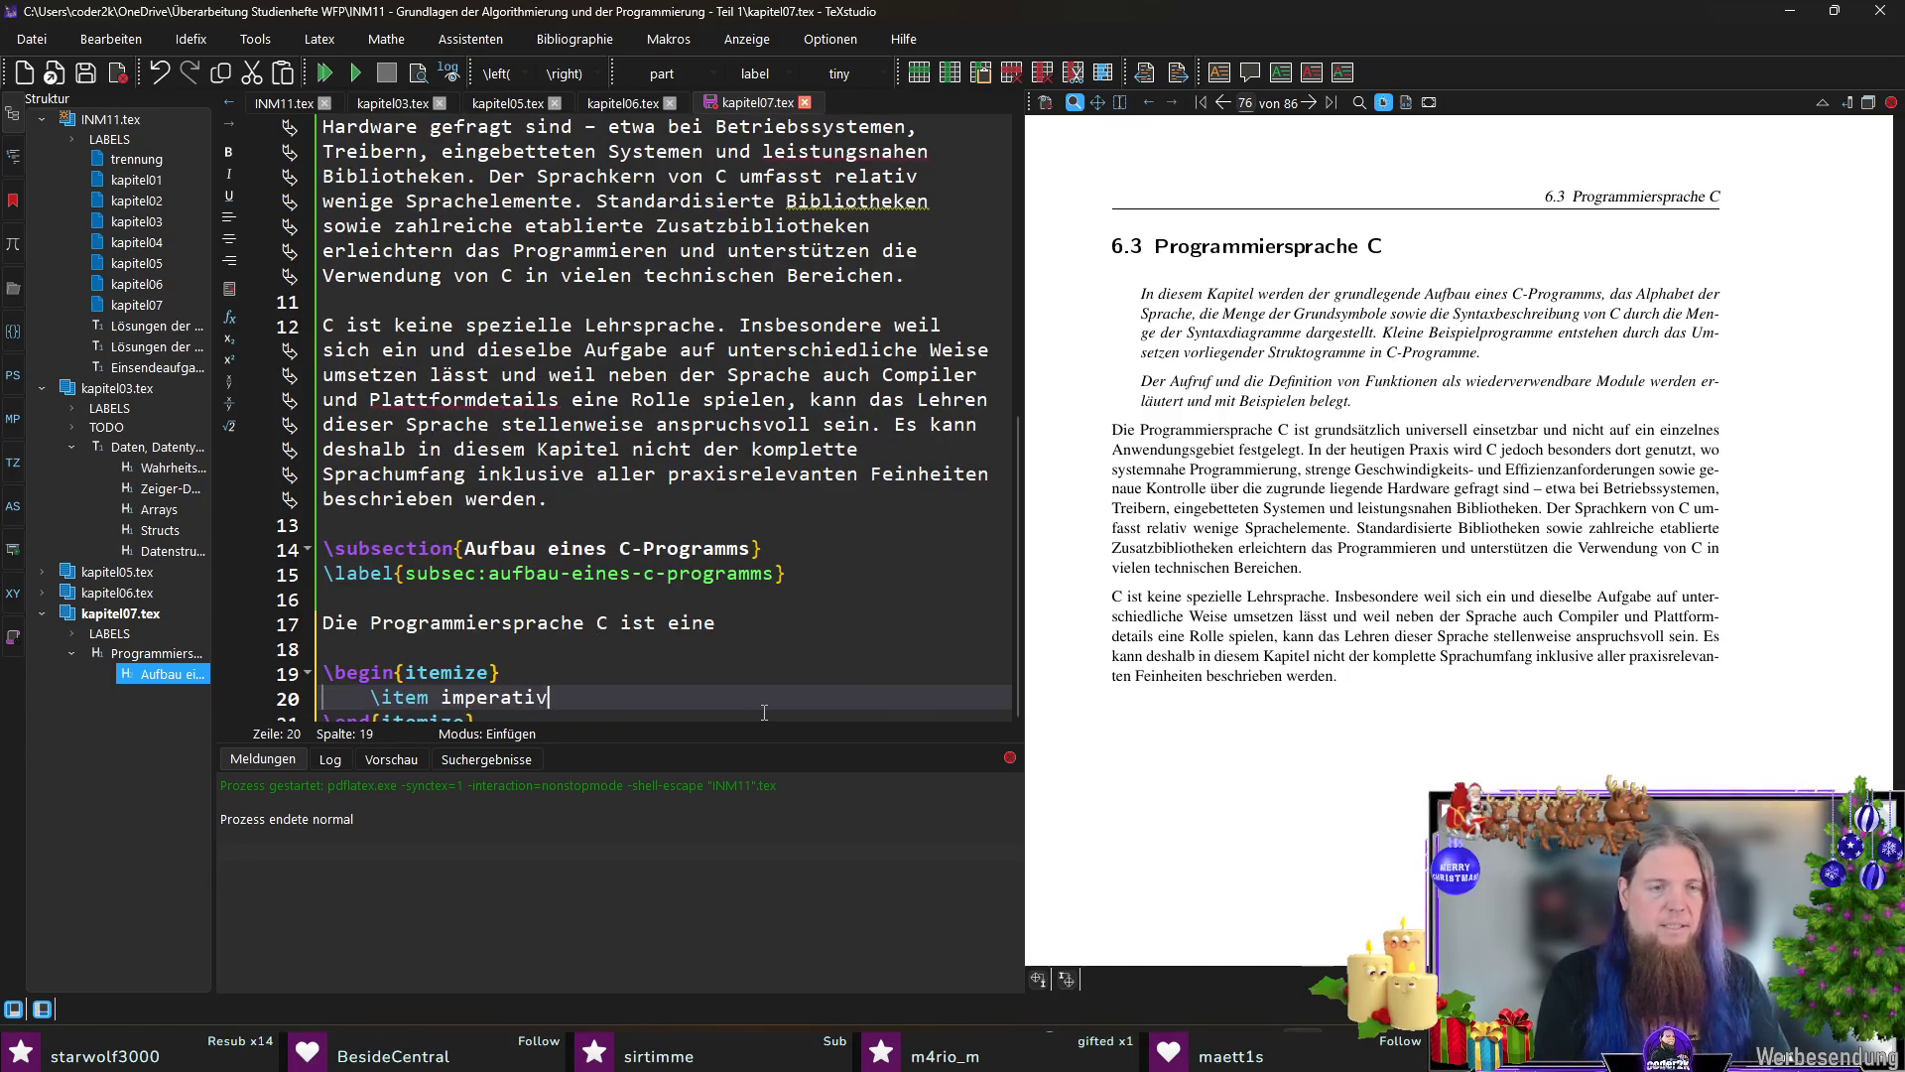
{"action": "type", "text": "e,"}
{"action": "key", "text": "Return"}
{"action": "type", "text": "item "}
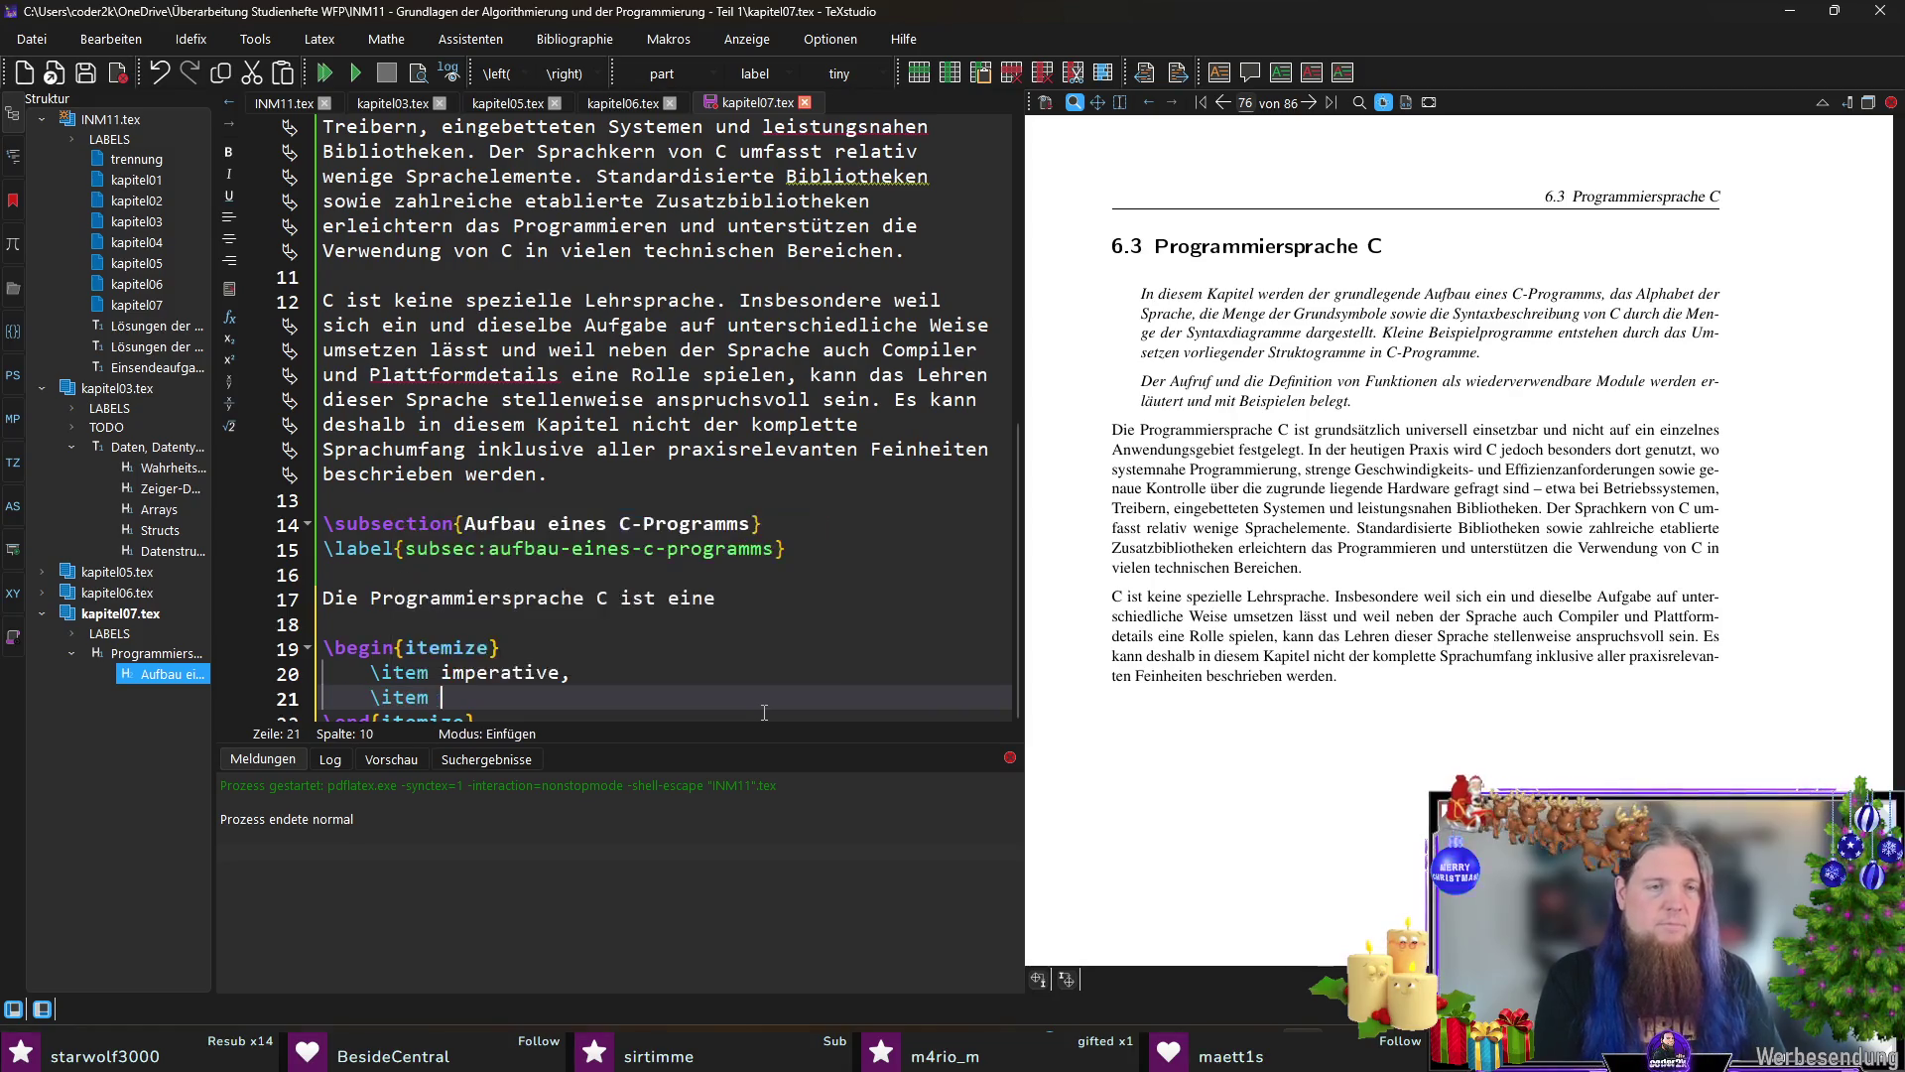
{"action": "type", "text": "proz"}
{"action": "key", "text": "BackSpace"}
{"action": "type", "text": "stru"}
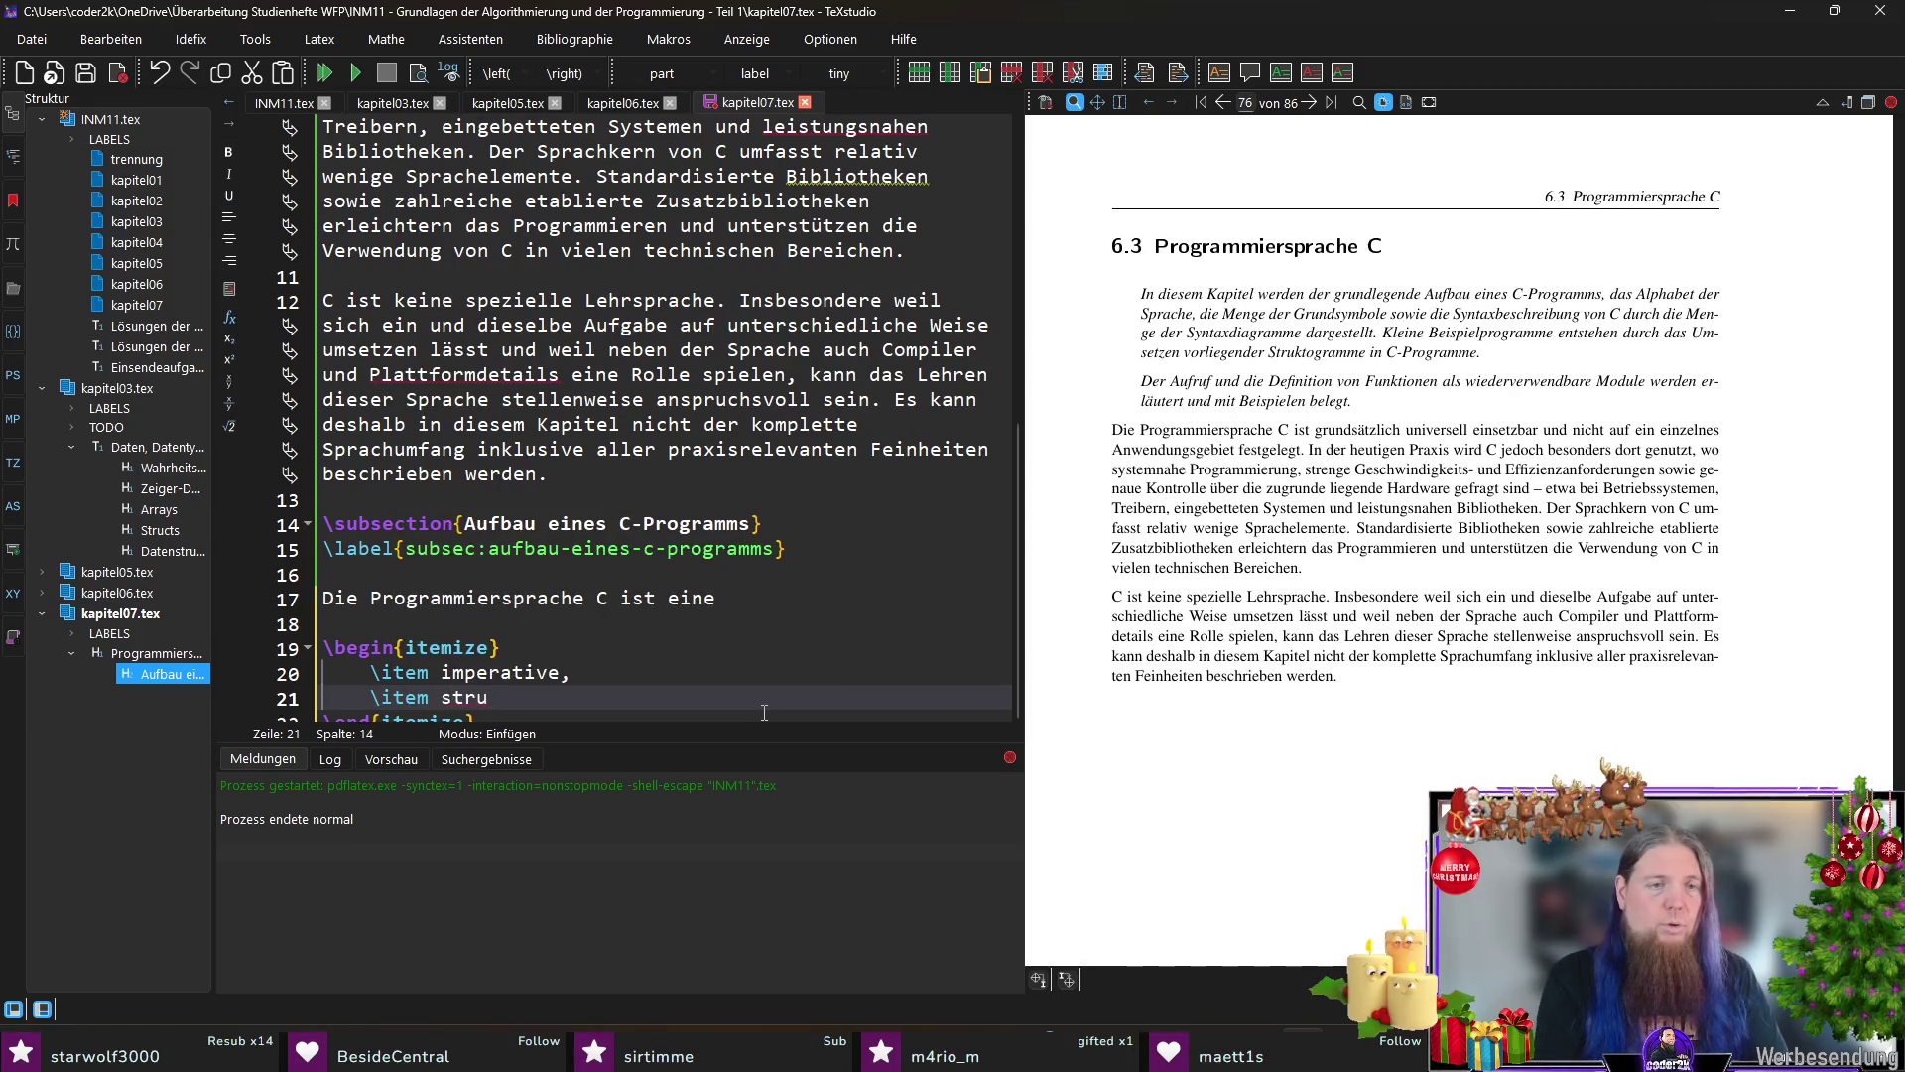
{"action": "type", "text": "kturierte sowie"}
{"action": "key", "text": "Return"}
{"action": "type", "text": "\\item prozedurale"}
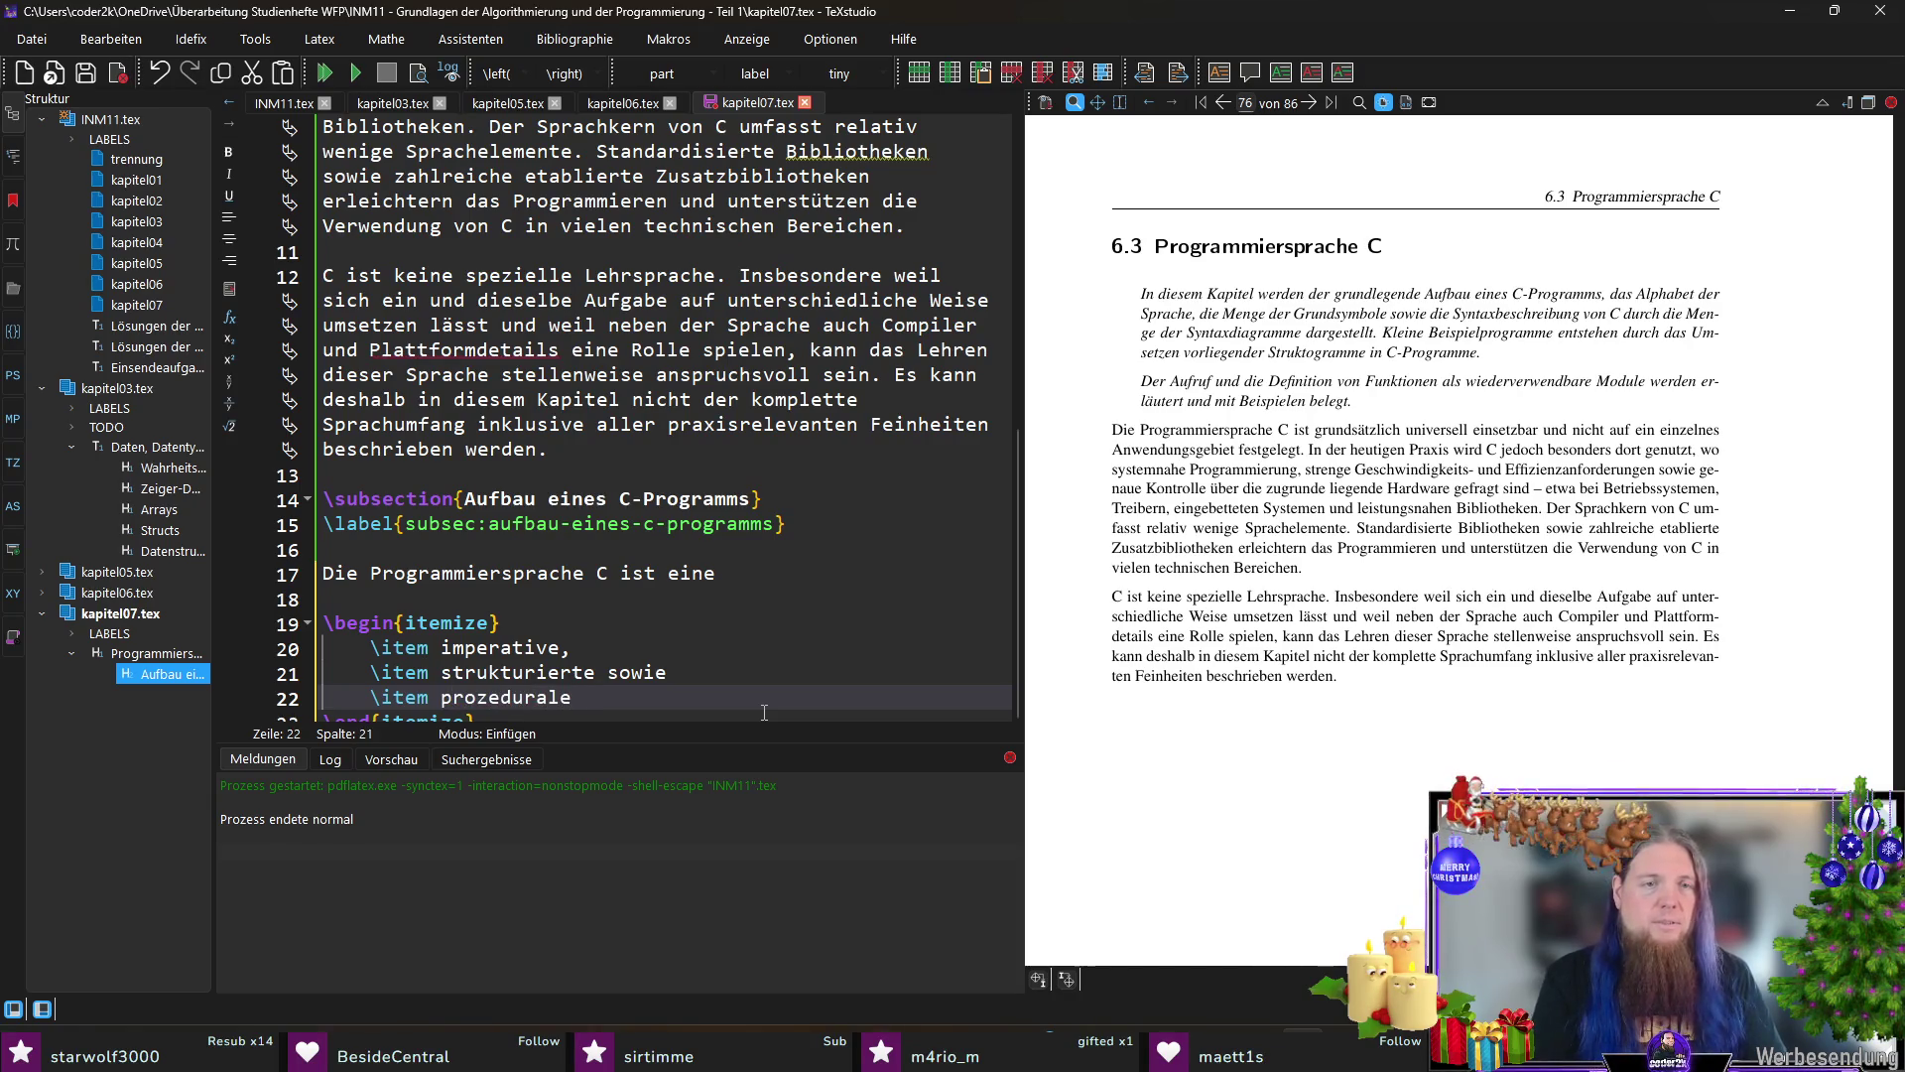
{"action": "type", "text": " Programmiersprache."}
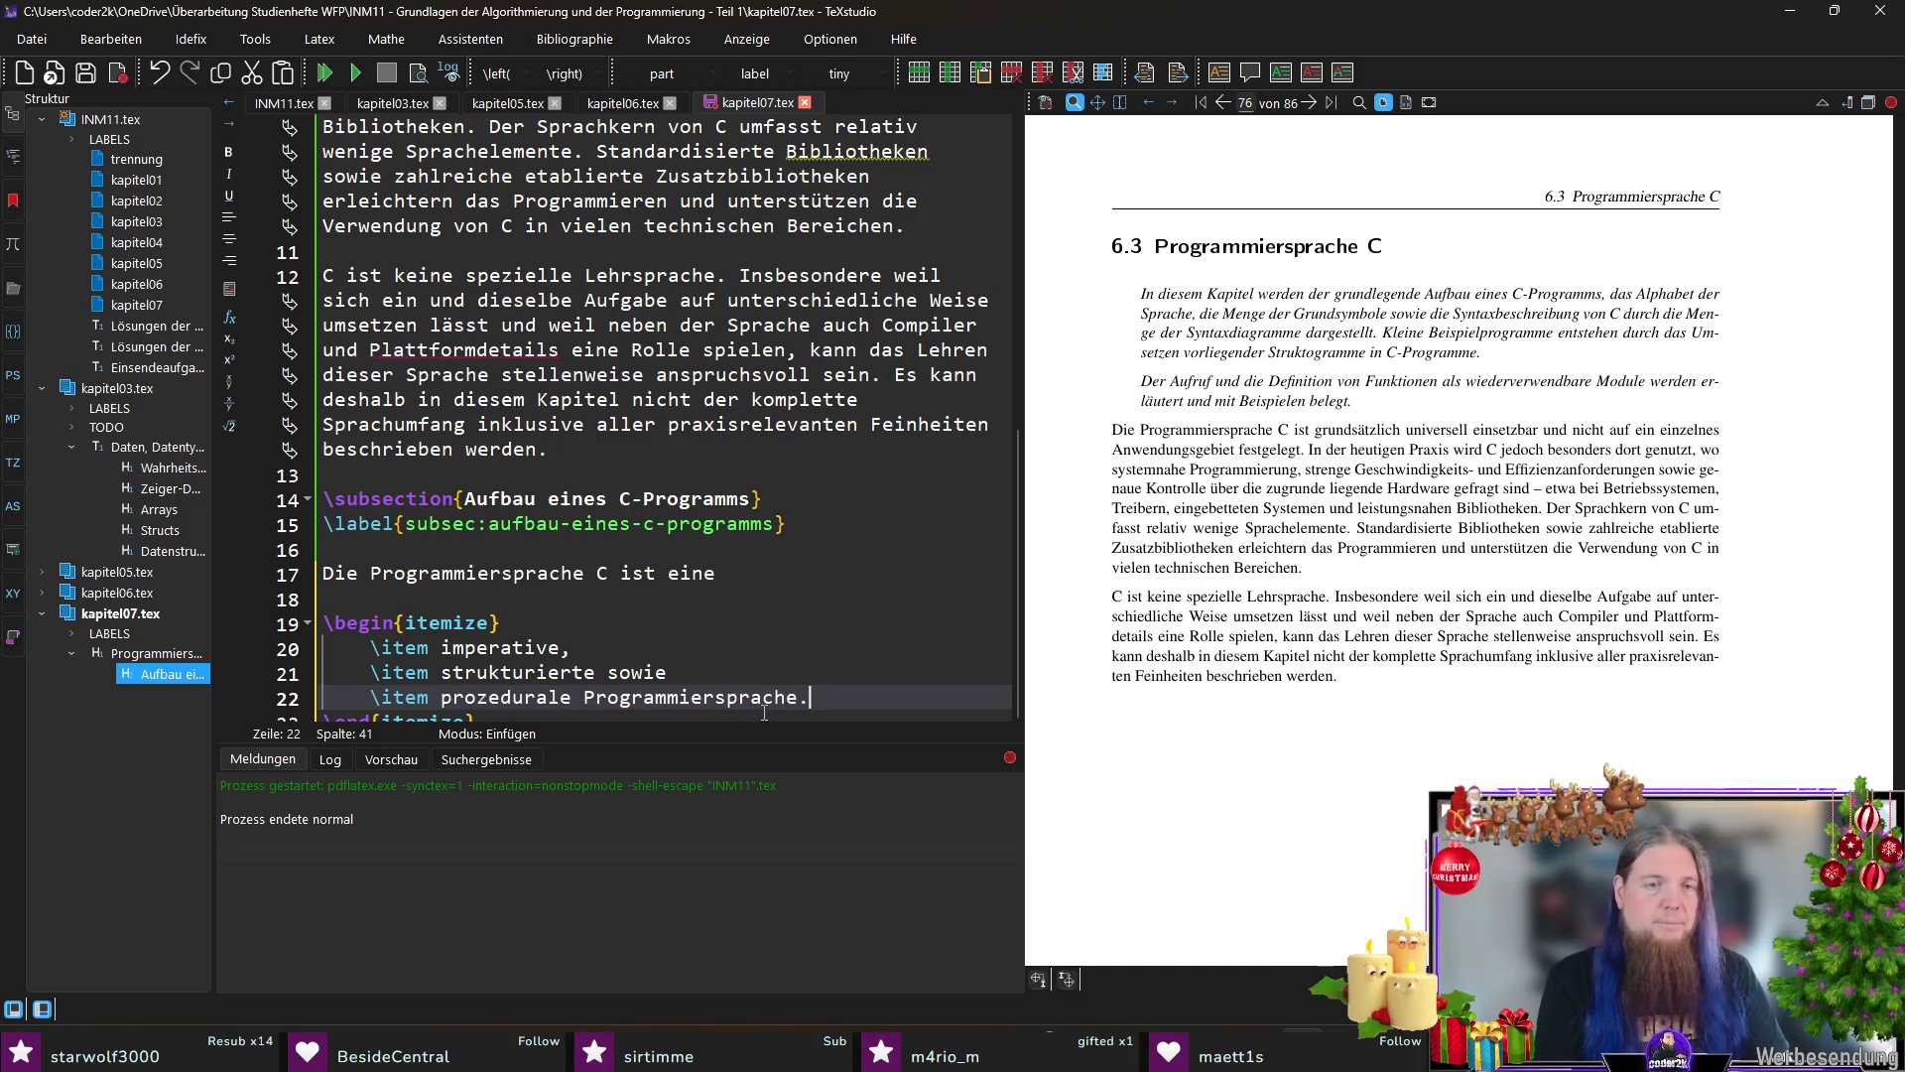
{"action": "key", "text": "F5"}
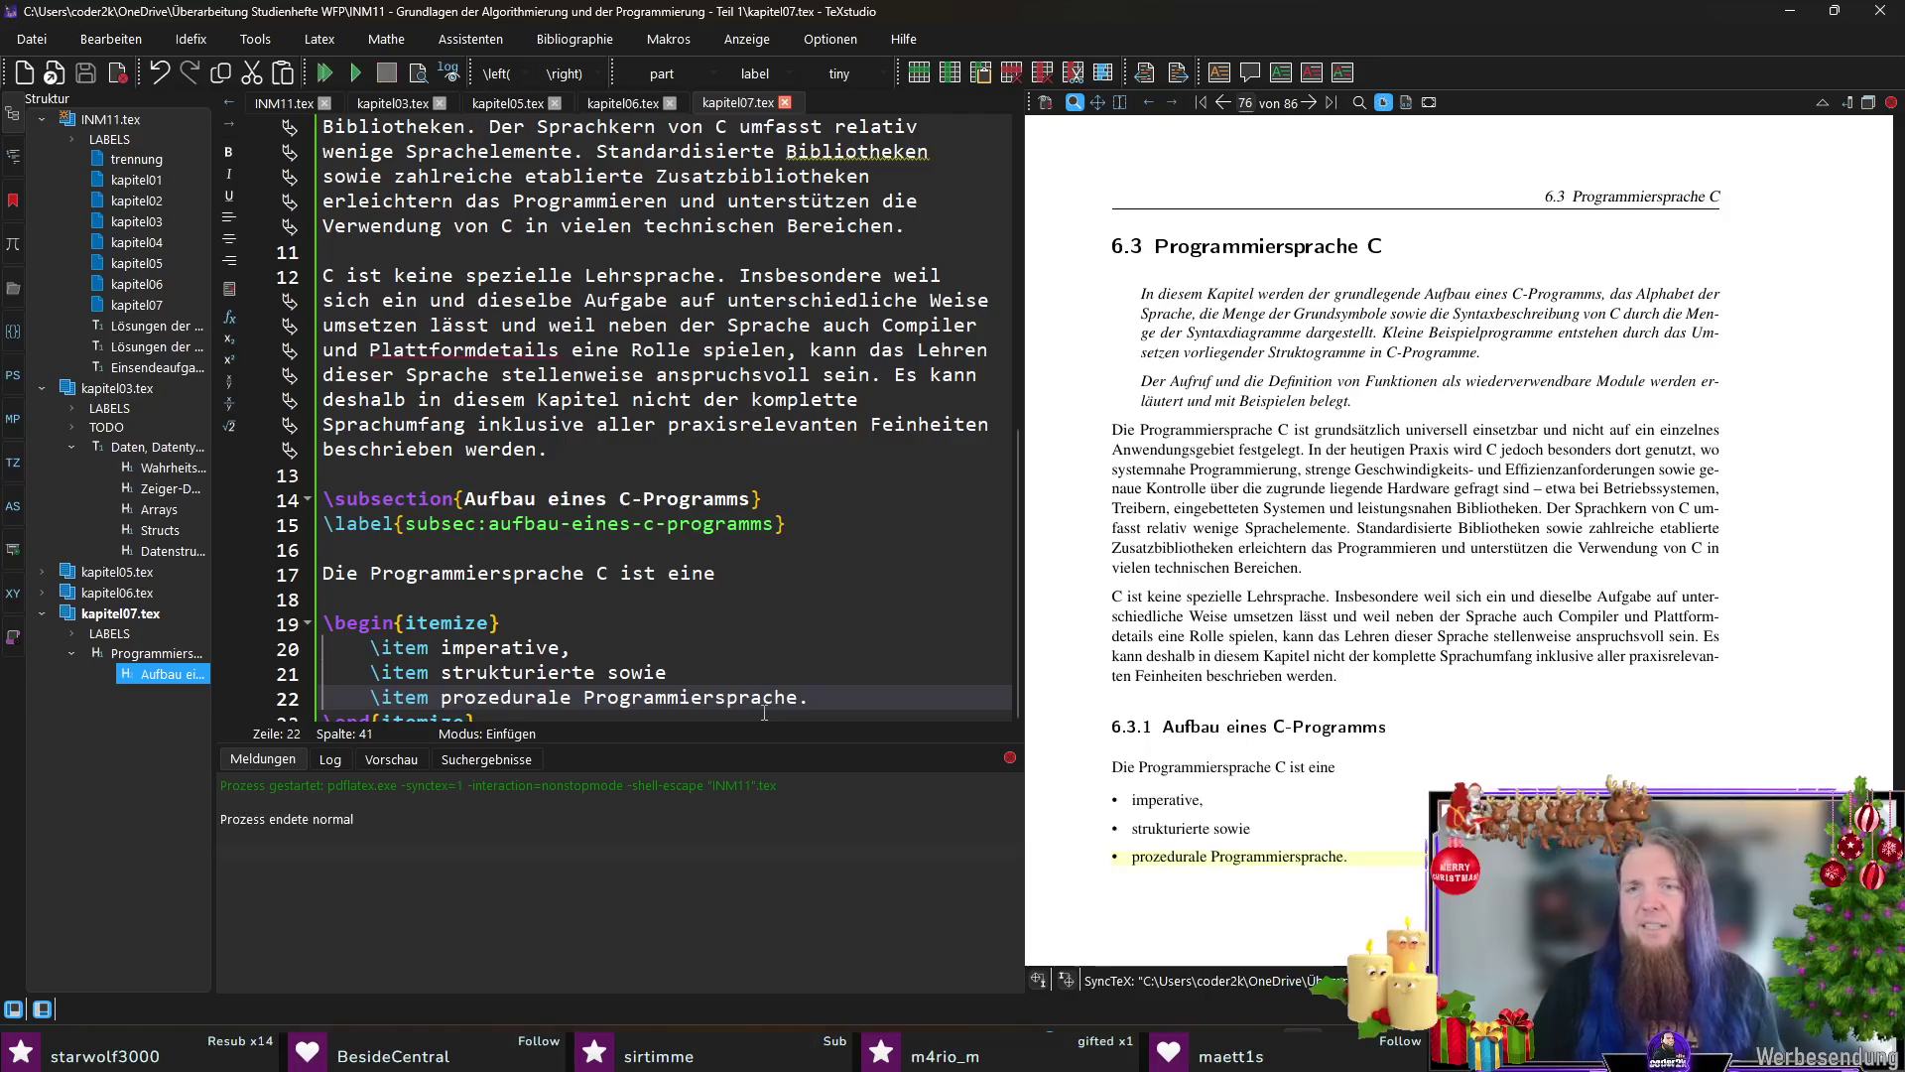
Step: Remove the itemize opening and join the first two items onto the sentence on line 17
{"action": "left_click", "coordinate": [640, 621]}
{"action": "key", "text": "BackSpace"}
{"action": "key", "text": "BackSpace"}
{"action": "key", "text": "shift+Down"}
{"action": "key", "text": "shift+Right"}
{"action": "key", "text": "shift+Right"}
{"action": "key", "text": "End"}
{"action": "key", "text": "shift+Down"}
{"action": "key", "text": "ctrl+shift+Left"}
{"action": "key", "text": "ctrl+shift+Left"}
{"action": "key", "text": "Delete"}
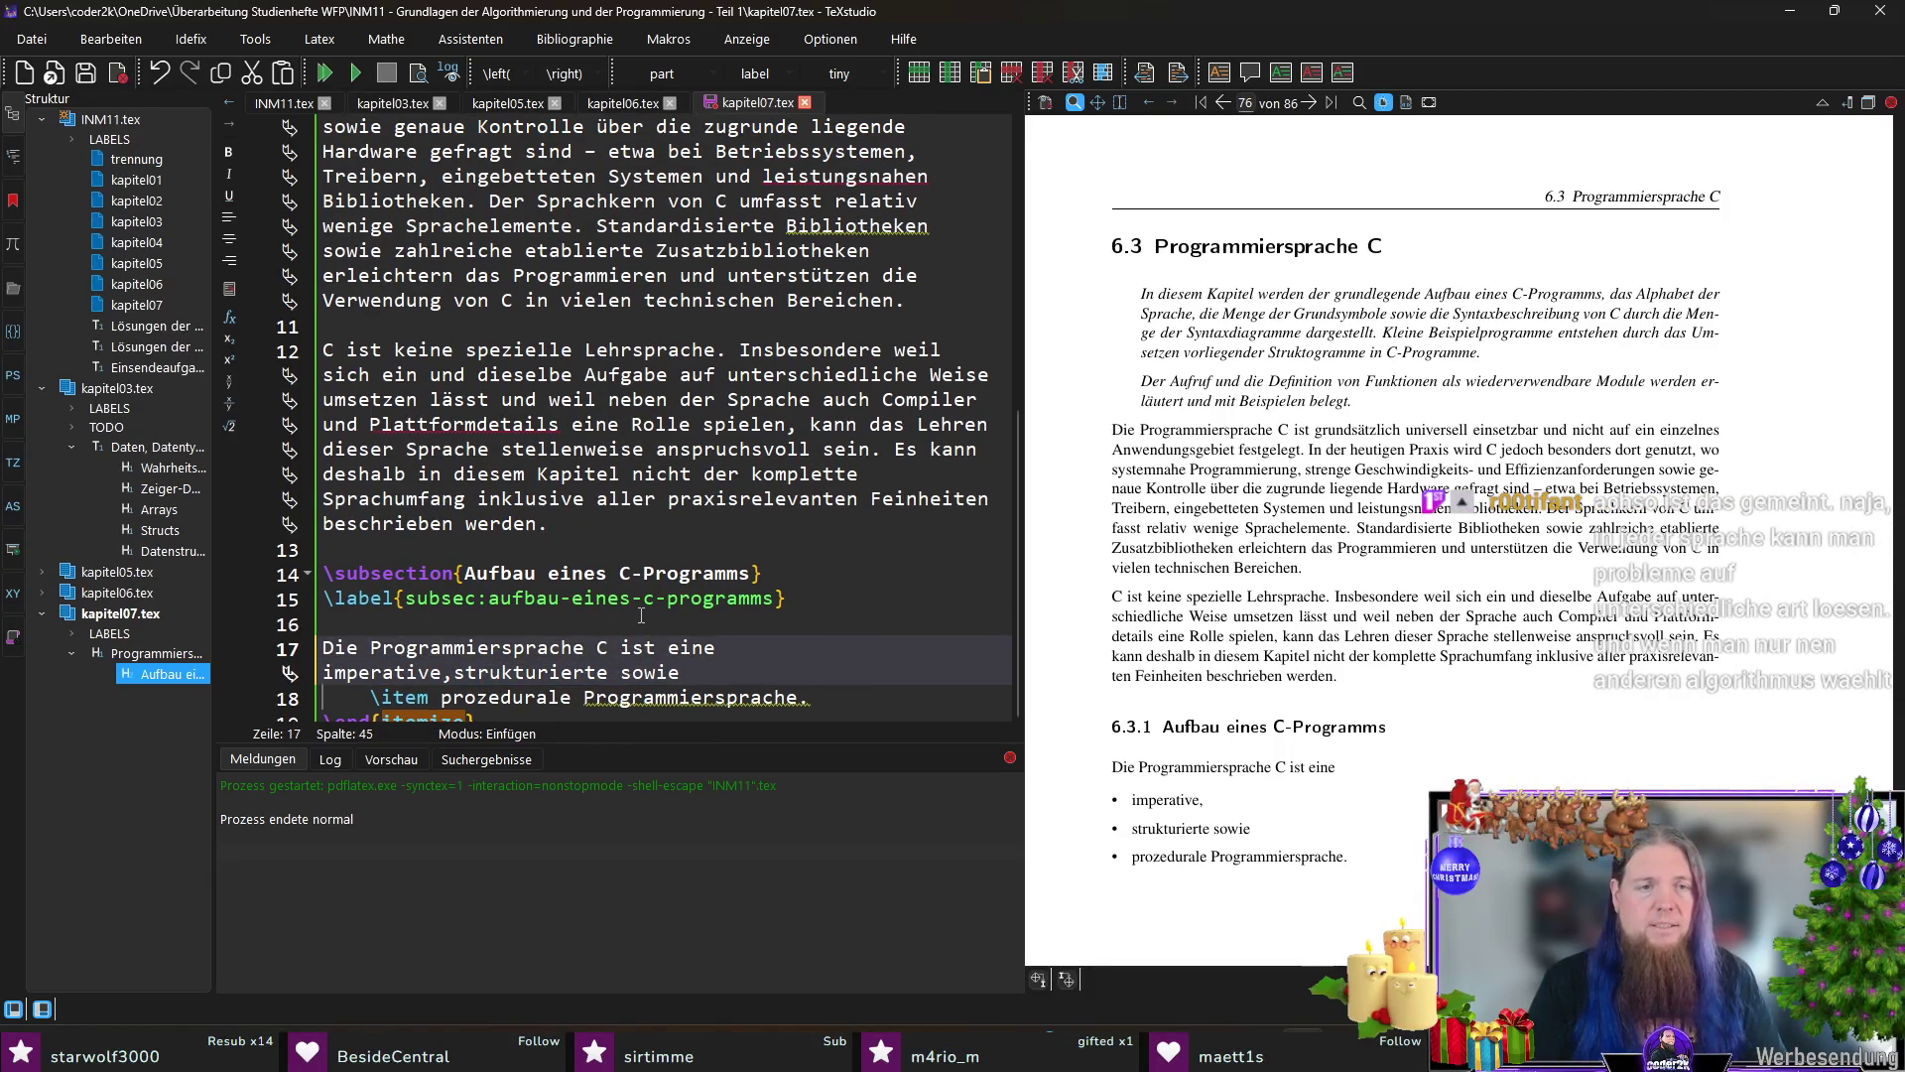
Step: Join the last item, delete the \end{itemize} line, then save and recompile
{"action": "key", "text": "shift+Down"}
{"action": "key", "text": "ctrl+shift+Left"}
{"action": "key", "text": "ctrl+shift+Left"}
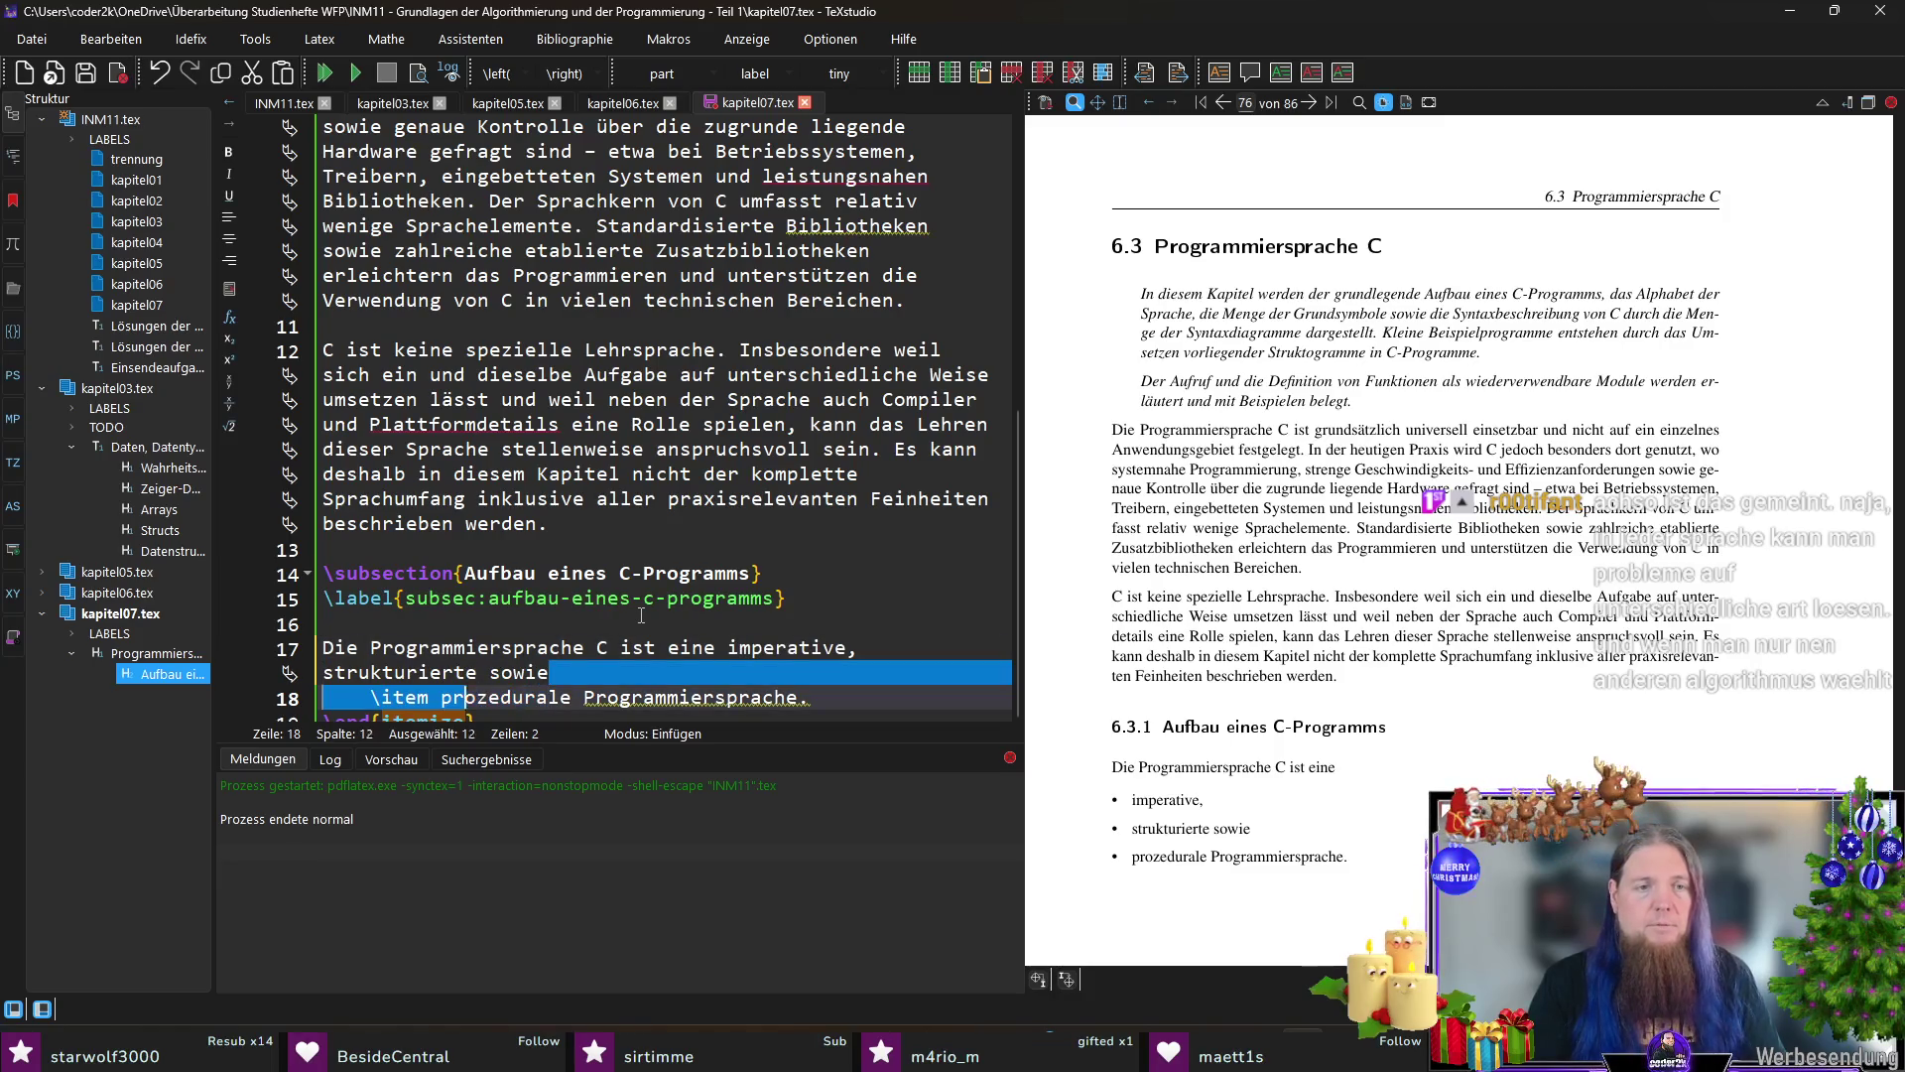
{"action": "key", "text": "Delete"}
{"action": "key", "text": "End"}
{"action": "key", "text": "shift+Down"}
{"action": "key", "text": "Delete"}
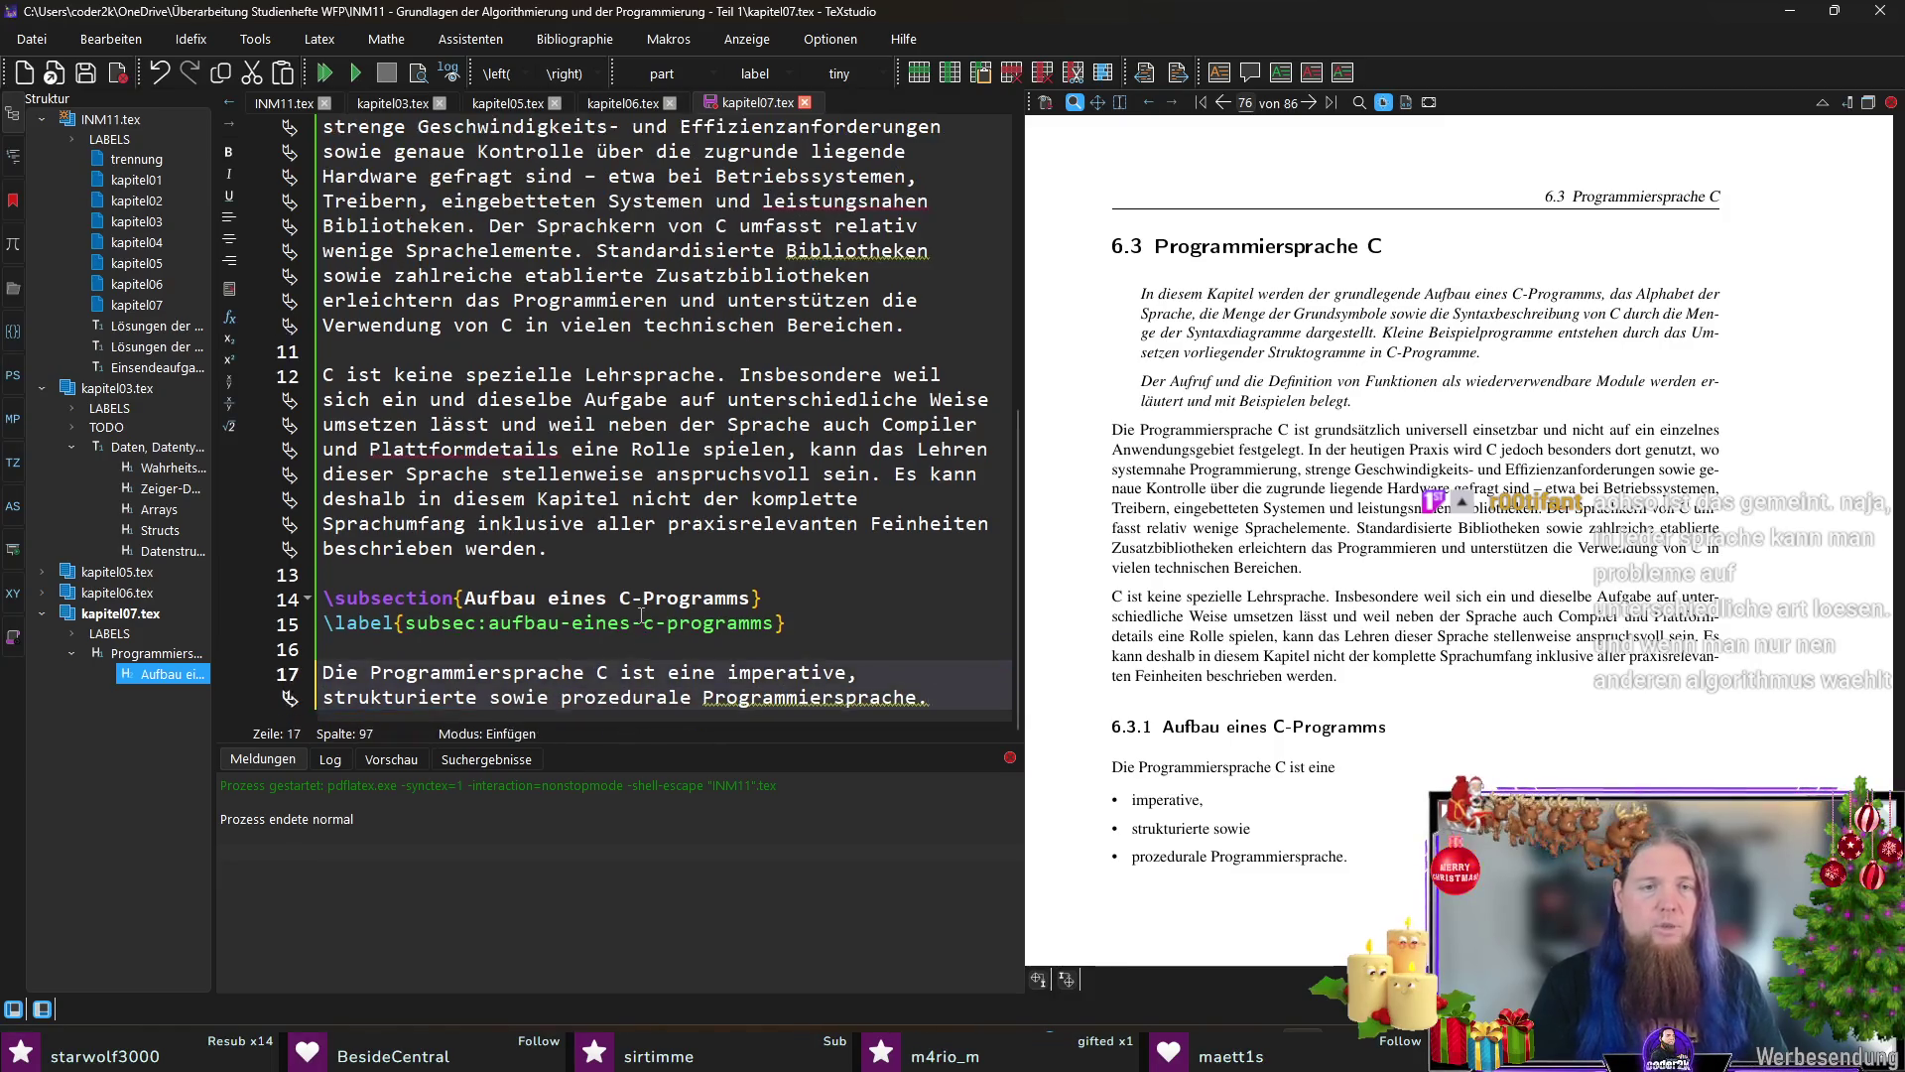
{"action": "key", "text": "ctrl+s"}
{"action": "key", "text": "F5"}
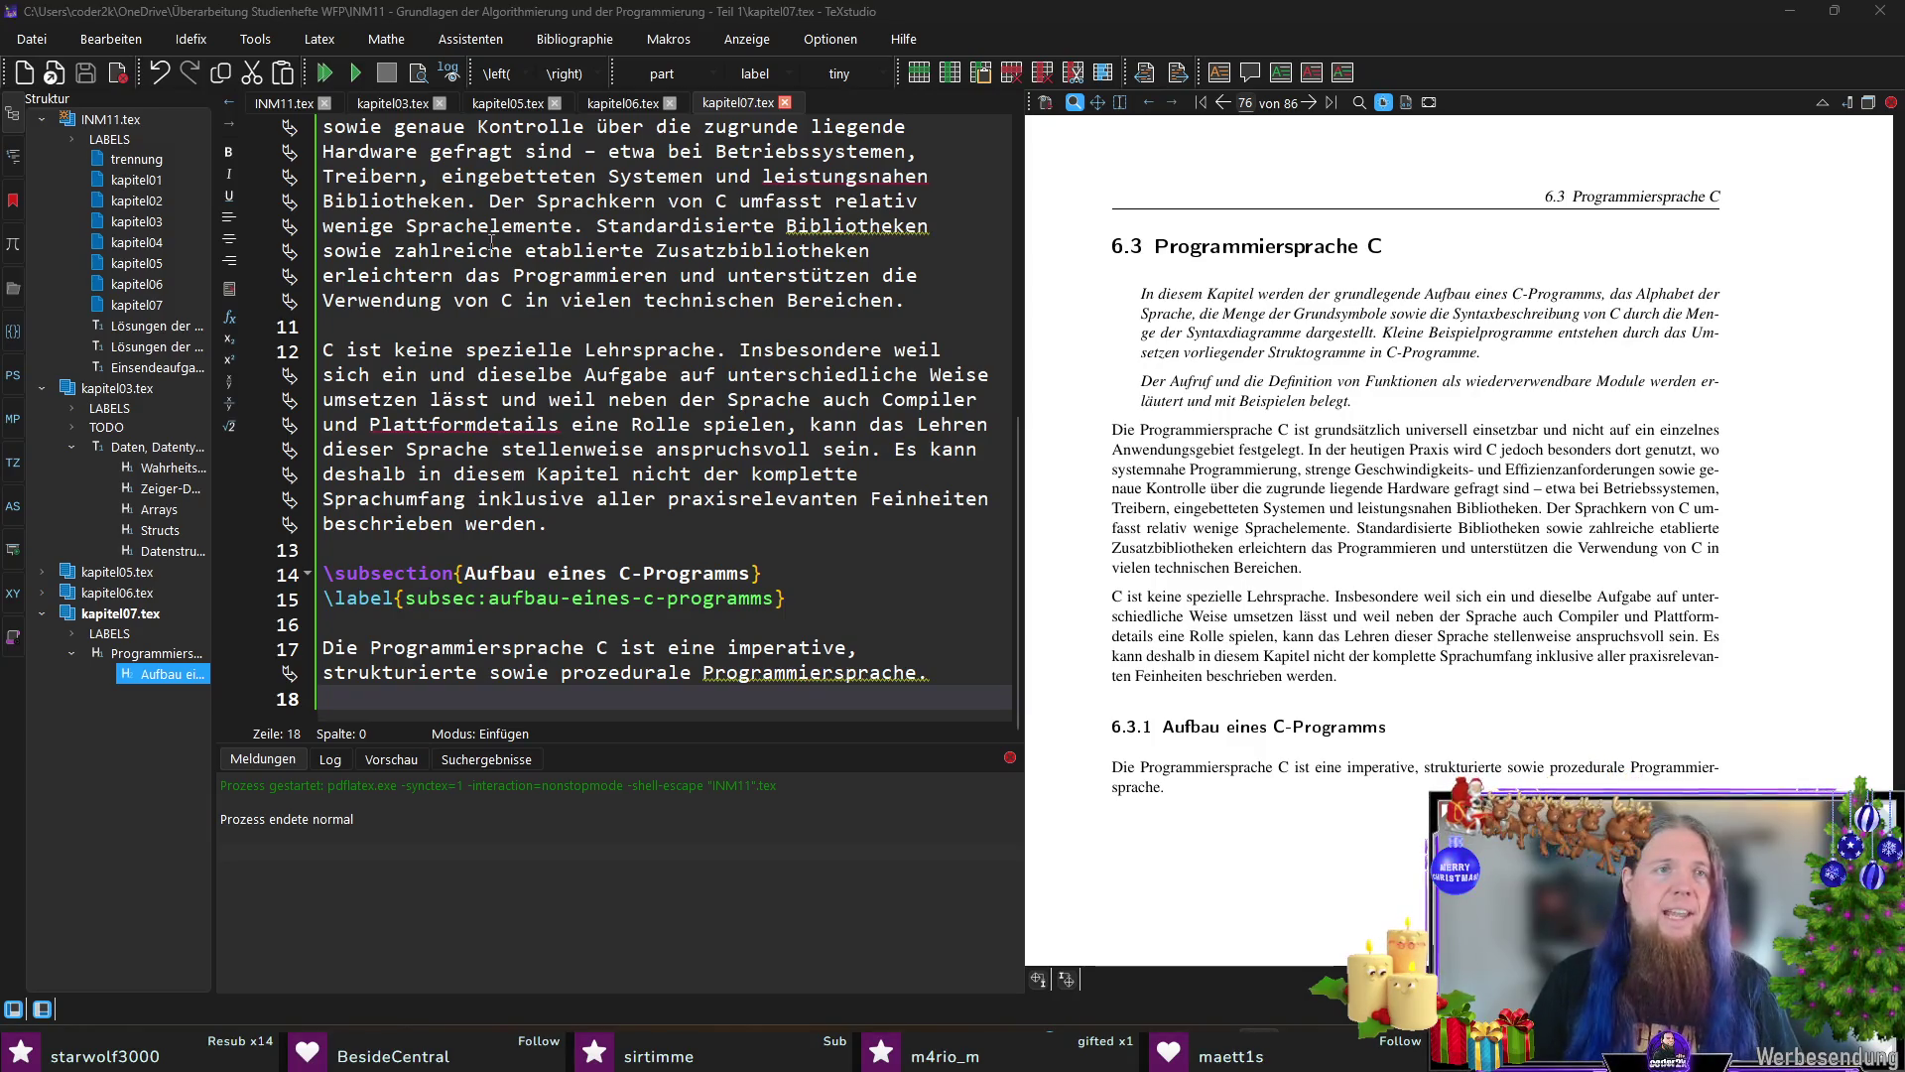
Step: Switch to the main document INM11.tex
{"action": "left_click", "coordinate": [284, 103]}
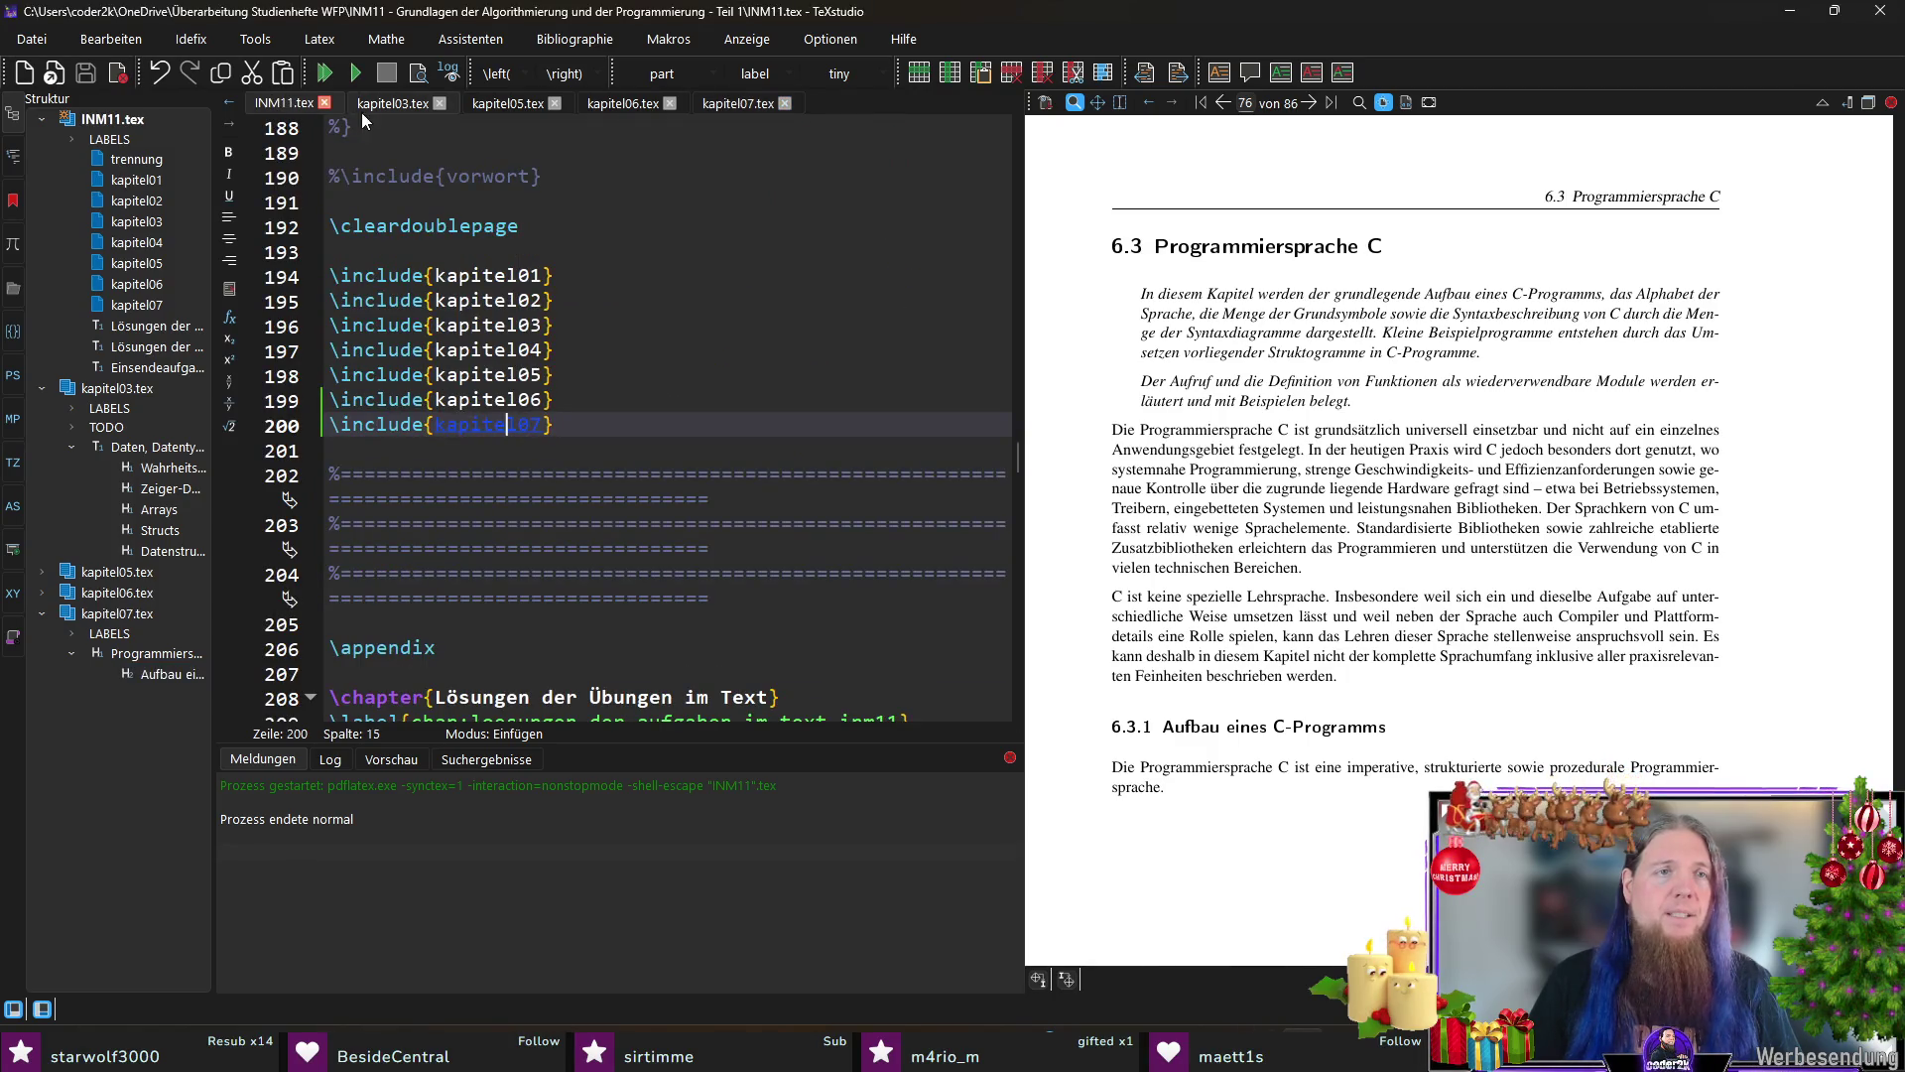
{"action": "scroll", "coordinate": [671, 417], "scroll_direction": "up", "scroll_amount": 5}
{"action": "scroll", "coordinate": [1017, 410], "scroll_direction": "up", "scroll_amount": 5}
Step: Add the comment % Rail Aliasse für den Anhang below the TNumber alias line
{"action": "left_click_drag", "start_coordinate": [1016, 408], "coordinate": [999, 151]}
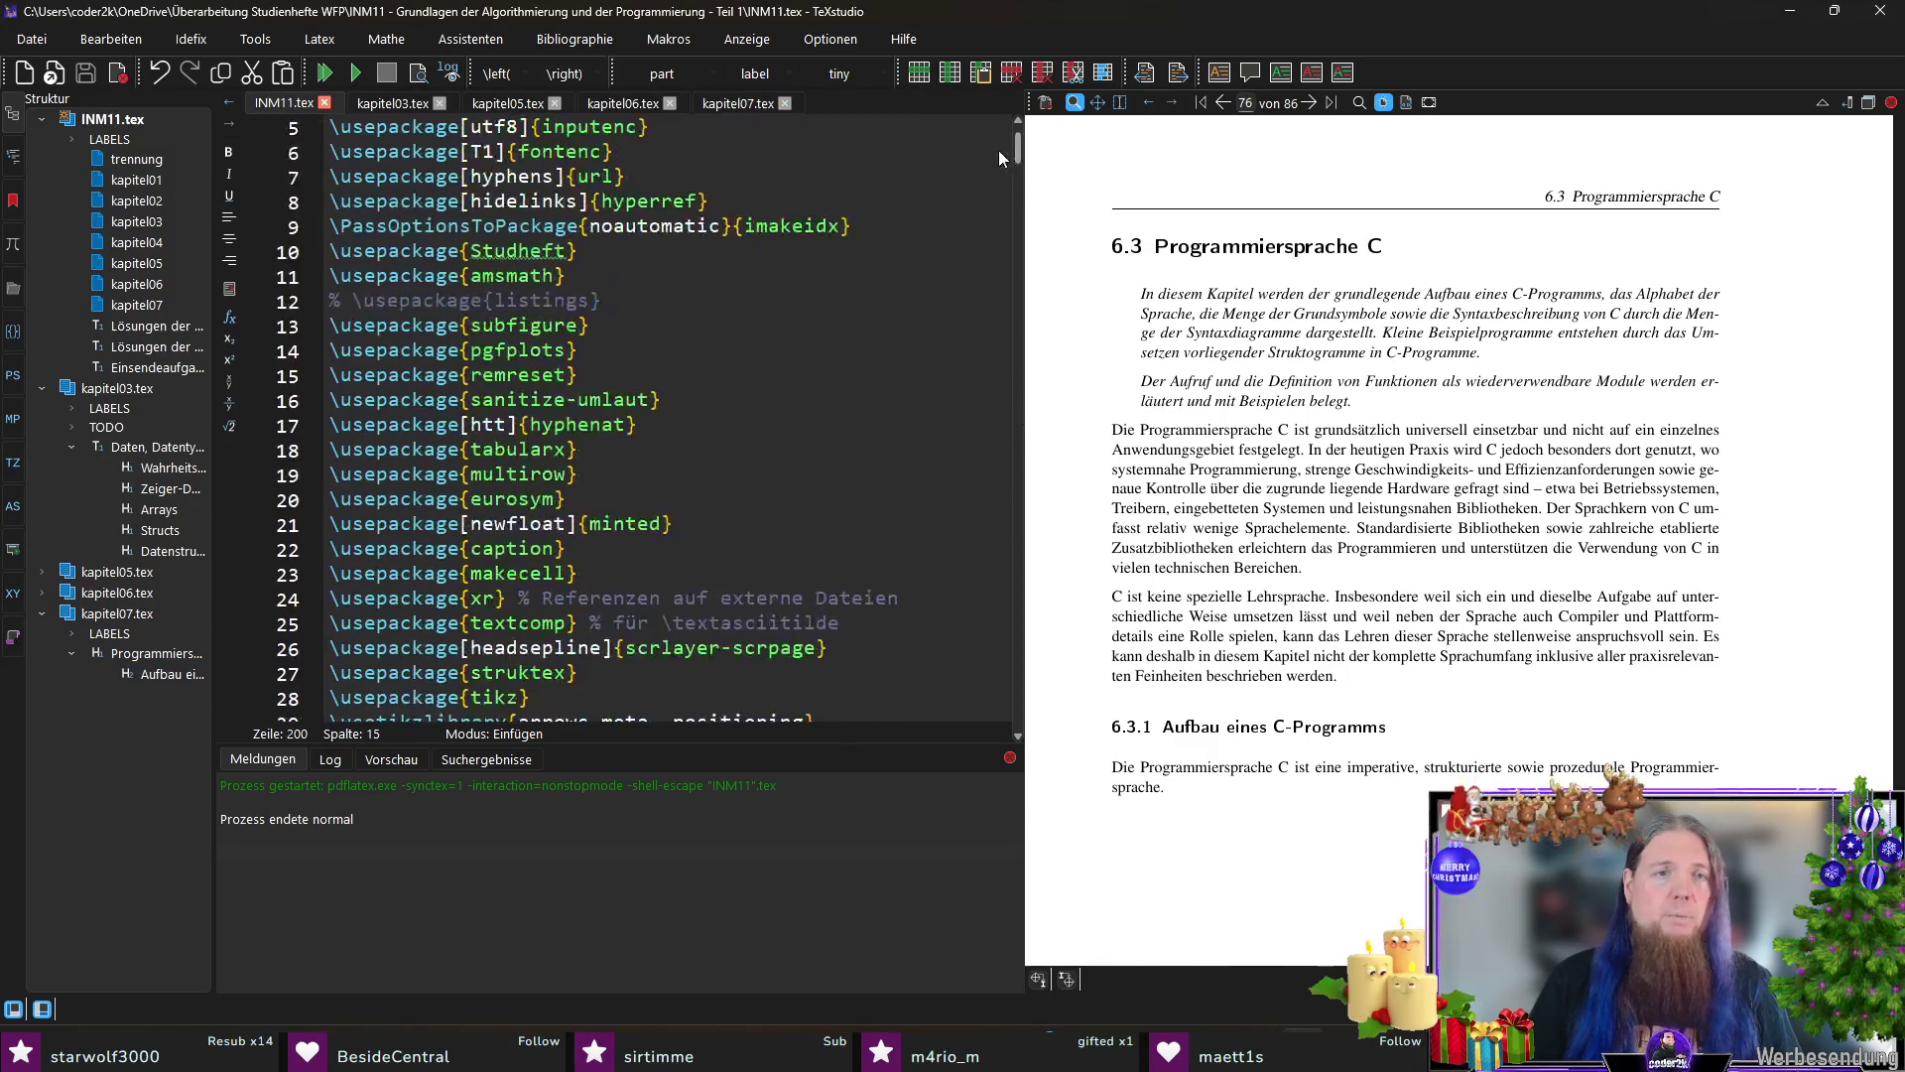
{"action": "scroll", "coordinate": [671, 373], "scroll_direction": "down", "scroll_amount": 5}
{"action": "left_click", "coordinate": [857, 376]}
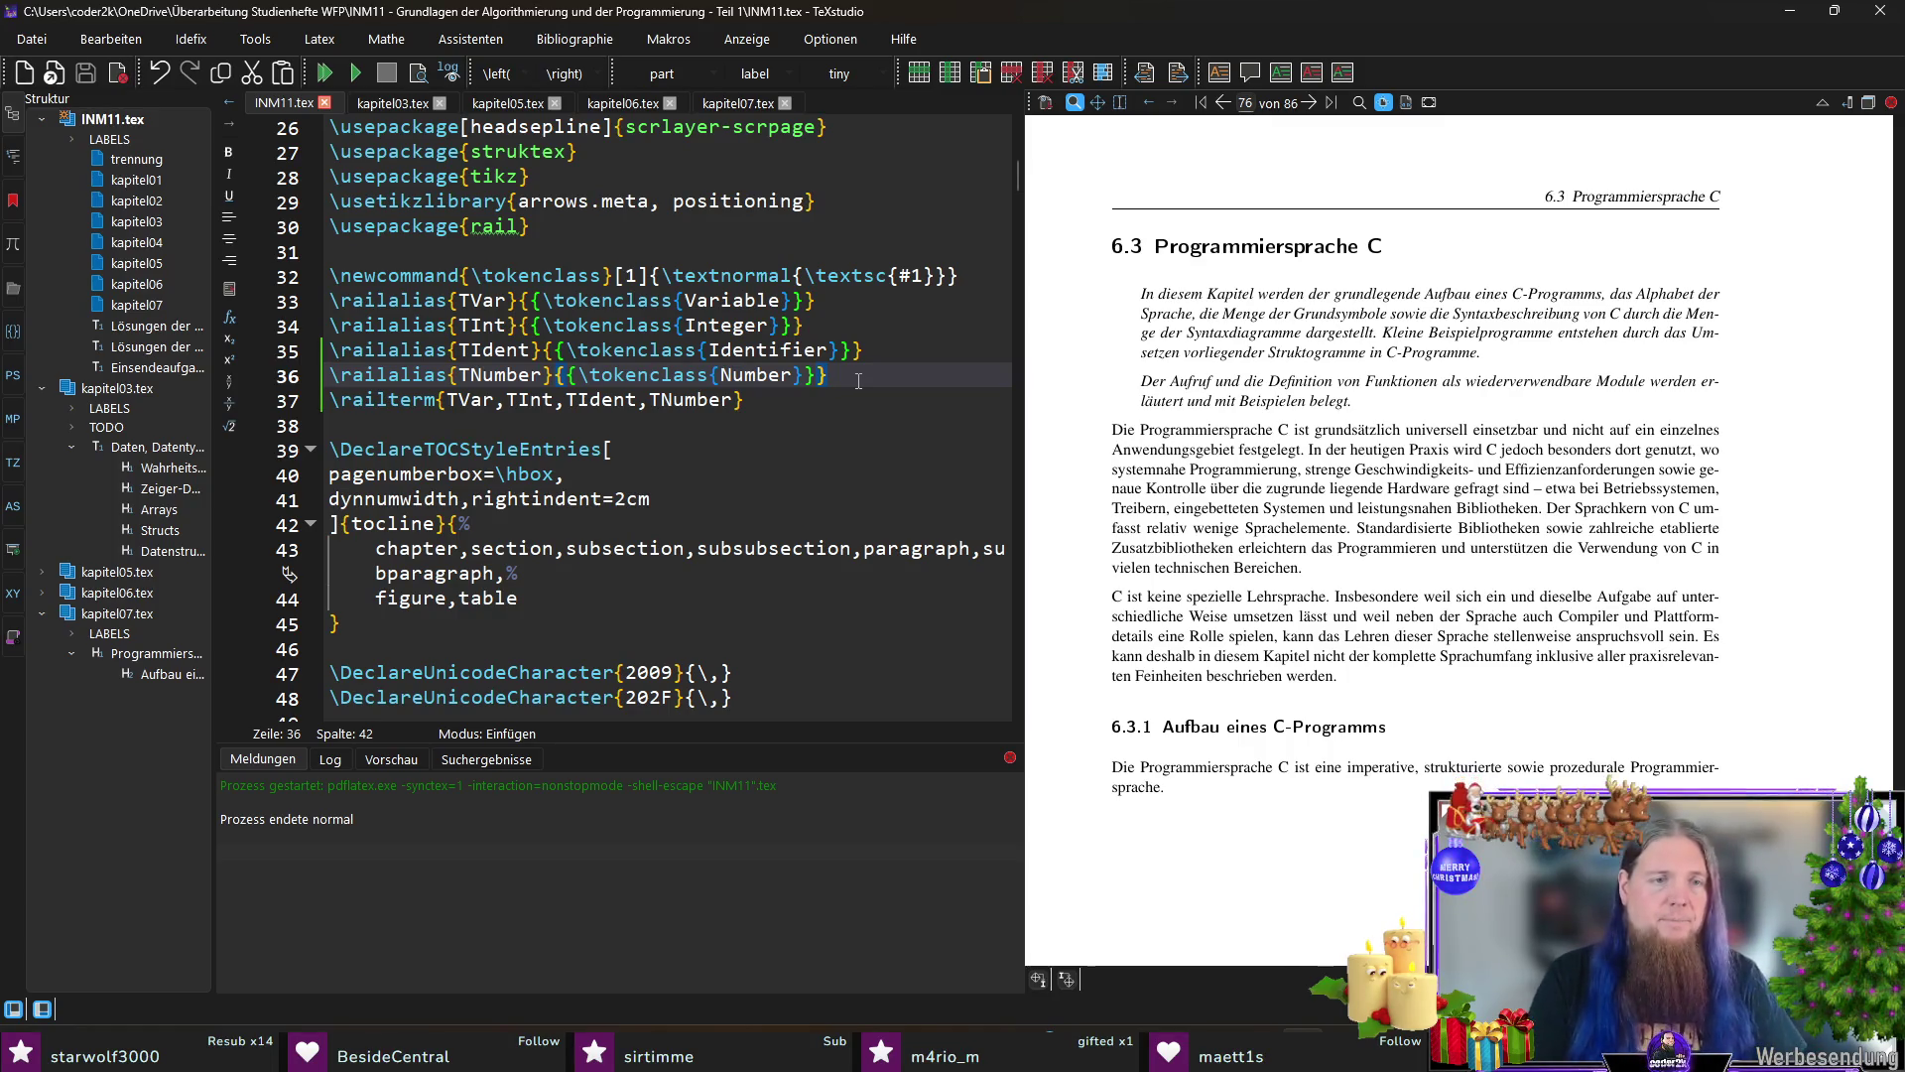
{"action": "key", "text": "Return"}
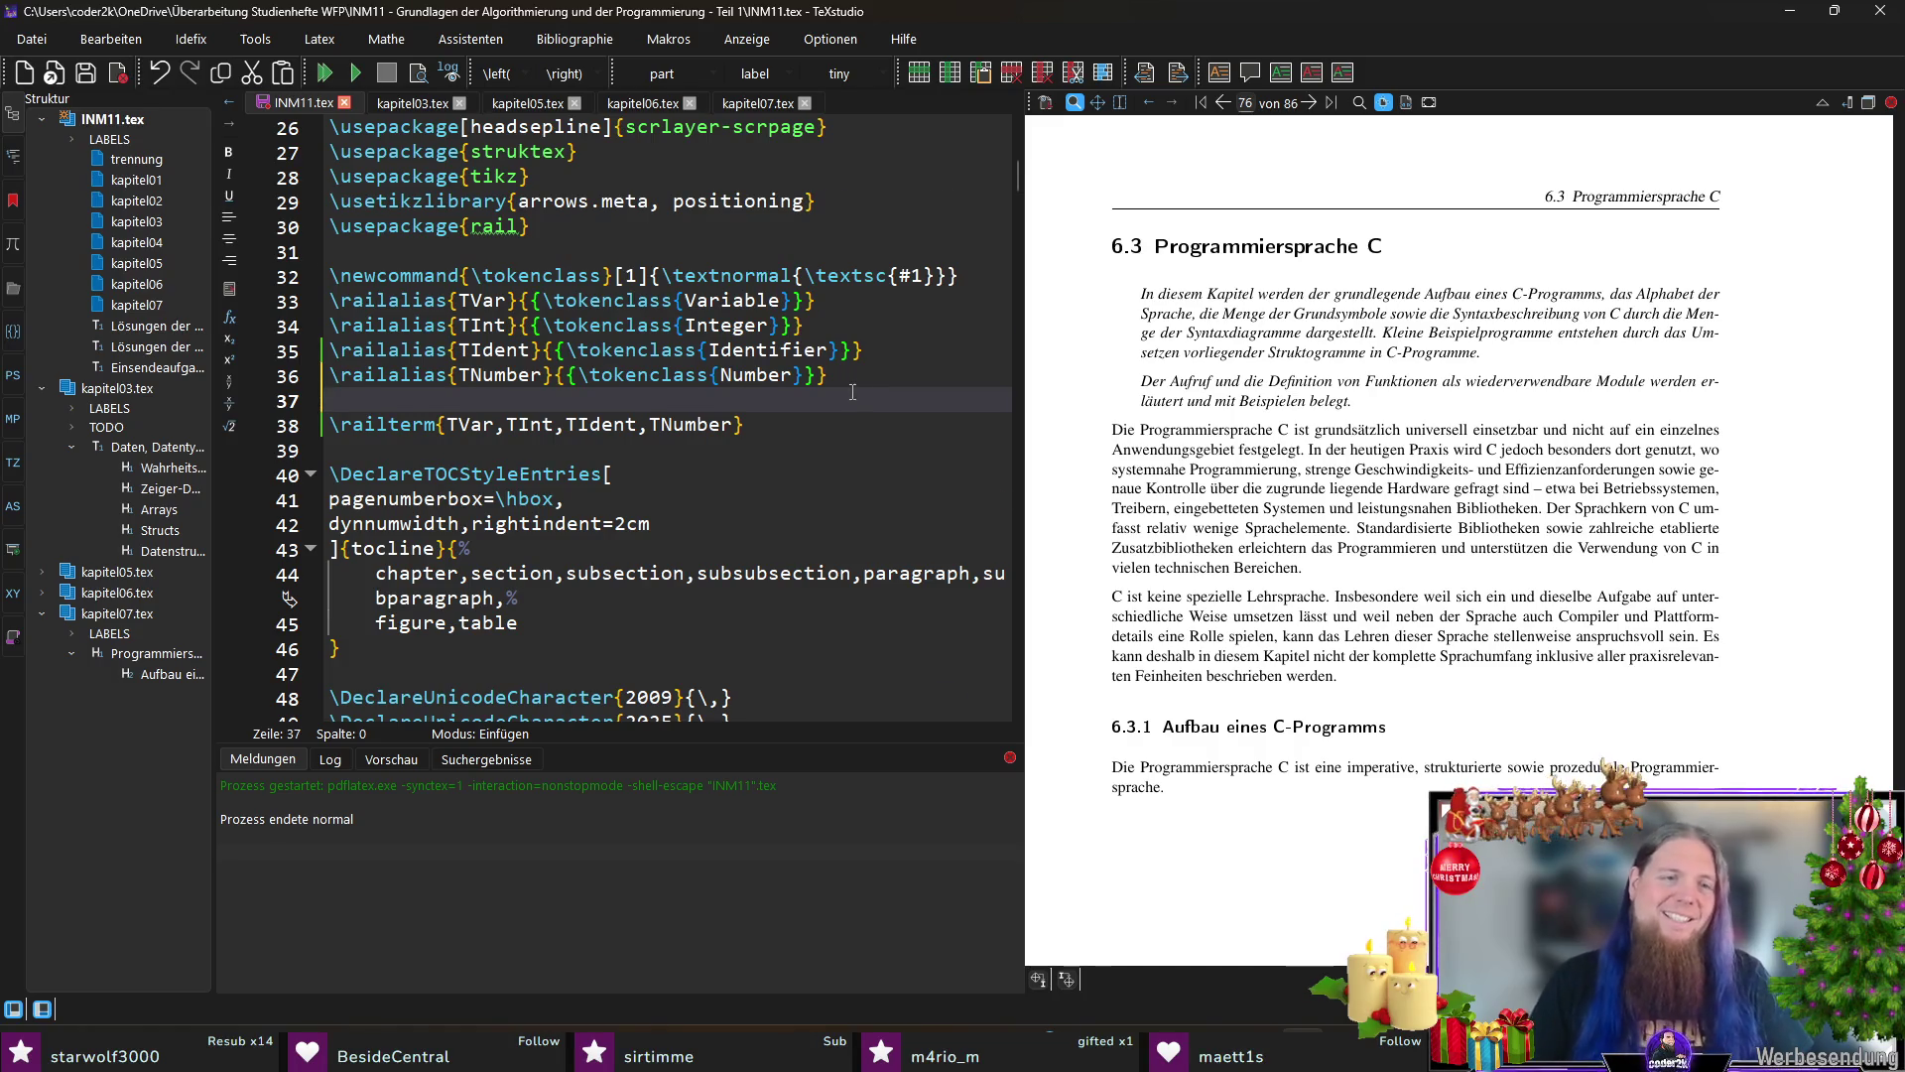
{"action": "scroll", "coordinate": [857, 382], "scroll_direction": "down", "scroll_amount": 4}
{"action": "scroll", "coordinate": [814, 382], "scroll_direction": "down", "scroll_amount": 3}
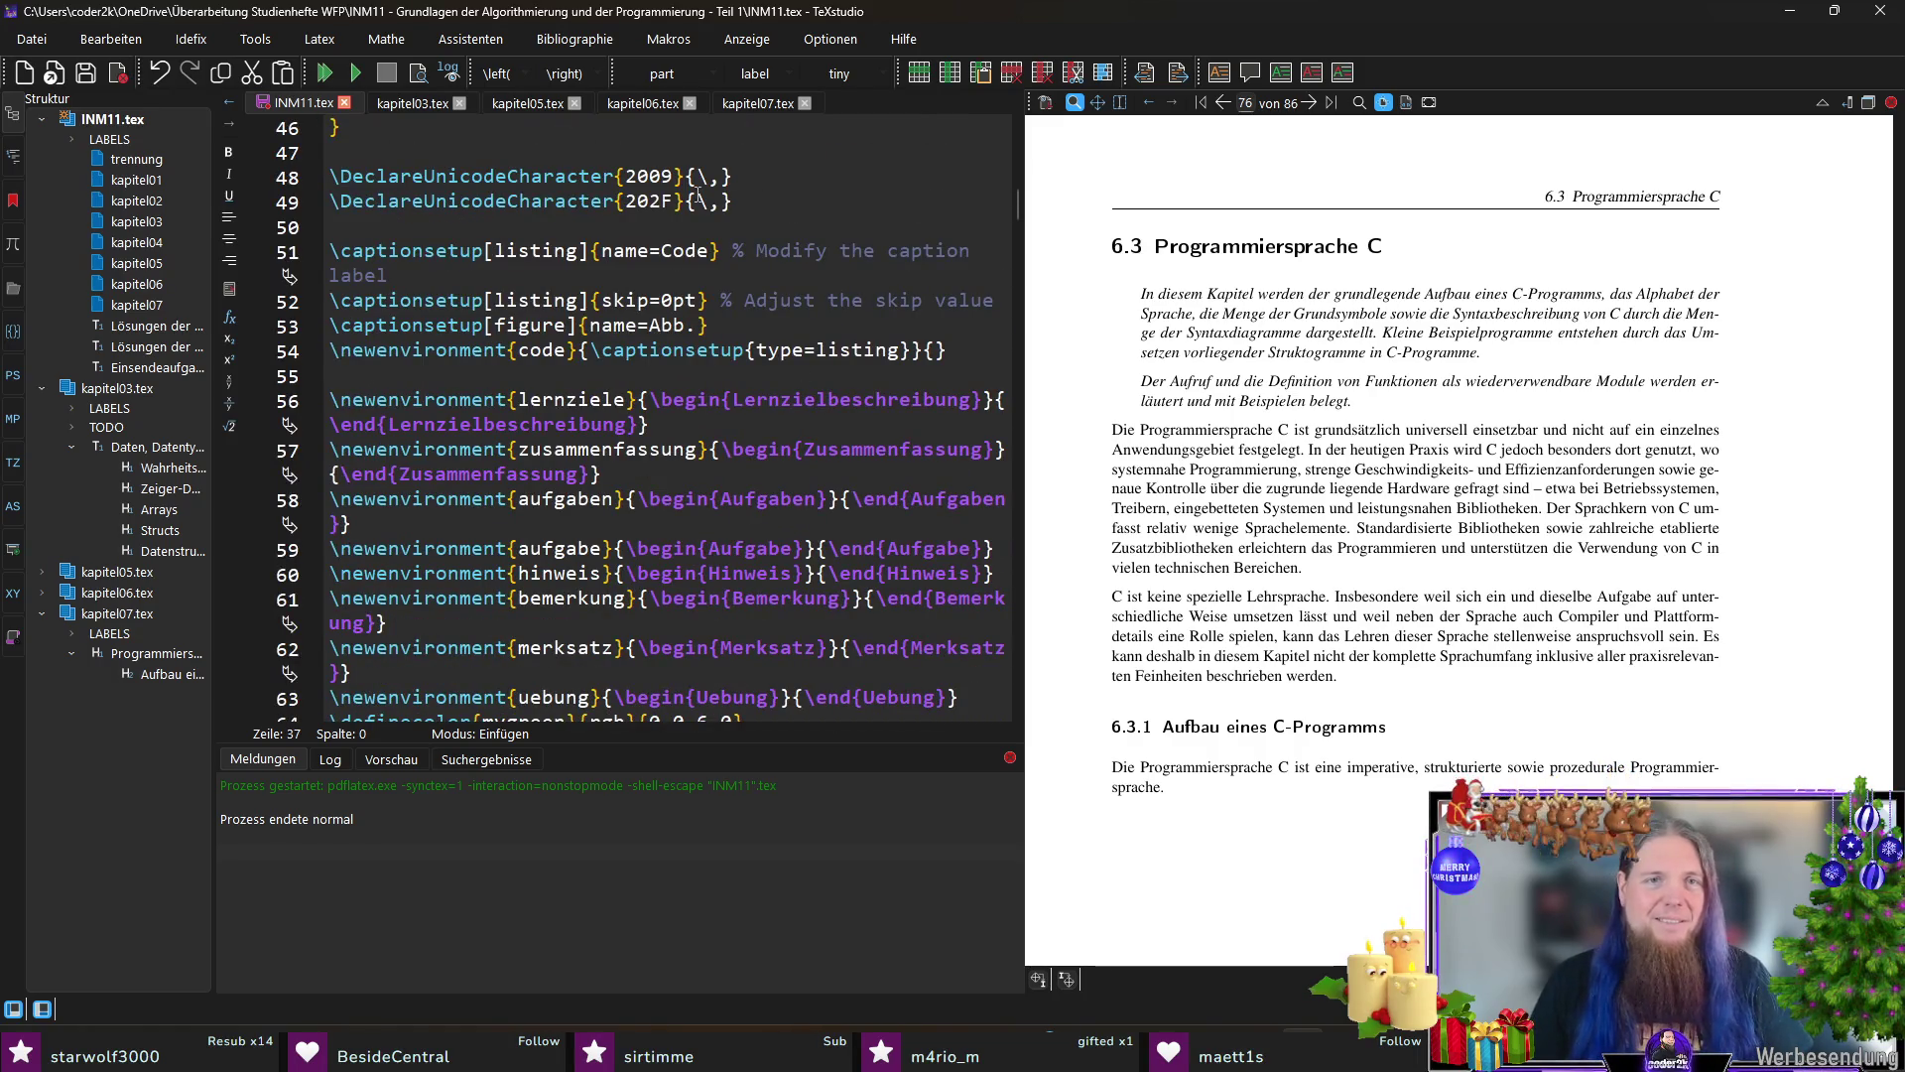
{"action": "type", "text": "%"}
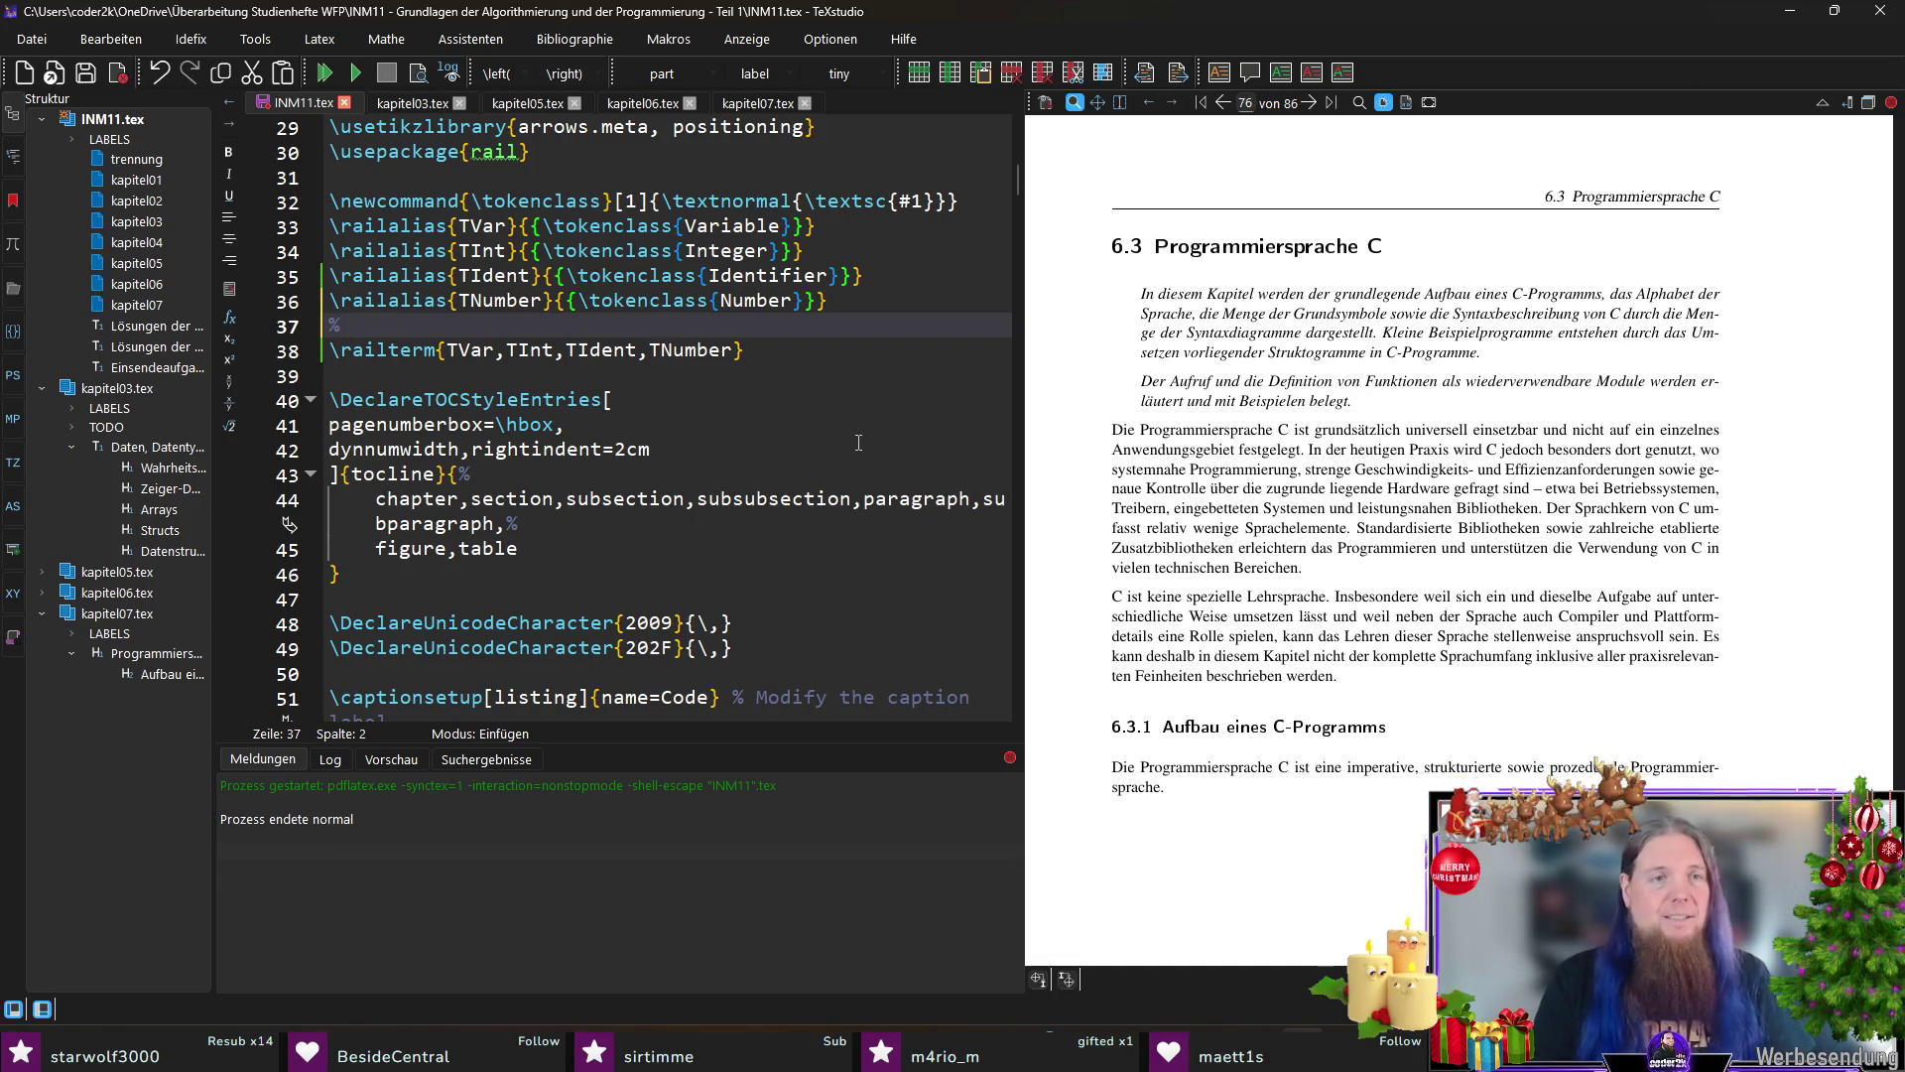
{"action": "key", "text": "Return"}
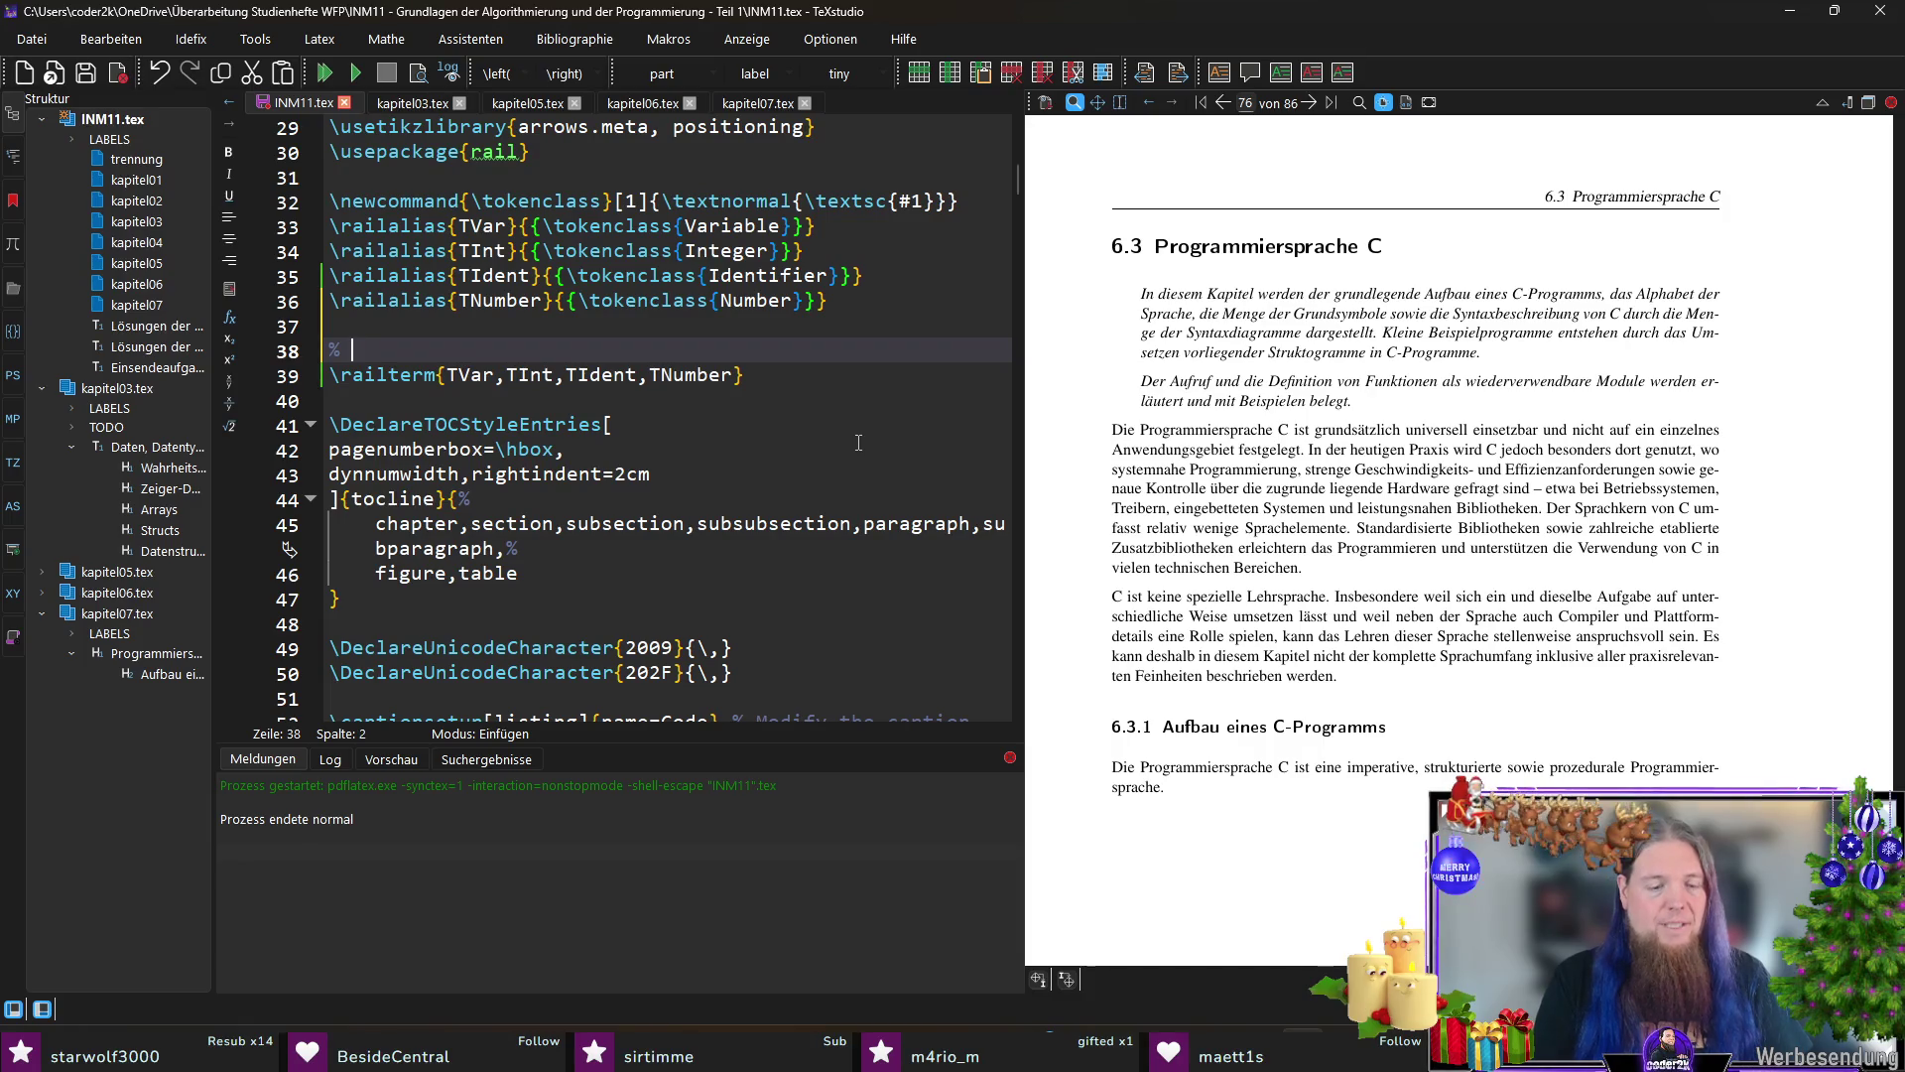
{"action": "type", "text": "ias"}
{"action": "key", "text": "BackSpace"}
{"action": "key", "text": "BackSpace"}
{"action": "type", "text": "se für d"}
{"action": "key", "text": "BackSpace"}
{"action": "key", "text": "BackSpace"}
{"action": "key", "text": "BackSpace"}
{"action": "type", "text": "nhang"}
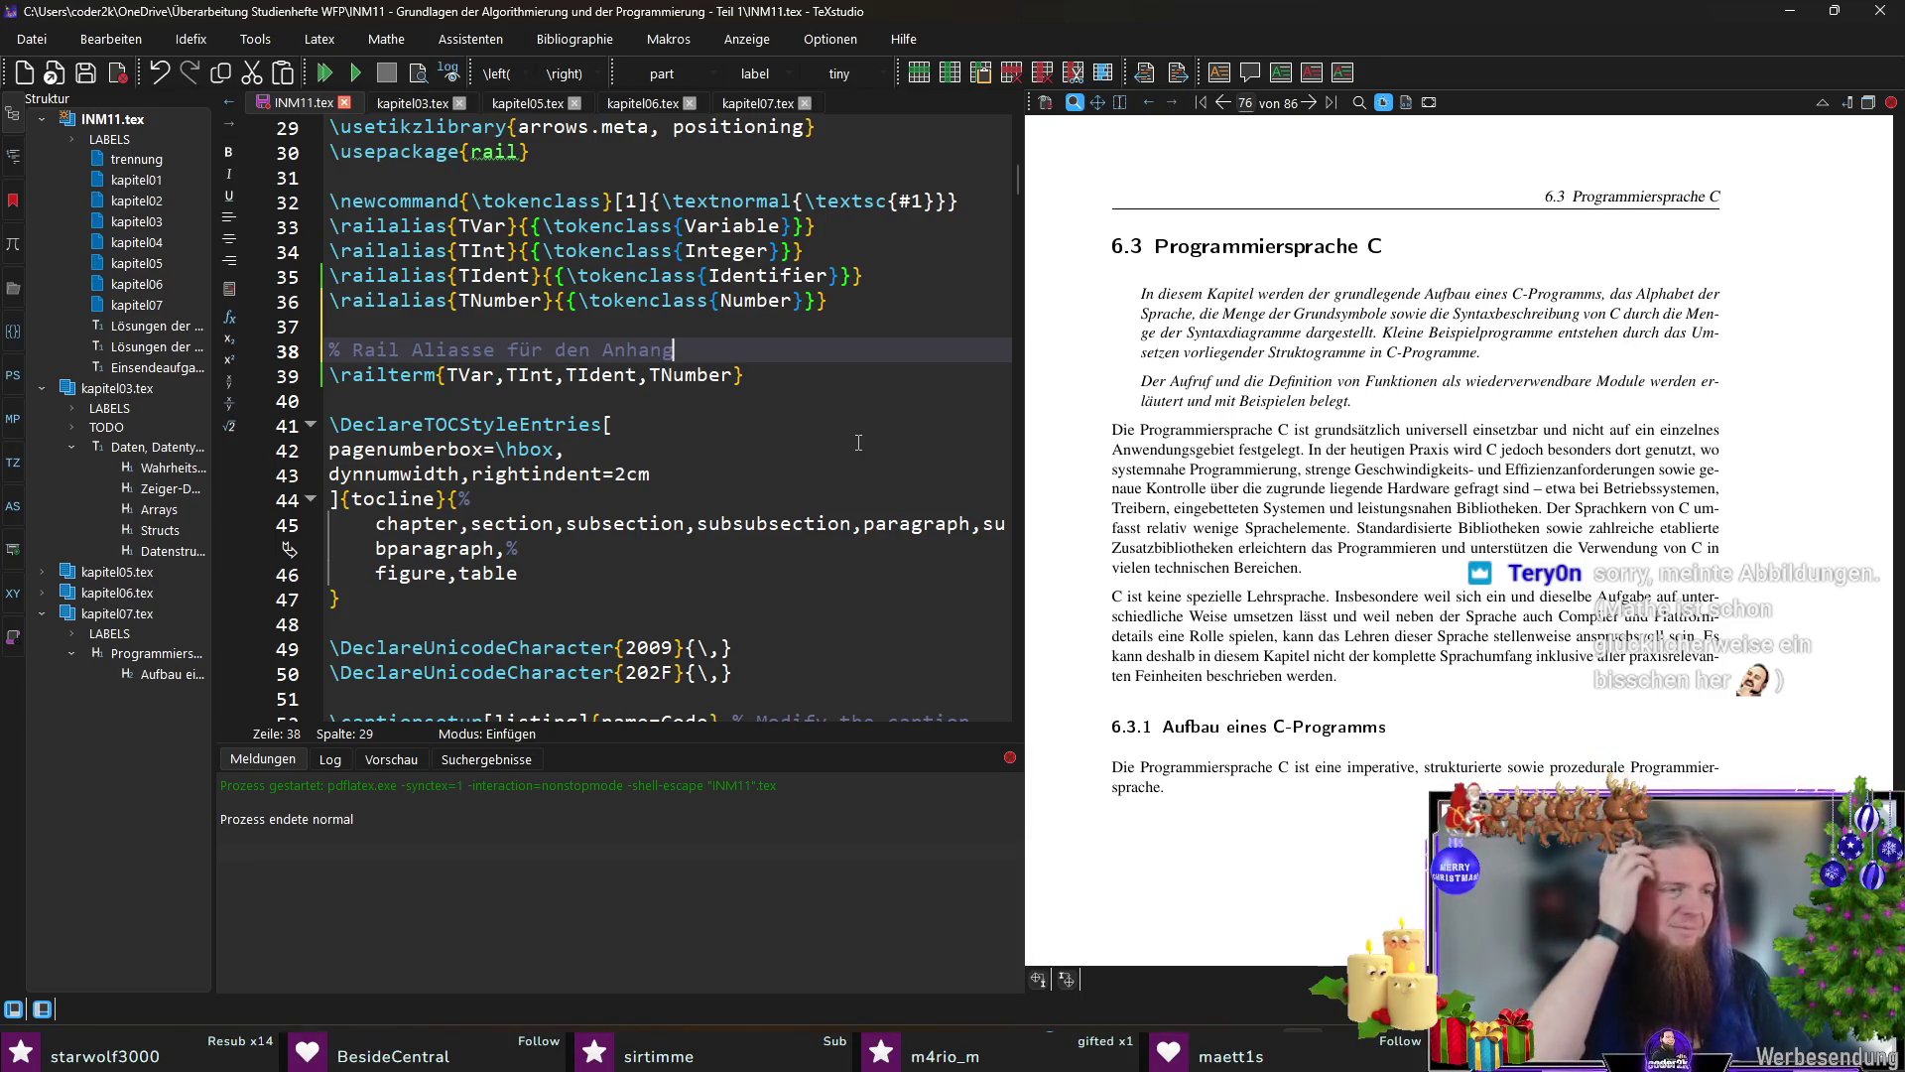
Step: Copy the TNumber alias line and paste it beneath the appendix comment
{"action": "key", "text": "Return"}
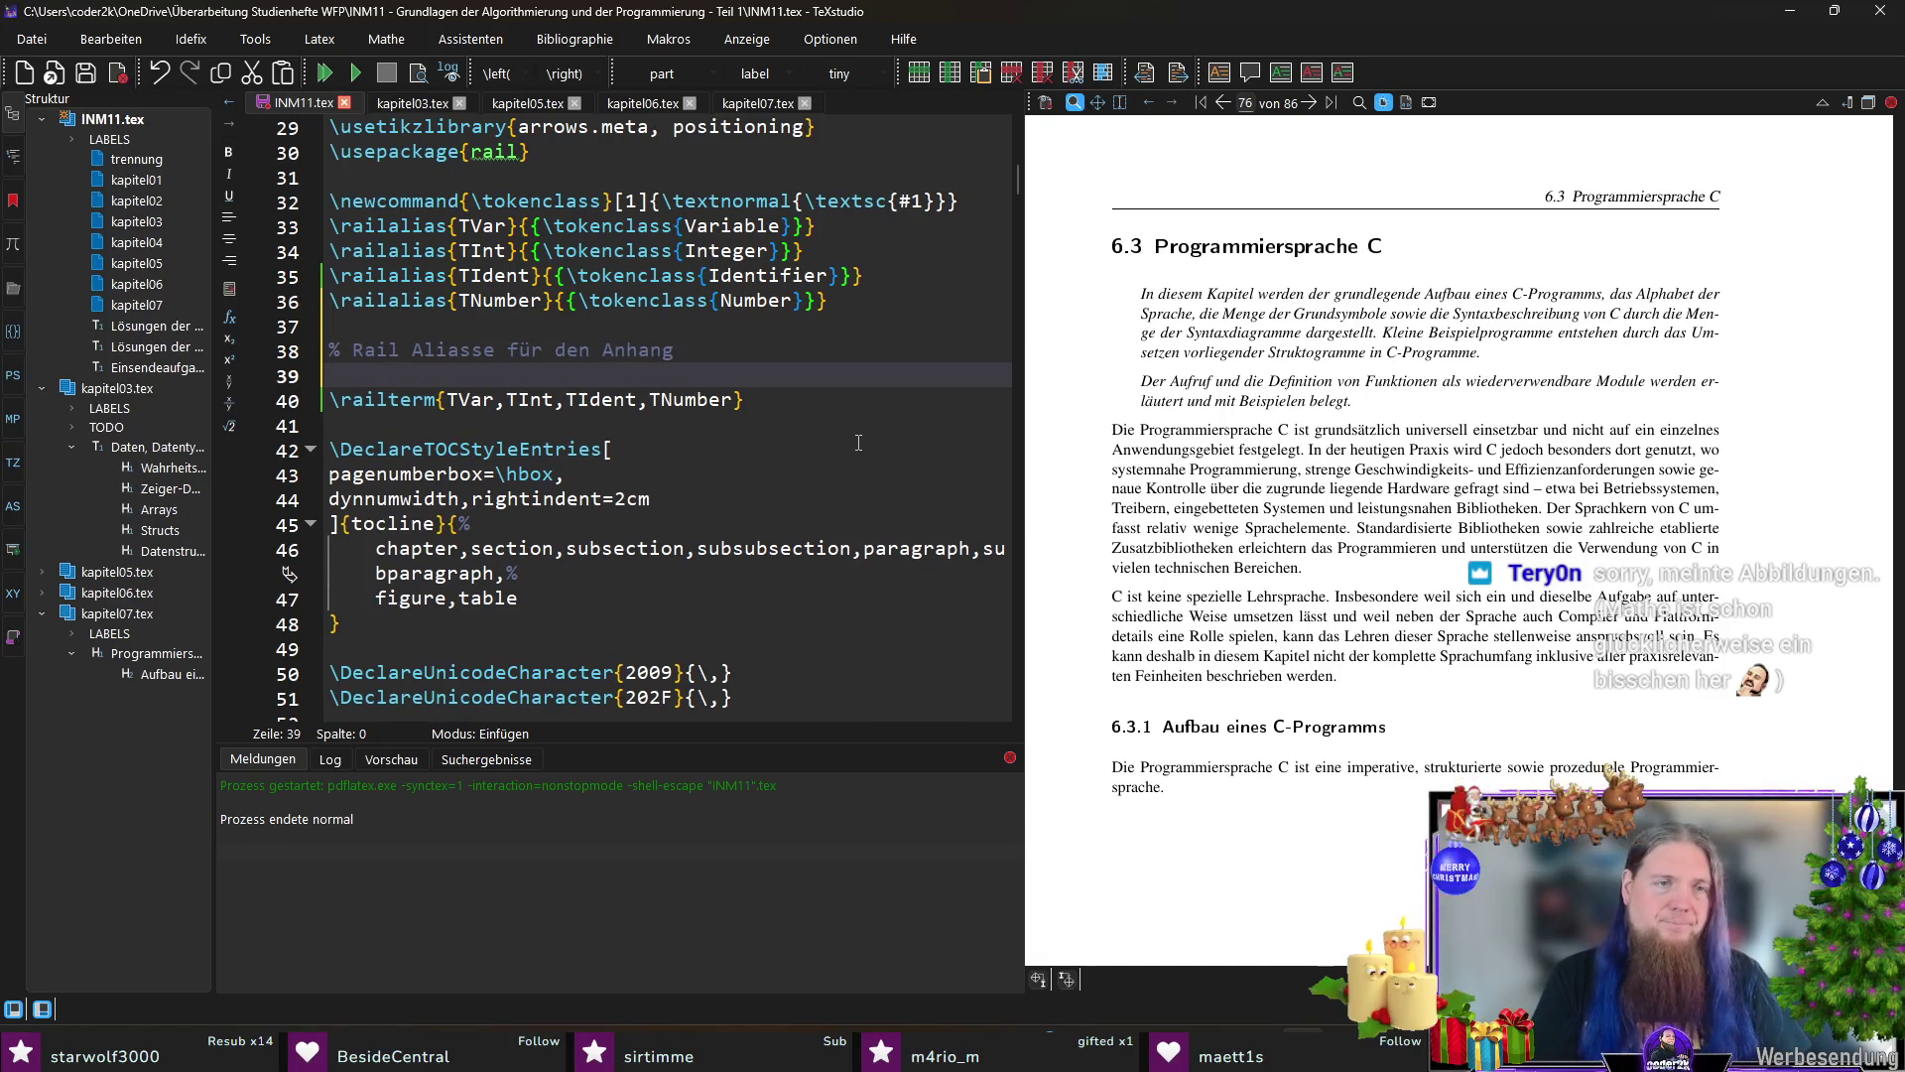
{"action": "key", "text": "Return"}
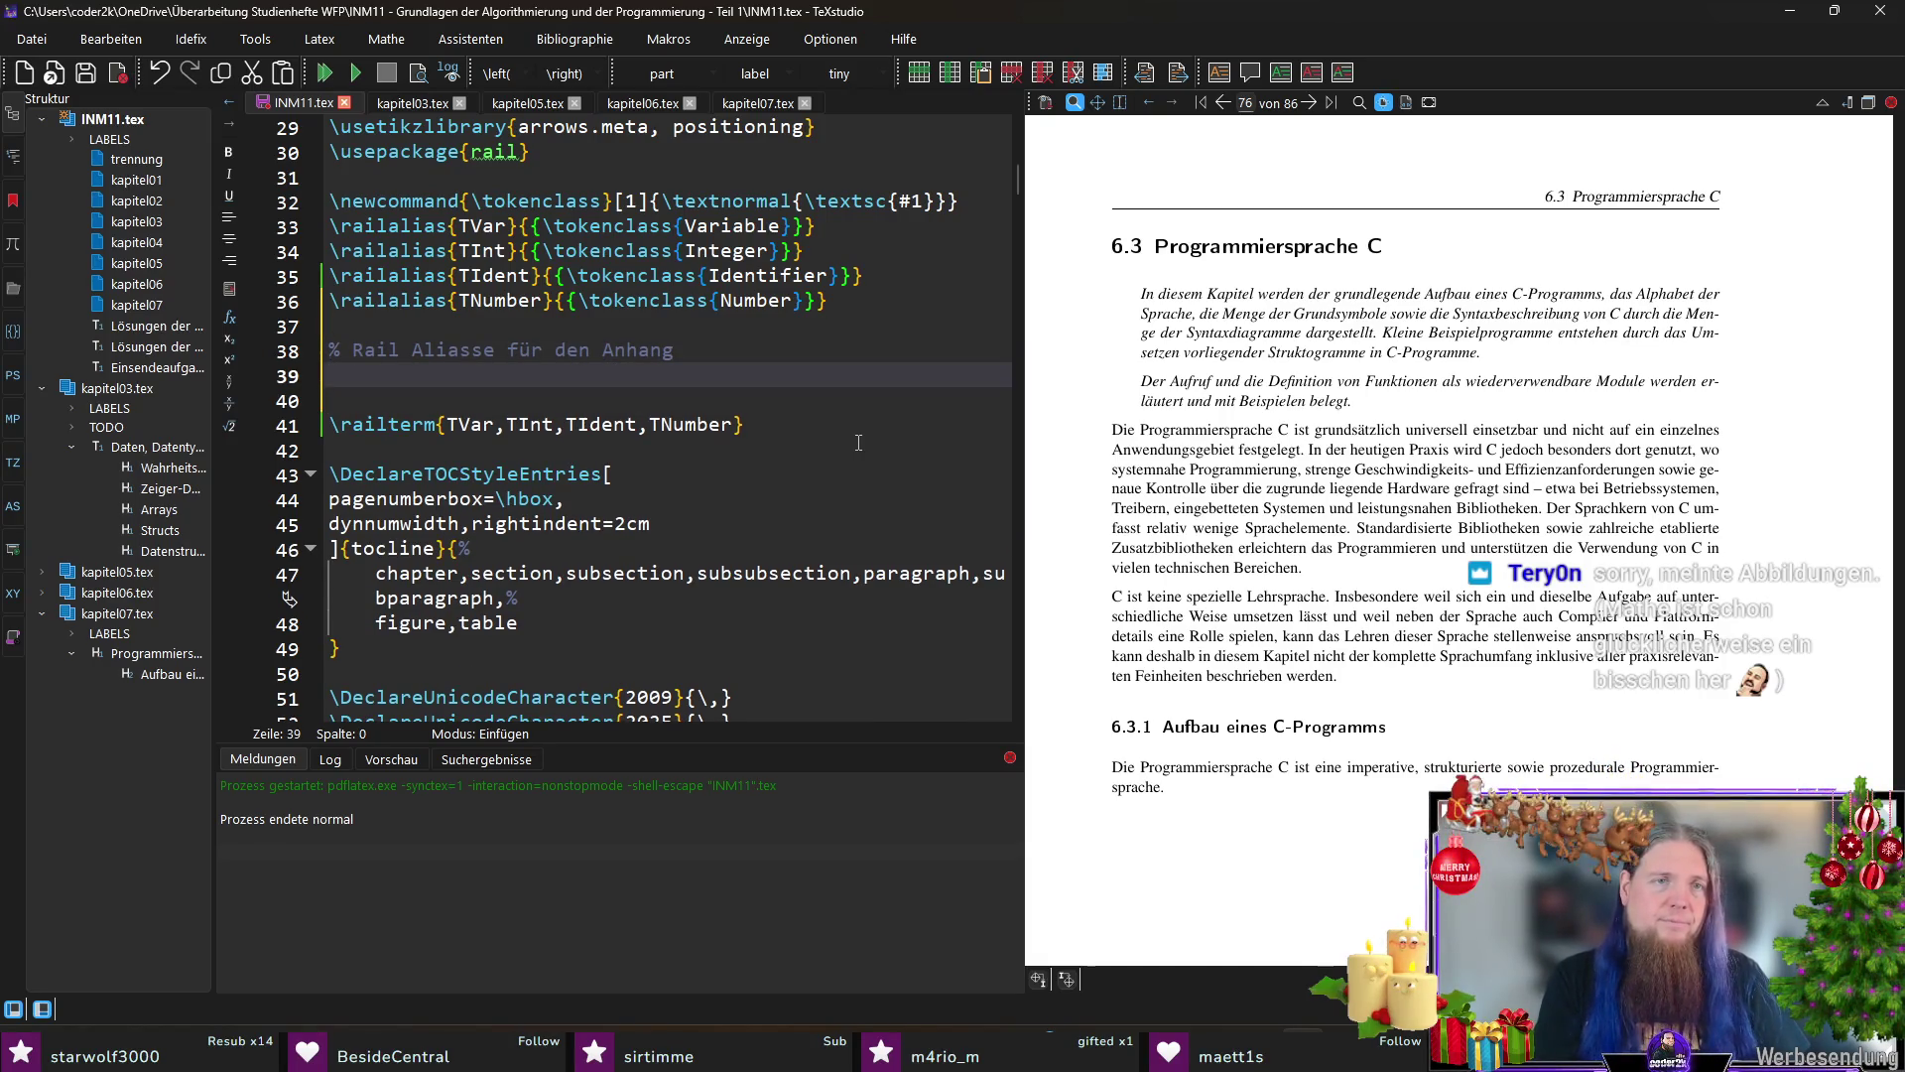
{"action": "key", "text": "Up"}
{"action": "key", "text": "Up"}
{"action": "key", "text": "shift+End"}
{"action": "key", "text": "ctrl+c"}
{"action": "key", "text": "Down"}
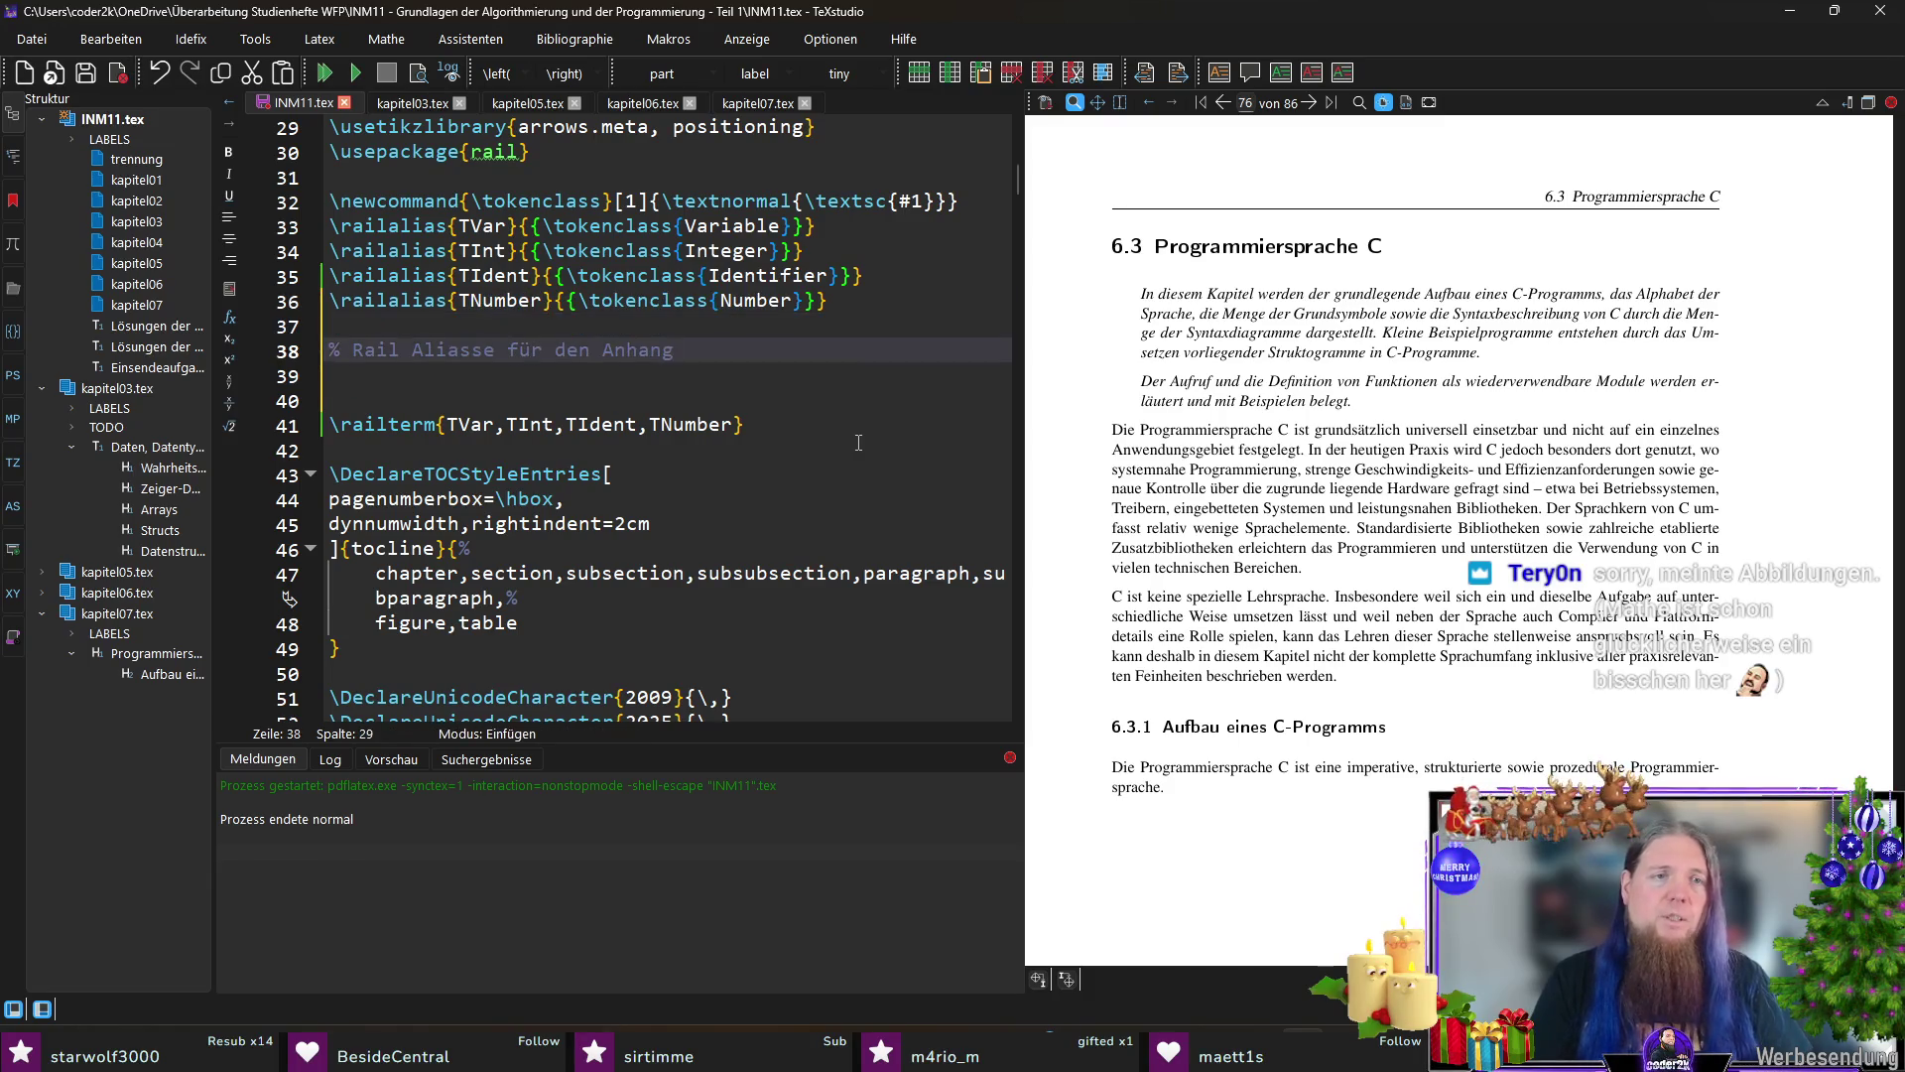
{"action": "key", "text": "Down"}
{"action": "key", "text": "ctrl+v"}
Step: Edit the pasted line to \railalias{DProgram}{Program (7)} and save INM11.tex
{"action": "key", "text": "ctrl+Left"}
{"action": "key", "text": "ctrl+Left"}
{"action": "key", "text": "ctrl+Left"}
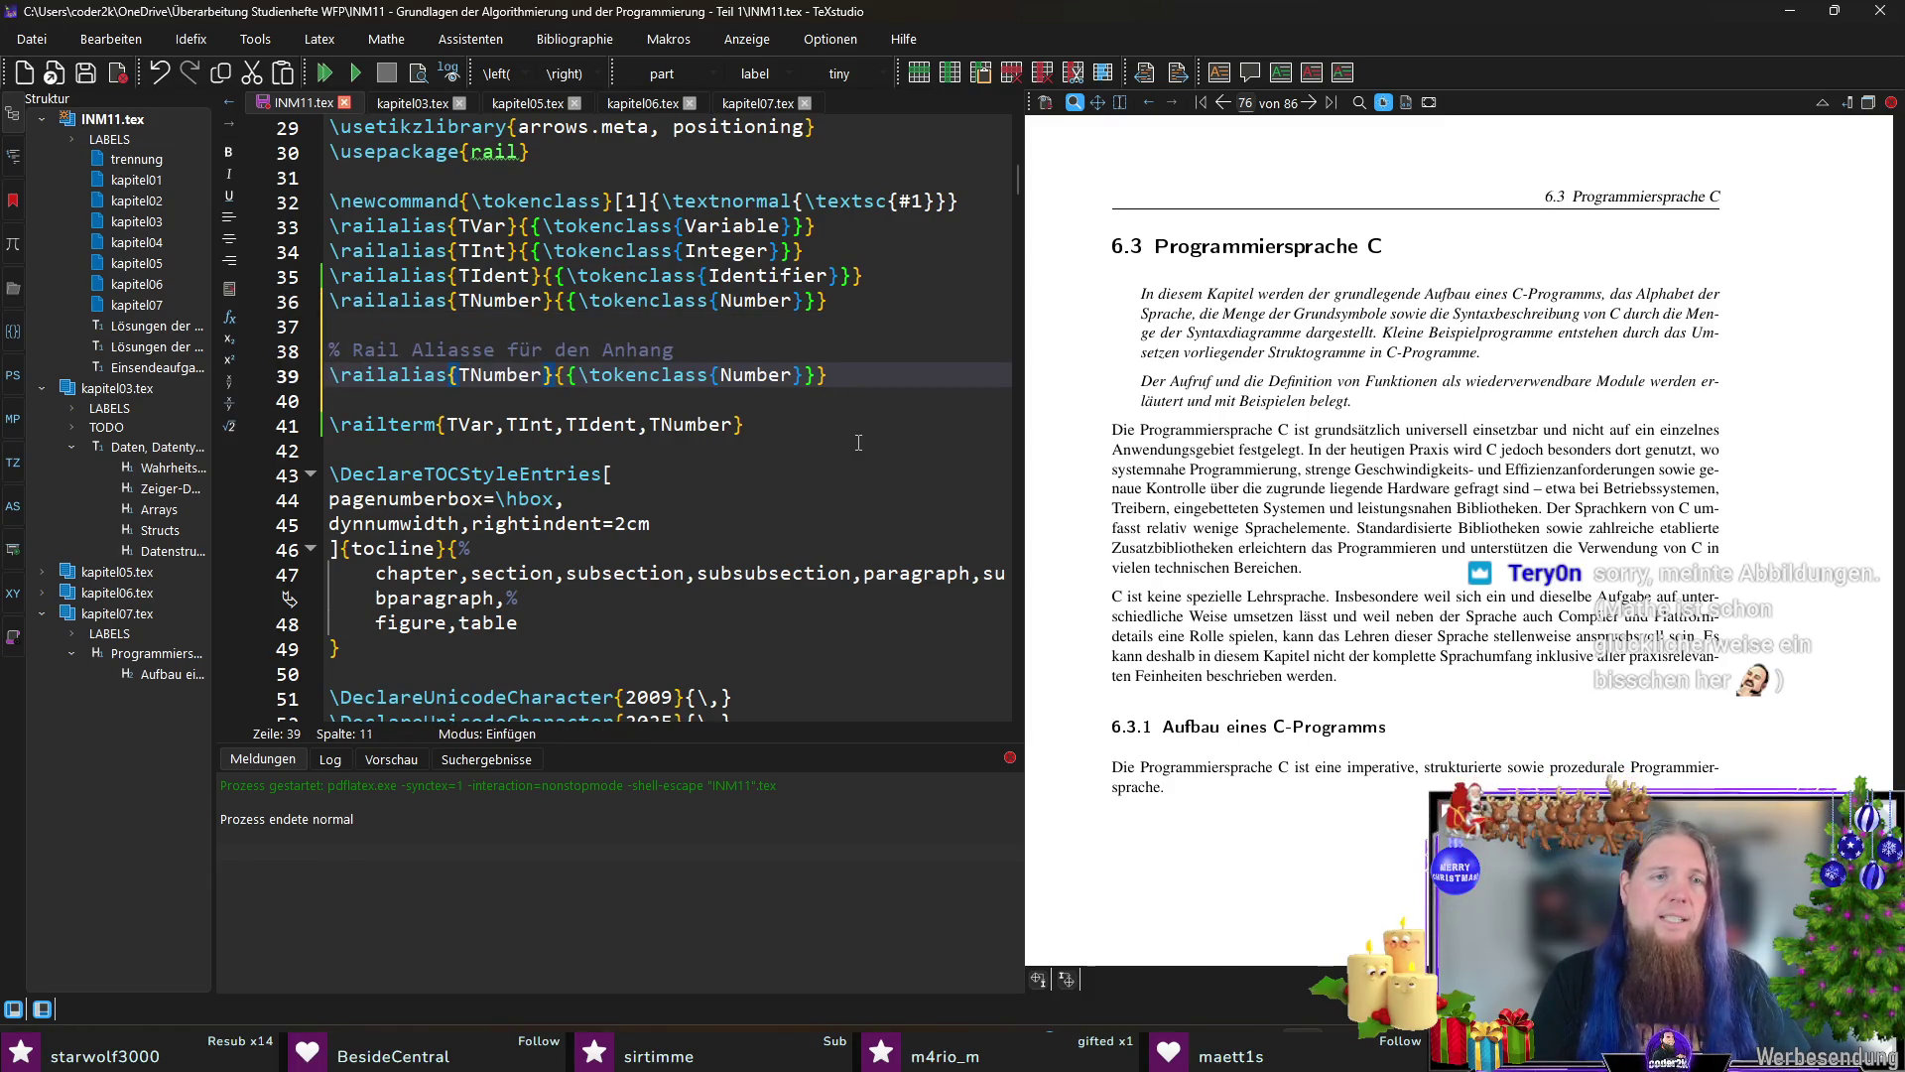
{"action": "key", "text": "ctrl+shift+Right"}
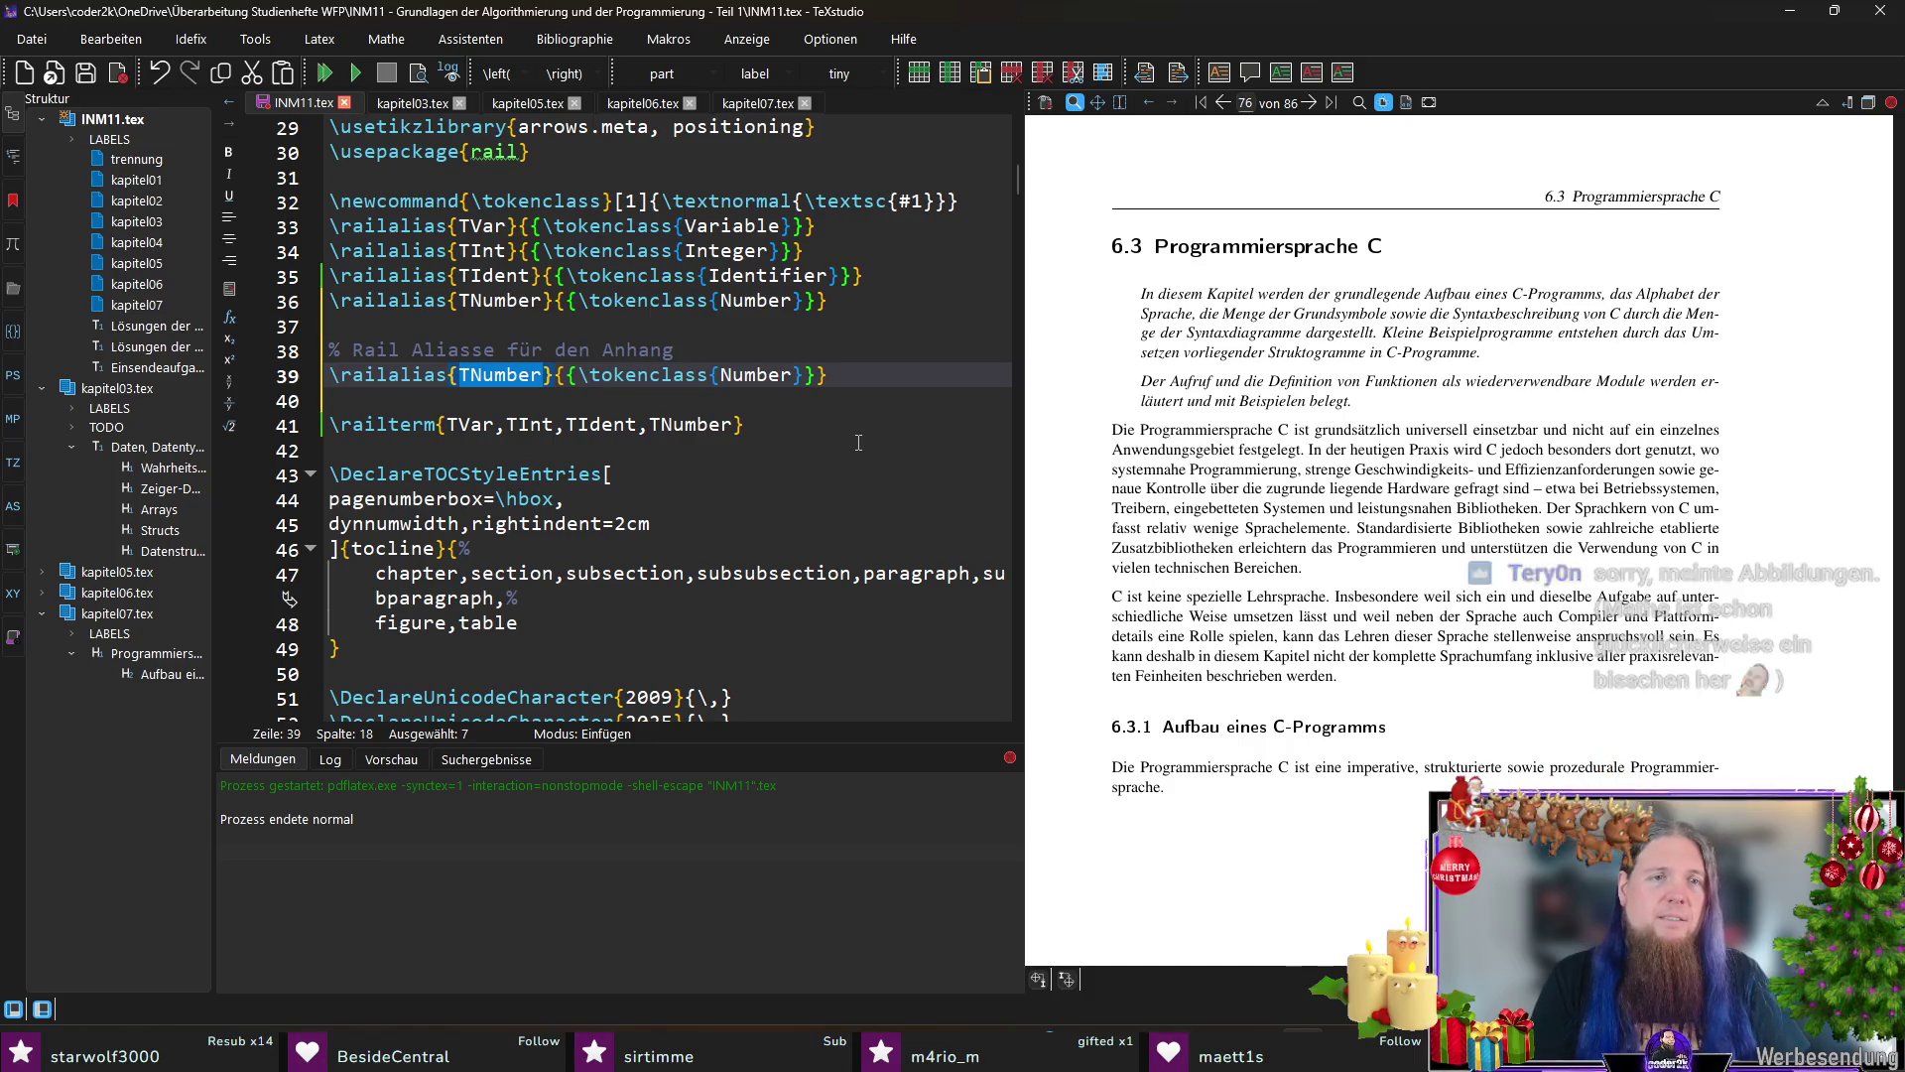
{"action": "type", "text": "T"}
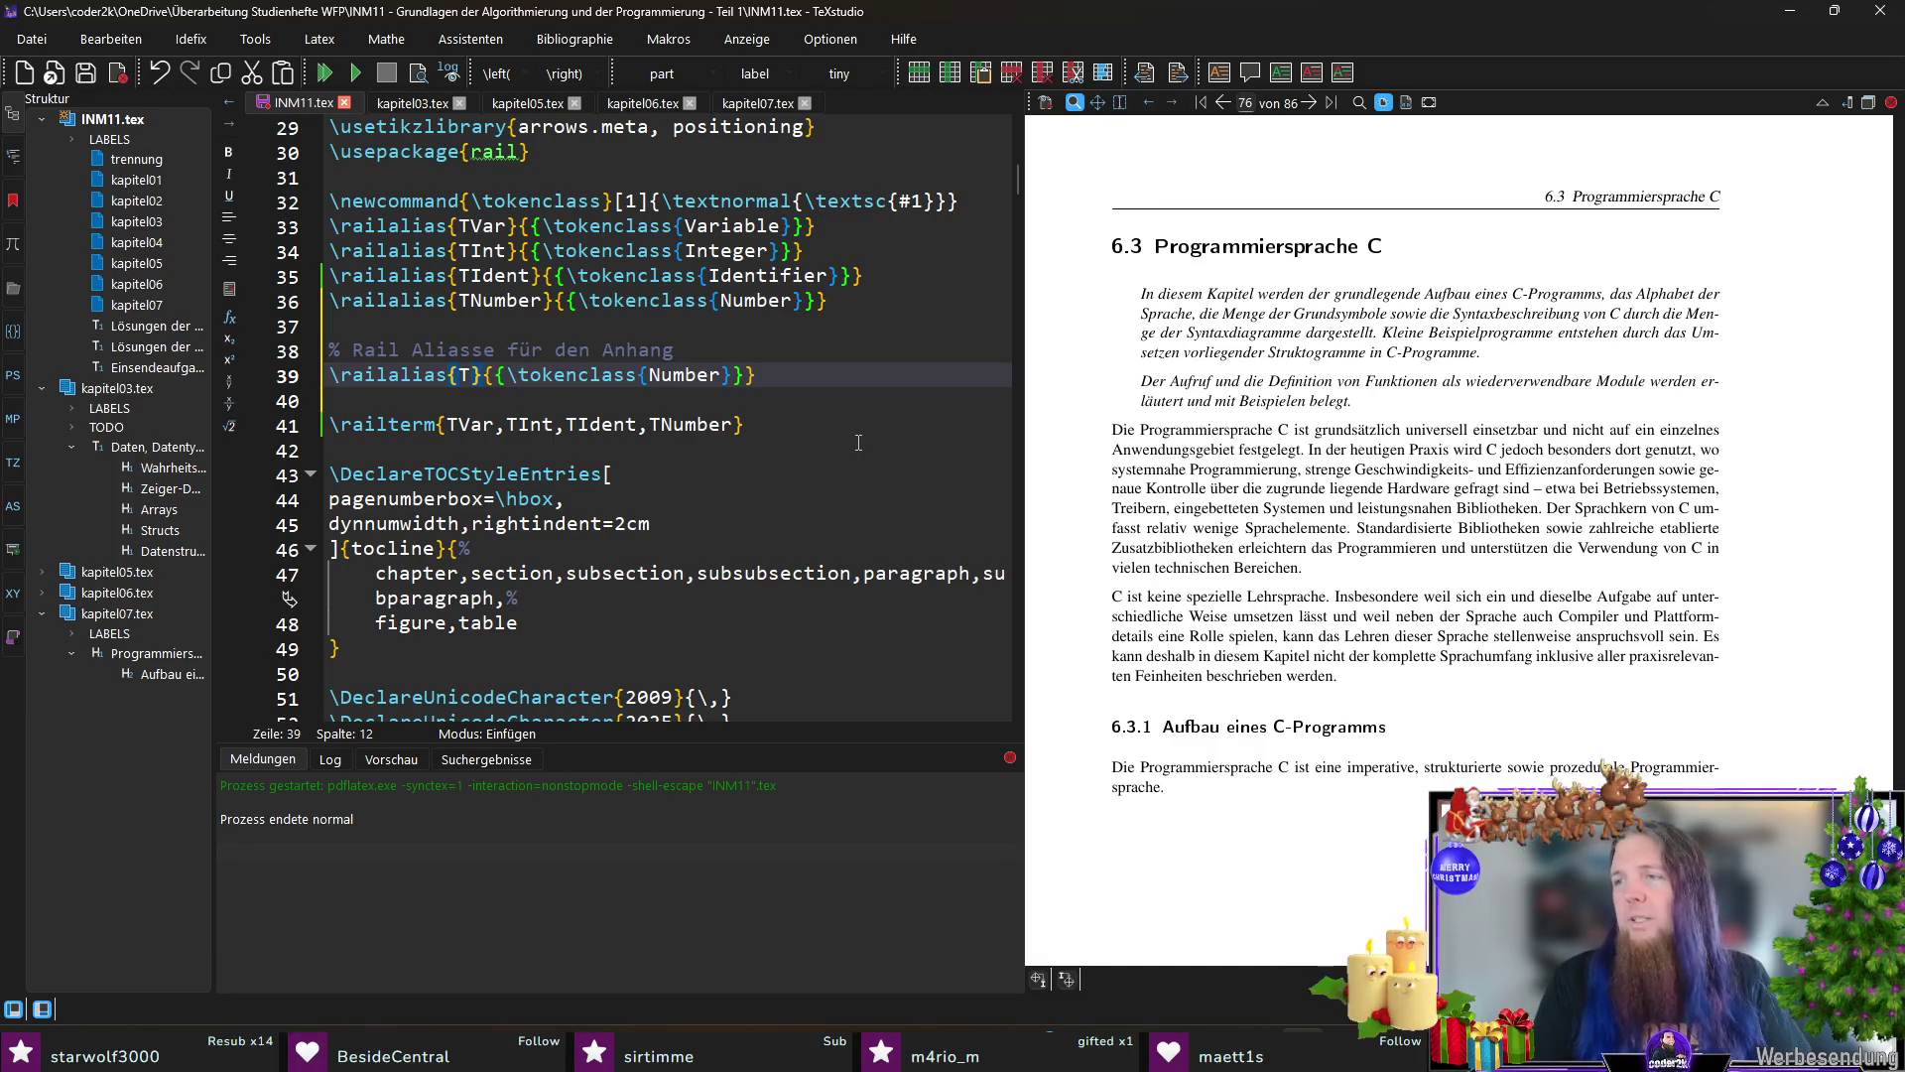
{"action": "key", "text": "BackSpace"}
{"action": "type", "text": "D"}
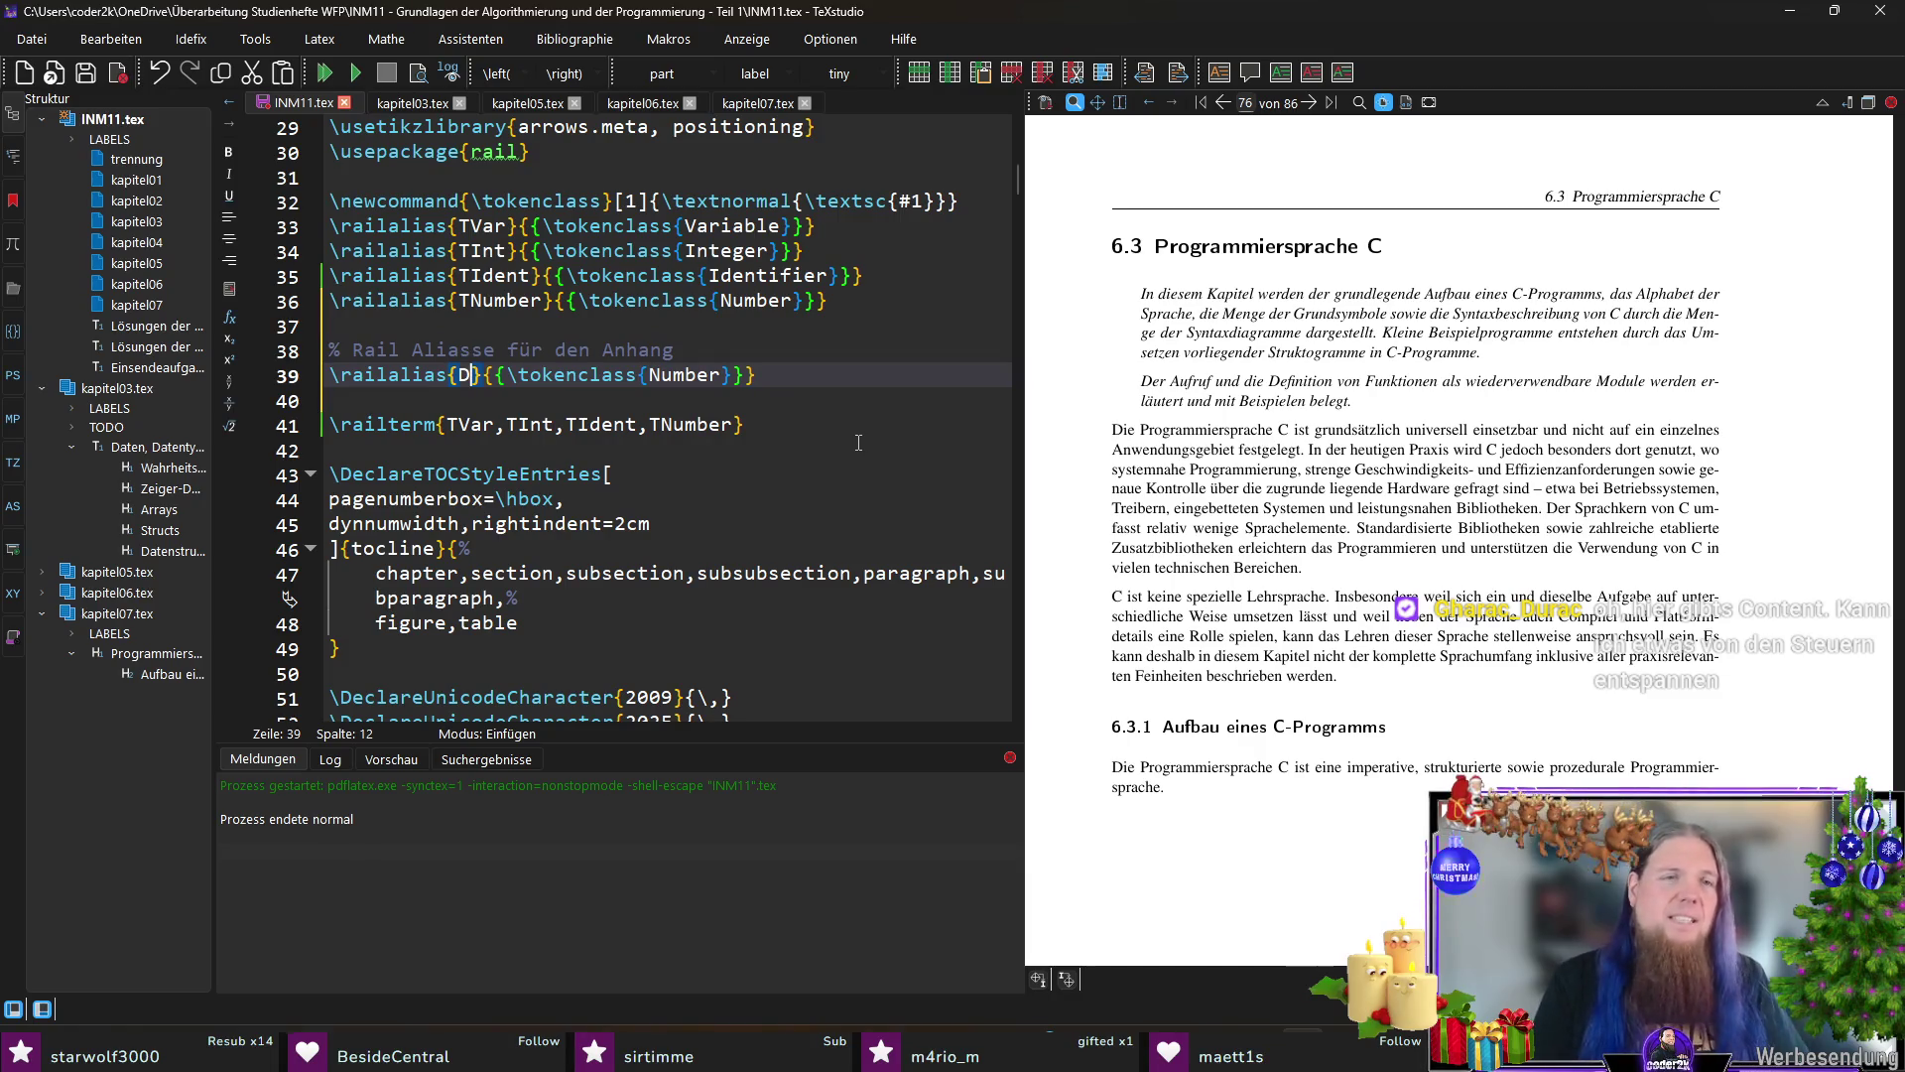
{"action": "type", "text": "Program"}
{"action": "key", "text": "Right"}
{"action": "key", "text": "ctrl+shift+End"}
{"action": "key", "text": "shift+Left"}
{"action": "key", "text": "Delete"}
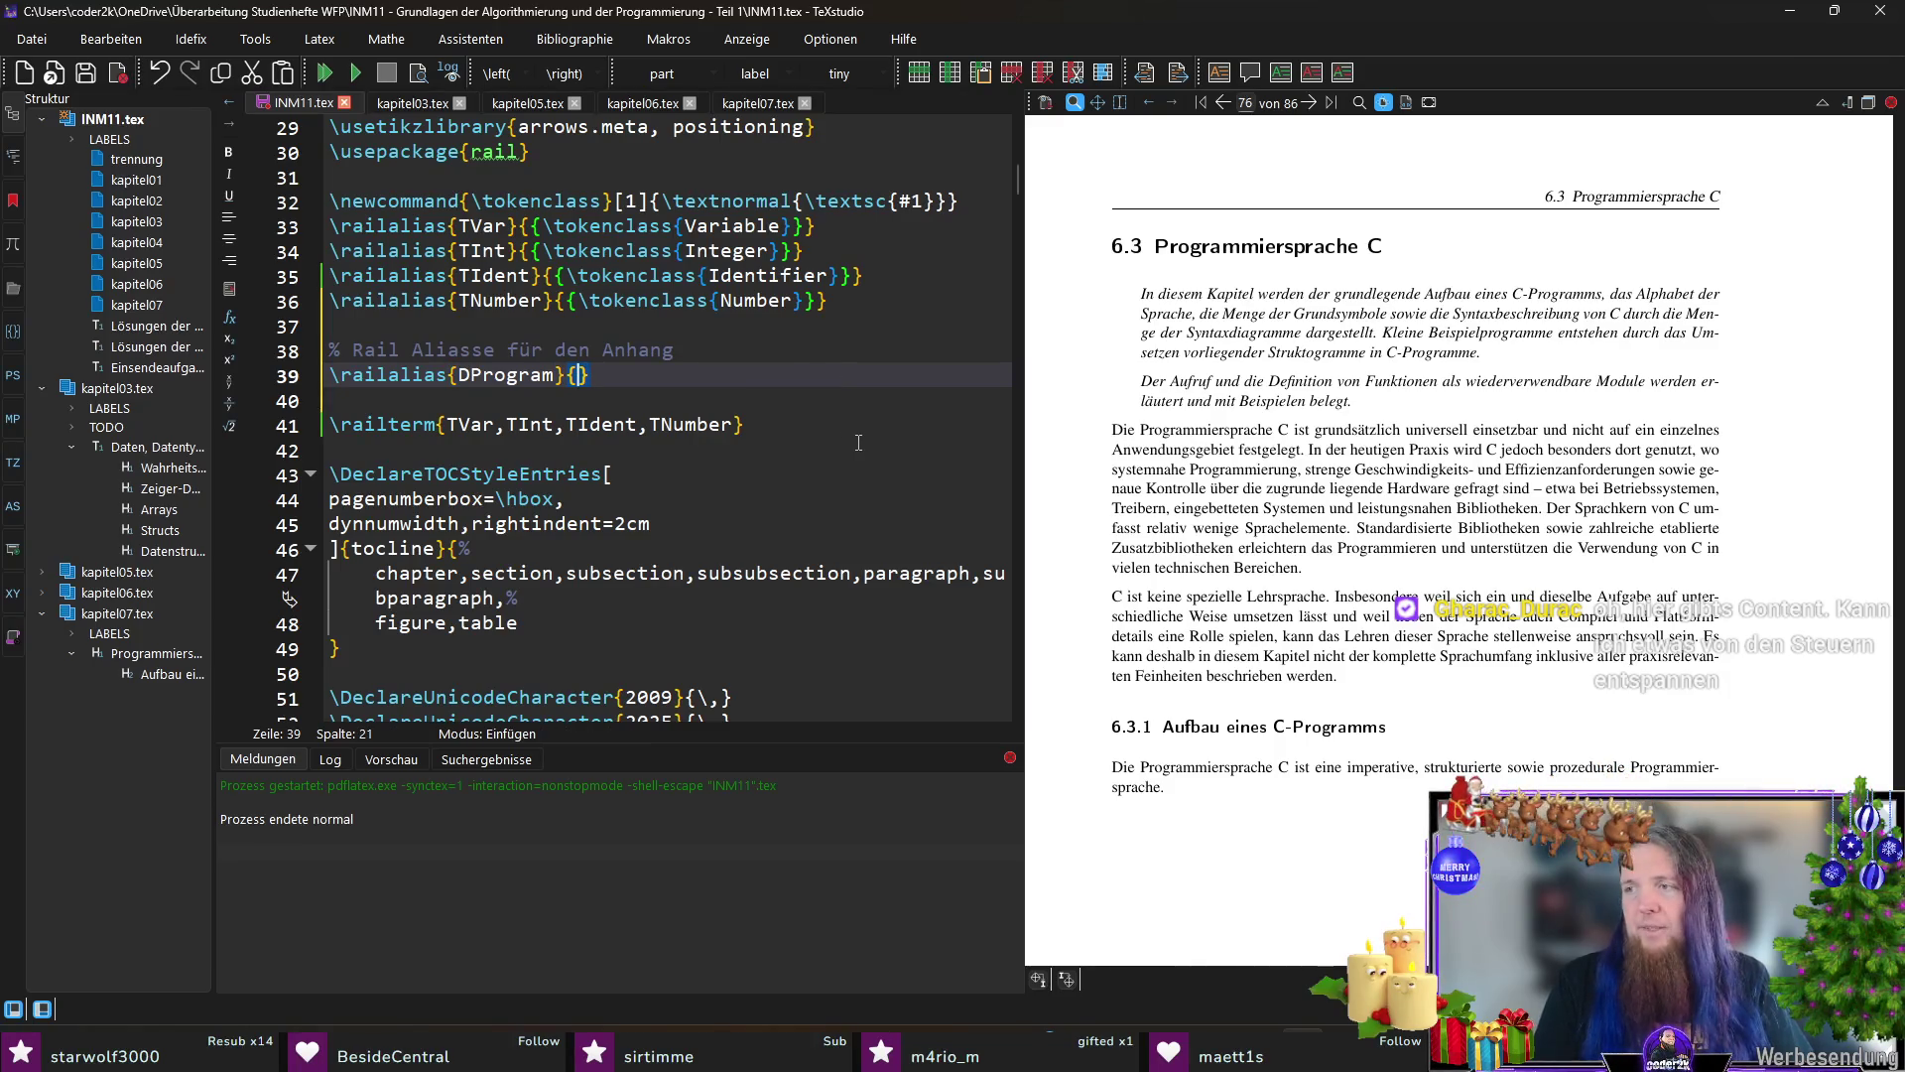
{"action": "type", "text": "Program (7"}
{"action": "key", "text": "Right"}
{"action": "key", "text": "Right"}
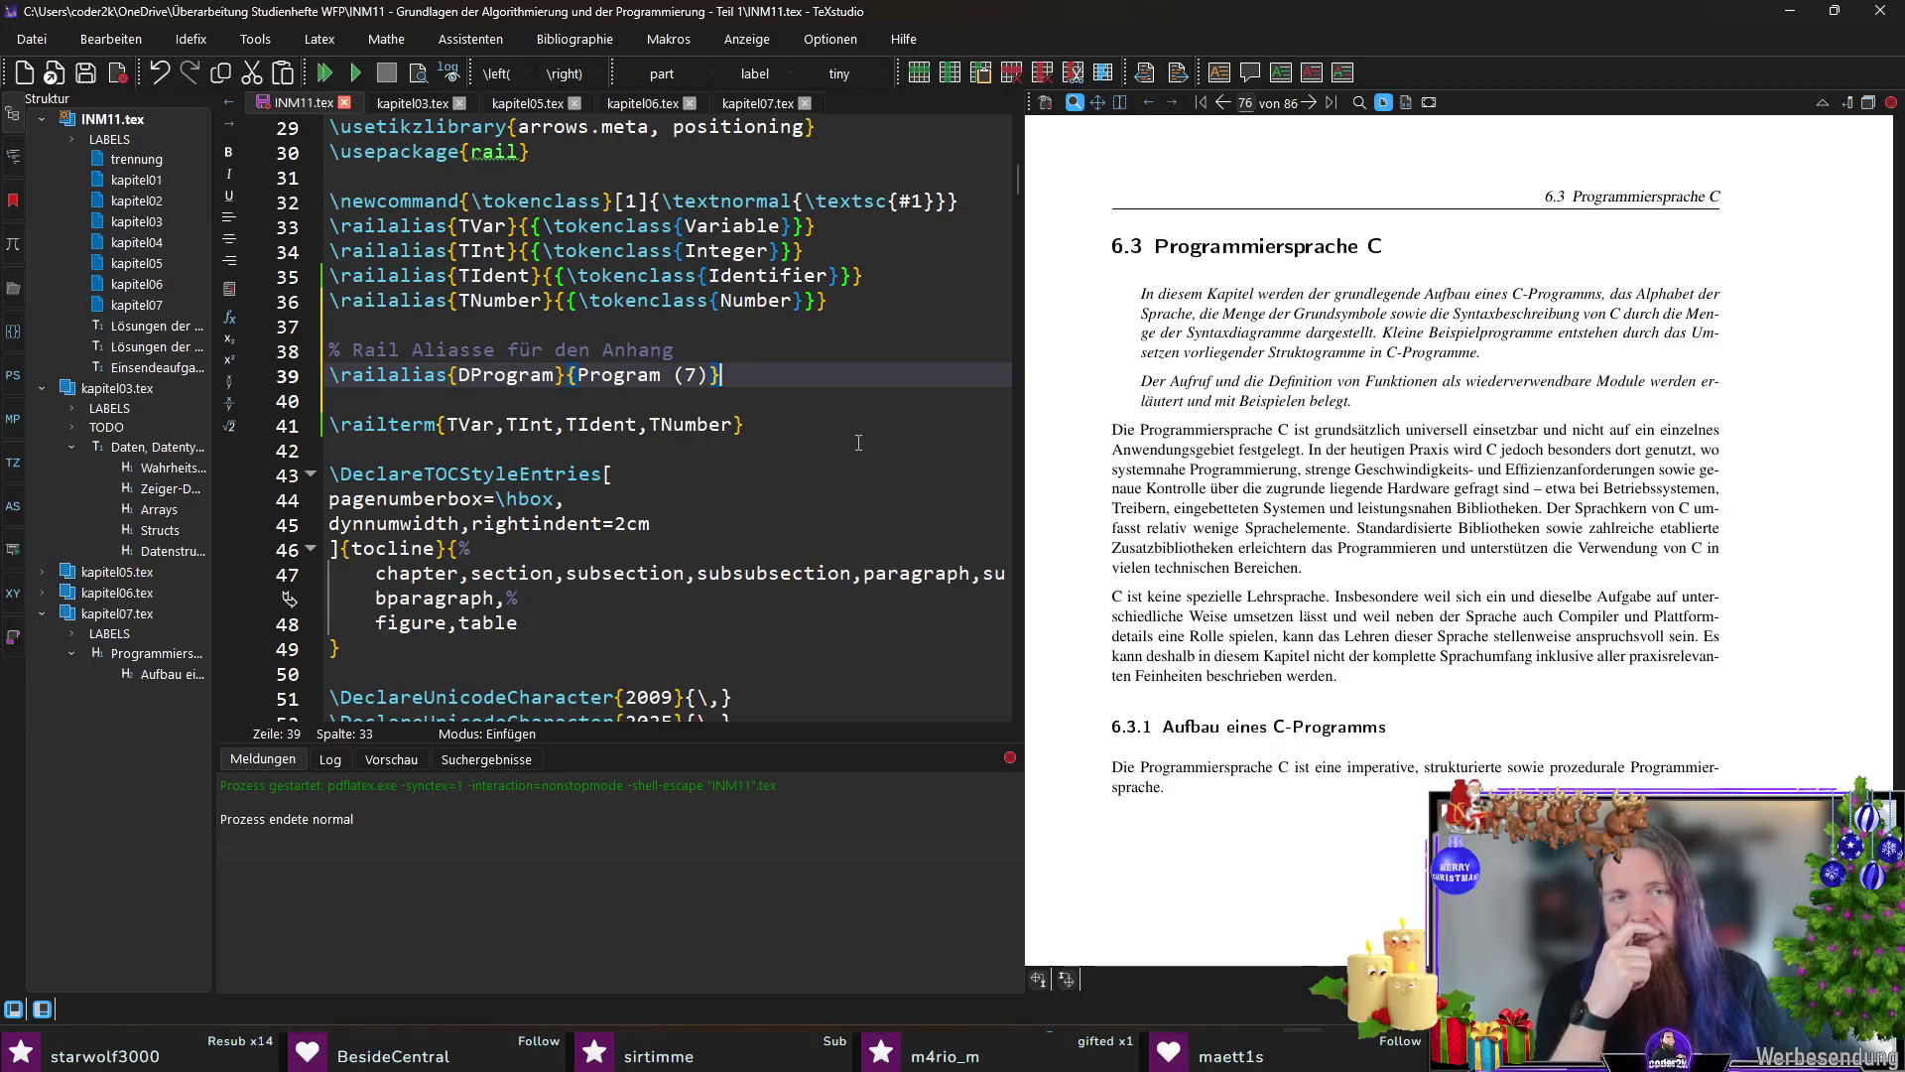
{"action": "key", "text": "ctrl+s"}
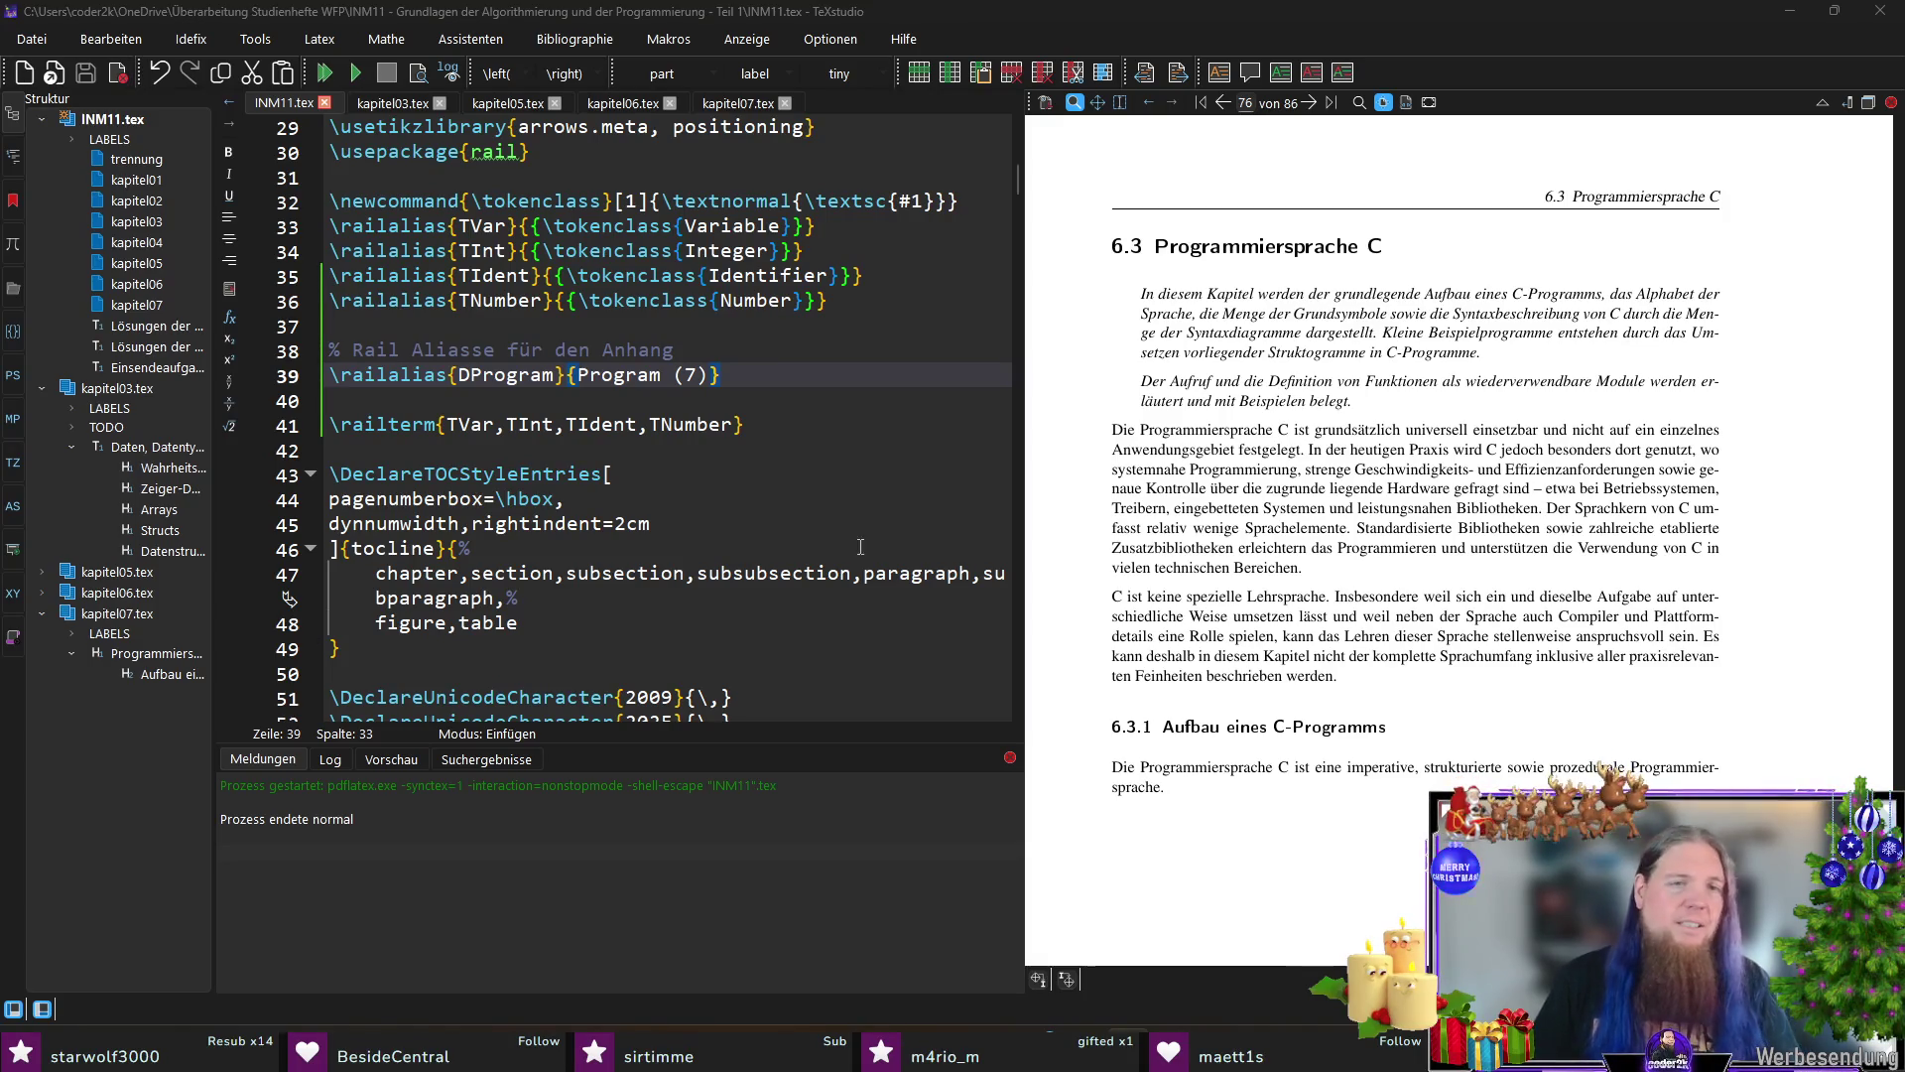
Step: Leave the new alias line and switch to kapitel06.tex
{"action": "left_click", "coordinate": [798, 403]}
{"action": "left_click", "coordinate": [797, 369]}
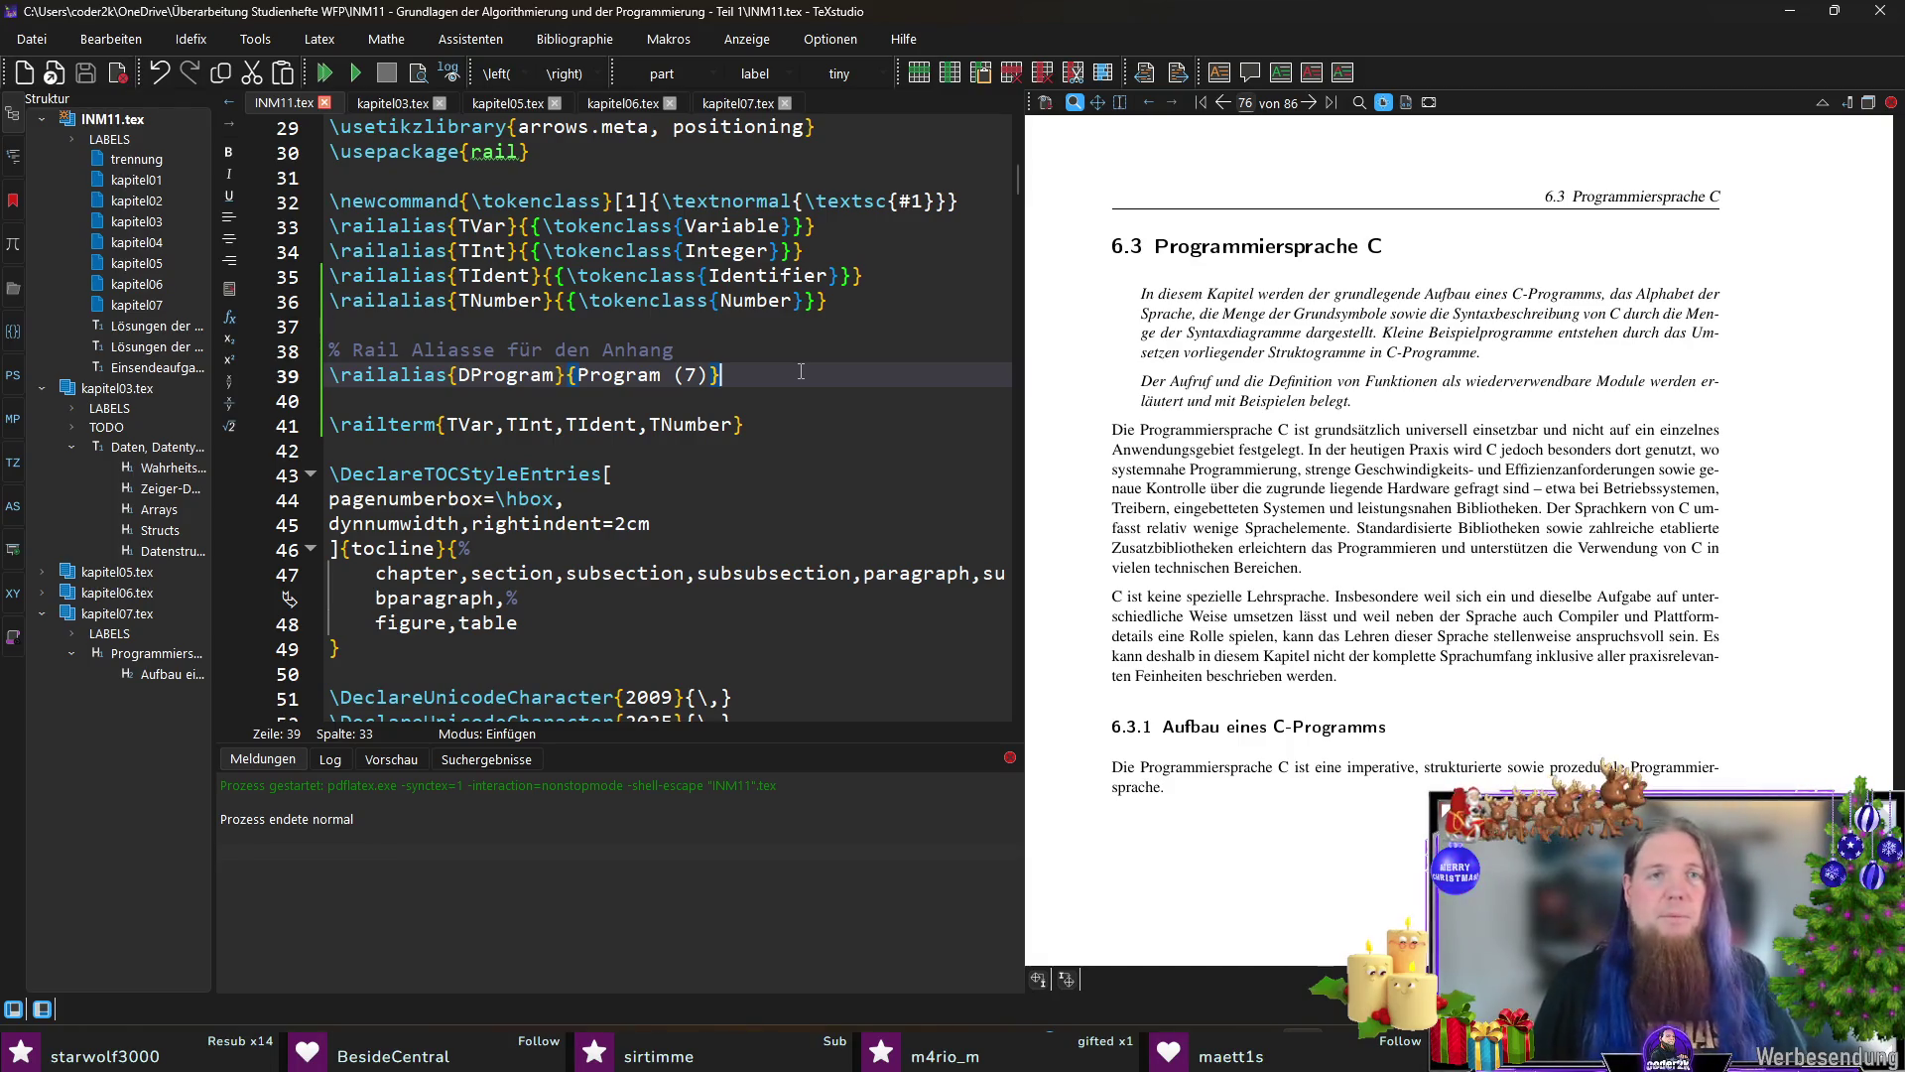
{"action": "left_click", "coordinate": [625, 103]}
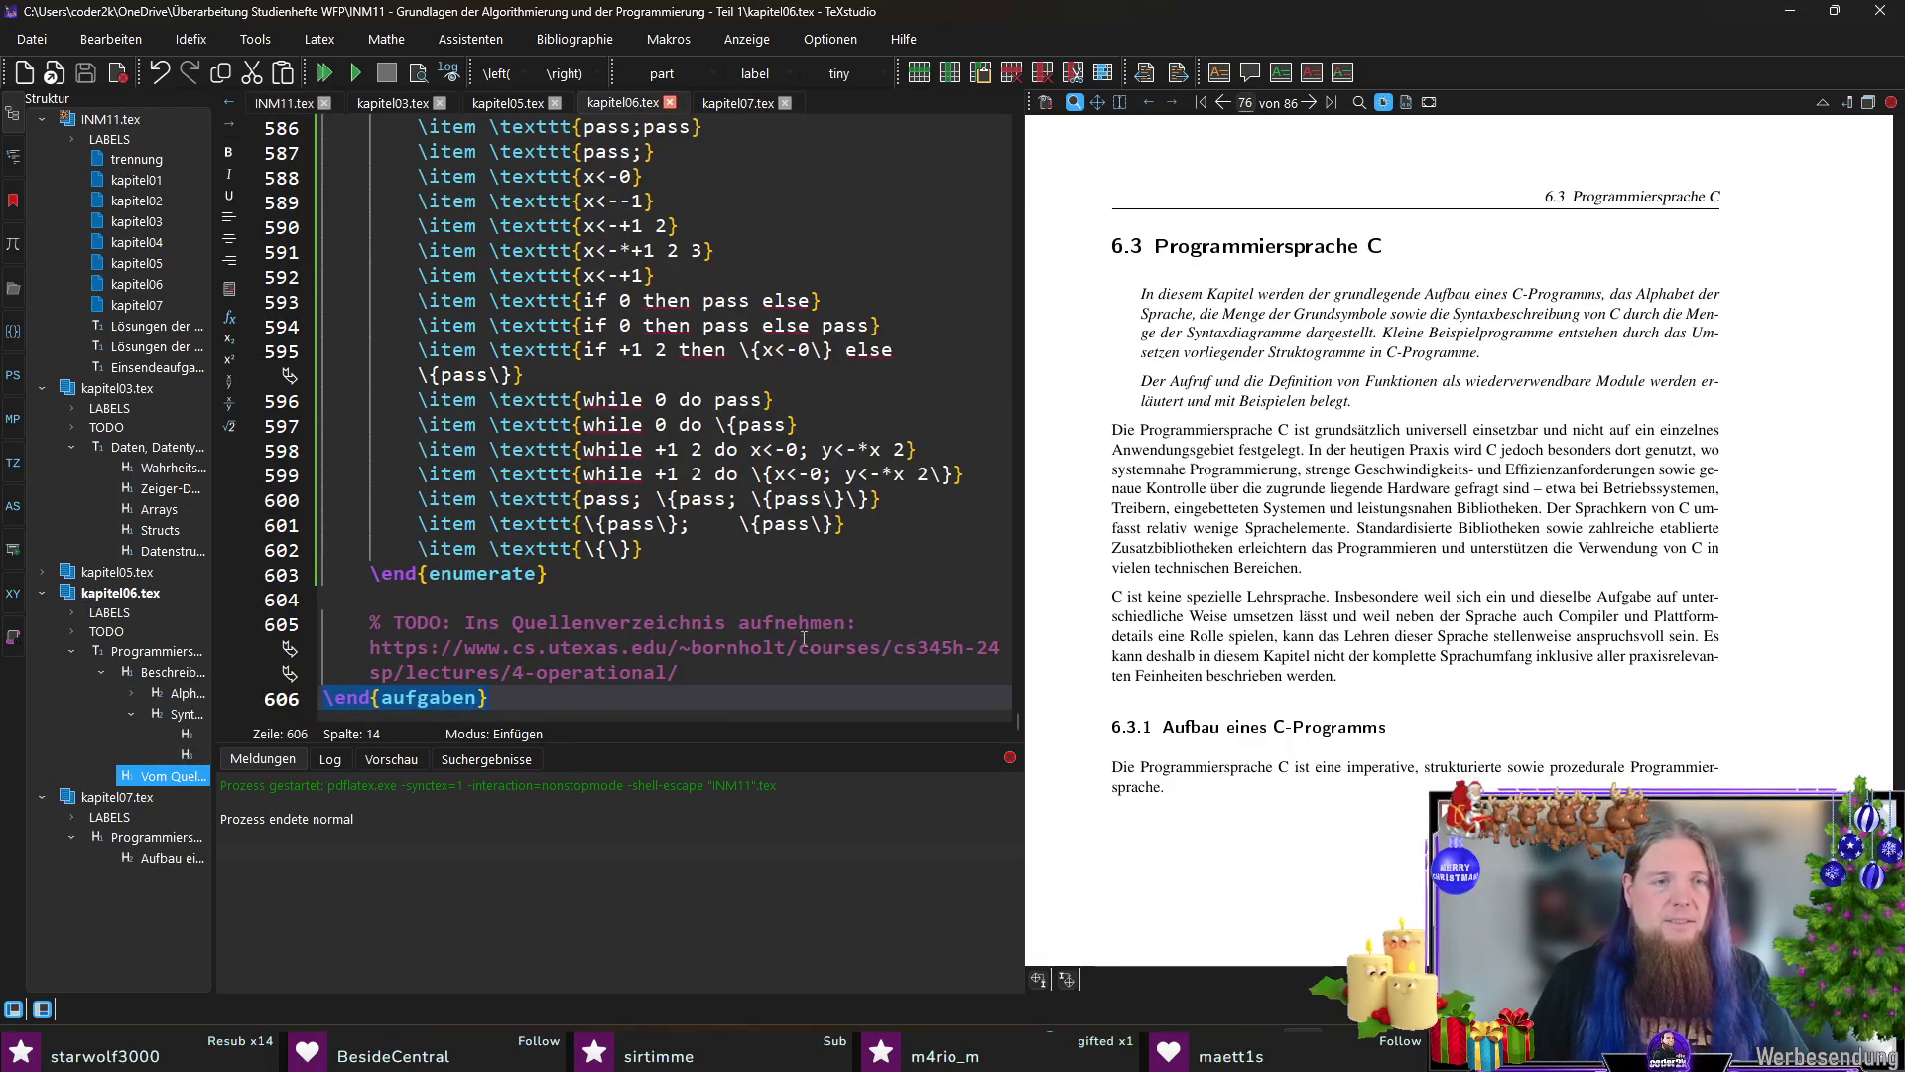
Step: Search for "rail", copy the Program syntax-diagram figure, and switch to kapitel07.tex
{"action": "left_click", "coordinate": [801, 598]}
{"action": "type", "text": "rail"}
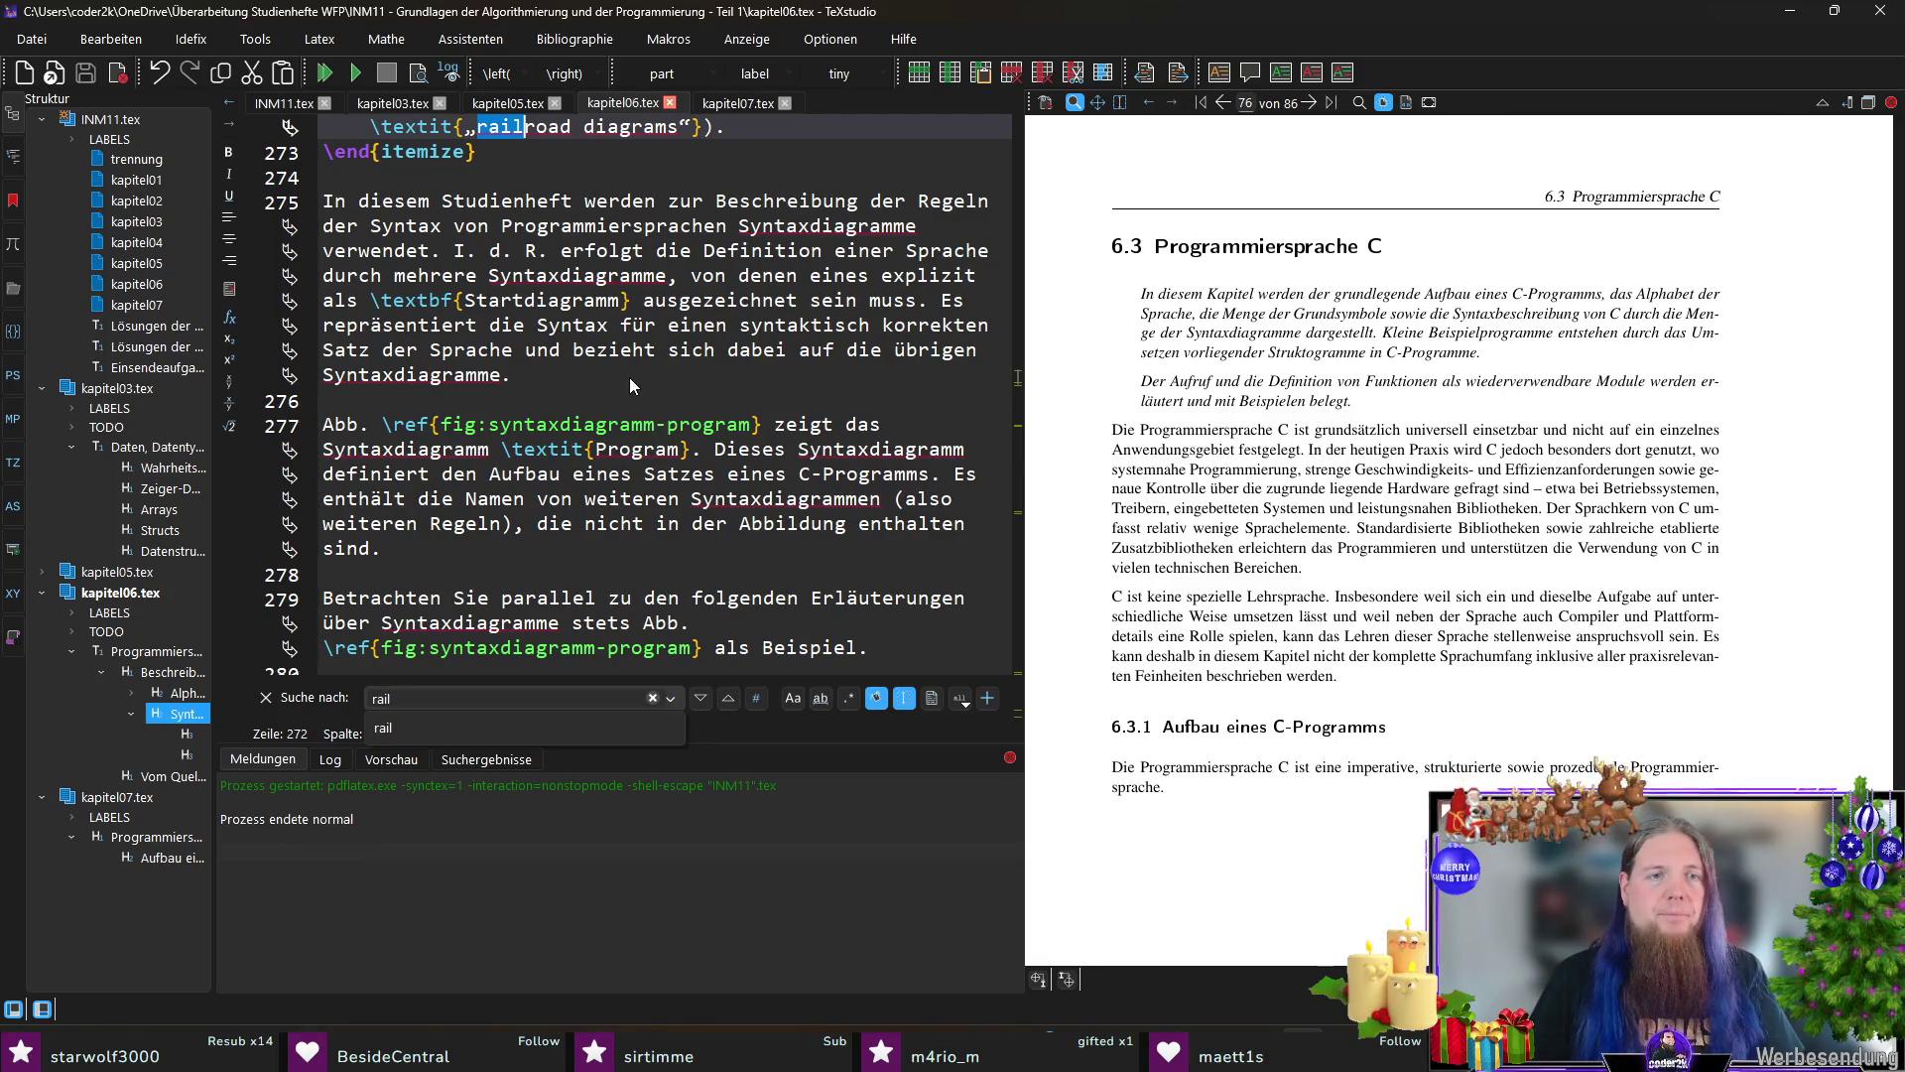
{"action": "left_click", "coordinate": [630, 377]}
{"action": "scroll", "coordinate": [630, 377], "scroll_direction": "down", "scroll_amount": 3}
{"action": "scroll", "coordinate": [630, 377], "scroll_direction": "down", "scroll_amount": 5}
{"action": "left_click", "coordinate": [499, 524]}
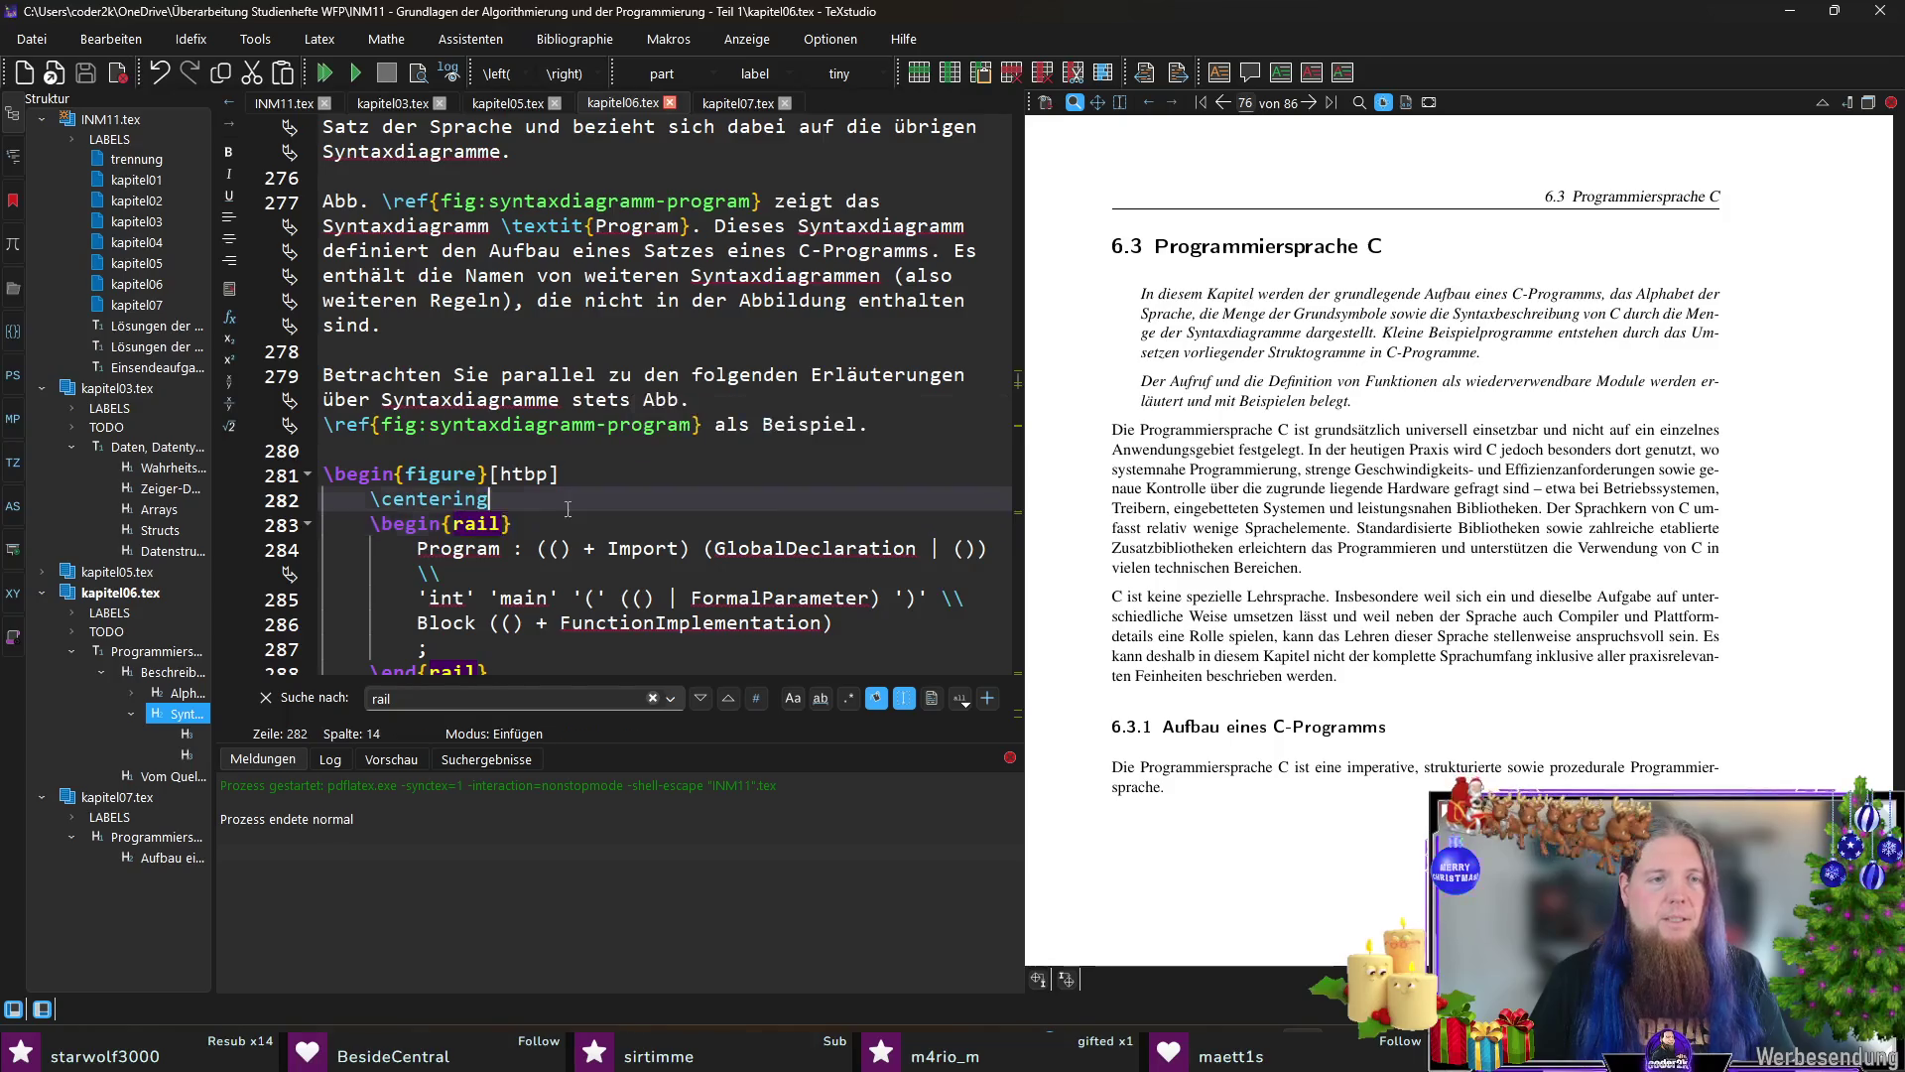
{"action": "scroll", "coordinate": [591, 449], "scroll_direction": "down", "scroll_amount": 4}
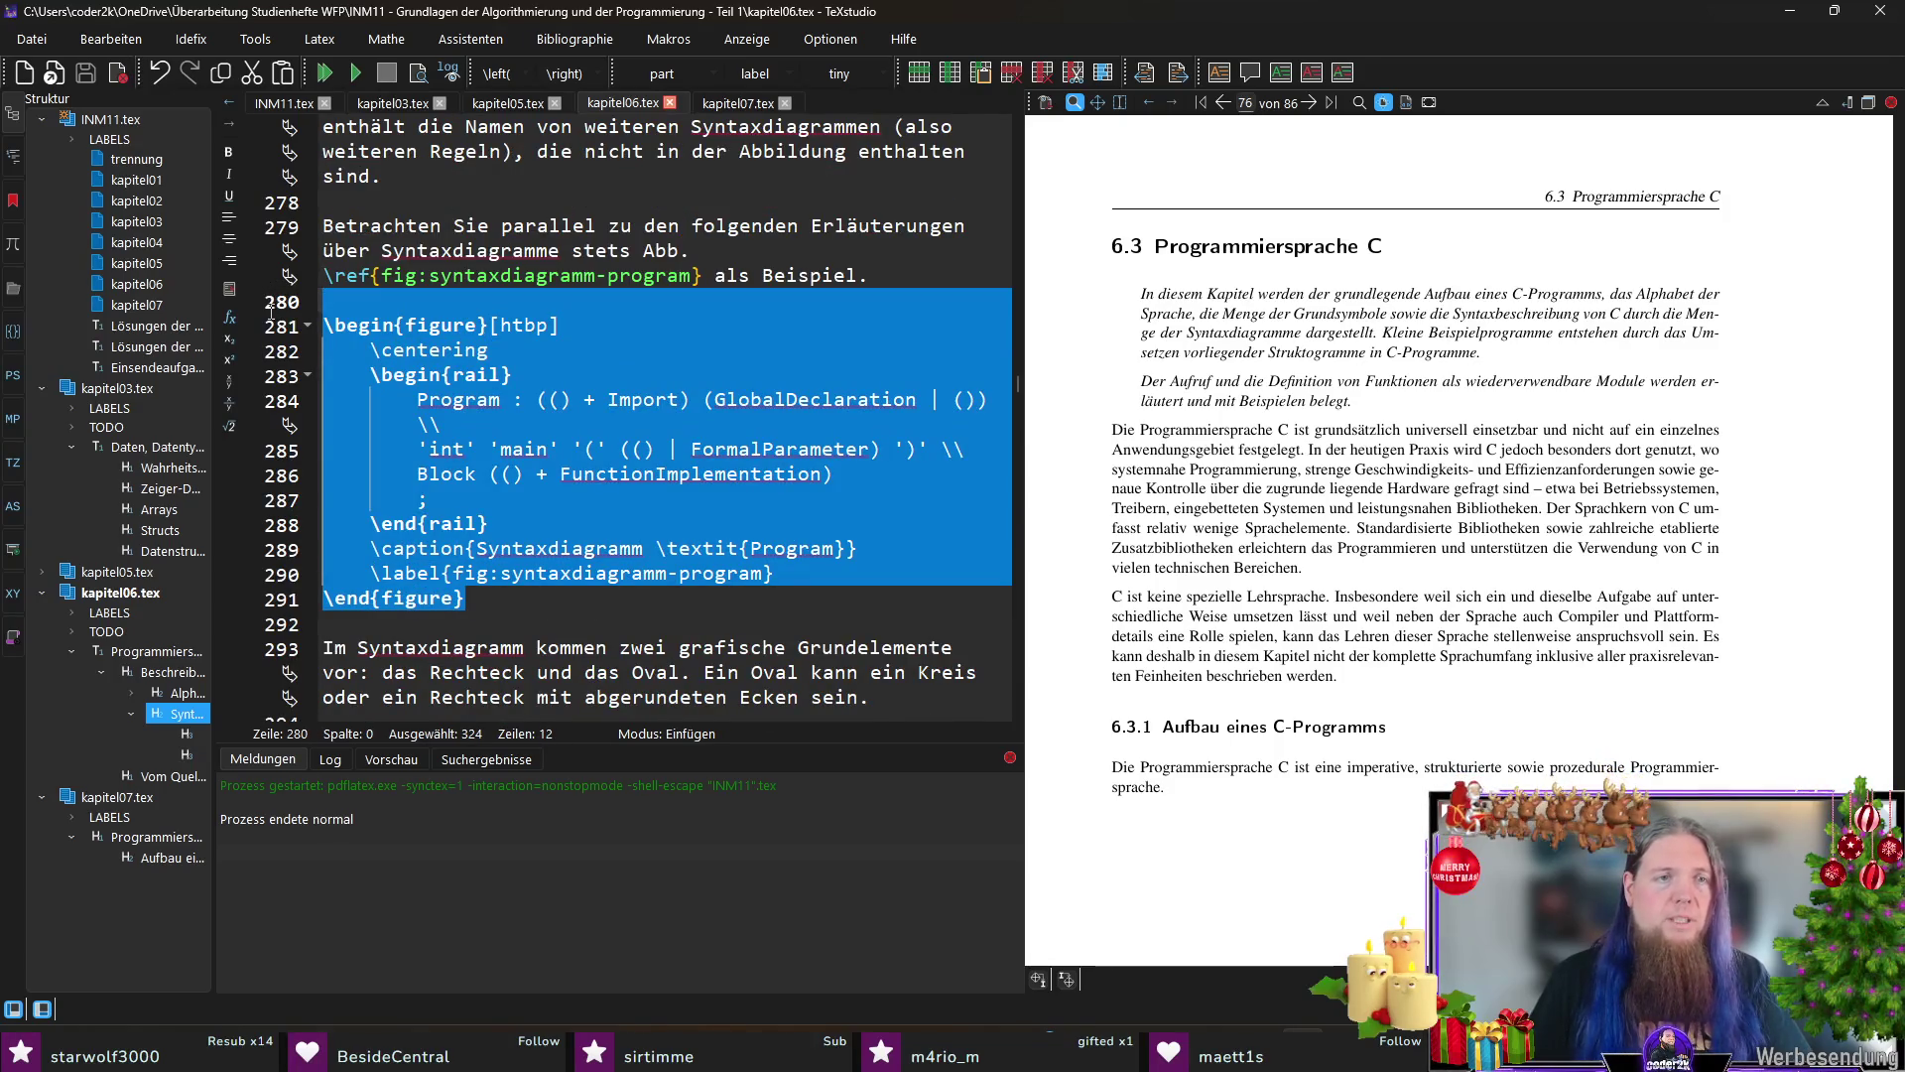
{"action": "key", "text": "shift+Down"}
{"action": "key", "text": "ctrl+c"}
{"action": "left_click", "coordinate": [698, 408]}
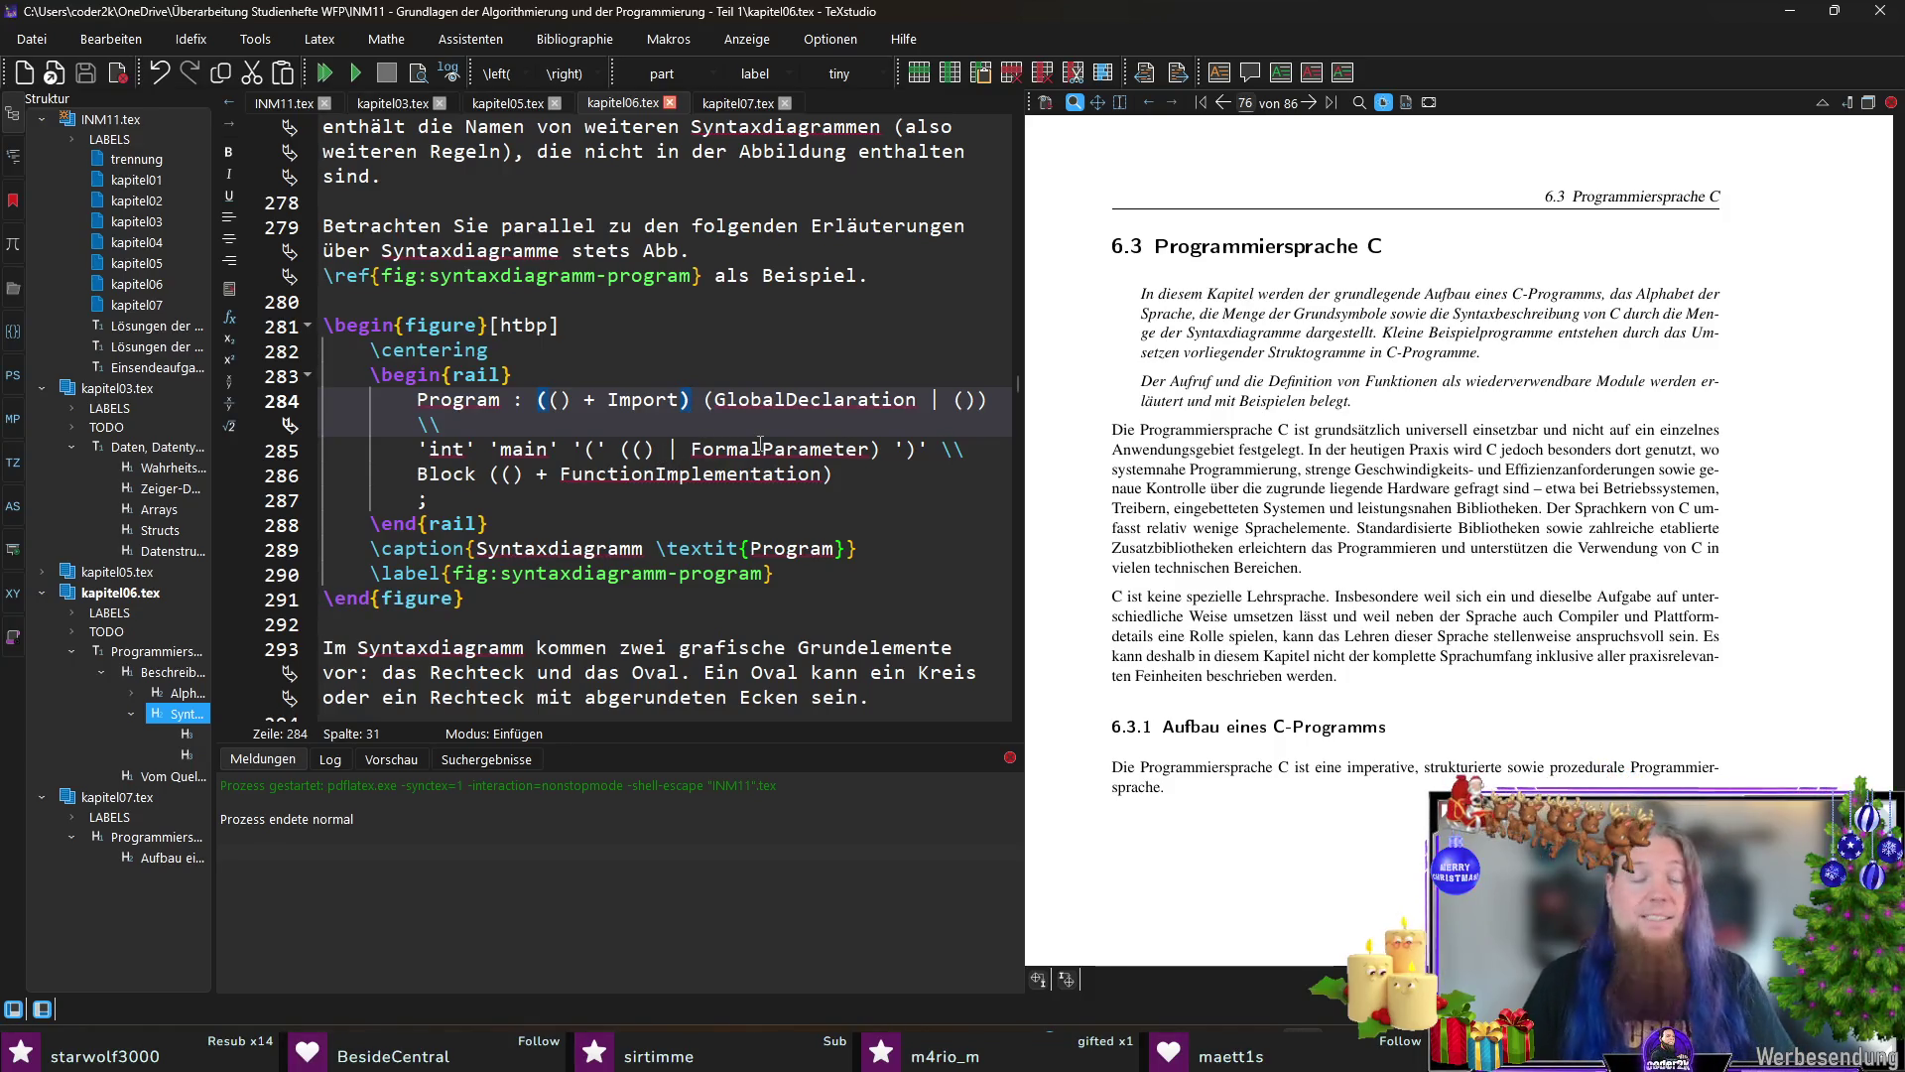
{"action": "left_click", "coordinate": [731, 107]}
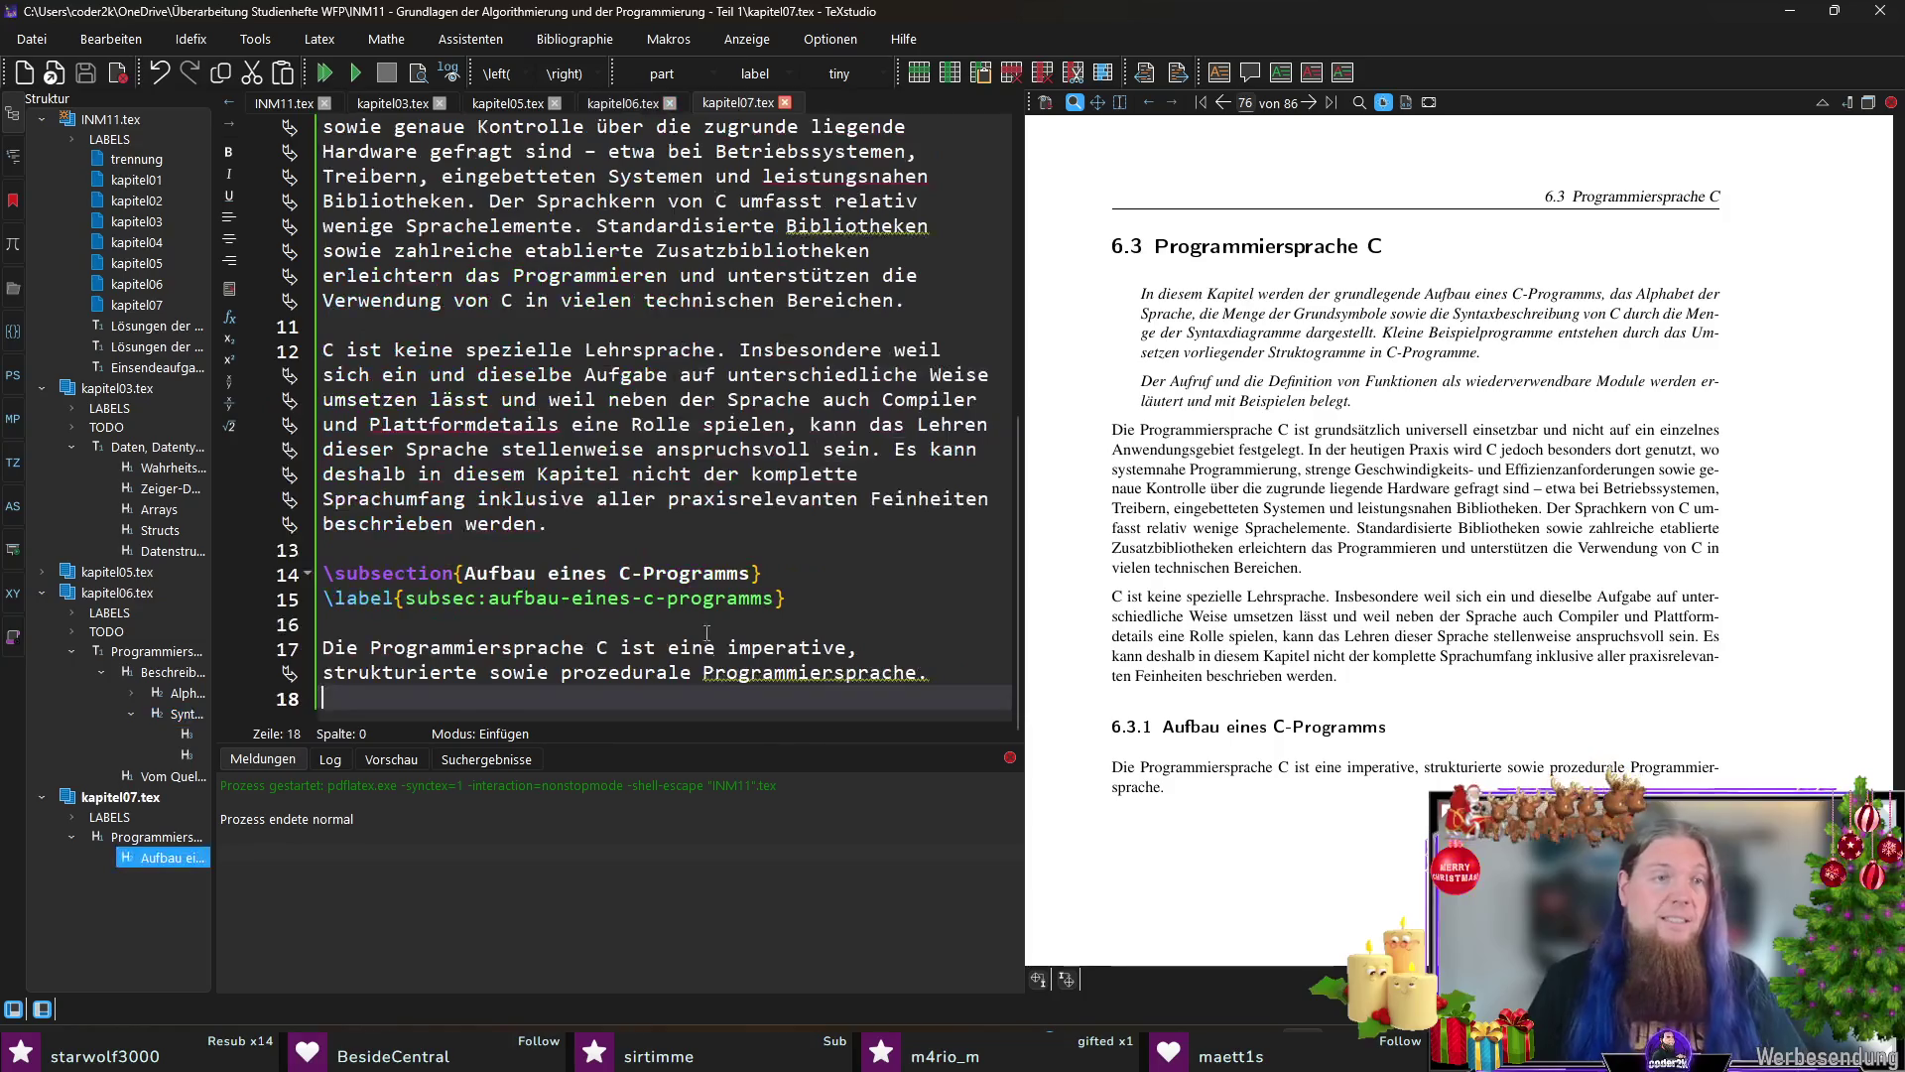
Step: Paste the Program syntax-diagram figure after the introductory sentence
{"action": "left_click", "coordinate": [739, 703]}
{"action": "key", "text": "Return"}
{"action": "key", "text": "Return"}
{"action": "key", "text": "Return"}
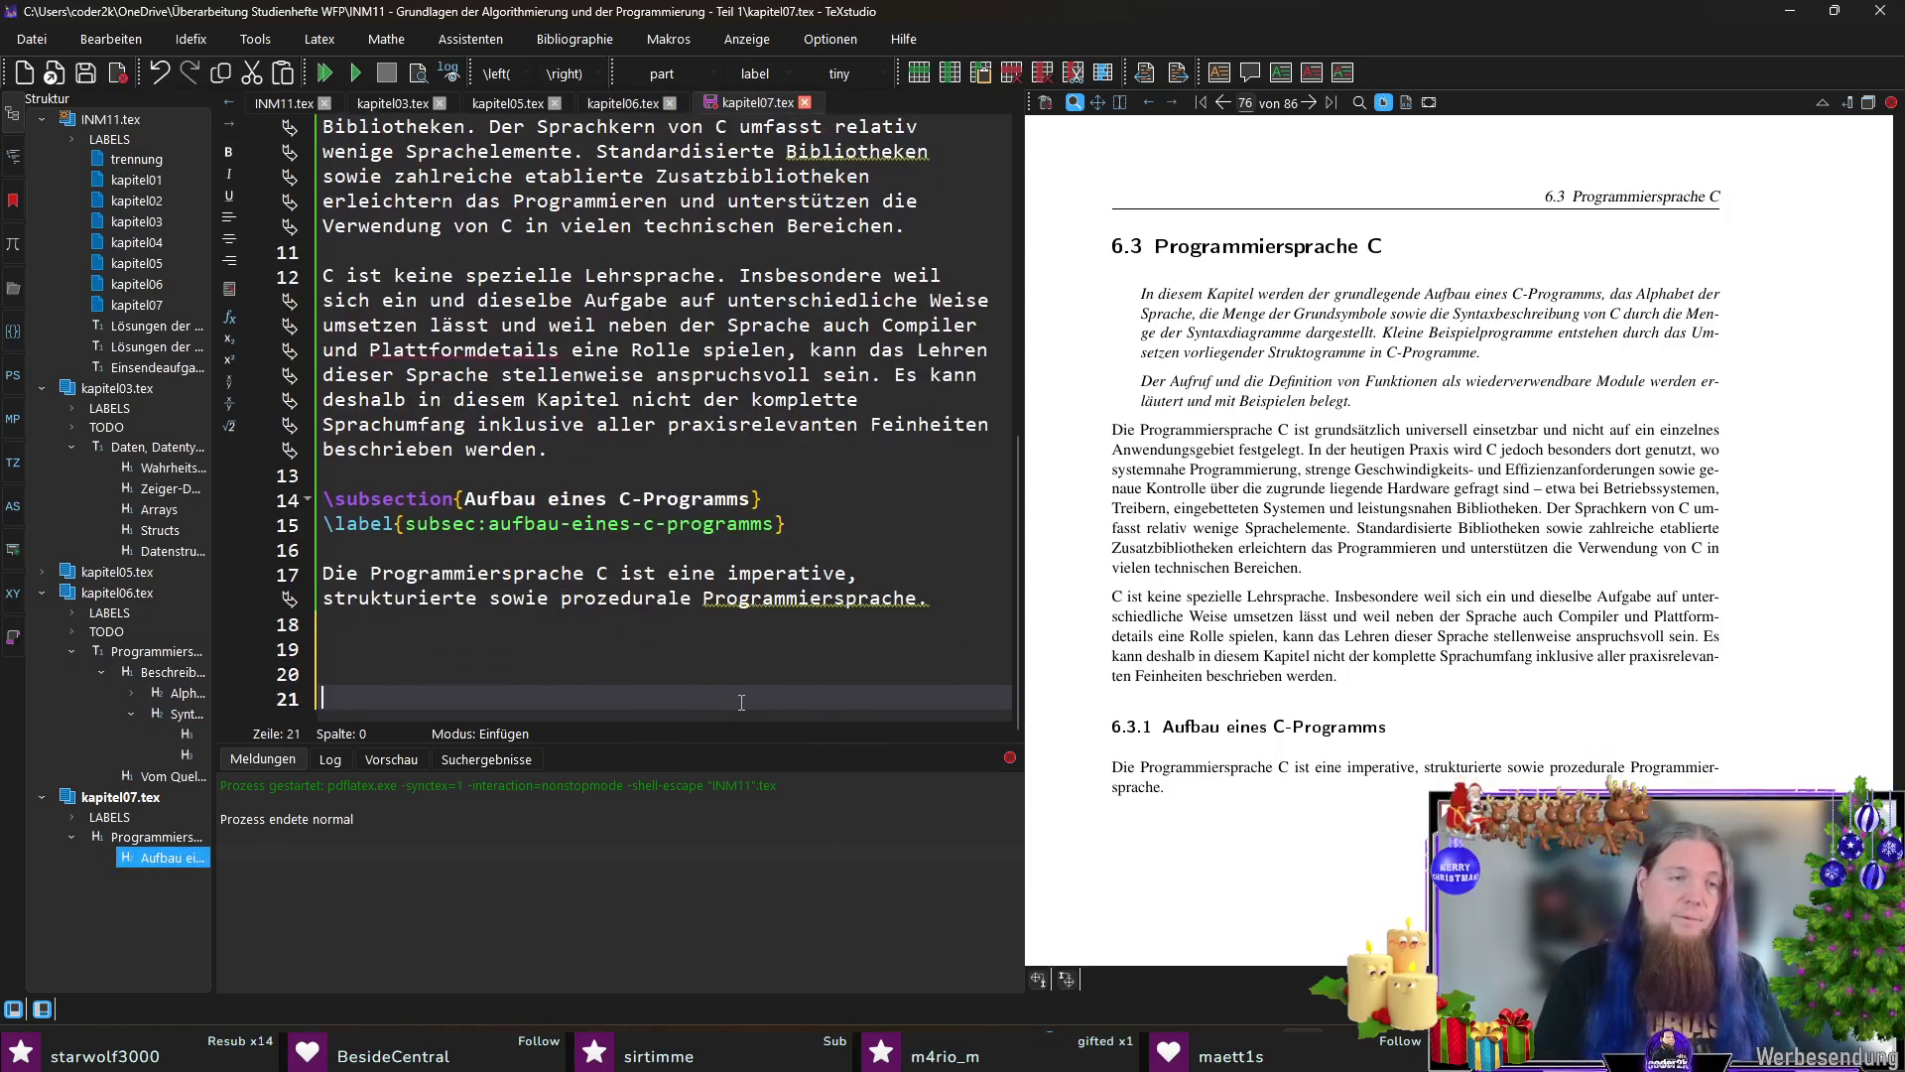
{"action": "key", "text": "Up"}
{"action": "key", "text": "Up"}
{"action": "key", "text": "ctrl+v"}
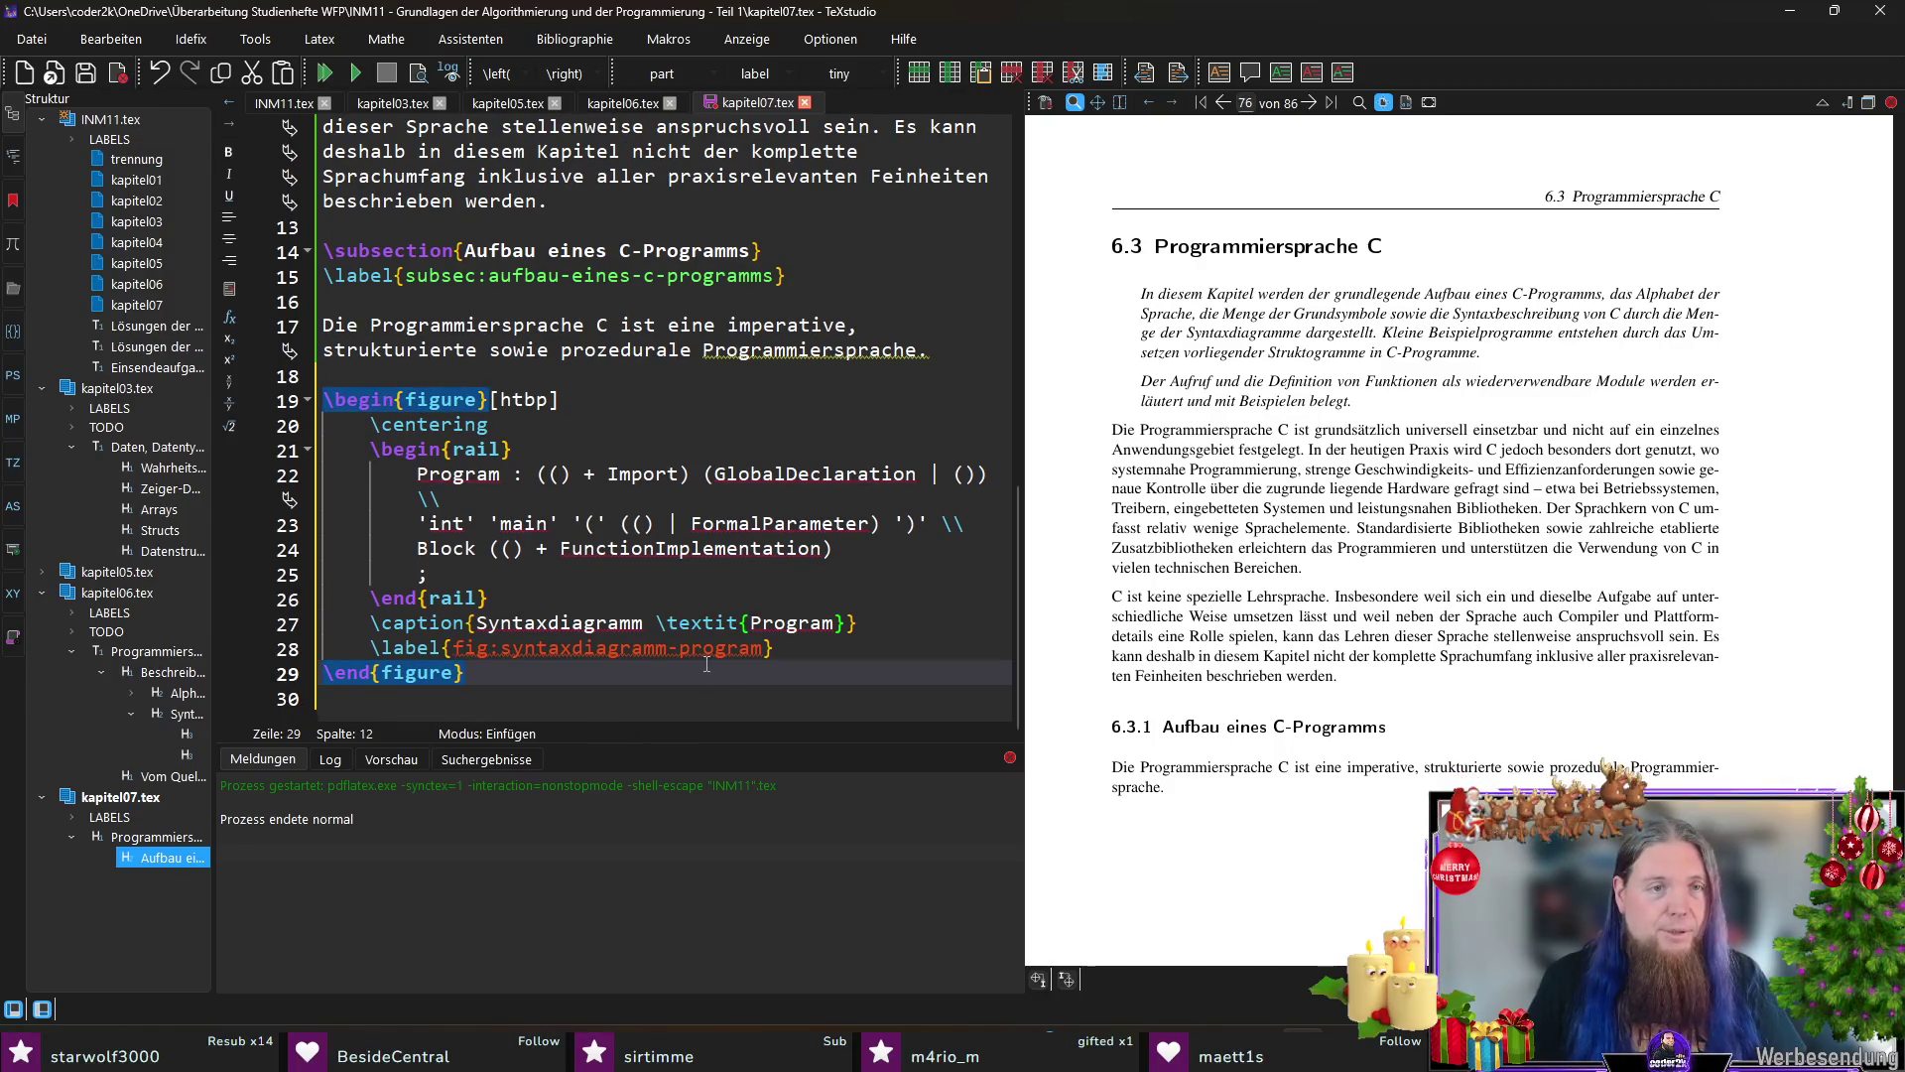
Step: Rename the rail rule to DProgram, save kapitel07.tex and recompile
{"action": "left_click", "coordinate": [418, 474]}
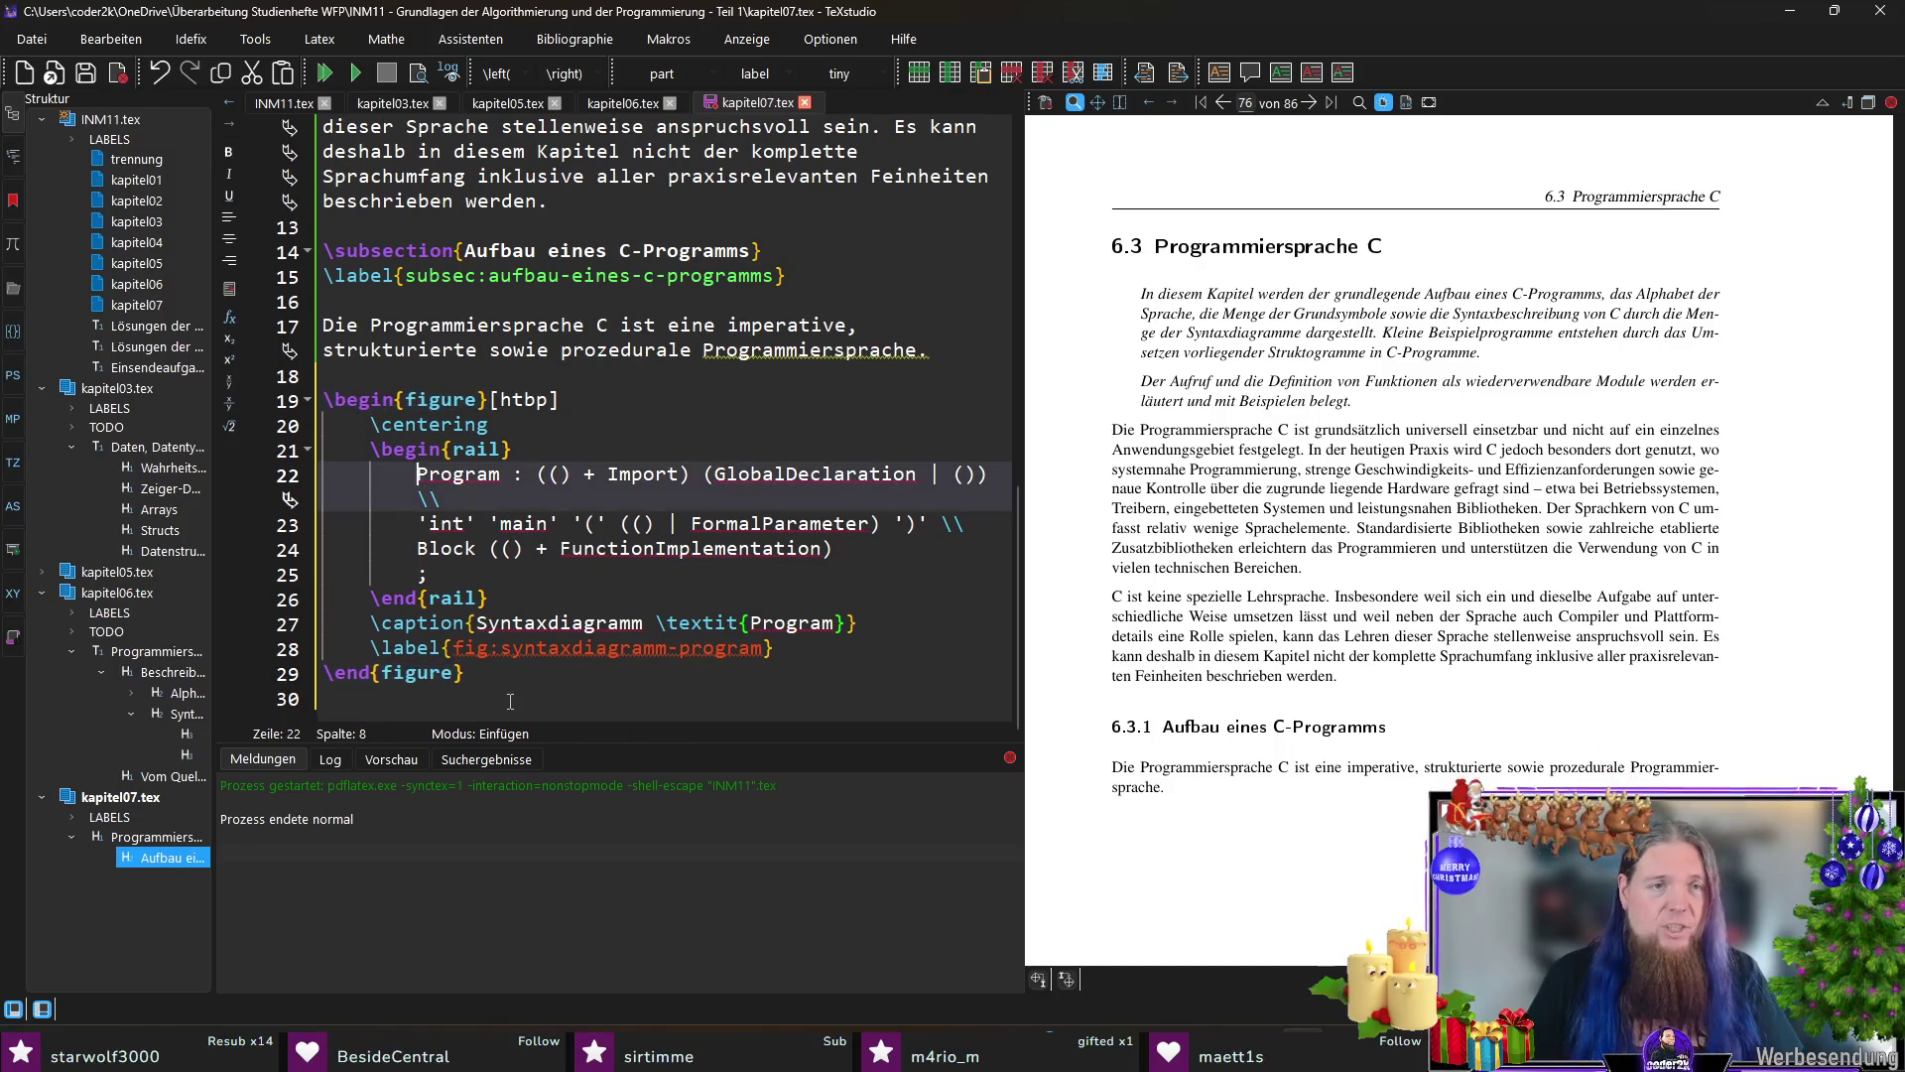
{"action": "type", "text": "D"}
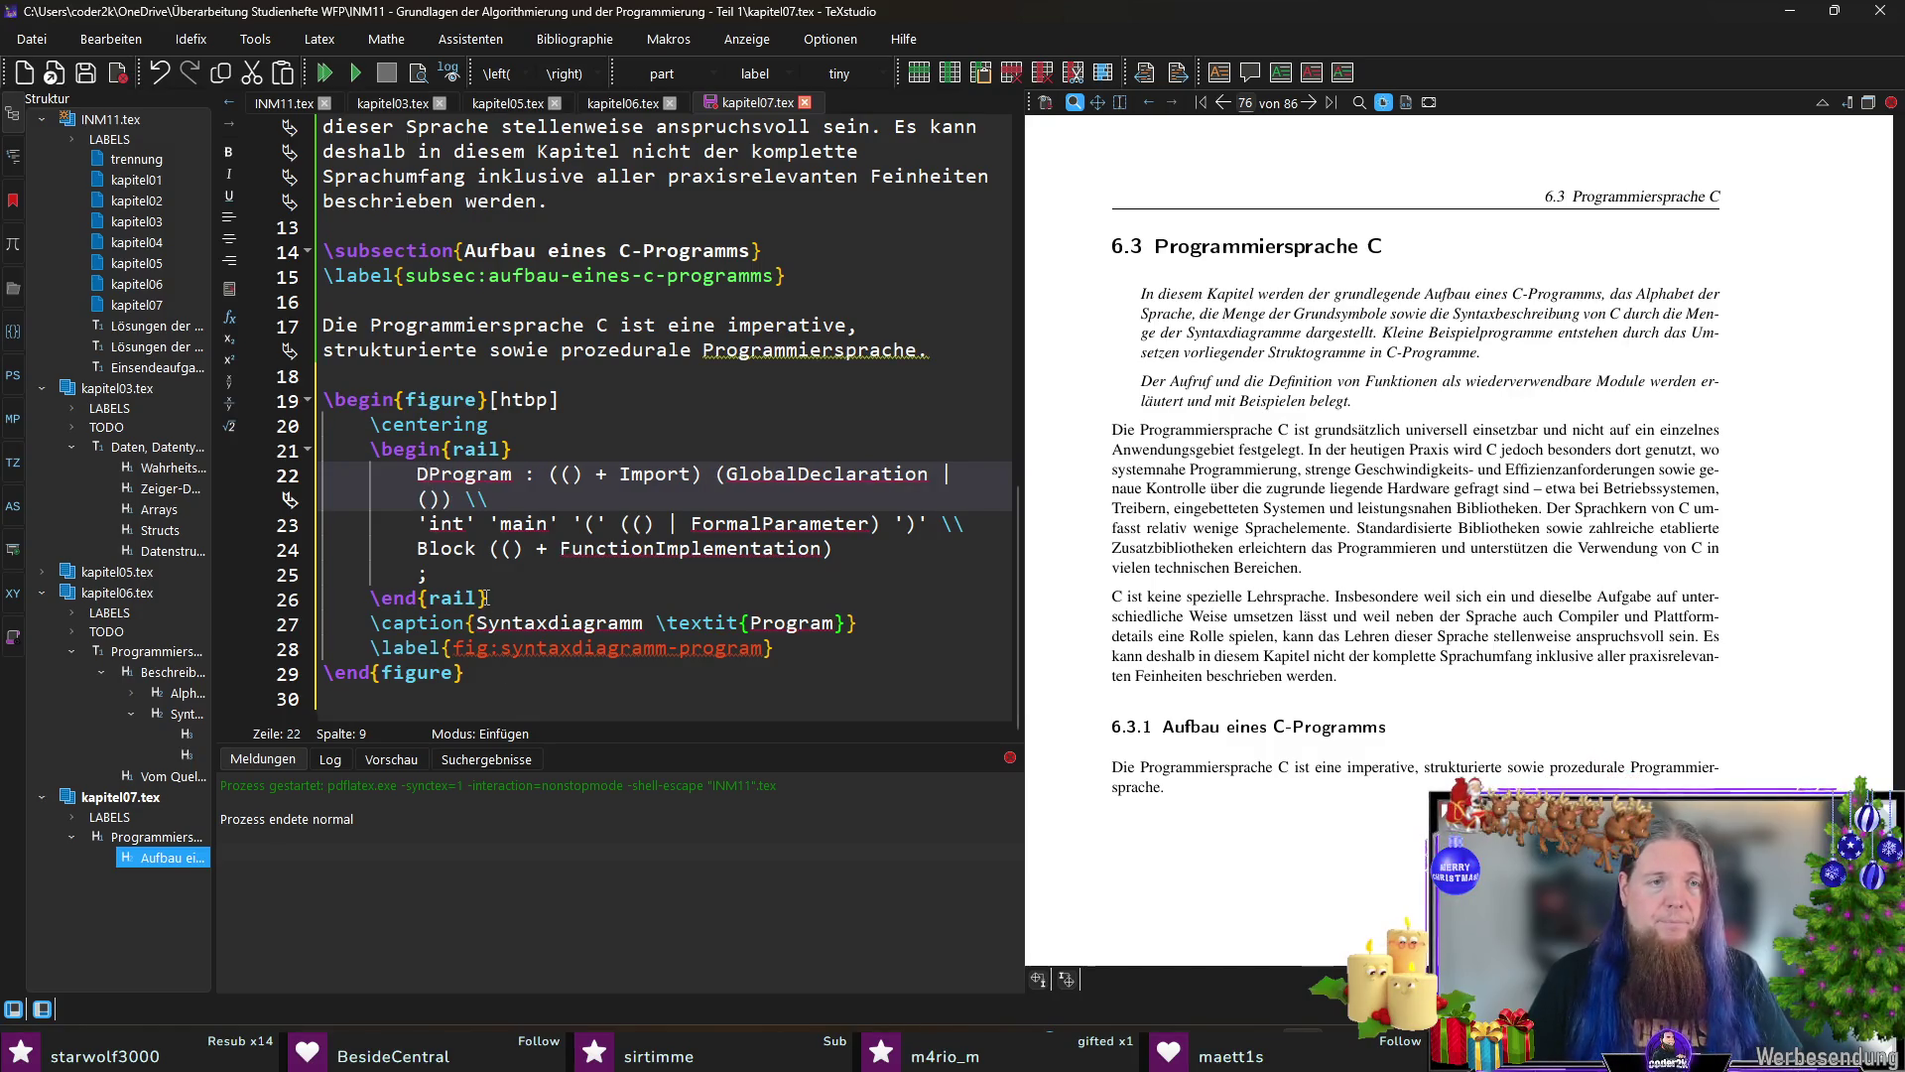
{"action": "left_click", "coordinate": [484, 573]}
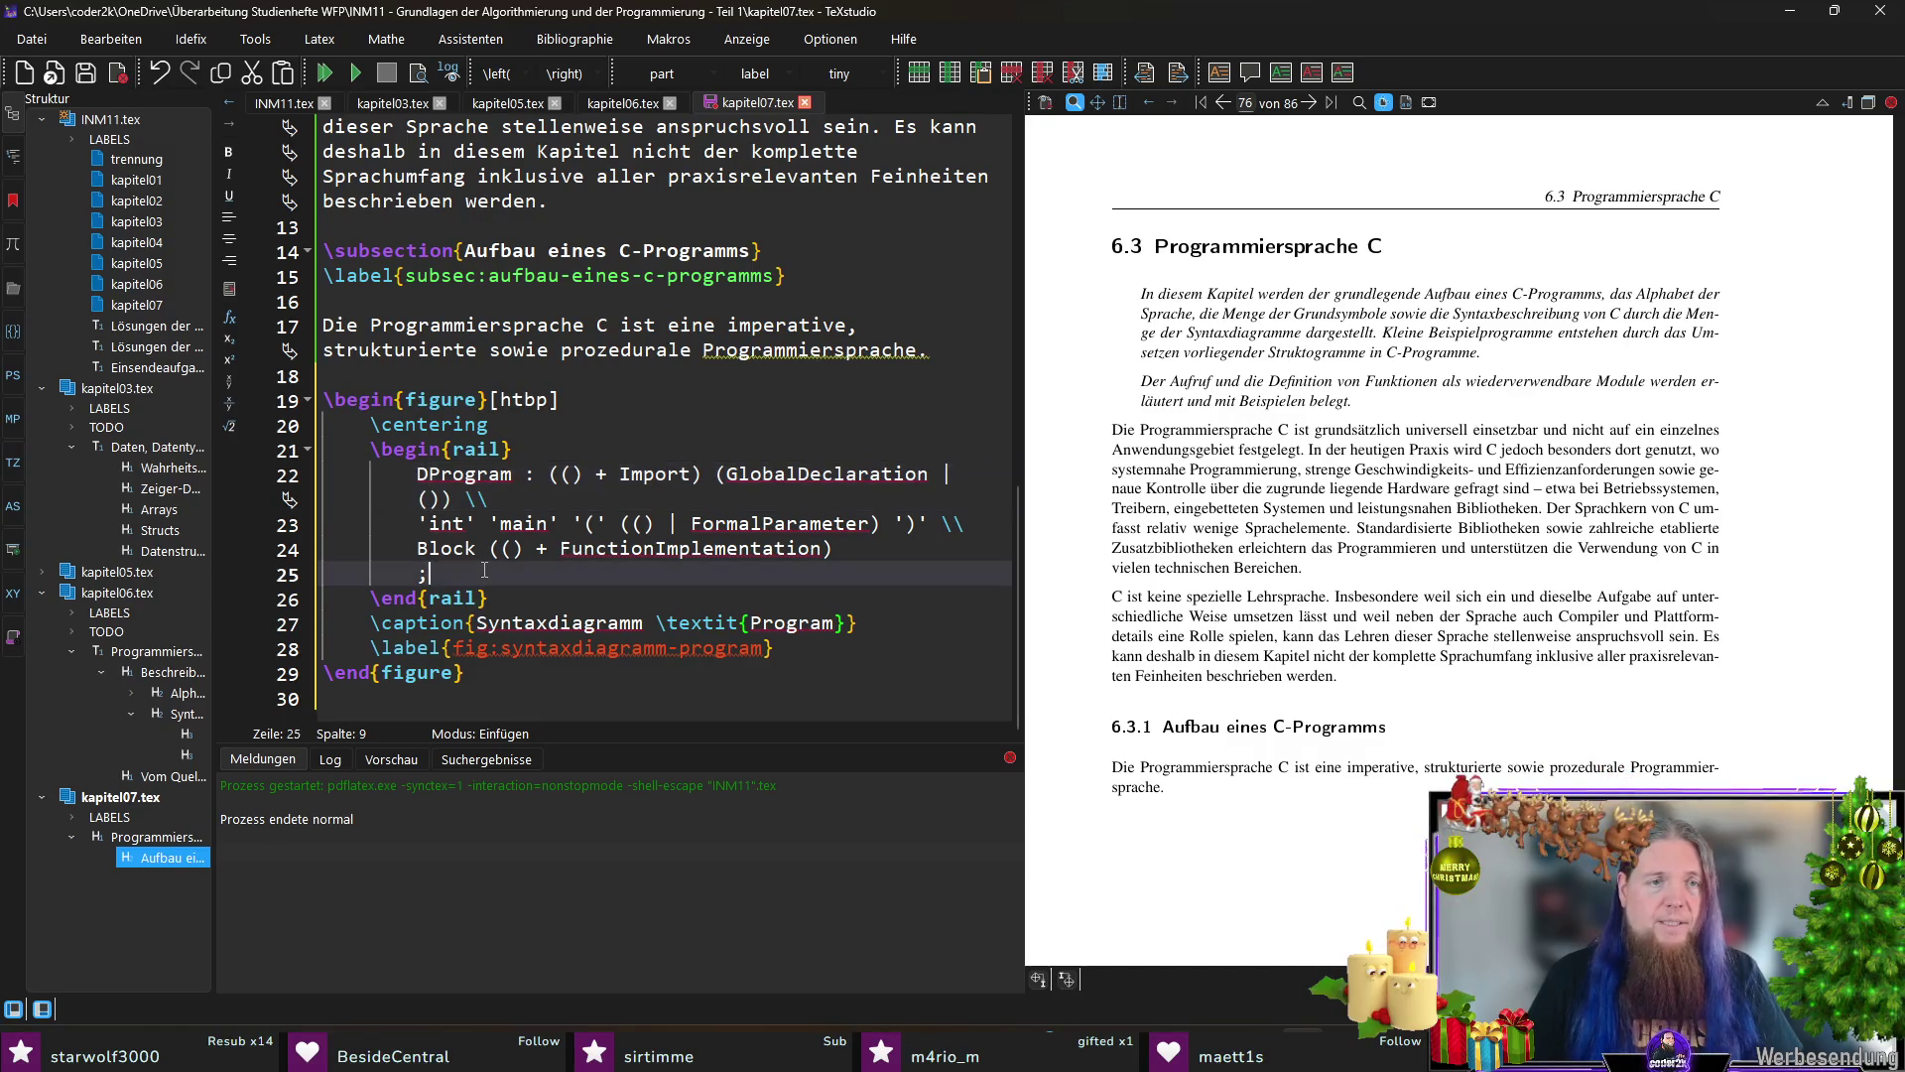
{"action": "left_click", "coordinate": [470, 476]}
{"action": "key", "text": "ctrl+s"}
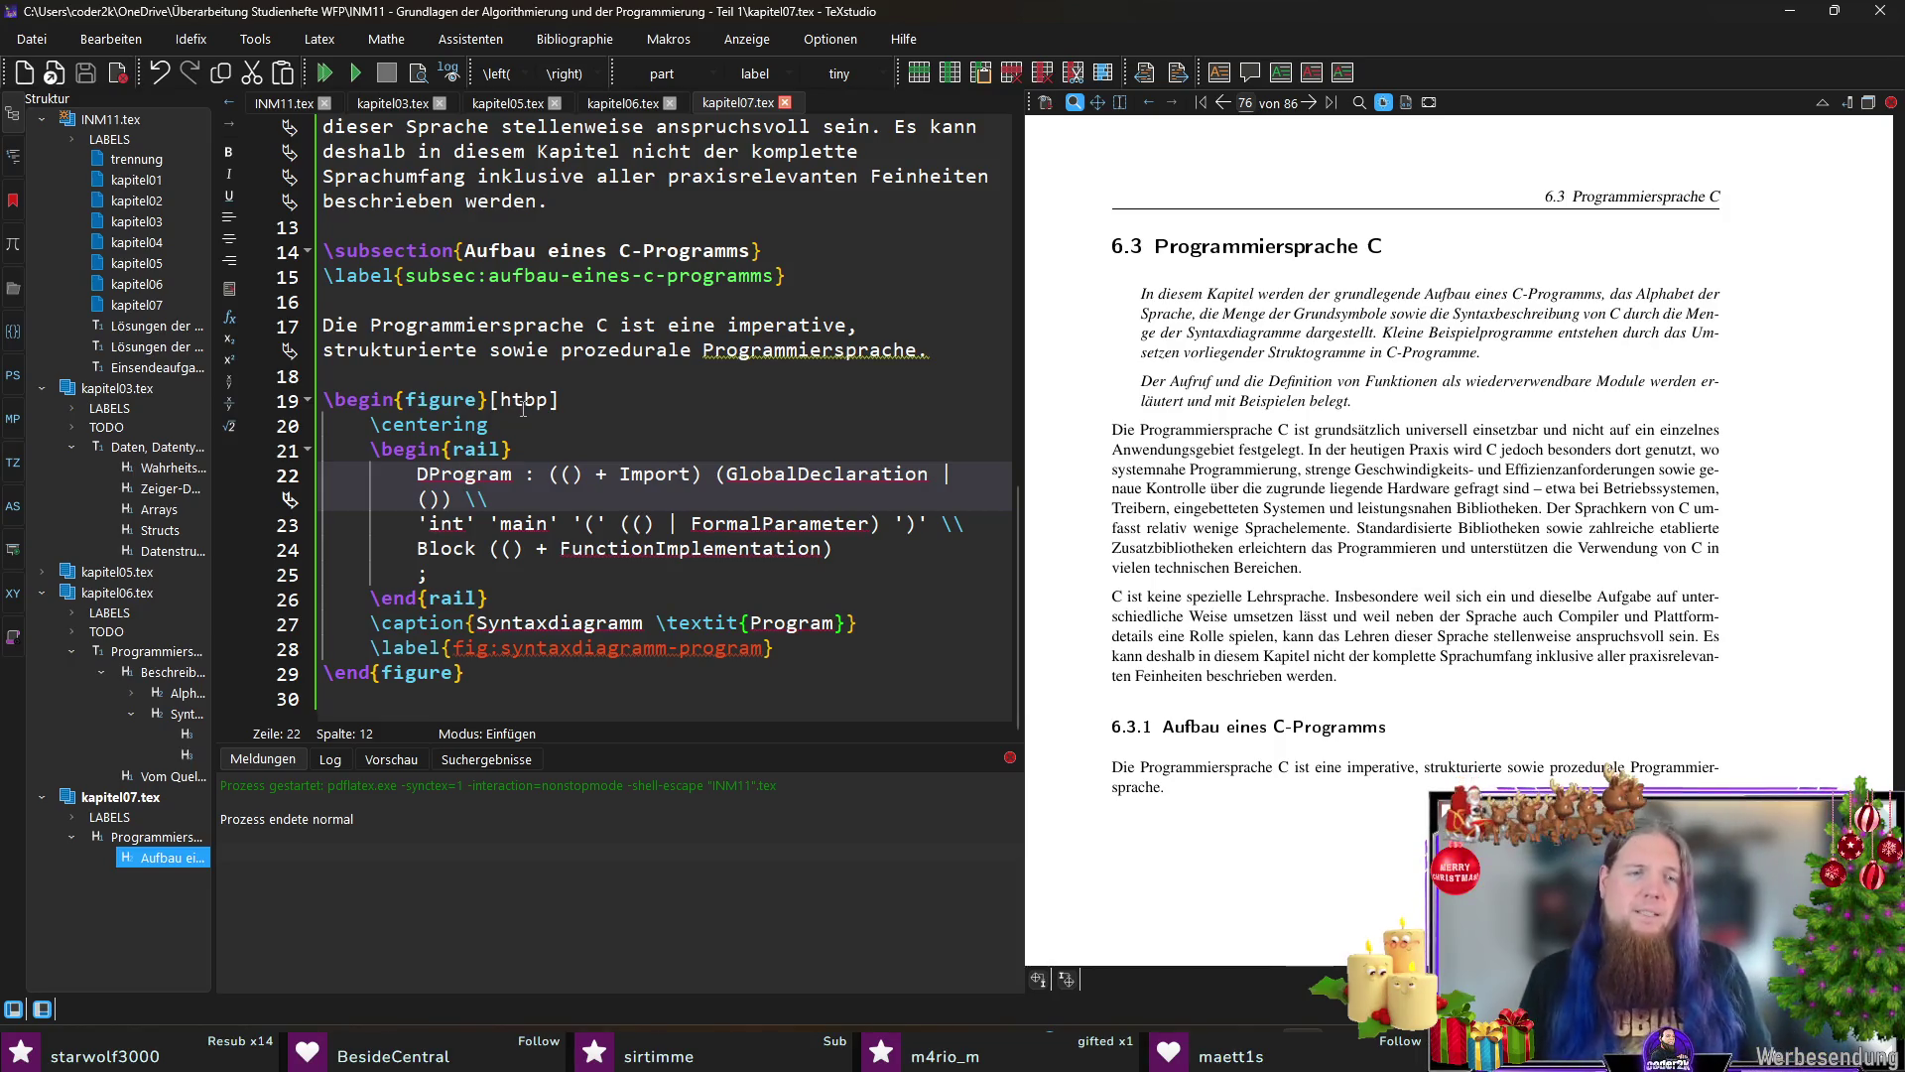
{"action": "key", "text": "F5"}
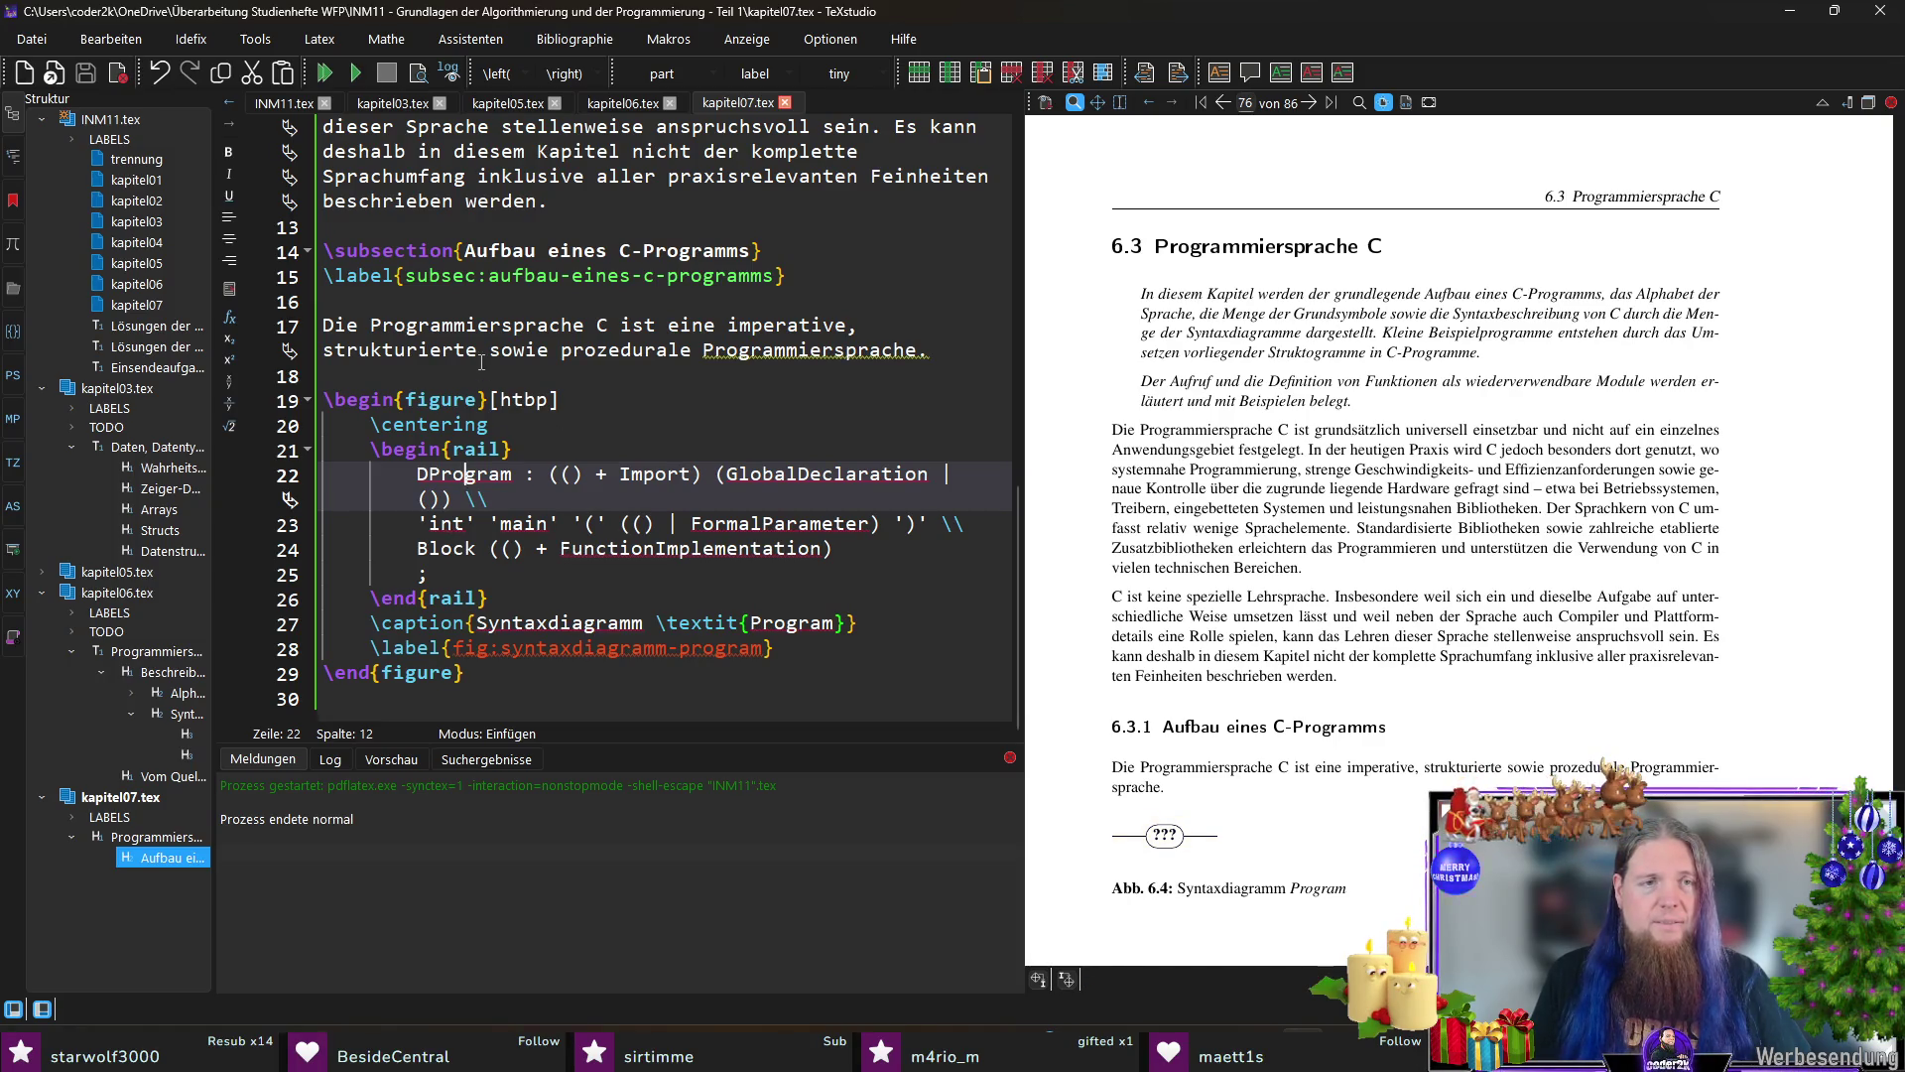
{"action": "left_click", "coordinate": [611, 399]}
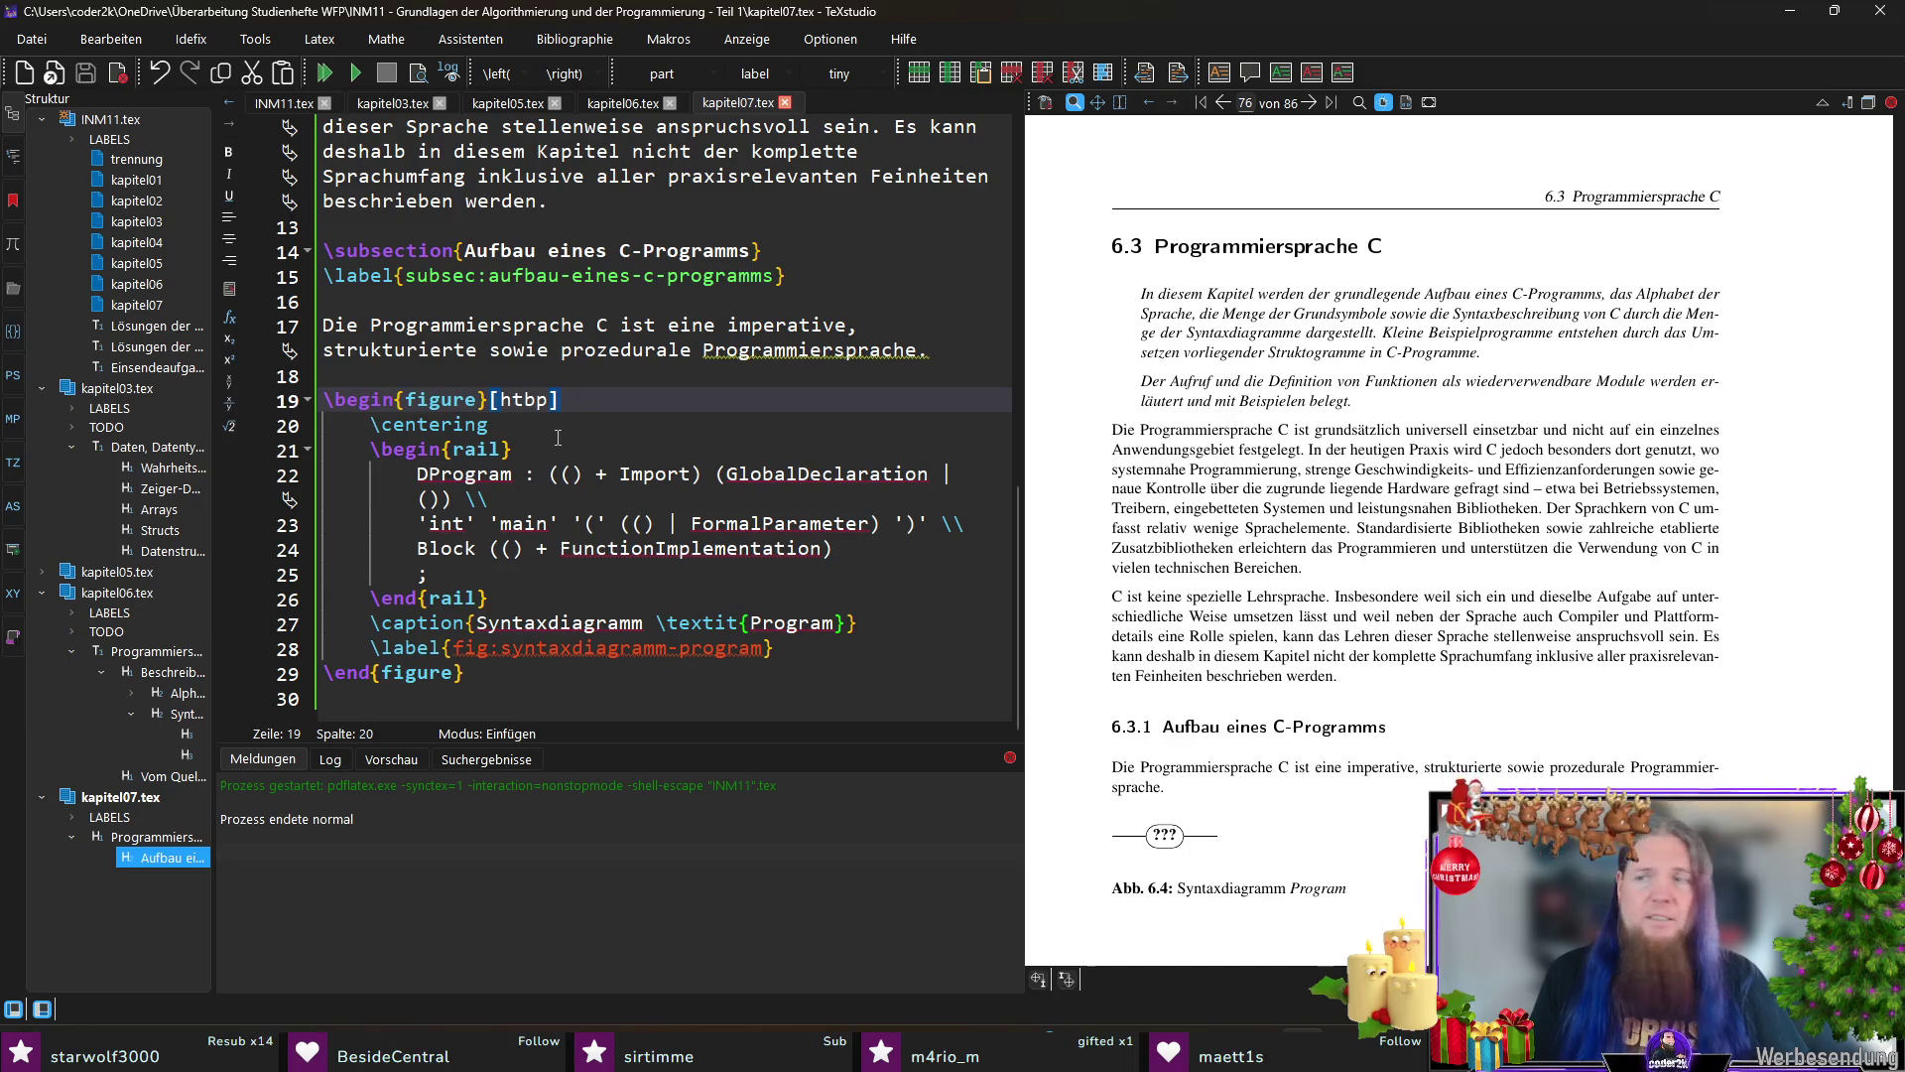
Step: Strip the figure, caption and label lines so the DProgram rail block stands alone, save and recompile
{"action": "key", "text": "Home"}
{"action": "key", "text": "shift+Down"}
{"action": "key", "text": "shift+Down"}
{"action": "key", "text": "Delete"}
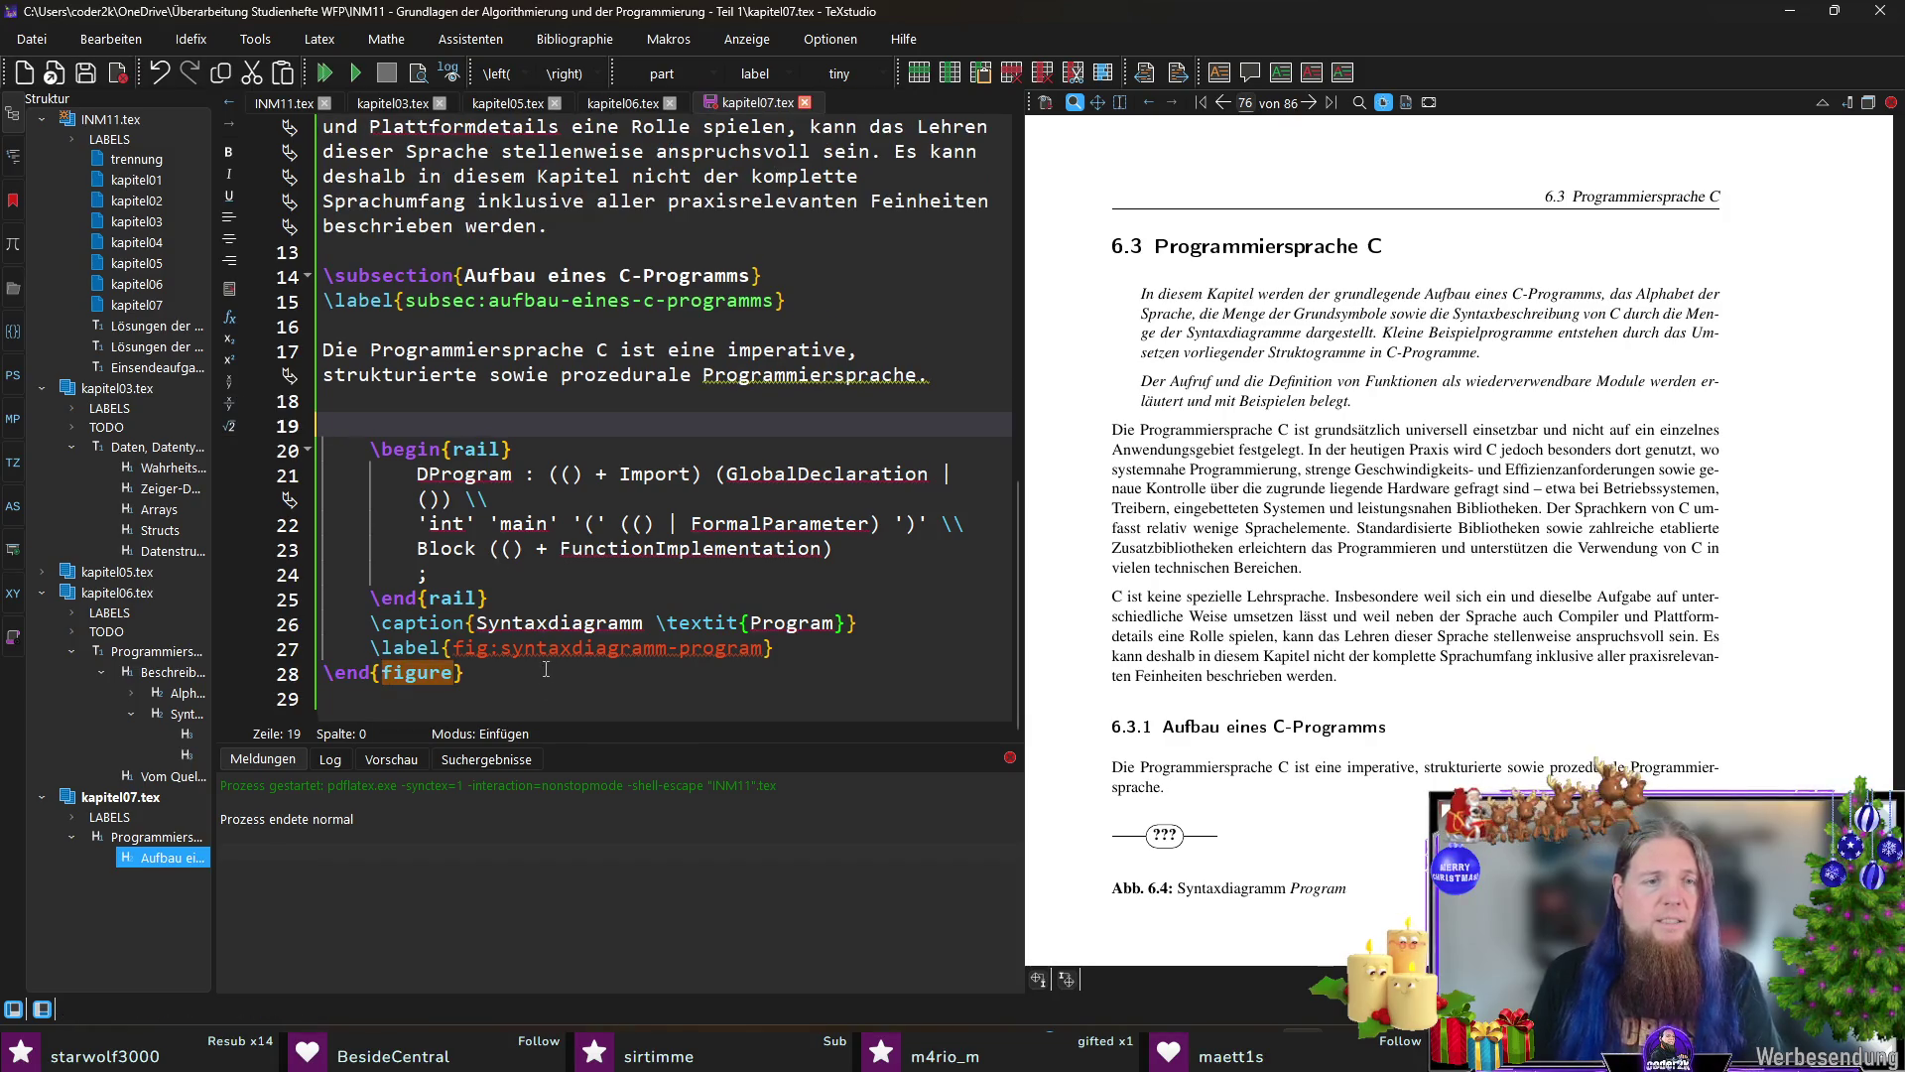
{"action": "key", "text": "shift+Down"}
{"action": "key", "text": "shift+Down"}
{"action": "key", "text": "shift+Down"}
{"action": "key", "text": "Delete"}
{"action": "key", "text": "shift+Up"}
{"action": "key", "text": "shift+Up"}
{"action": "key", "text": "shift+Up"}
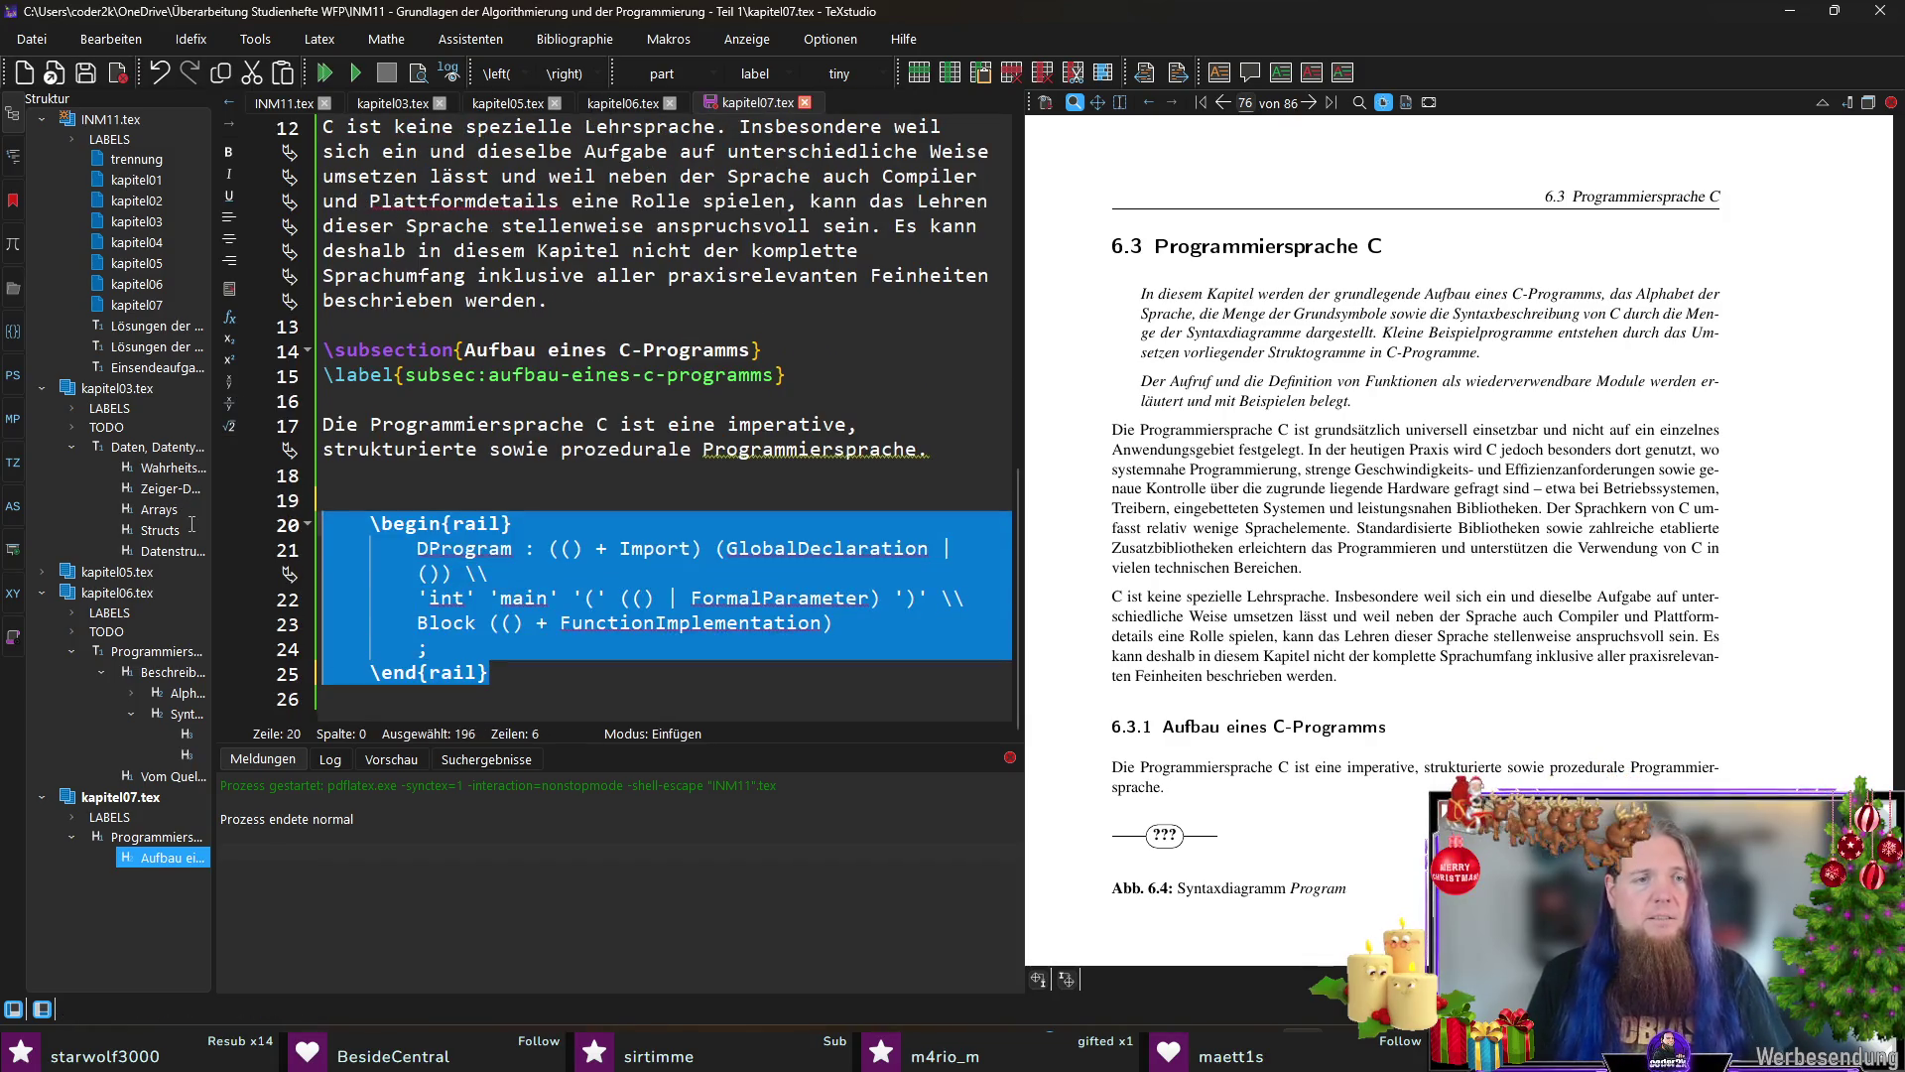
{"action": "key", "text": "shift+Tab"}
{"action": "left_click", "coordinate": [425, 507]}
{"action": "key", "text": "Delete"}
{"action": "key", "text": "ctrl+s"}
{"action": "key", "text": "F5"}
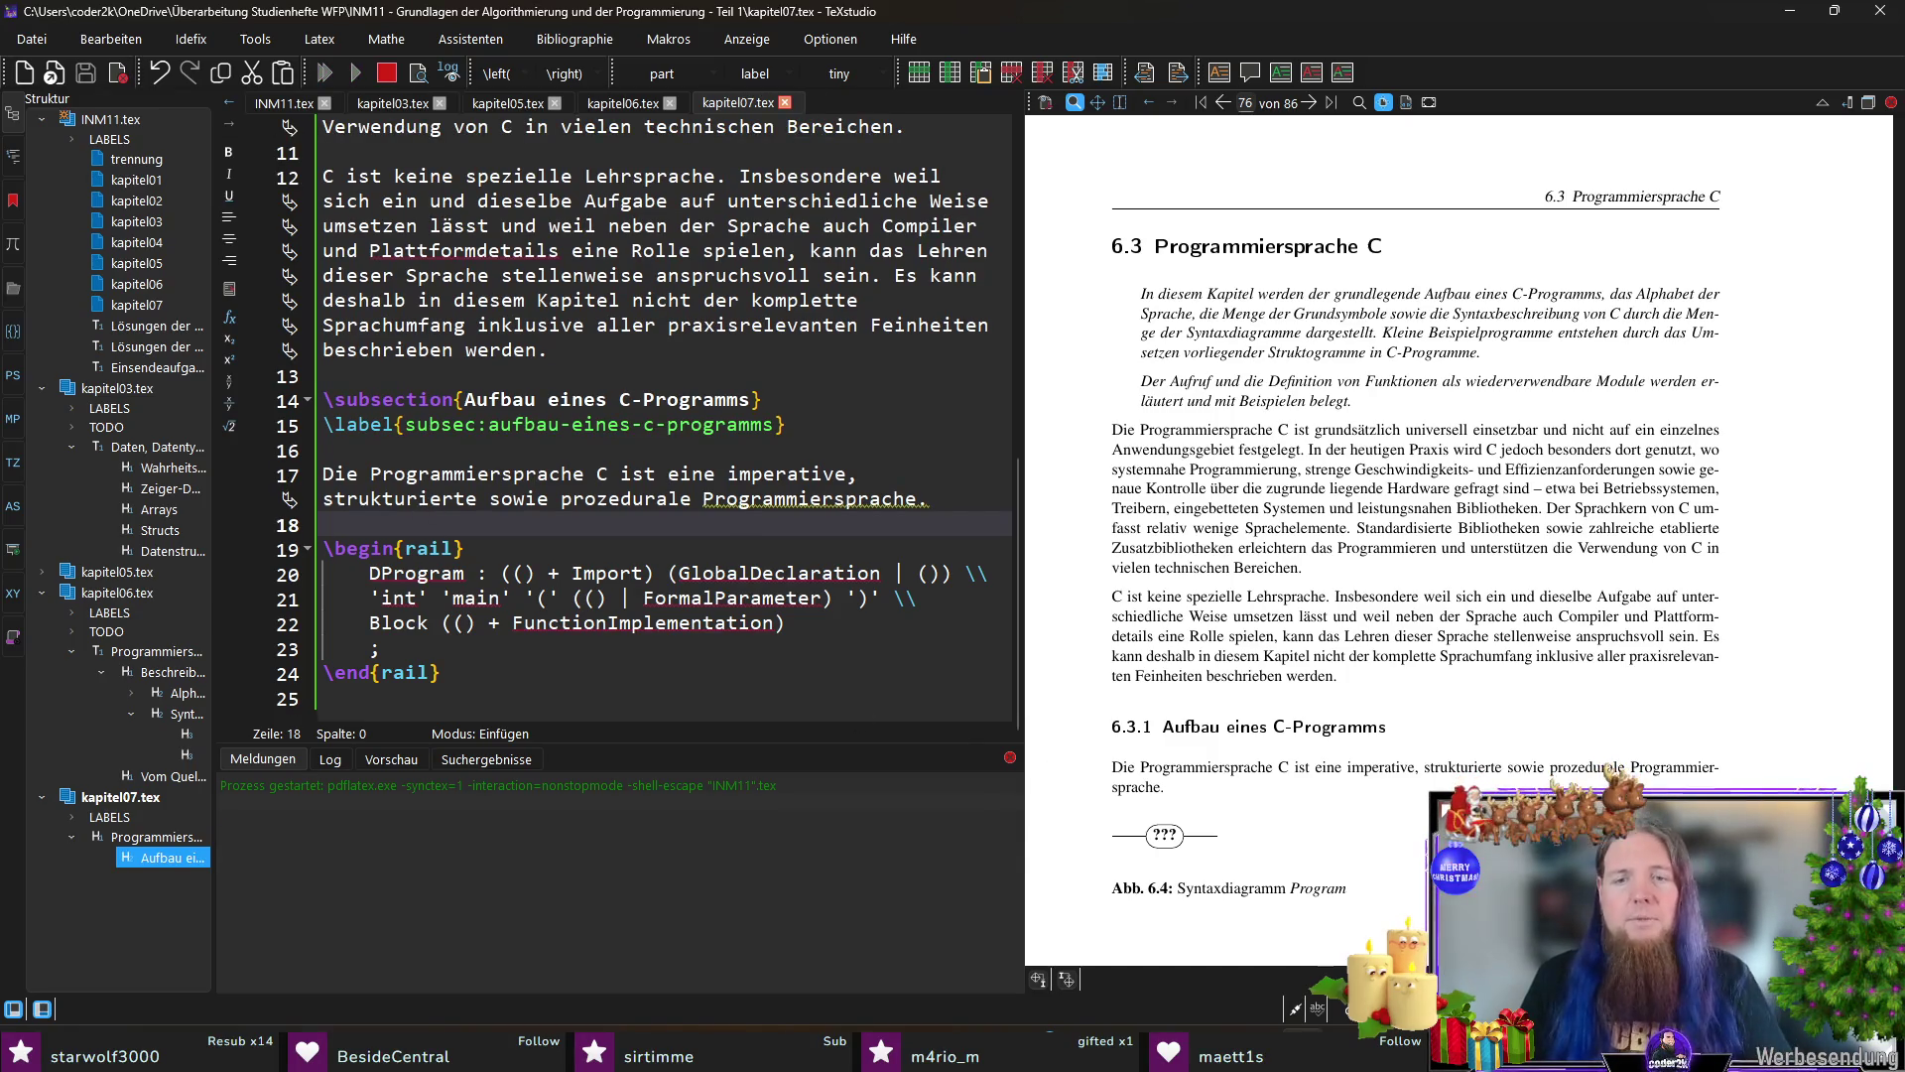
Step: Switch to Git Bash and recall the rail INM11 command
{"action": "key", "text": "alt+Tab"}
{"action": "key", "text": "Up"}
{"action": "key", "text": "alt+Tab"}
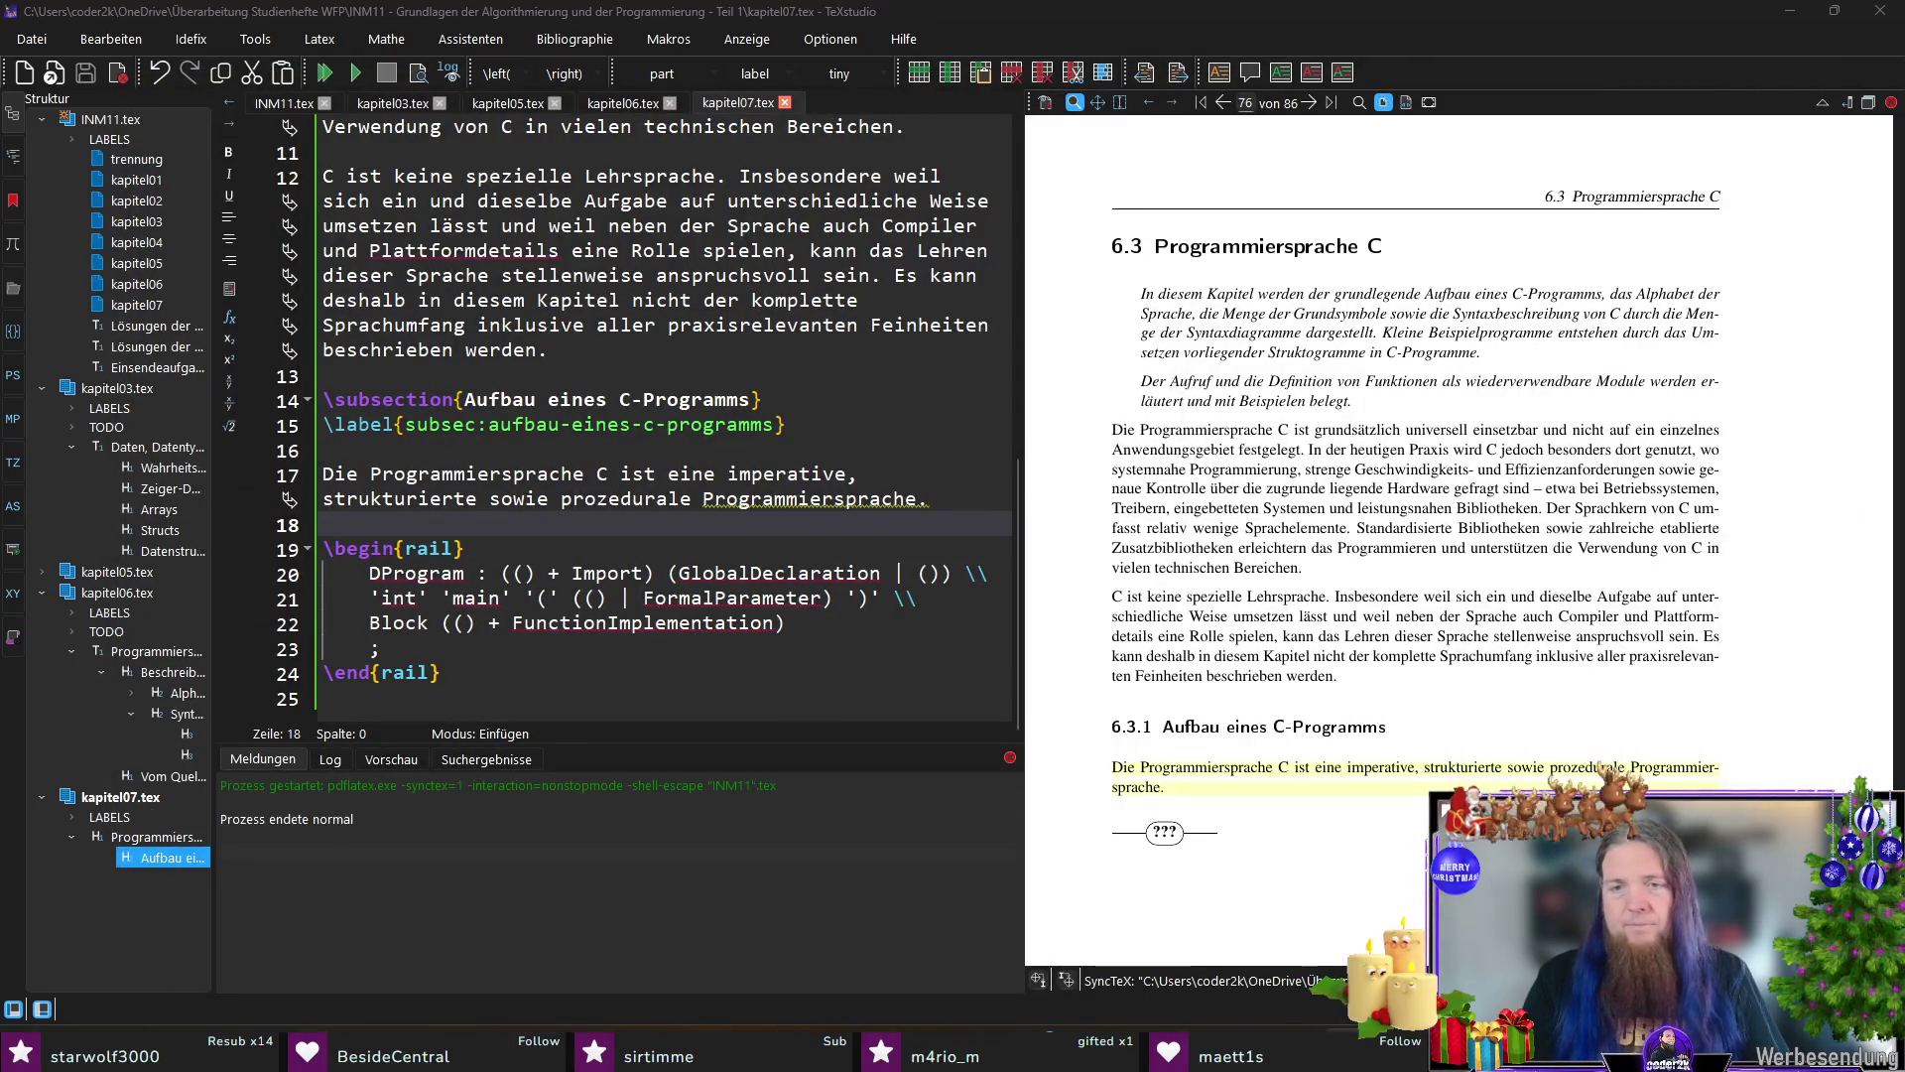
{"action": "key", "text": "alt+Tab"}
{"action": "key", "text": "Up"}
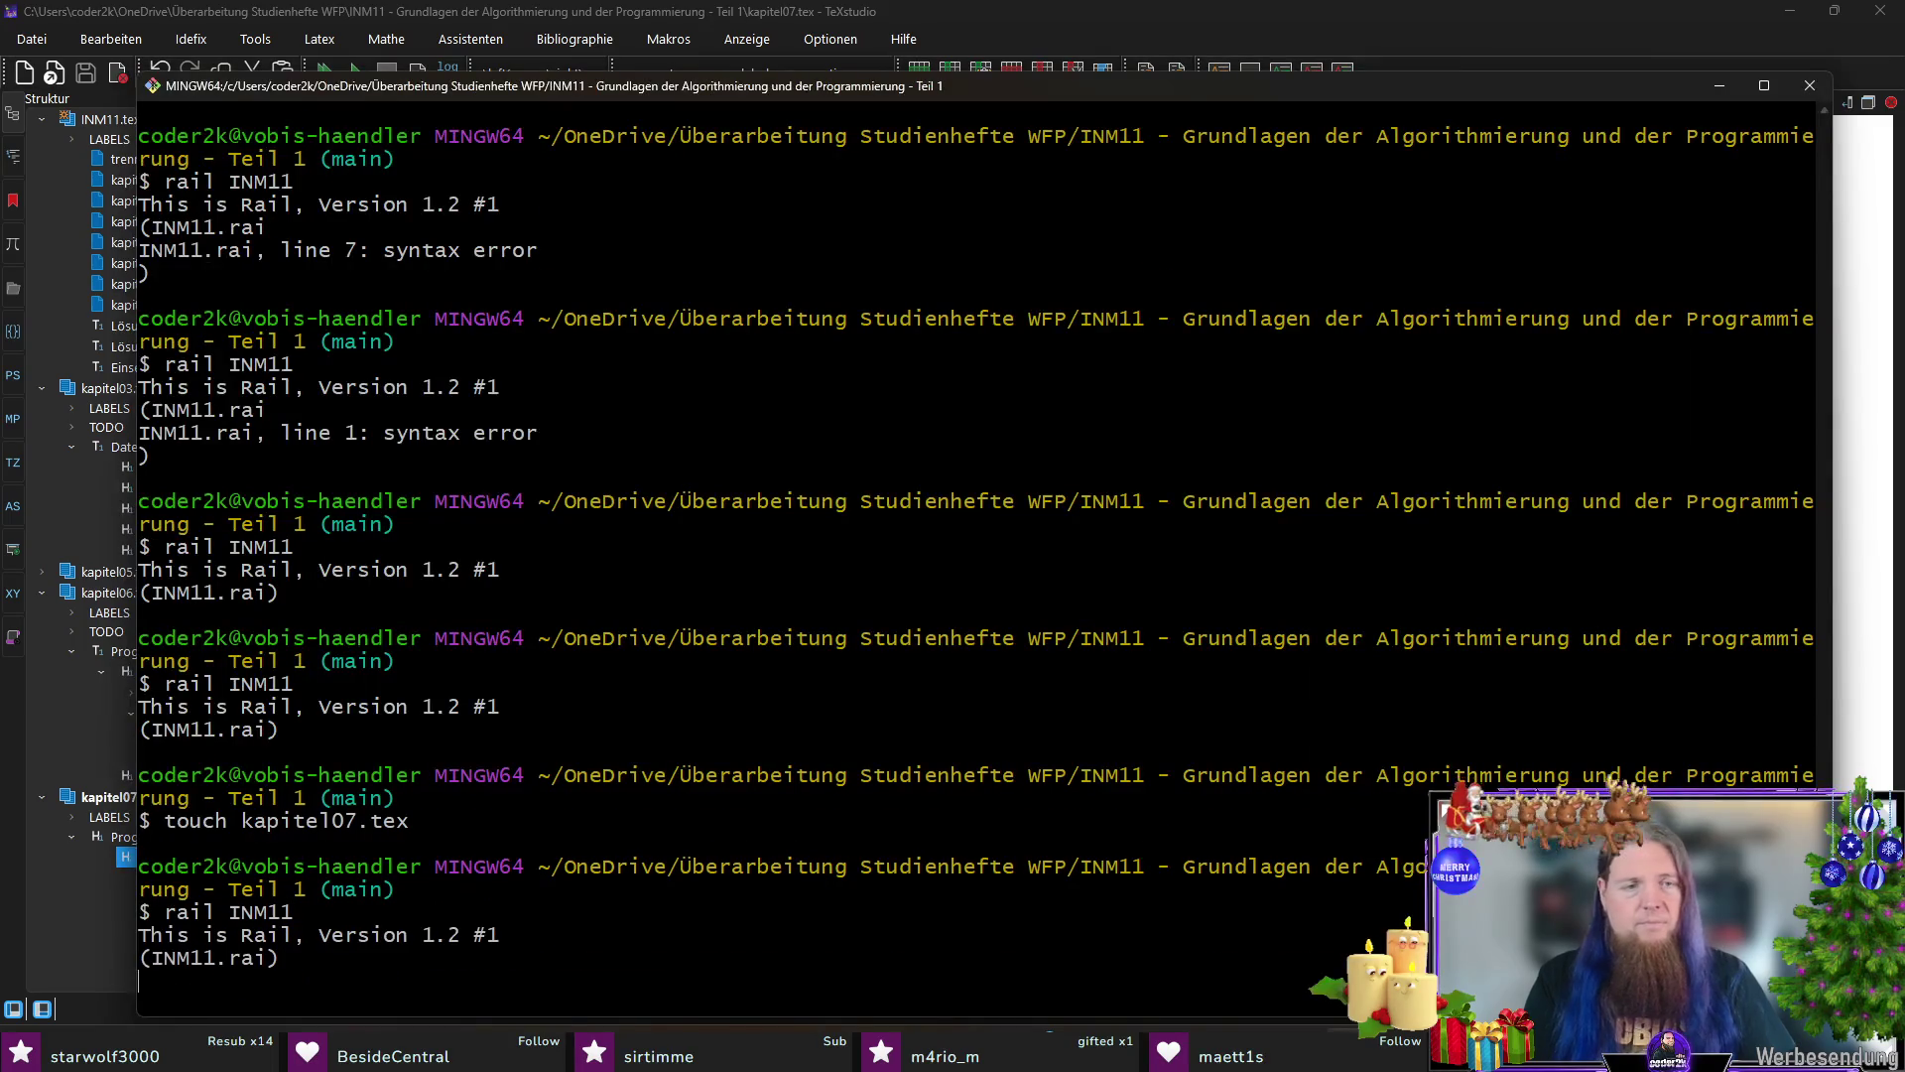
Step: Rerun rail on INM11, clear the terminal, and recompile in TeXstudio
{"action": "key", "text": "Return"}
{"action": "type", "text": "clear"}
{"action": "key", "text": "Return"}
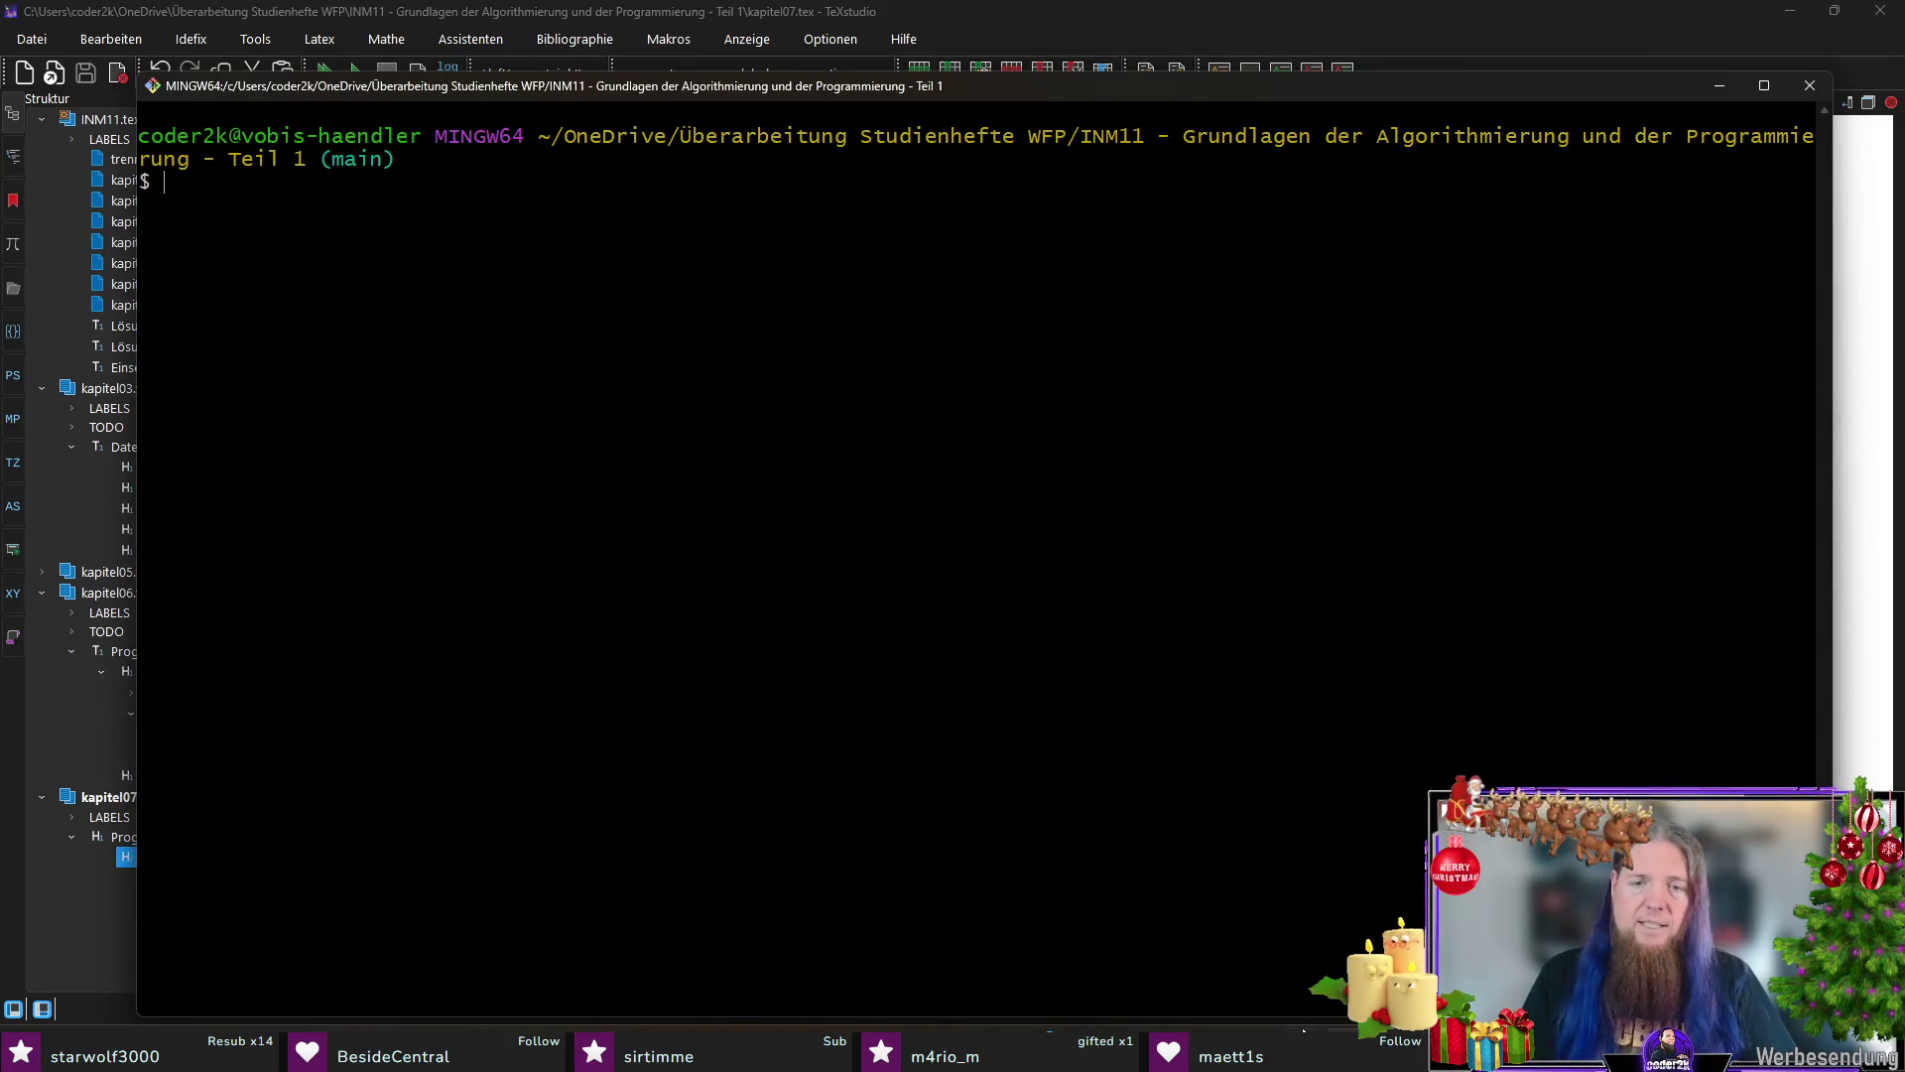
{"action": "key", "text": "alt+Tab"}
{"action": "left_click", "coordinate": [530, 648]}
{"action": "key", "text": "F5"}
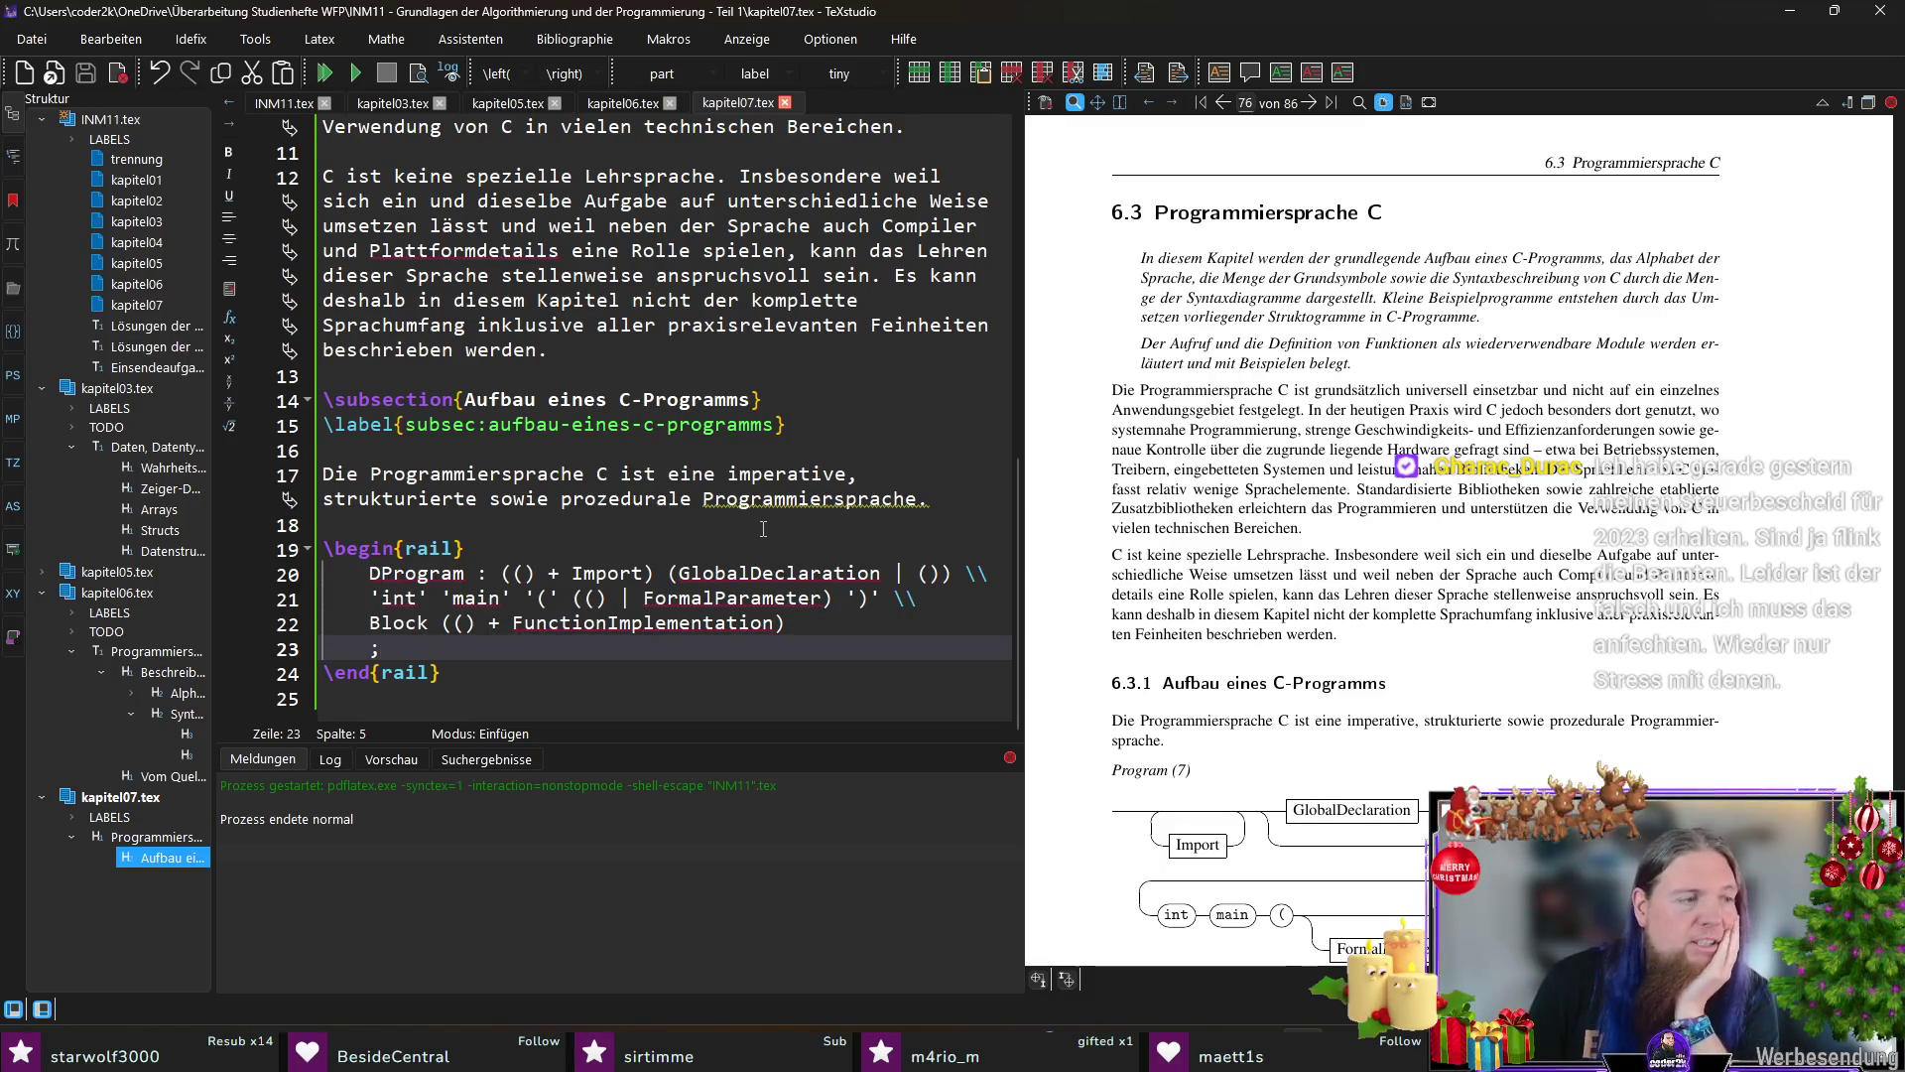
Step: Magnify the Program (7) rail diagram in the preview, then switch to INM11.tex
{"action": "left_click", "coordinate": [610, 683]}
{"action": "key", "text": "Down"}
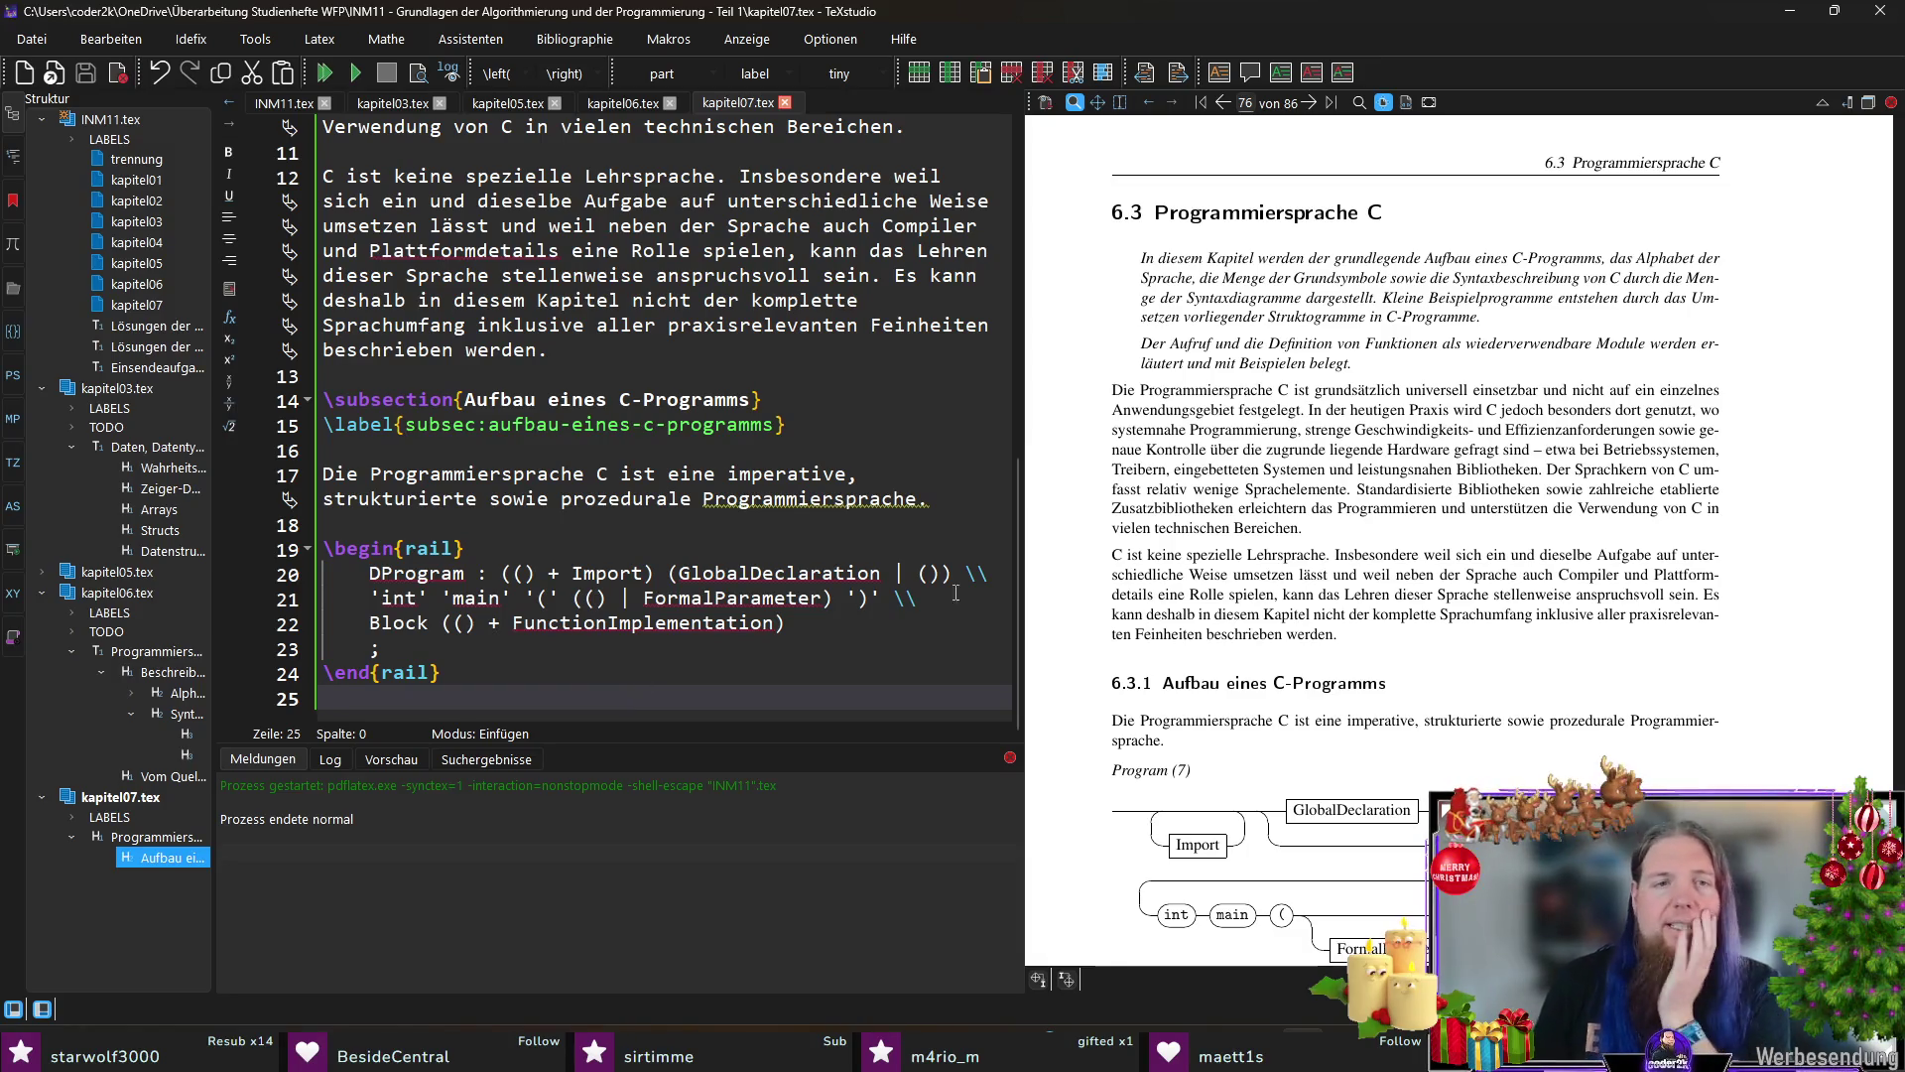
{"action": "scroll", "coordinate": [1377, 596], "scroll_direction": "down", "scroll_amount": 5}
{"action": "scroll", "coordinate": [1378, 596], "scroll_direction": "down", "scroll_amount": 3}
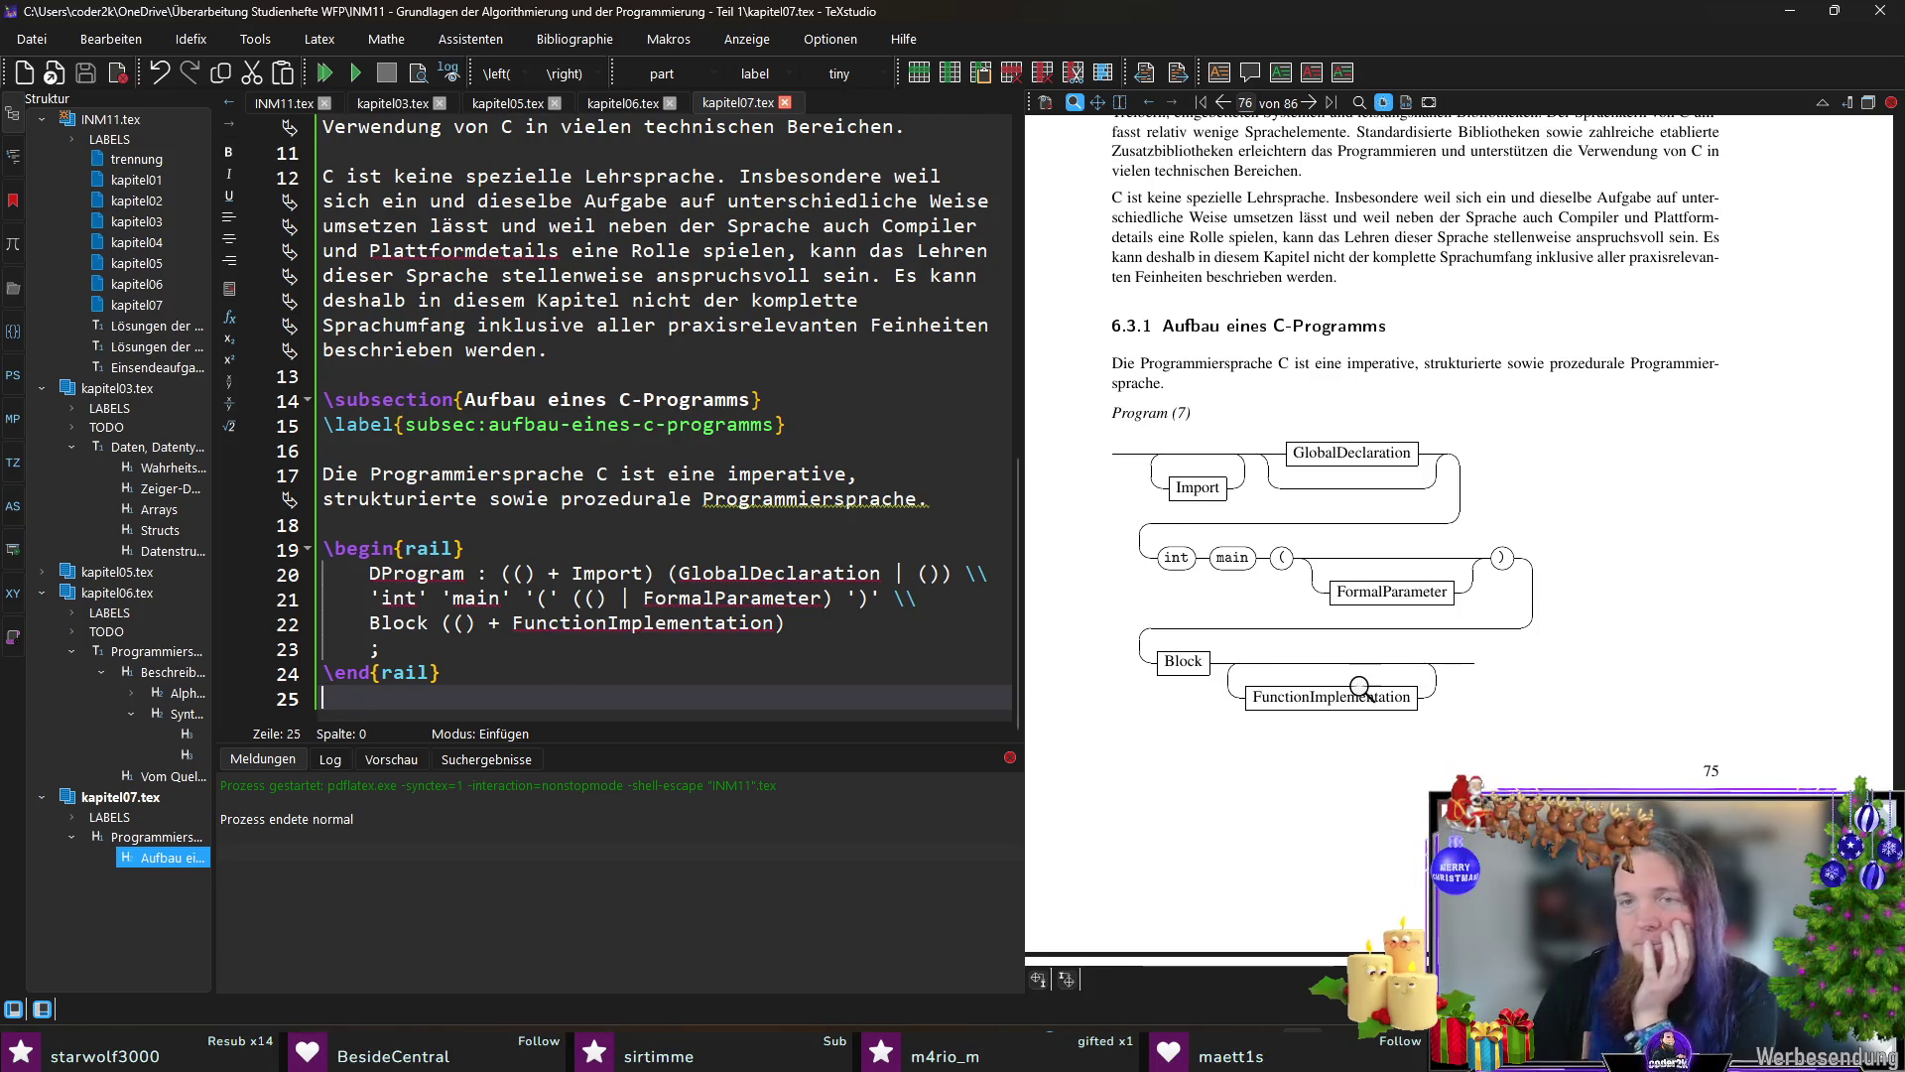
{"action": "left_click_drag", "start_coordinate": [1126, 425], "coordinate": [1153, 448]}
{"action": "right_click", "coordinate": [1184, 426]}
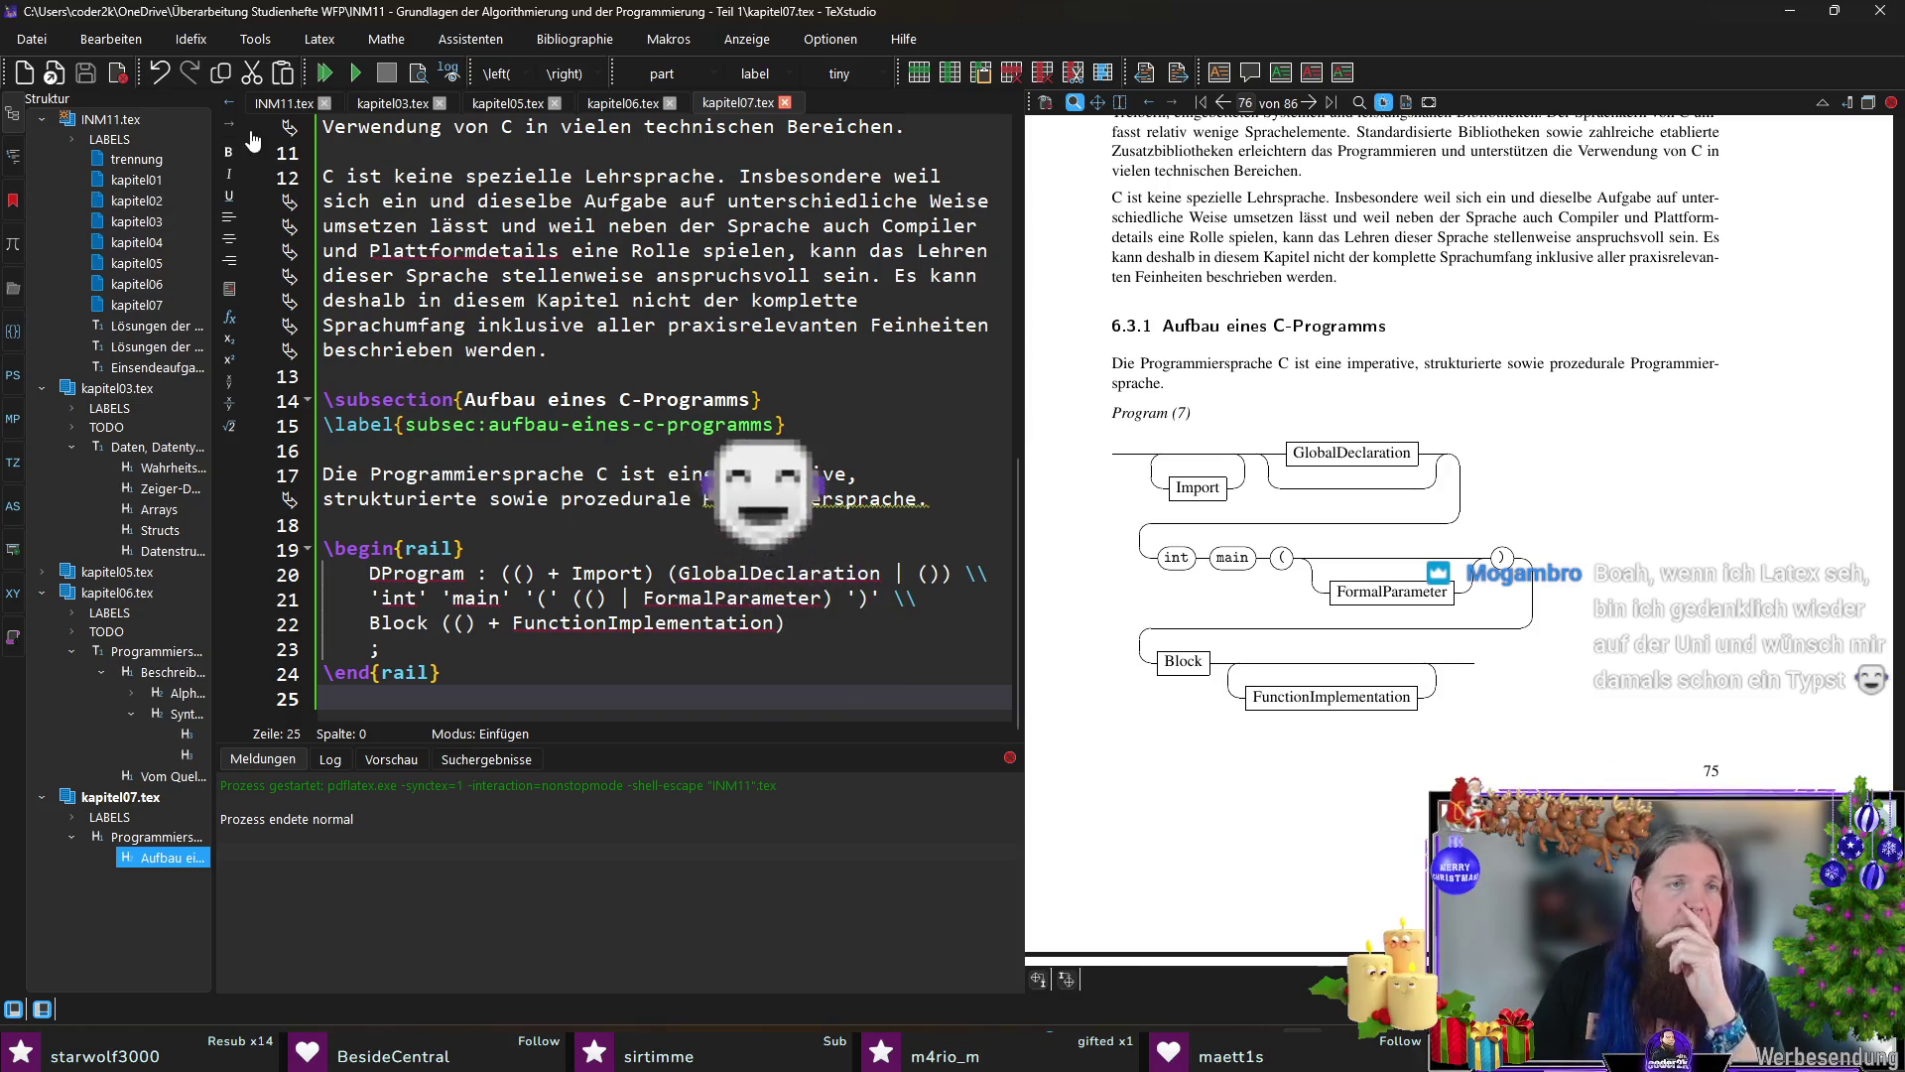
{"action": "left_click", "coordinate": [266, 103]}
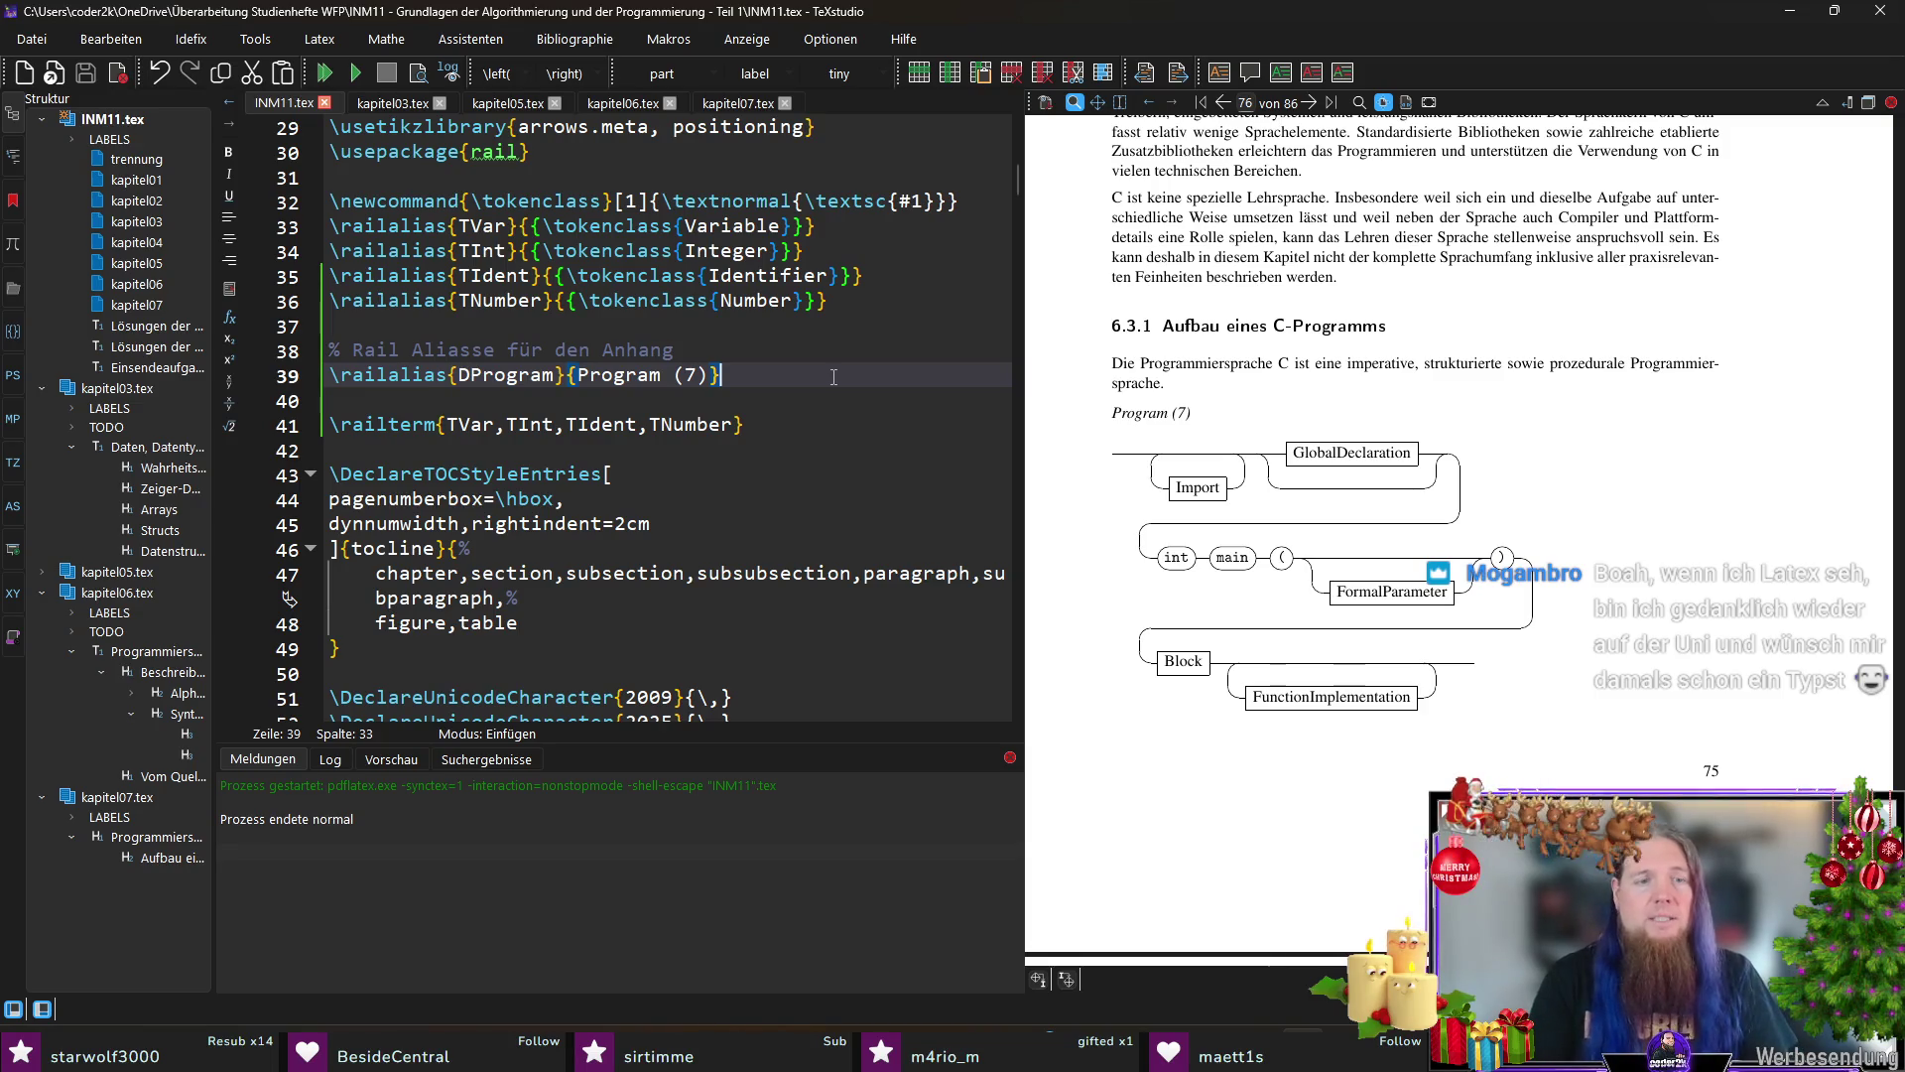
Step: Duplicate the \railalias{DProgram} line onto a new line below it, undoing a wrong paste first
{"action": "left_click", "coordinate": [834, 375]}
{"action": "key", "text": "Return"}
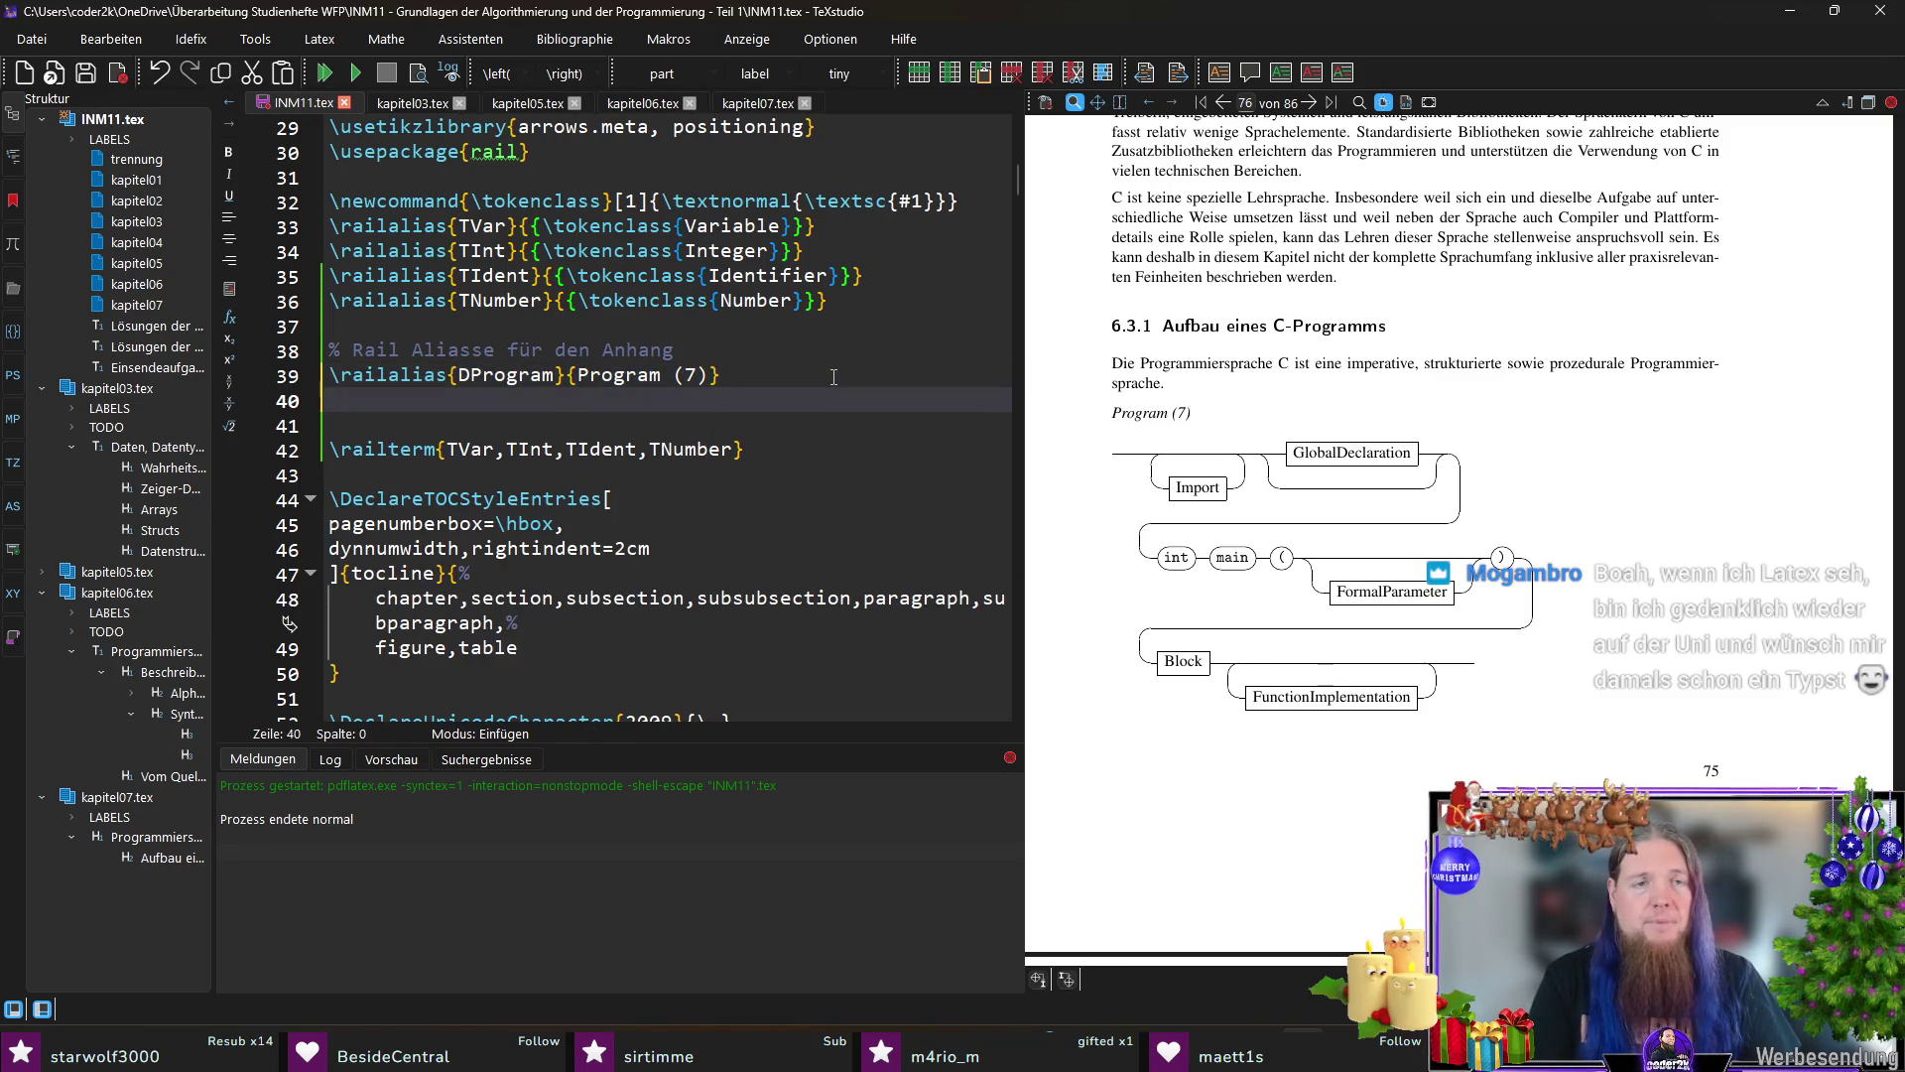
{"action": "type", "text": "\\begin{figure}[htbp]     \\centering     \\begin{rail}         Program : (() + Import) (GlobalDeclaration | ())         \\\\         'int' 'main' '(' (() | FormalParameter) ')' \\\\         Block (() + FunctionImplementation)         ;     \\end{rail}     \\caption{Syntaxdiagramm \\textit{Program}}     \\label{fig:syntaxdiagramm-program} \\end{figure}"}
{"action": "key", "text": "ctrl+z"}
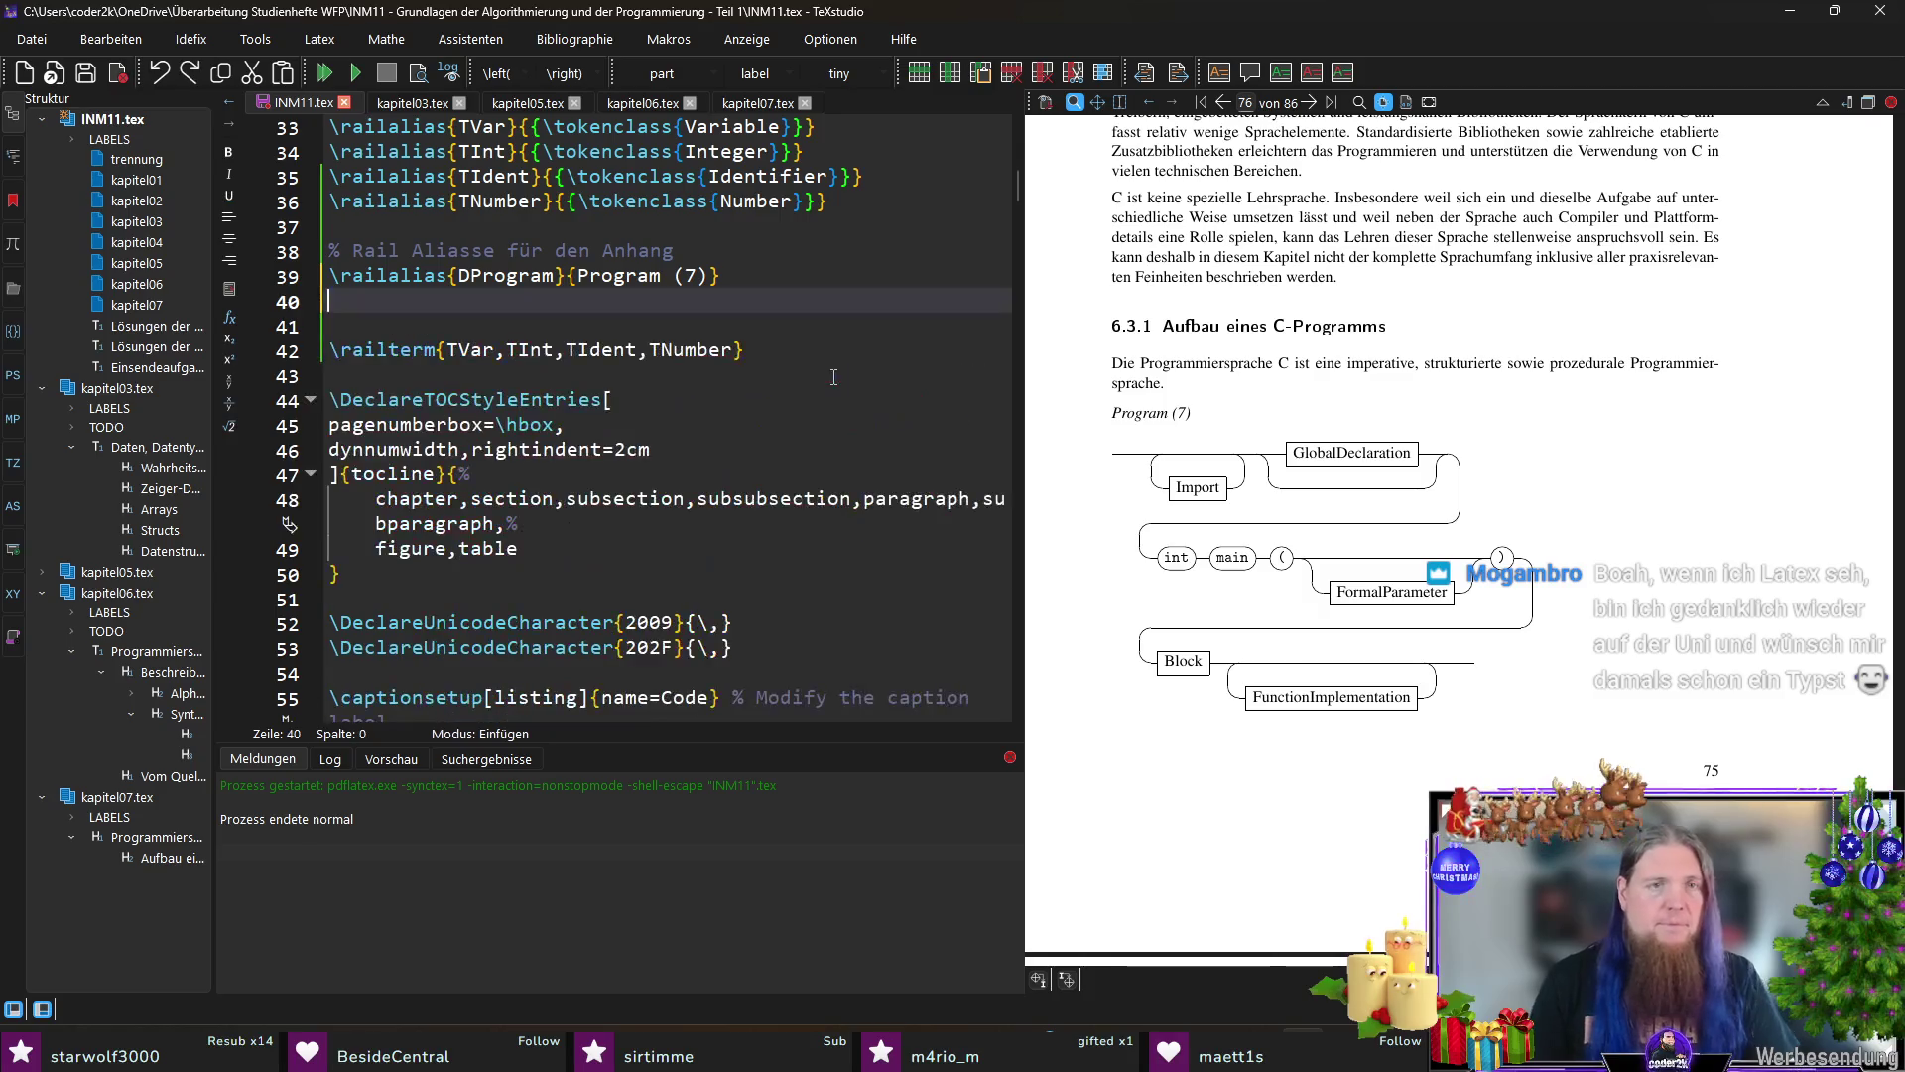
{"action": "key", "text": "Up"}
{"action": "key", "text": "shift+End"}
{"action": "key", "text": "ctrl+c"}
{"action": "key", "text": "Down"}
{"action": "key", "text": "ctrl+v"}
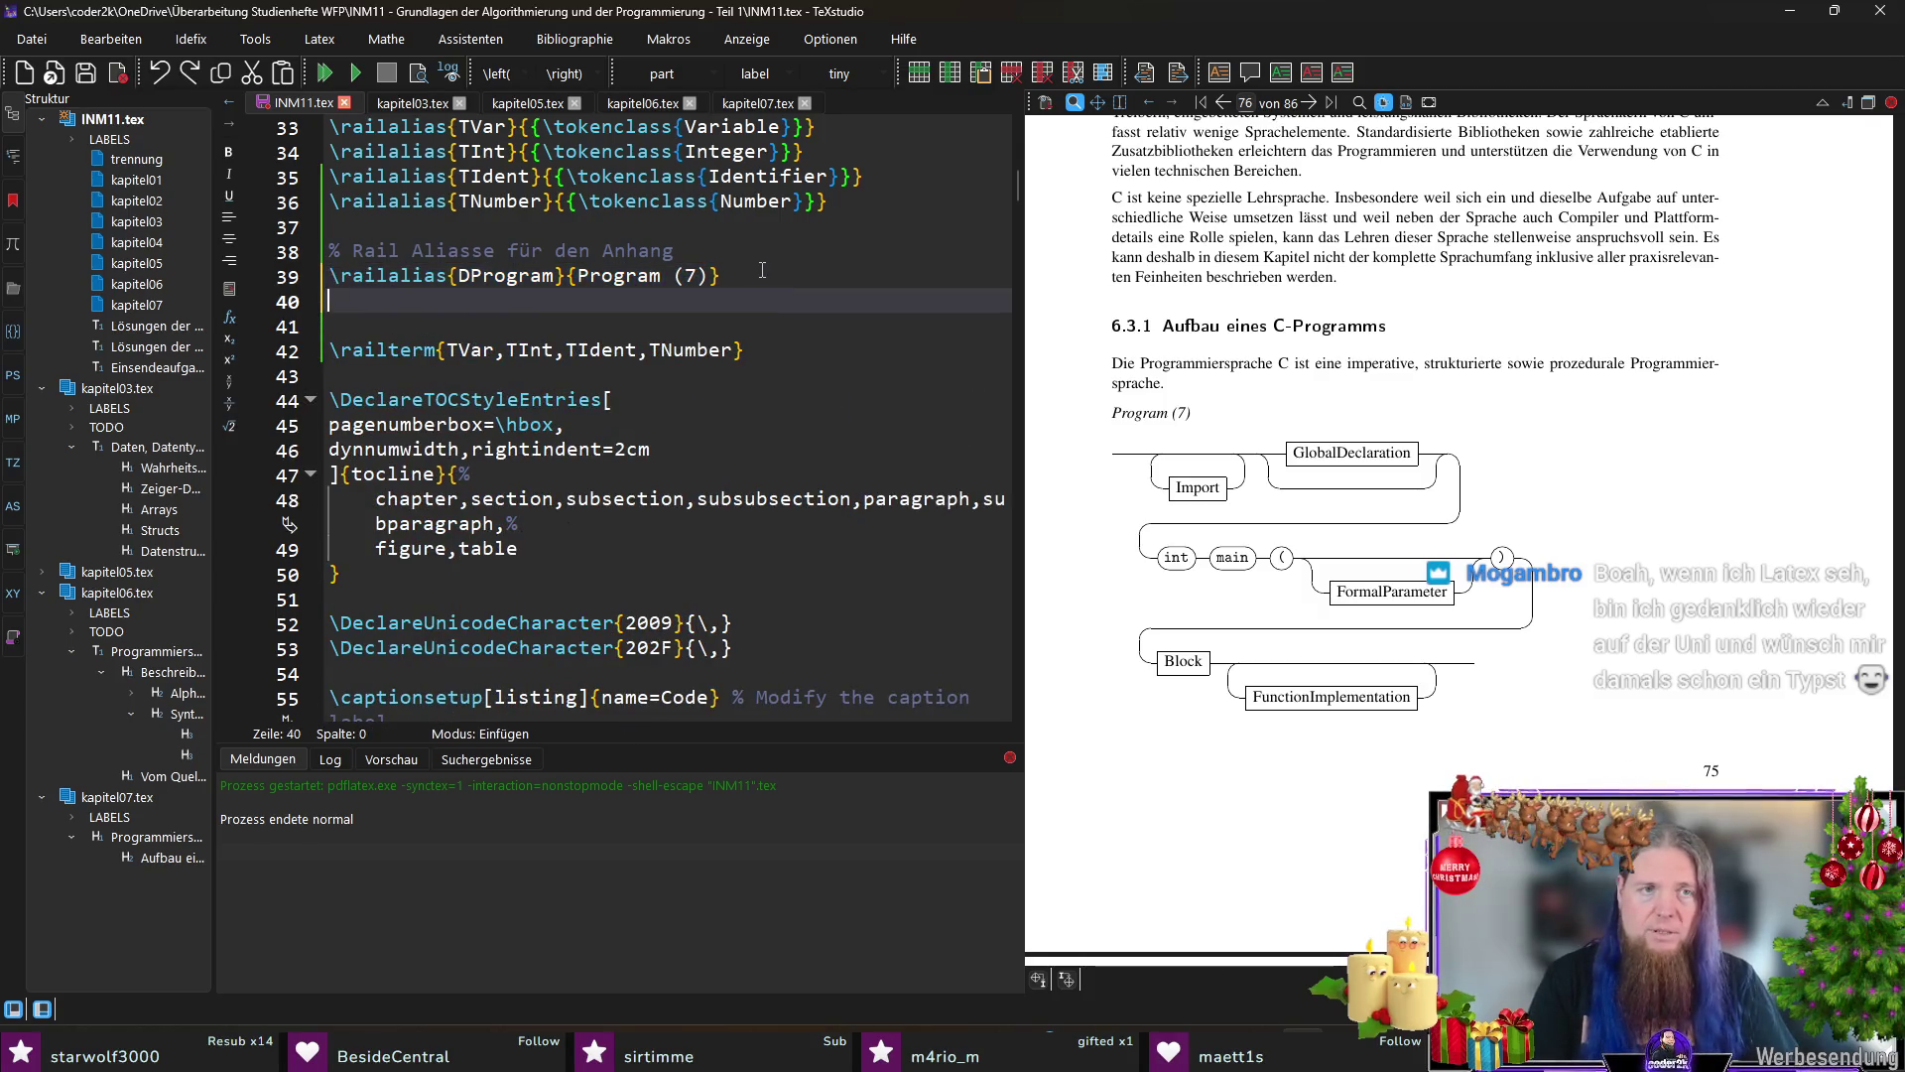
Step: Edit the copy into GlobalDeclaration (8), restore the removed alias lines and renumber Block to (15)
{"action": "key", "text": "ctrl+Left"}
{"action": "key", "text": "ctrl+Left"}
{"action": "key", "text": "ctrl+Left"}
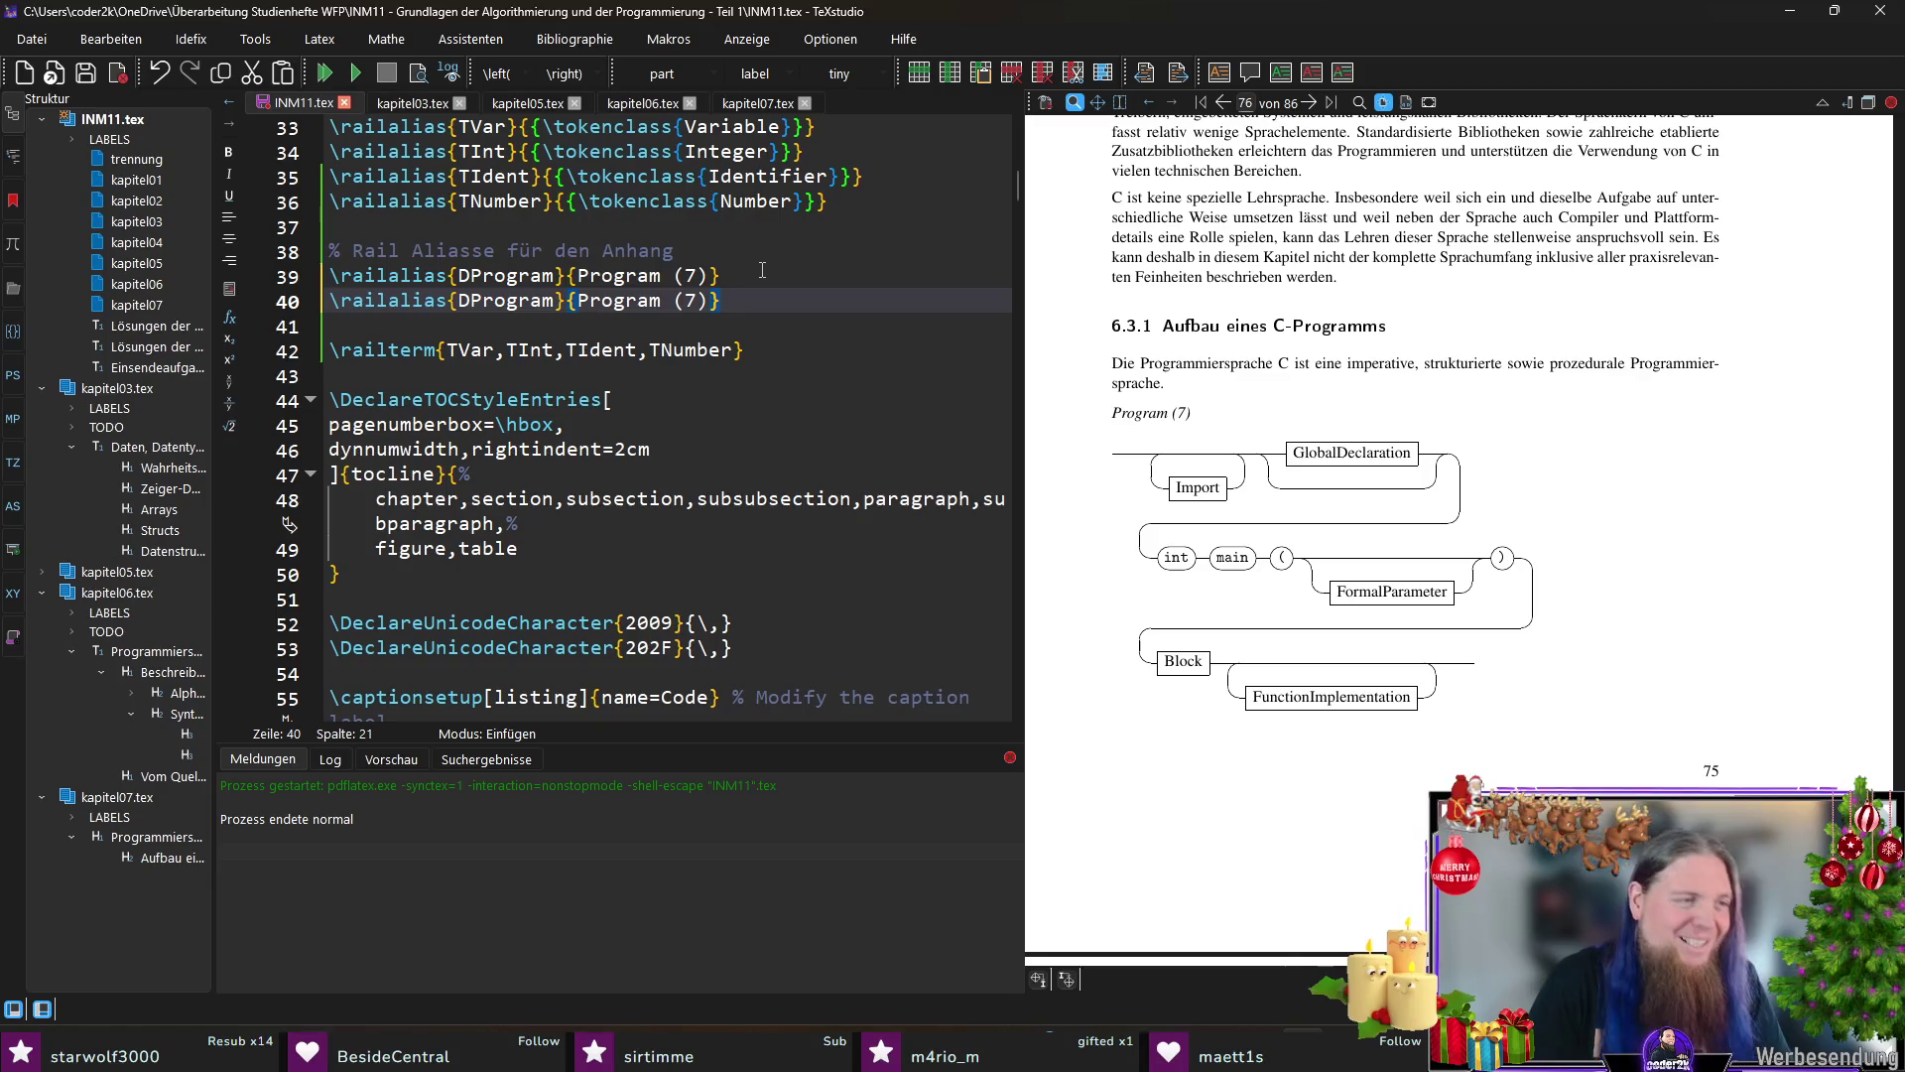
{"action": "key", "text": "ctrl+Left"}
{"action": "key", "text": "ctrl+Left"}
{"action": "key", "text": "ctrl+shift+Right"}
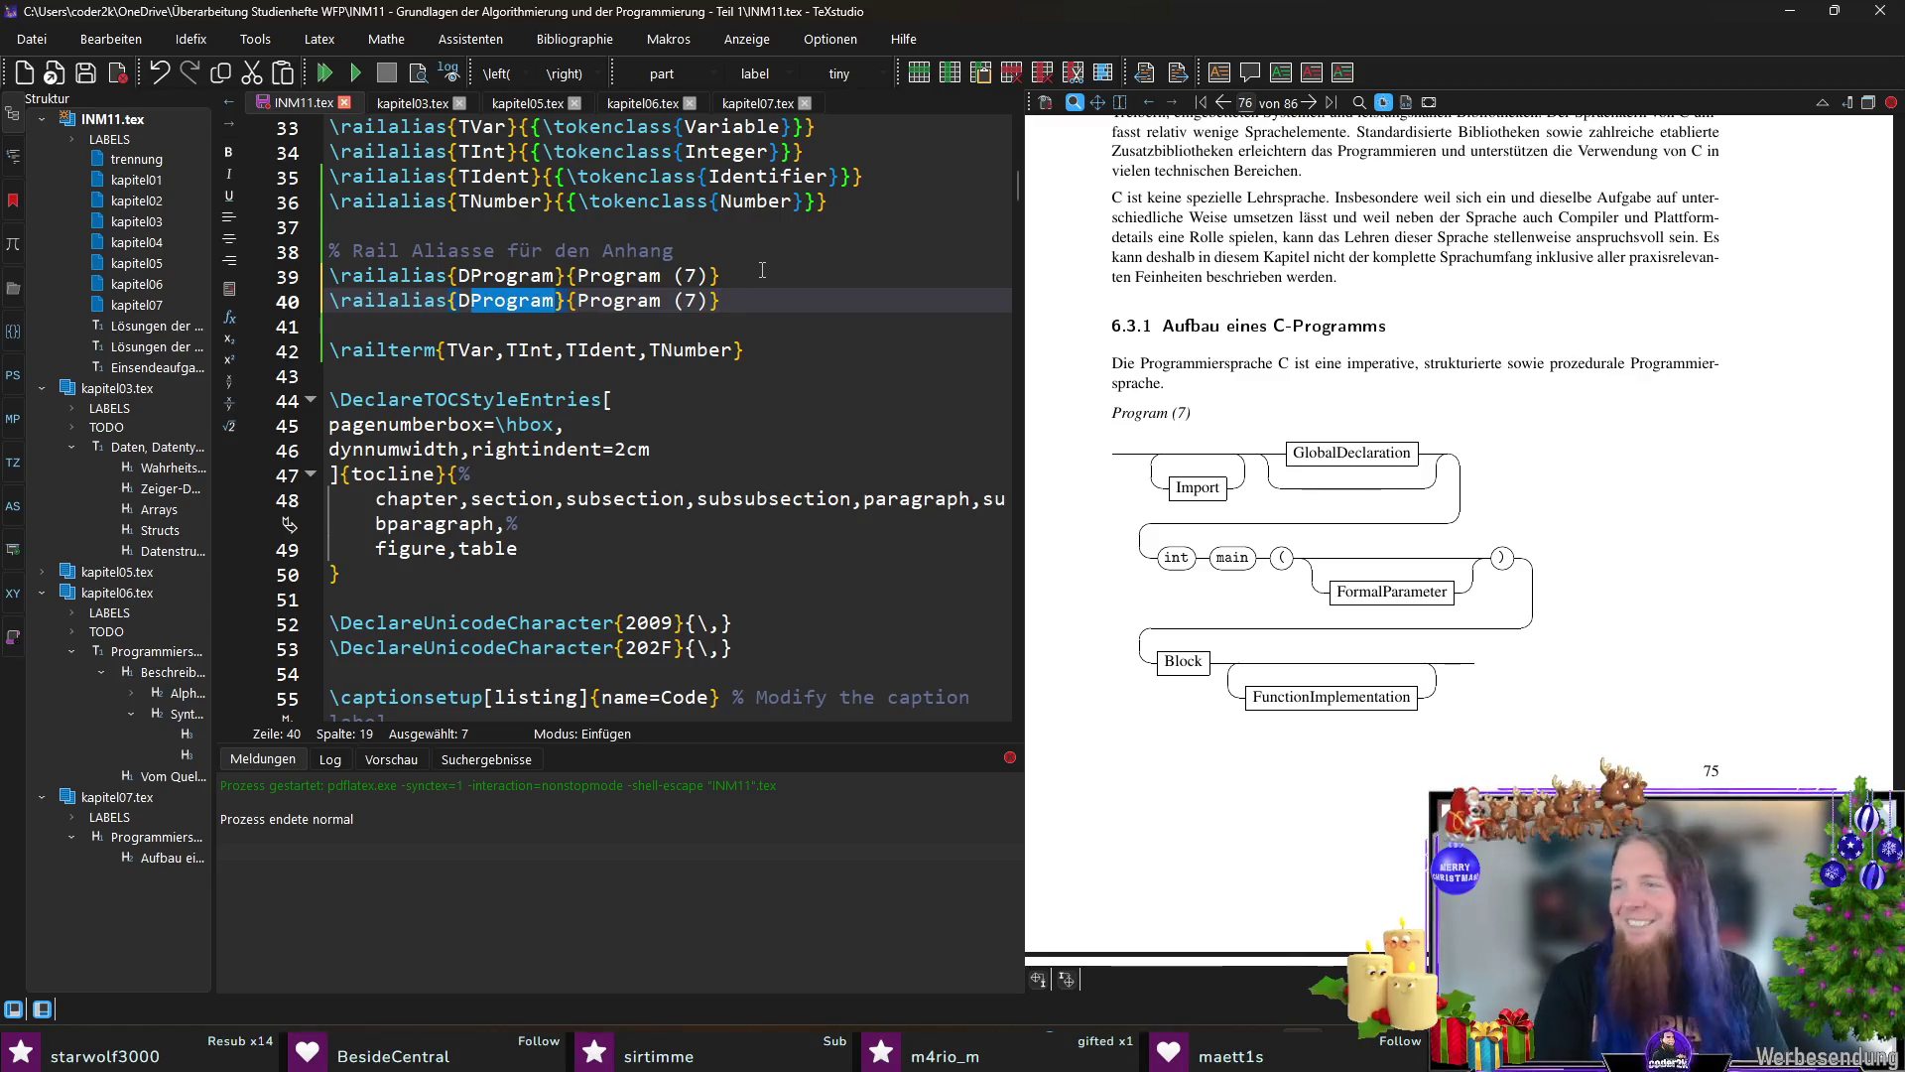
{"action": "type", "text": "Import"}
{"action": "key", "text": "ctrl+Right"}
{"action": "key", "text": "ctrl+shift+Right"}
{"action": "type", "text": "Import"}
{"action": "key", "text": "ctrl+z"}
{"action": "key", "text": "ctrl+z"}
{"action": "key", "text": "ctrl+z"}
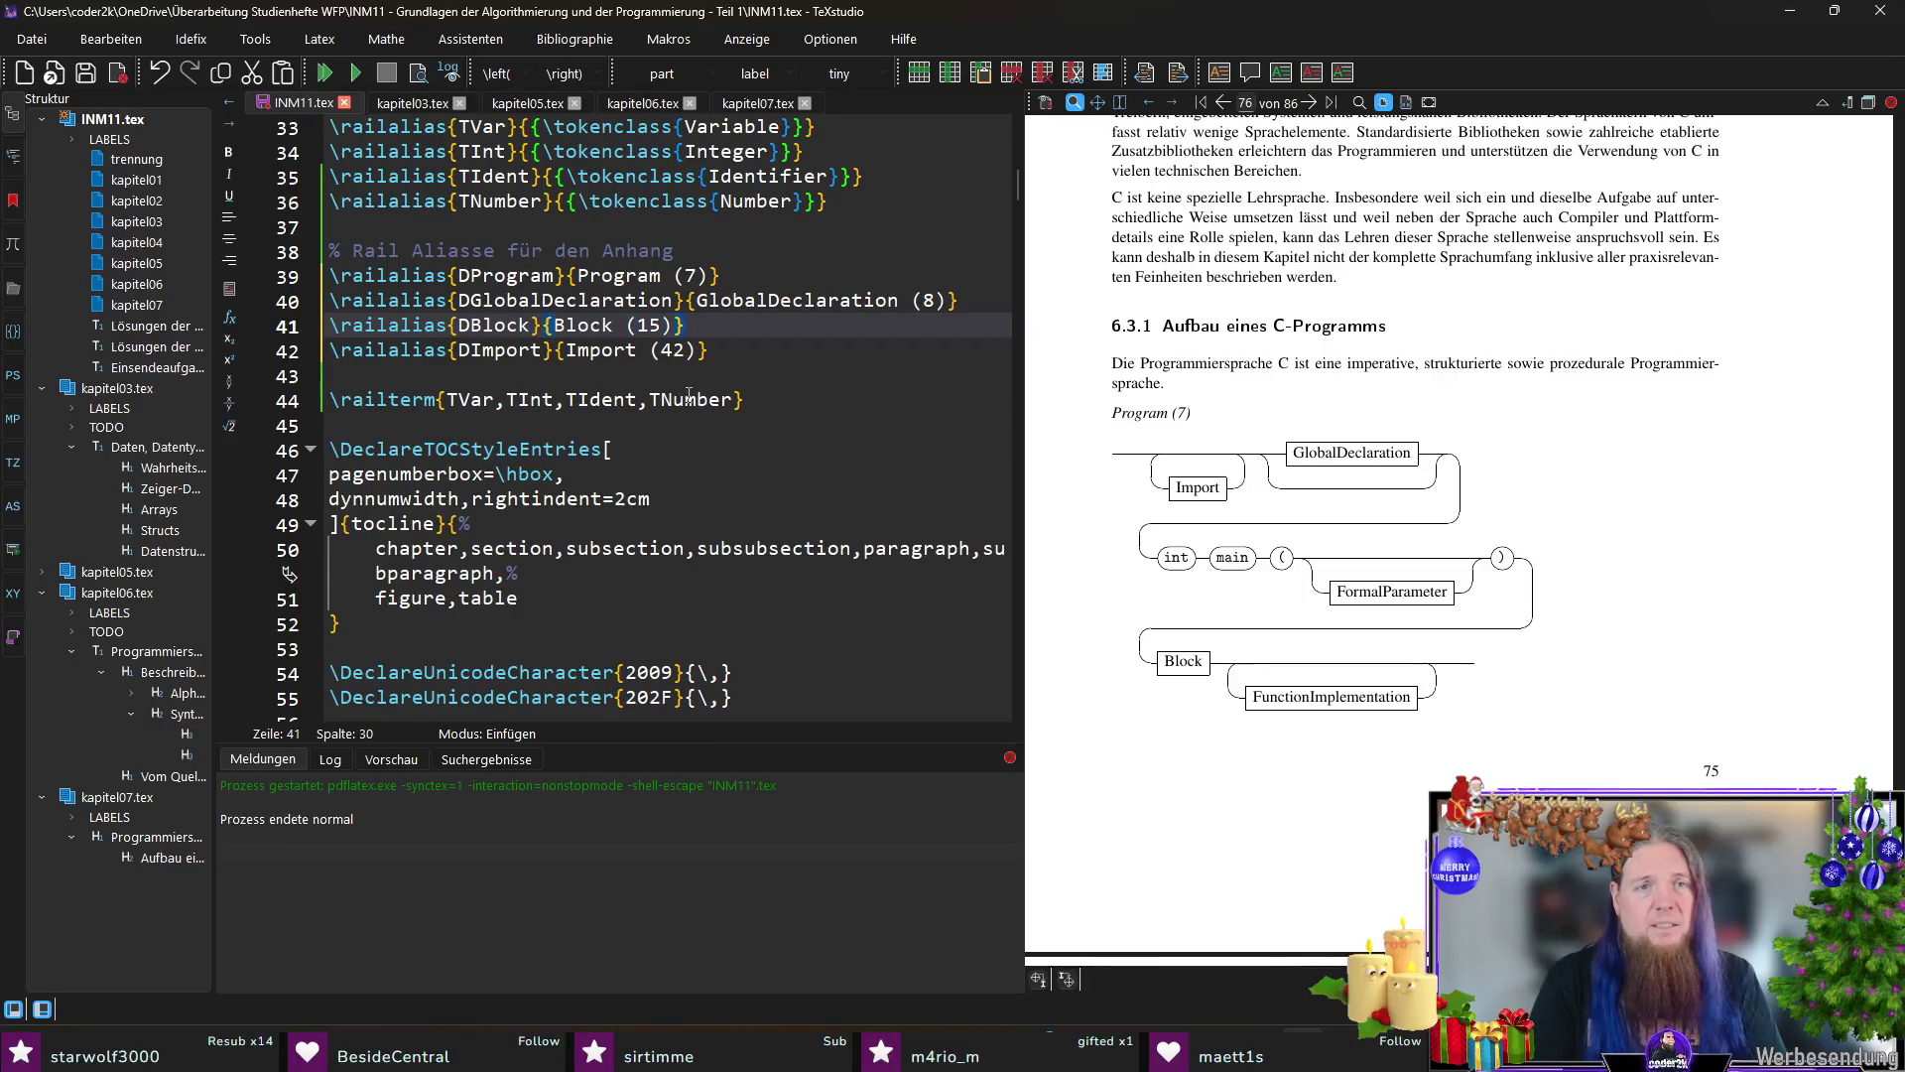
{"action": "key", "text": "ctrl+z"}
{"action": "key", "text": "Home"}
{"action": "key", "text": "ctrl+Right"}
{"action": "key", "text": "ctrl+Right"}
{"action": "key", "text": "ctrl+shift+Right"}
{"action": "type", "text": "DFormalParameter"}
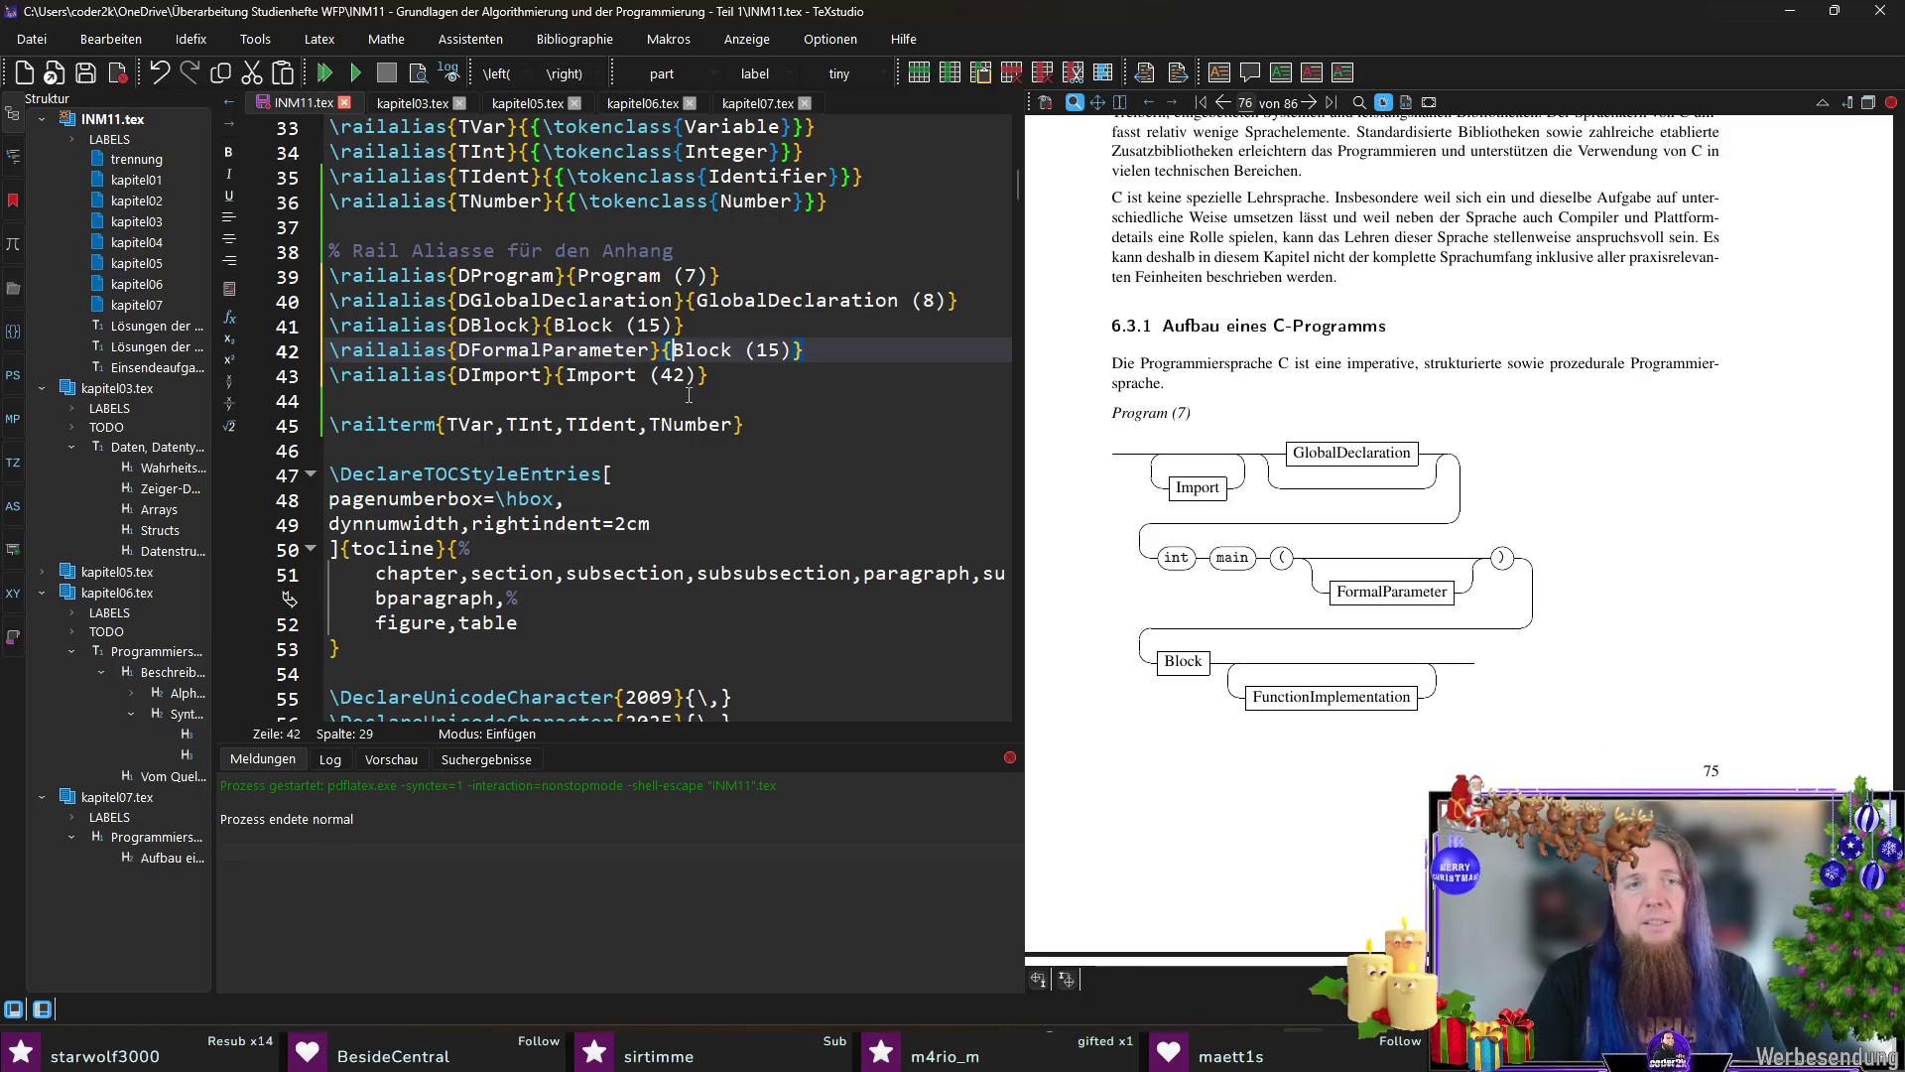
{"action": "key", "text": "ctrl+shift+Right"}
{"action": "type", "text": "FormalParameter"}
{"action": "key", "text": "shift+Right"}
{"action": "key", "text": "shift+Right"}
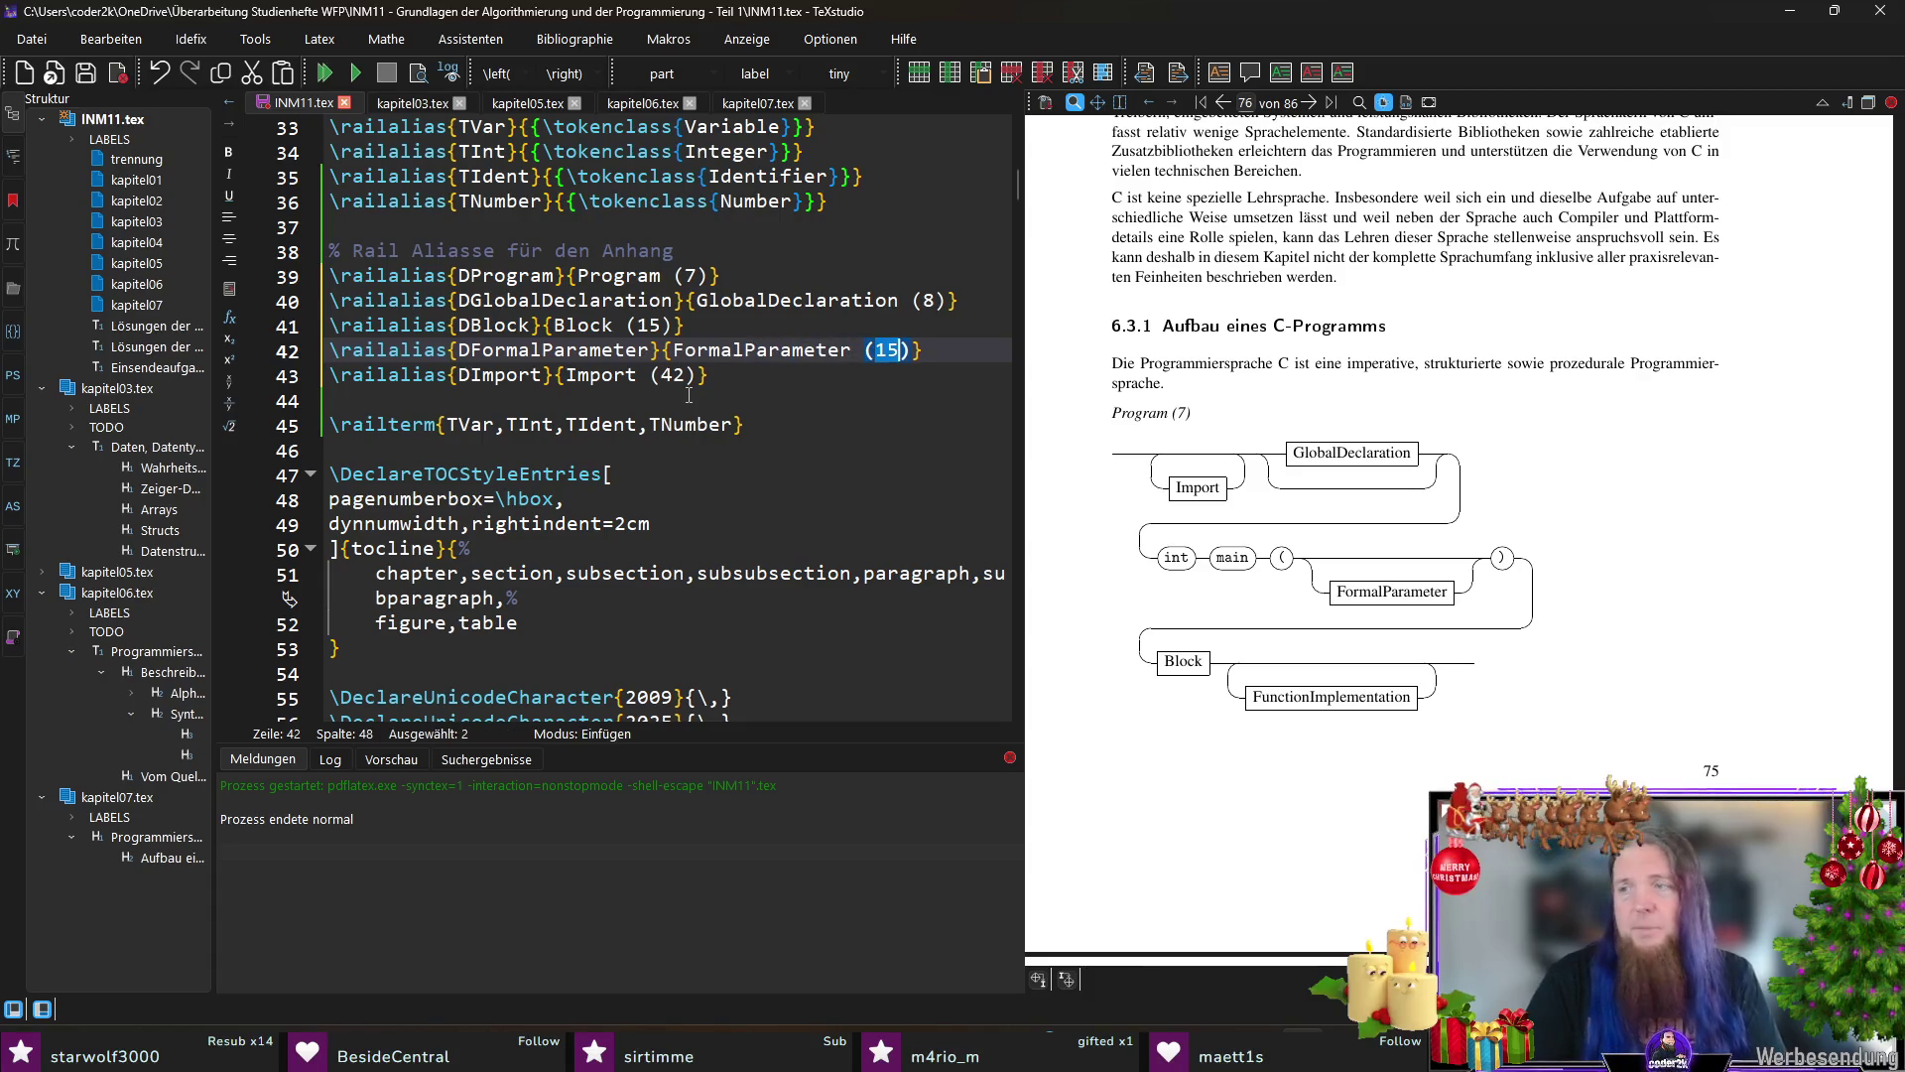
{"action": "type", "text": "30"}
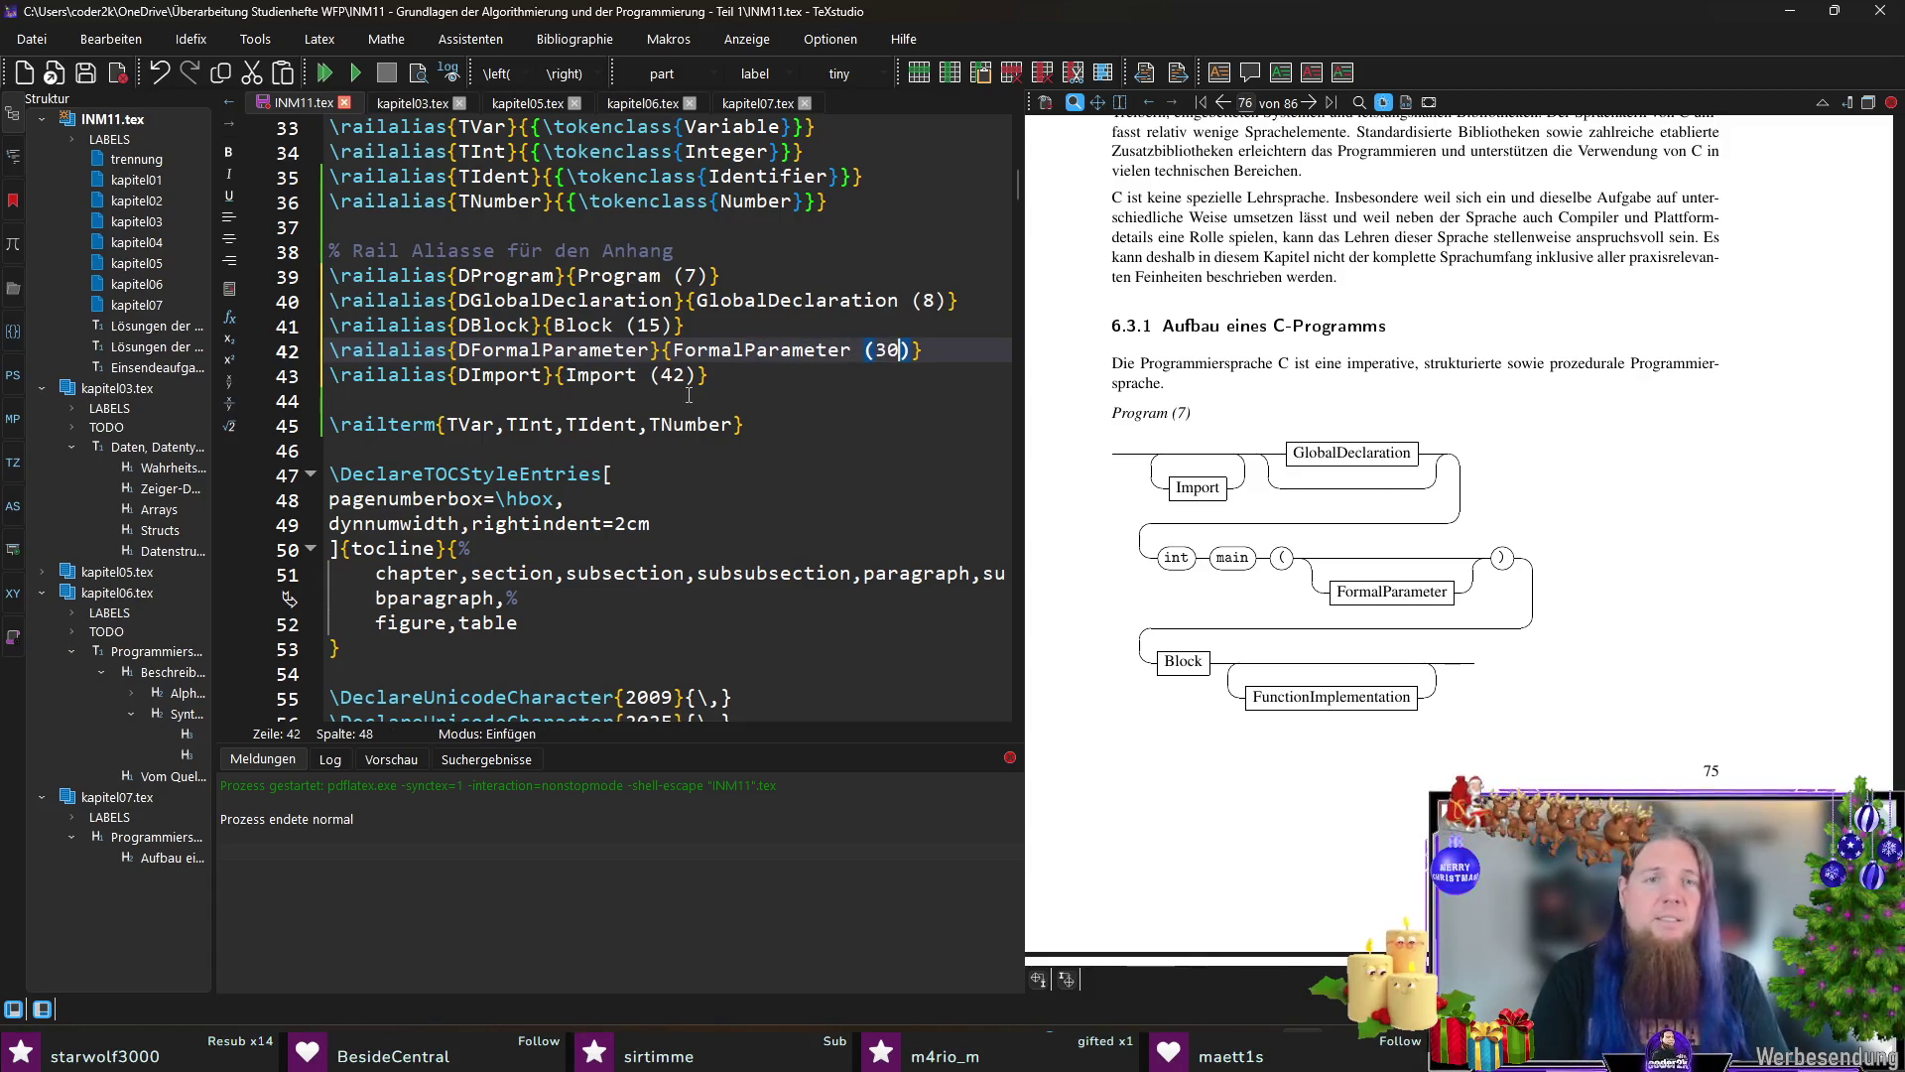
Step: Duplicate the DFormalParameter (30) alias into DFunctionImplementation labelled FunctionImplementation (28)
{"action": "key", "text": "Up"}
{"action": "key", "text": "Down"}
{"action": "key", "text": "ctrl+alt+Down"}
{"action": "key", "text": "Left"}
{"action": "key", "text": "Left"}
{"action": "key", "text": "Left"}
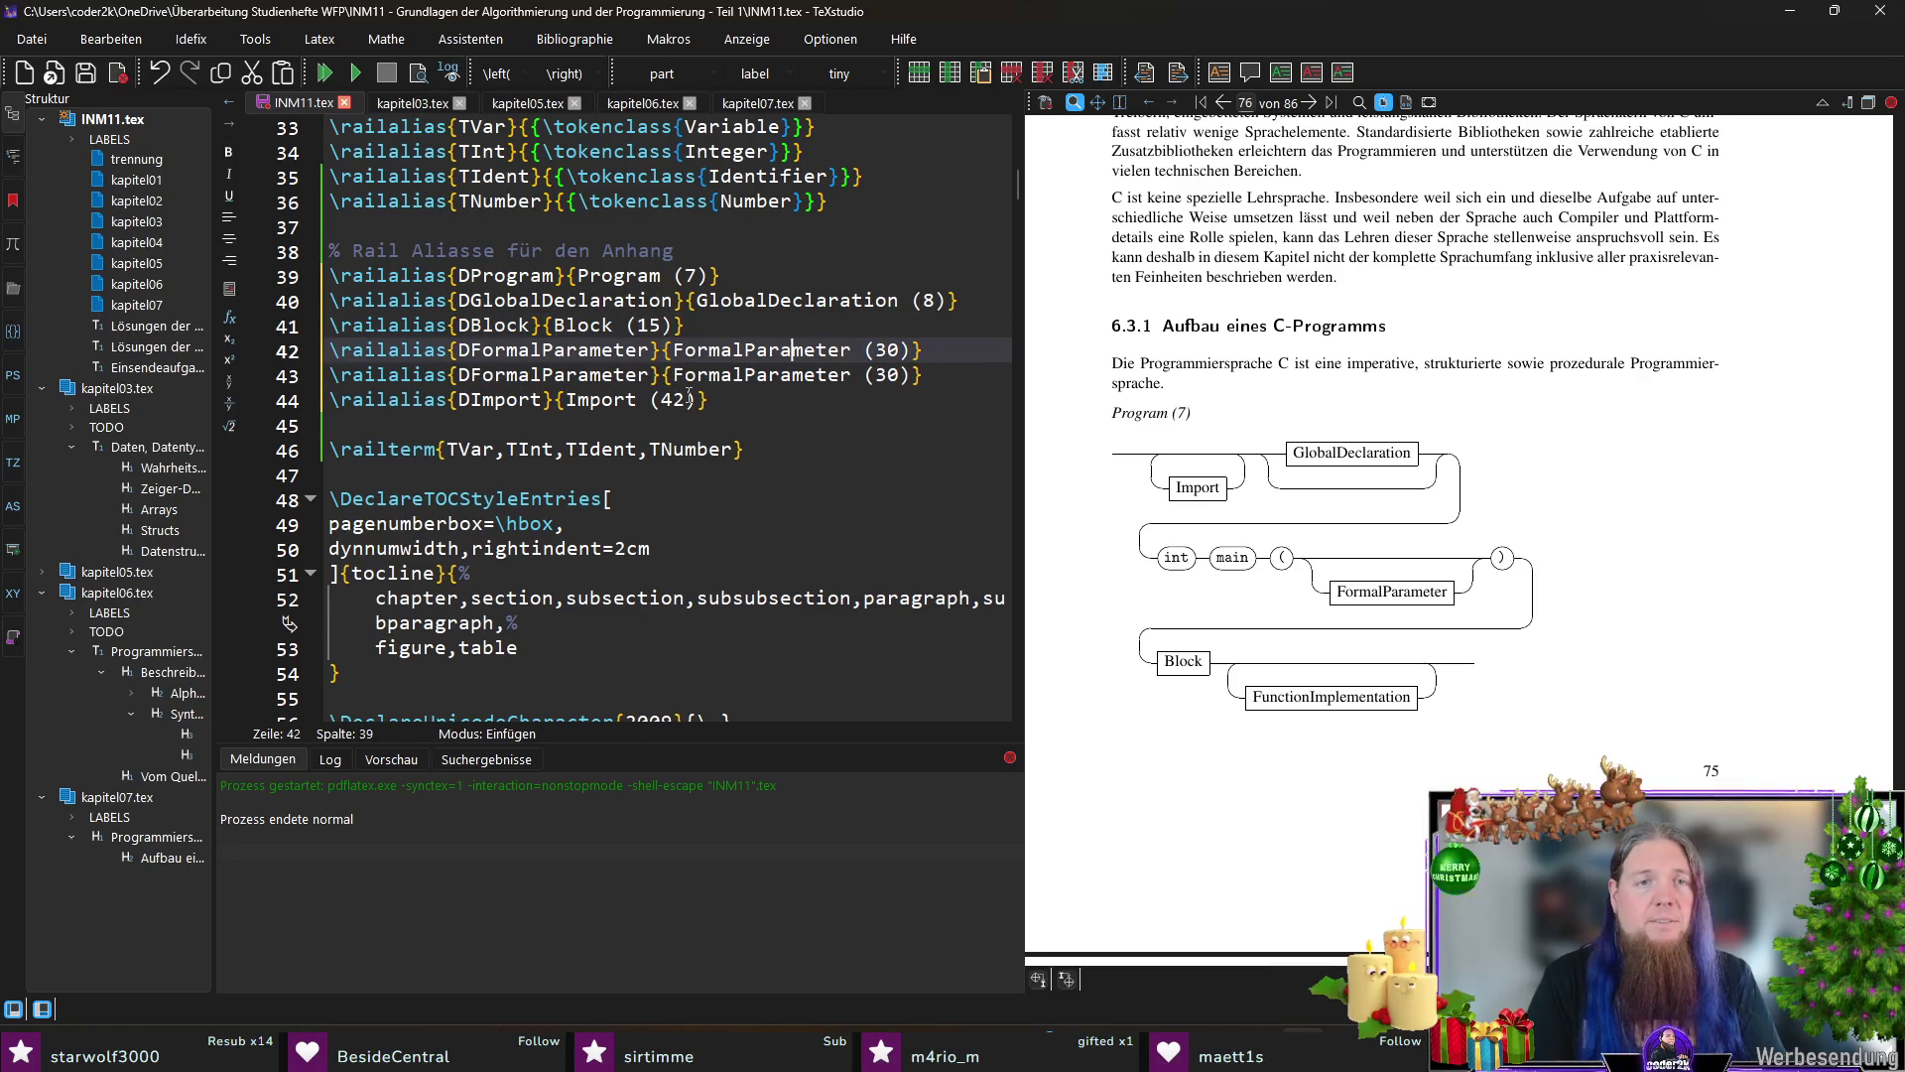
{"action": "key", "text": "ctrl+shift+Right"}
{"action": "type", "text": "FunctionI"}
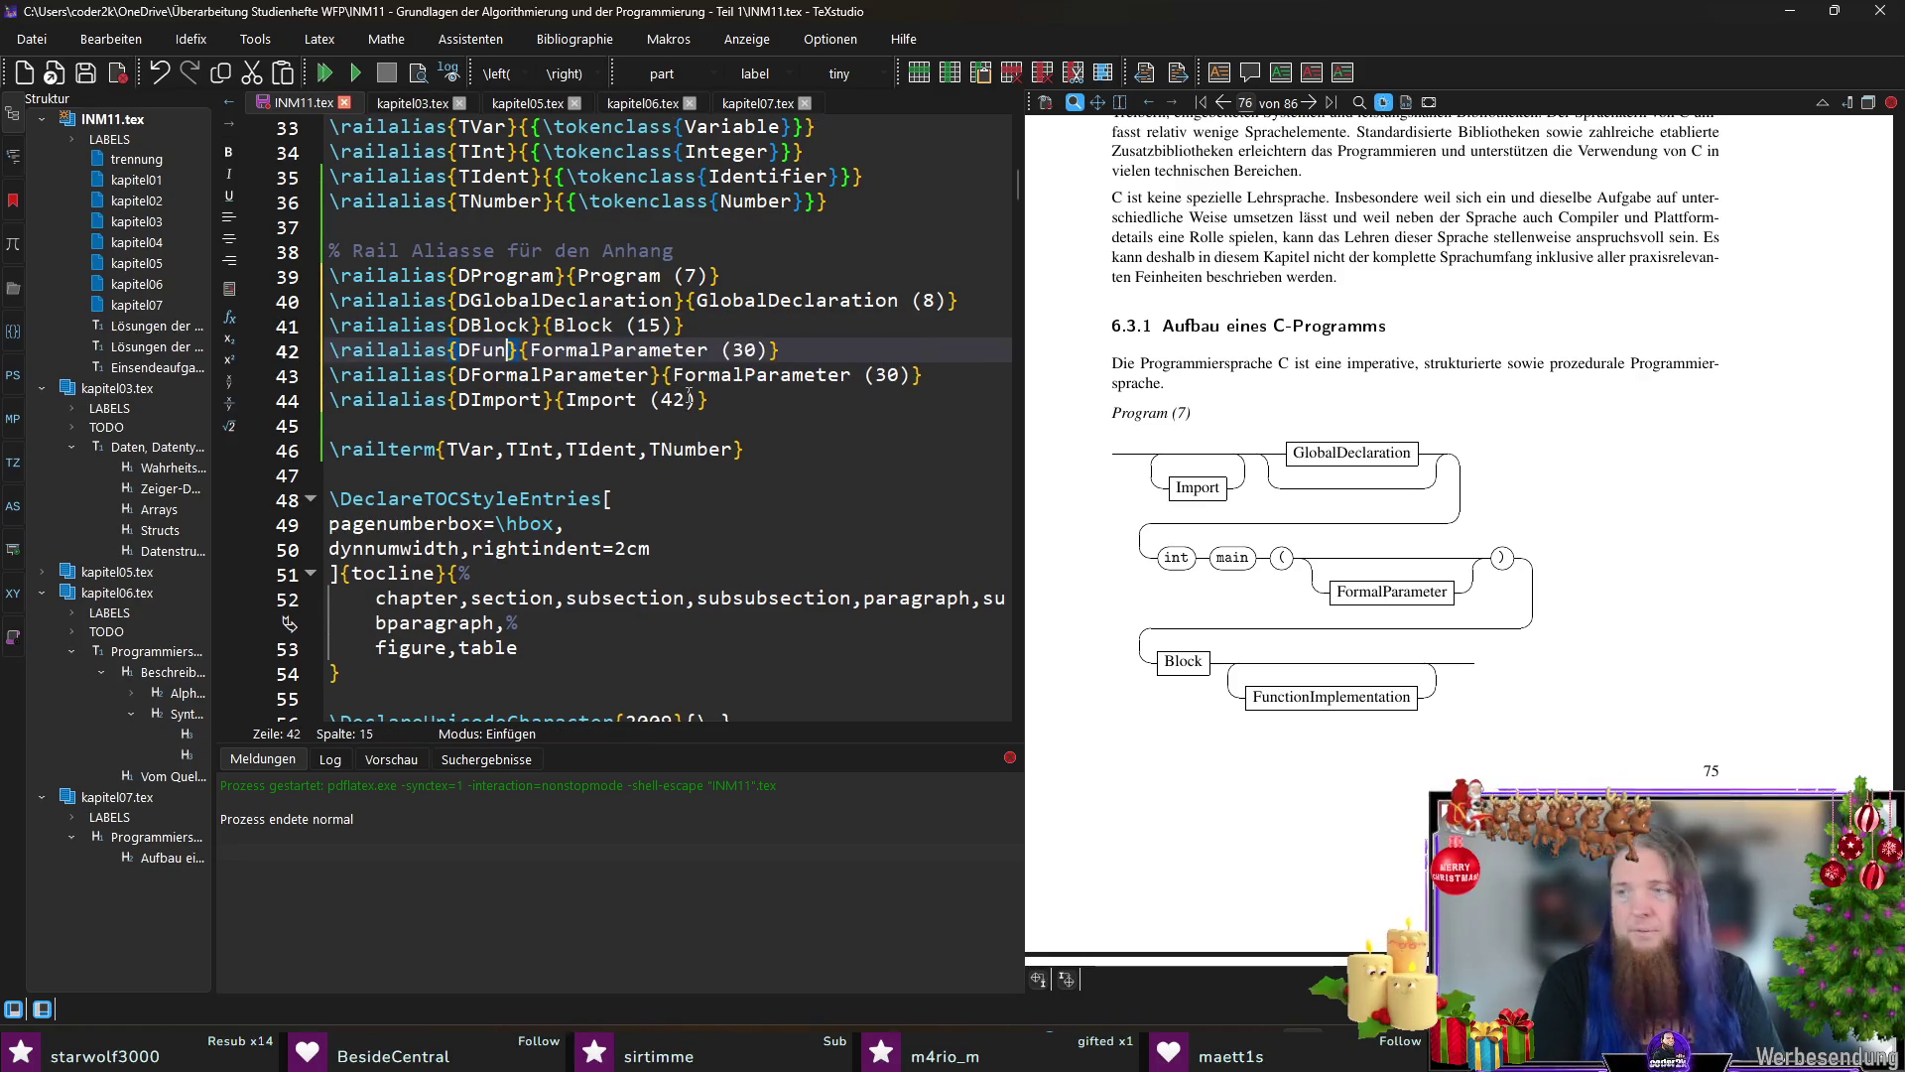
{"action": "type", "text": "mplementation"}
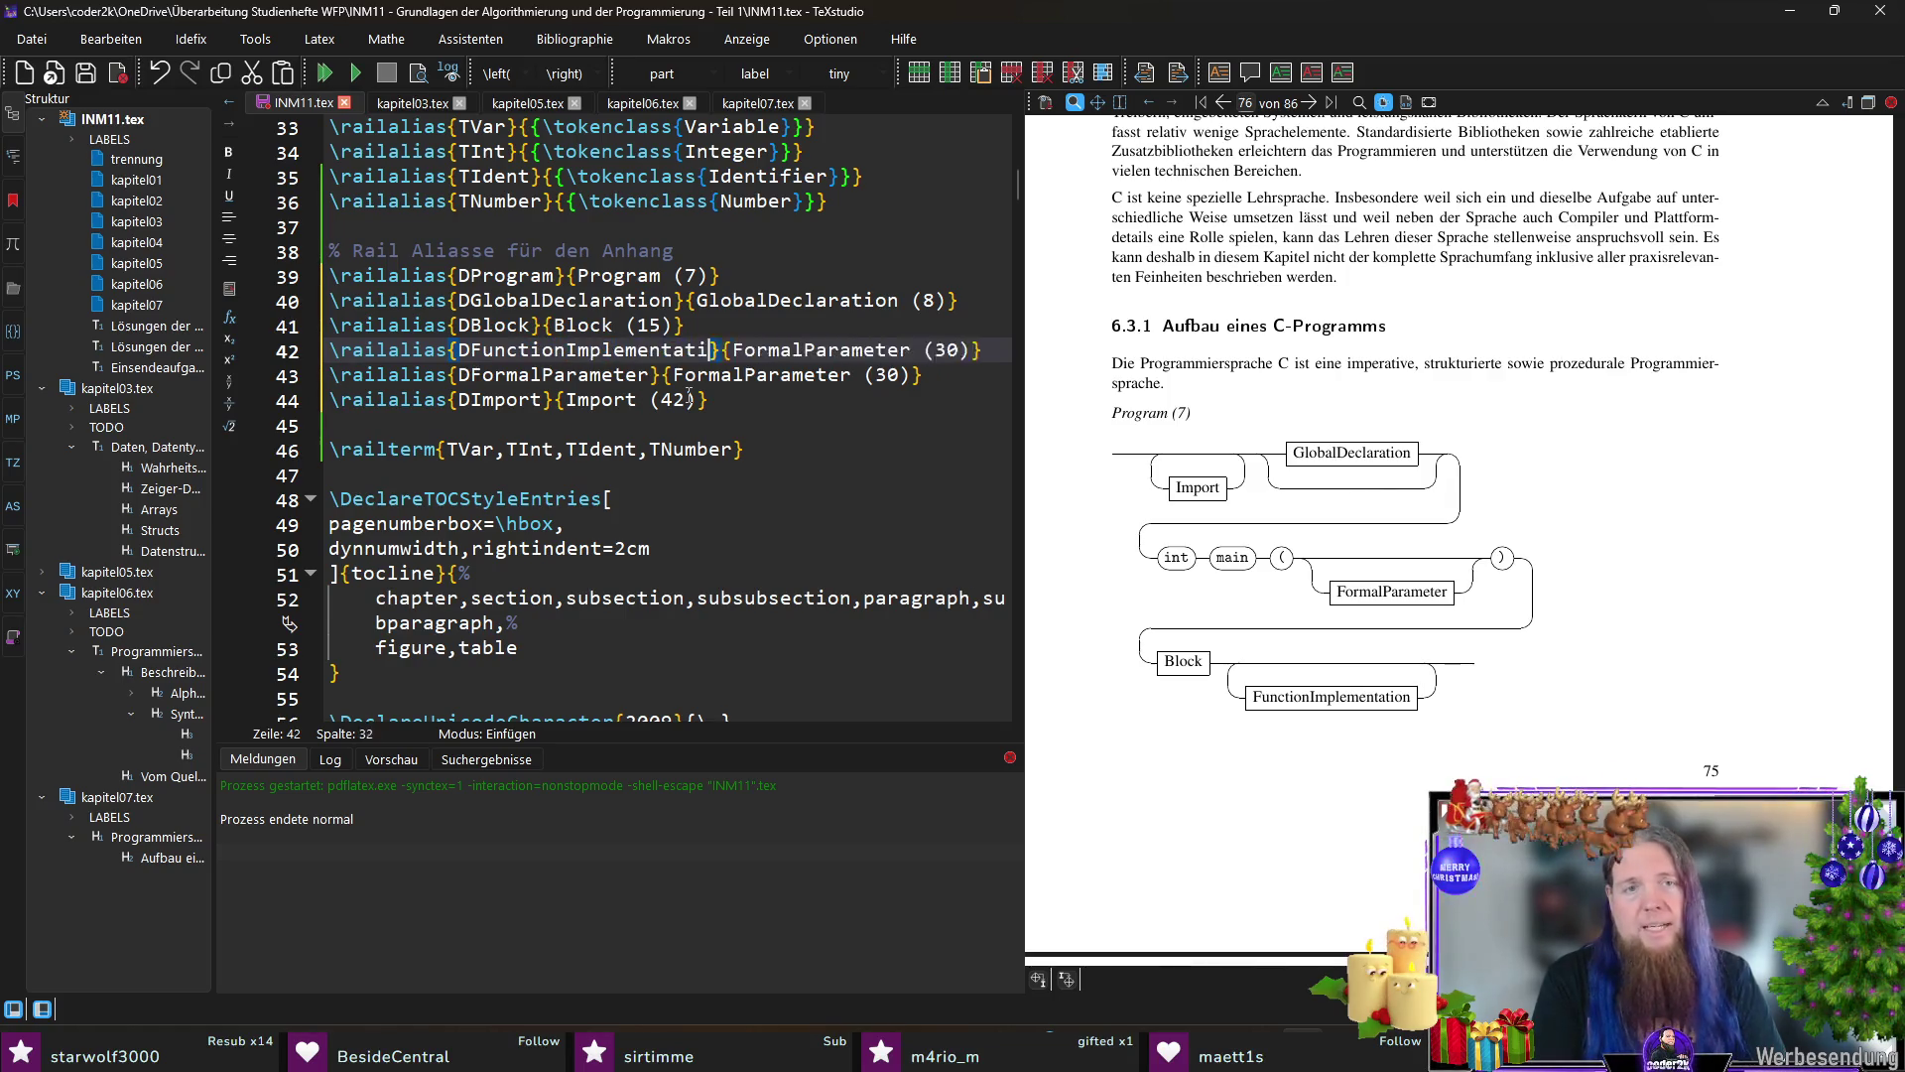
{"action": "key", "text": "ctrl+shift+Left"}
{"action": "key", "text": "ctrl+c"}
{"action": "key", "text": "Left"}
{"action": "key", "text": "ctrl+Right"}
{"action": "key", "text": "Right"}
{"action": "key", "text": "Right"}
{"action": "key", "text": "ctrl+shift+Right"}
{"action": "key", "text": "ctrl+v"}
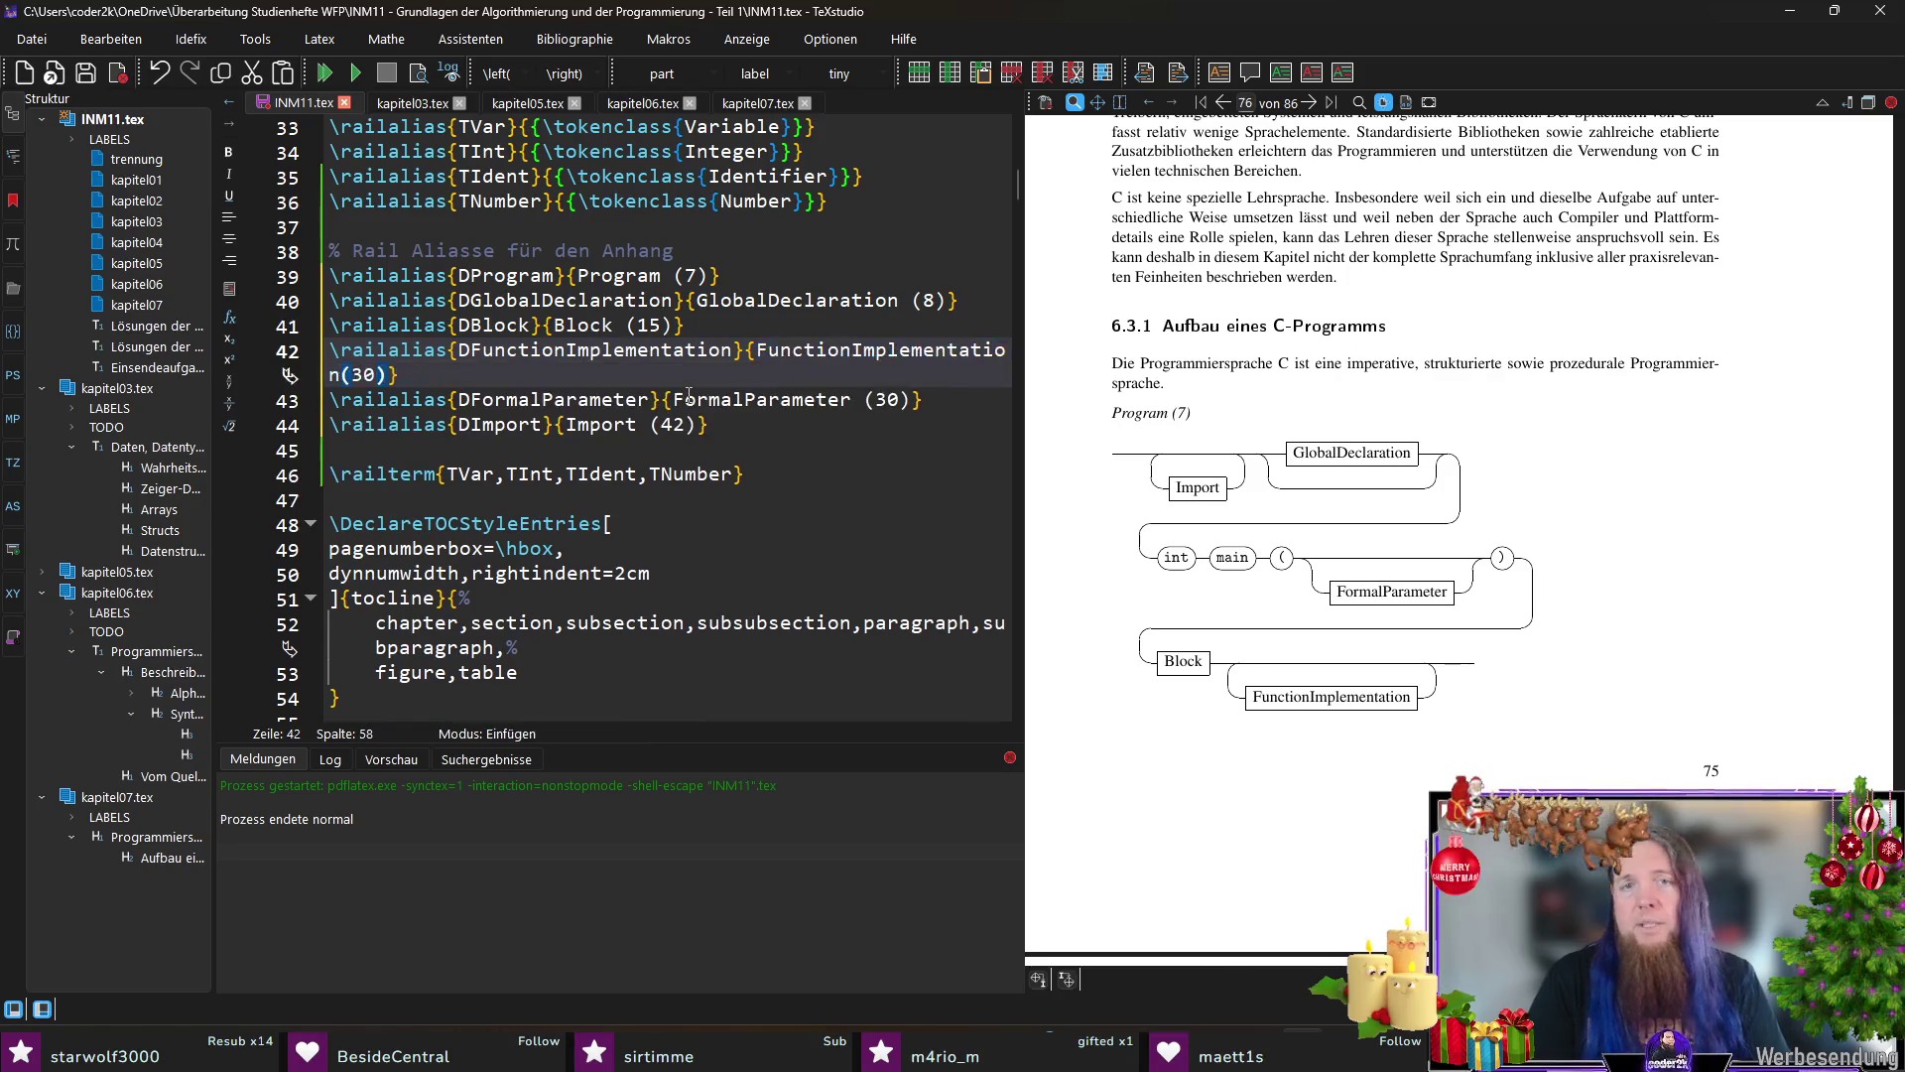
{"action": "key", "text": "shift+Right"}
{"action": "key", "text": "shift+Right"}
{"action": "type", "text": "28"}
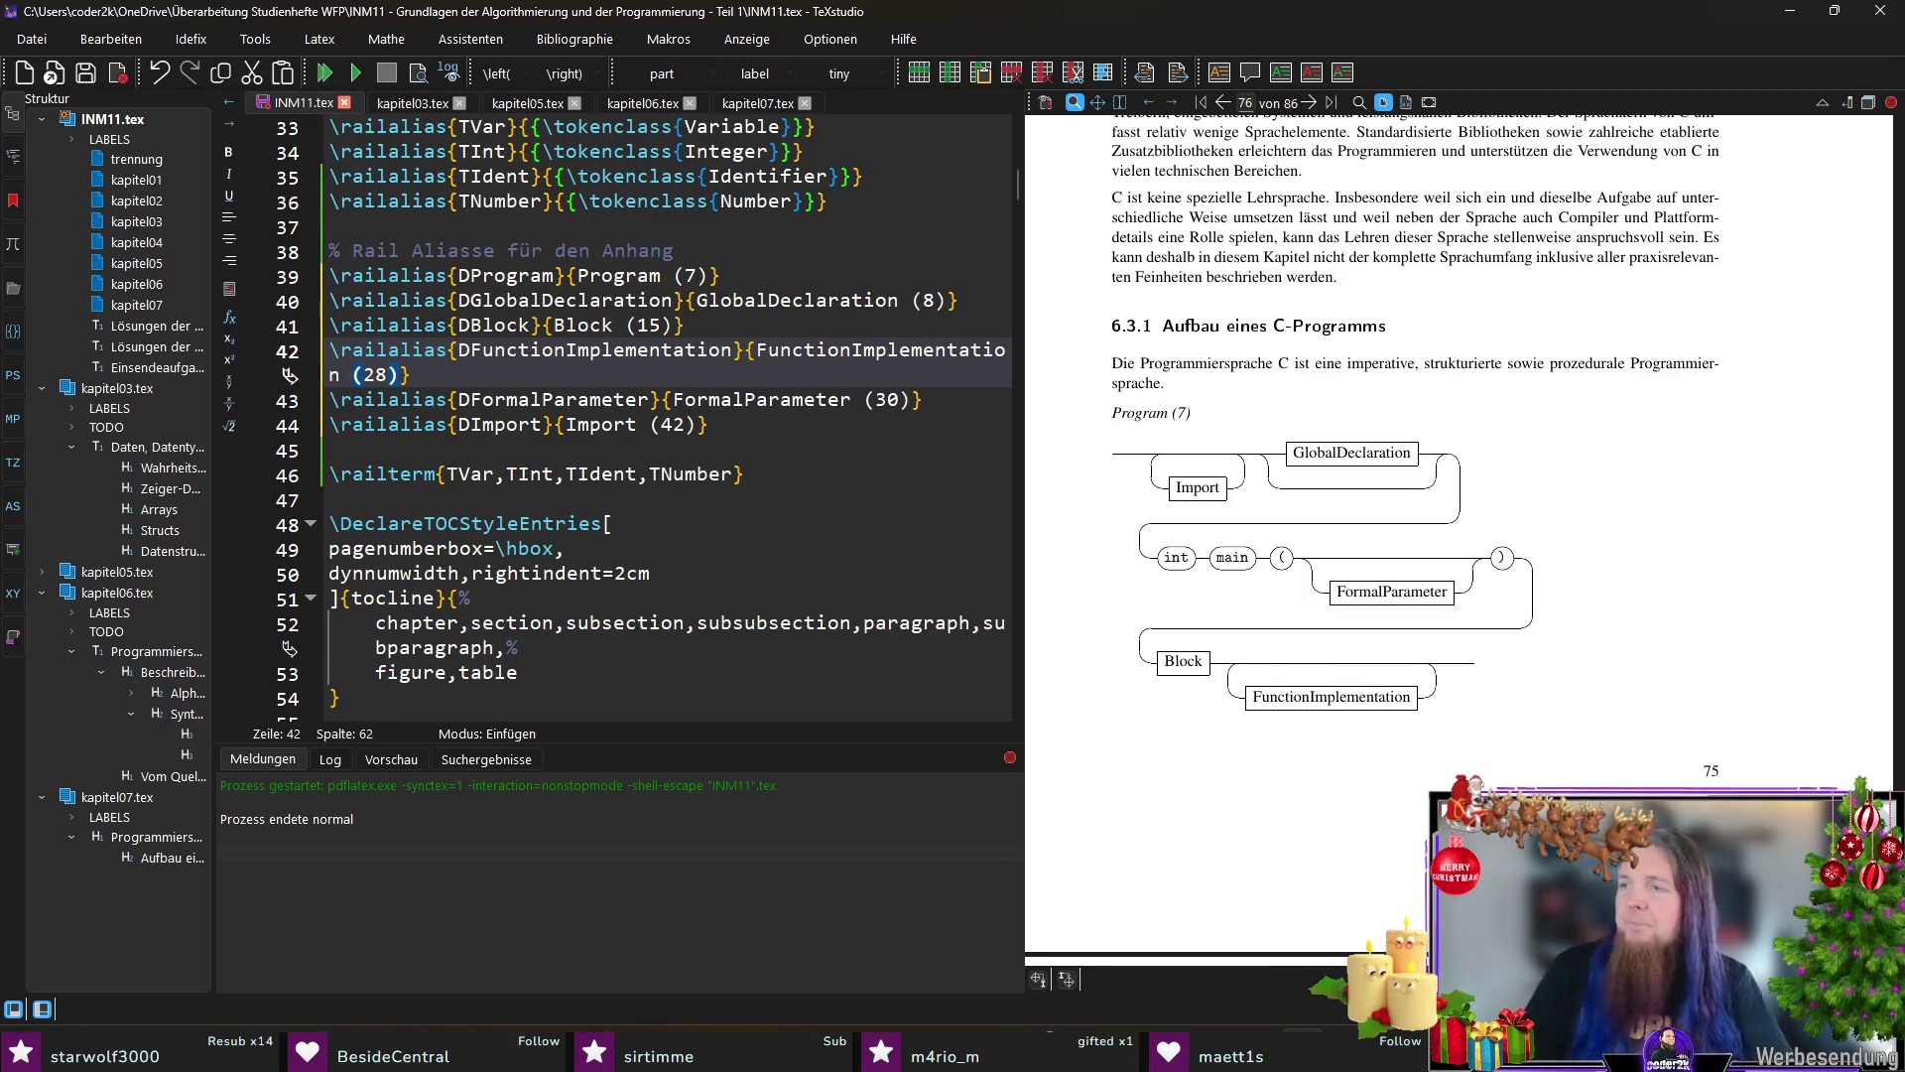
{"action": "left_click", "coordinate": [994, 300]}
Step: Copy the GlobalDeclaration alias into a DDeclaration alias labelled Declaration (9)
{"action": "key", "text": "shift+Home"}
{"action": "key", "text": "ctrl+c"}
{"action": "key", "text": "Home"}
{"action": "key", "text": "ctrl+v"}
{"action": "key", "text": "Return"}
{"action": "key", "text": "ctrl+Right"}
{"action": "key", "text": "shift+Right"}
{"action": "key", "text": "shift+Right"}
{"action": "key", "text": "shift+Right"}
{"action": "key", "text": "Delete"}
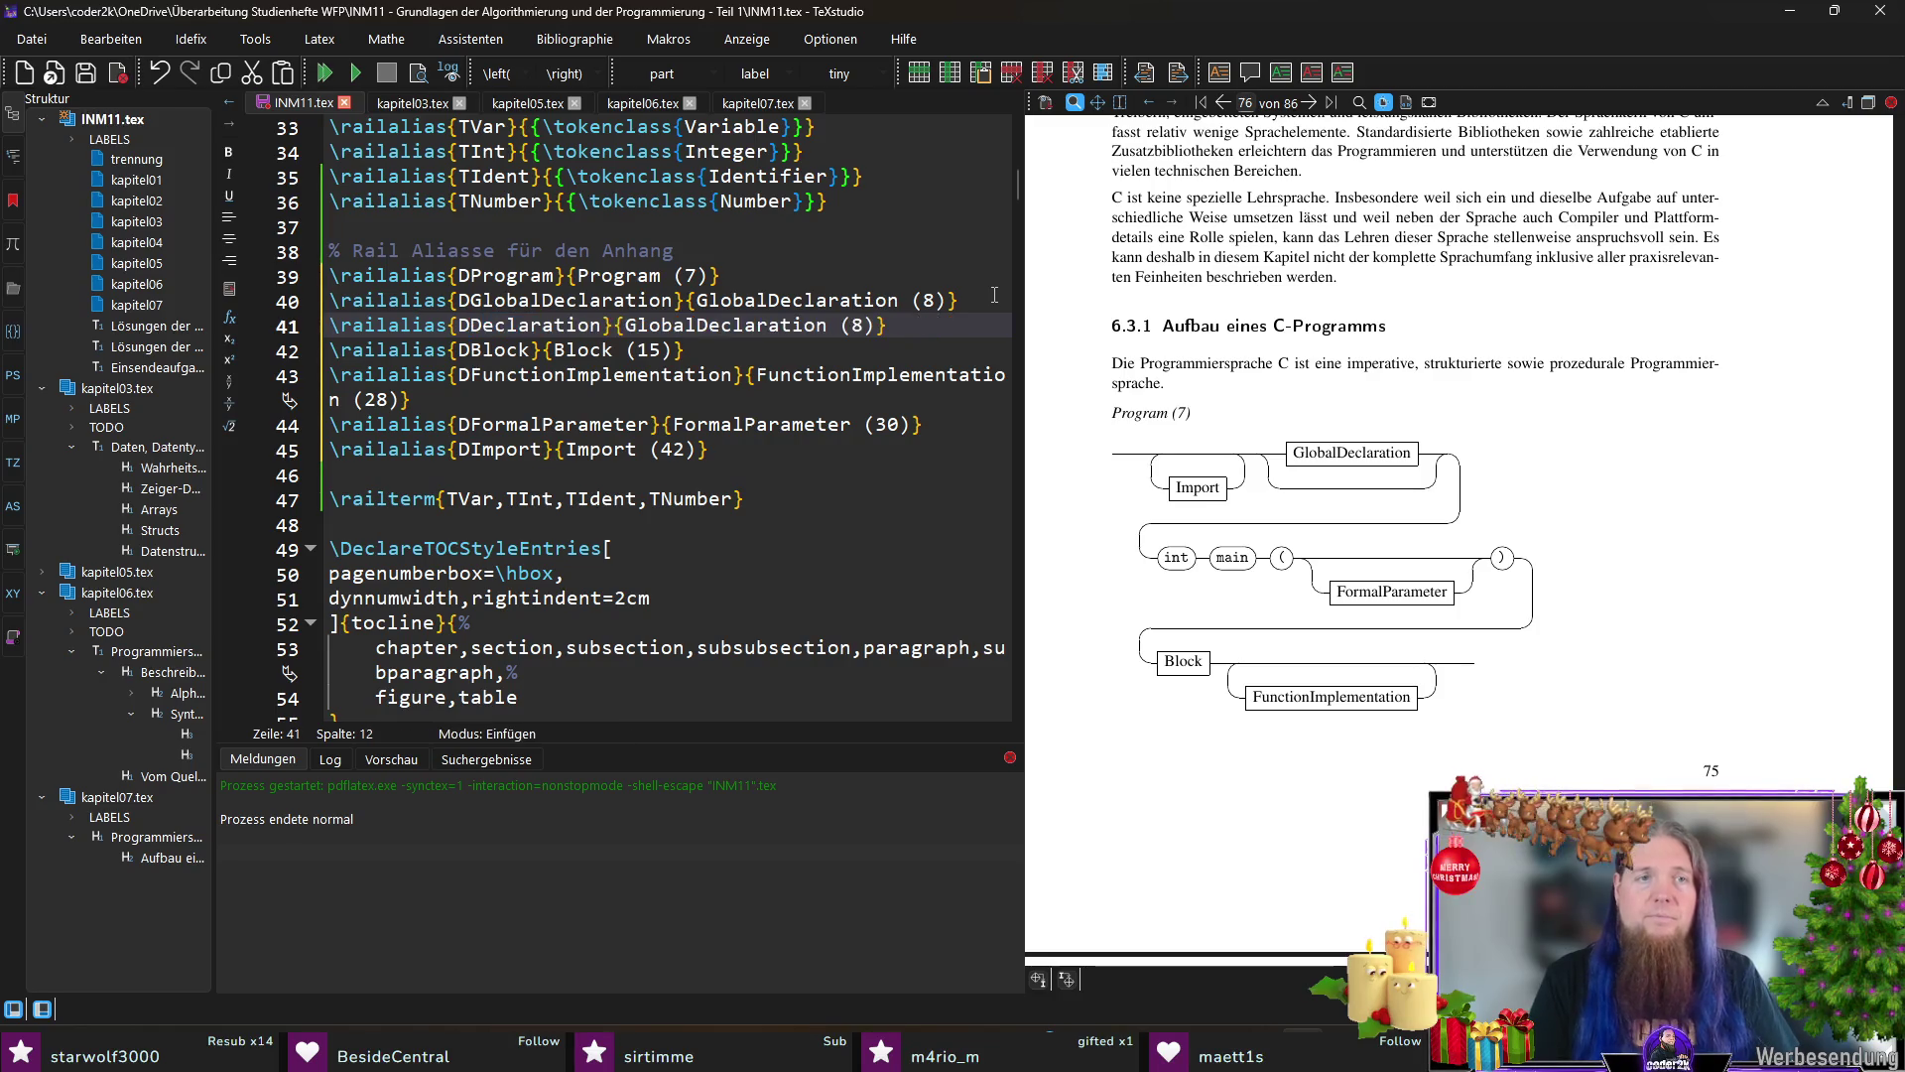
{"action": "key", "text": "ctrl+shift+Right"}
{"action": "key", "text": "Right"}
{"action": "key", "text": "ctrl+Right"}
{"action": "key", "text": "ctrl+Right"}
{"action": "key", "text": "ctrl+shift+Right"}
{"action": "key", "text": "Delete"}
{"action": "key", "text": "ctrl+Right"}
{"action": "type", "text": "9"}
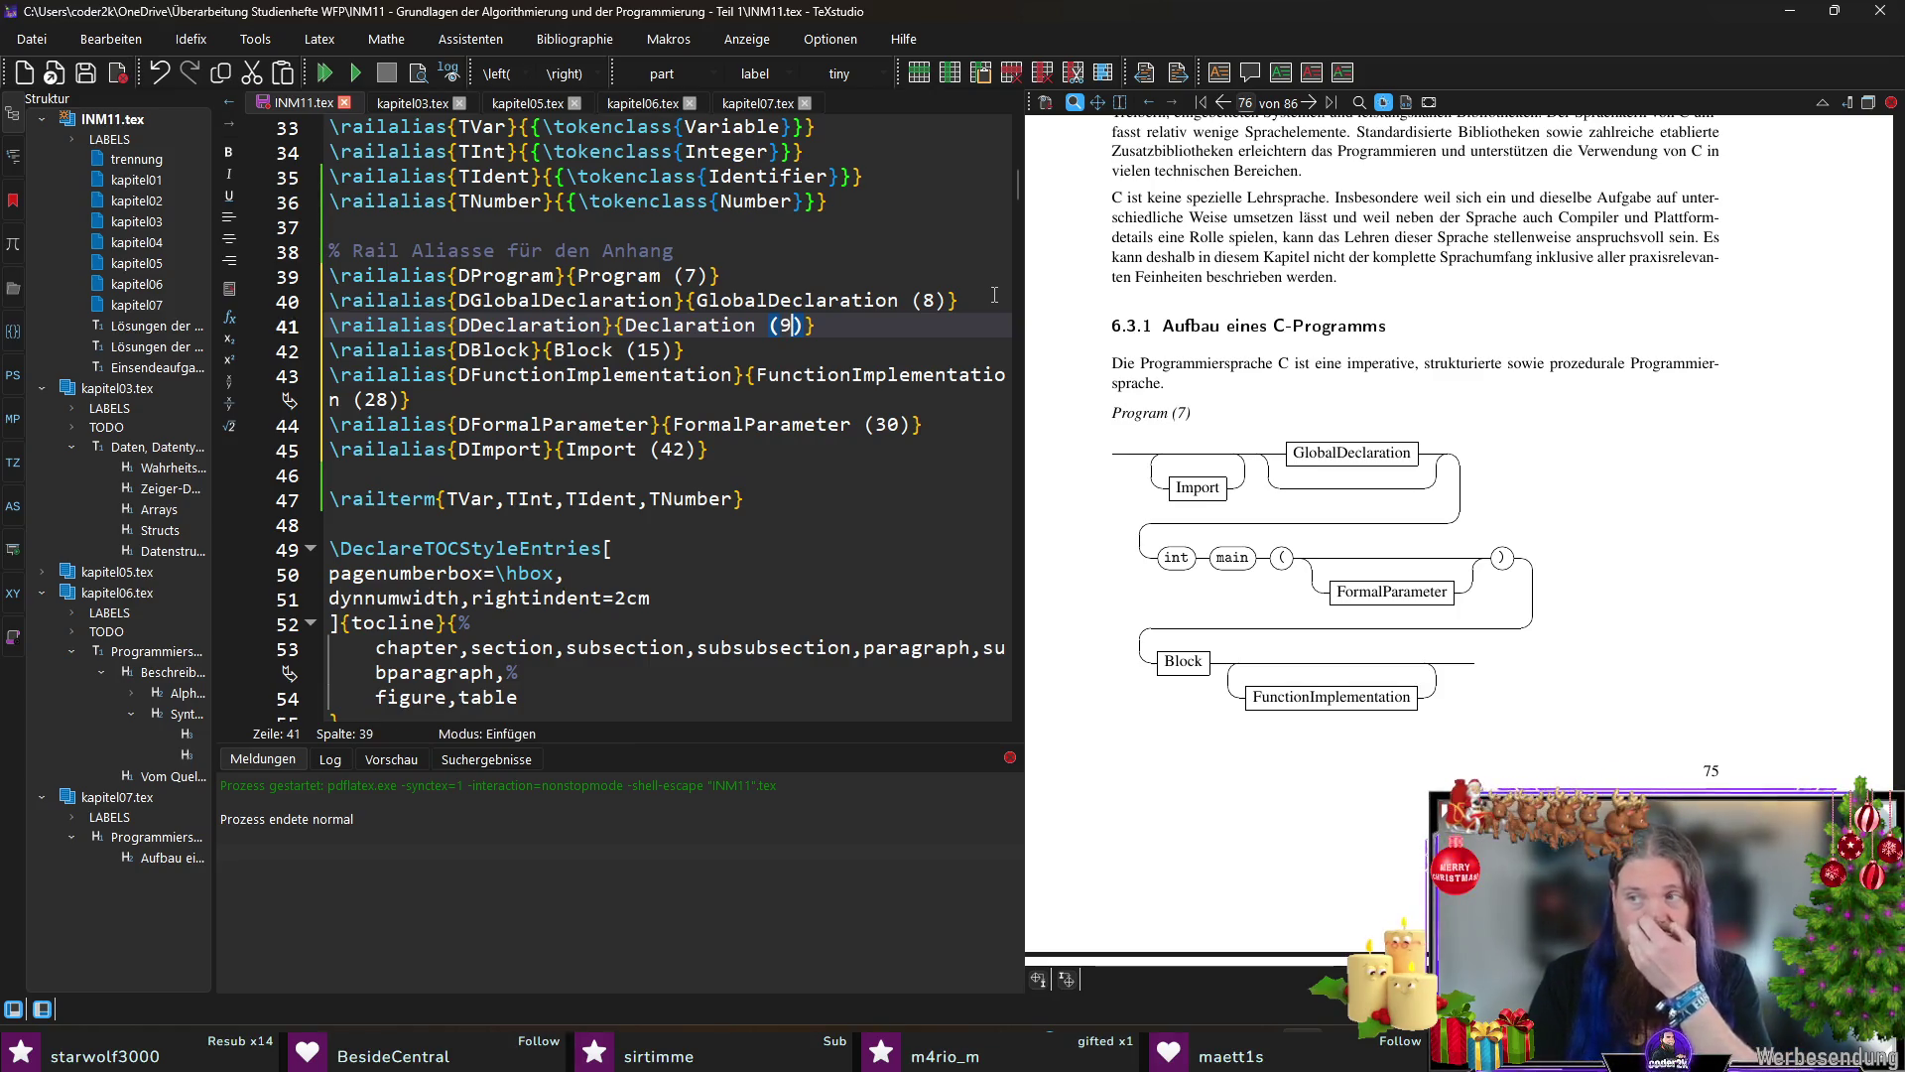
Step: Duplicate FunctionImplementation into DFunctionSpecification labelled FunctionSpecification (27) and save INM11.tex
{"action": "key", "text": "Down"}
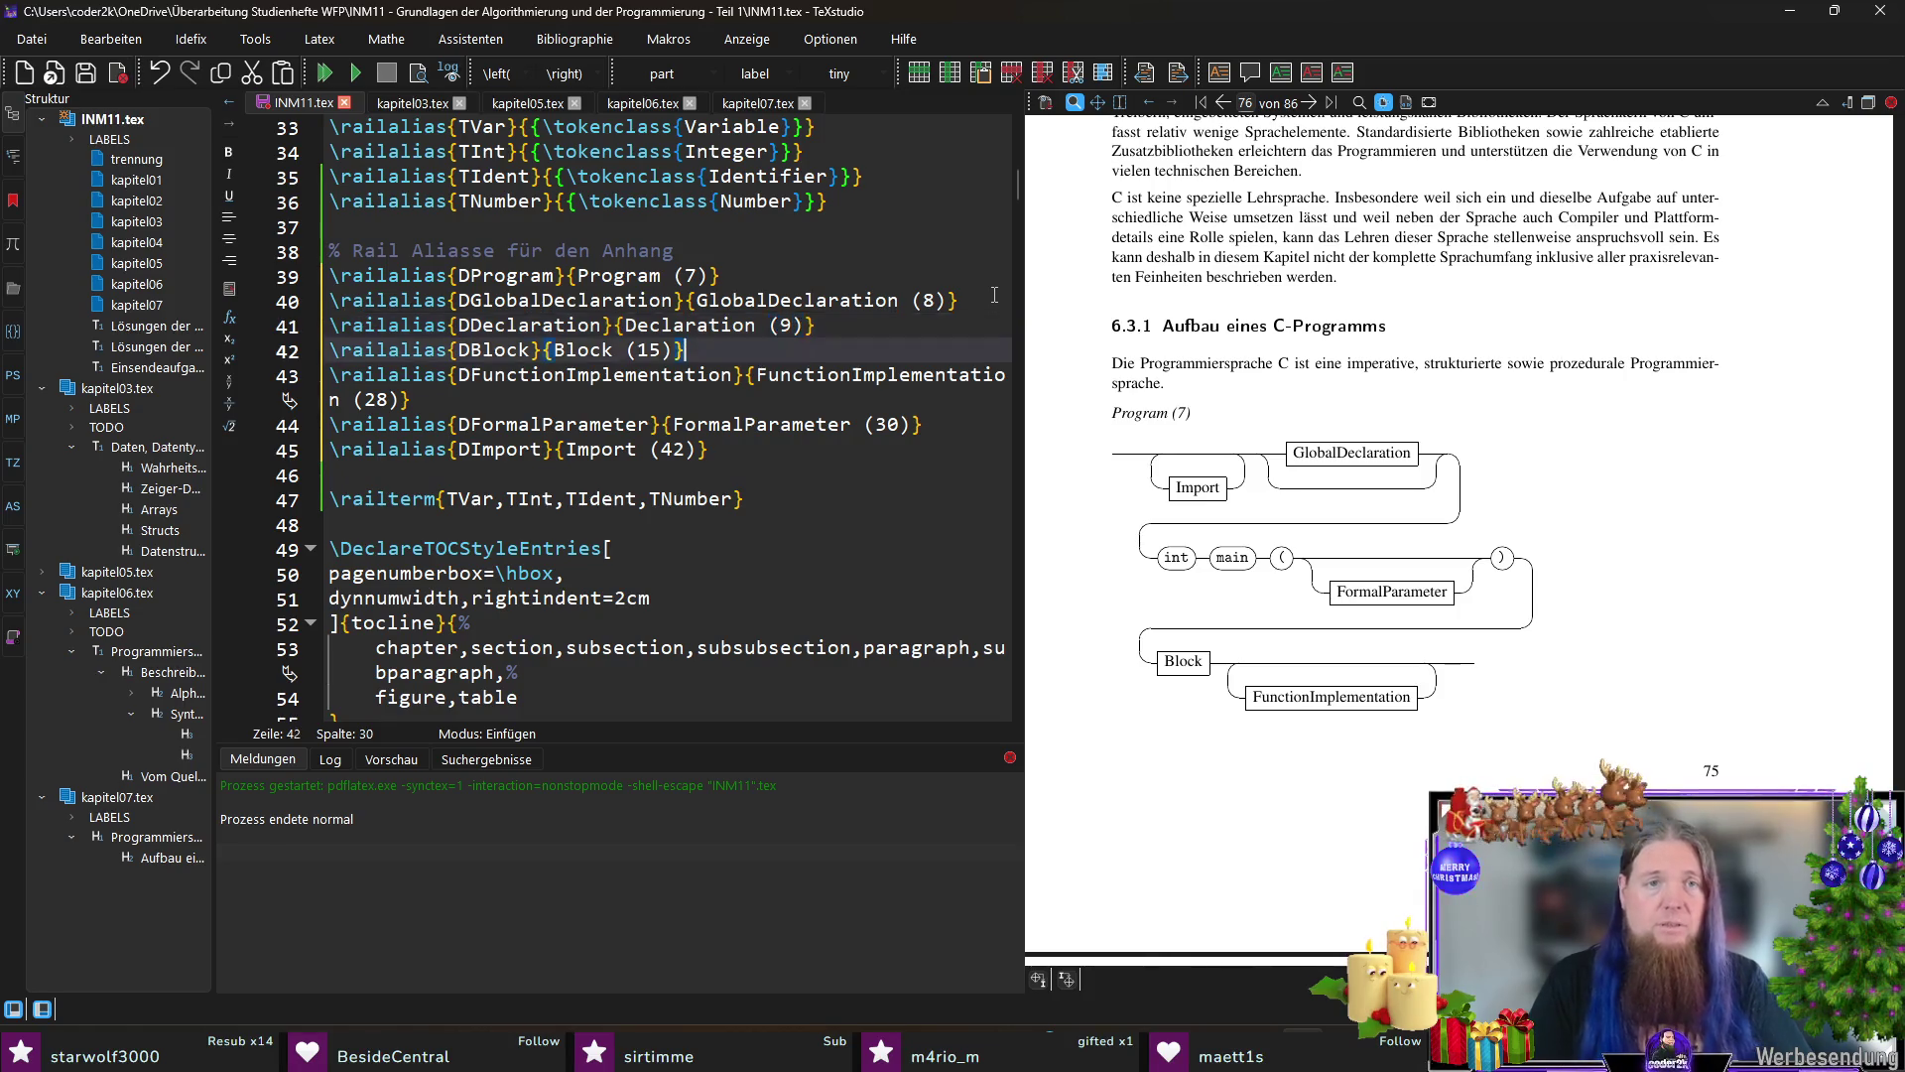
{"action": "key", "text": "Down"}
{"action": "key", "text": "shift+Home"}
{"action": "key", "text": "ctrl+c"}
{"action": "key", "text": "End"}
{"action": "key", "text": "Return"}
{"action": "key", "text": "ctrl+v"}
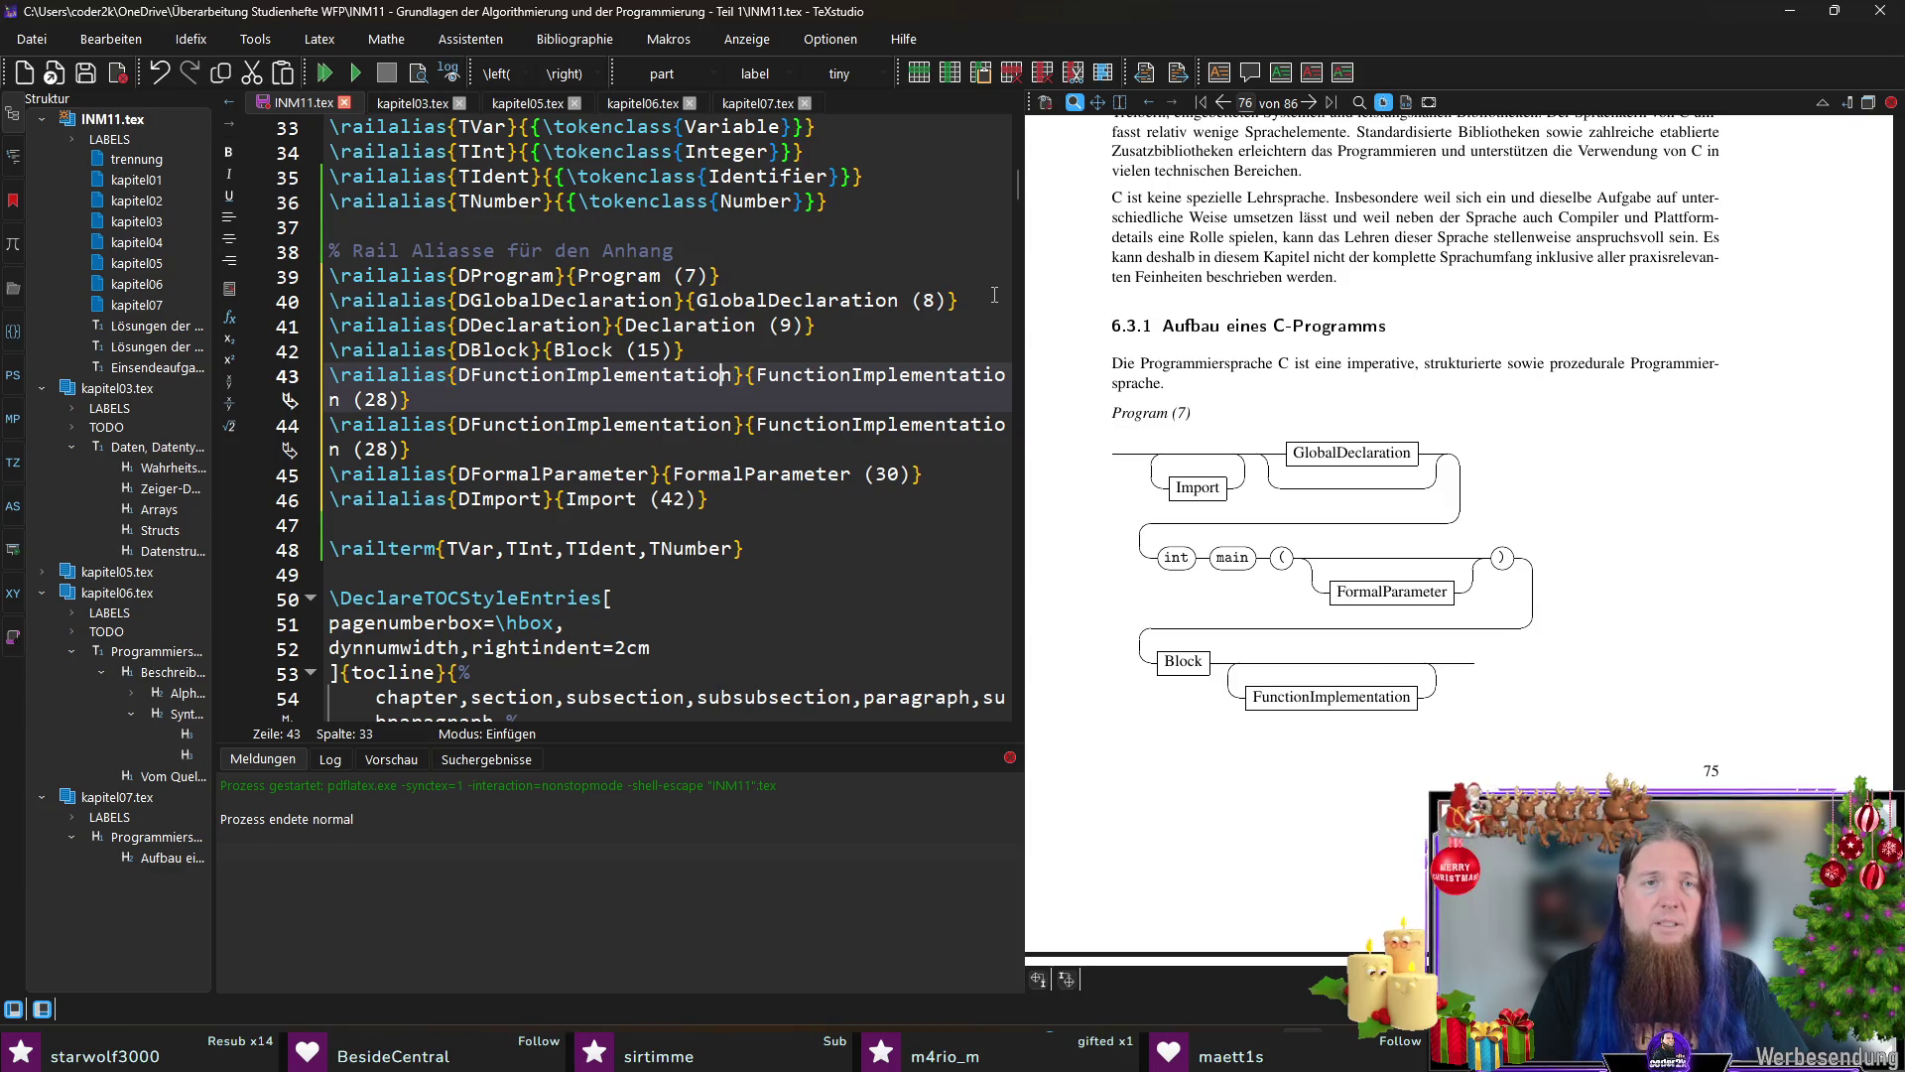
{"action": "key", "text": "shift+ctrl+Left"}
{"action": "type", "text": "Spec"}
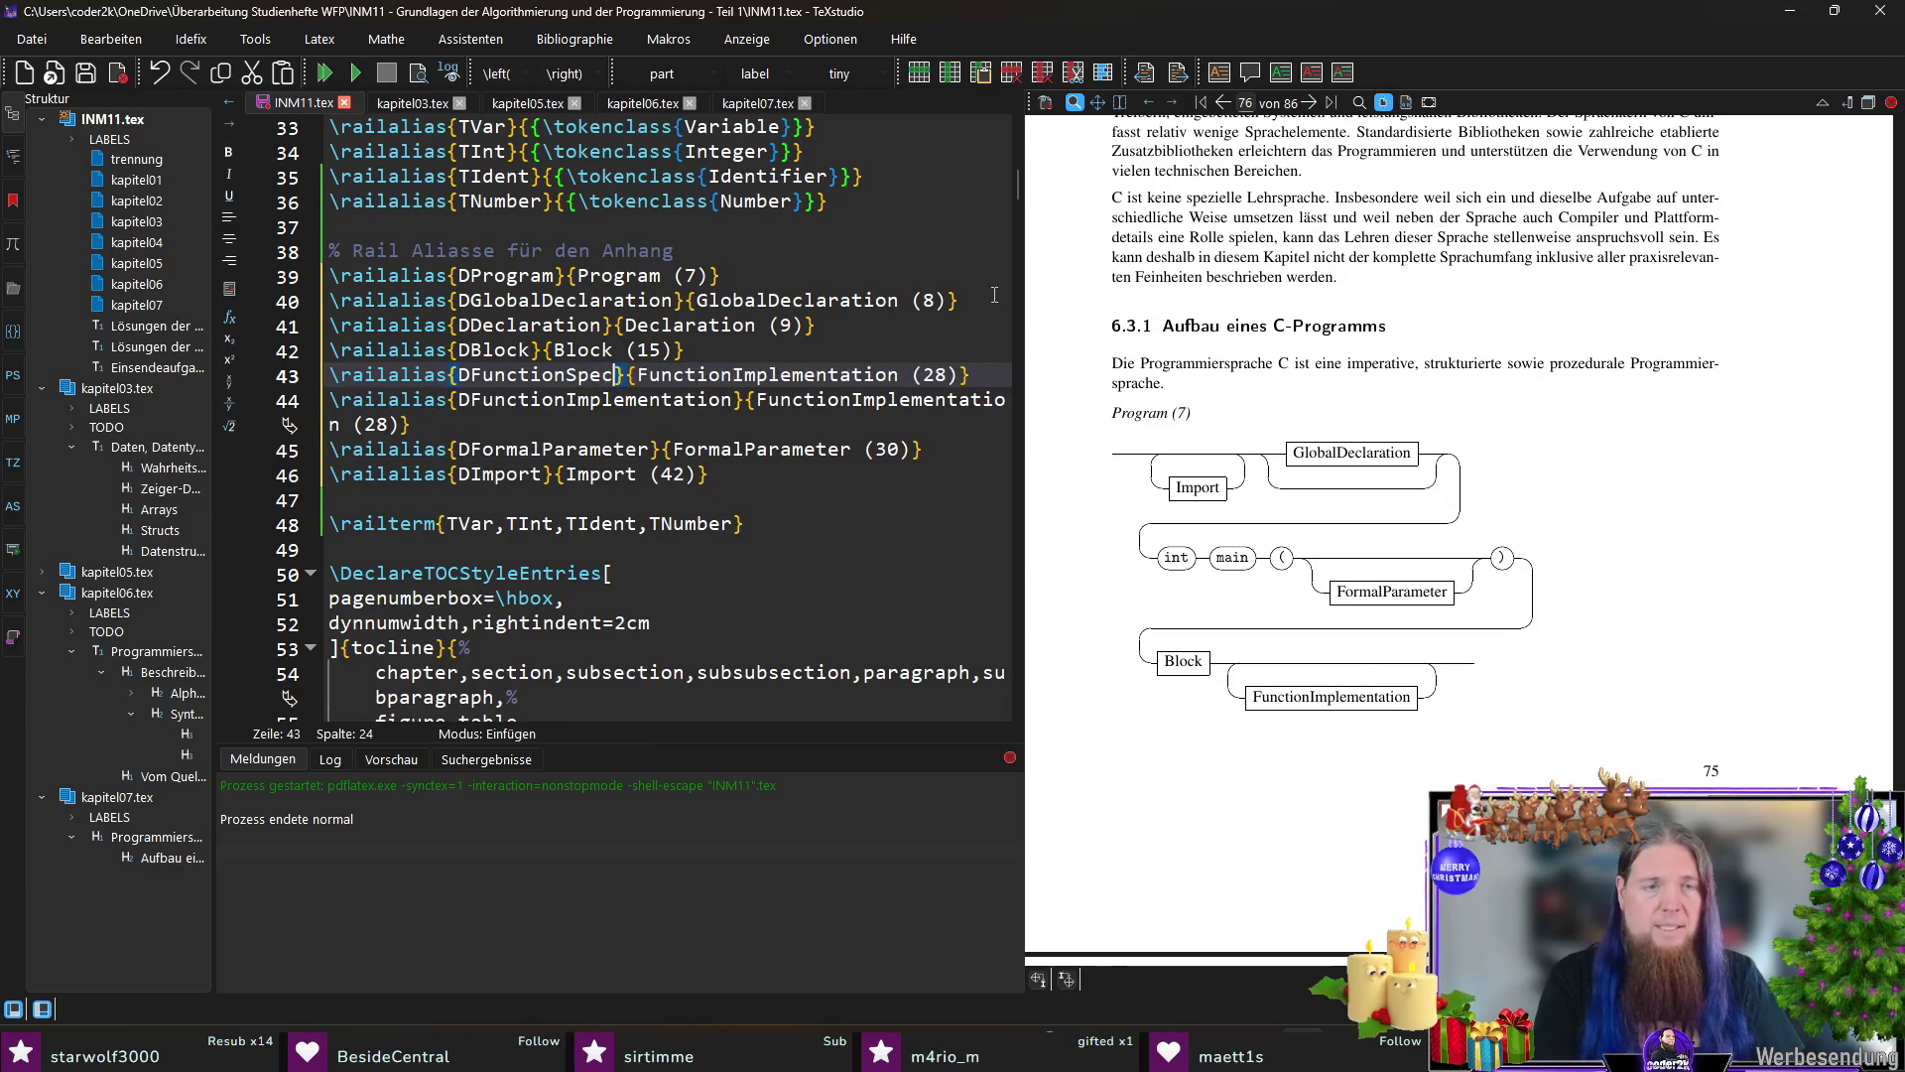
{"action": "type", "text": "ifica}{Function"}
{"action": "key", "text": "shift+ctrl+Left"}
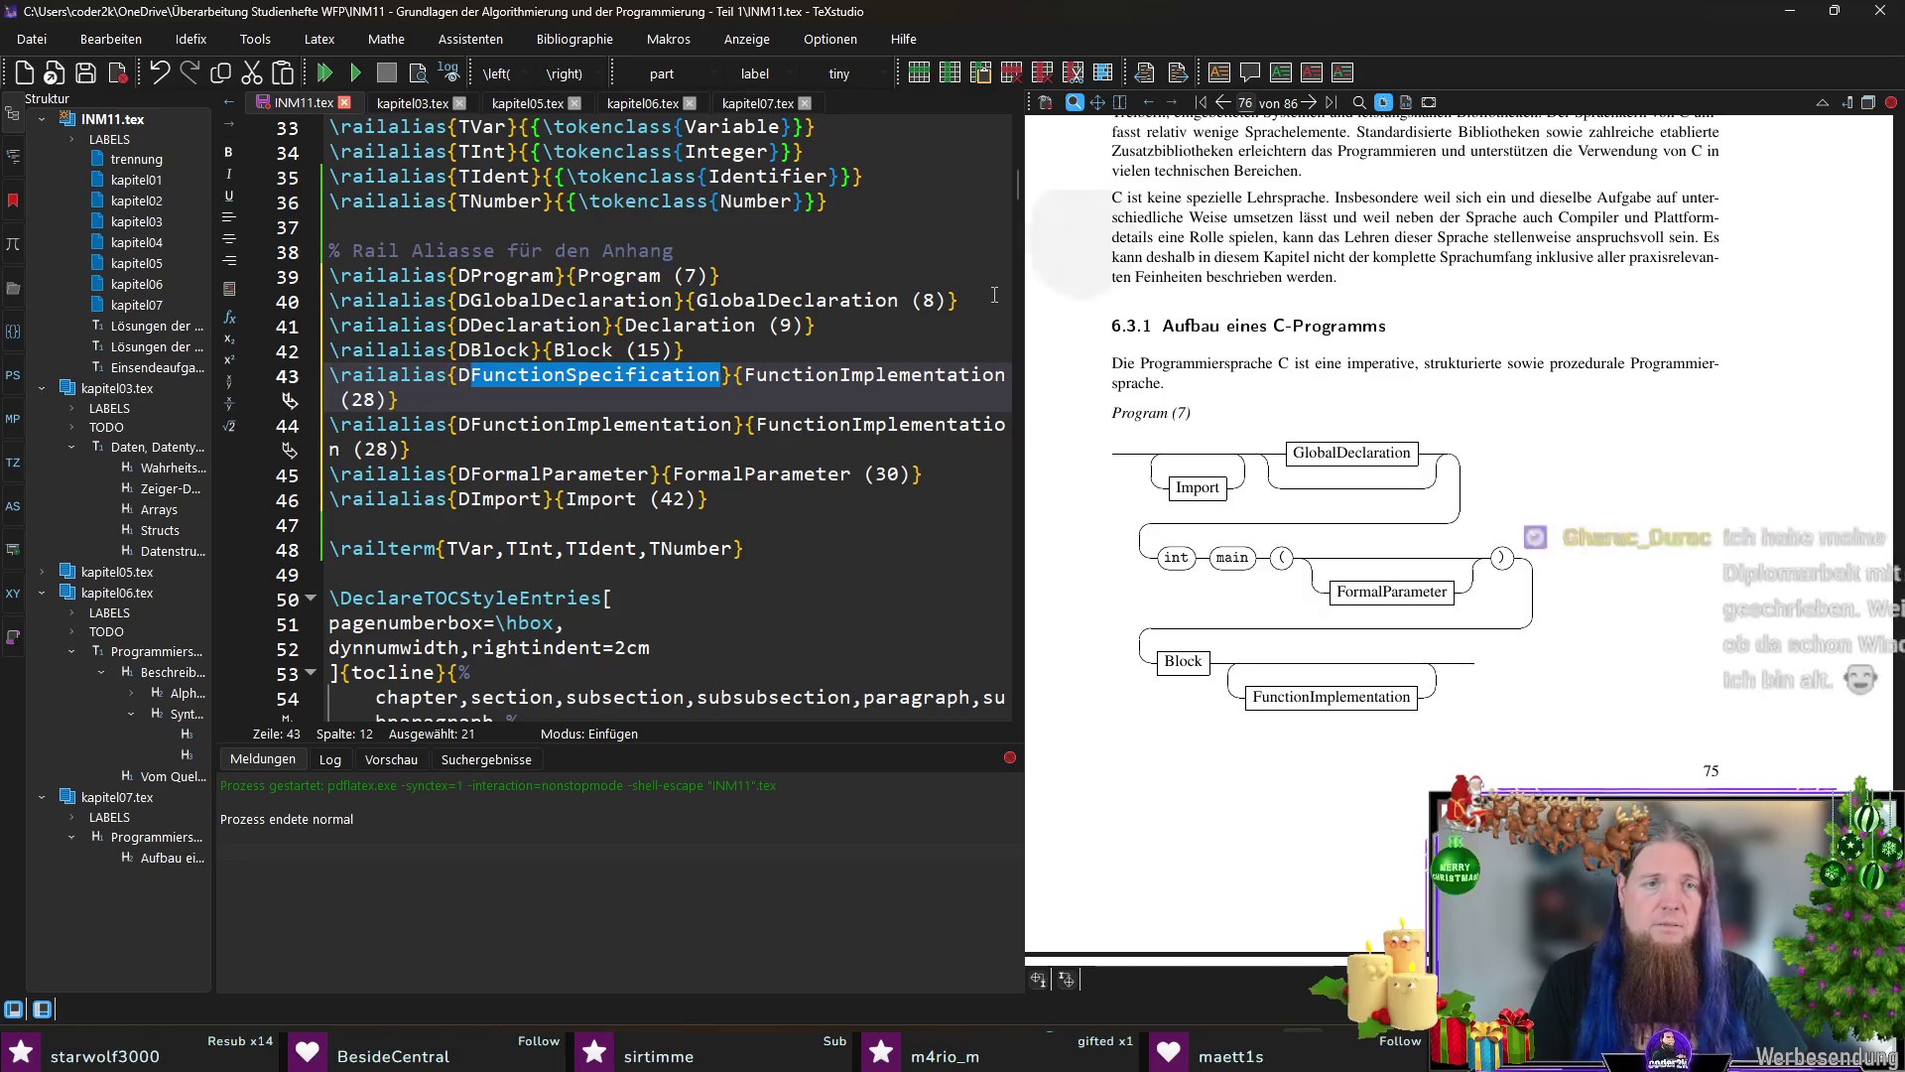
{"action": "key", "text": "Right"}
{"action": "key", "text": "Right"}
{"action": "key", "text": "shift+ctrl+Right"}
{"action": "type", "text": "FunctionSpecification"}
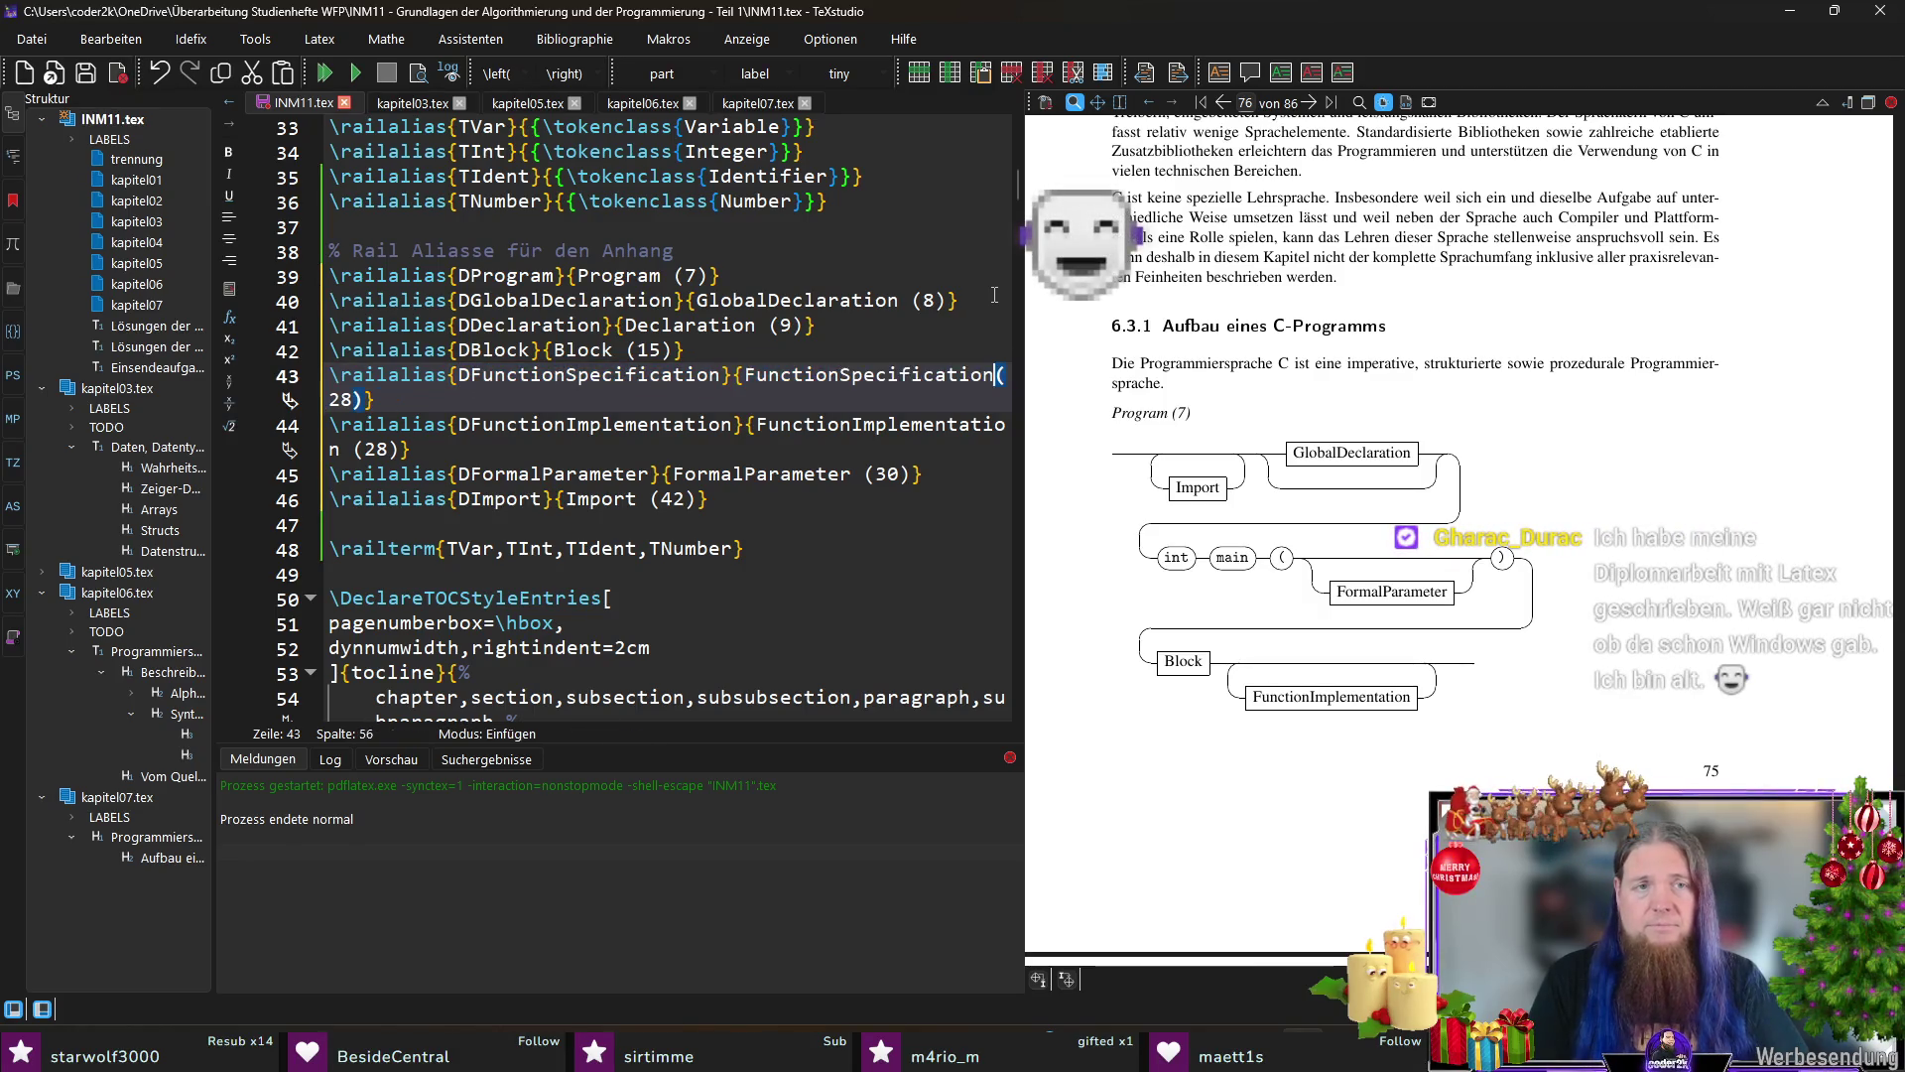
{"action": "key", "text": "shift+ctrl+Right"}
{"action": "type", "text": "27"}
{"action": "key", "text": "ctrl+s"}
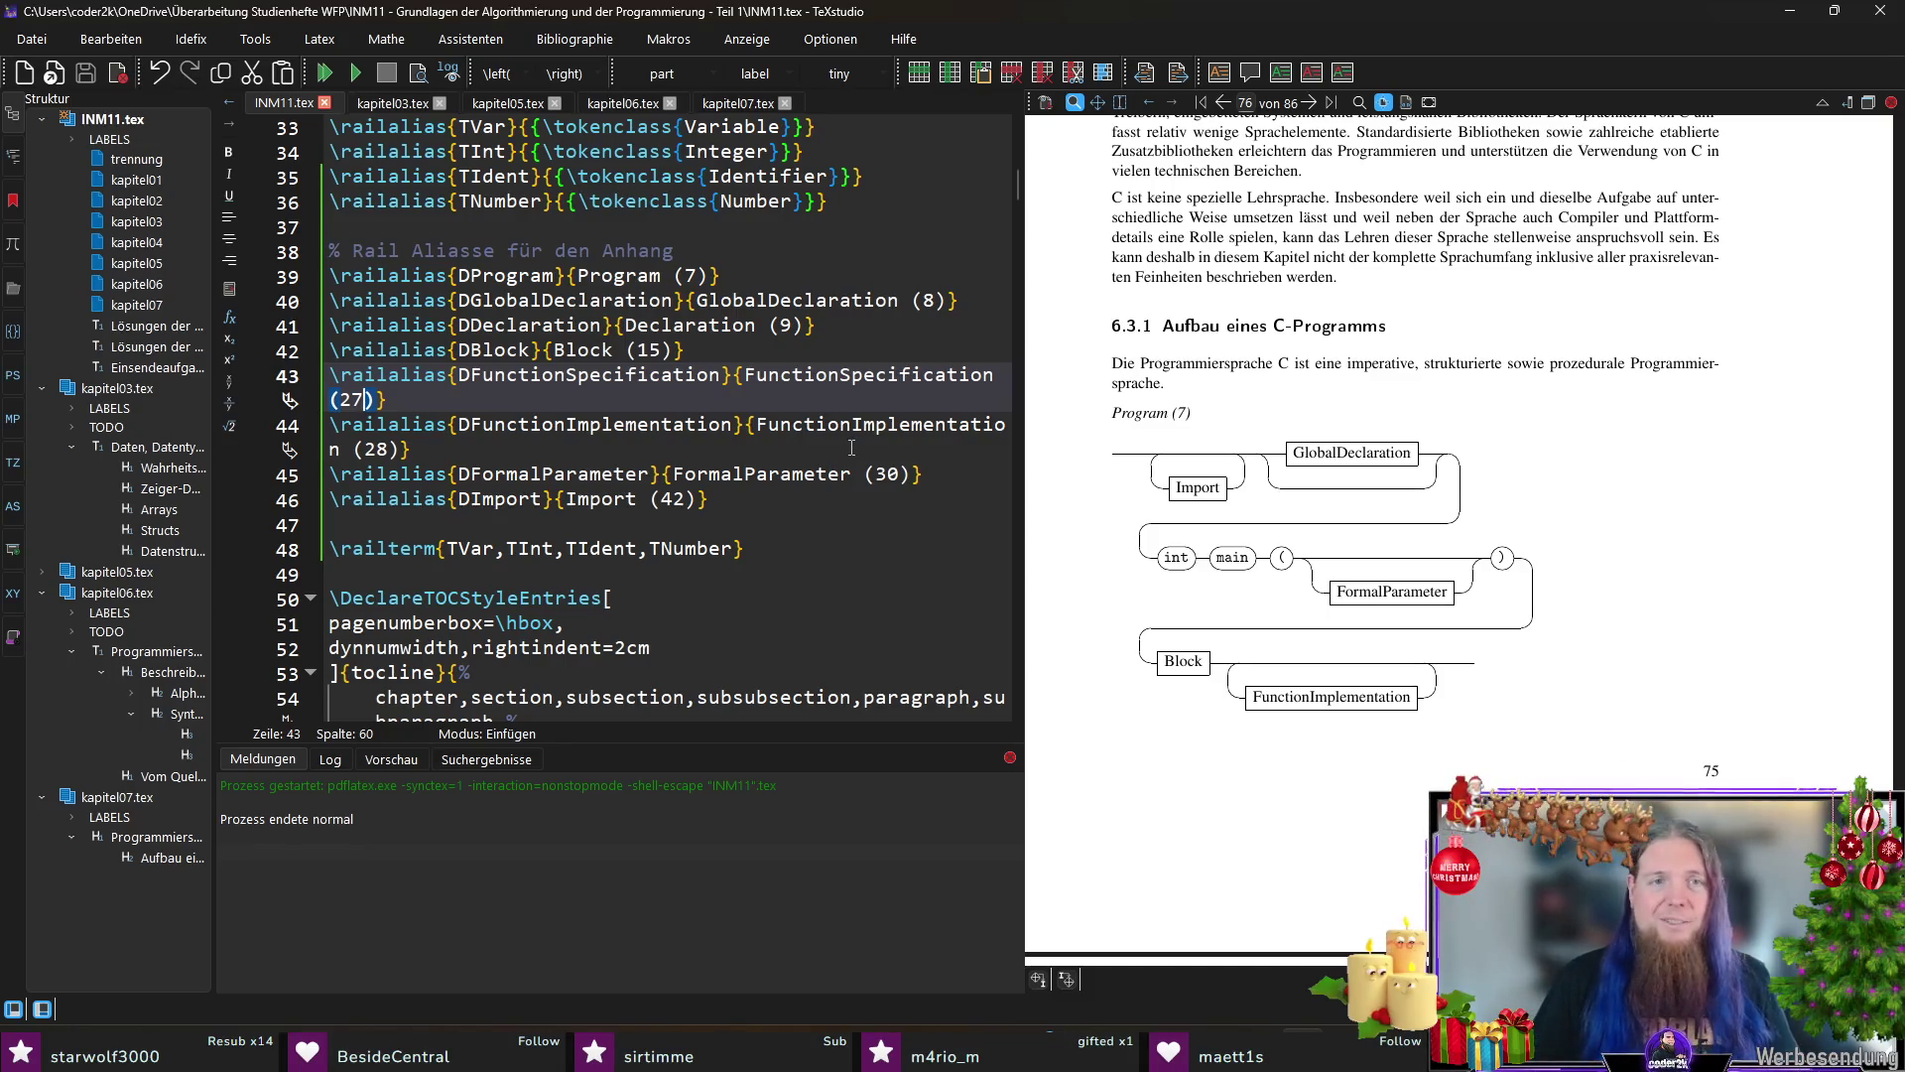
Step: Duplicate the DDeclaration line below itself as DConstantDeclaration labelled ConstantDeclaration (10)
{"action": "key", "text": "Up"}
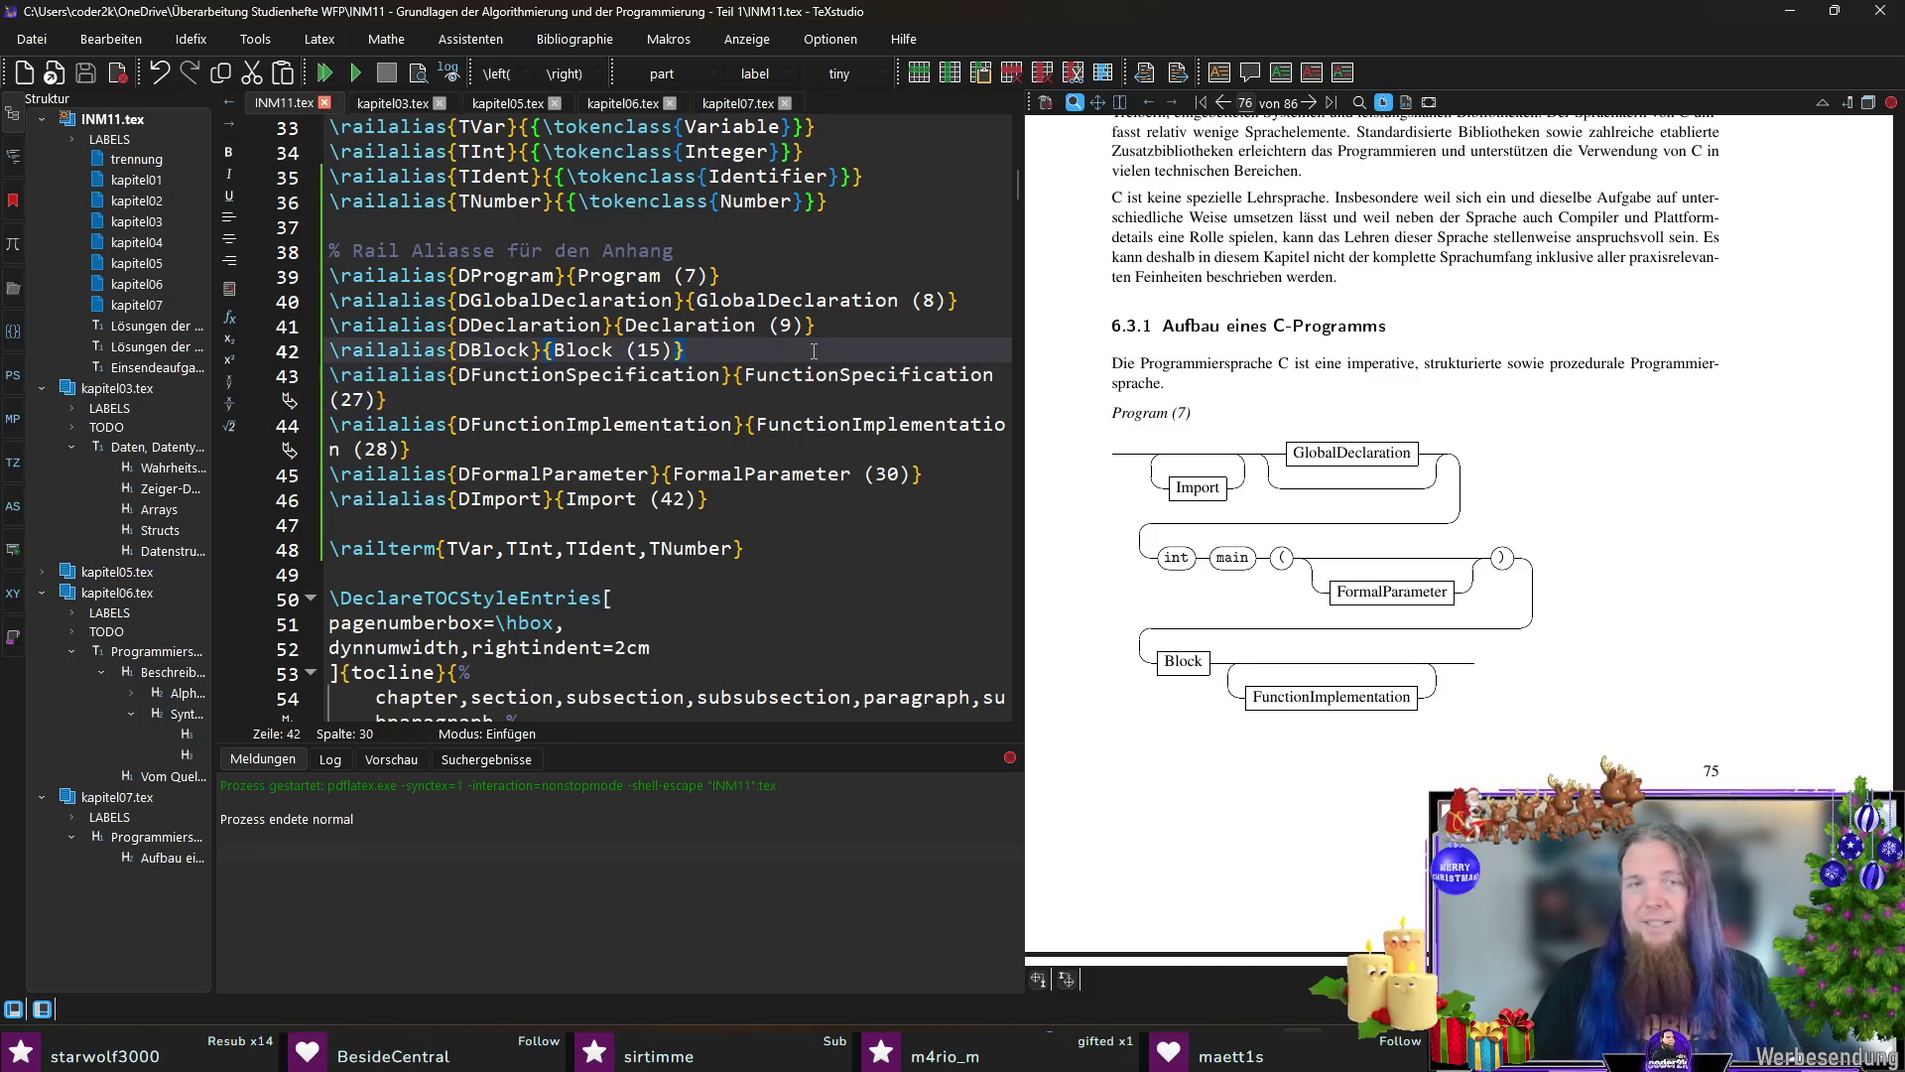
{"action": "key", "text": "Up"}
{"action": "key", "text": "End"}
{"action": "key", "text": "shift+Home"}
{"action": "key", "text": "ctrl+c"}
{"action": "key", "text": "End"}
{"action": "key", "text": "Return"}
{"action": "key", "text": "ctrl+v"}
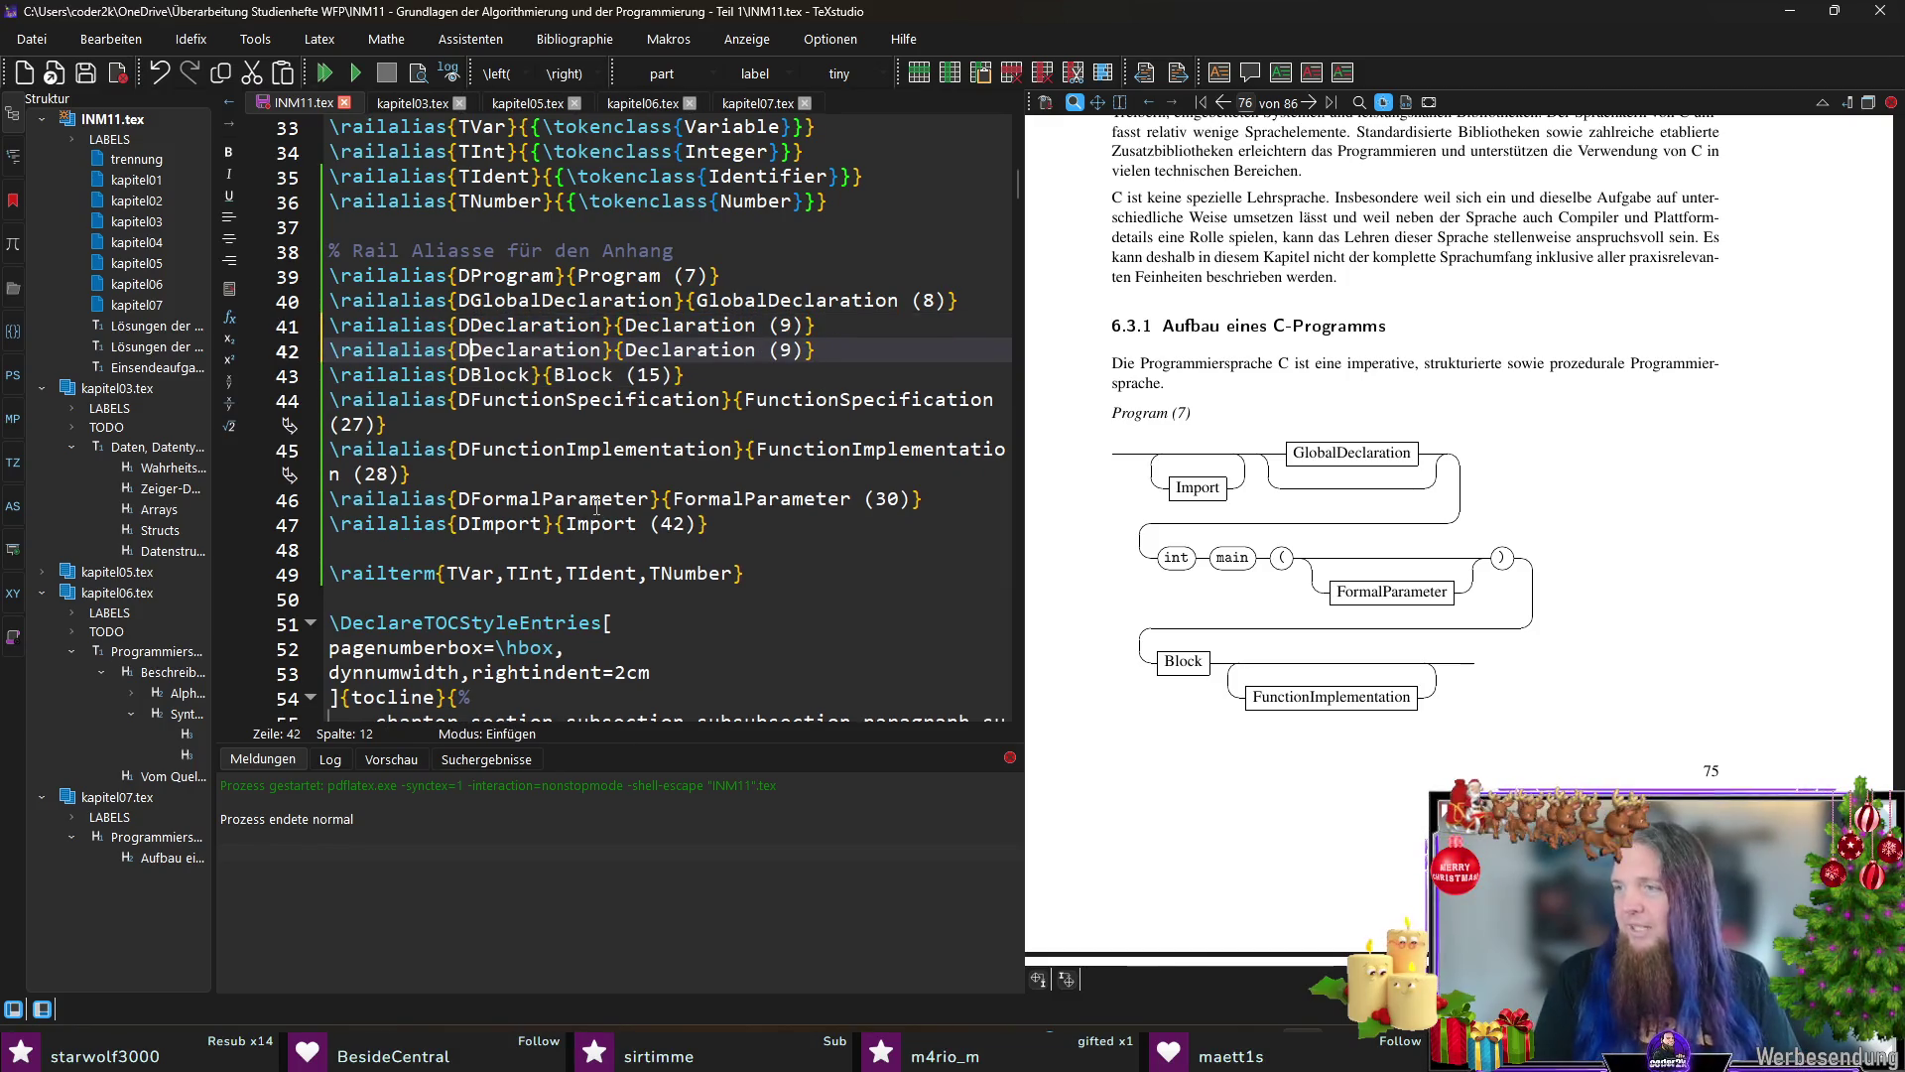
{"action": "key", "text": "ctrl+shift+Right"}
{"action": "type", "text": "Constant"}
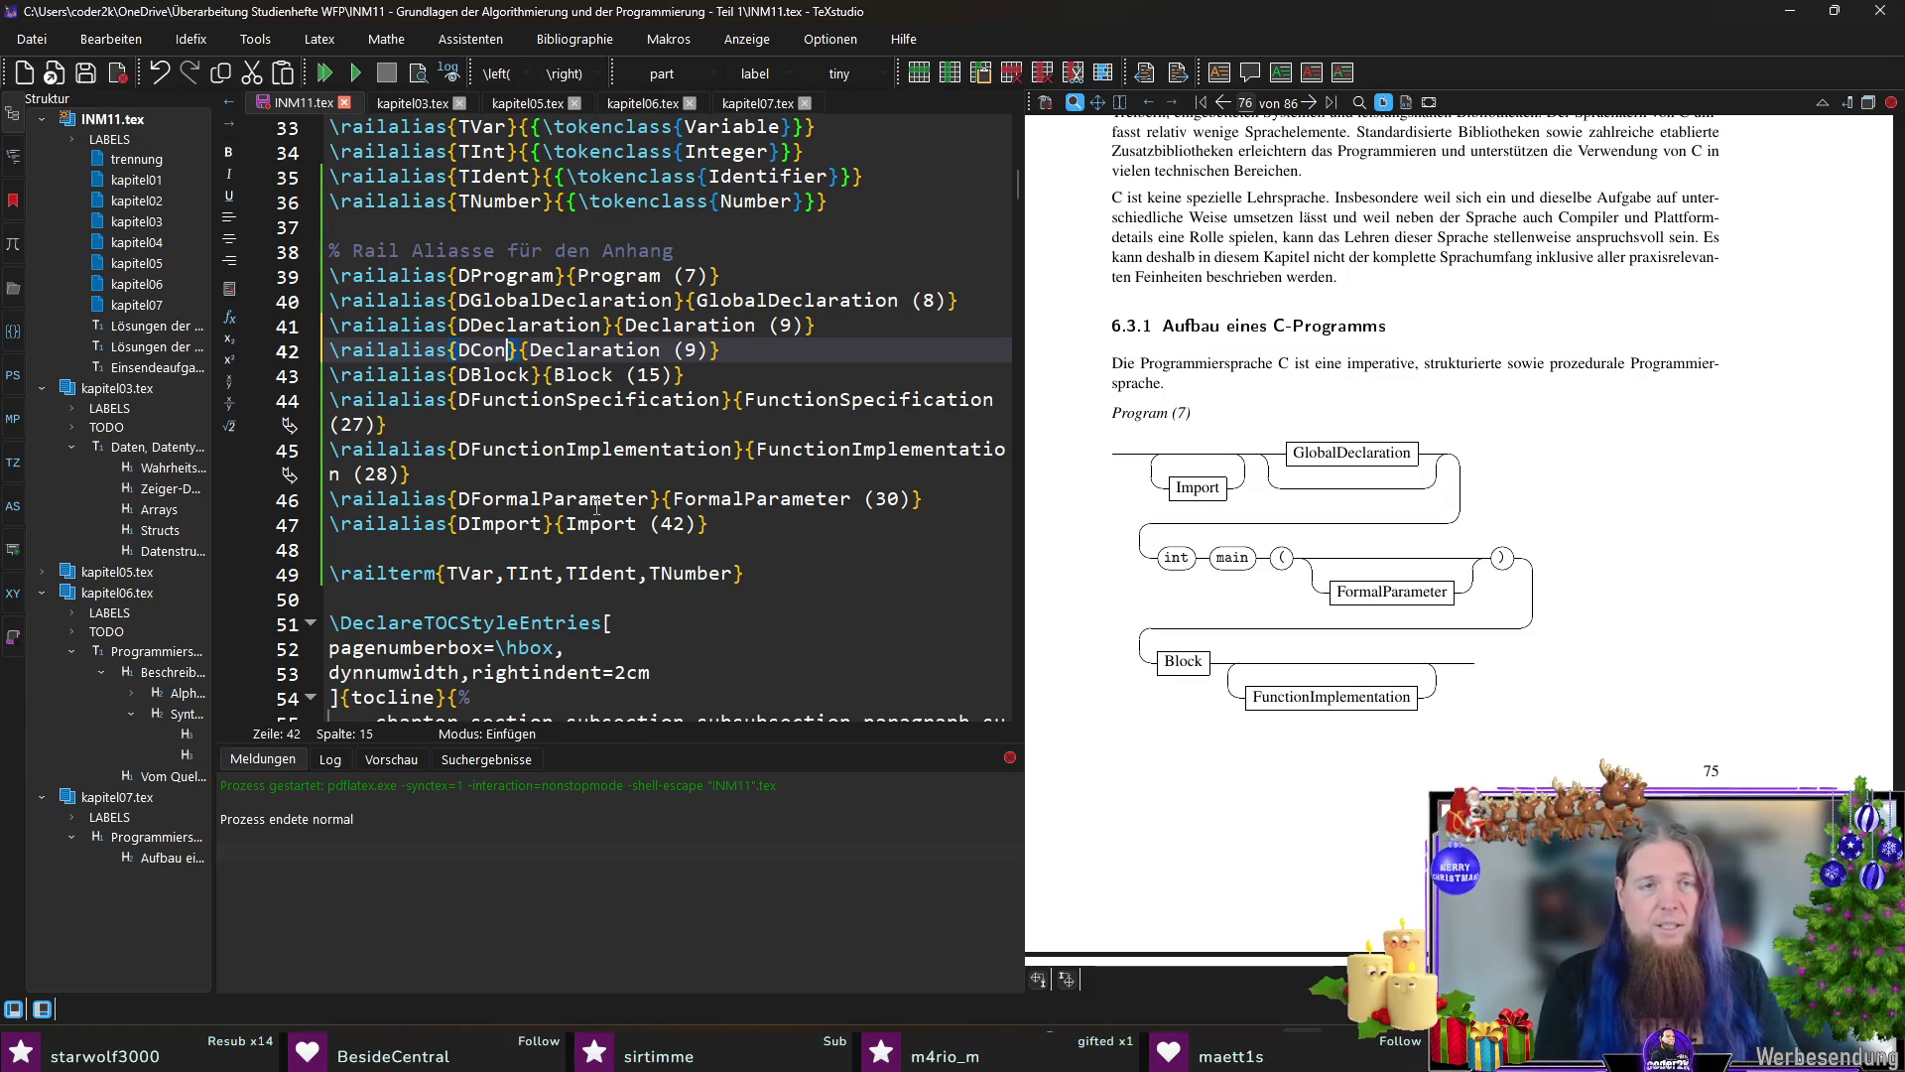
{"action": "type", "text": "Declar}{Declaration"}
{"action": "key", "text": "ctrl+shift+Left"}
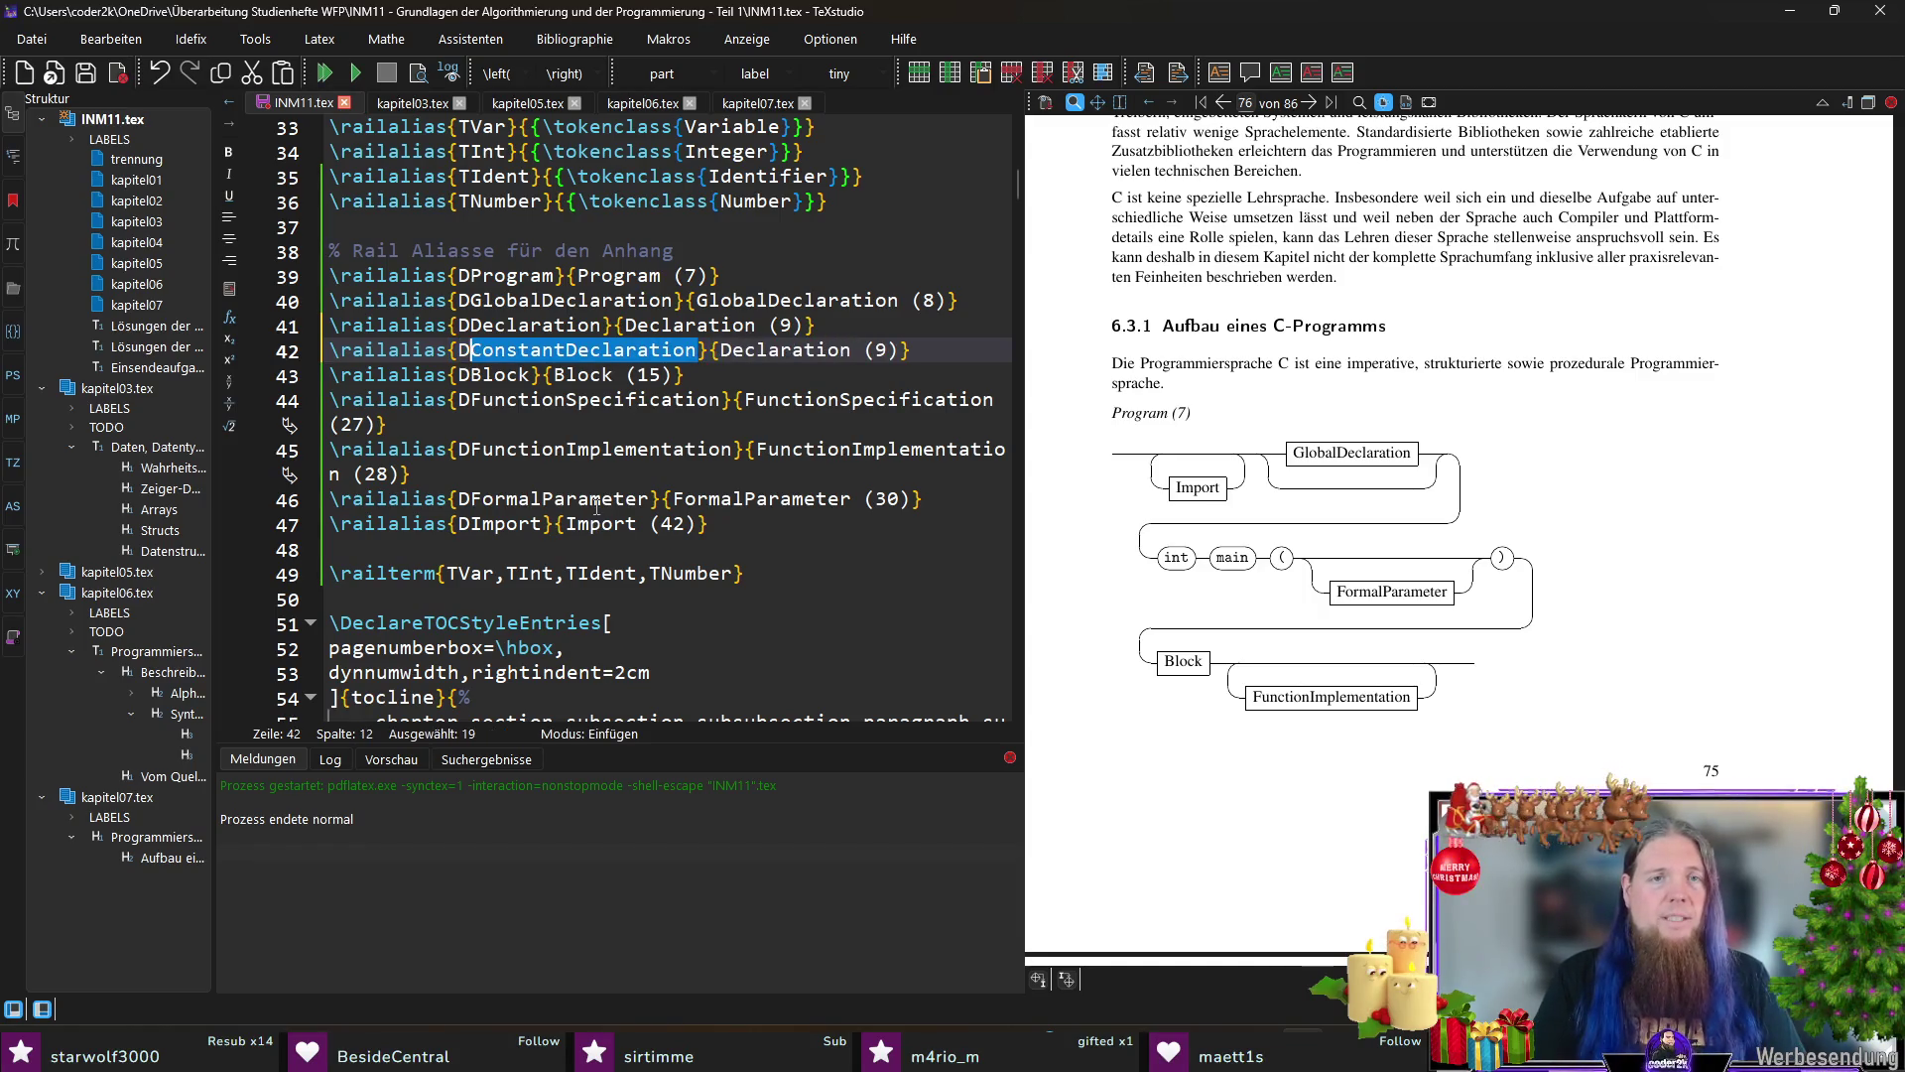
{"action": "key", "text": "End"}
{"action": "key", "text": "ctrl+shift+Left"}
{"action": "key", "text": "ctrl+v"}
{"action": "type", "text": "10"}
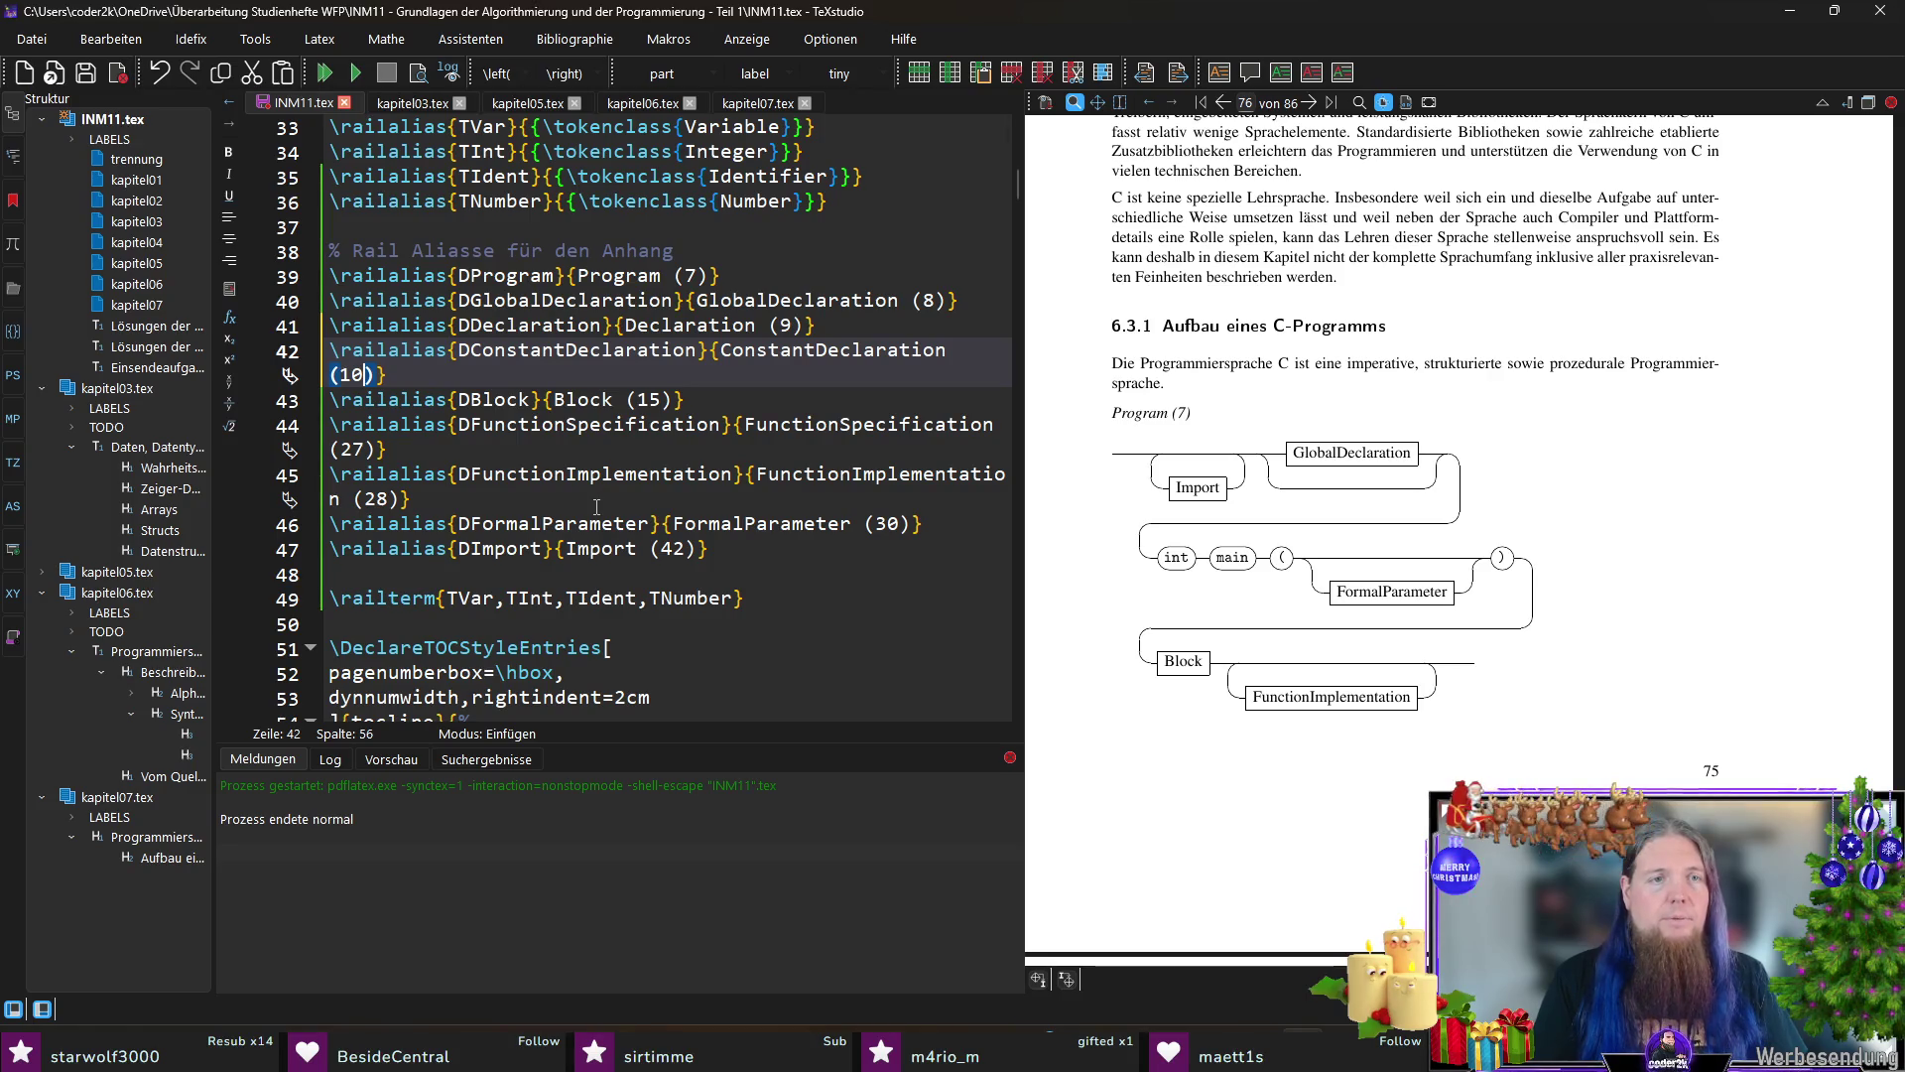
Step: Insert a DVariableDeclaration alias labelled VariableDeclaration (12) after ConstantDeclaration
{"action": "key", "text": "shift+Home"}
{"action": "key", "text": "shift+Home"}
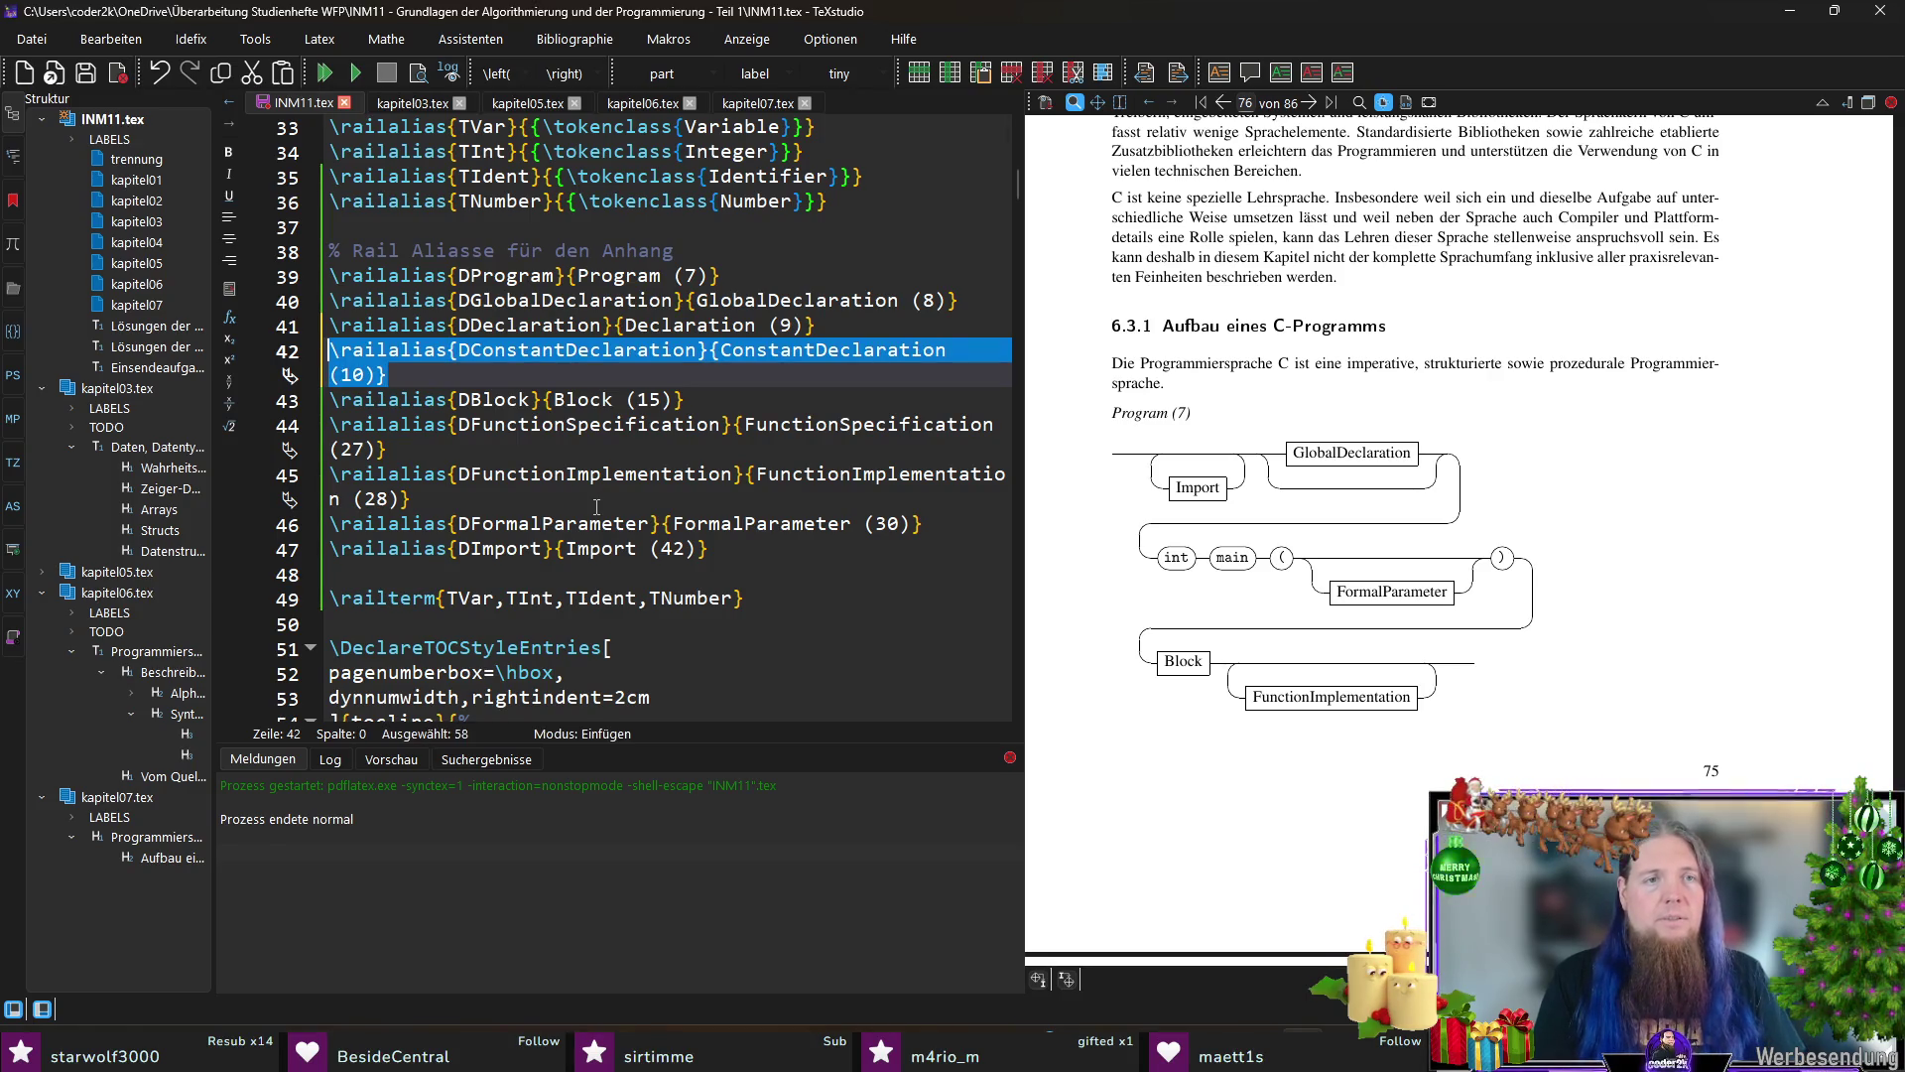
{"action": "left_click", "coordinate": [251, 326]}
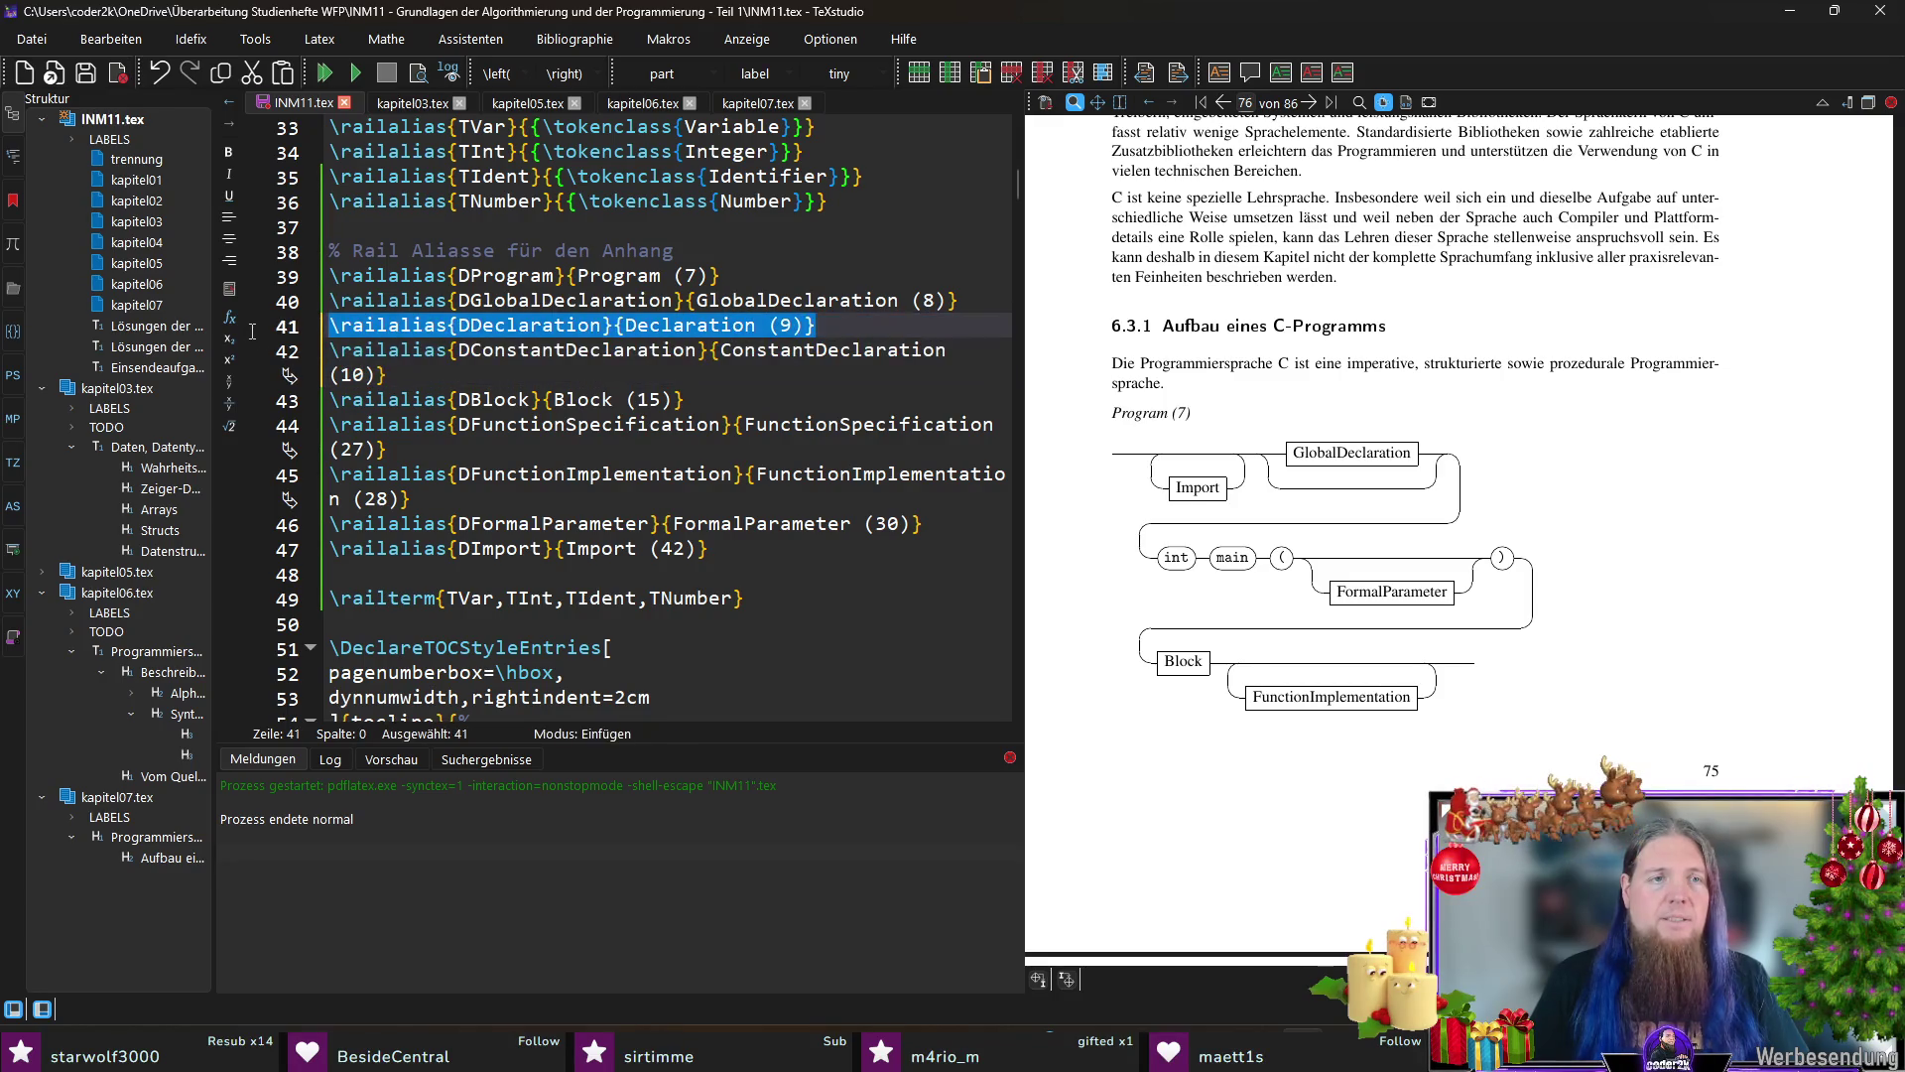
{"action": "key", "text": "ctrl+c"}
{"action": "left_click", "coordinate": [399, 384]}
{"action": "key", "text": "ctrl+v"}
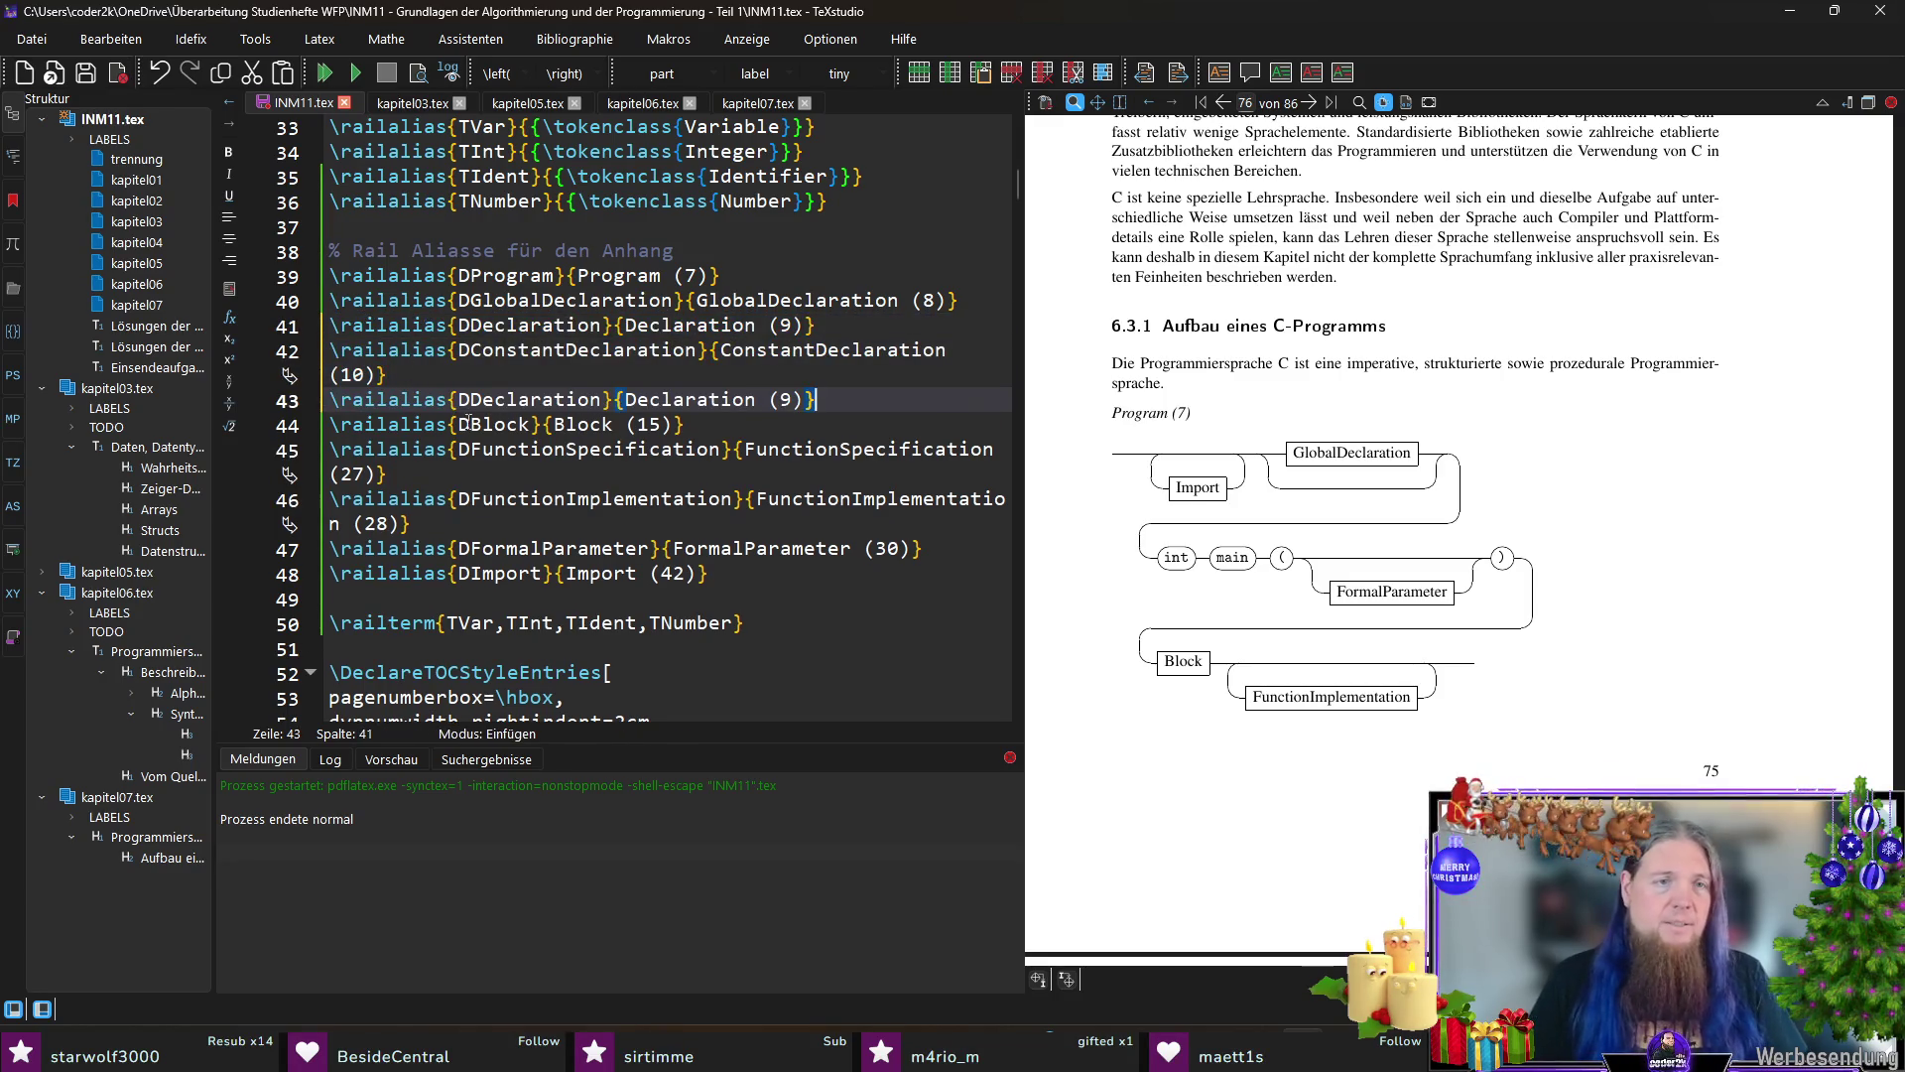
{"action": "type", "text": "Variable"}
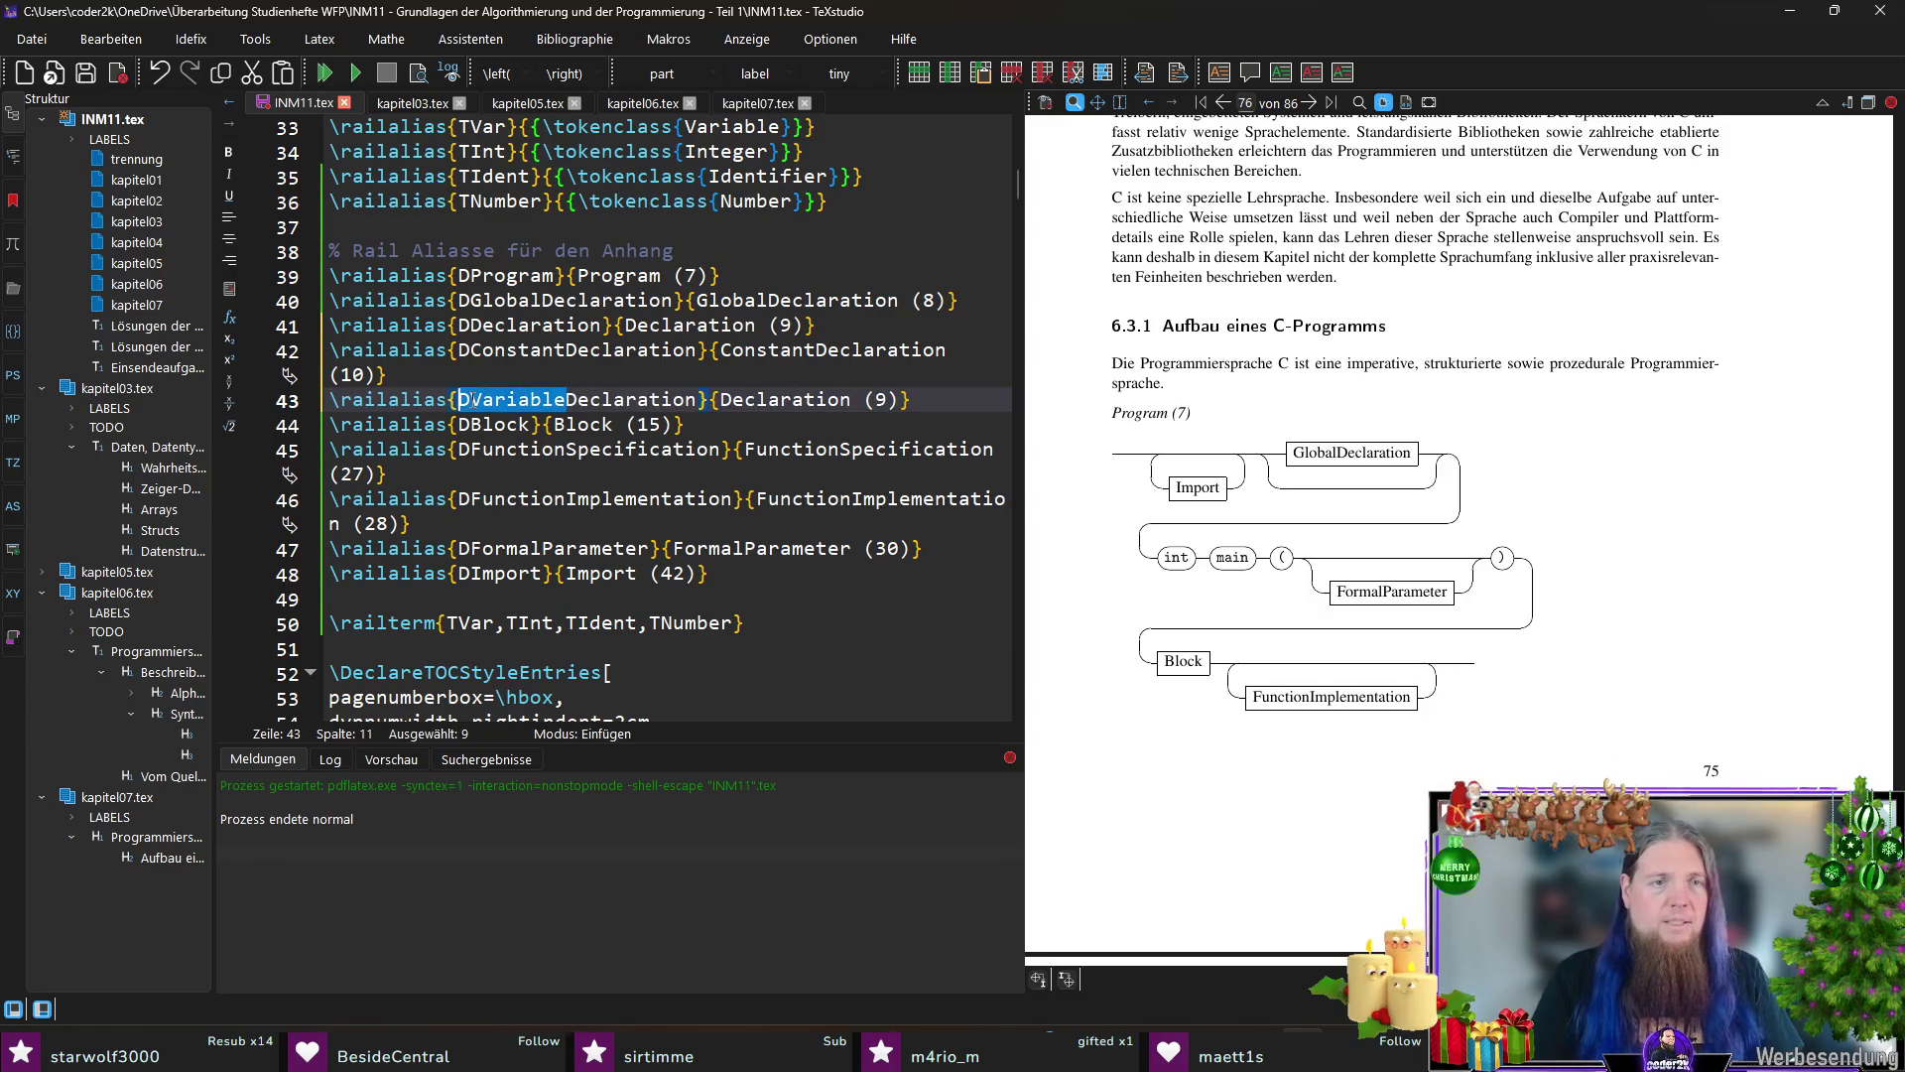
{"action": "double_click", "coordinate": [581, 399]}
{"action": "key", "text": "ctrl+c"}
{"action": "double_click", "coordinate": [799, 399]}
{"action": "key", "text": "ctrl+v"}
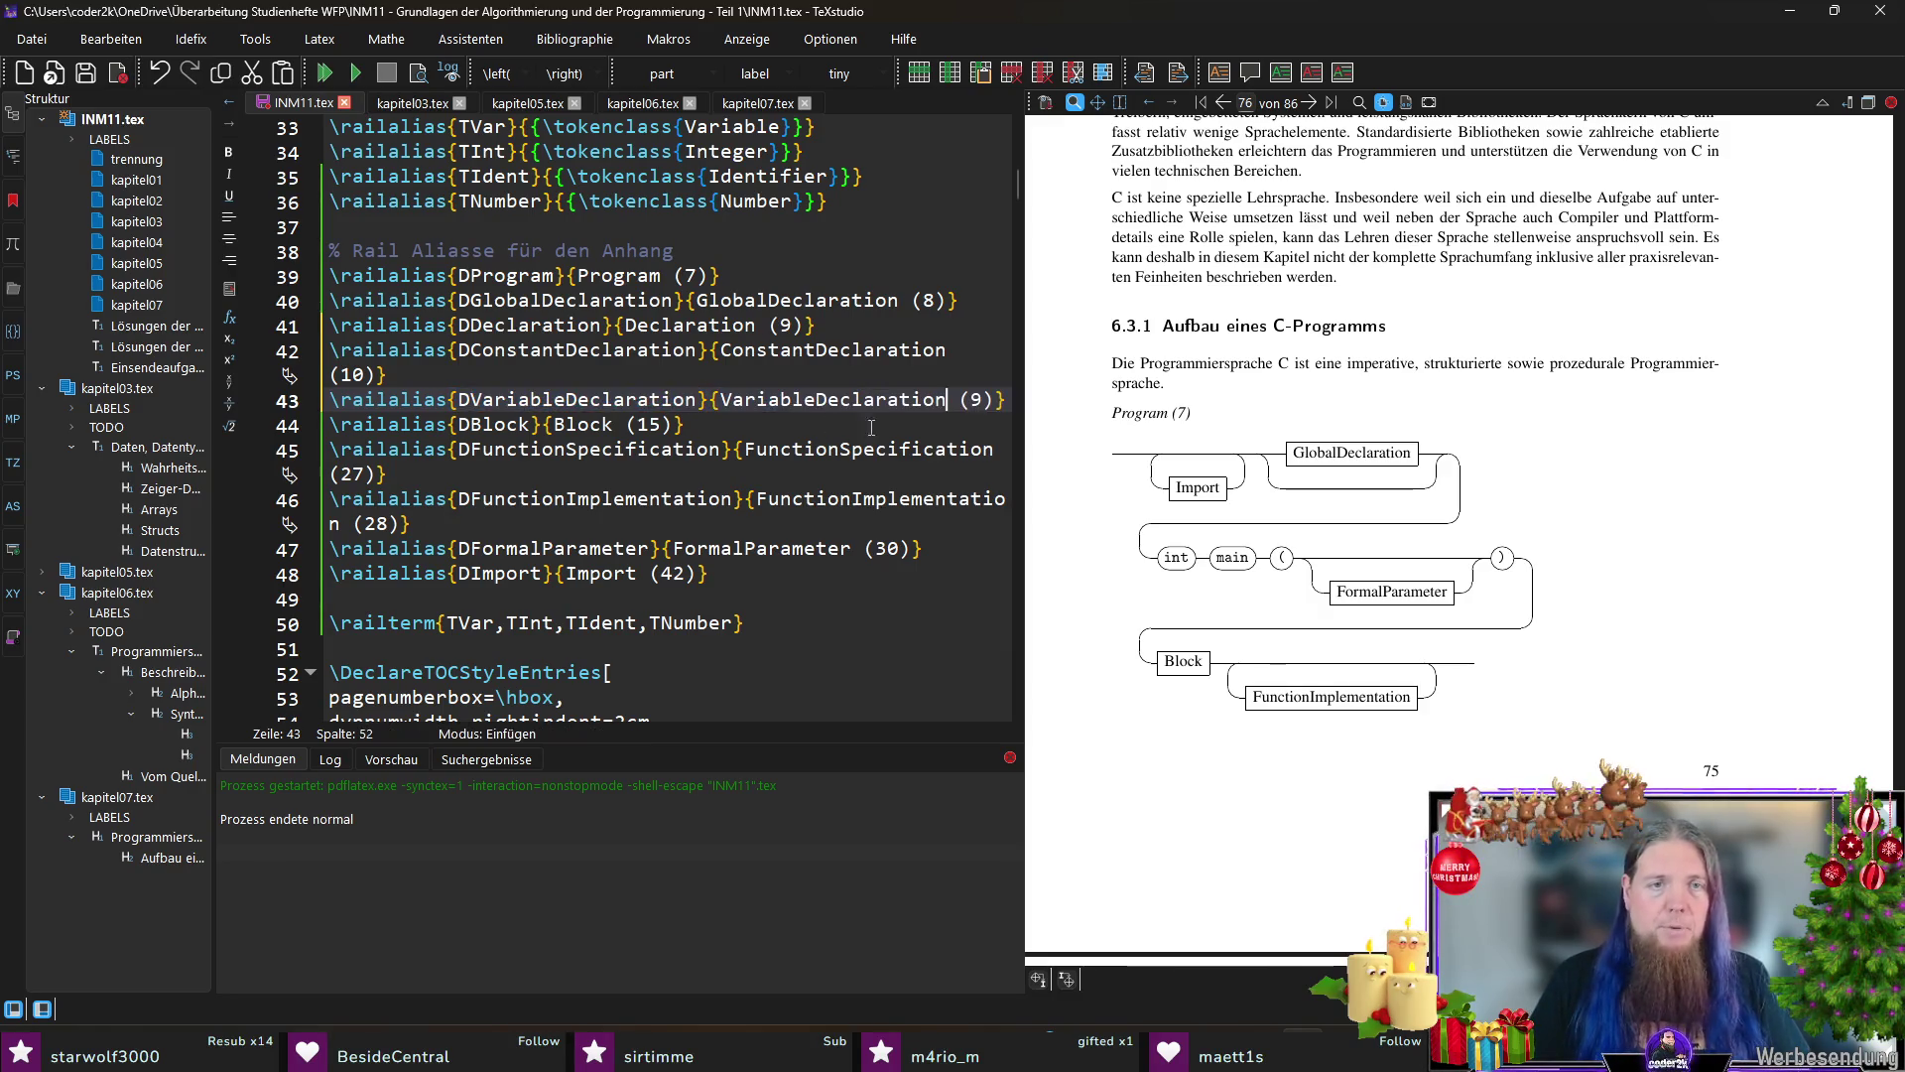
{"action": "double_click", "coordinate": [979, 400]}
{"action": "type", "text": "10"}
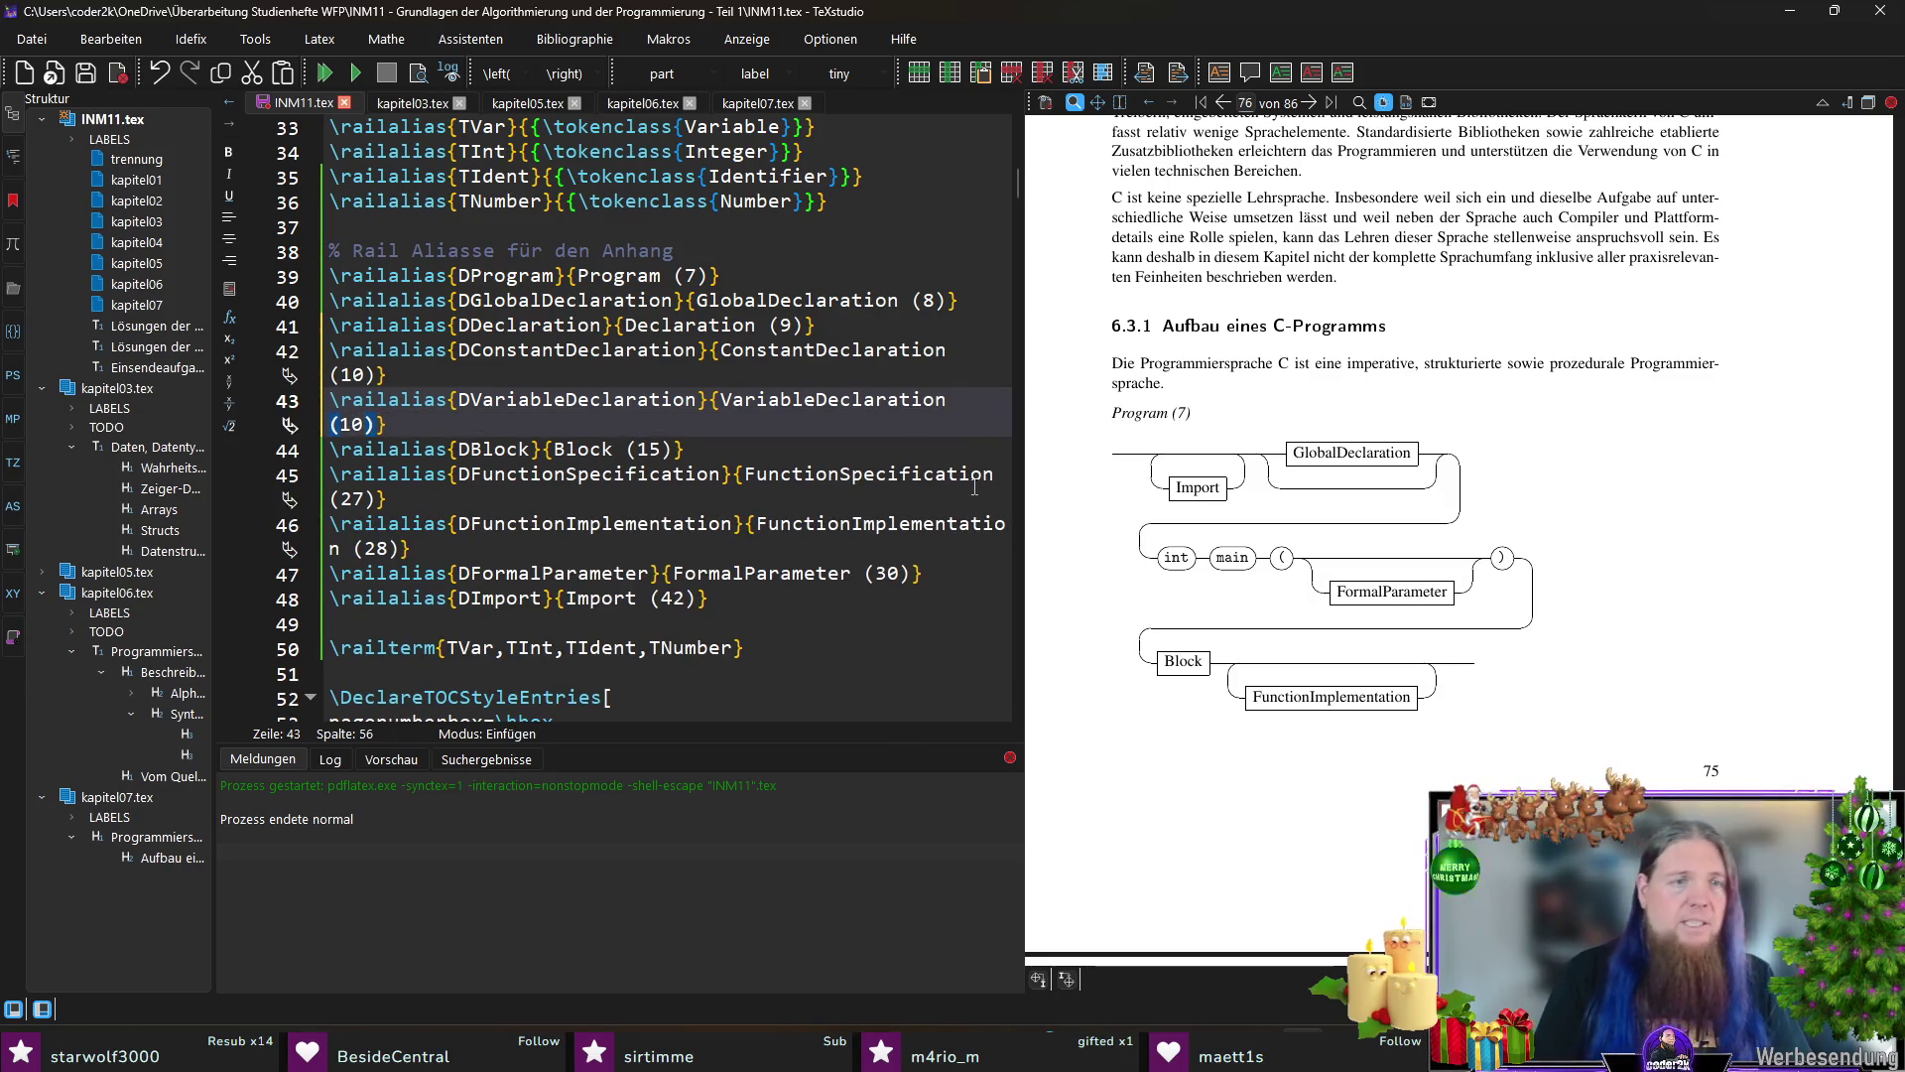
{"action": "key", "text": "BackSpace"}
{"action": "type", "text": "22"}
{"action": "key", "text": "BackSpace"}
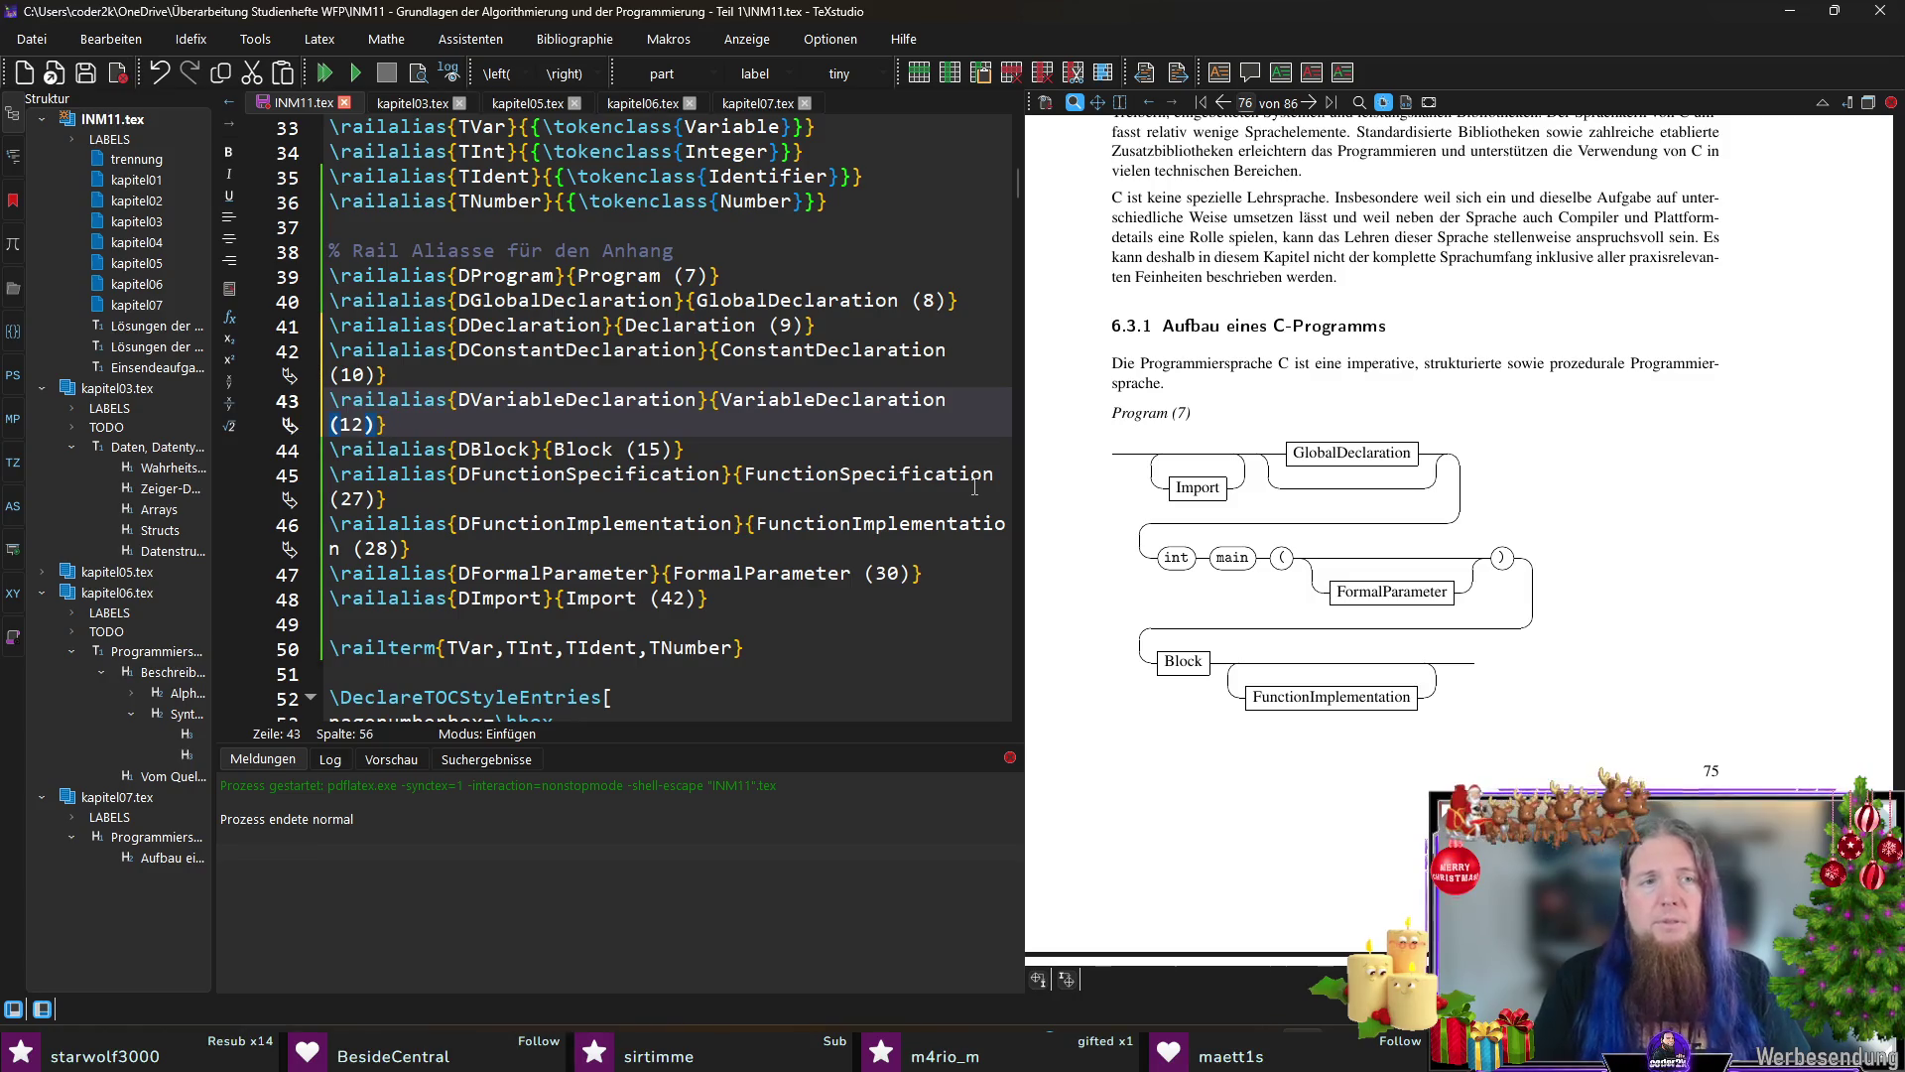
Step: Duplicate it into DTypeDeclaration labelled TypeDeclaration (13) and save INM11.tex
{"action": "key", "text": "Right"}
{"action": "key", "text": "Right"}
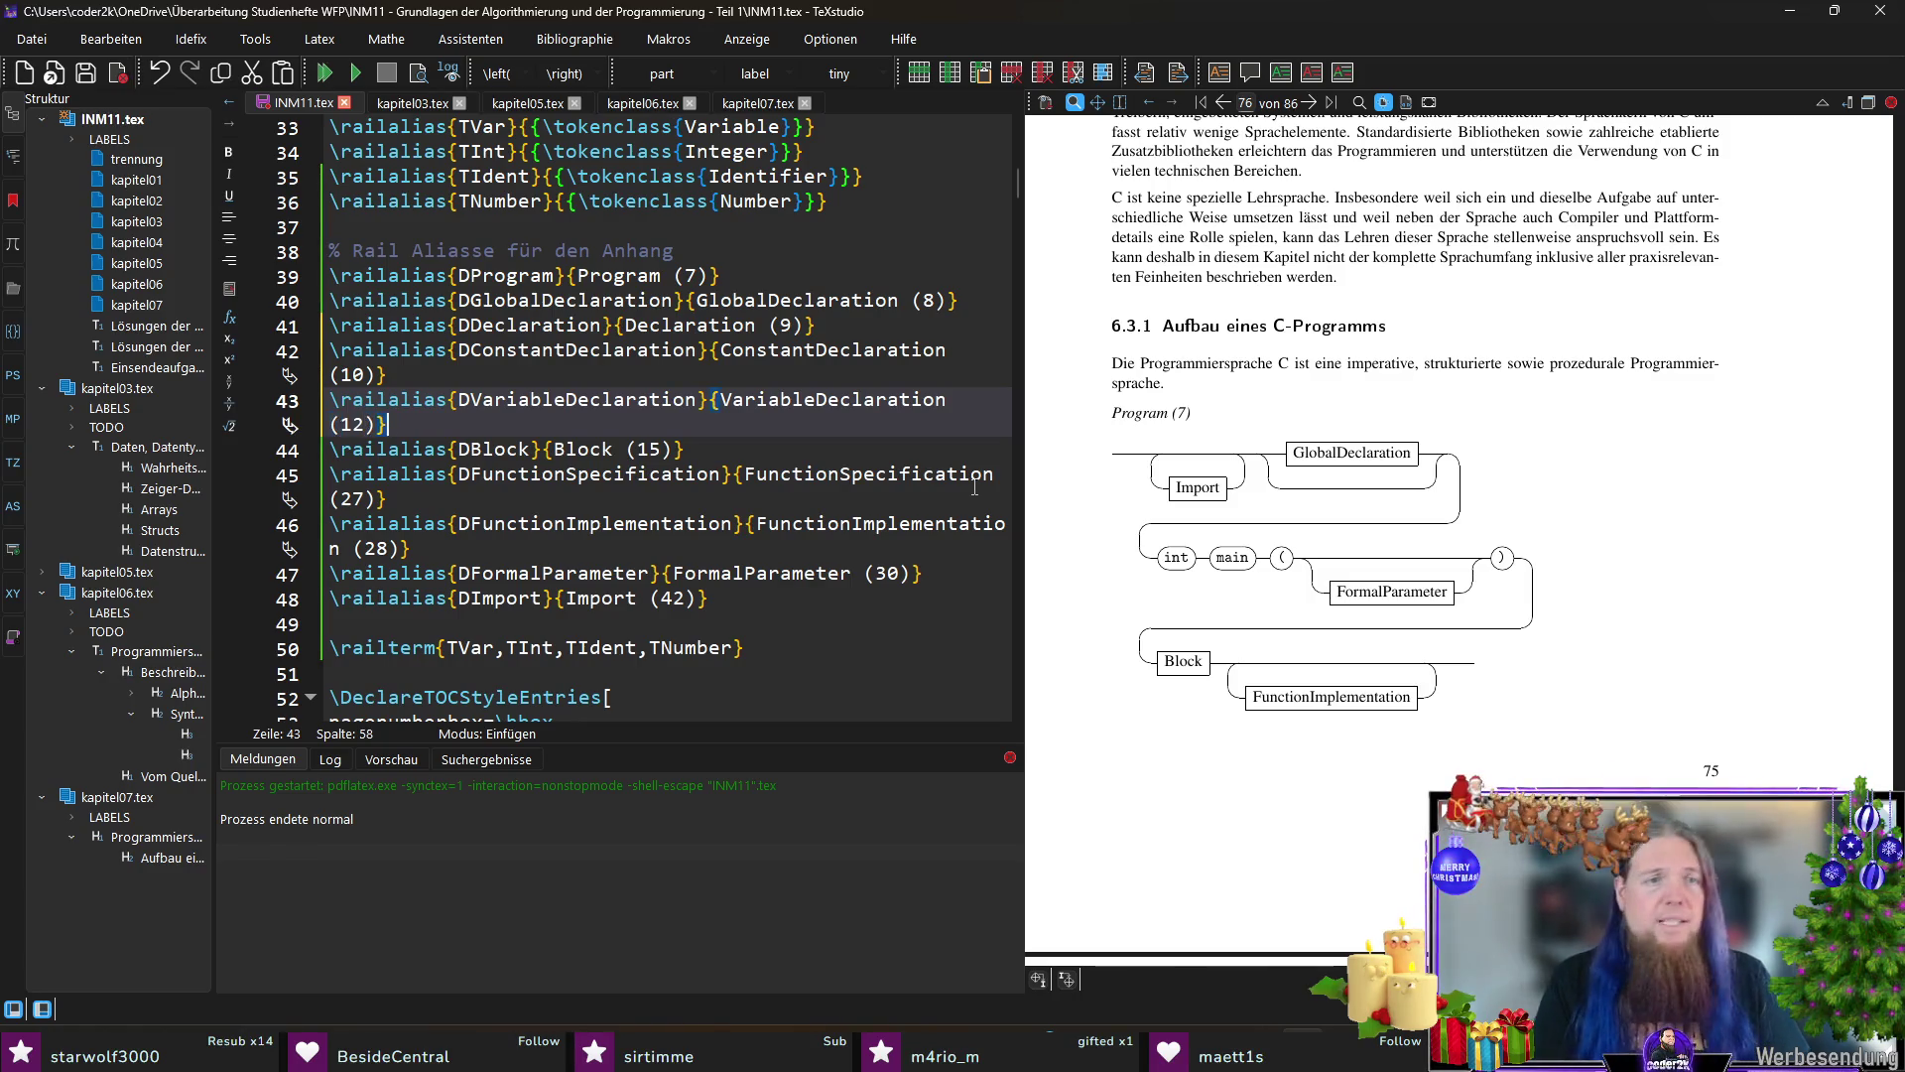
{"action": "key", "text": "Return"}
{"action": "key", "text": "ctrl+v"}
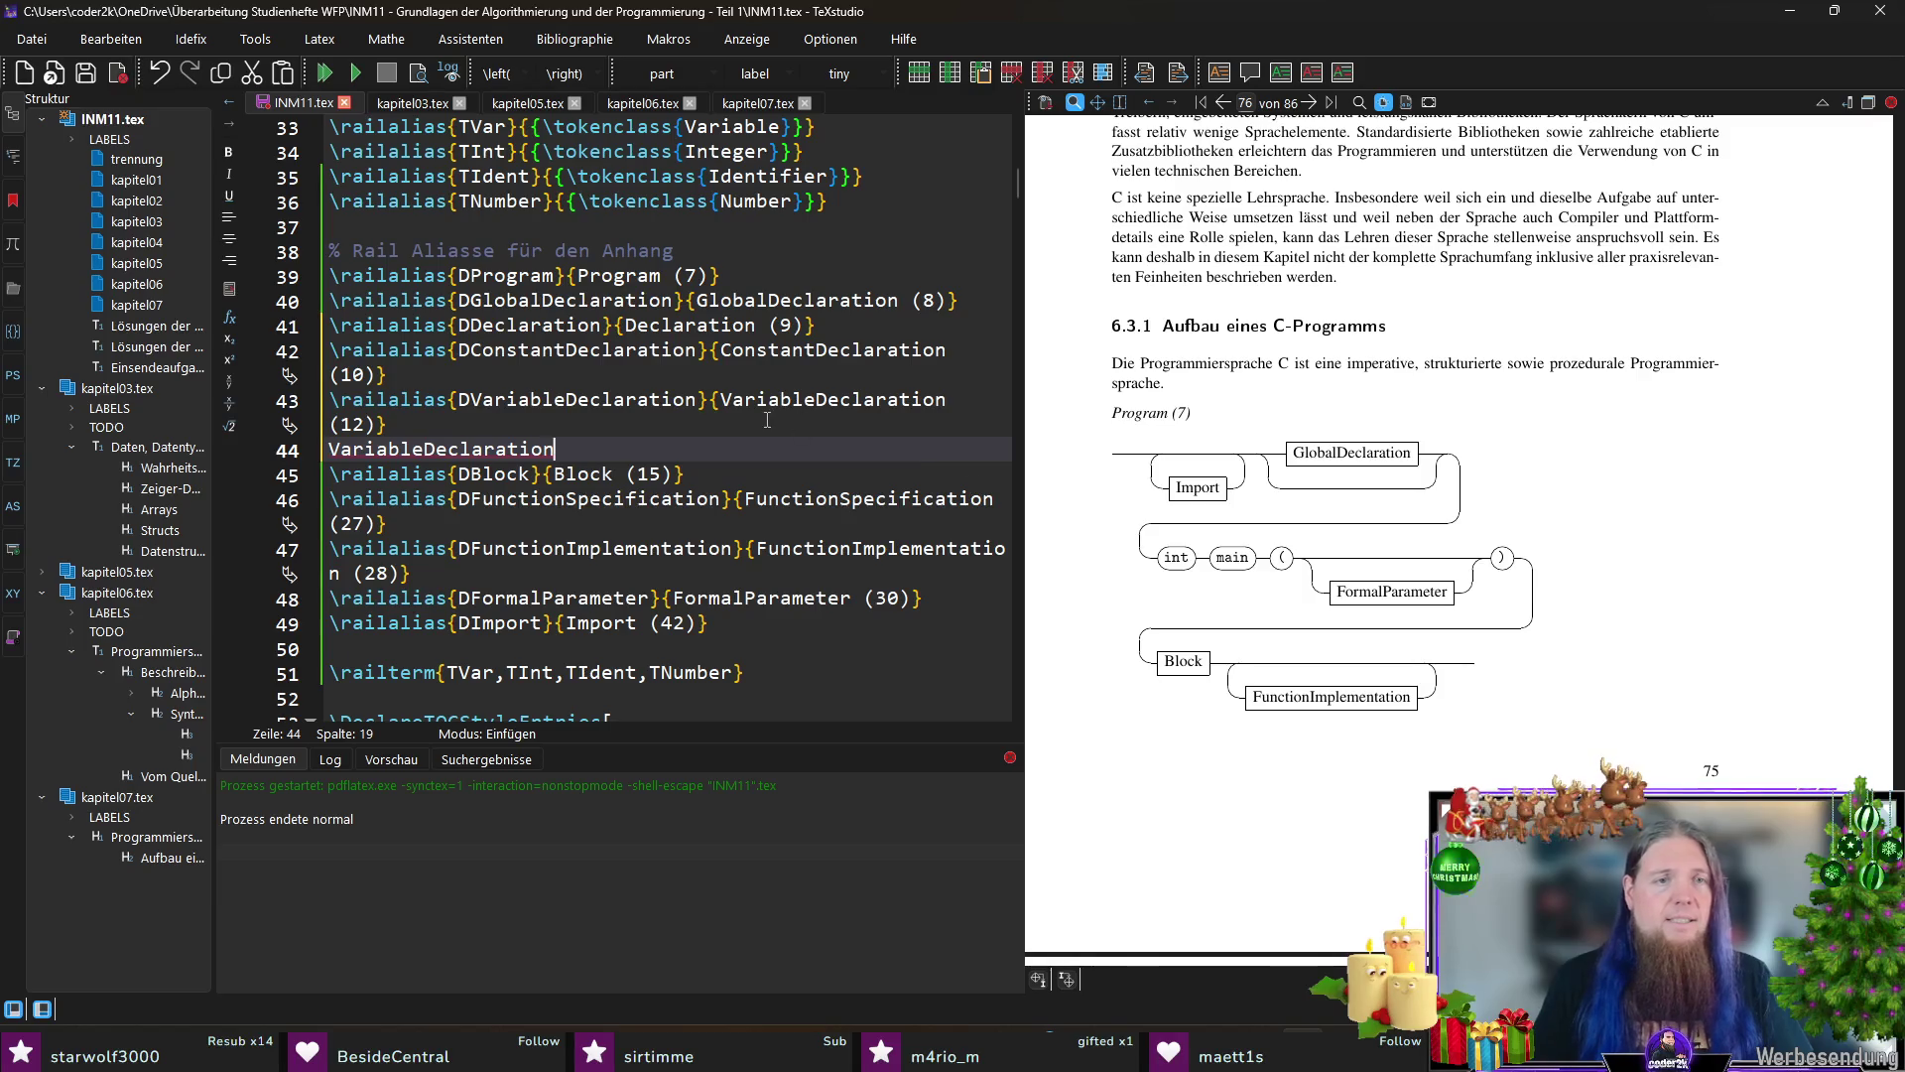
{"action": "key", "text": "ctrl+z"}
{"action": "key", "text": "ctrl+z"}
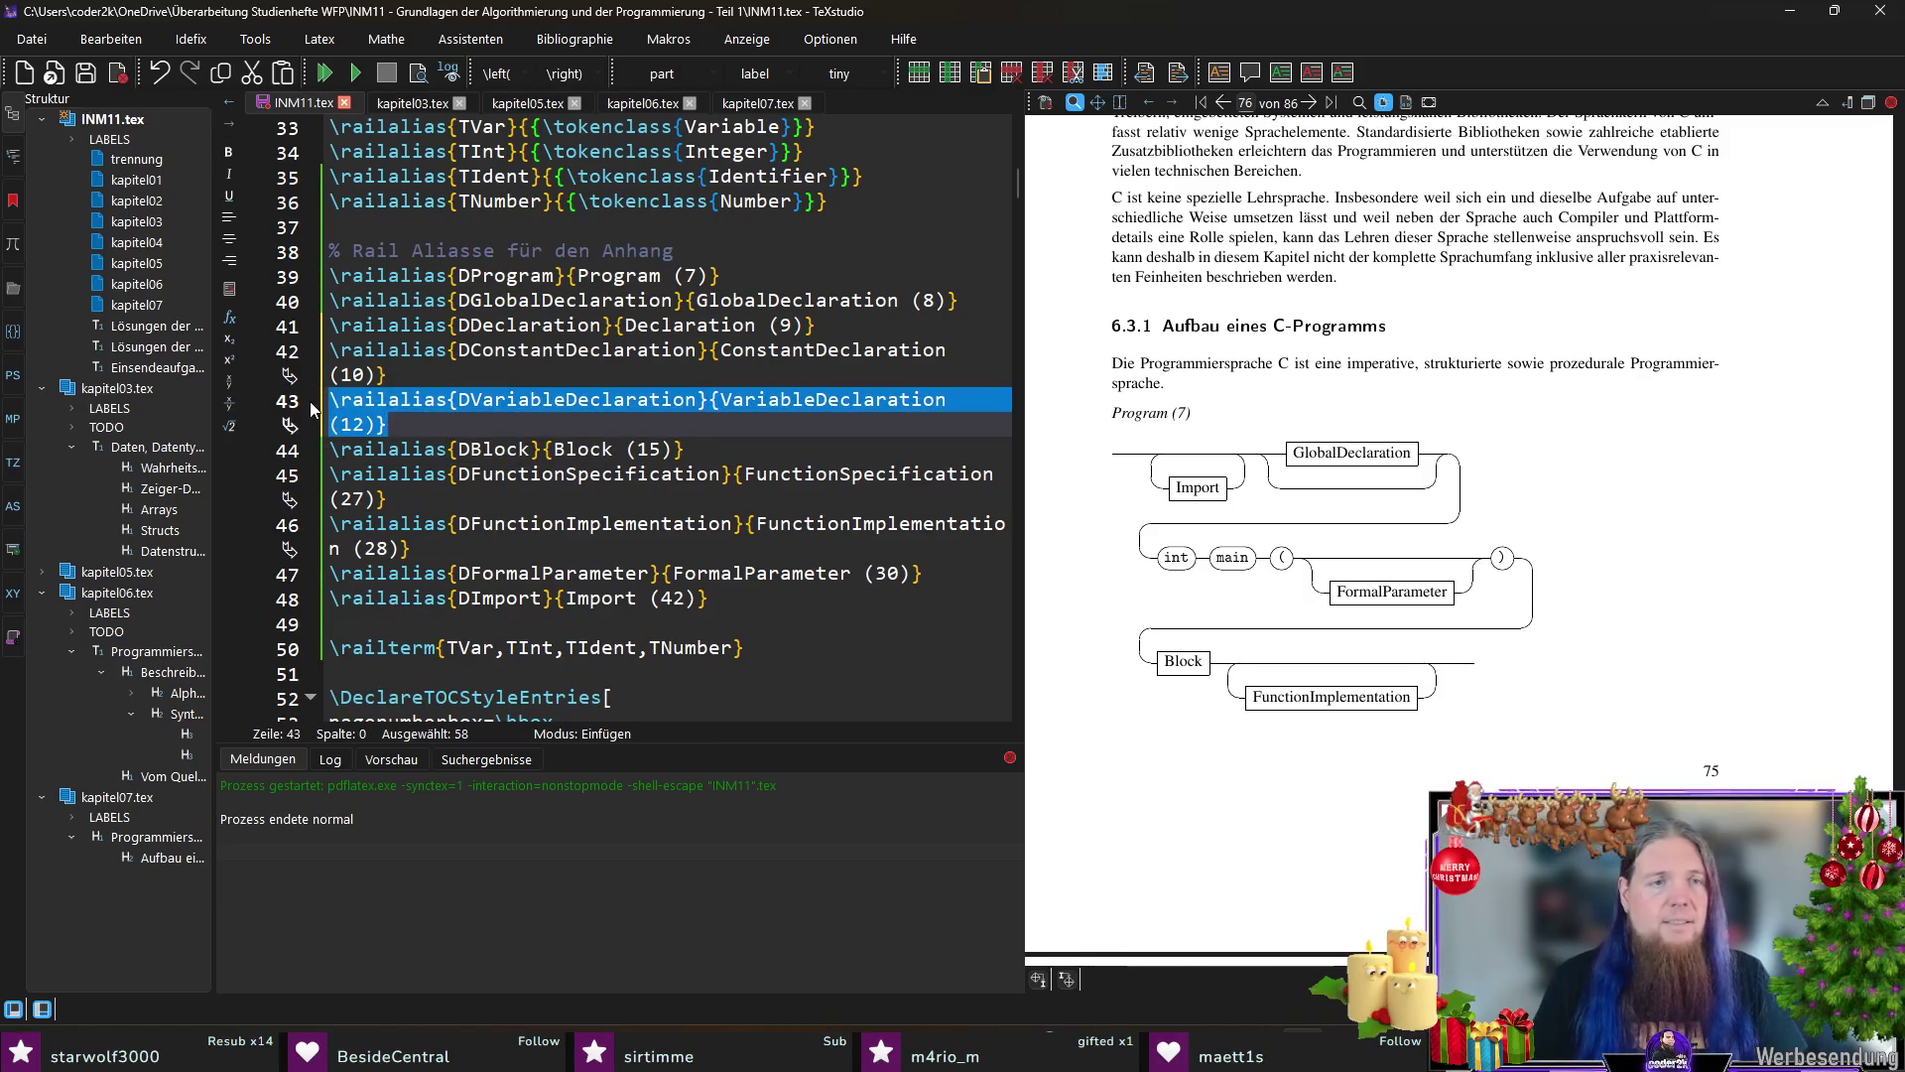
{"action": "key", "text": "ctrl+d"}
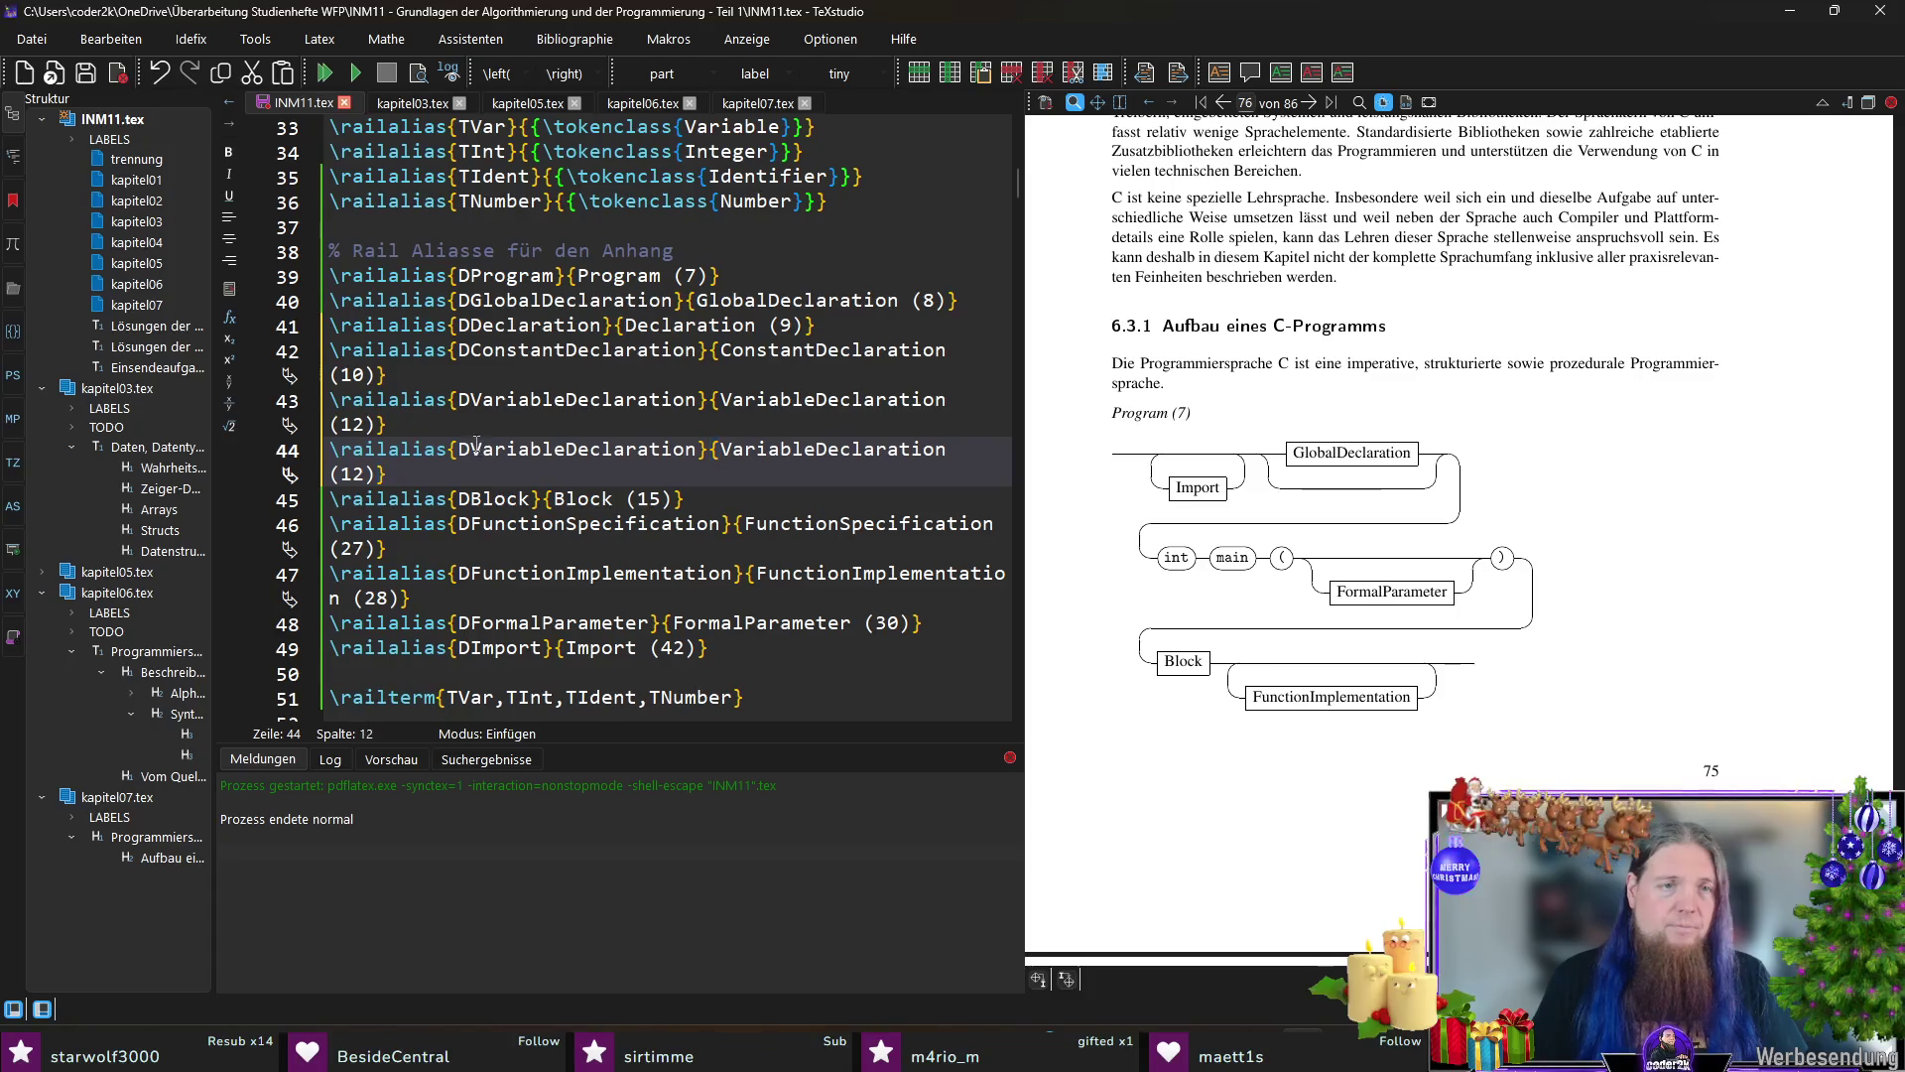
{"action": "left_click_drag", "start_coordinate": [470, 448], "coordinate": [558, 449]}
{"action": "type", "text": "Type"}
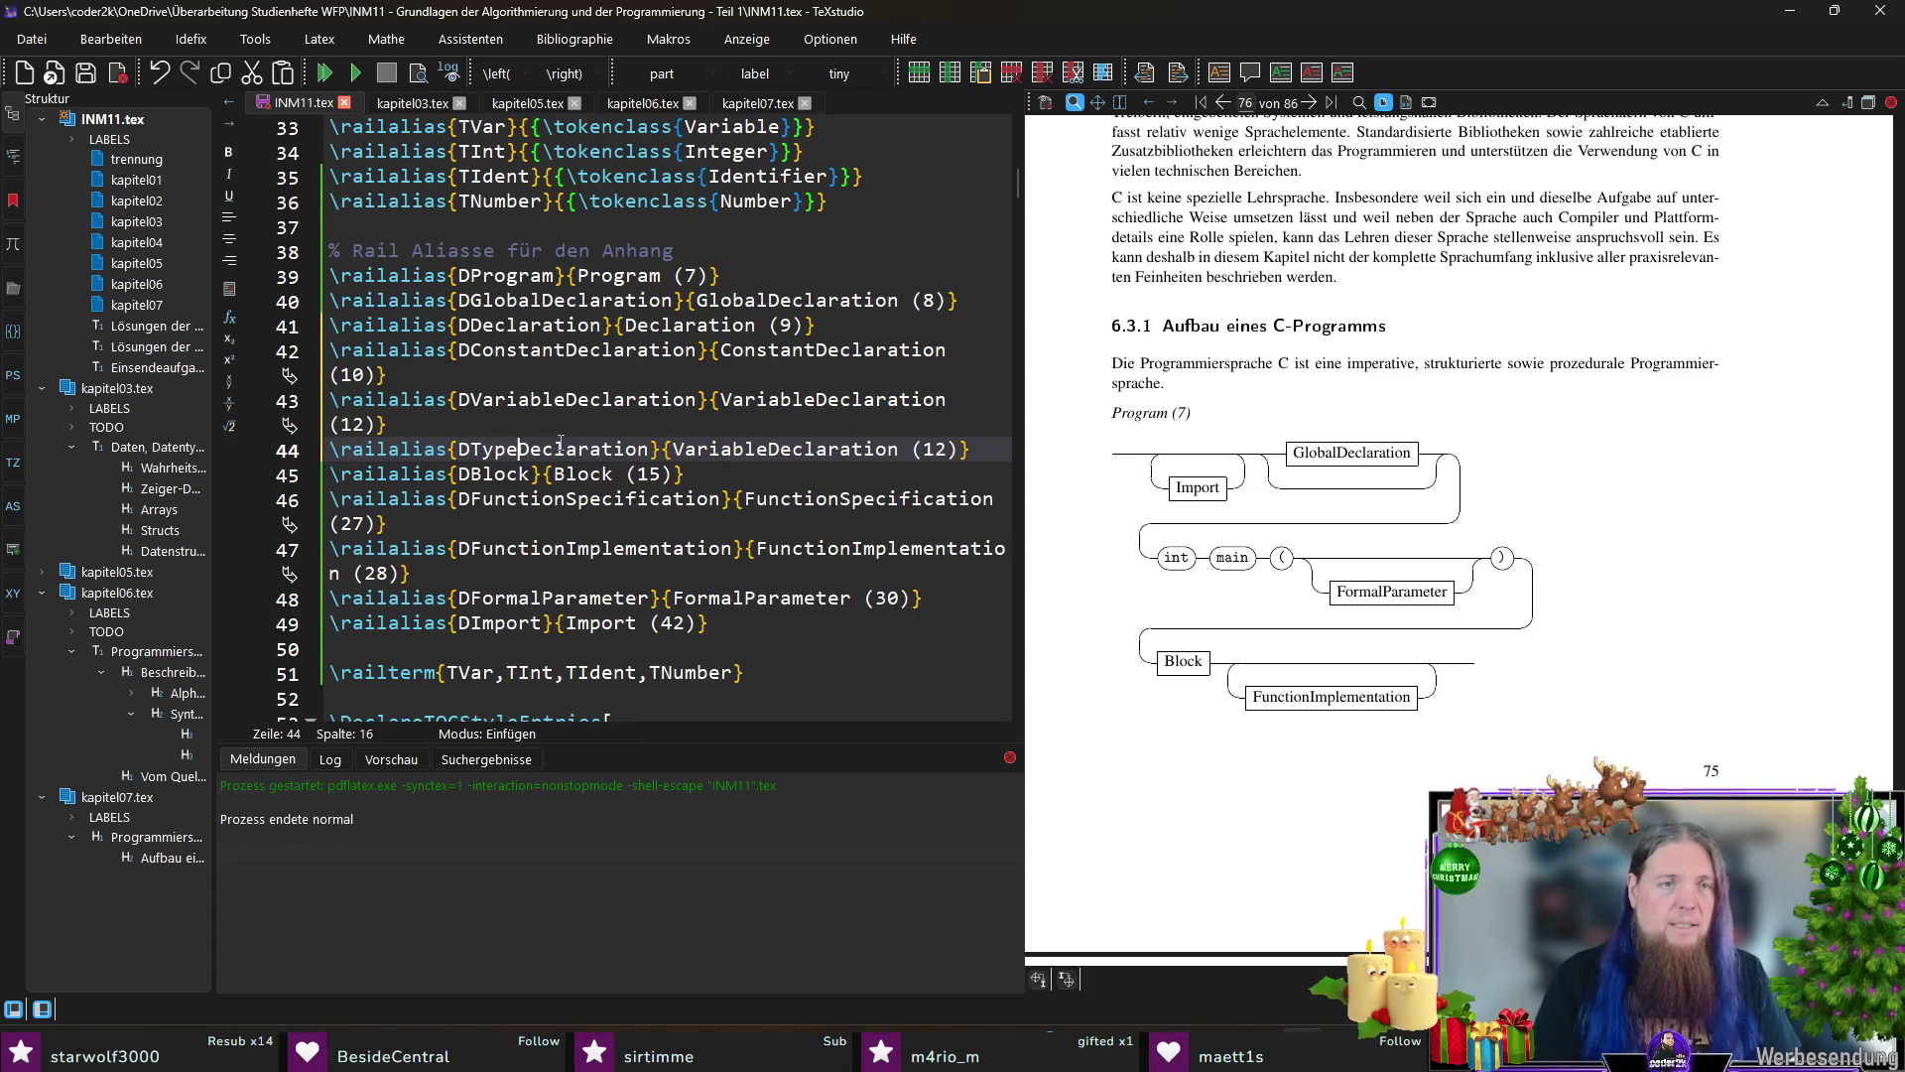
{"action": "double_click", "coordinate": [563, 449]}
{"action": "key", "text": "ctrl+c"}
{"action": "double_click", "coordinate": [745, 448]}
{"action": "key", "text": "ctrl+v"}
{"action": "type", "text": "3"}
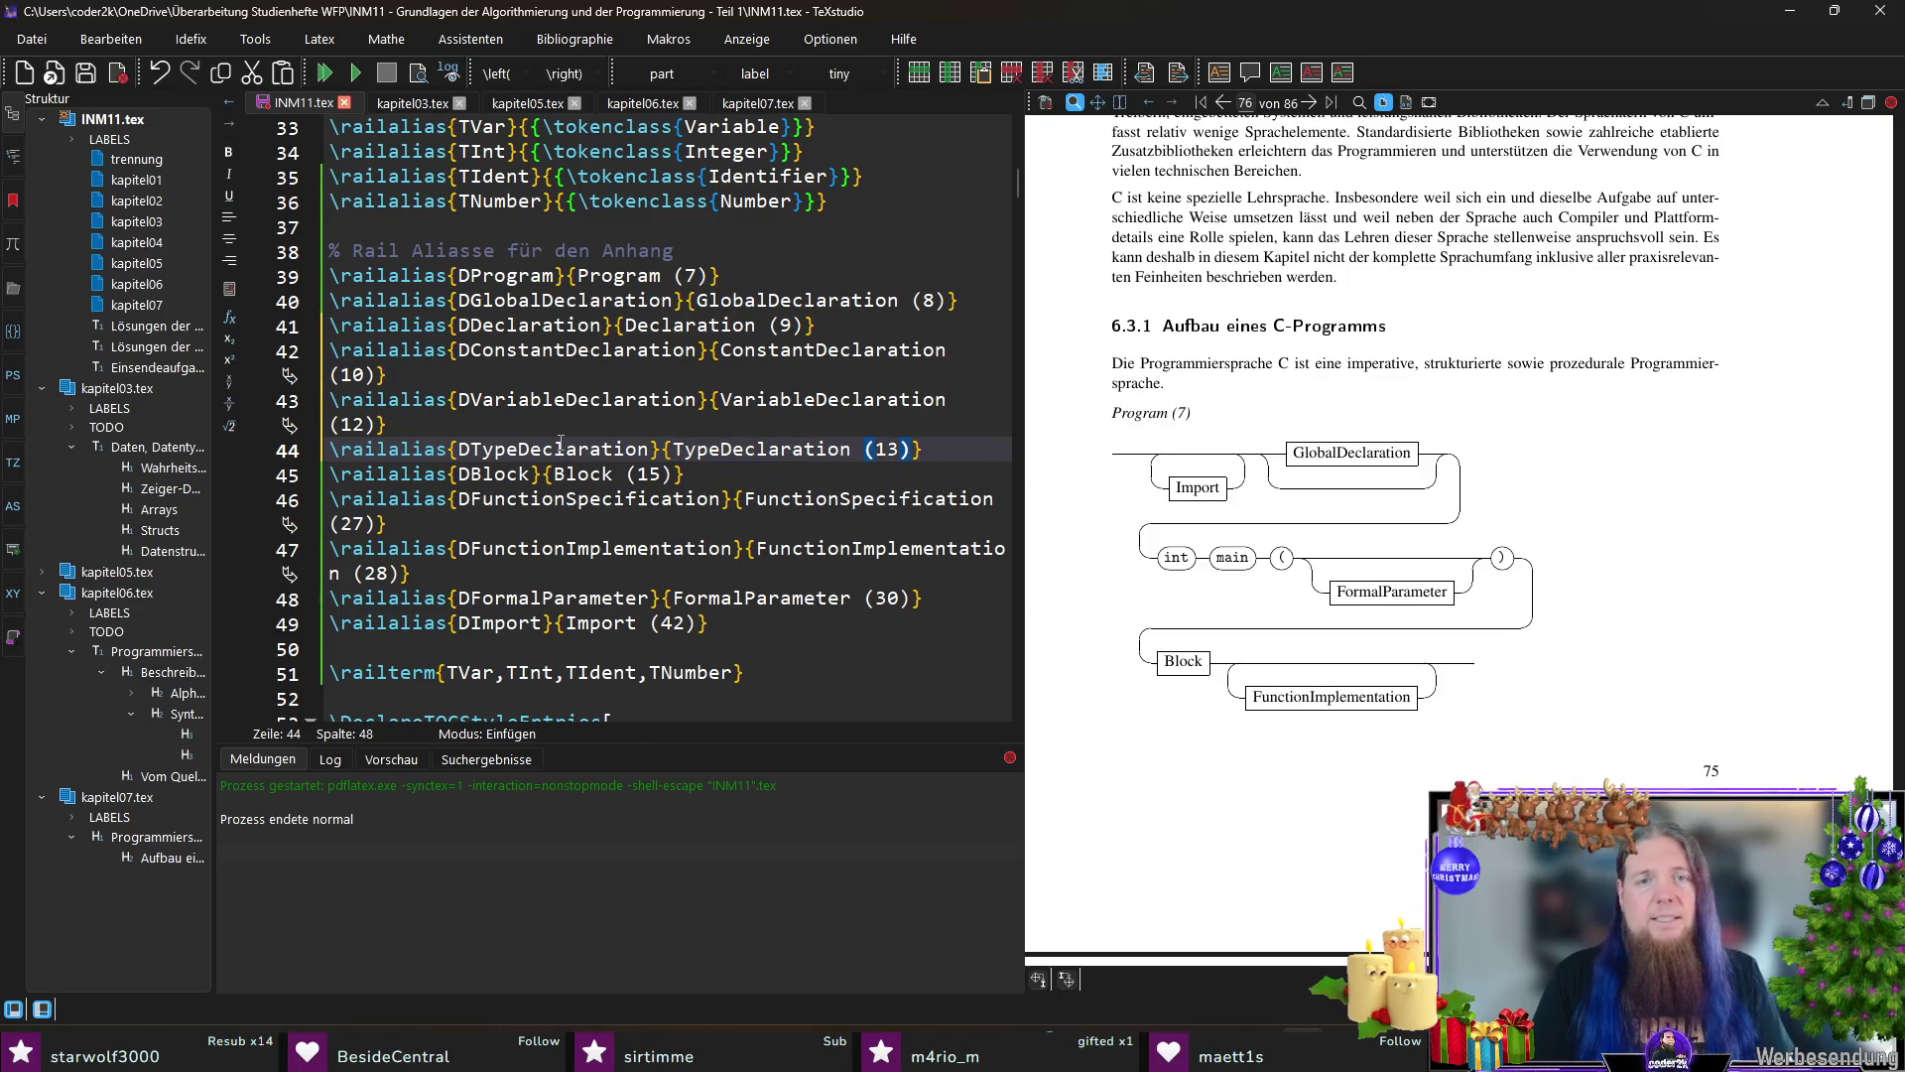
{"action": "key", "text": "ctrl+s"}
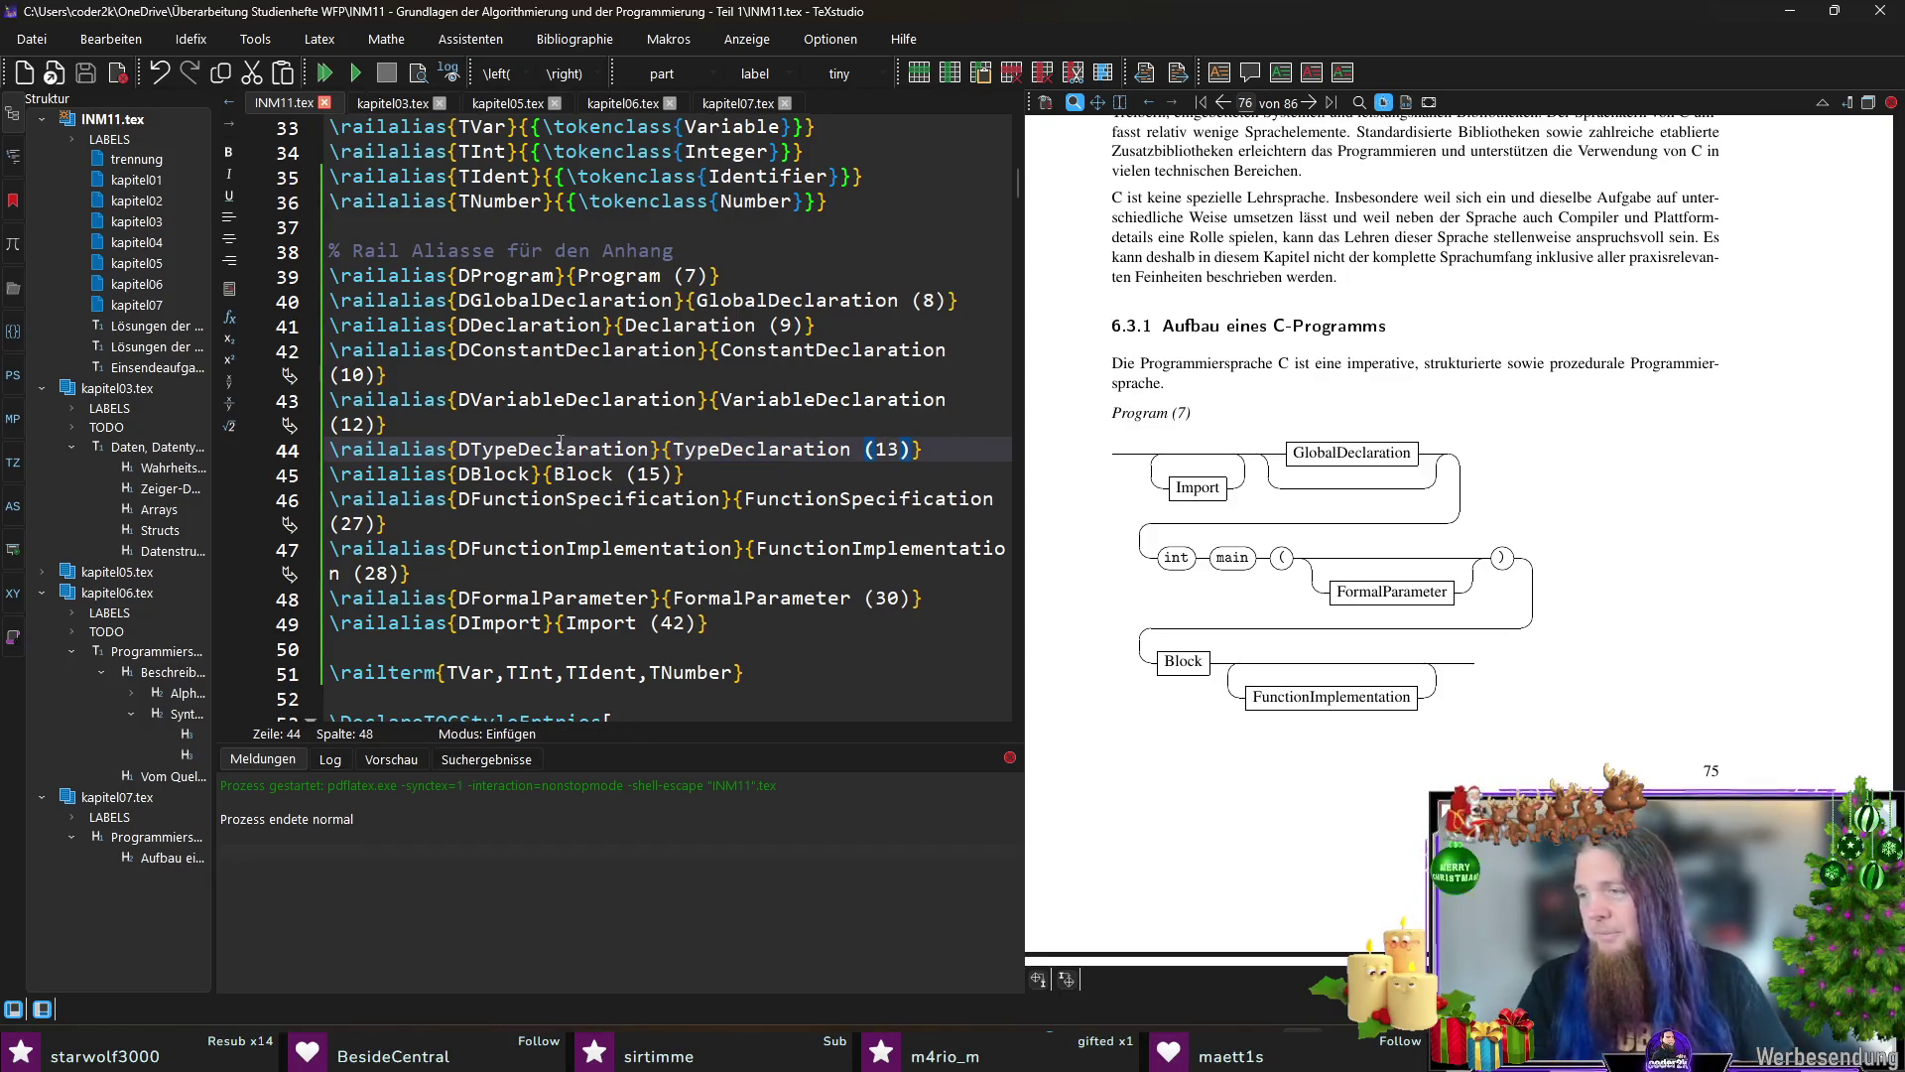
Step: Add a DTypeIdent alias labelled TypeIdent (2) as the first entry, above DProgram (7)
{"action": "key", "text": "Up"}
{"action": "key", "text": "Up"}
{"action": "key", "text": "Up"}
{"action": "key", "text": "Up"}
{"action": "key", "text": "Up"}
{"action": "key", "text": "Home"}
{"action": "key", "text": "Return"}
{"action": "key", "text": "Up"}
{"action": "type", "text": "\\railalias{DProgram}{Program (7)}"}
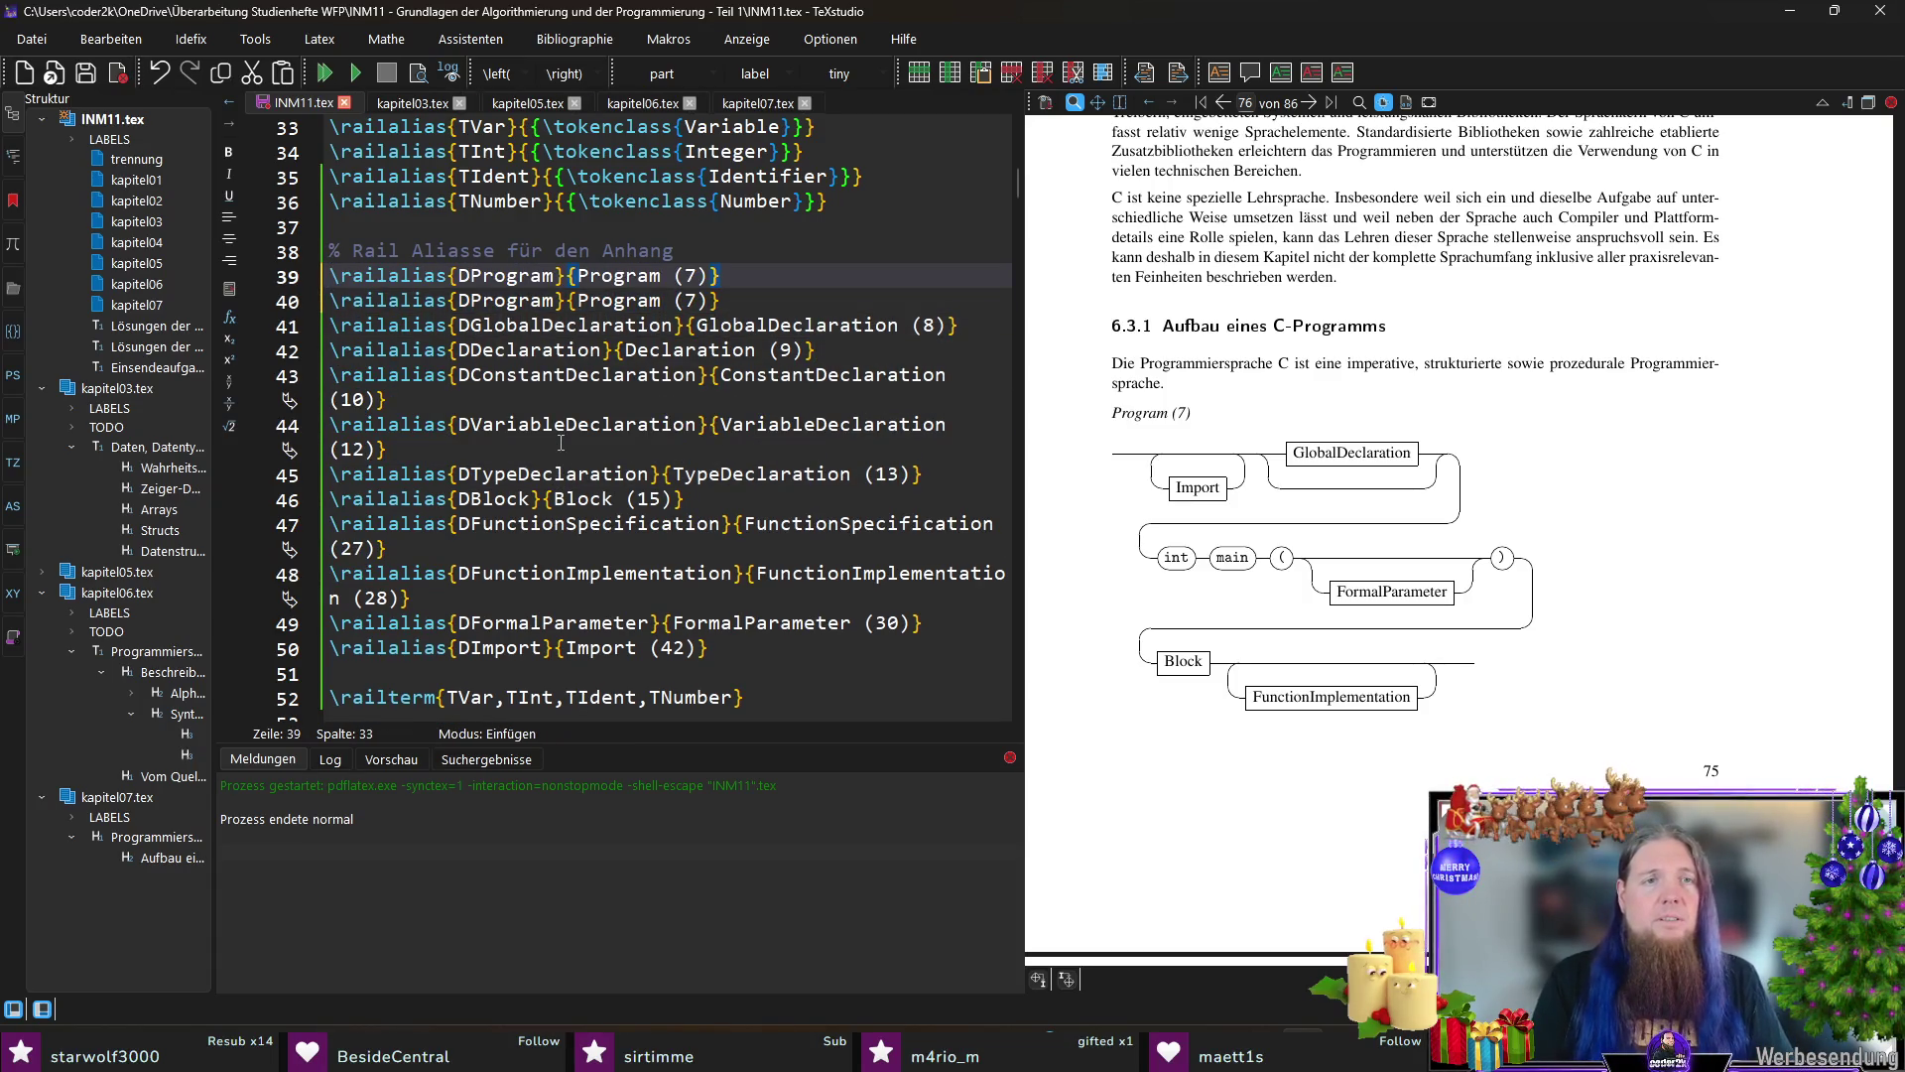
{"action": "key", "text": "Home"}
{"action": "key", "text": "ctrl+Right"}
{"action": "key", "text": "ctrl+Right"}
{"action": "key", "text": "ctrl+shift+Right"}
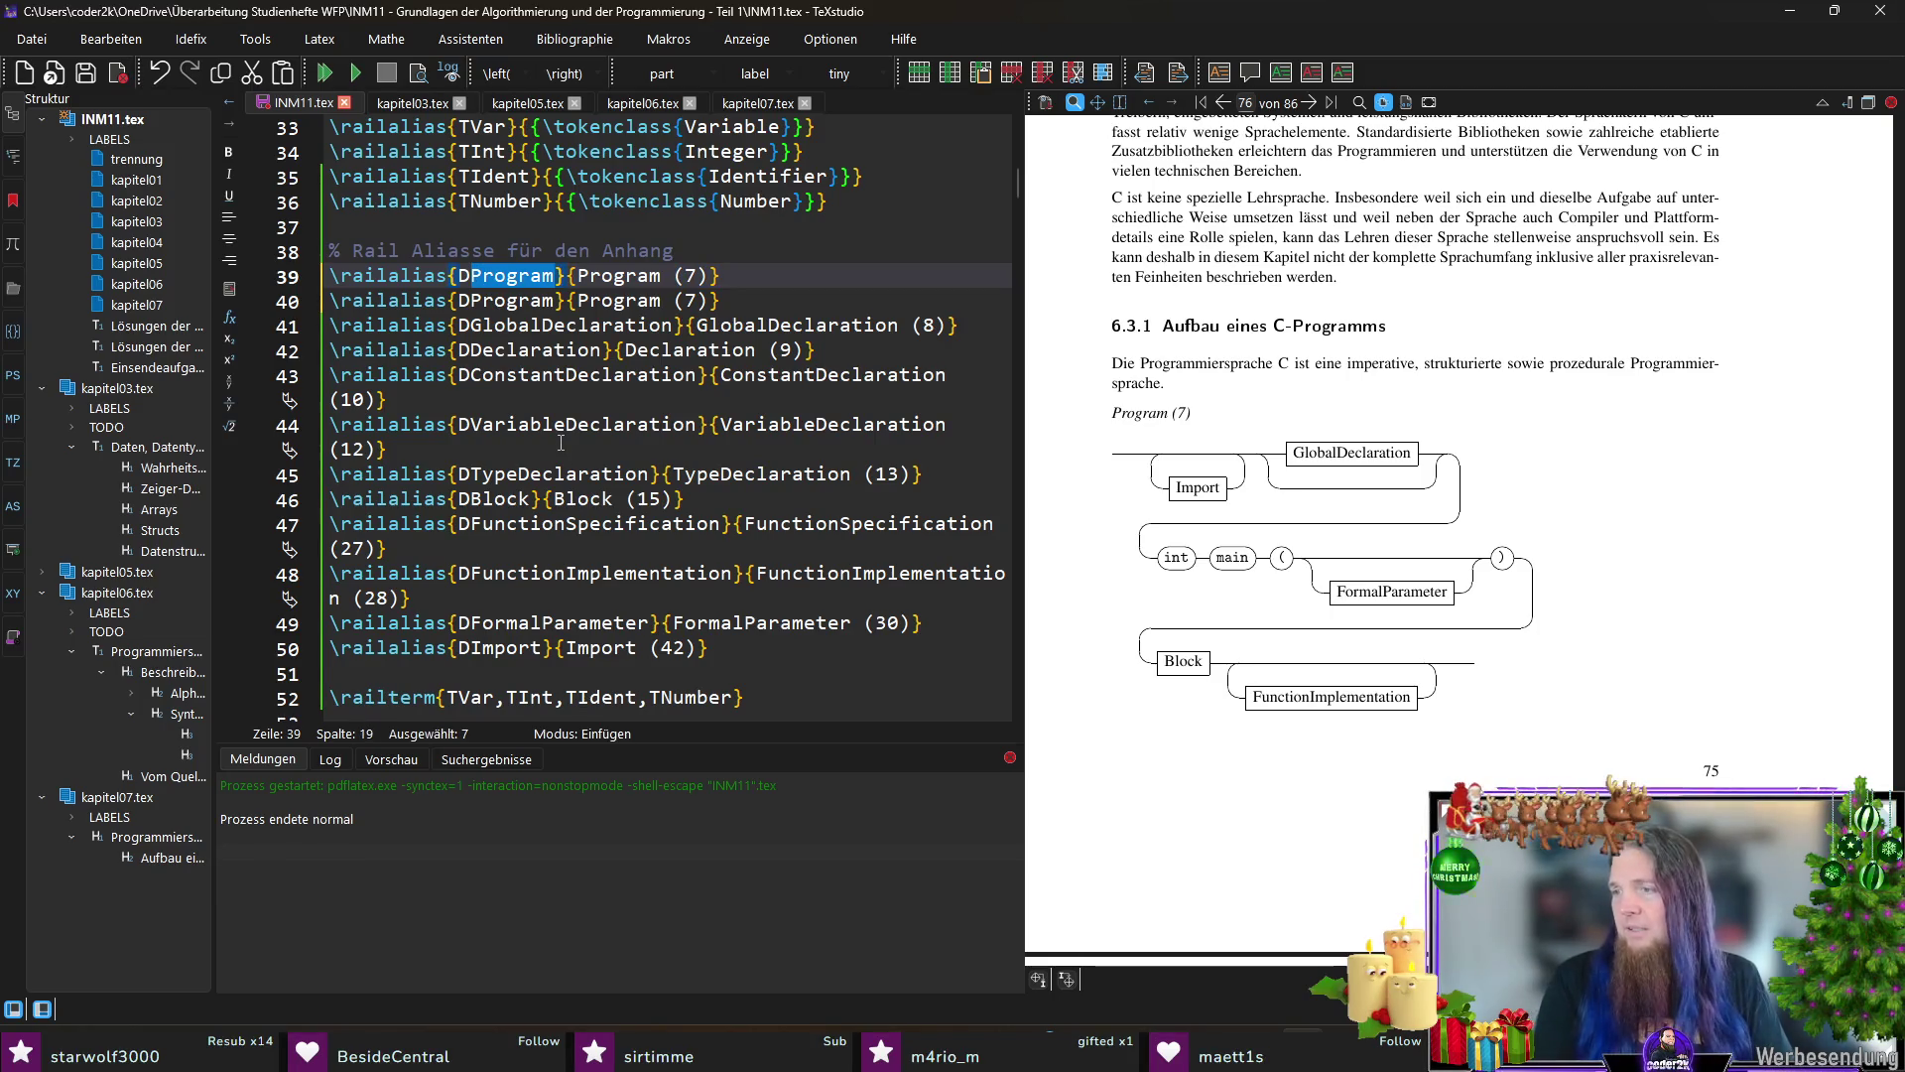
{"action": "type", "text": "TypeIdent"}
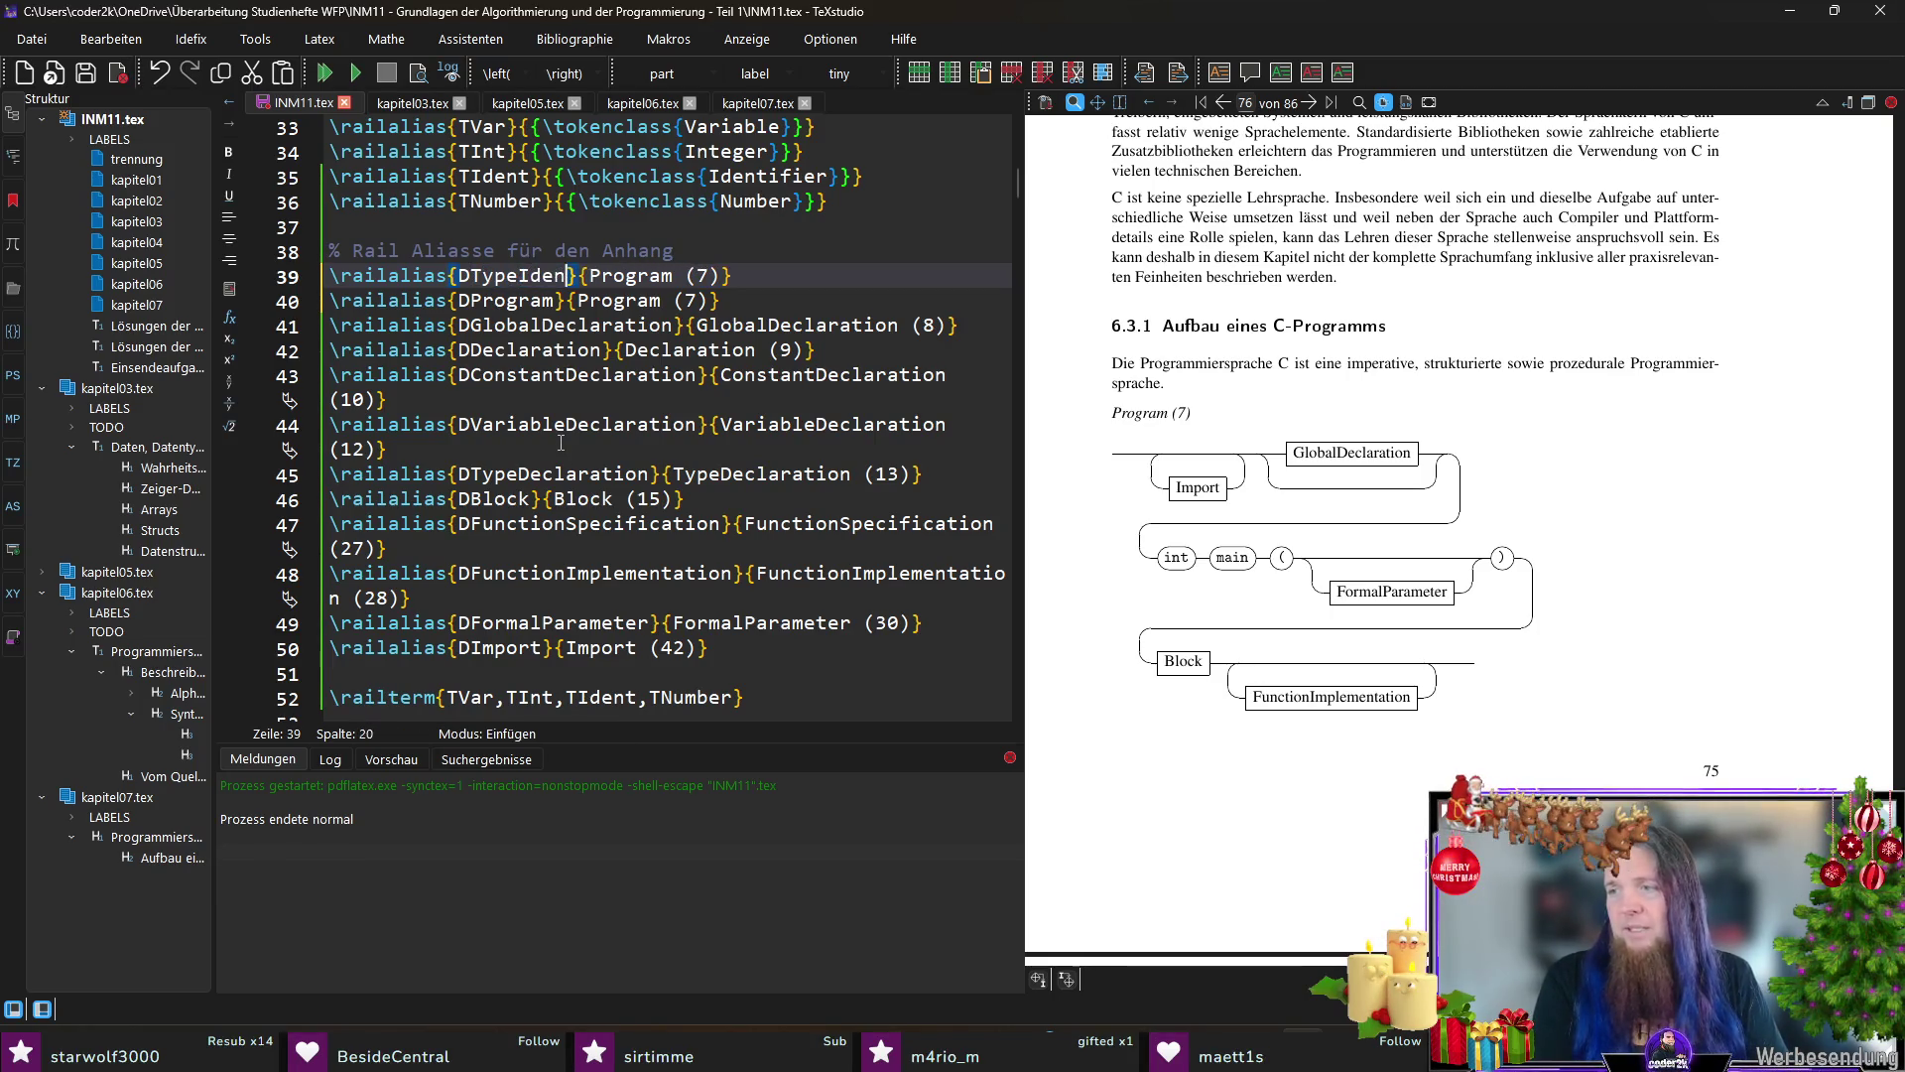
{"action": "key", "text": "ctrl+shift+Left"}
{"action": "key", "text": "ctrl+c"}
{"action": "key", "text": "Right"}
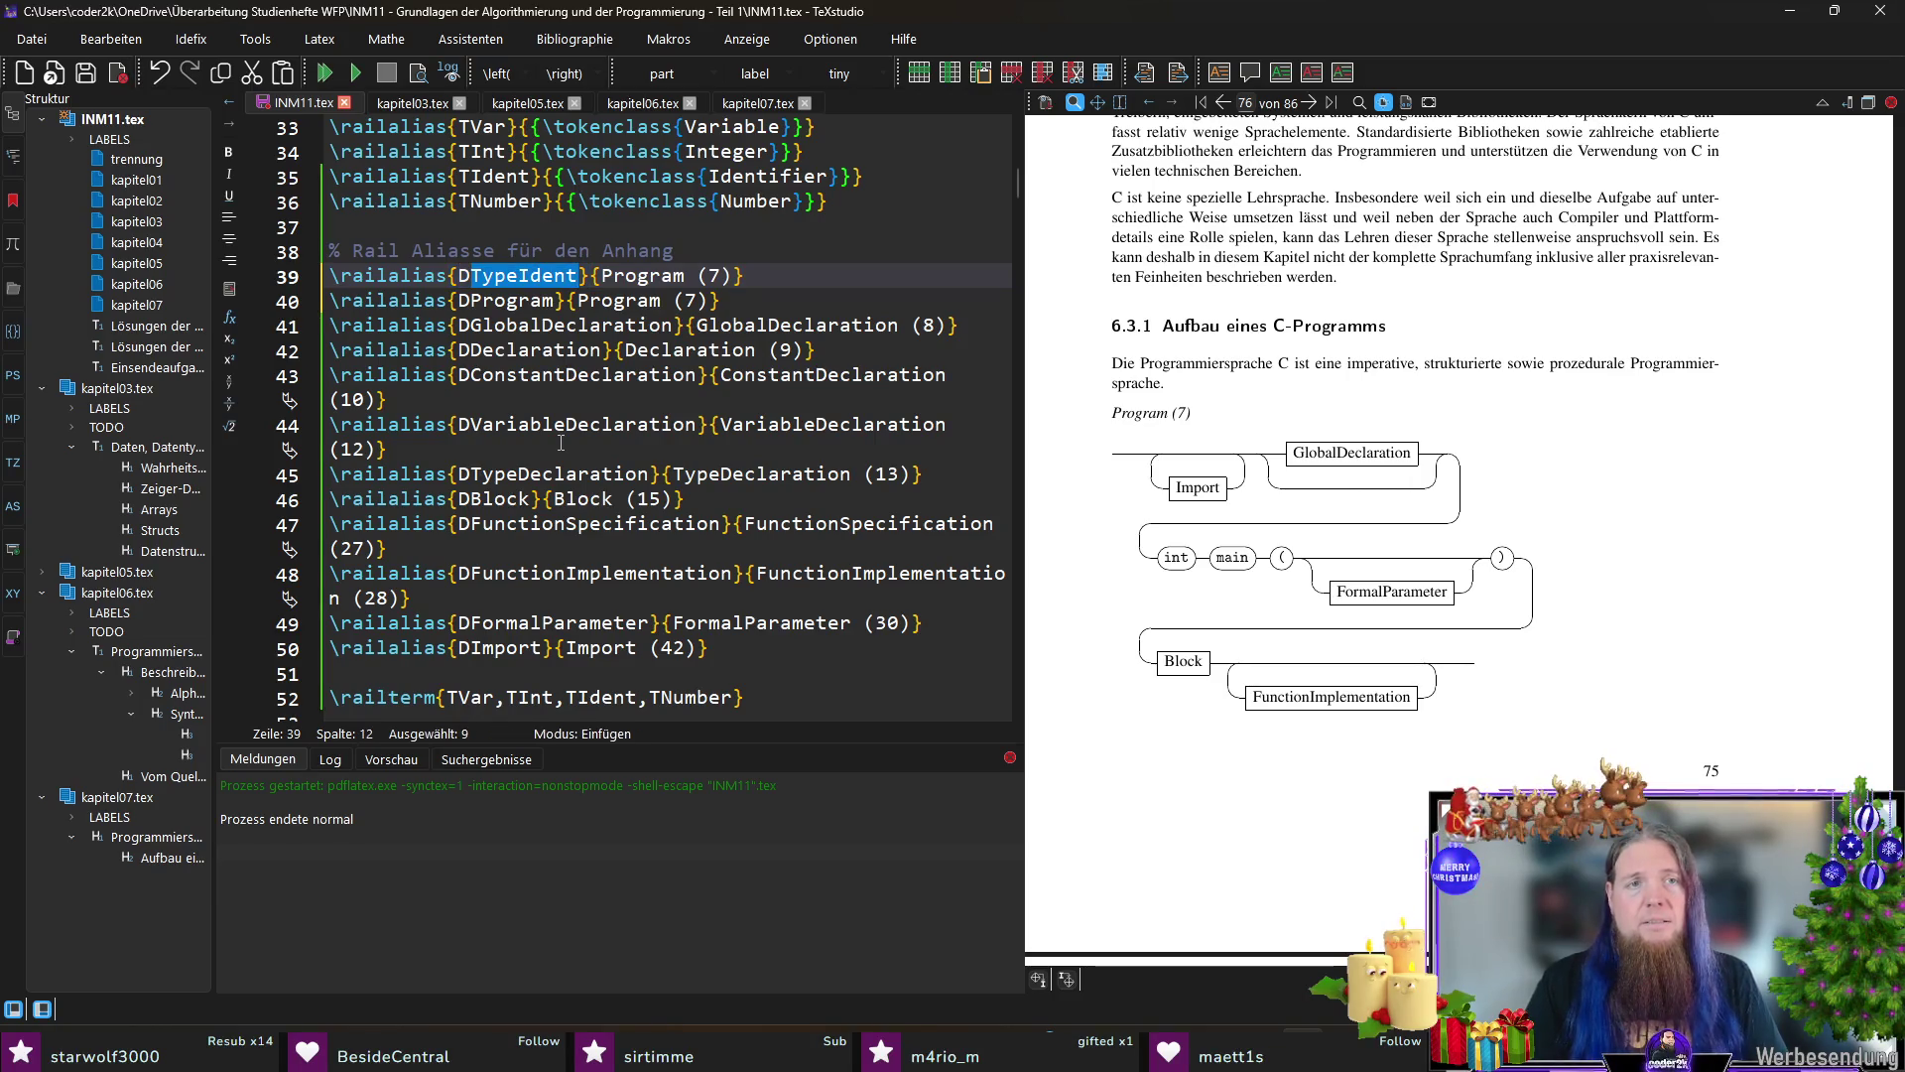
{"action": "key", "text": "Right"}
{"action": "key", "text": "ctrl+shift+Right"}
{"action": "key", "text": "ctrl+v"}
{"action": "key", "text": "Right"}
{"action": "key", "text": "Right"}
{"action": "key", "text": "shift+Right"}
{"action": "type", "text": "2"}
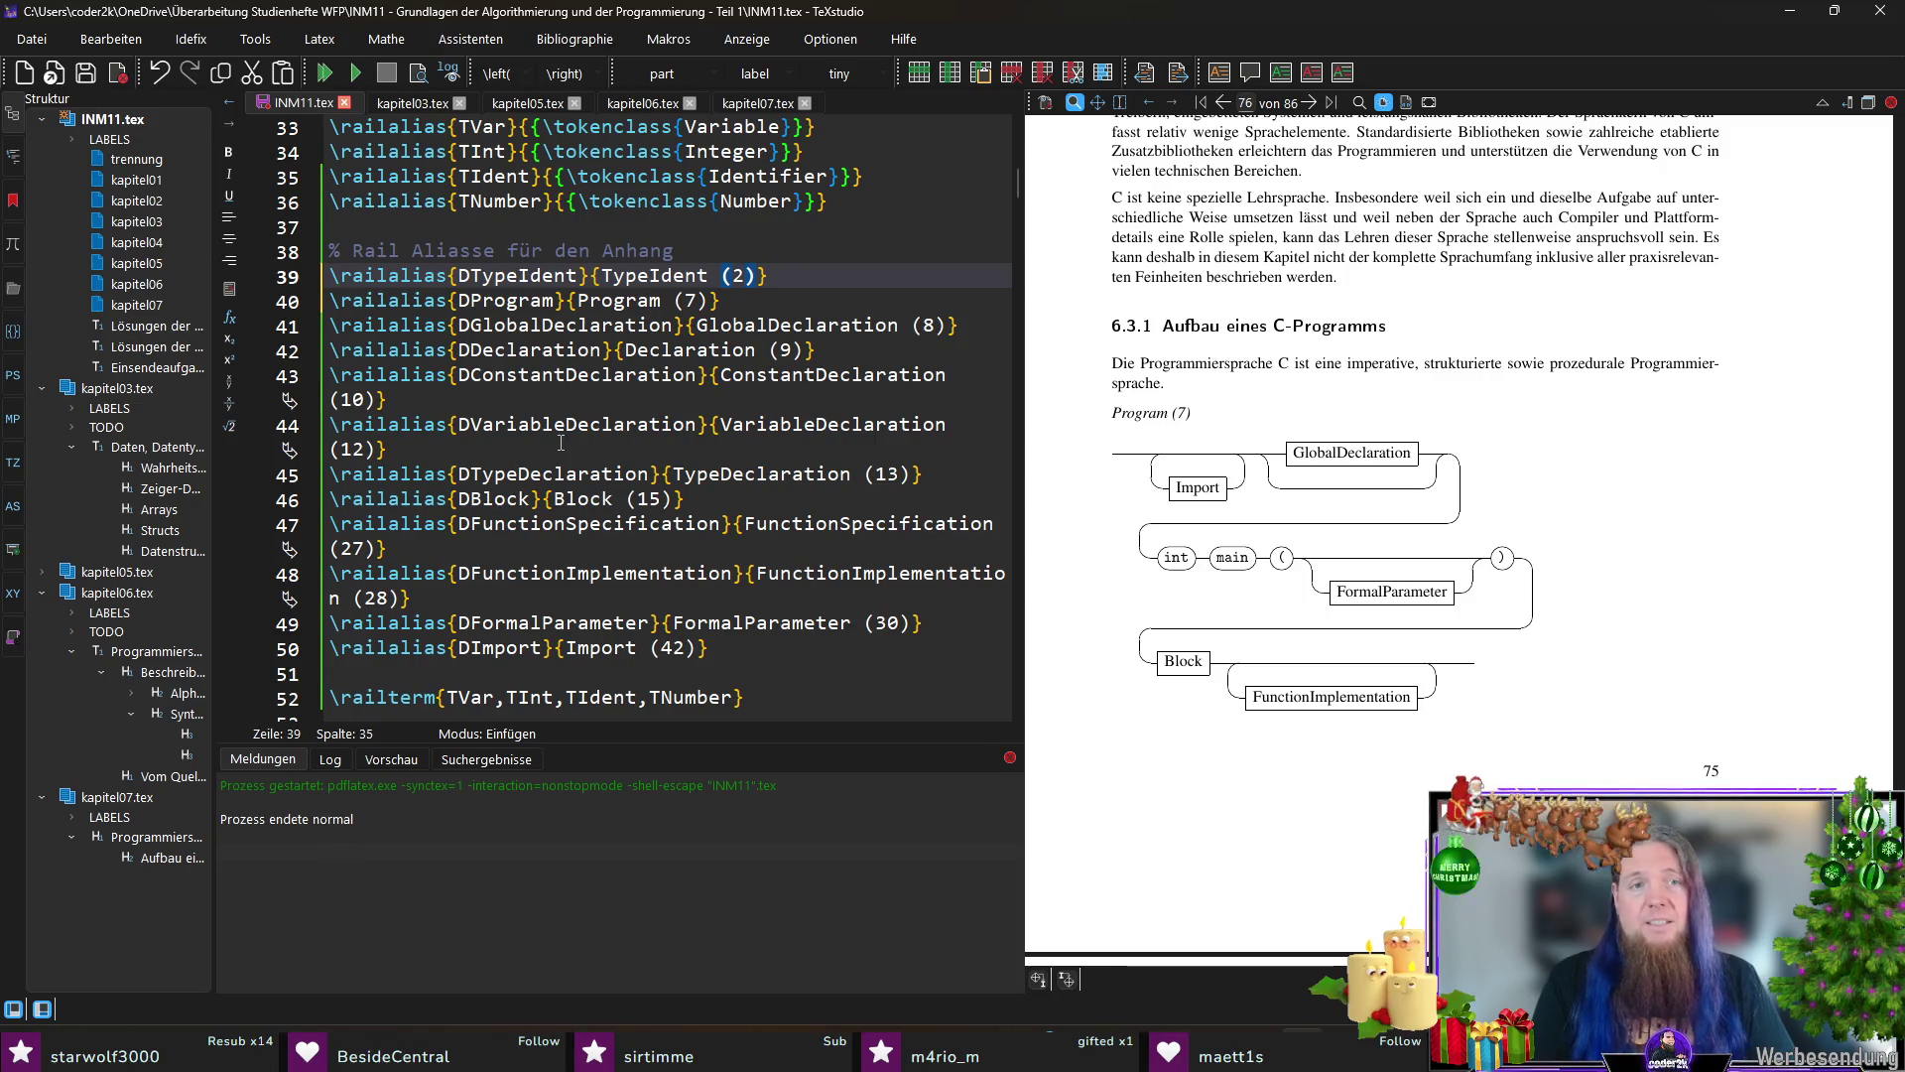
{"action": "key", "text": "Down"}
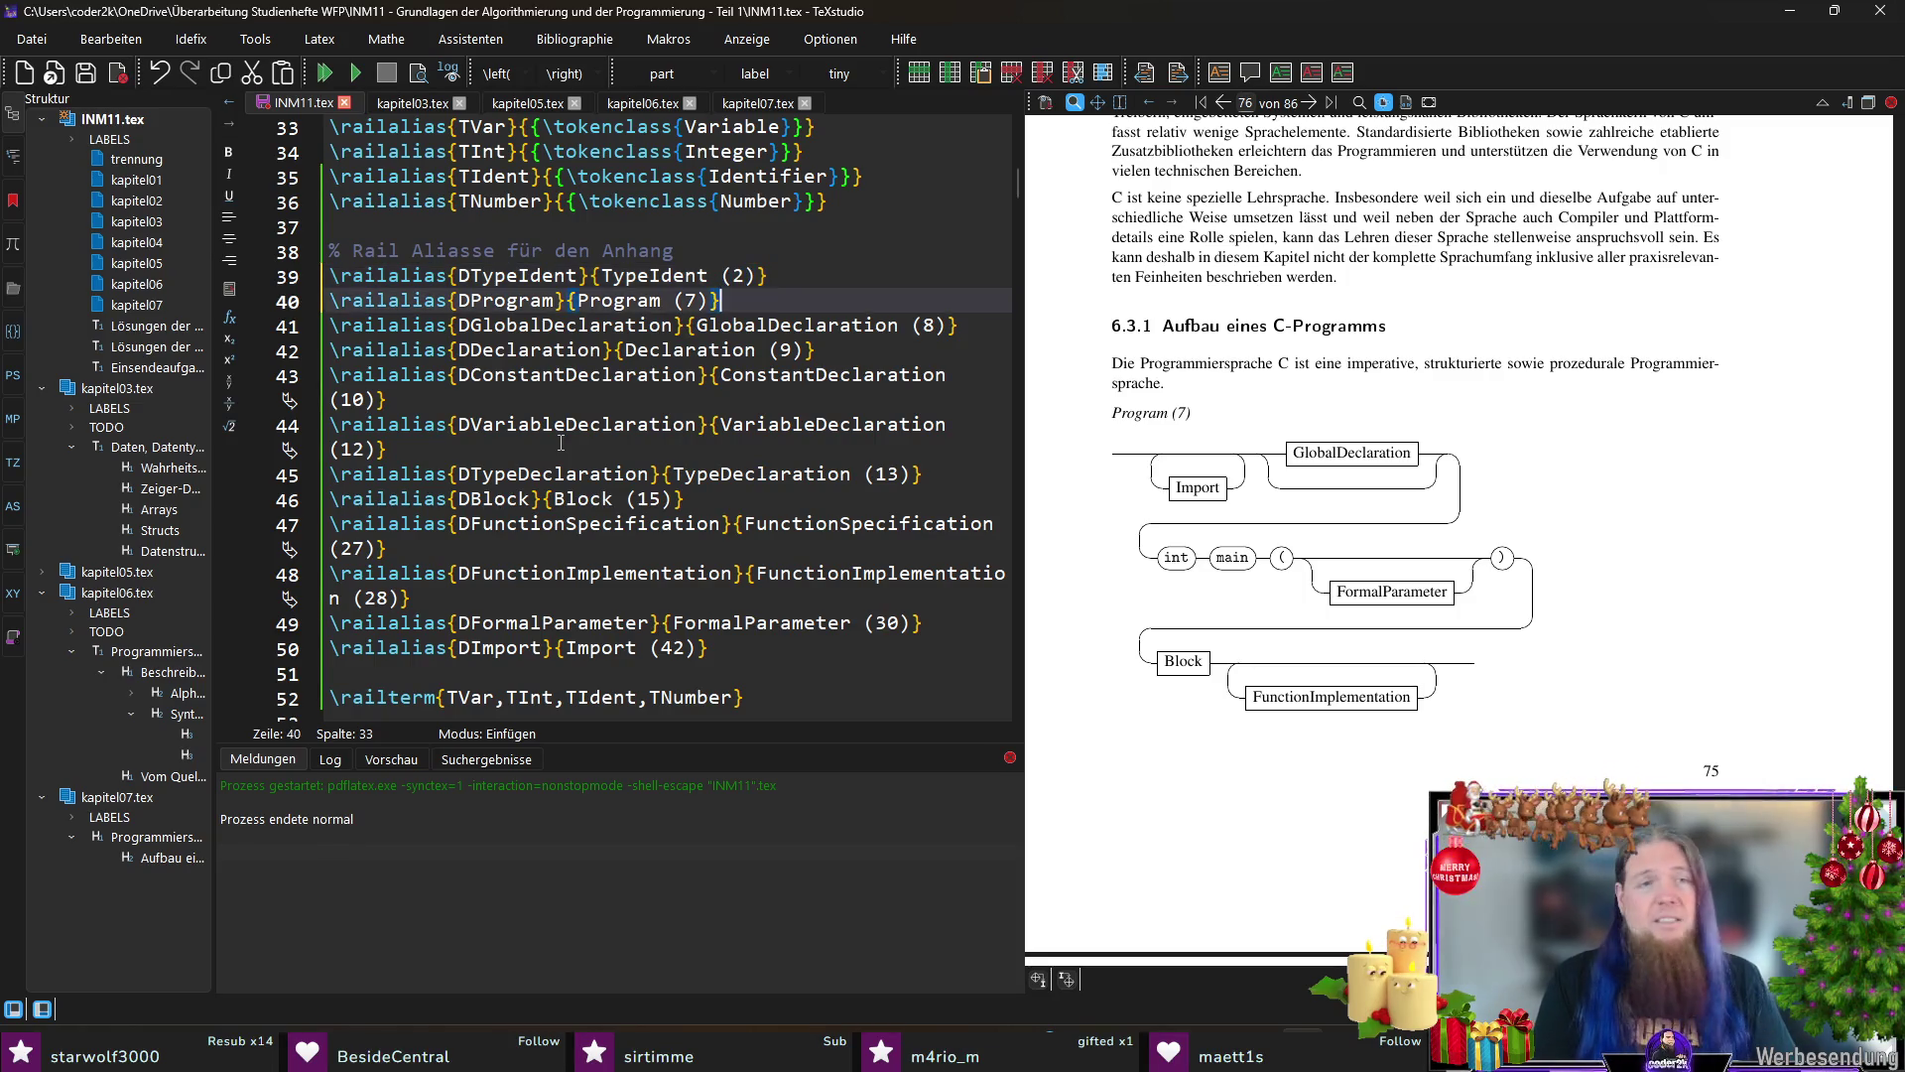
Step: Duplicate the ConstantDeclaration (10) alias line beneath itself and start renaming the copy's alias name
{"action": "key", "text": "Down"}
{"action": "key", "text": "Down"}
{"action": "key", "text": "Down"}
{"action": "key", "text": "shift+Home"}
{"action": "key", "text": "ctrl+c"}
{"action": "key", "text": "End"}
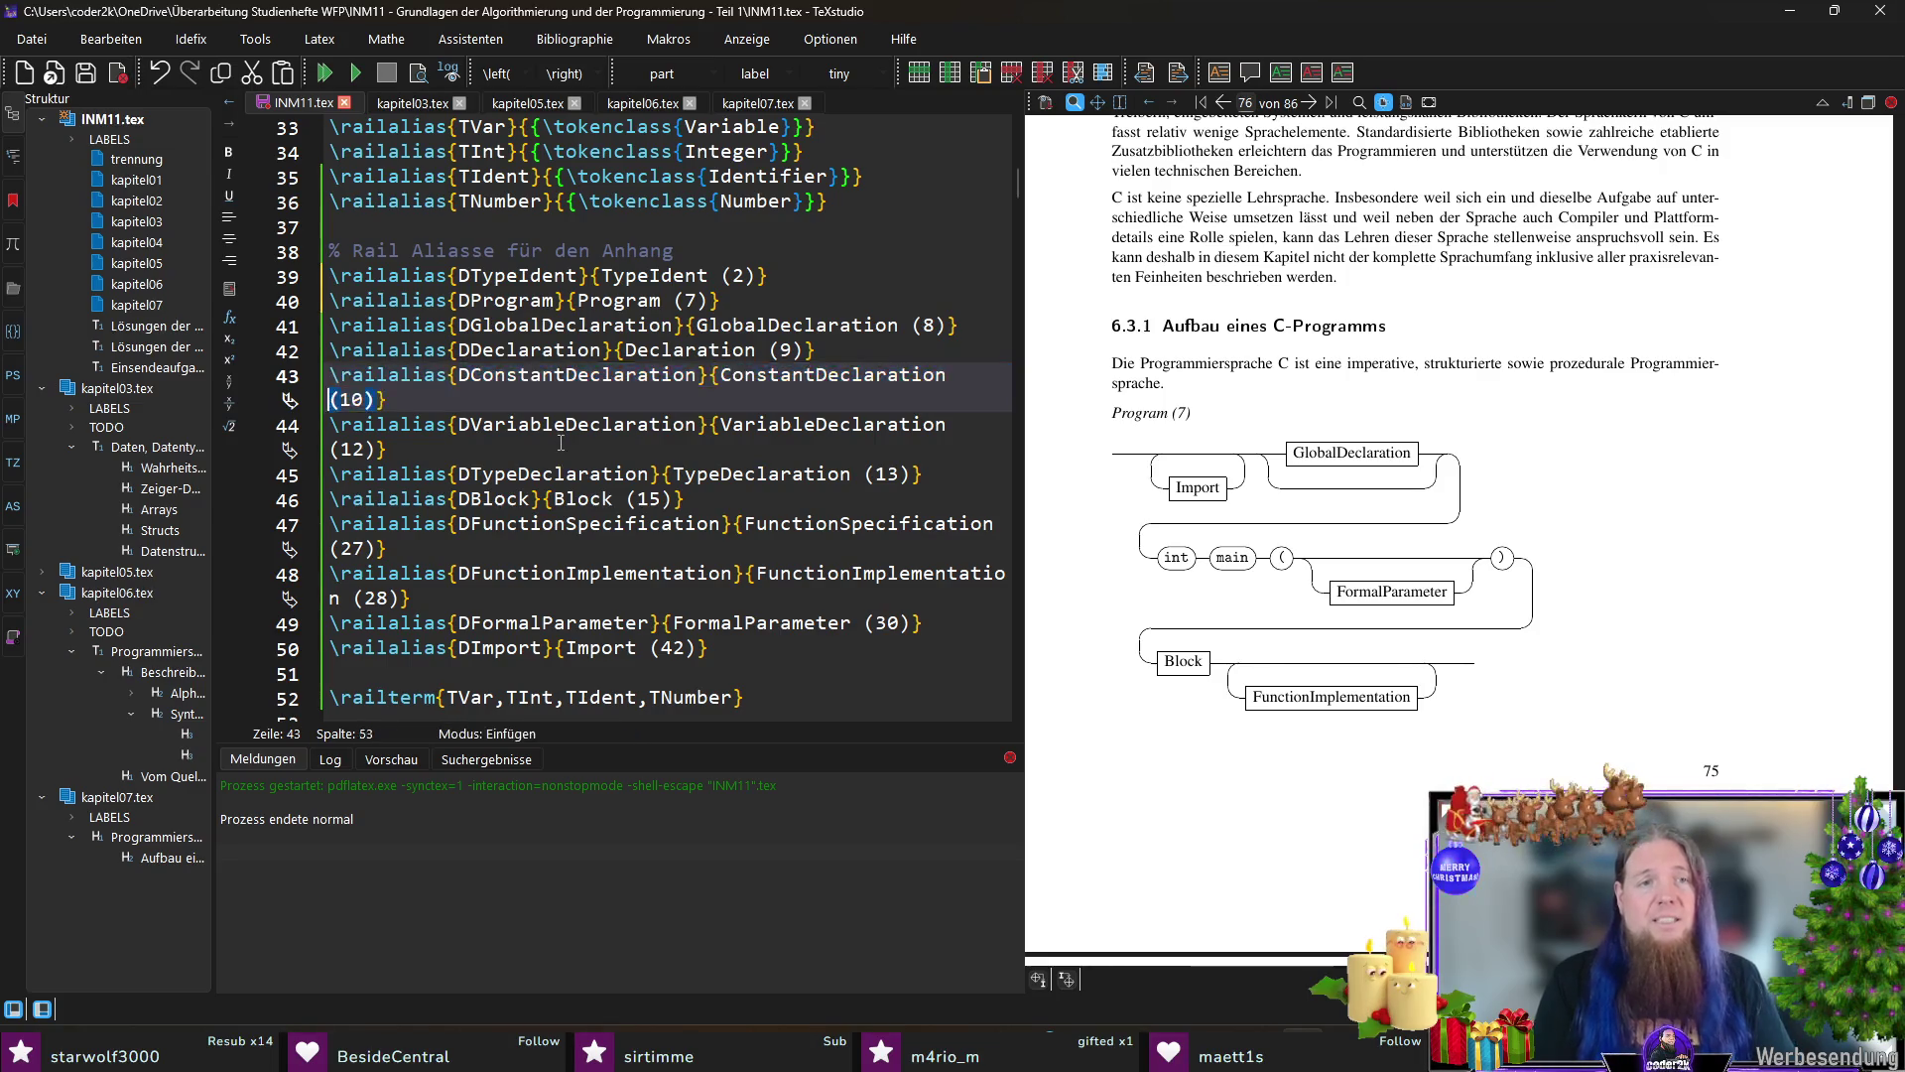
{"action": "key", "text": "Return"}
{"action": "key", "text": "ctrl+v"}
{"action": "key", "text": "ctrl+Left"}
{"action": "key", "text": "ctrl+Left"}
{"action": "key", "text": "ctrl+Right"}
{"action": "key", "text": "ctrl+shift+Left"}
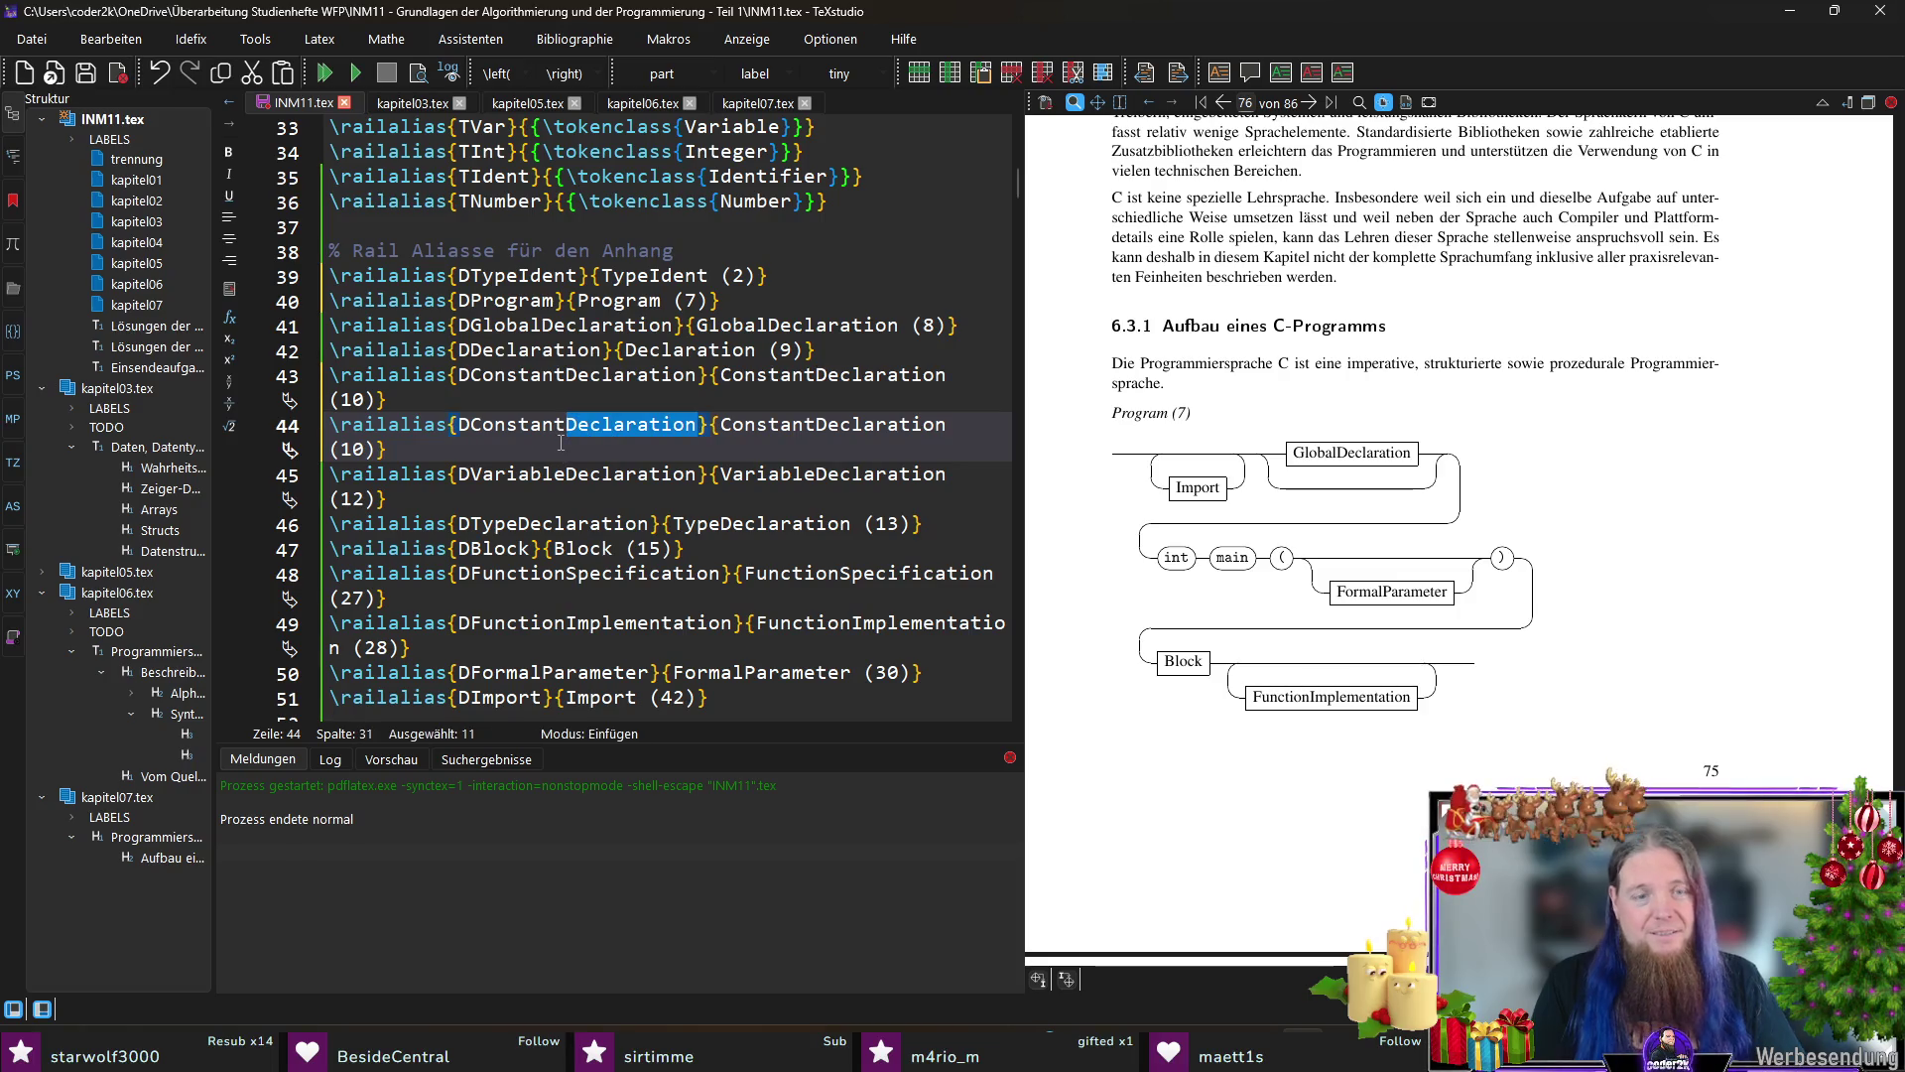
{"action": "type", "text": "D"}
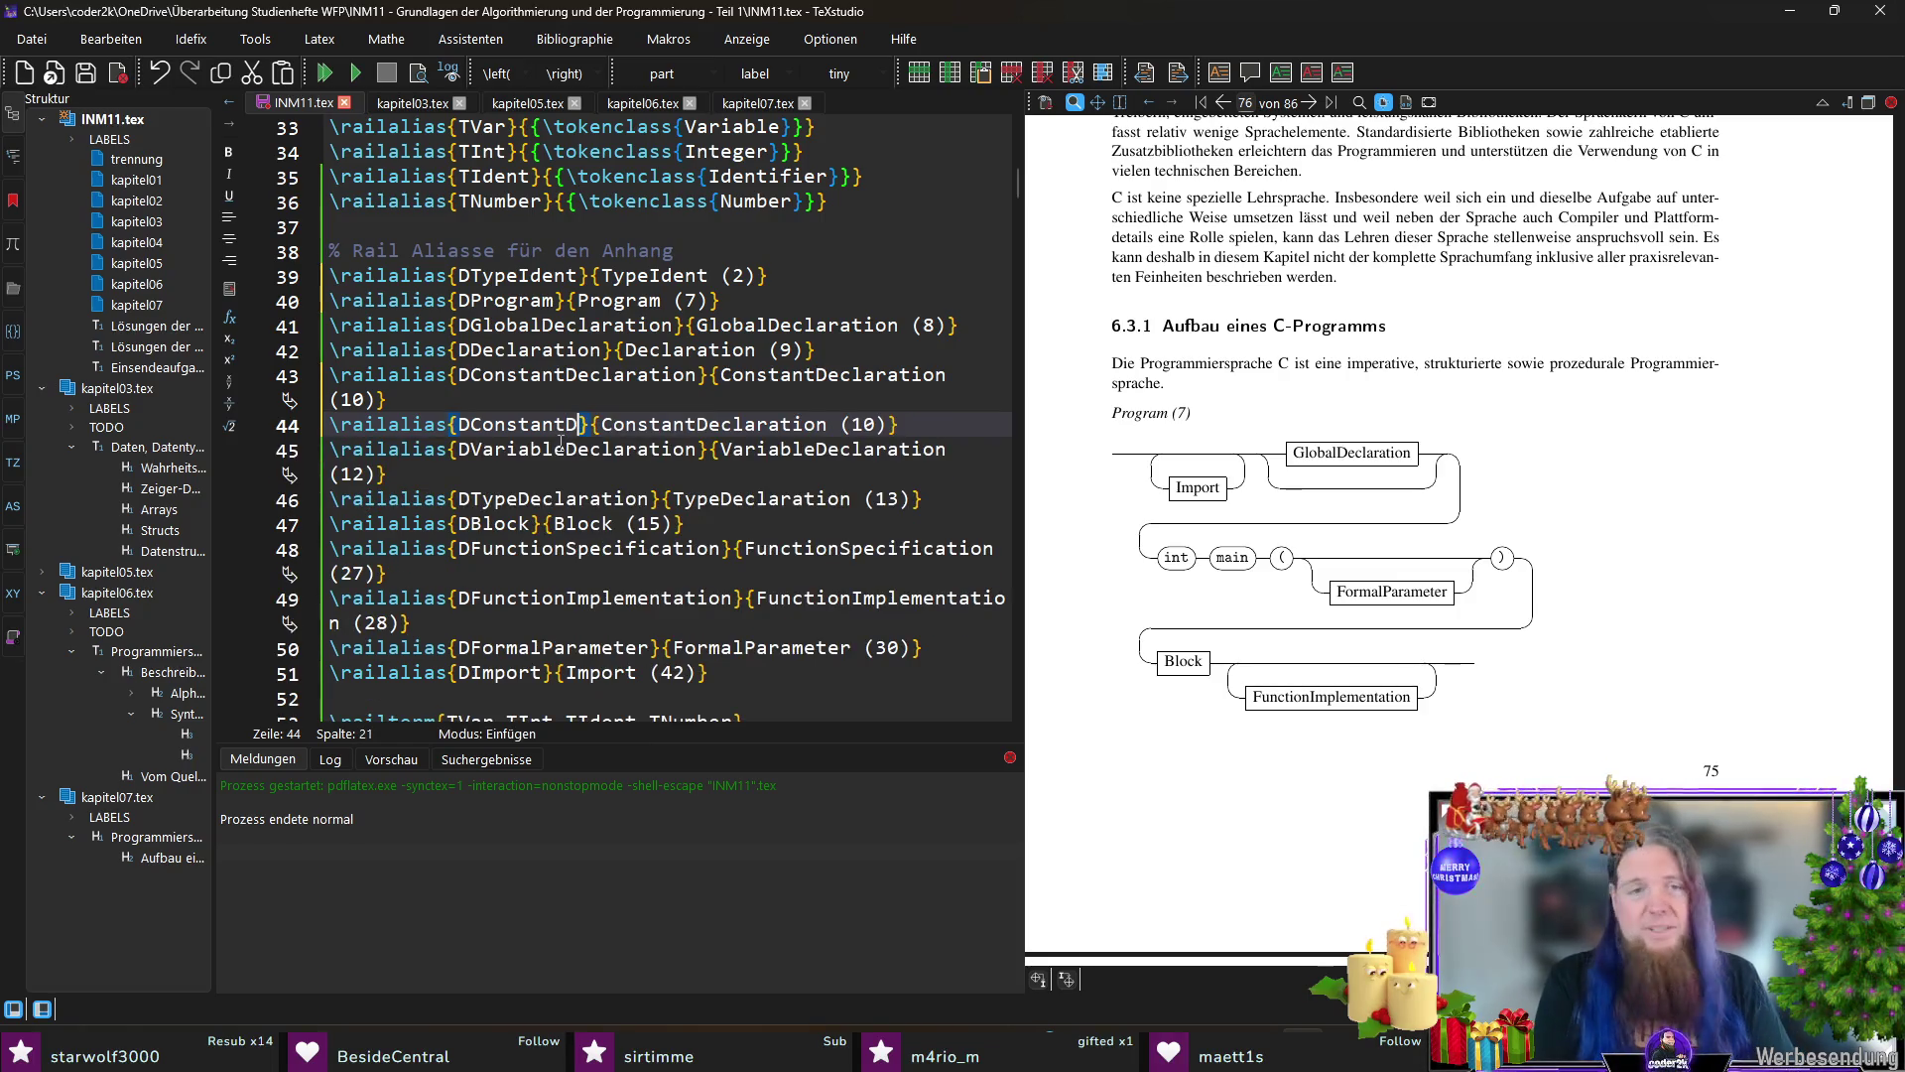
{"action": "type", "text": "e"}
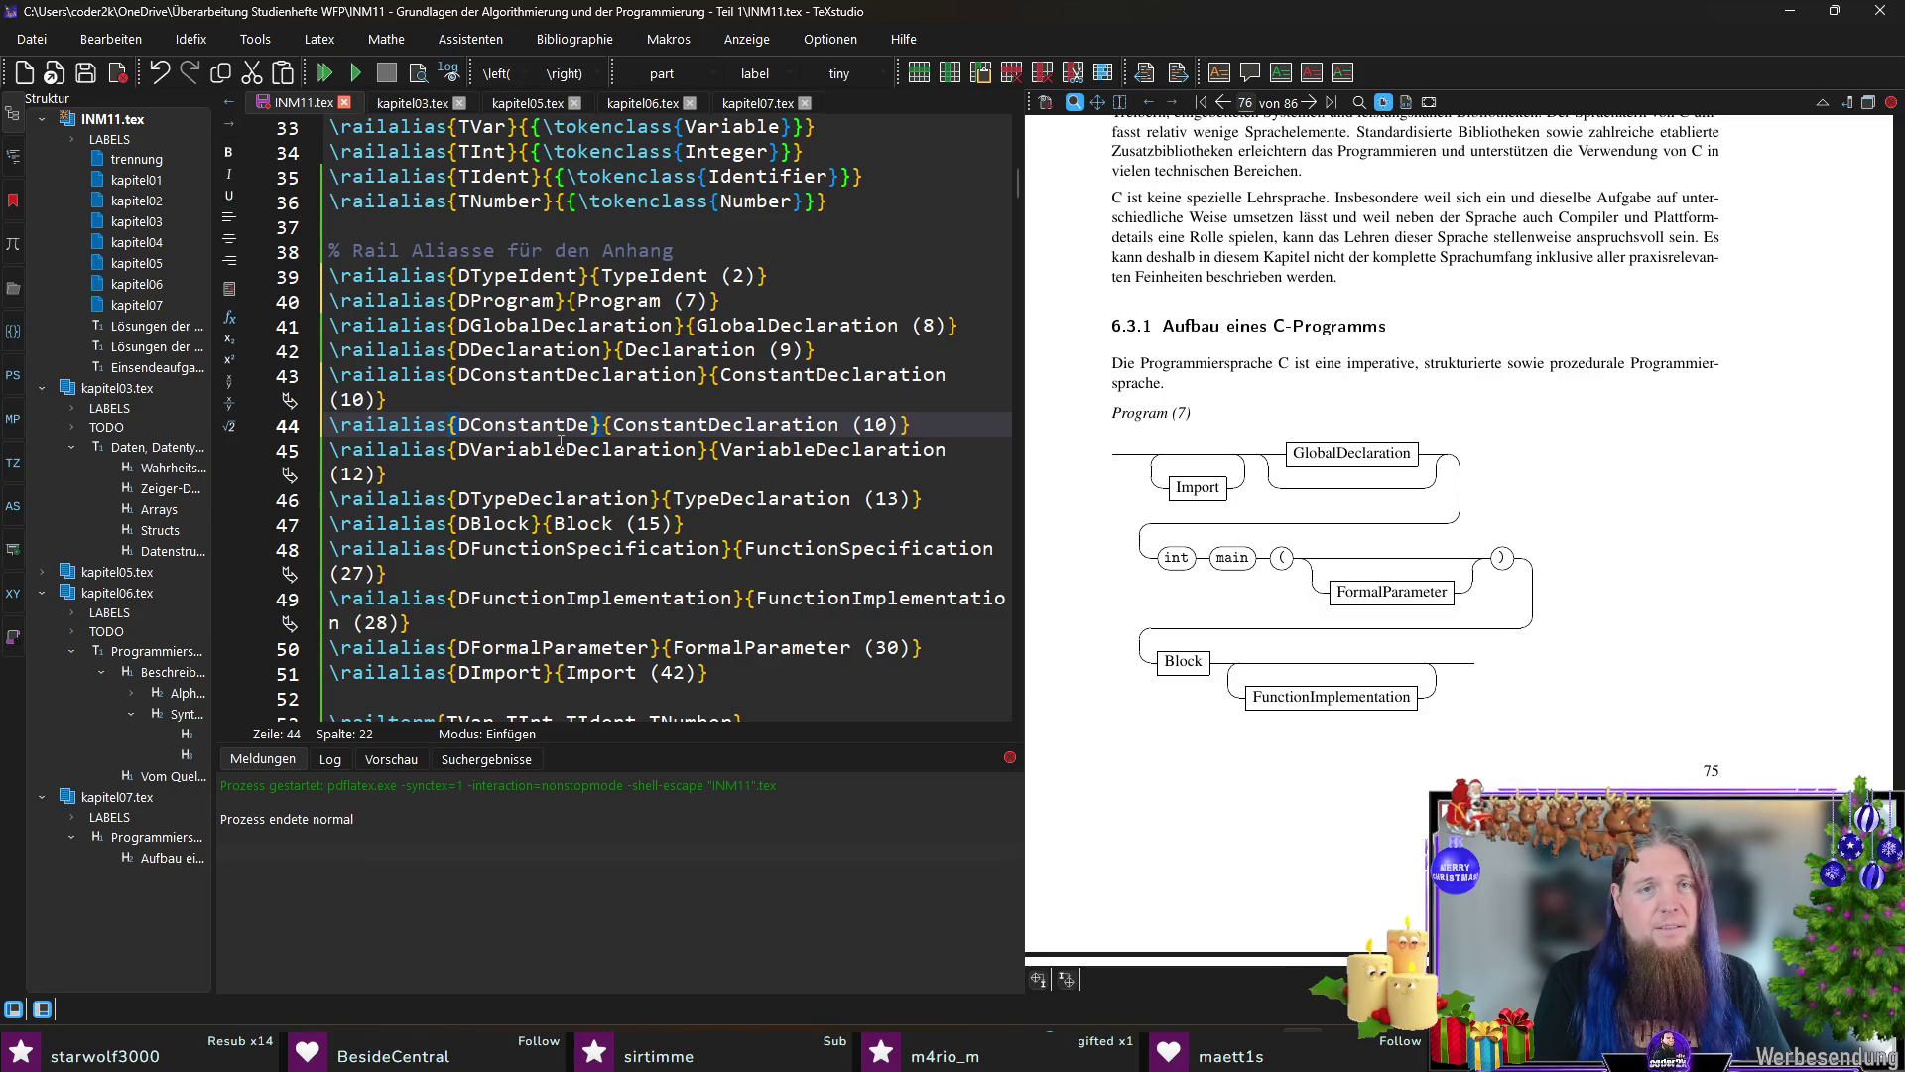
{"action": "type", "text": "cla"}
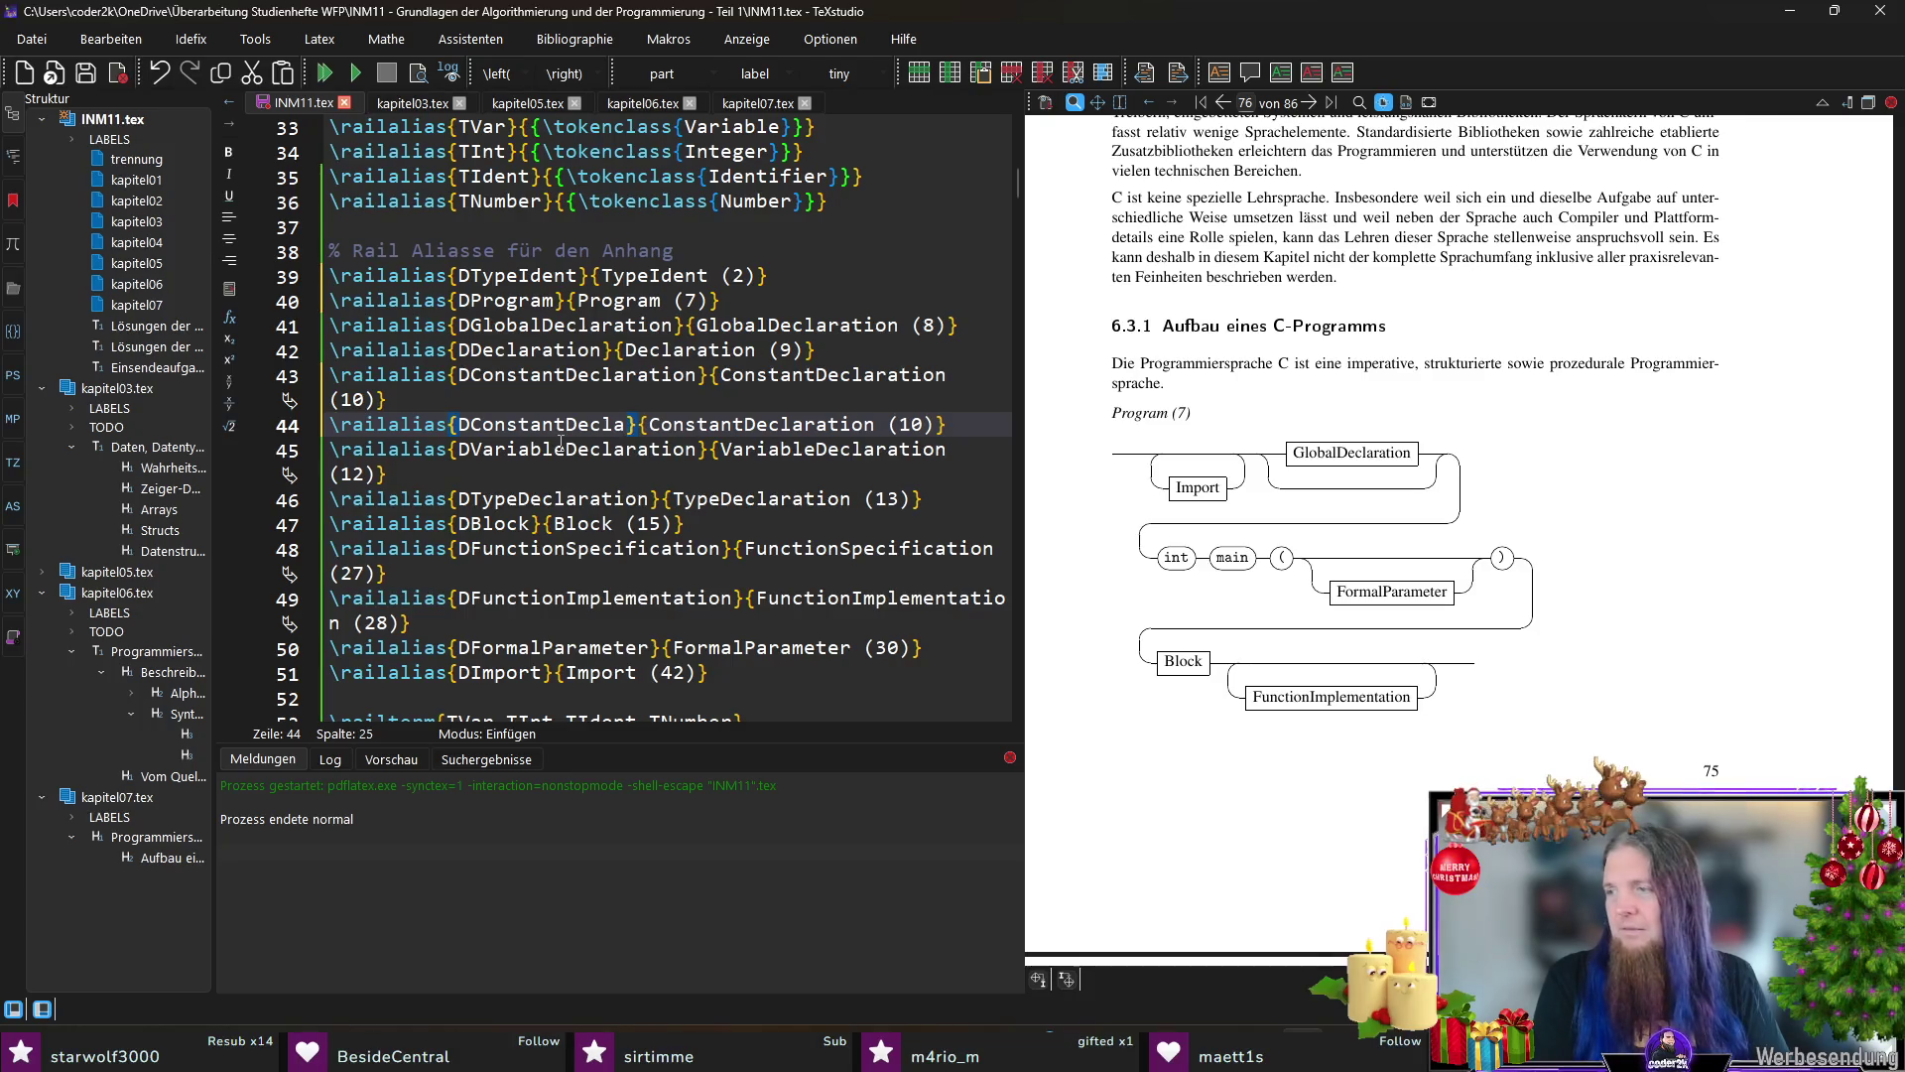
{"action": "type", "text": "ration"}
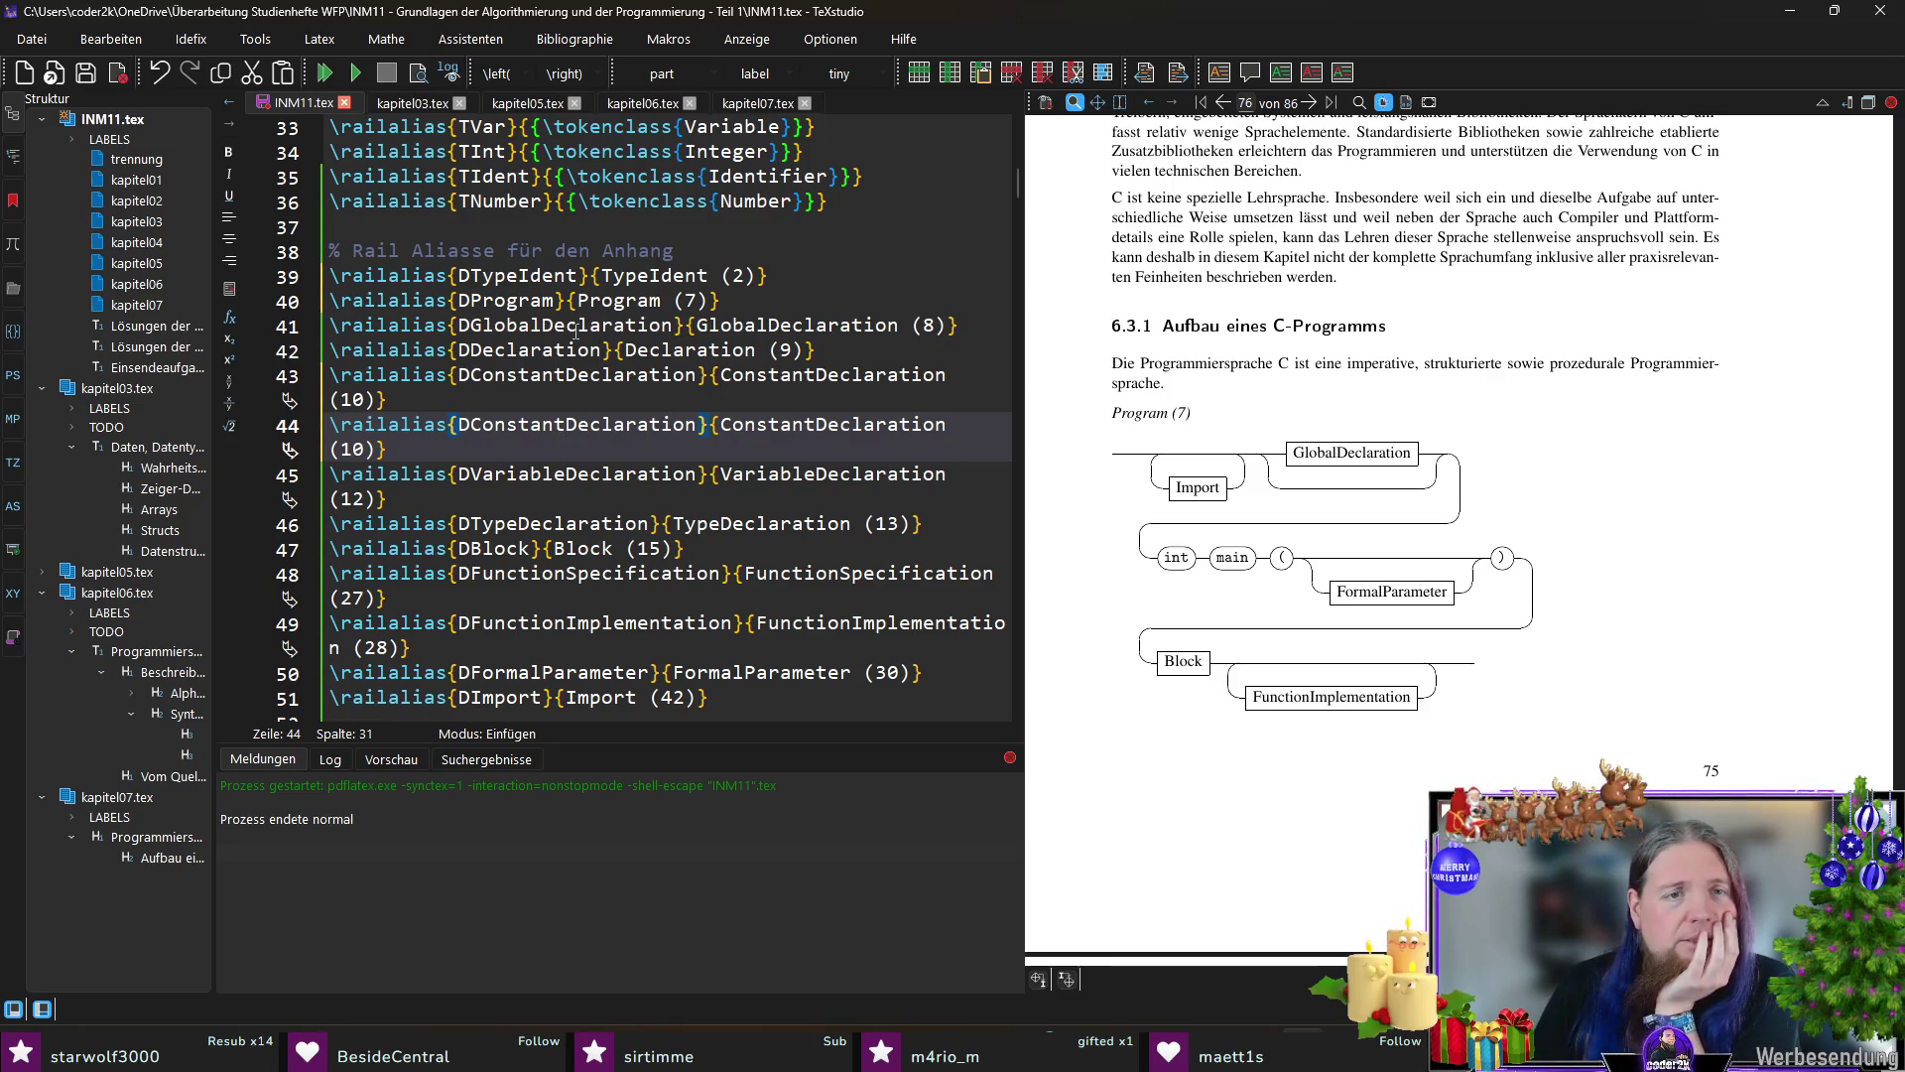
{"action": "scroll", "coordinate": [597, 405], "scroll_direction": "down", "scroll_amount": 1}
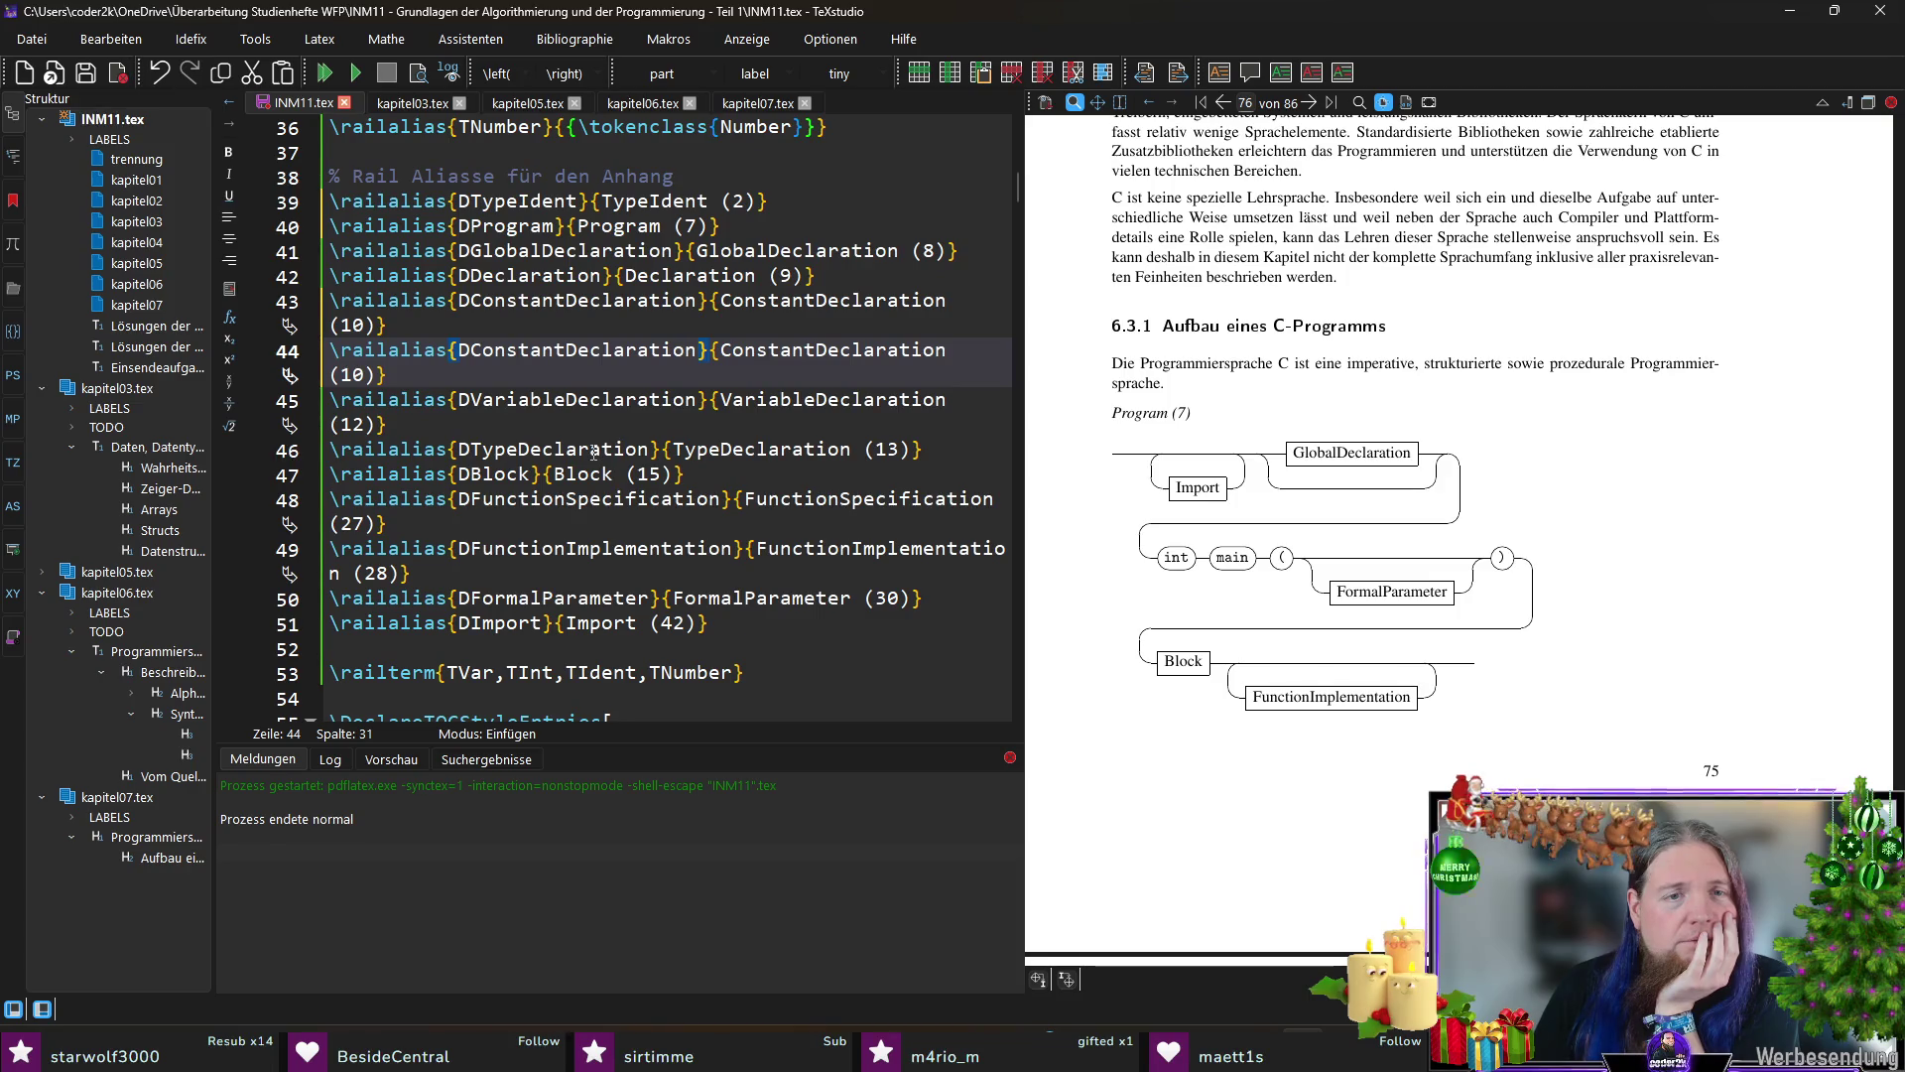
{"action": "scroll", "coordinate": [615, 431], "scroll_direction": "down", "scroll_amount": 1}
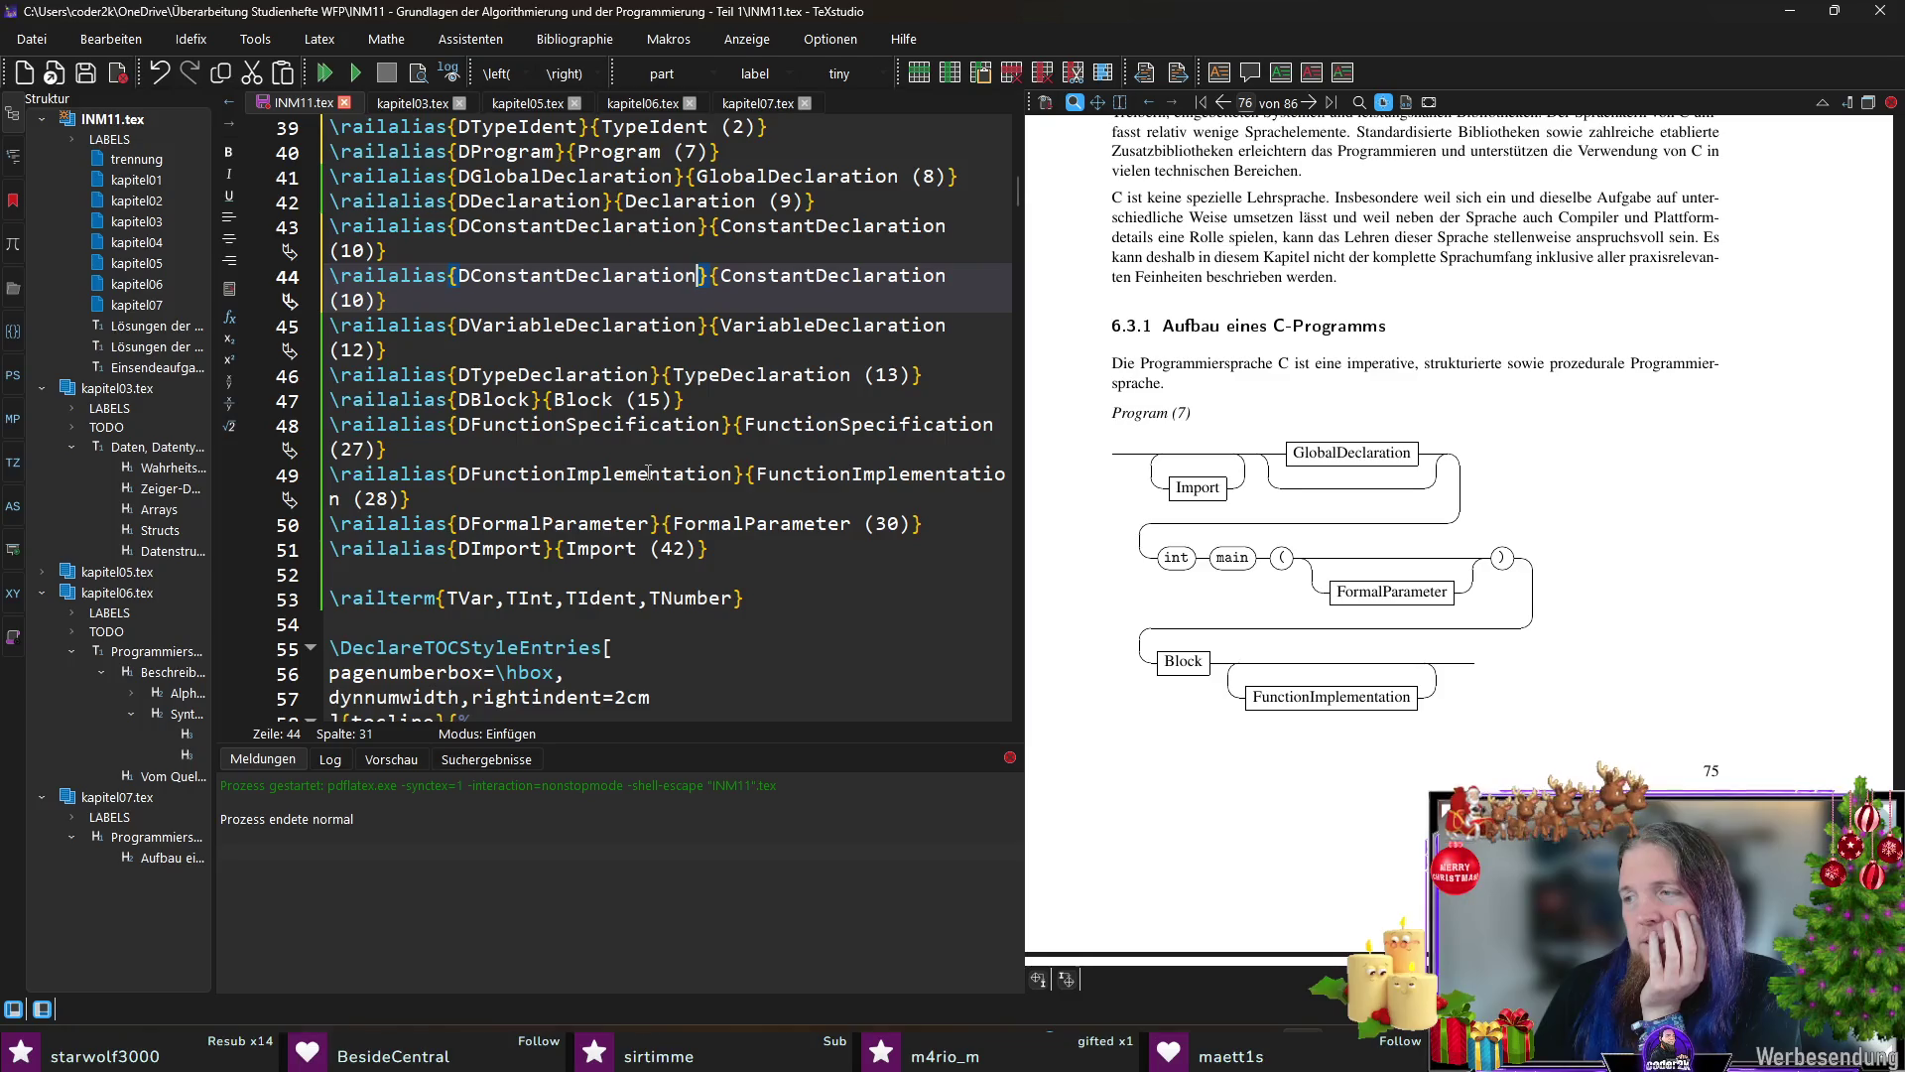
{"action": "scroll", "coordinate": [645, 472], "scroll_direction": "up", "scroll_amount": 1}
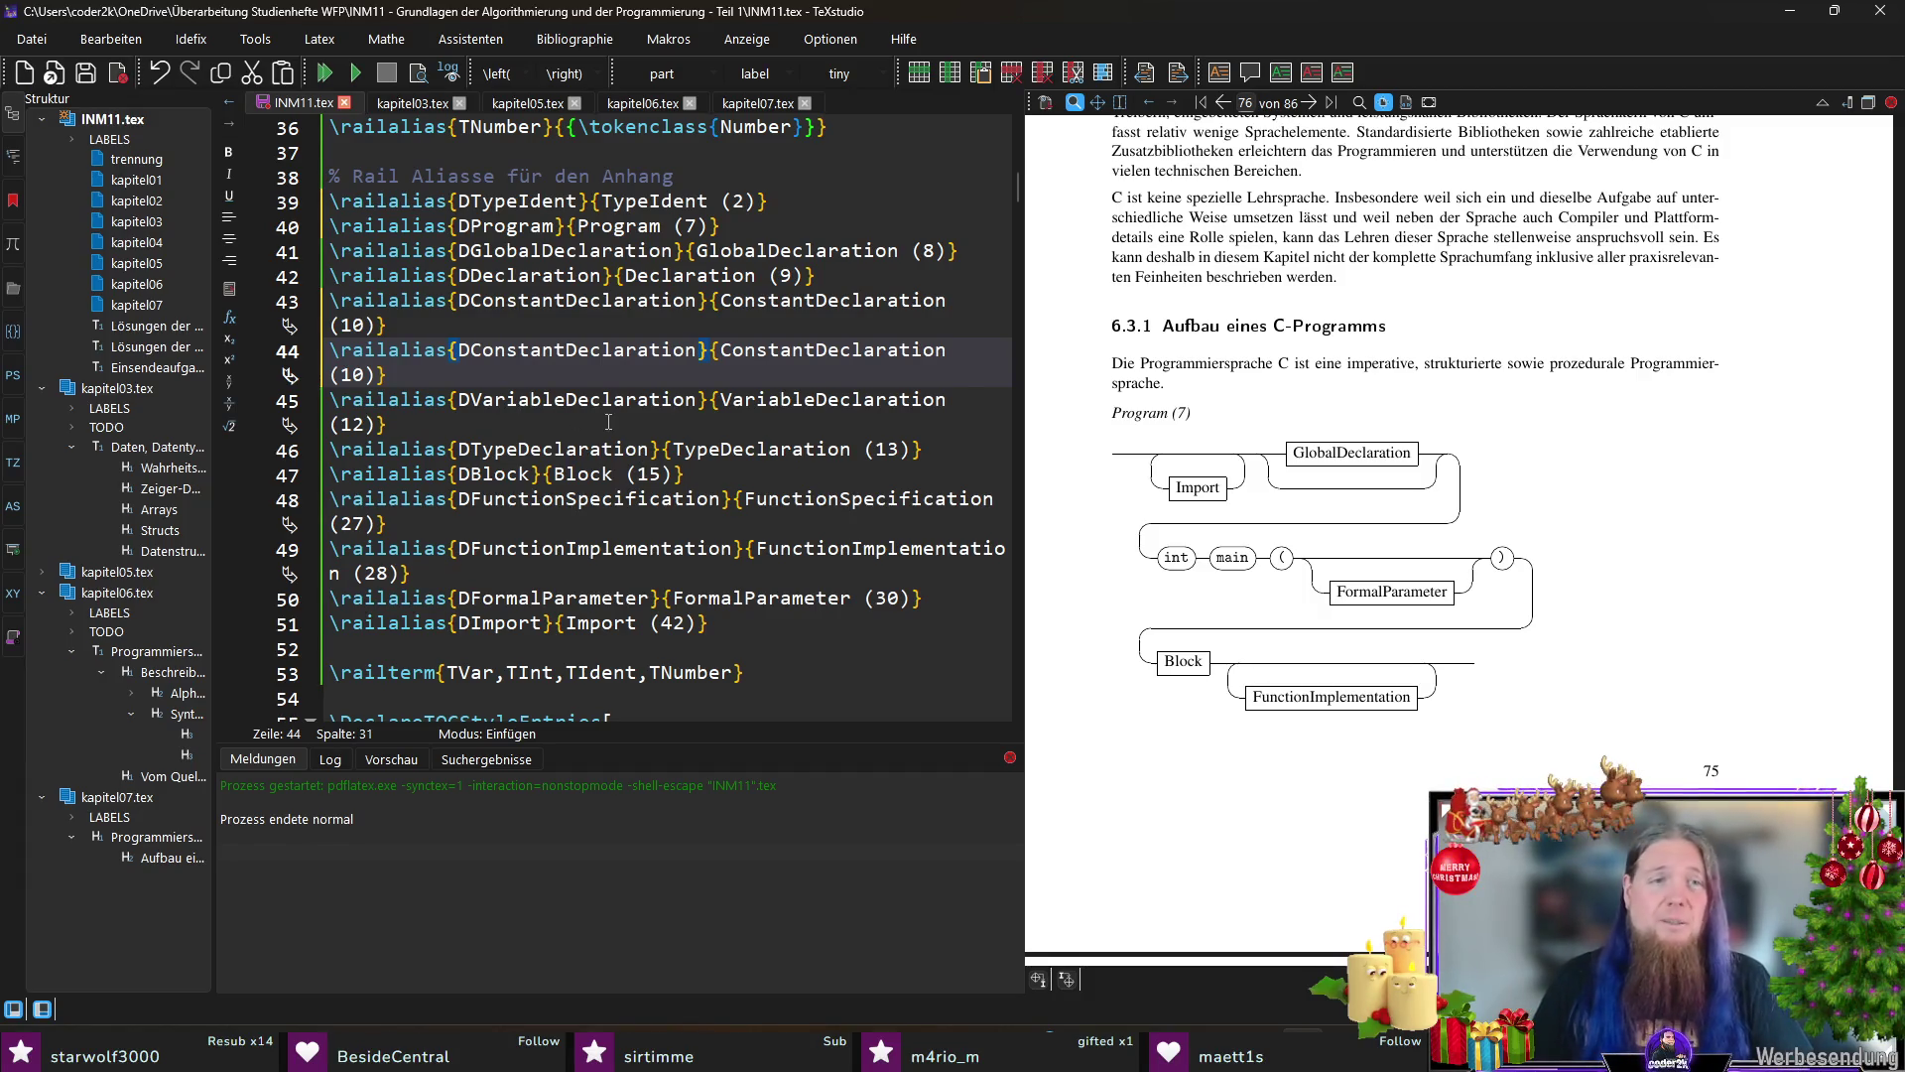
Step: Renumber the copy to (11) and rename both arguments to DConstantDefinition / ConstantDefinition
{"action": "left_click", "coordinate": [359, 374]}
{"action": "key", "text": "shift+Right"}
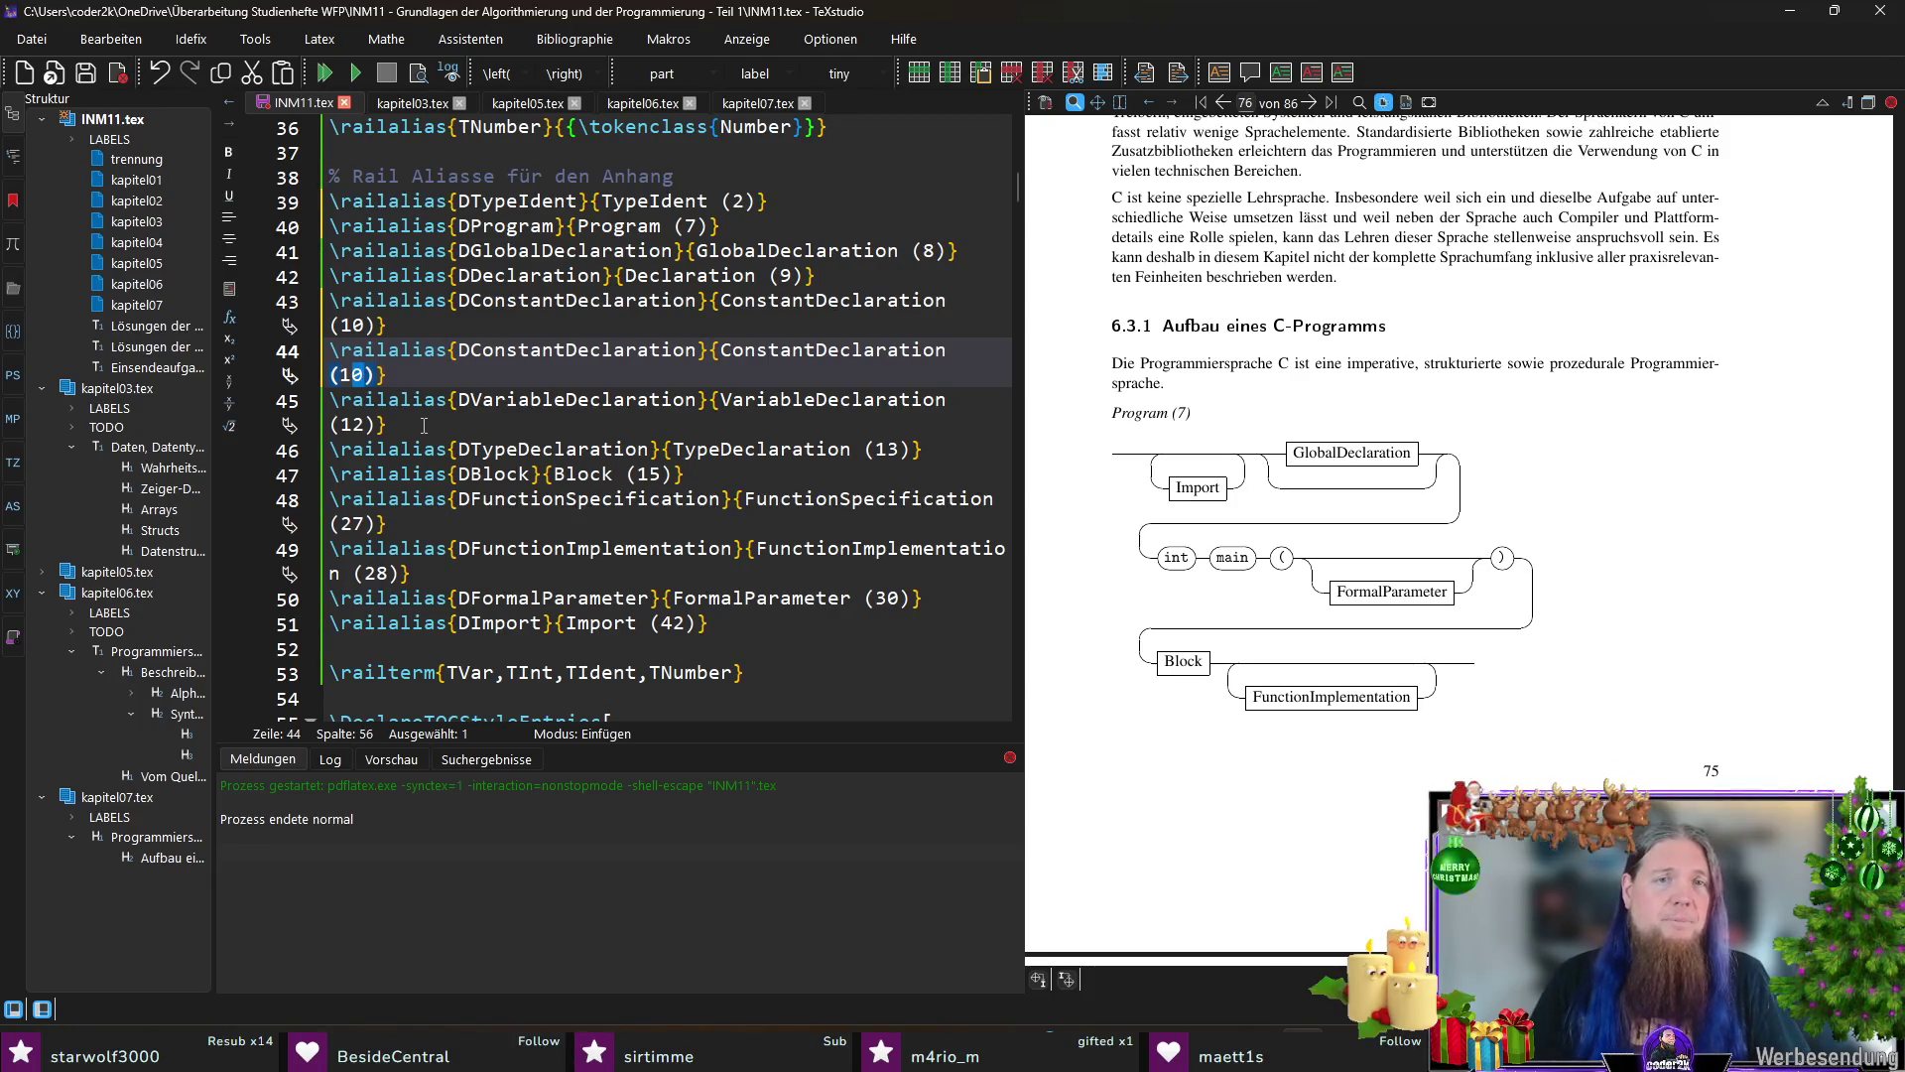
{"action": "type", "text": "1"}
{"action": "double_click", "coordinate": [565, 353]}
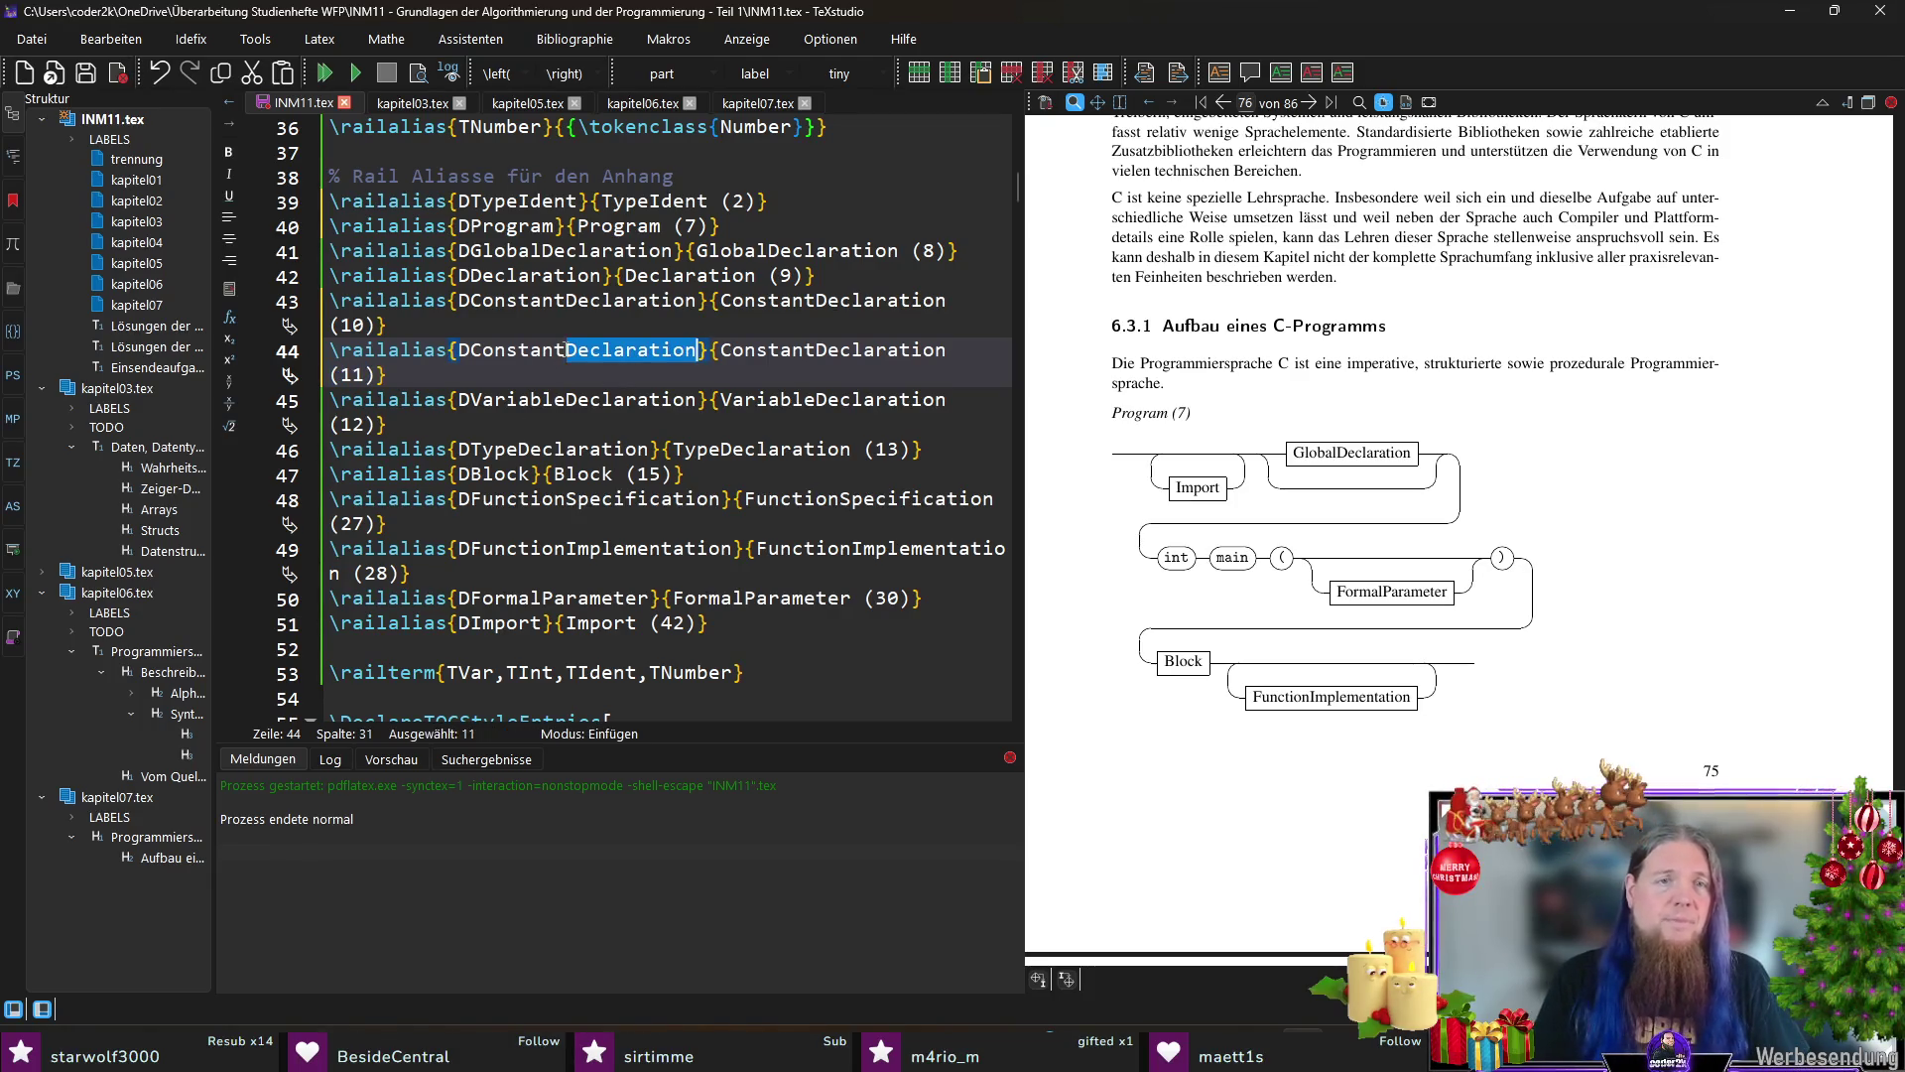
{"action": "type", "text": "Definition"}
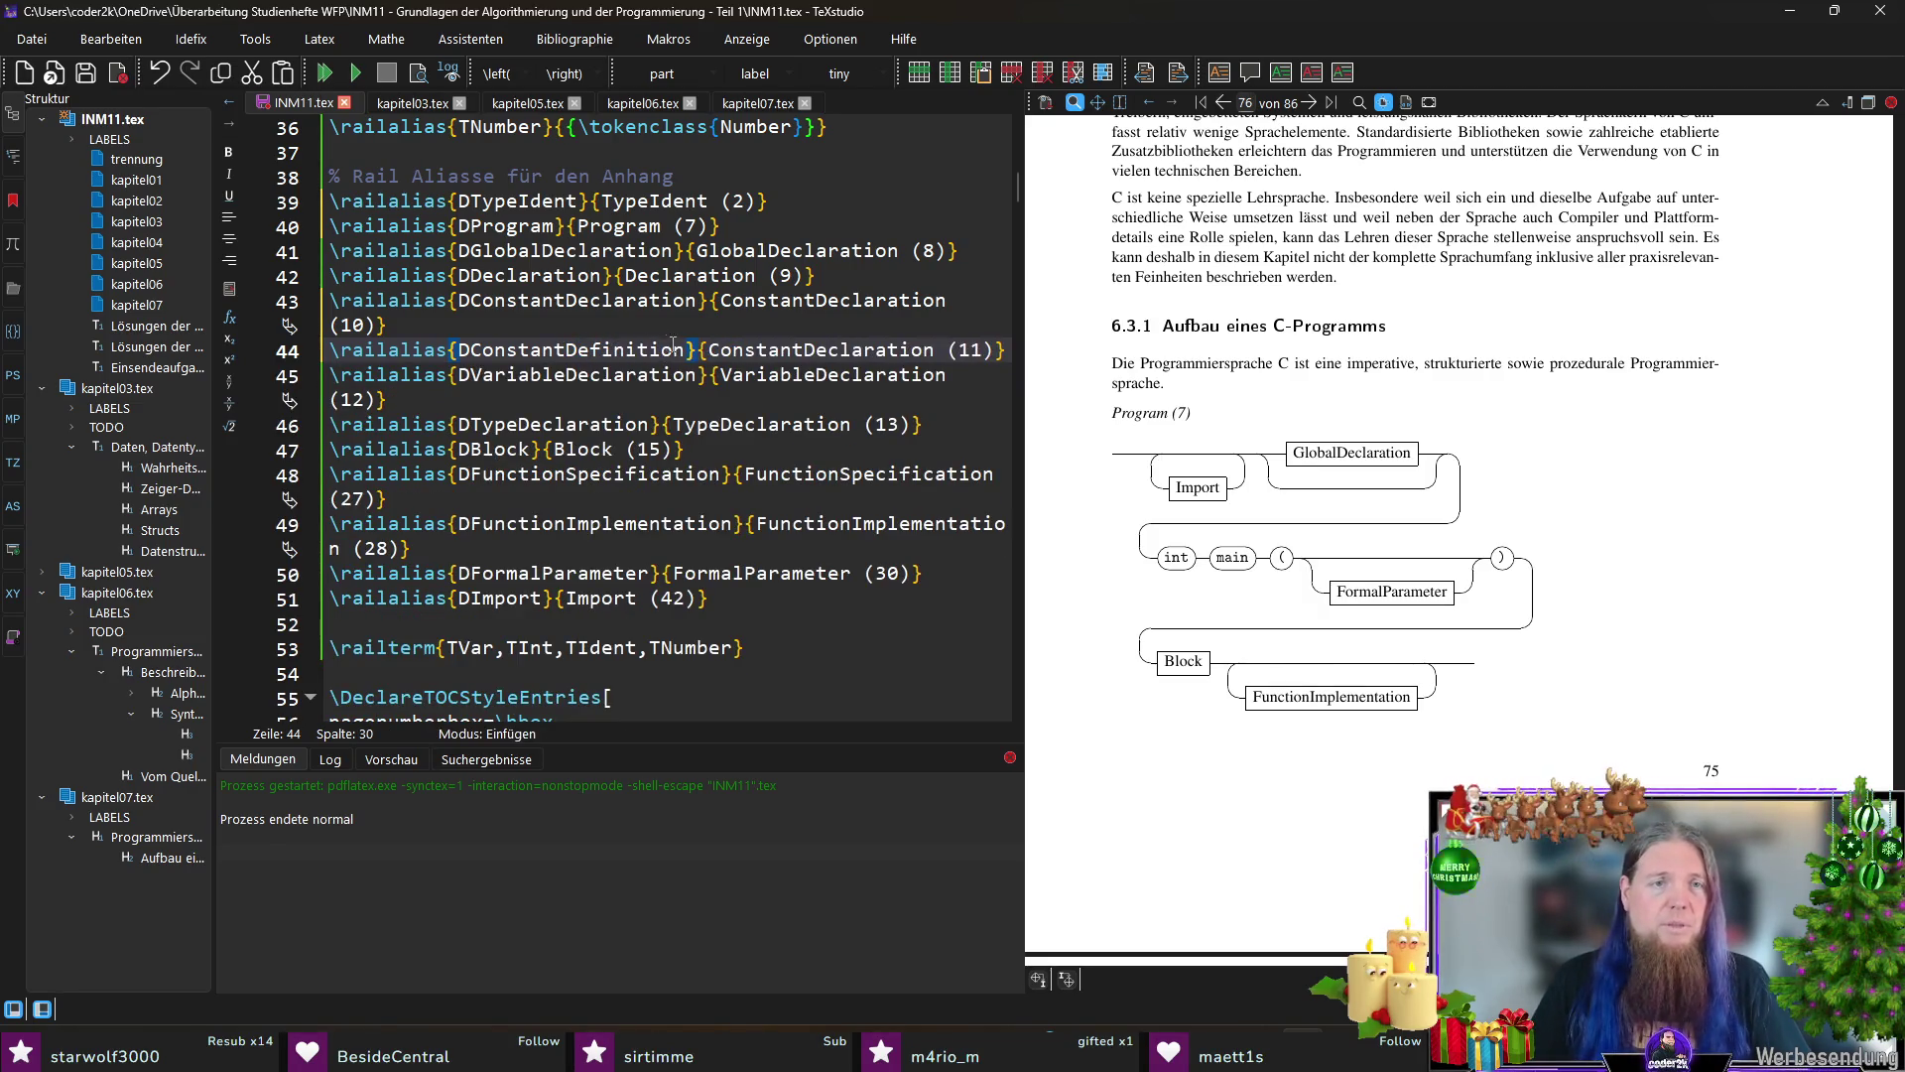
{"action": "key", "text": "shift+Left"}
{"action": "key", "text": "shift+Left"}
{"action": "key", "text": "shift+Left"}
{"action": "key", "text": "shift+Left"}
{"action": "key", "text": "shift+Left"}
{"action": "key", "text": "shift+Left"}
{"action": "key", "text": "ctrl+c"}
{"action": "key", "text": "ctrl+Right"}
{"action": "key", "text": "ctrl+Right"}
{"action": "key", "text": "ctrl+shift+Right"}
{"action": "key", "text": "ctrl+v"}
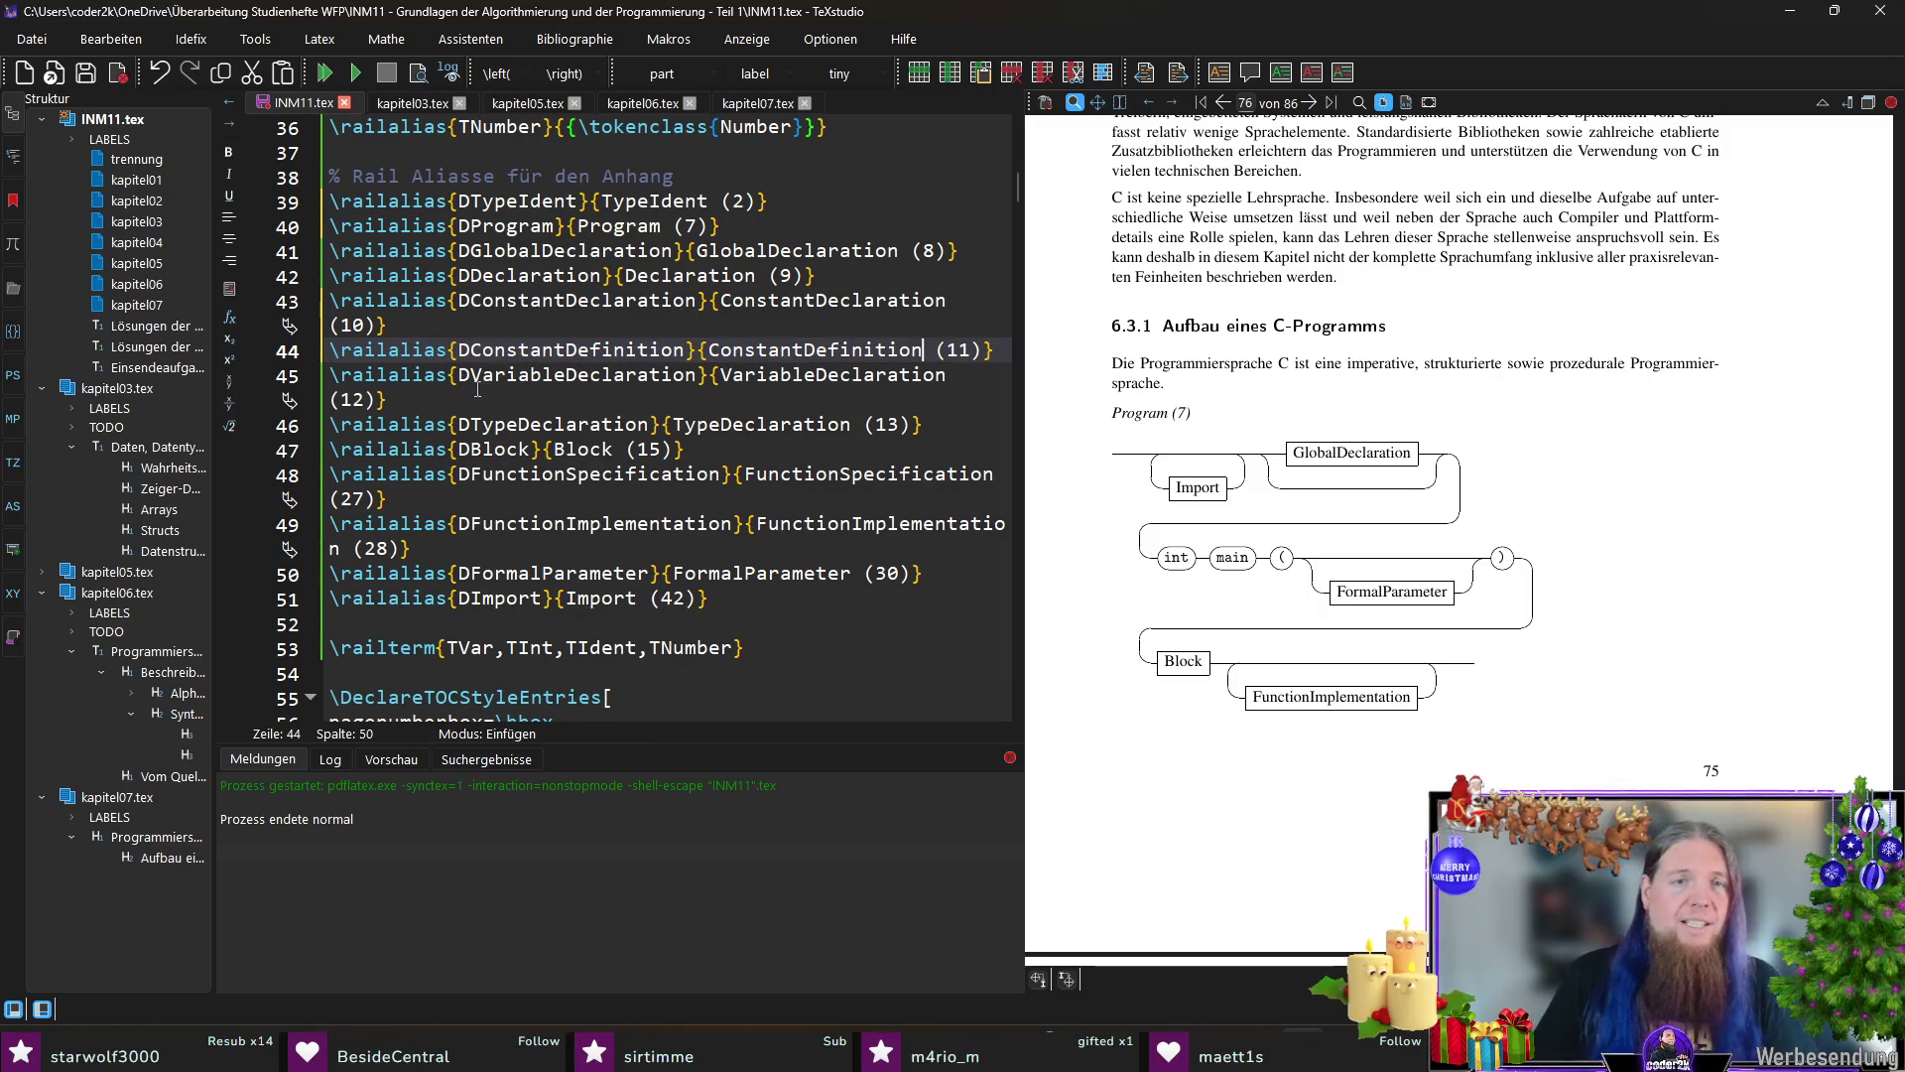
{"action": "left_click", "coordinate": [742, 425]}
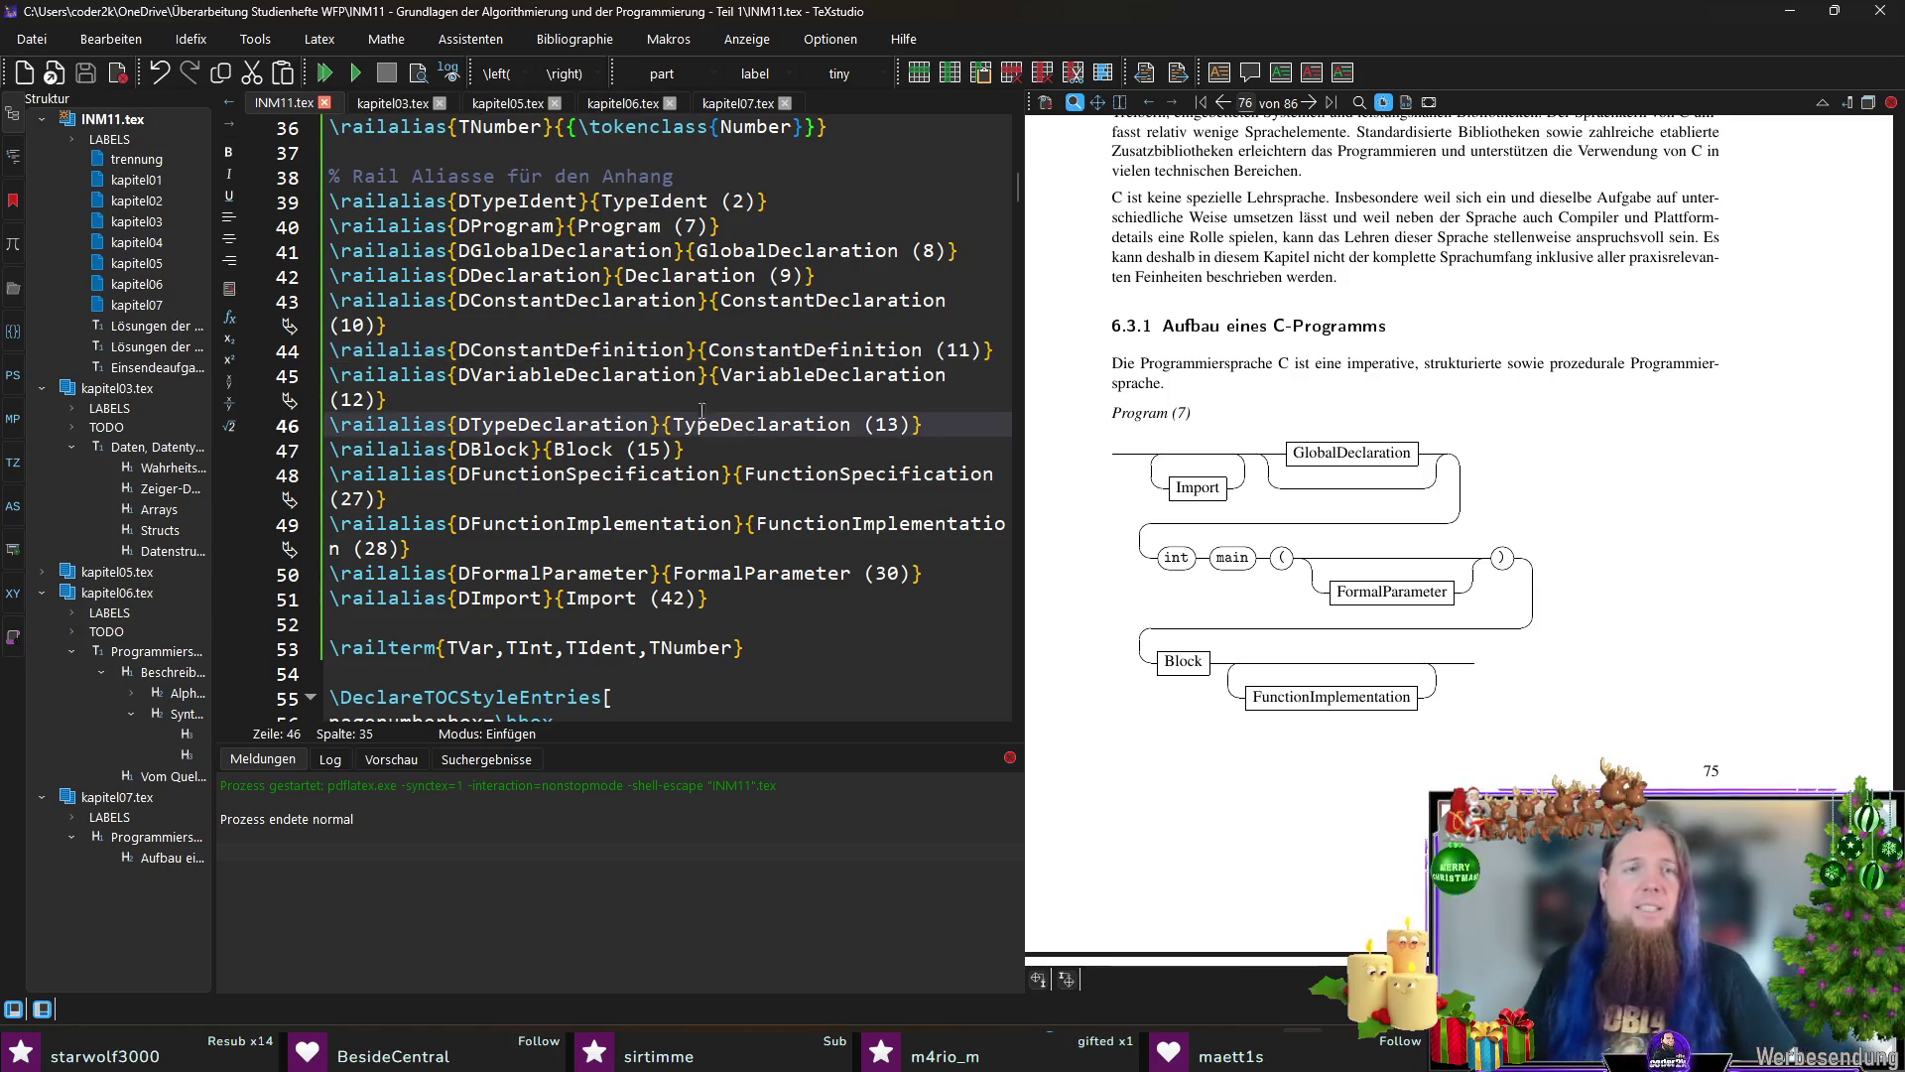
{"action": "left_click", "coordinate": [627, 377]}
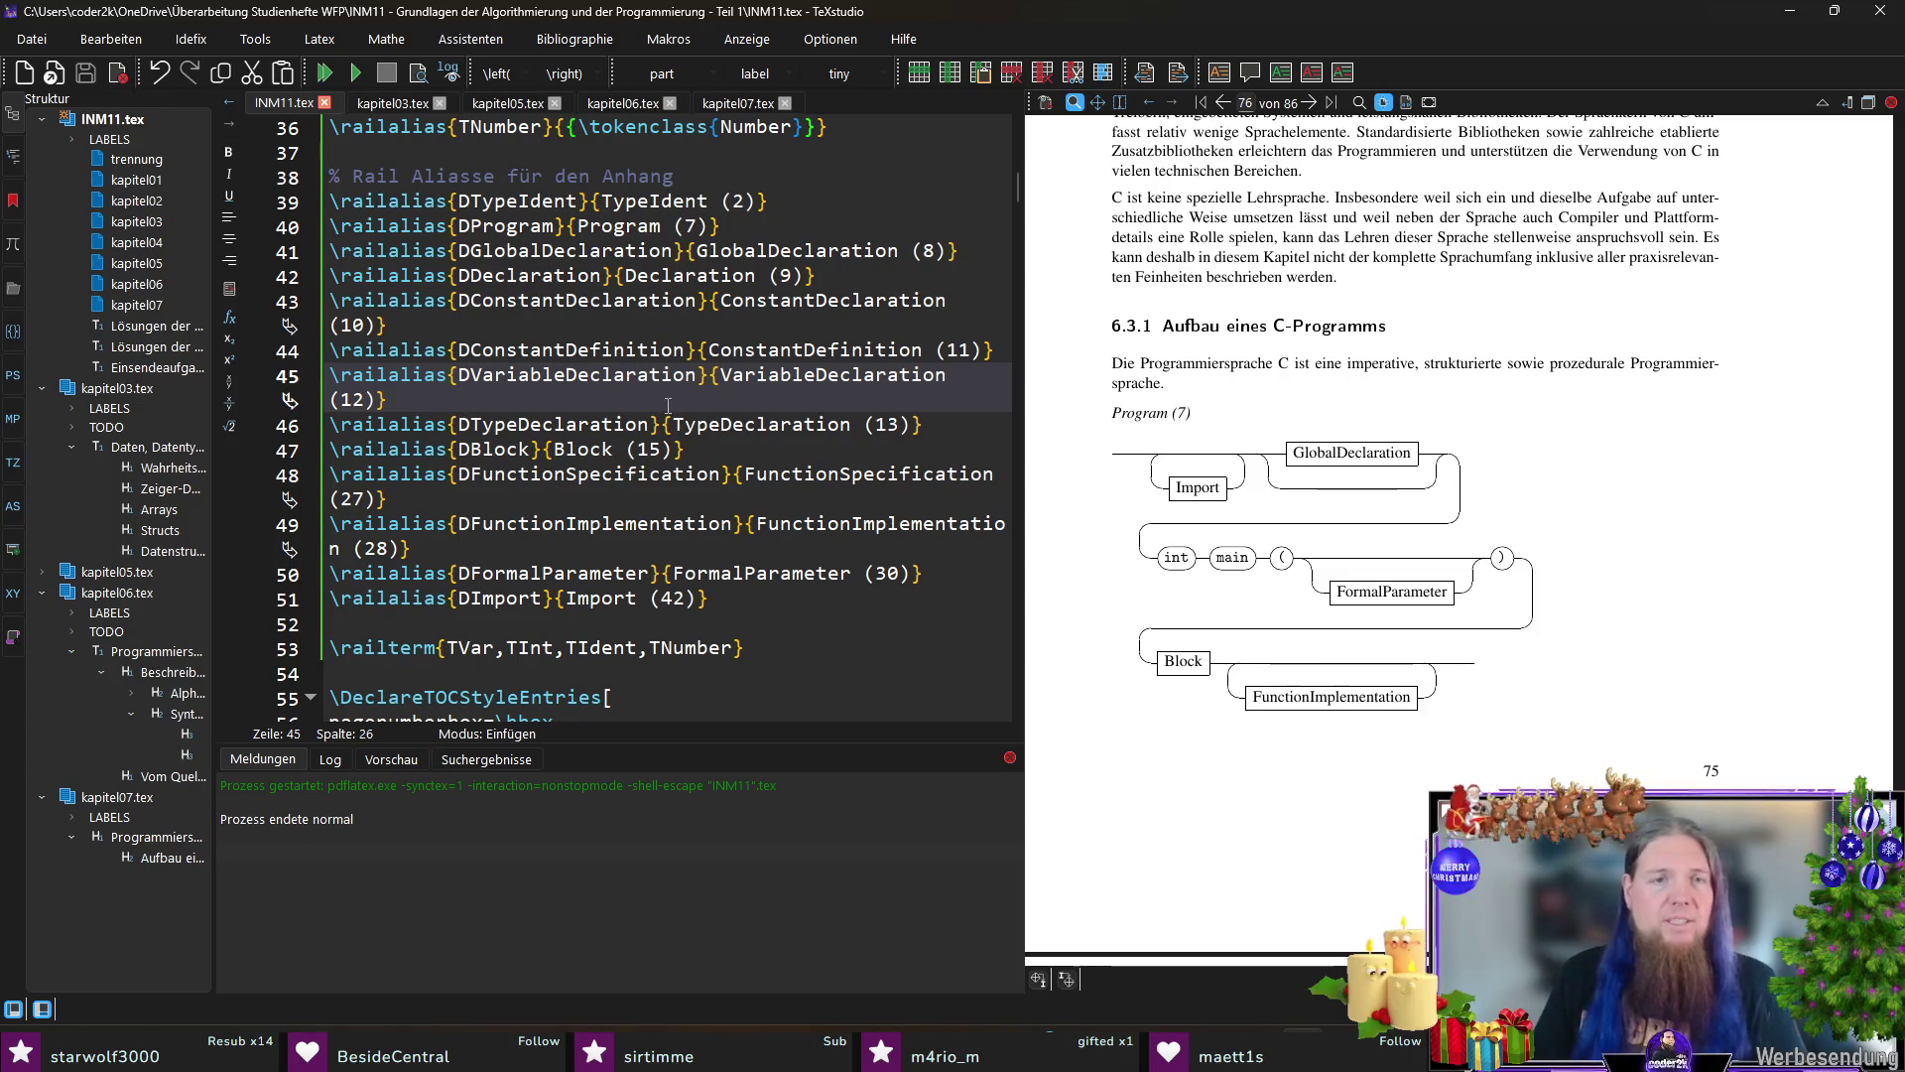
{"action": "left_click", "coordinate": [747, 424]}
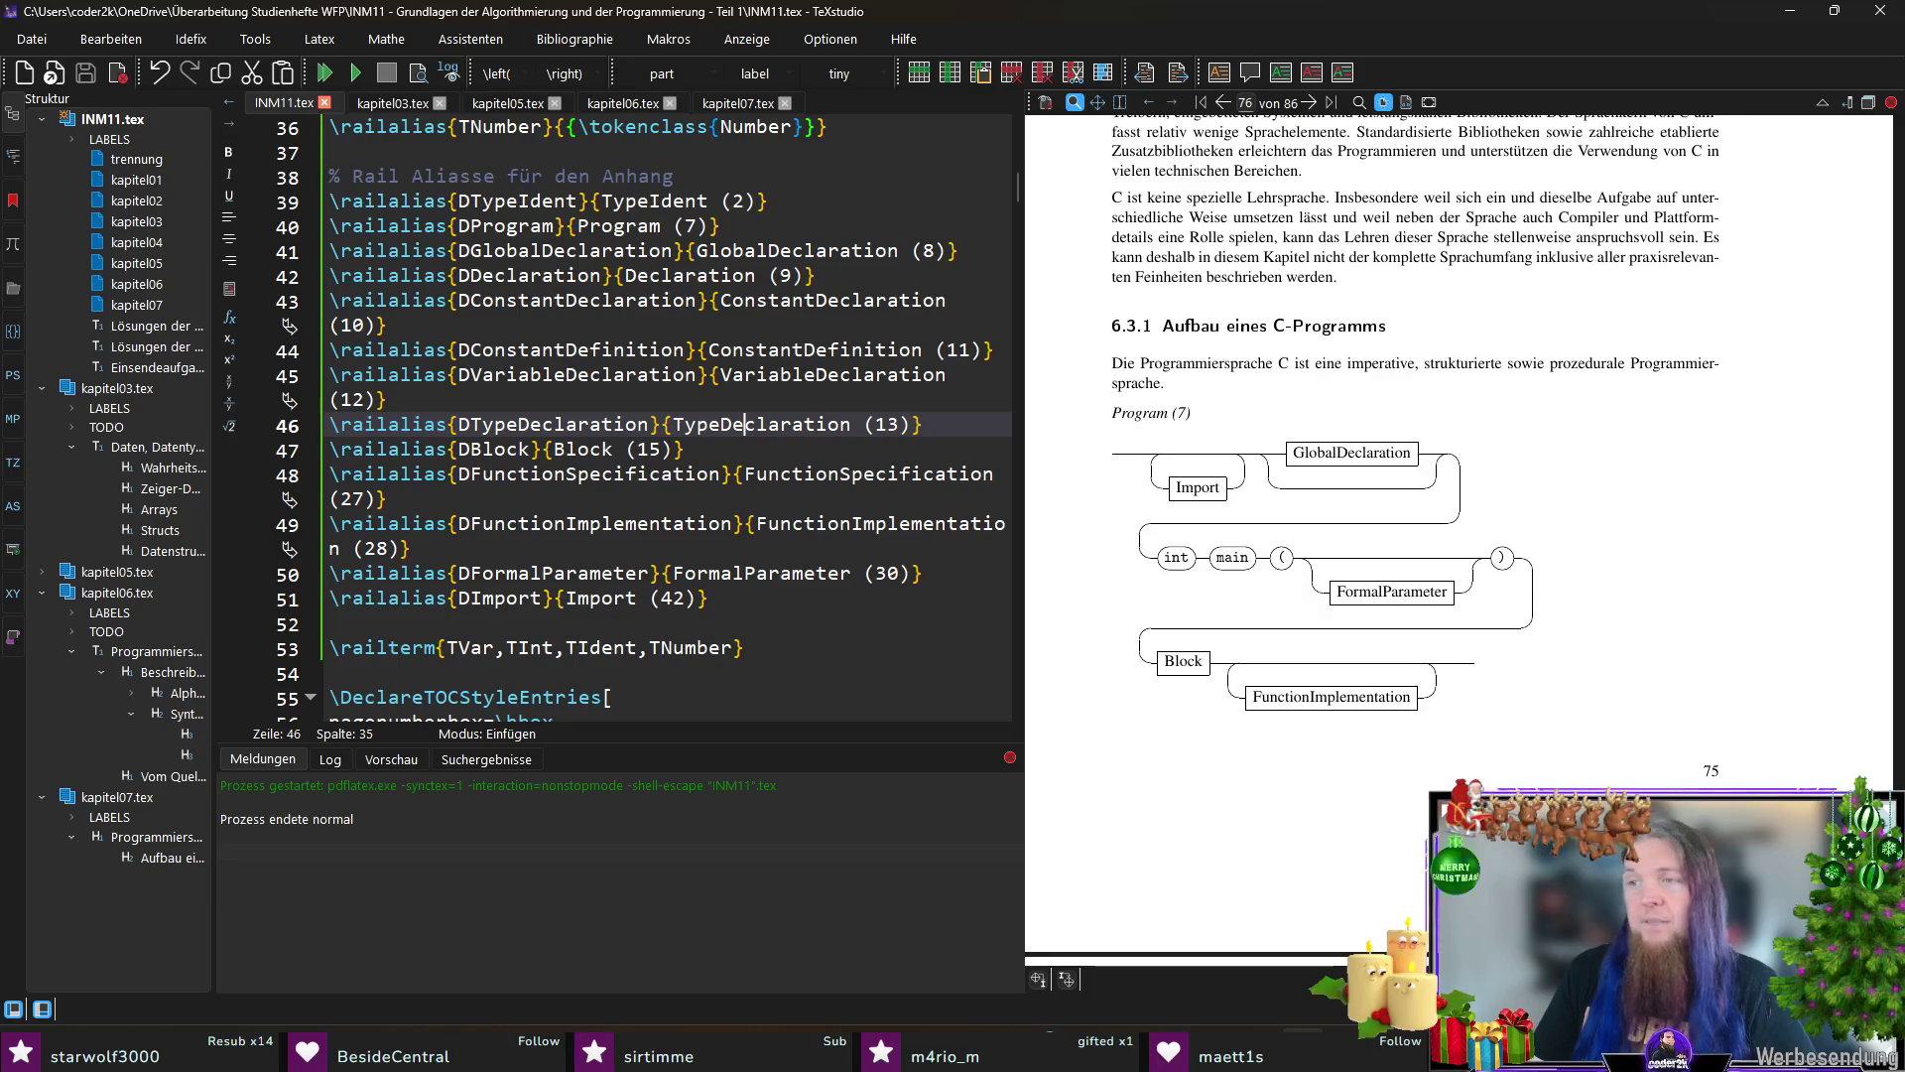
Step: Duplicate the TypeIdent alias line onto a new line below it
{"action": "left_click", "coordinate": [804, 201]}
{"action": "key", "text": "shift+Home"}
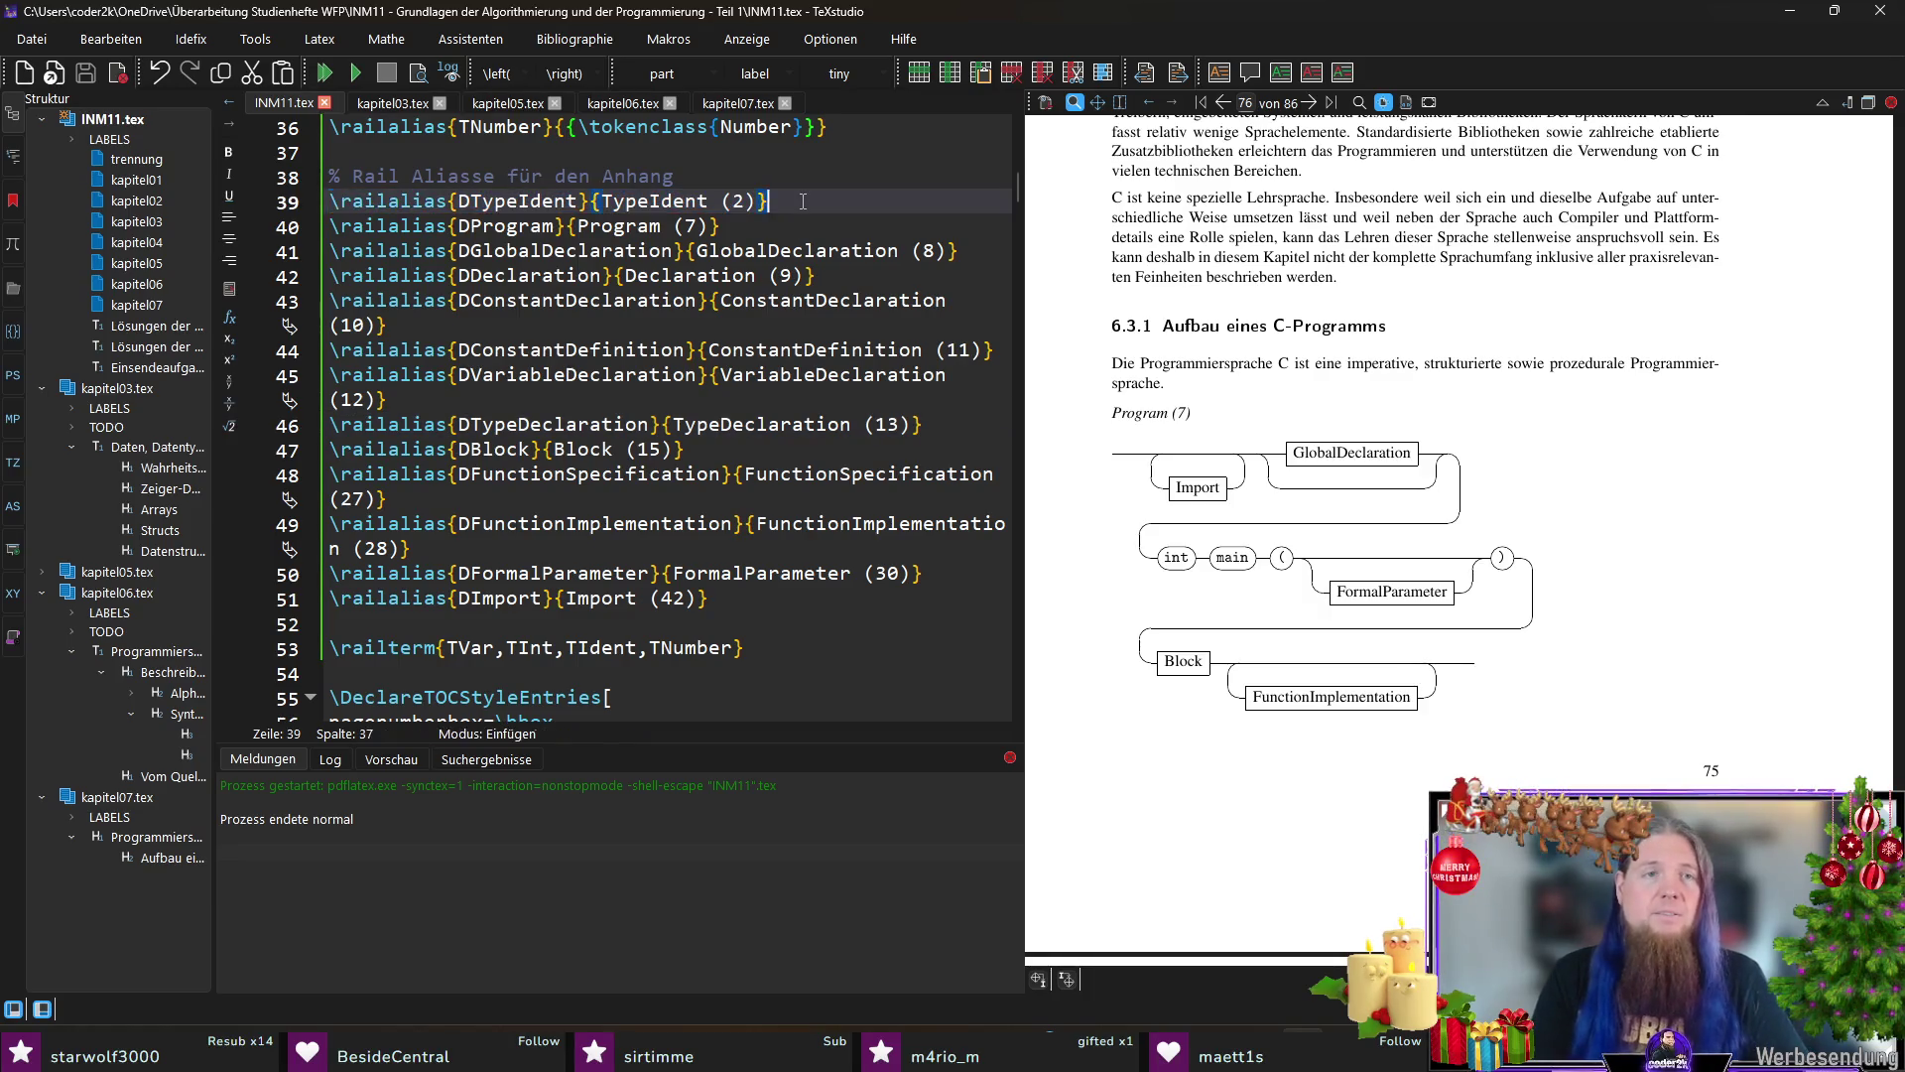
{"action": "key", "text": "ctrl+c"}
{"action": "key", "text": "End"}
{"action": "key", "text": "Return"}
{"action": "key", "text": "ctrl+v"}
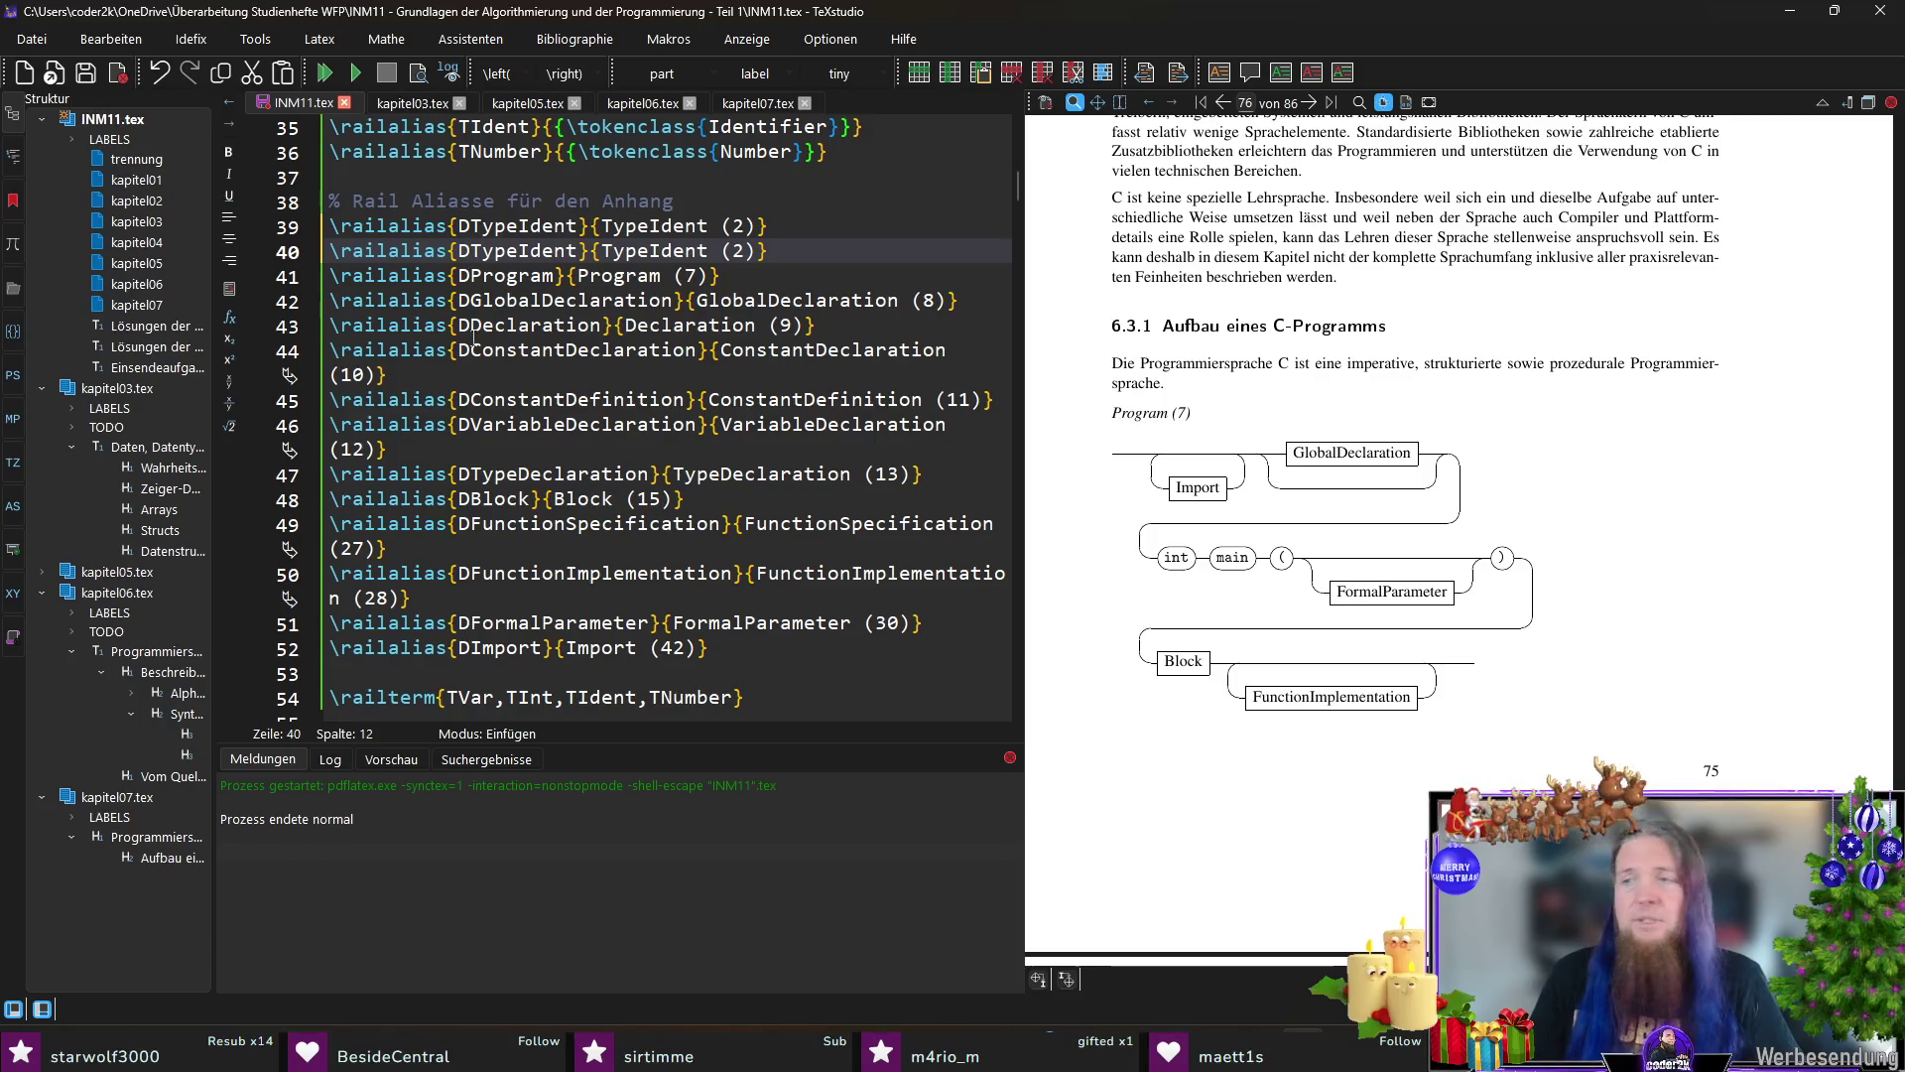
Step: Rename the copy to DConstExpression for ConstExpression (6) and save INM11.tex
{"action": "double_click", "coordinate": [513, 250]}
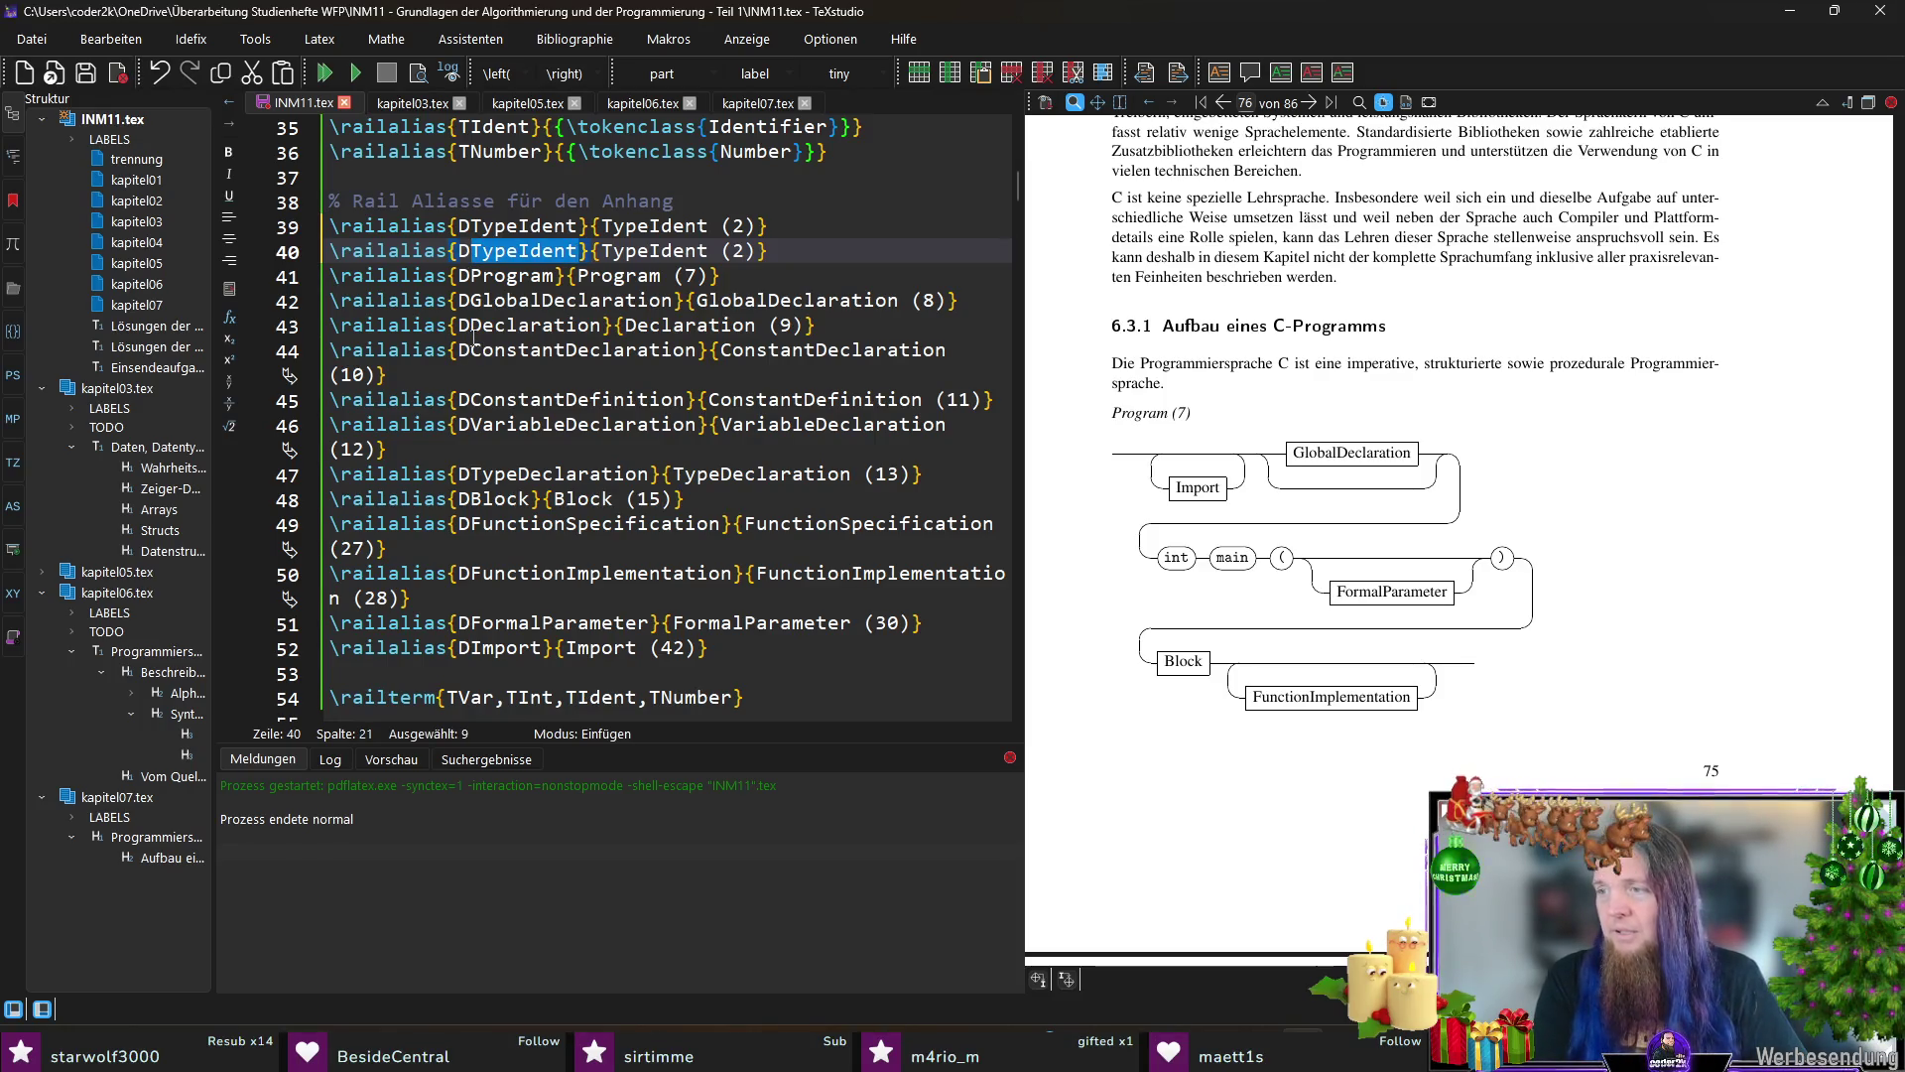
{"action": "type", "text": "ConstExpression"}
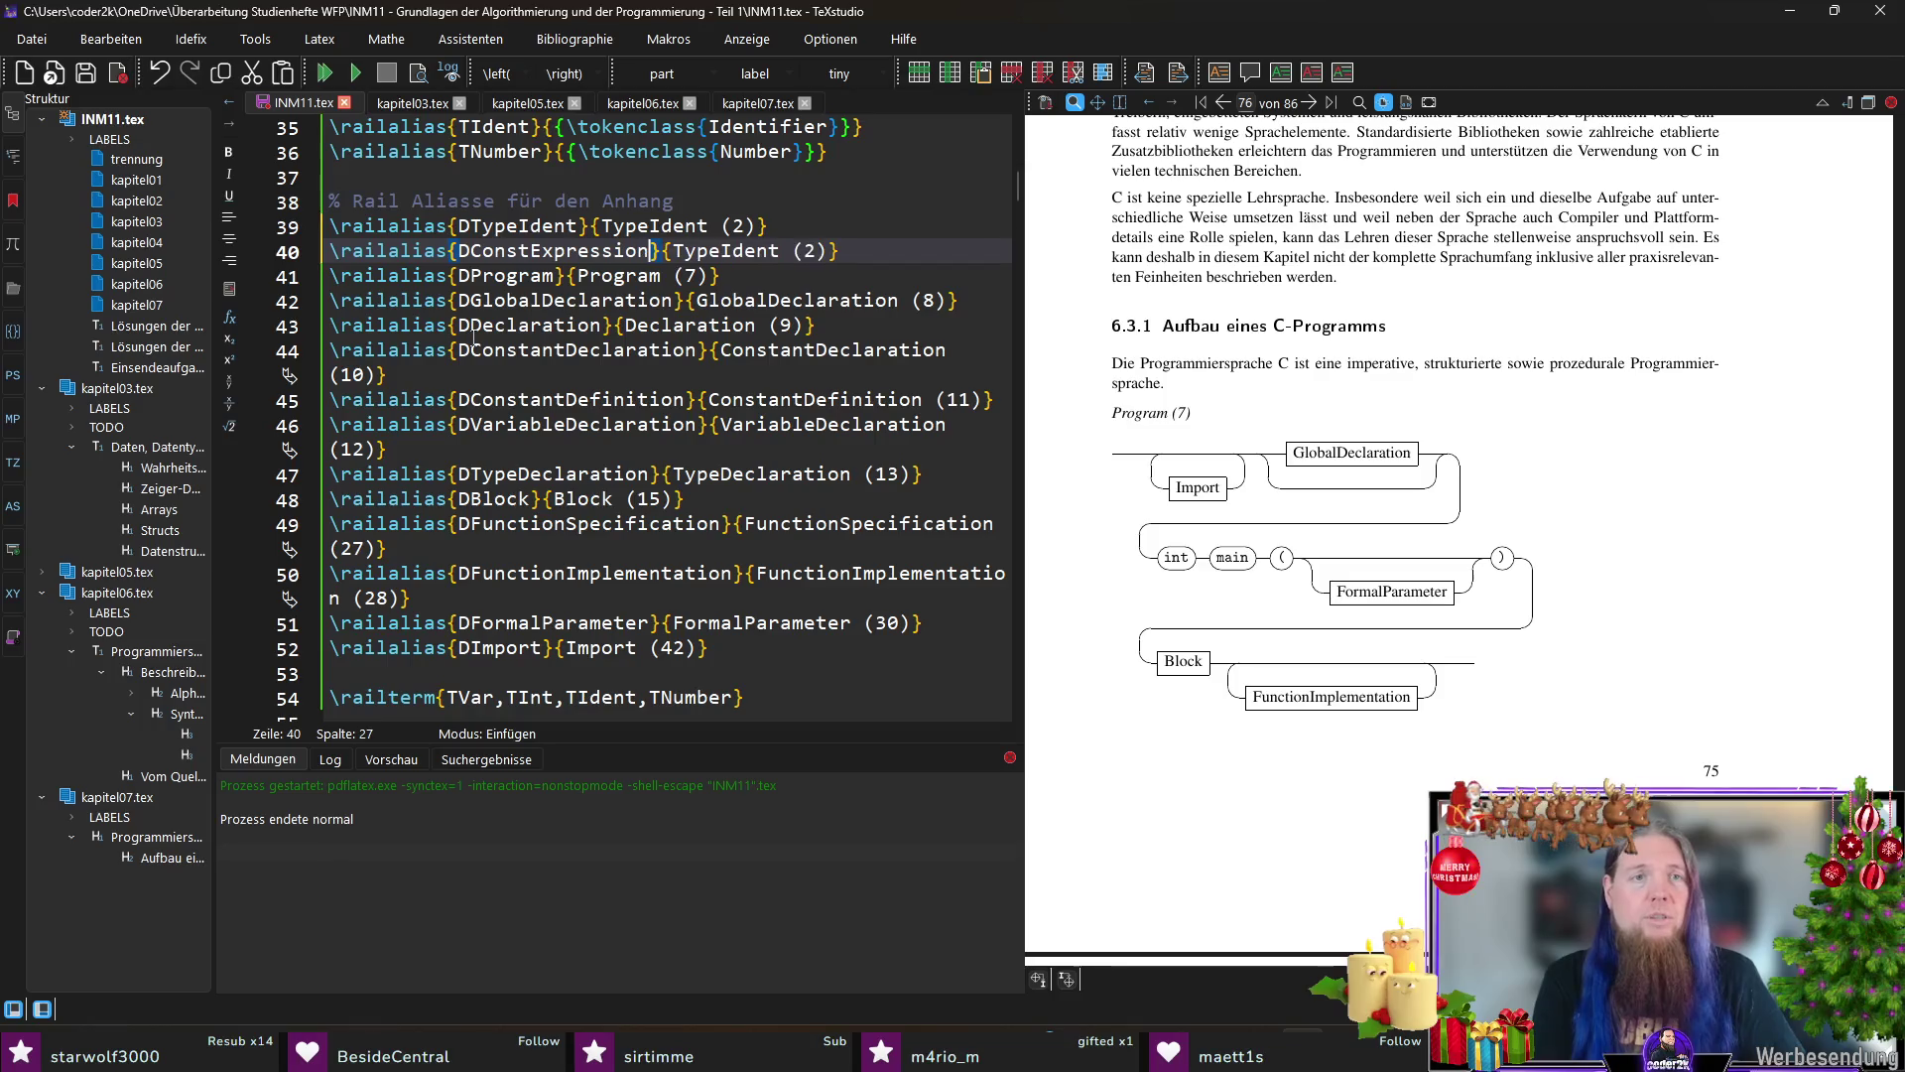
{"action": "double_click", "coordinate": [551, 250]}
{"action": "left_click", "coordinate": [474, 250]}
{"action": "key", "text": "ctrl+Right"}
{"action": "key", "text": "ctrl+Right"}
{"action": "key", "text": "ctrl+Right"}
{"action": "key", "text": "ctrl+shift+Right"}
{"action": "key", "text": "ctrl+v"}
{"action": "type", "text": "(6"}
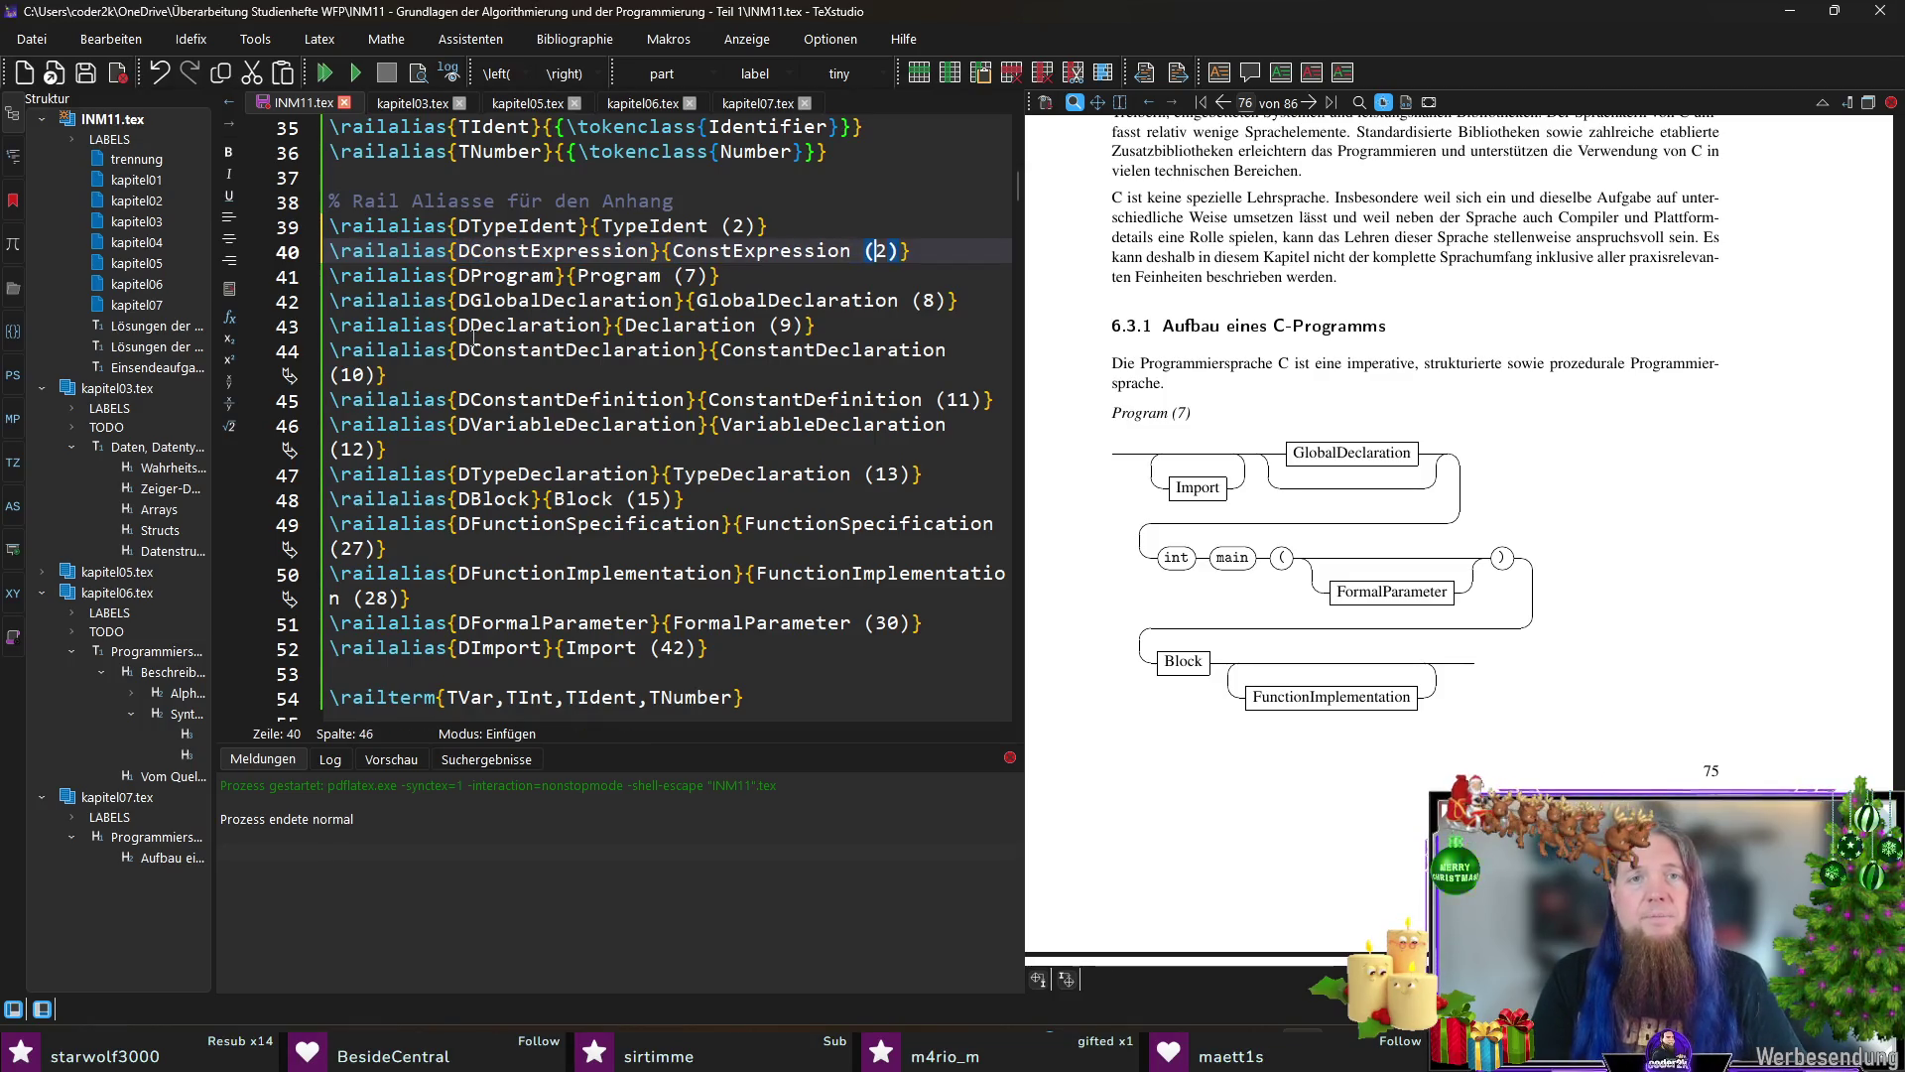
{"action": "key", "text": "Delete"}
{"action": "key", "text": "Delete"}
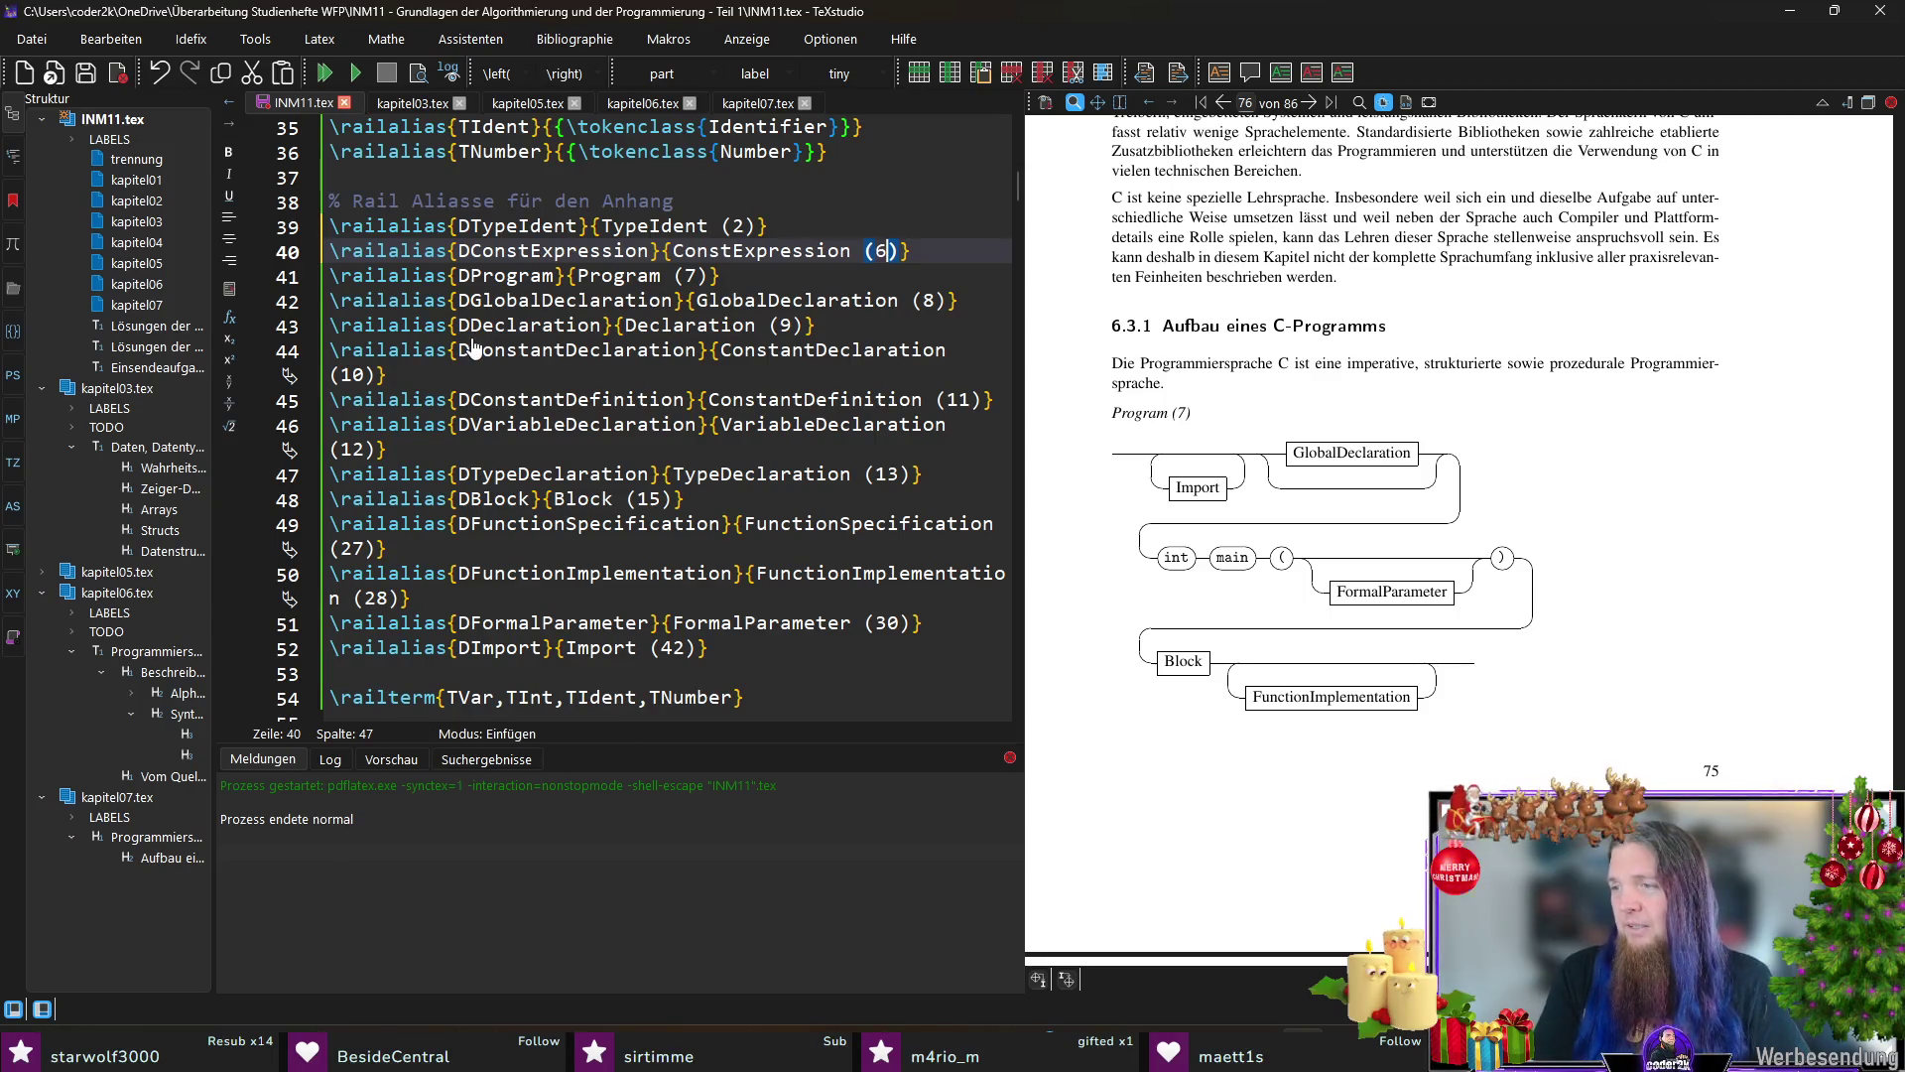
{"action": "key", "text": "ctrl+s"}
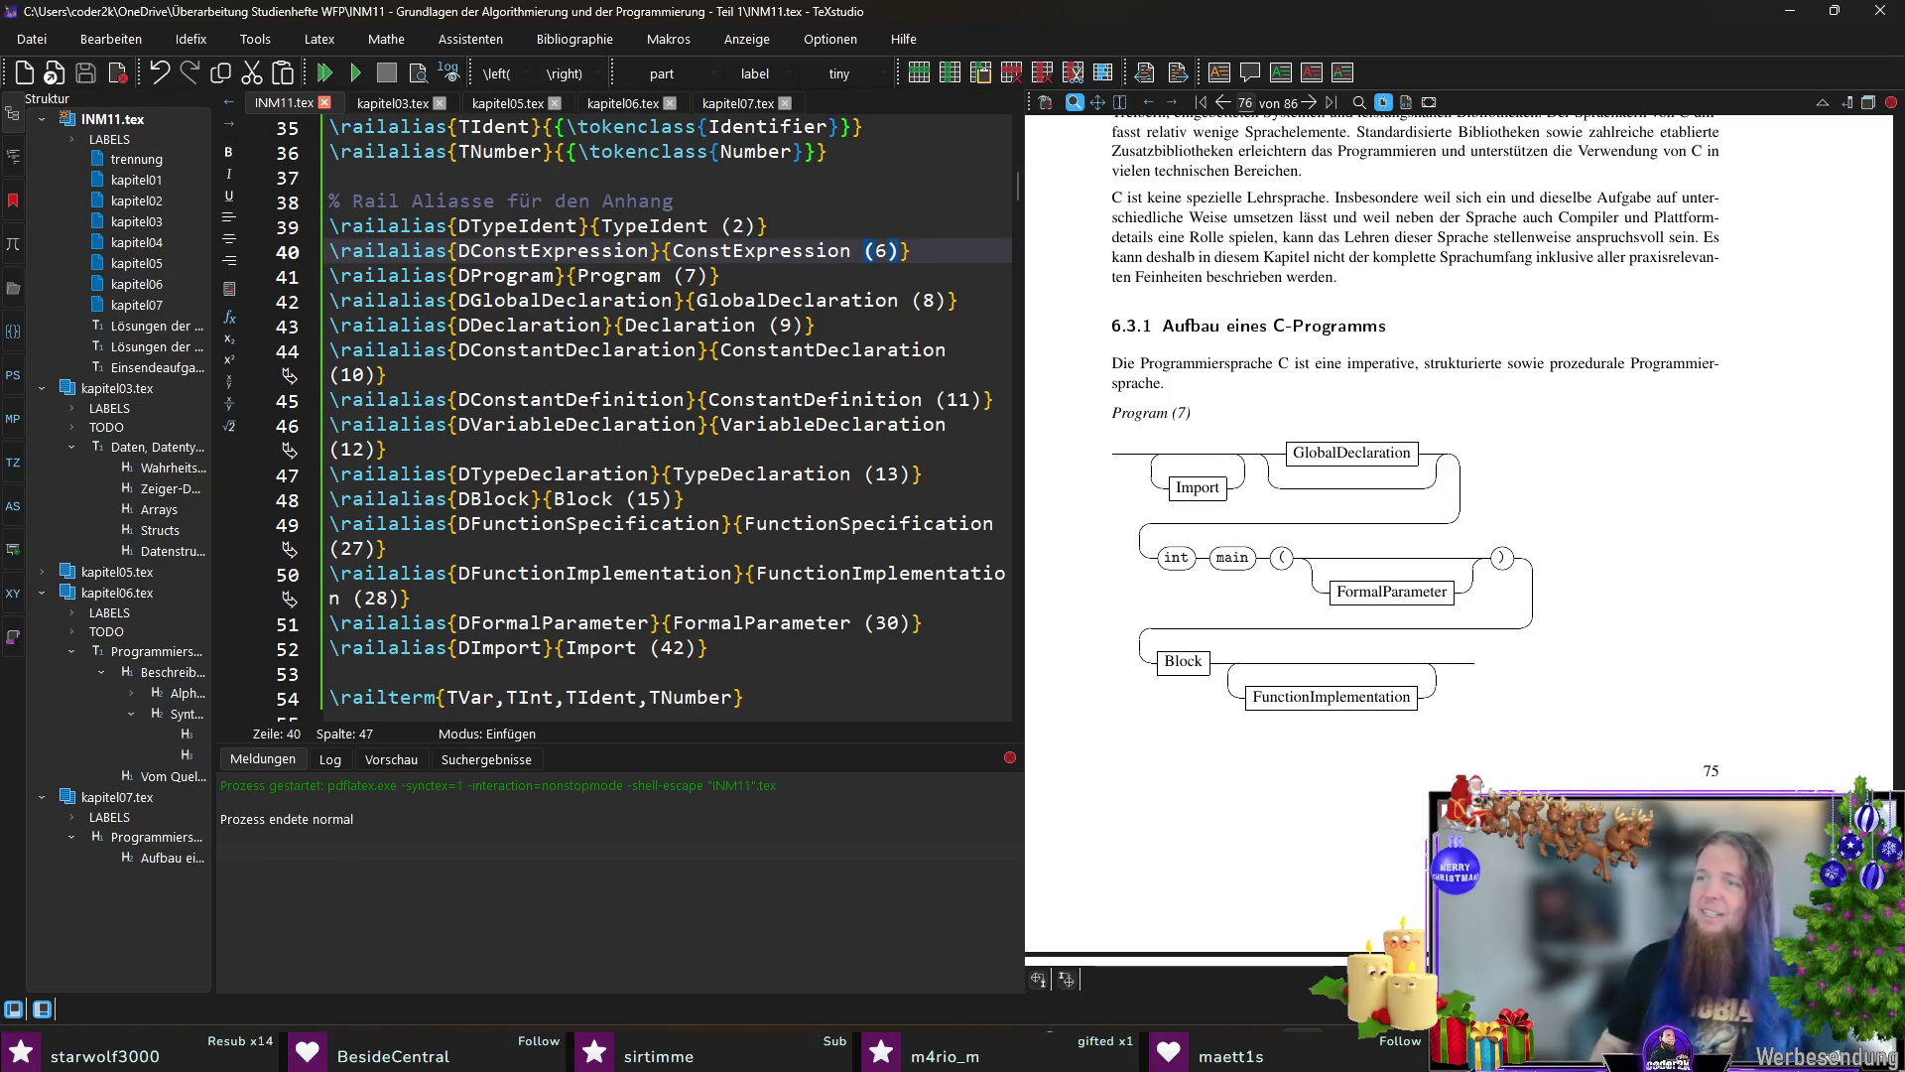
{"action": "left_click", "coordinate": [764, 225]}
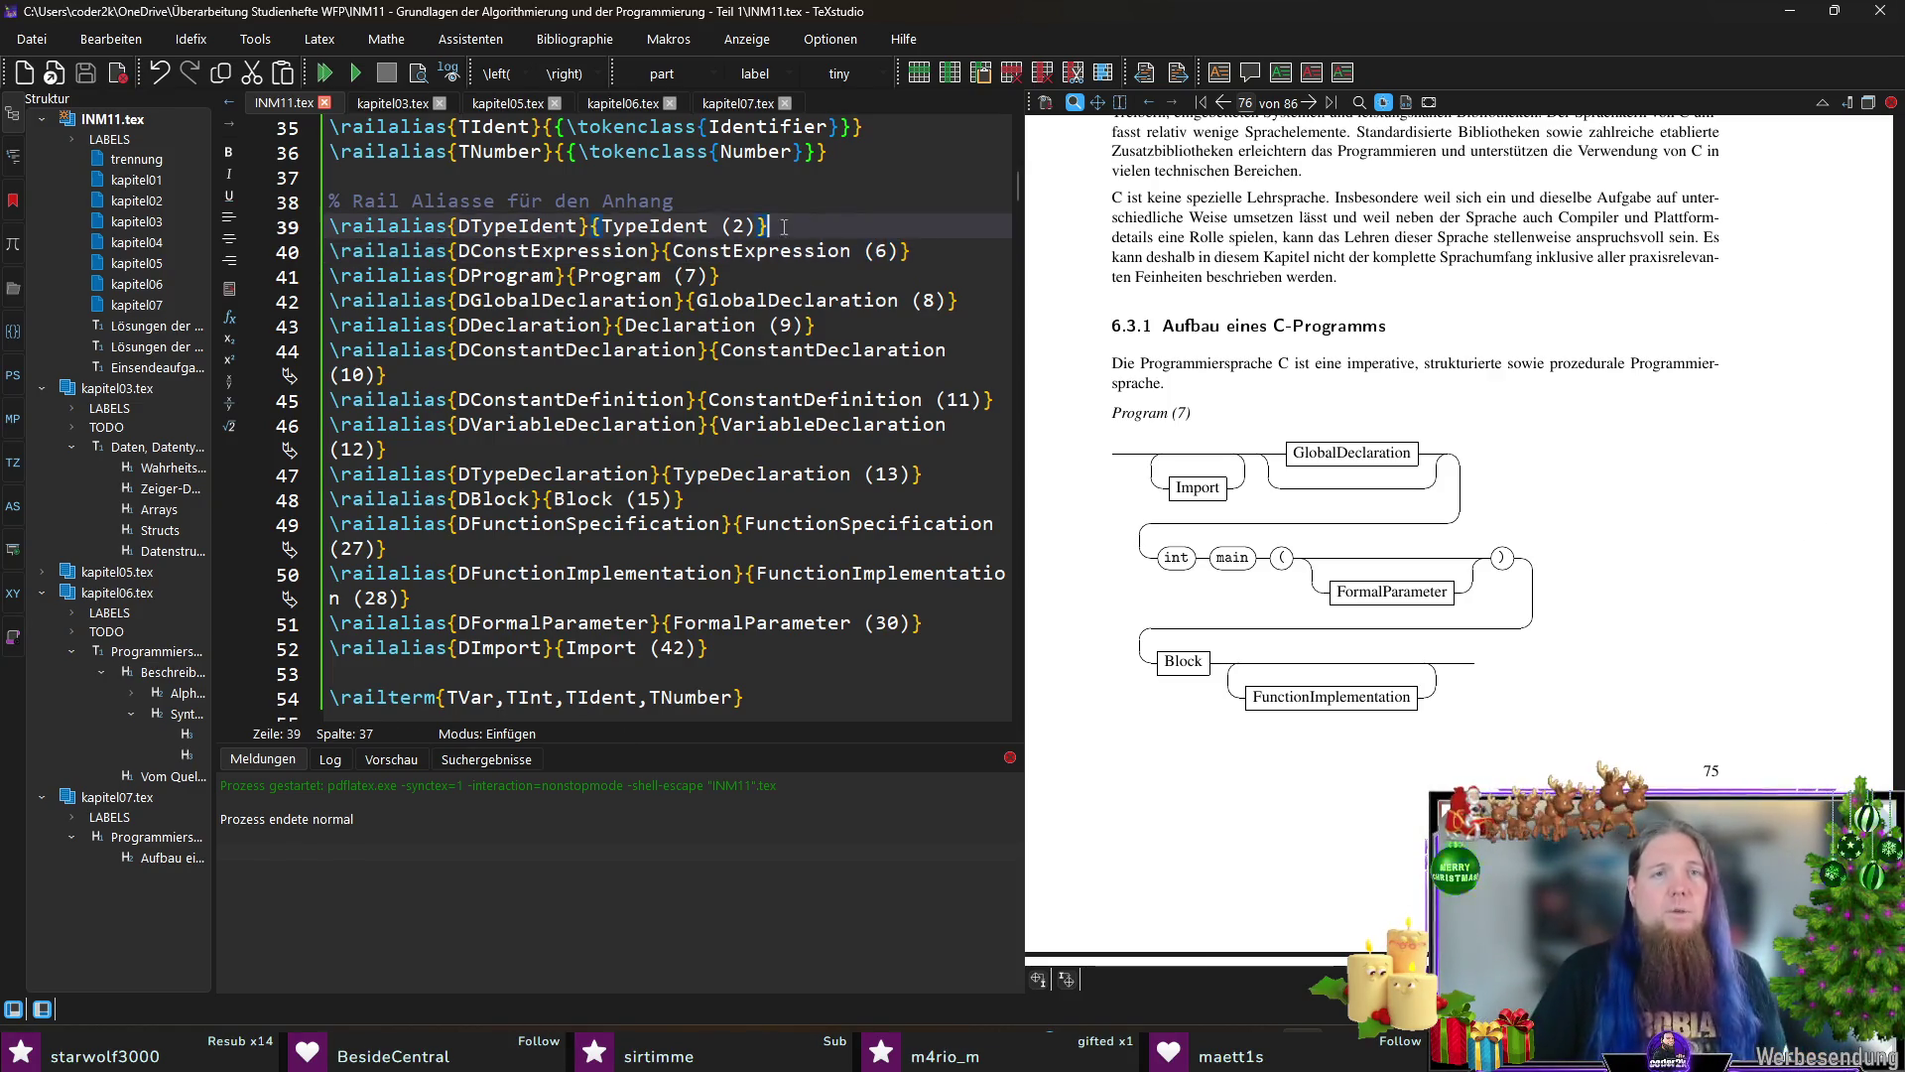
Step: Delete the DTypeIdent alias line so the list starts with ConstExpression (6), then save
{"action": "key", "text": "End"}
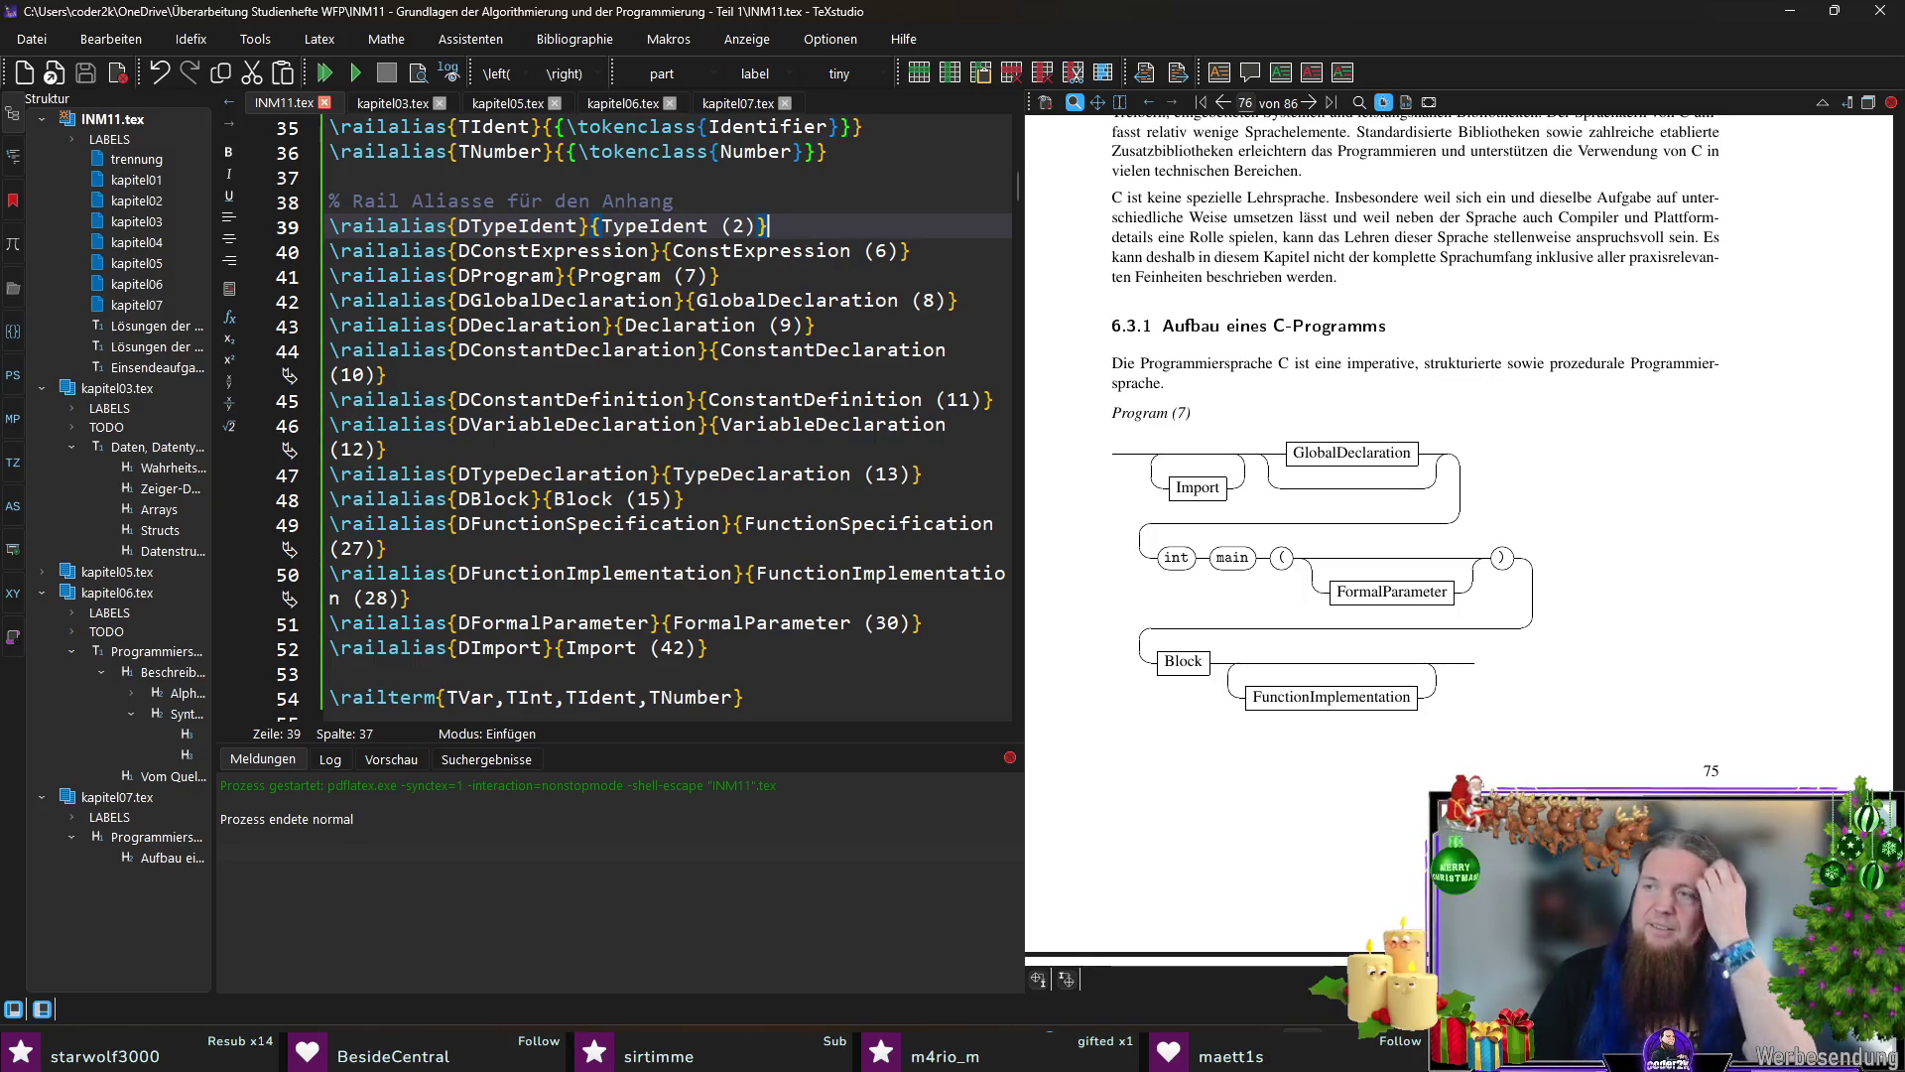
{"action": "key", "text": "shift+Up"}
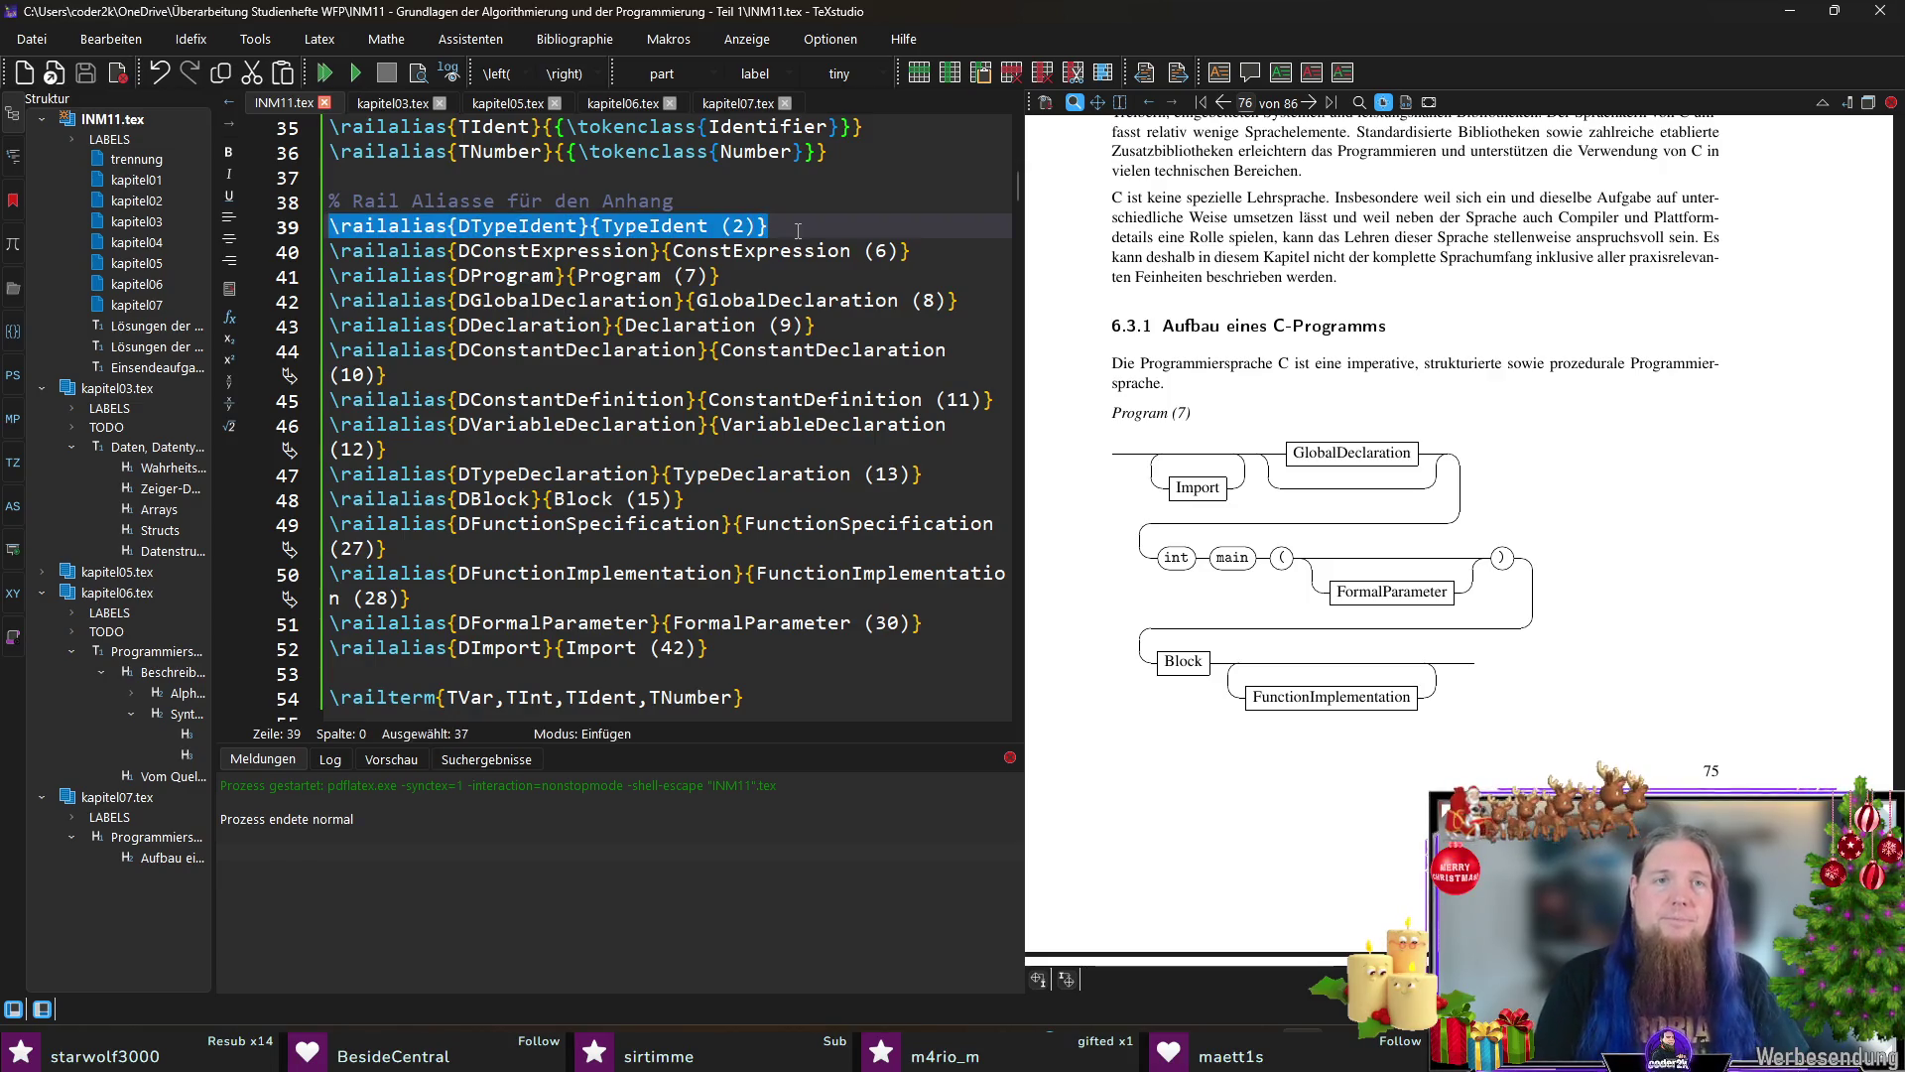
{"action": "key", "text": "Delete"}
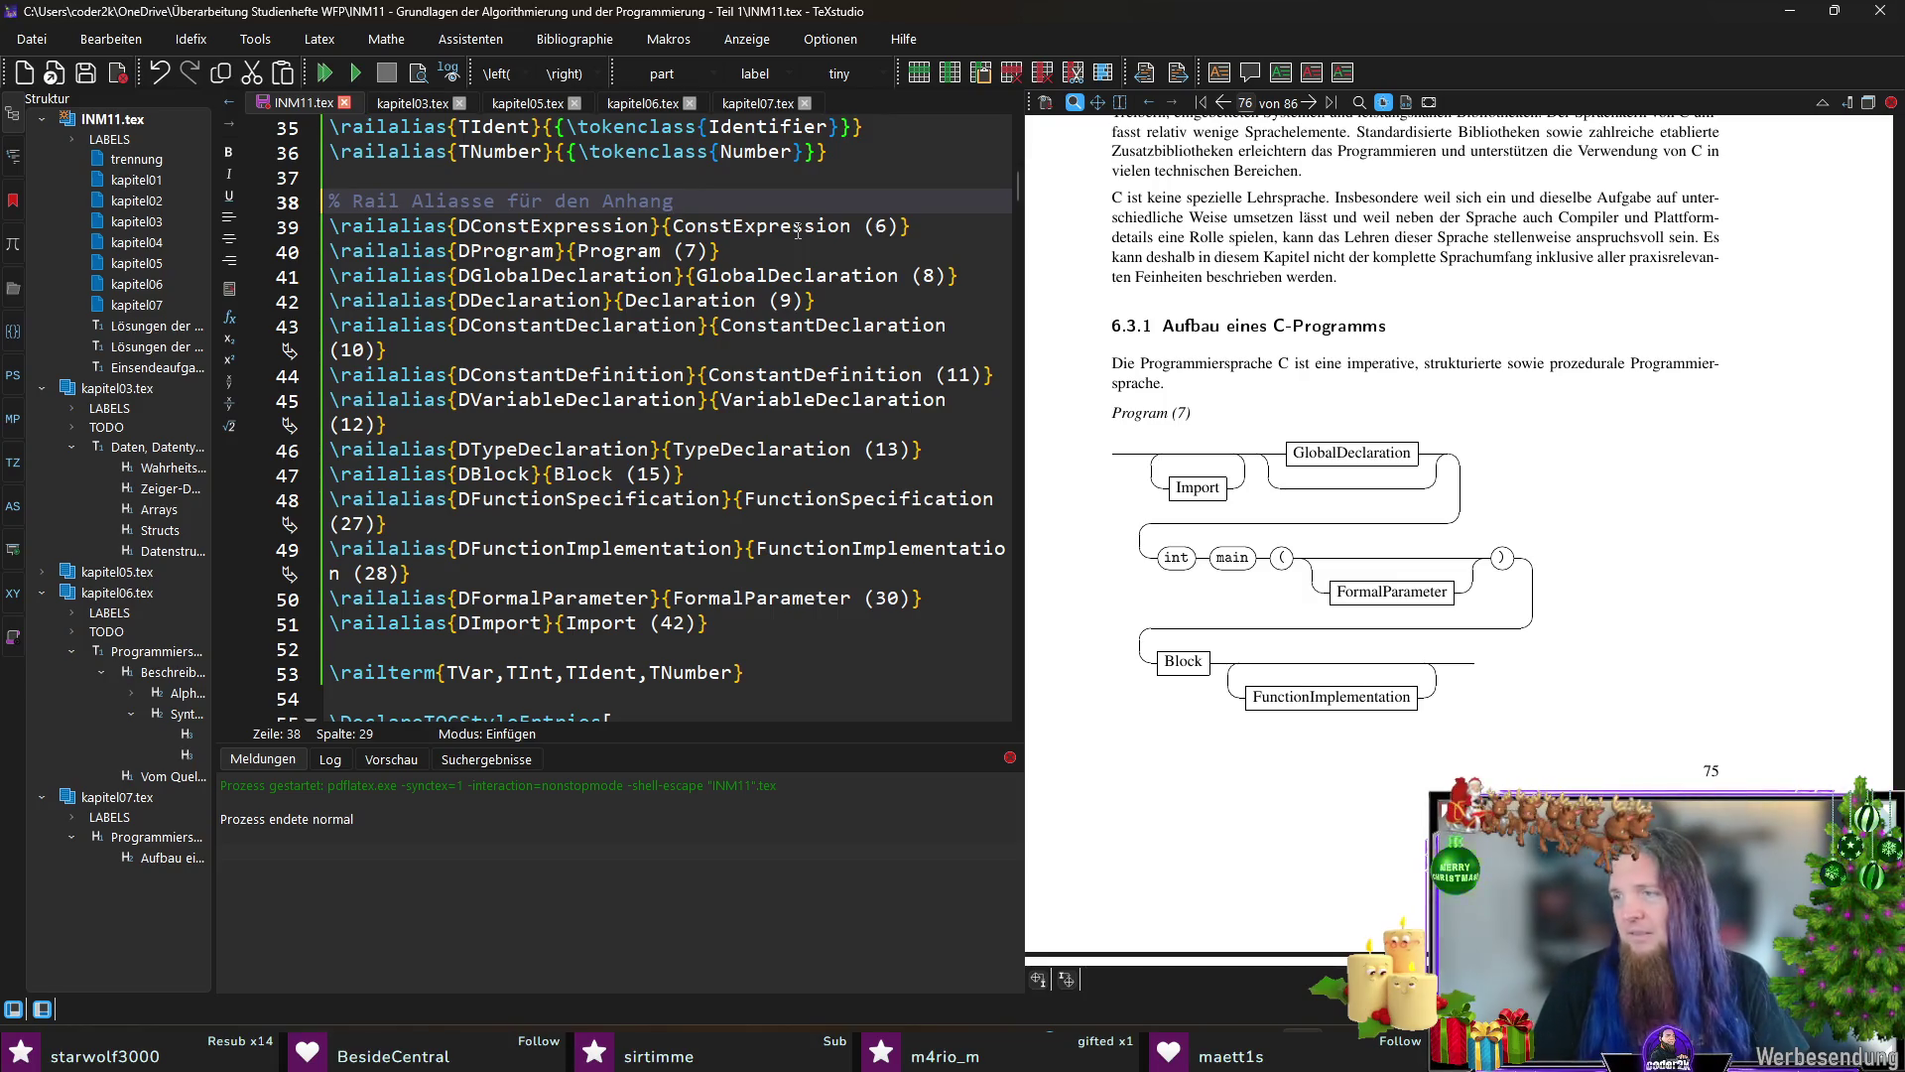
{"action": "key", "text": "ctrl+s"}
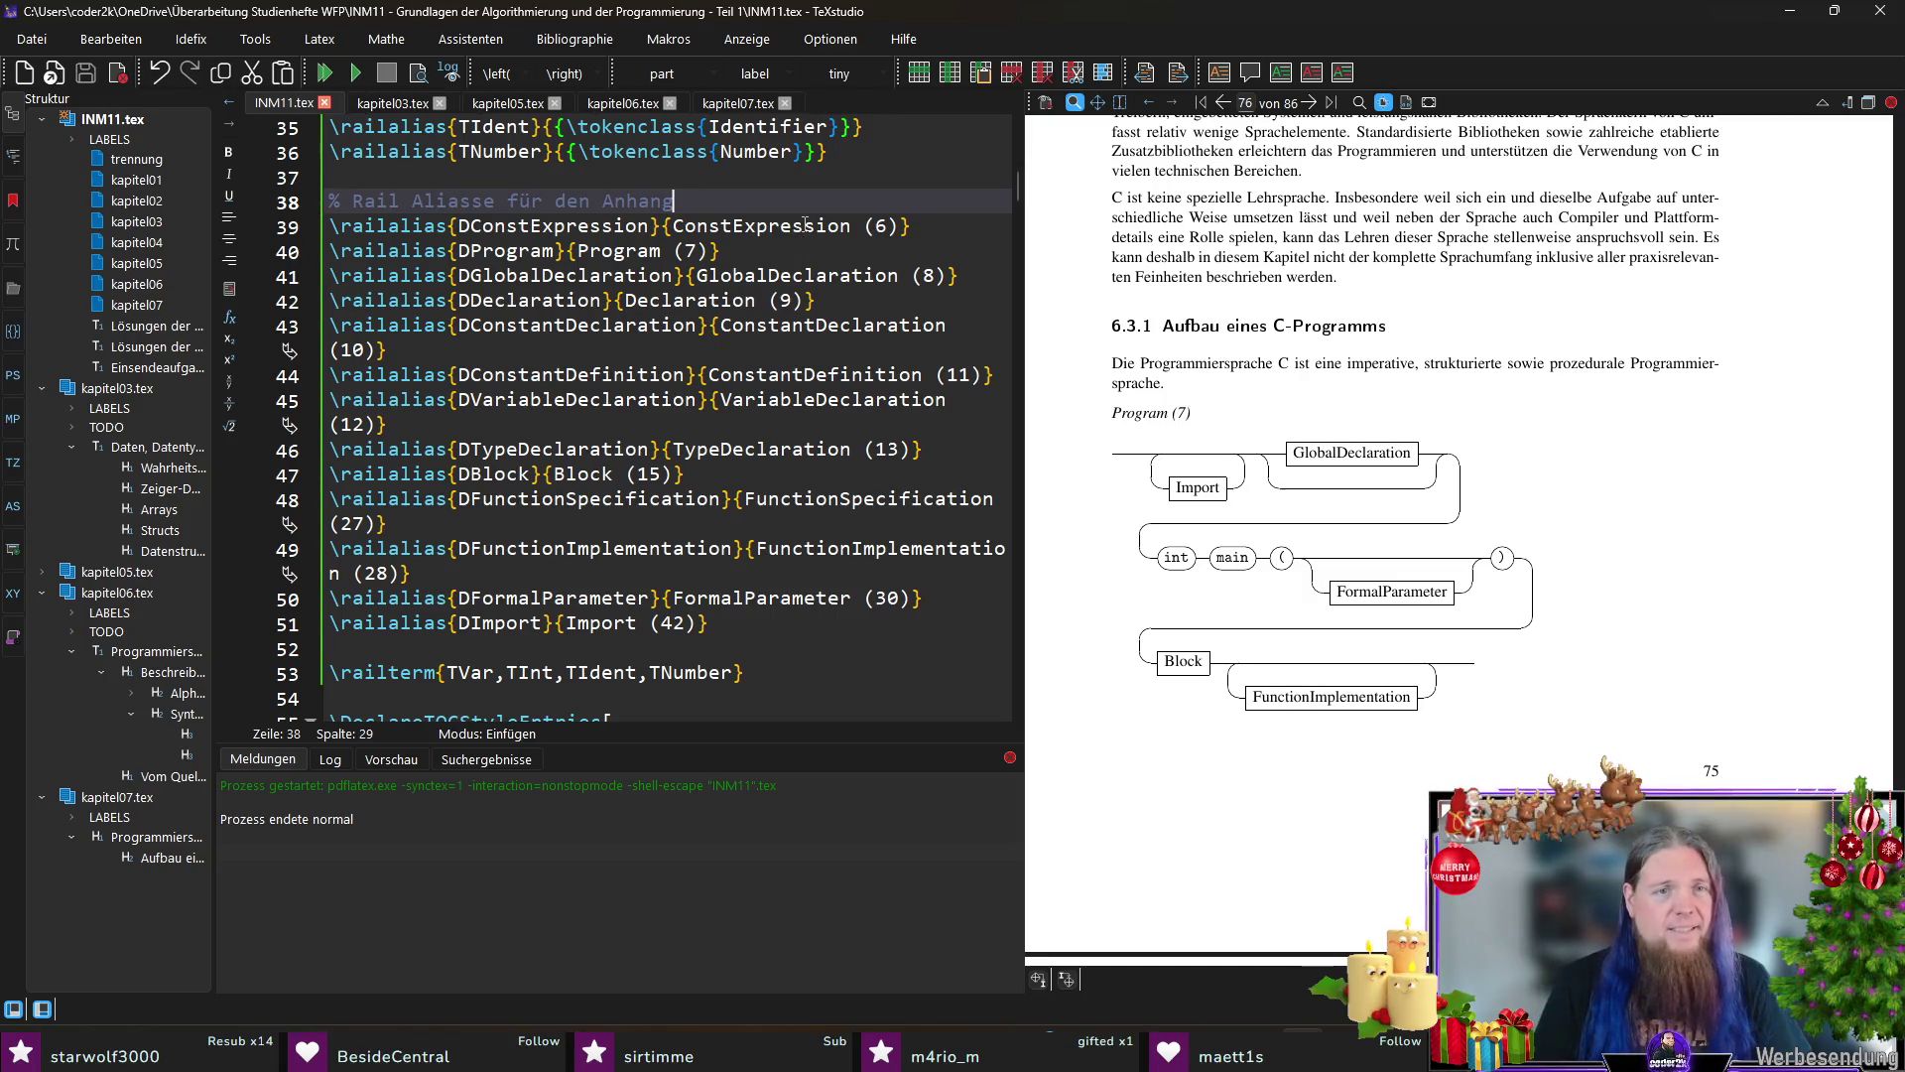
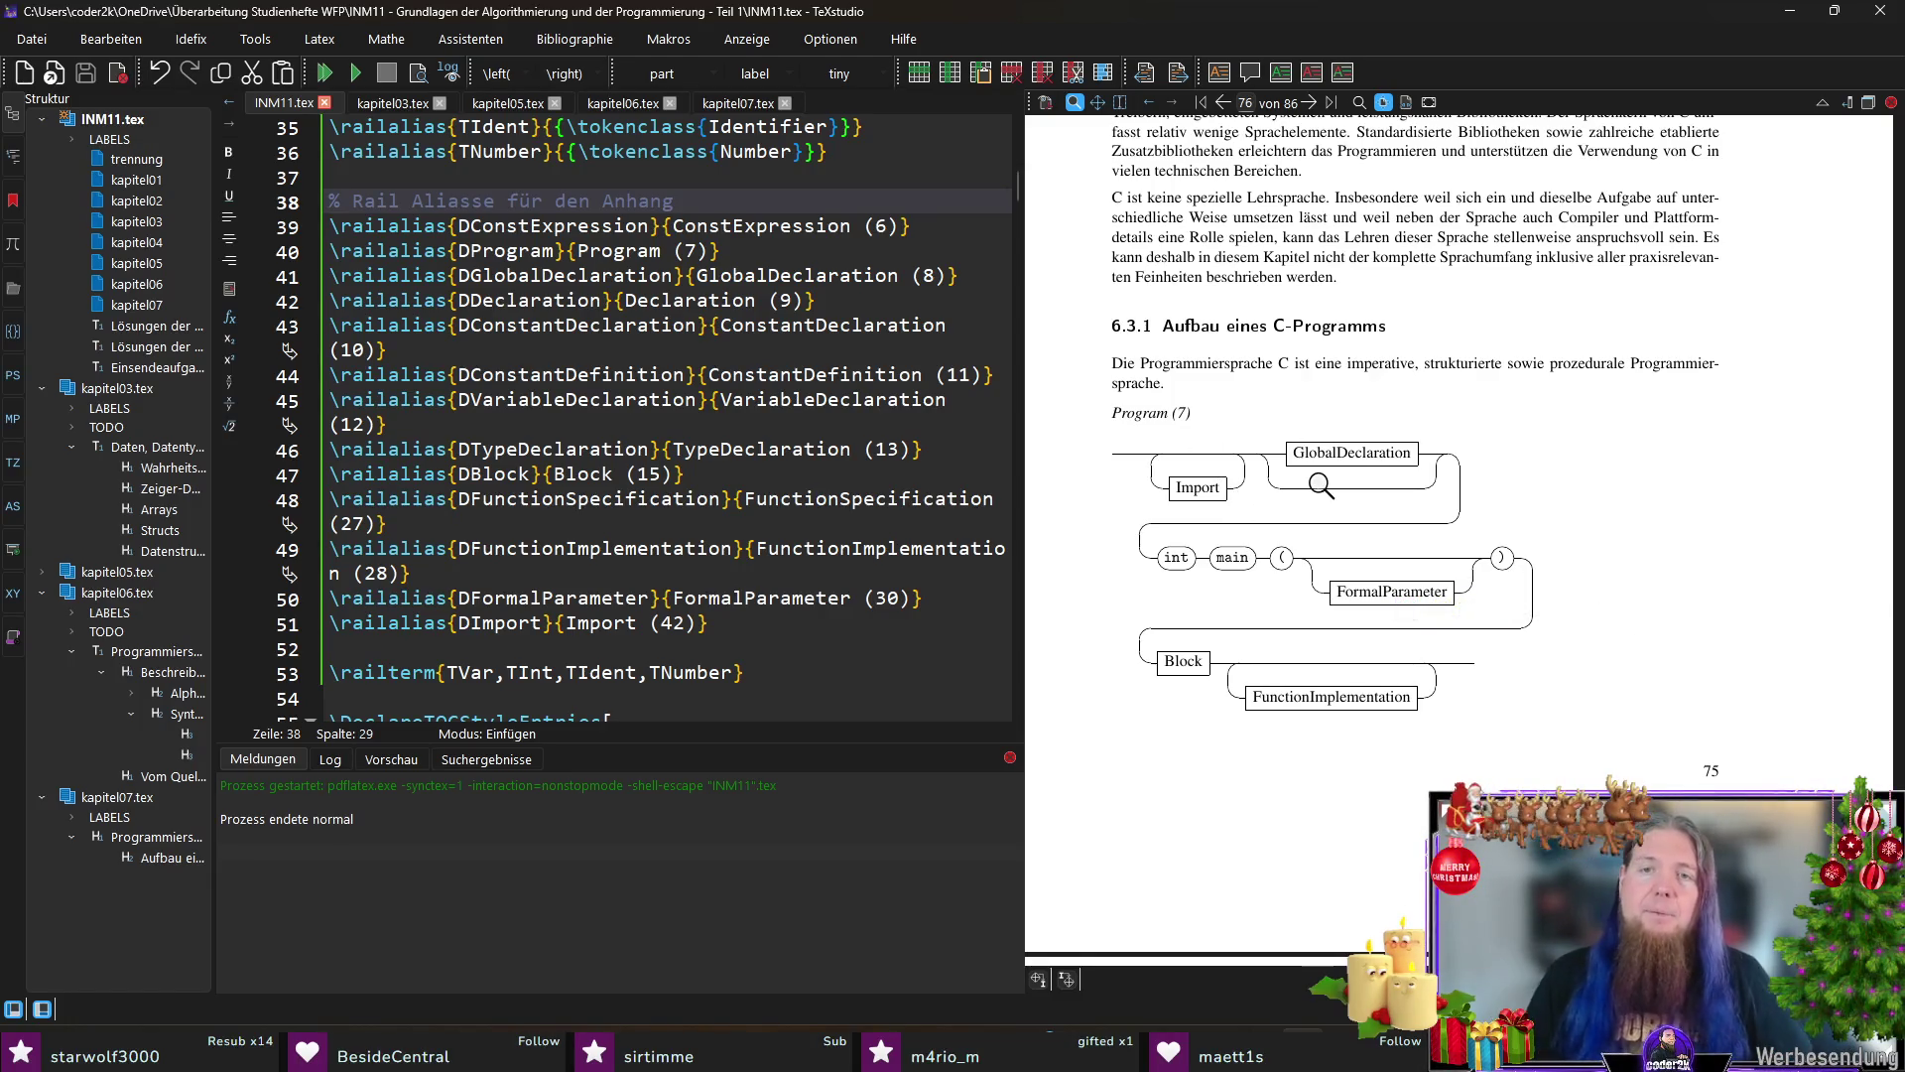
Step: Magnify the GlobalDeclaration box of the diagram, then switch to the IBM reference PDF
{"action": "left_click_drag", "start_coordinate": [1322, 464], "coordinate": [1410, 462]}
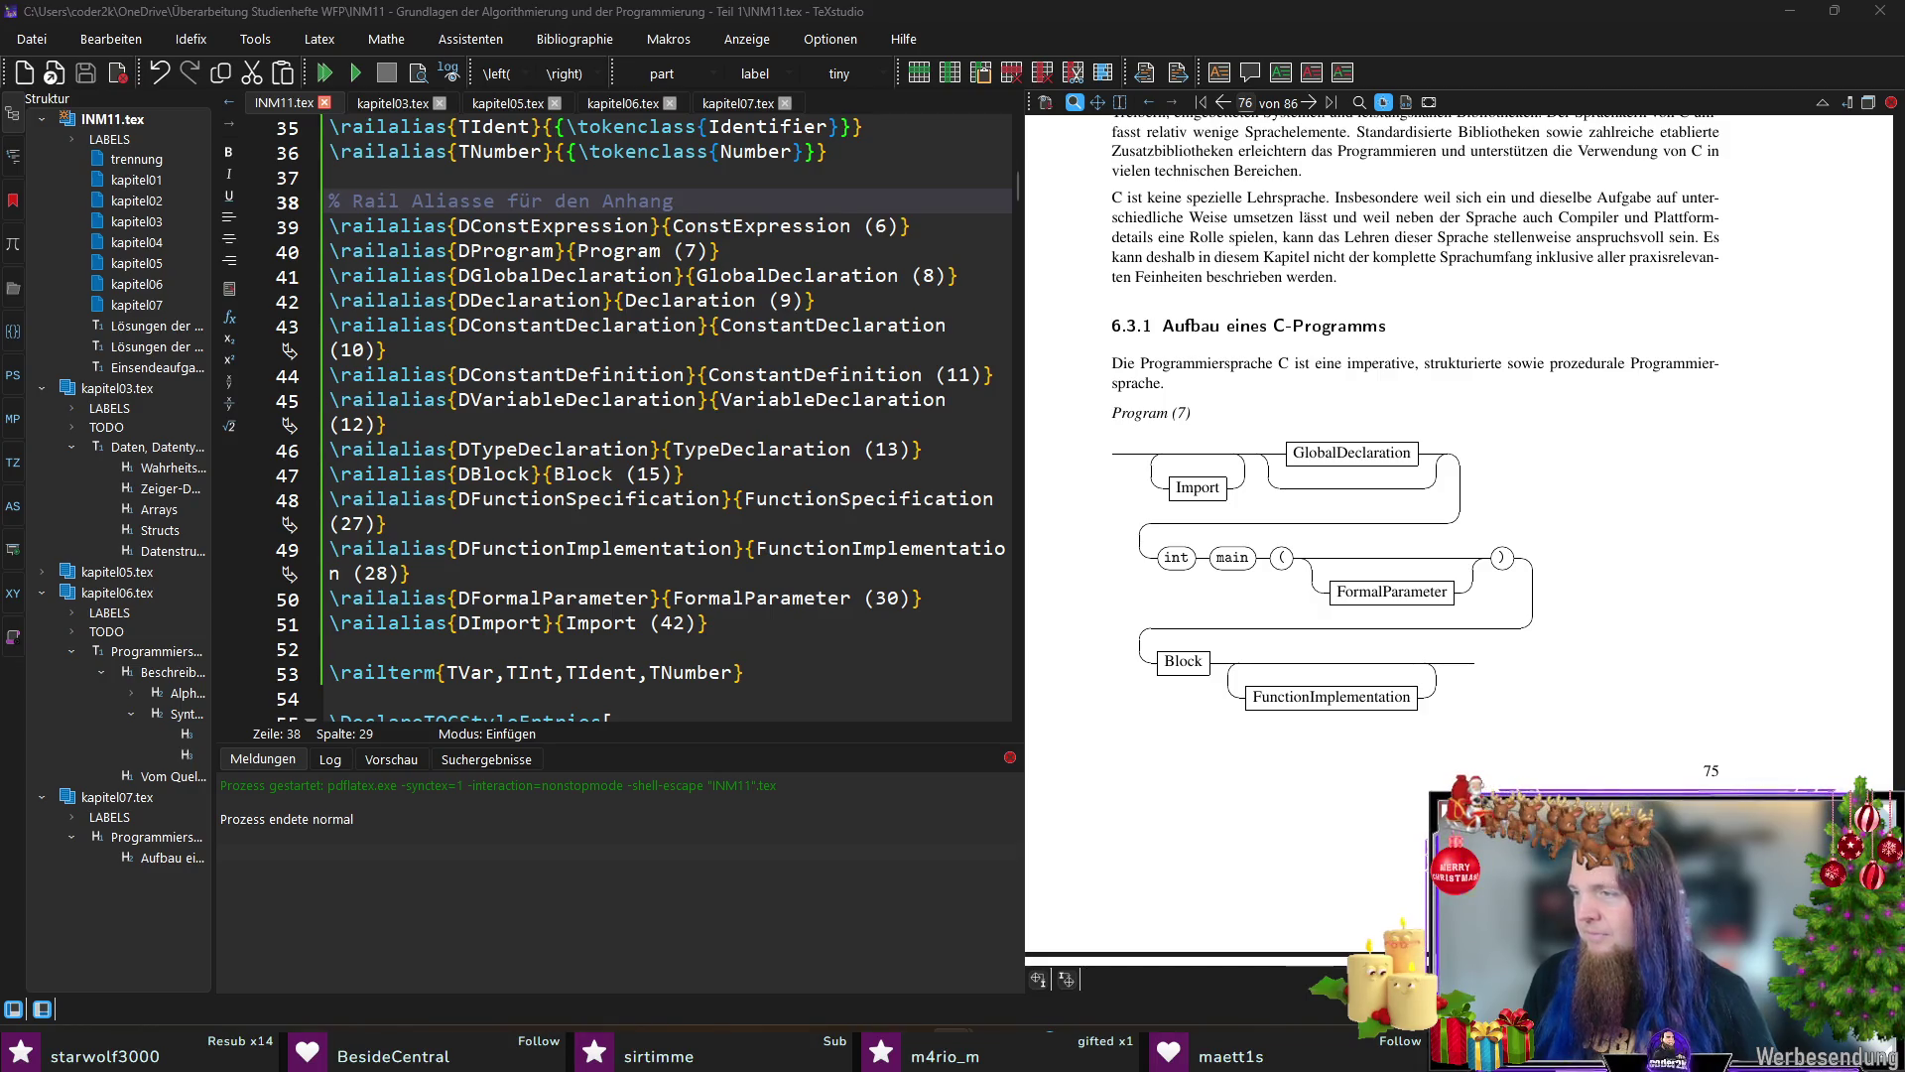
{"action": "key", "text": "alt+Tab"}
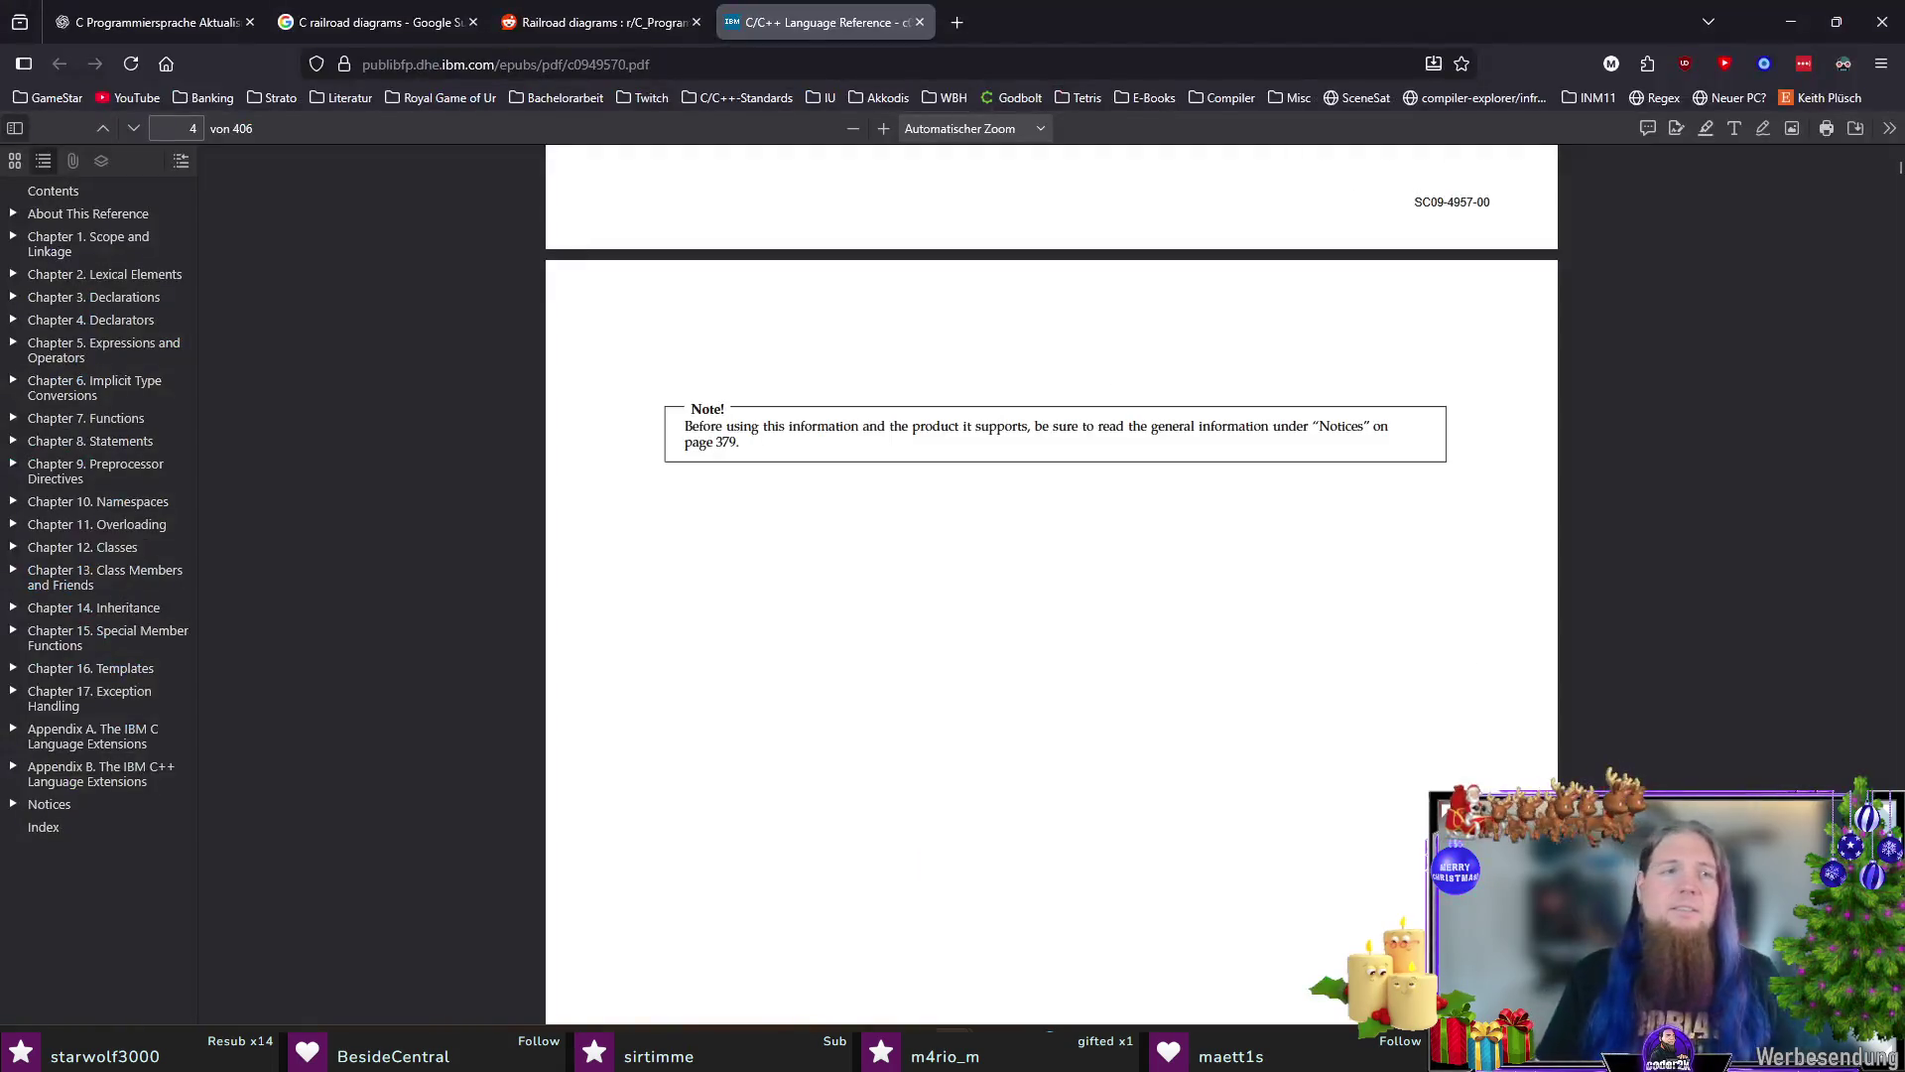
{"action": "scroll", "coordinate": [851, 224], "scroll_direction": "down", "scroll_amount": 5}
{"action": "scroll", "coordinate": [868, 368], "scroll_direction": "down", "scroll_amount": 5}
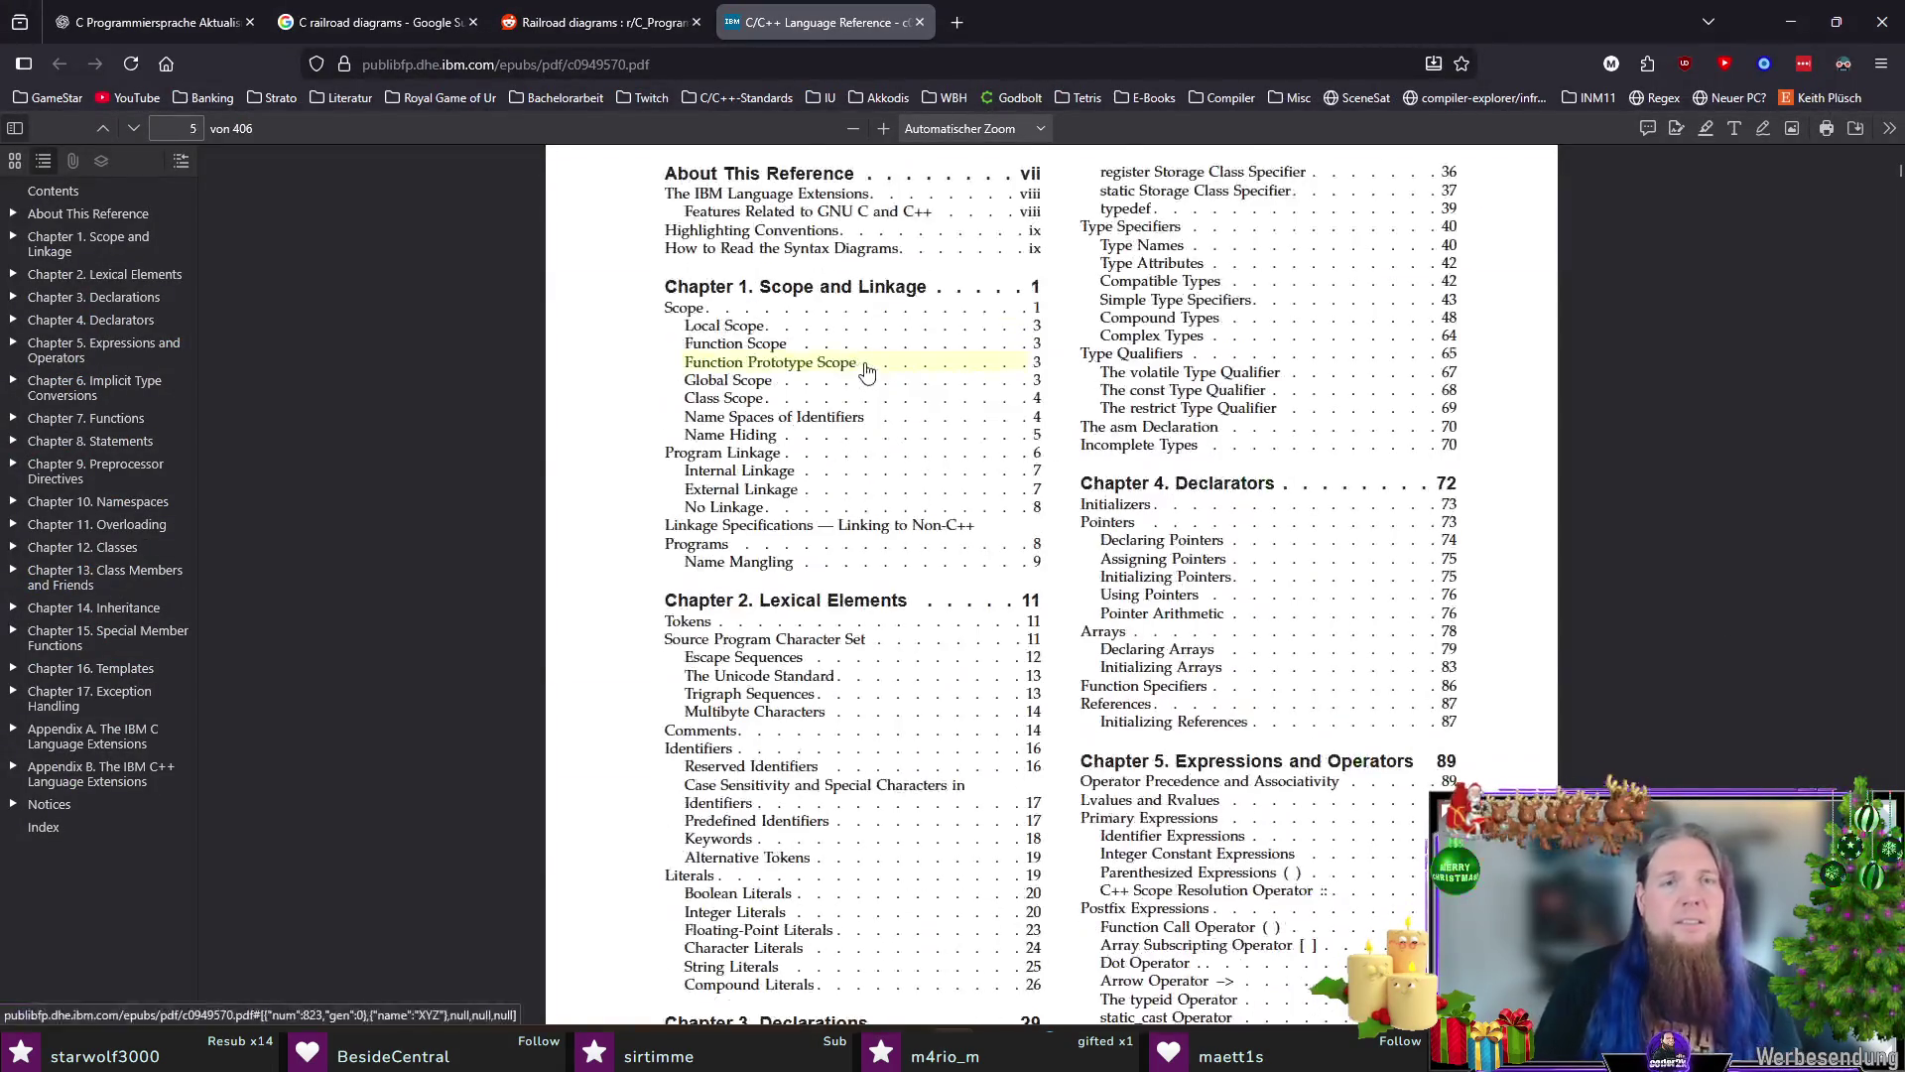
{"action": "scroll", "coordinate": [591, 370], "scroll_direction": "up", "scroll_amount": 2}
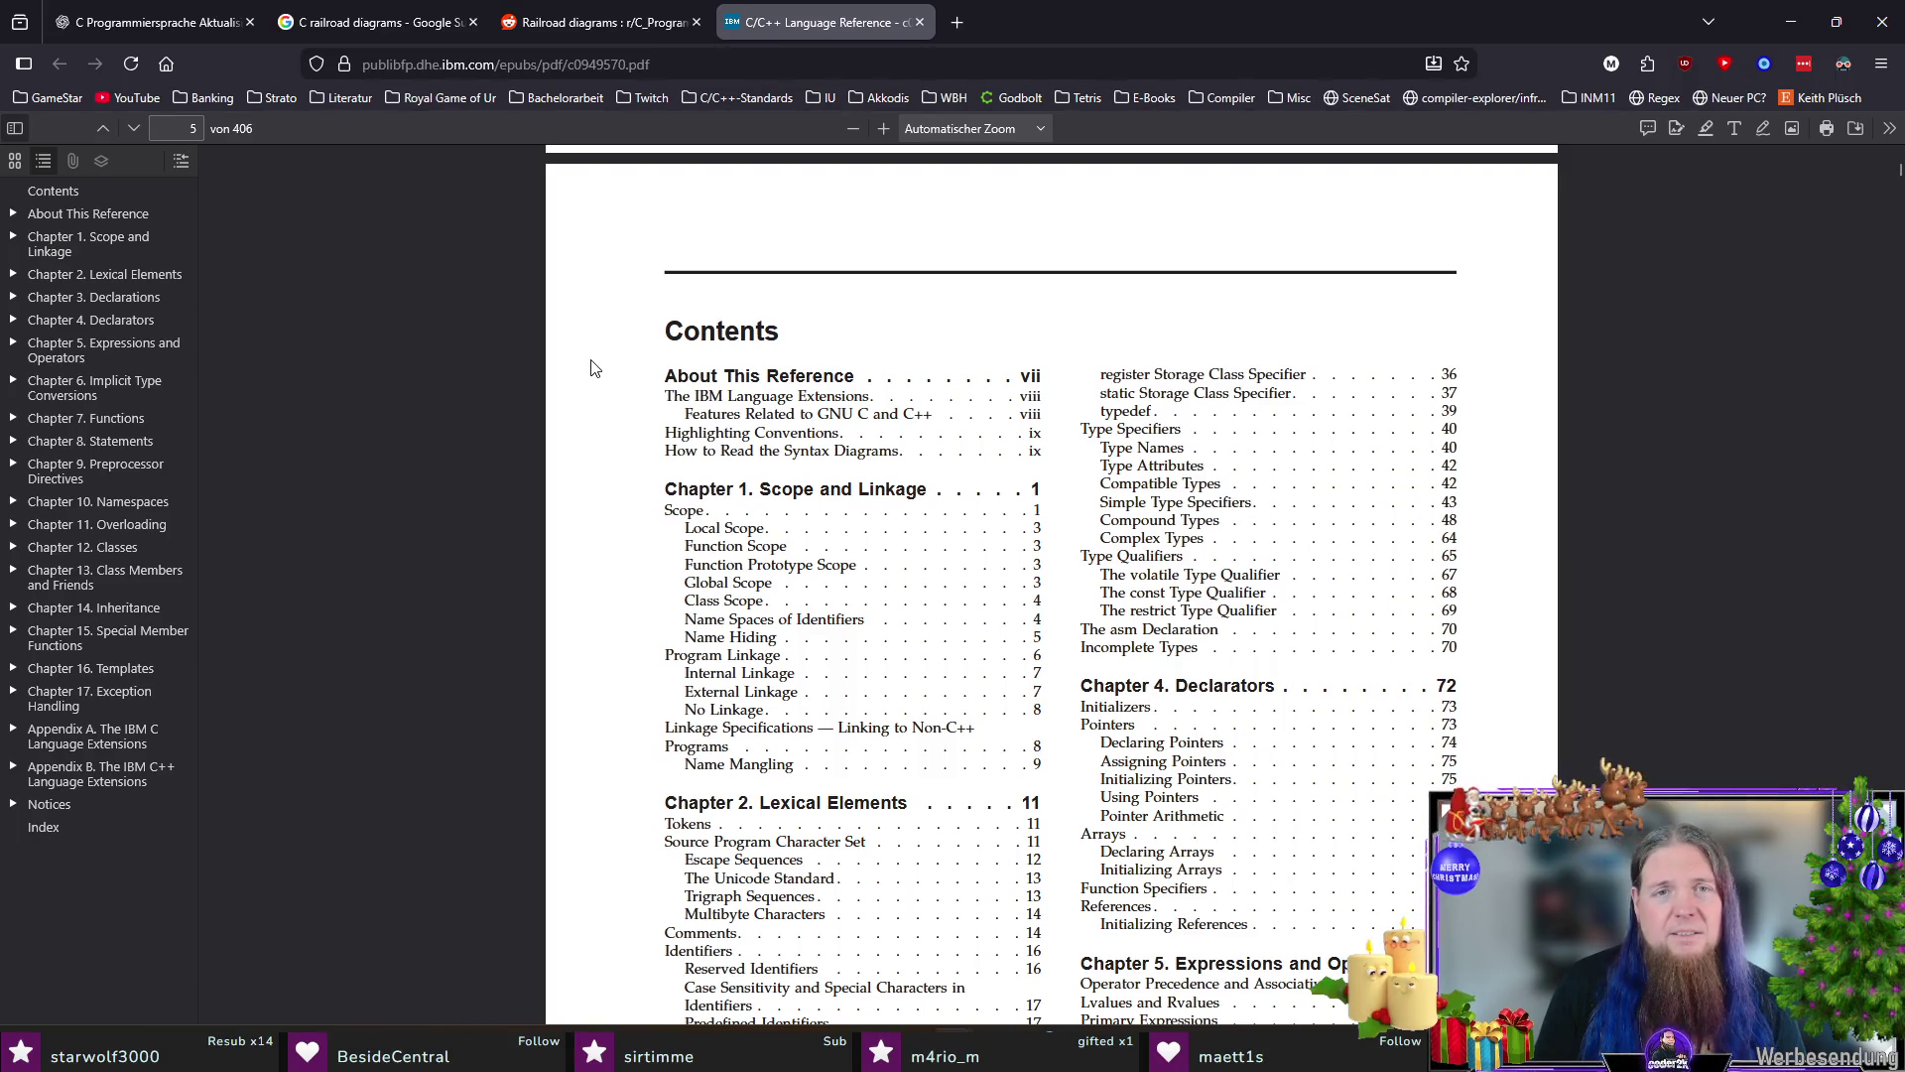
{"action": "scroll", "coordinate": [591, 387], "scroll_direction": "down", "scroll_amount": 1}
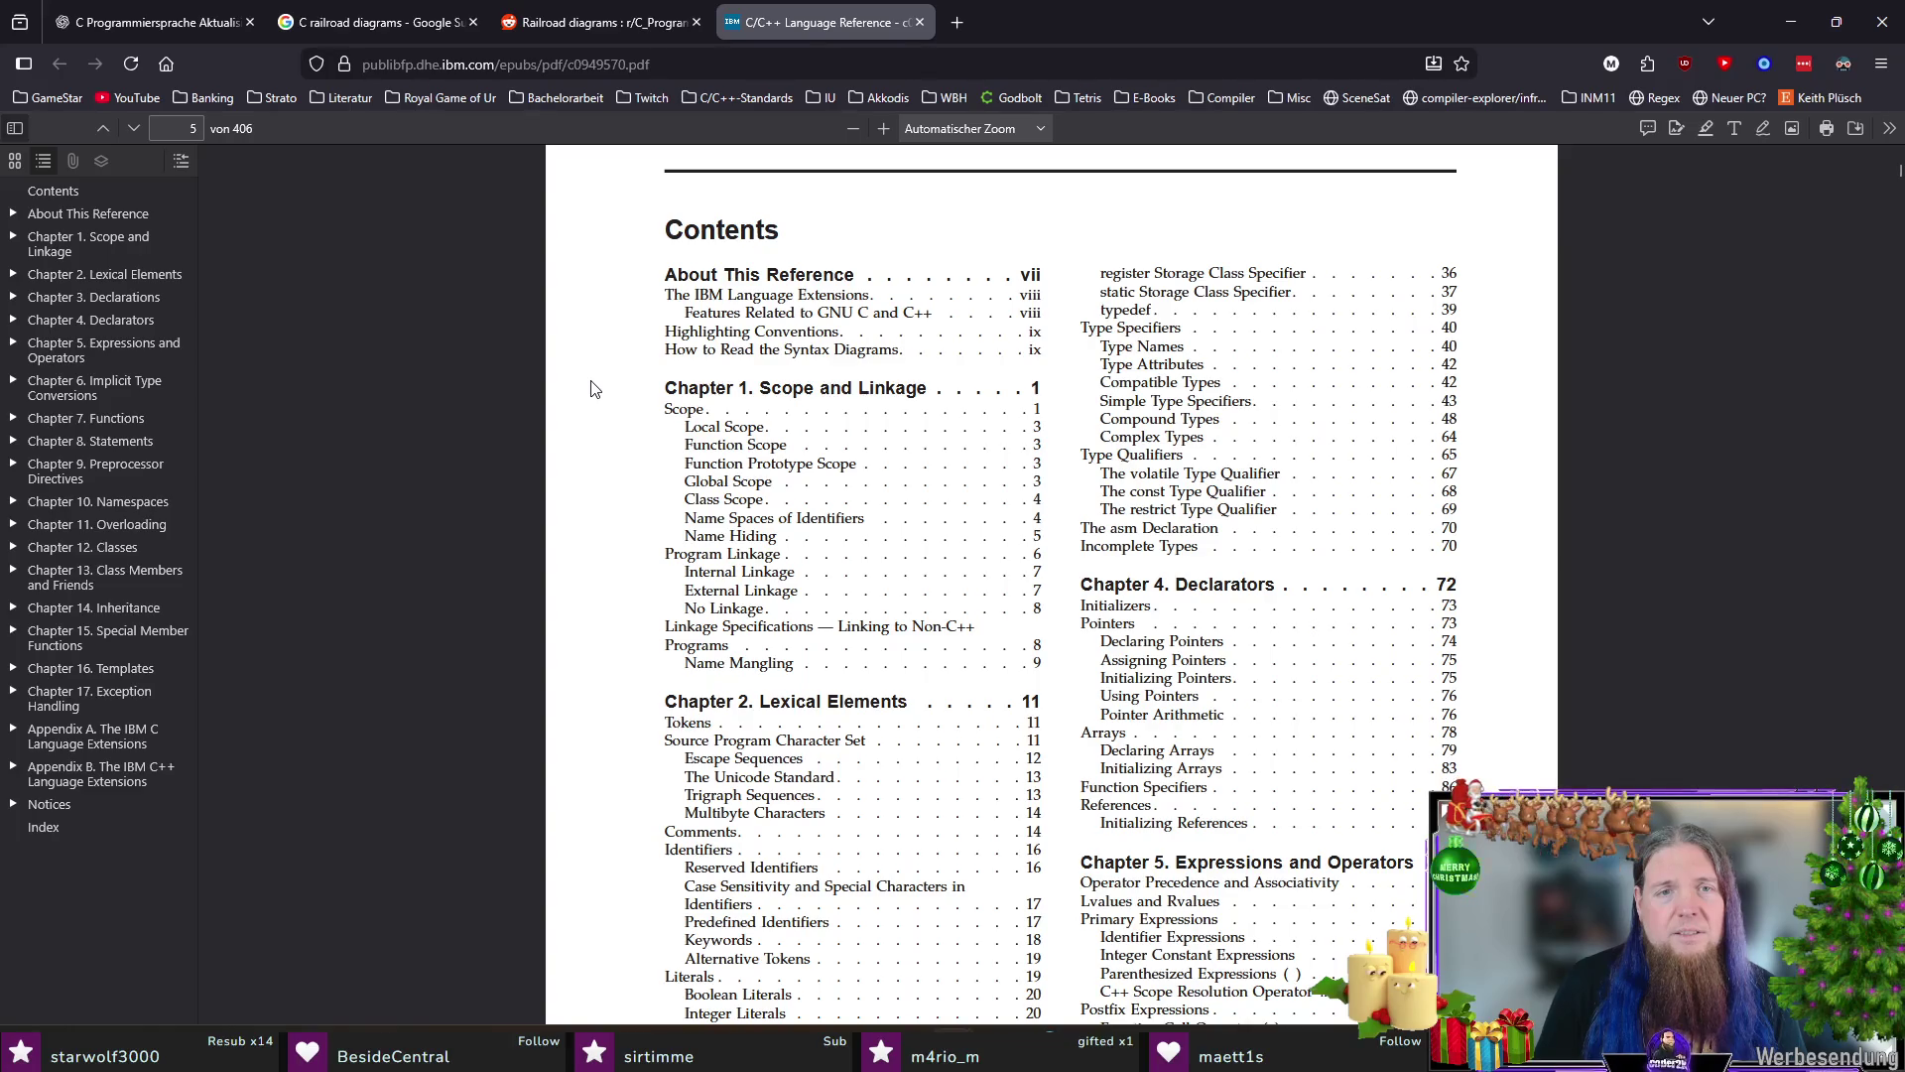
{"action": "scroll", "coordinate": [590, 388], "scroll_direction": "down", "scroll_amount": 8}
{"action": "scroll", "coordinate": [592, 395], "scroll_direction": "down", "scroll_amount": 8}
{"action": "scroll", "coordinate": [588, 402], "scroll_direction": "down", "scroll_amount": 8}
{"action": "scroll", "coordinate": [585, 416], "scroll_direction": "down", "scroll_amount": 8}
{"action": "scroll", "coordinate": [585, 416], "scroll_direction": "down", "scroll_amount": 8}
{"action": "scroll", "coordinate": [626, 420], "scroll_direction": "down", "scroll_amount": 8}
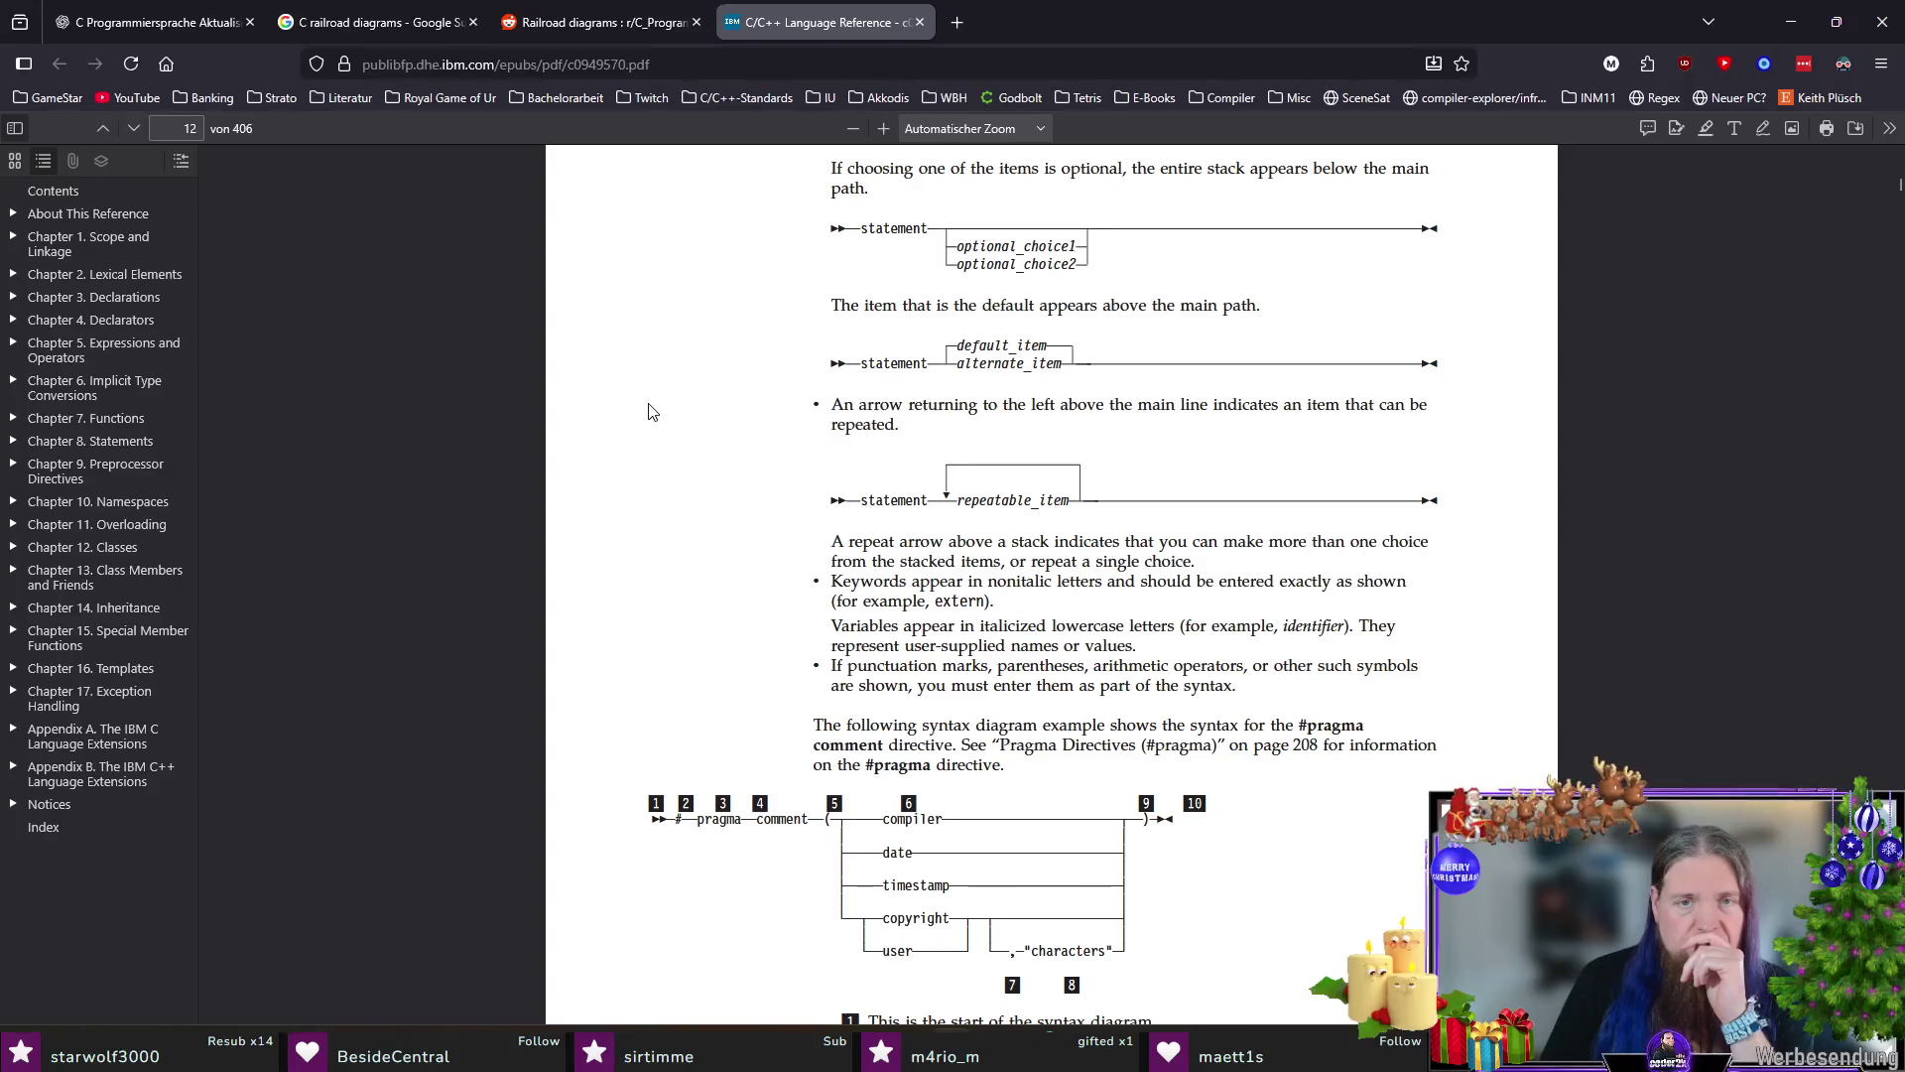
{"action": "scroll", "coordinate": [651, 411], "scroll_direction": "up", "scroll_amount": 6}
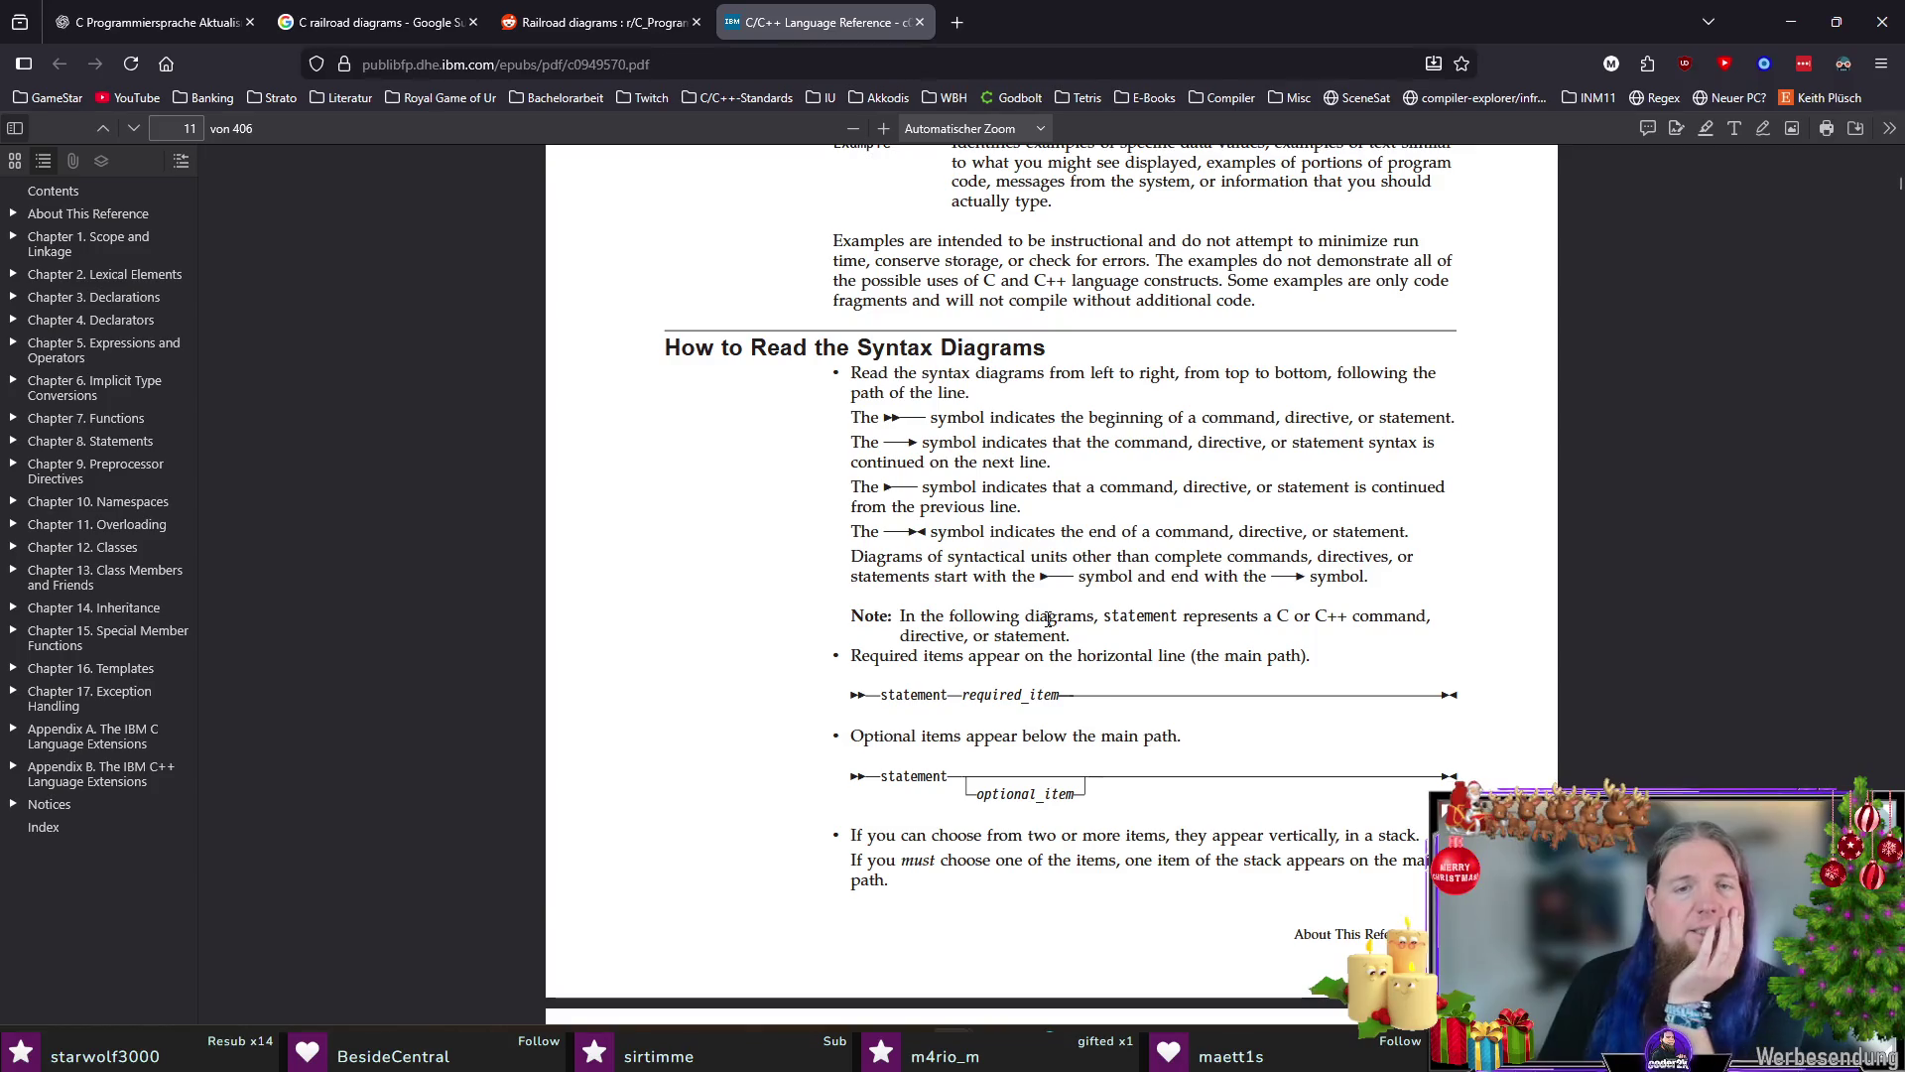
{"action": "scroll", "coordinate": [1046, 625], "scroll_direction": "down", "scroll_amount": 1}
{"action": "scroll", "coordinate": [1027, 655], "scroll_direction": "down", "scroll_amount": 5}
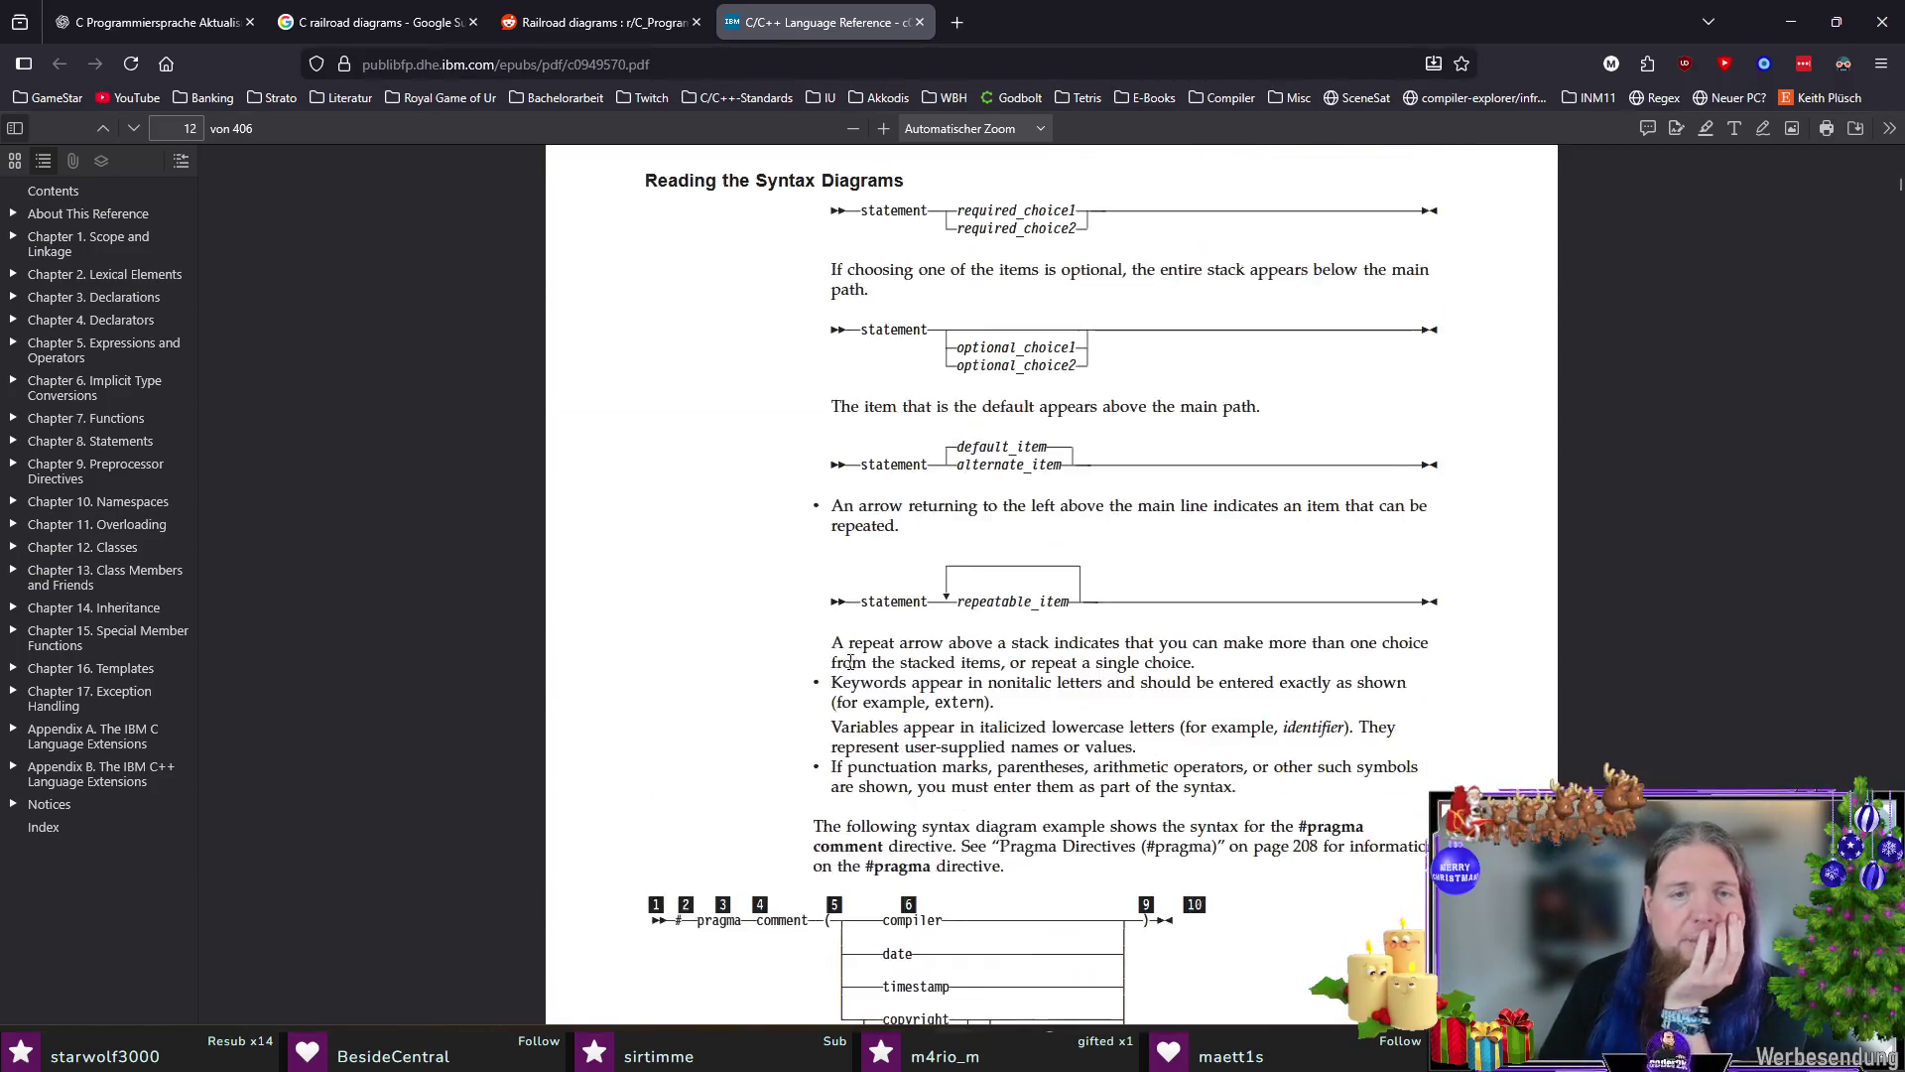
{"action": "scroll", "coordinate": [893, 655], "scroll_direction": "down", "scroll_amount": 4}
{"action": "scroll", "coordinate": [701, 746], "scroll_direction": "down", "scroll_amount": 5}
{"action": "scroll", "coordinate": [712, 737], "scroll_direction": "down", "scroll_amount": 4}
{"action": "scroll", "coordinate": [712, 736], "scroll_direction": "down", "scroll_amount": 4}
{"action": "scroll", "coordinate": [712, 737], "scroll_direction": "down", "scroll_amount": 5}
{"action": "scroll", "coordinate": [722, 700], "scroll_direction": "down", "scroll_amount": 5}
{"action": "scroll", "coordinate": [733, 674], "scroll_direction": "down", "scroll_amount": 5}
{"action": "scroll", "coordinate": [731, 674], "scroll_direction": "down", "scroll_amount": 5}
{"action": "scroll", "coordinate": [721, 692], "scroll_direction": "down", "scroll_amount": 5}
{"action": "scroll", "coordinate": [714, 708], "scroll_direction": "down", "scroll_amount": 3}
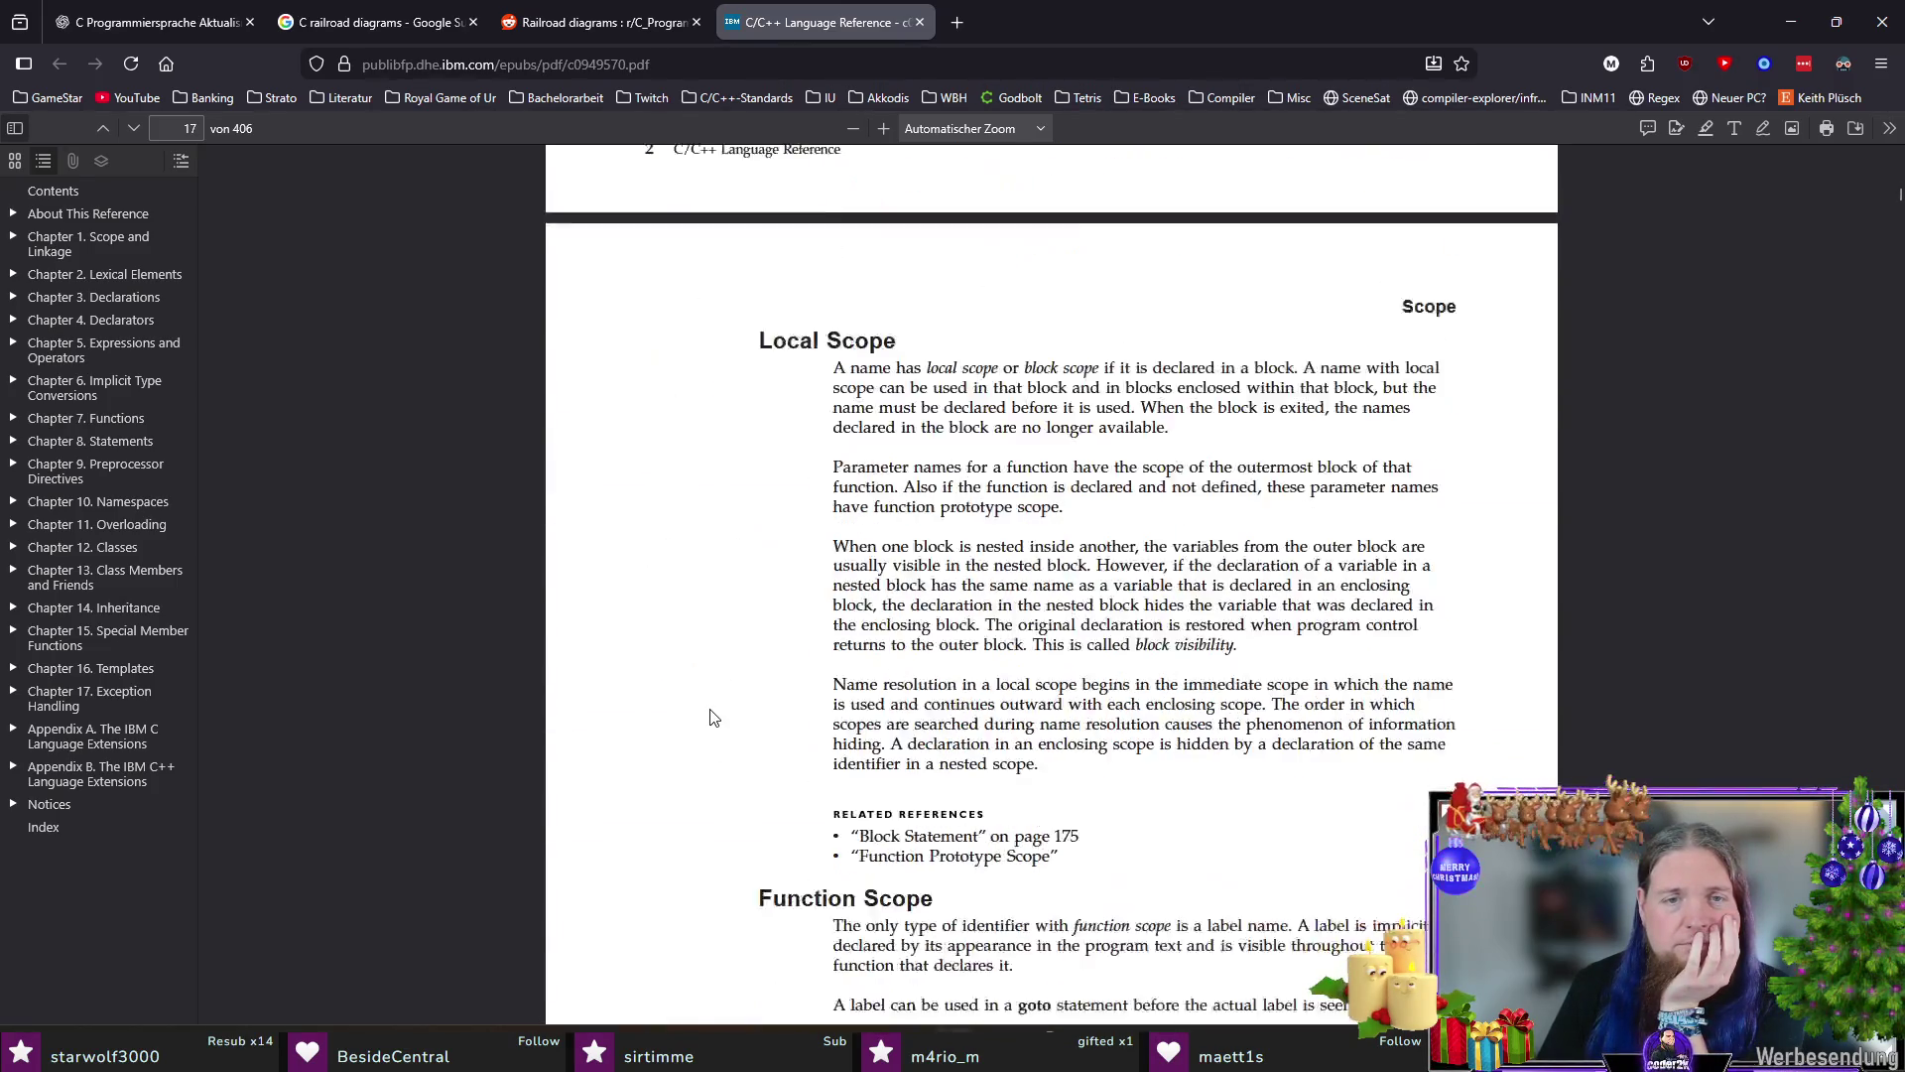
{"action": "scroll", "coordinate": [709, 715], "scroll_direction": "down", "scroll_amount": 4}
{"action": "scroll", "coordinate": [709, 715], "scroll_direction": "down", "scroll_amount": 4}
{"action": "scroll", "coordinate": [708, 714], "scroll_direction": "down", "scroll_amount": 5}
{"action": "scroll", "coordinate": [709, 714], "scroll_direction": "down", "scroll_amount": 5}
{"action": "scroll", "coordinate": [709, 716], "scroll_direction": "down", "scroll_amount": 4}
{"action": "scroll", "coordinate": [709, 715], "scroll_direction": "down", "scroll_amount": 5}
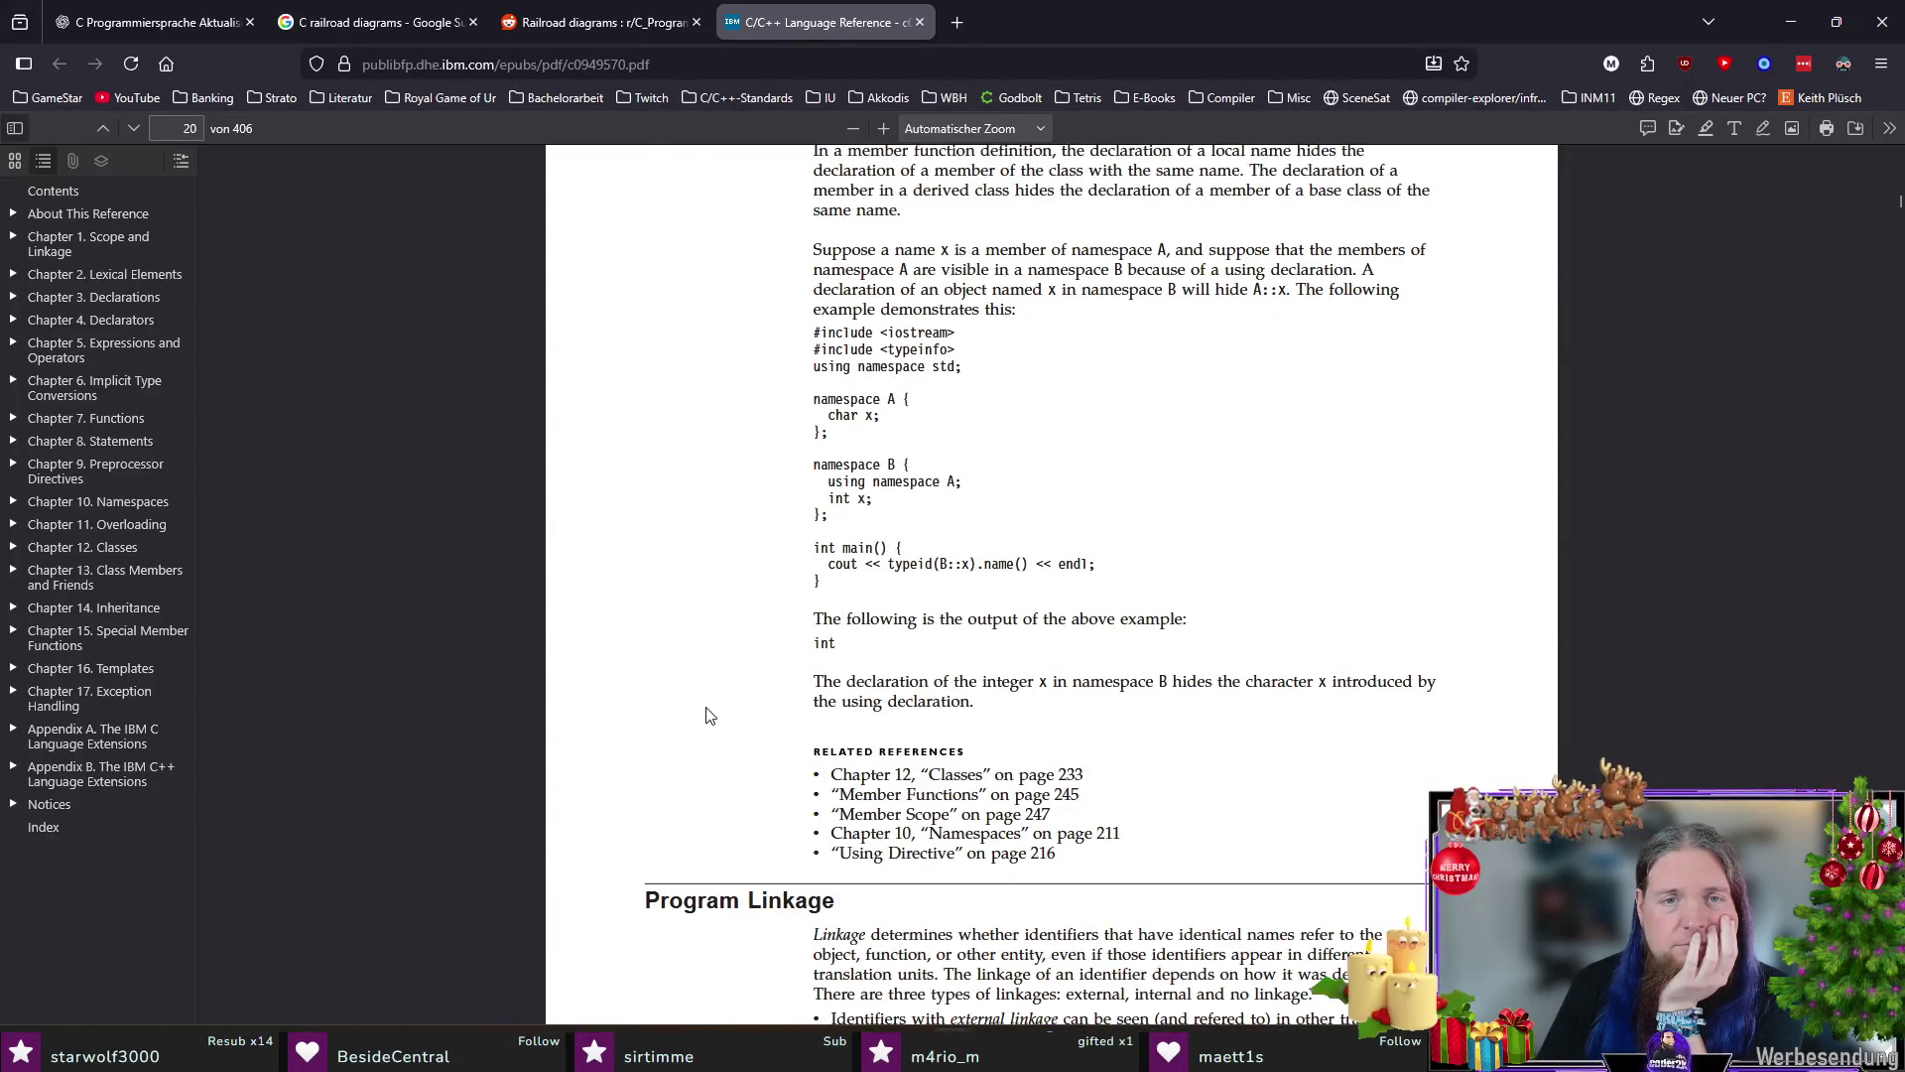
{"action": "scroll", "coordinate": [710, 715], "scroll_direction": "down", "scroll_amount": 4}
{"action": "scroll", "coordinate": [709, 715], "scroll_direction": "down", "scroll_amount": 4}
{"action": "scroll", "coordinate": [708, 714], "scroll_direction": "down", "scroll_amount": 5}
{"action": "scroll", "coordinate": [709, 714], "scroll_direction": "down", "scroll_amount": 3}
{"action": "scroll", "coordinate": [708, 714], "scroll_direction": "down", "scroll_amount": 5}
{"action": "scroll", "coordinate": [708, 715], "scroll_direction": "down", "scroll_amount": 5}
{"action": "scroll", "coordinate": [710, 715], "scroll_direction": "down", "scroll_amount": 5}
{"action": "scroll", "coordinate": [692, 725], "scroll_direction": "down", "scroll_amount": 4}
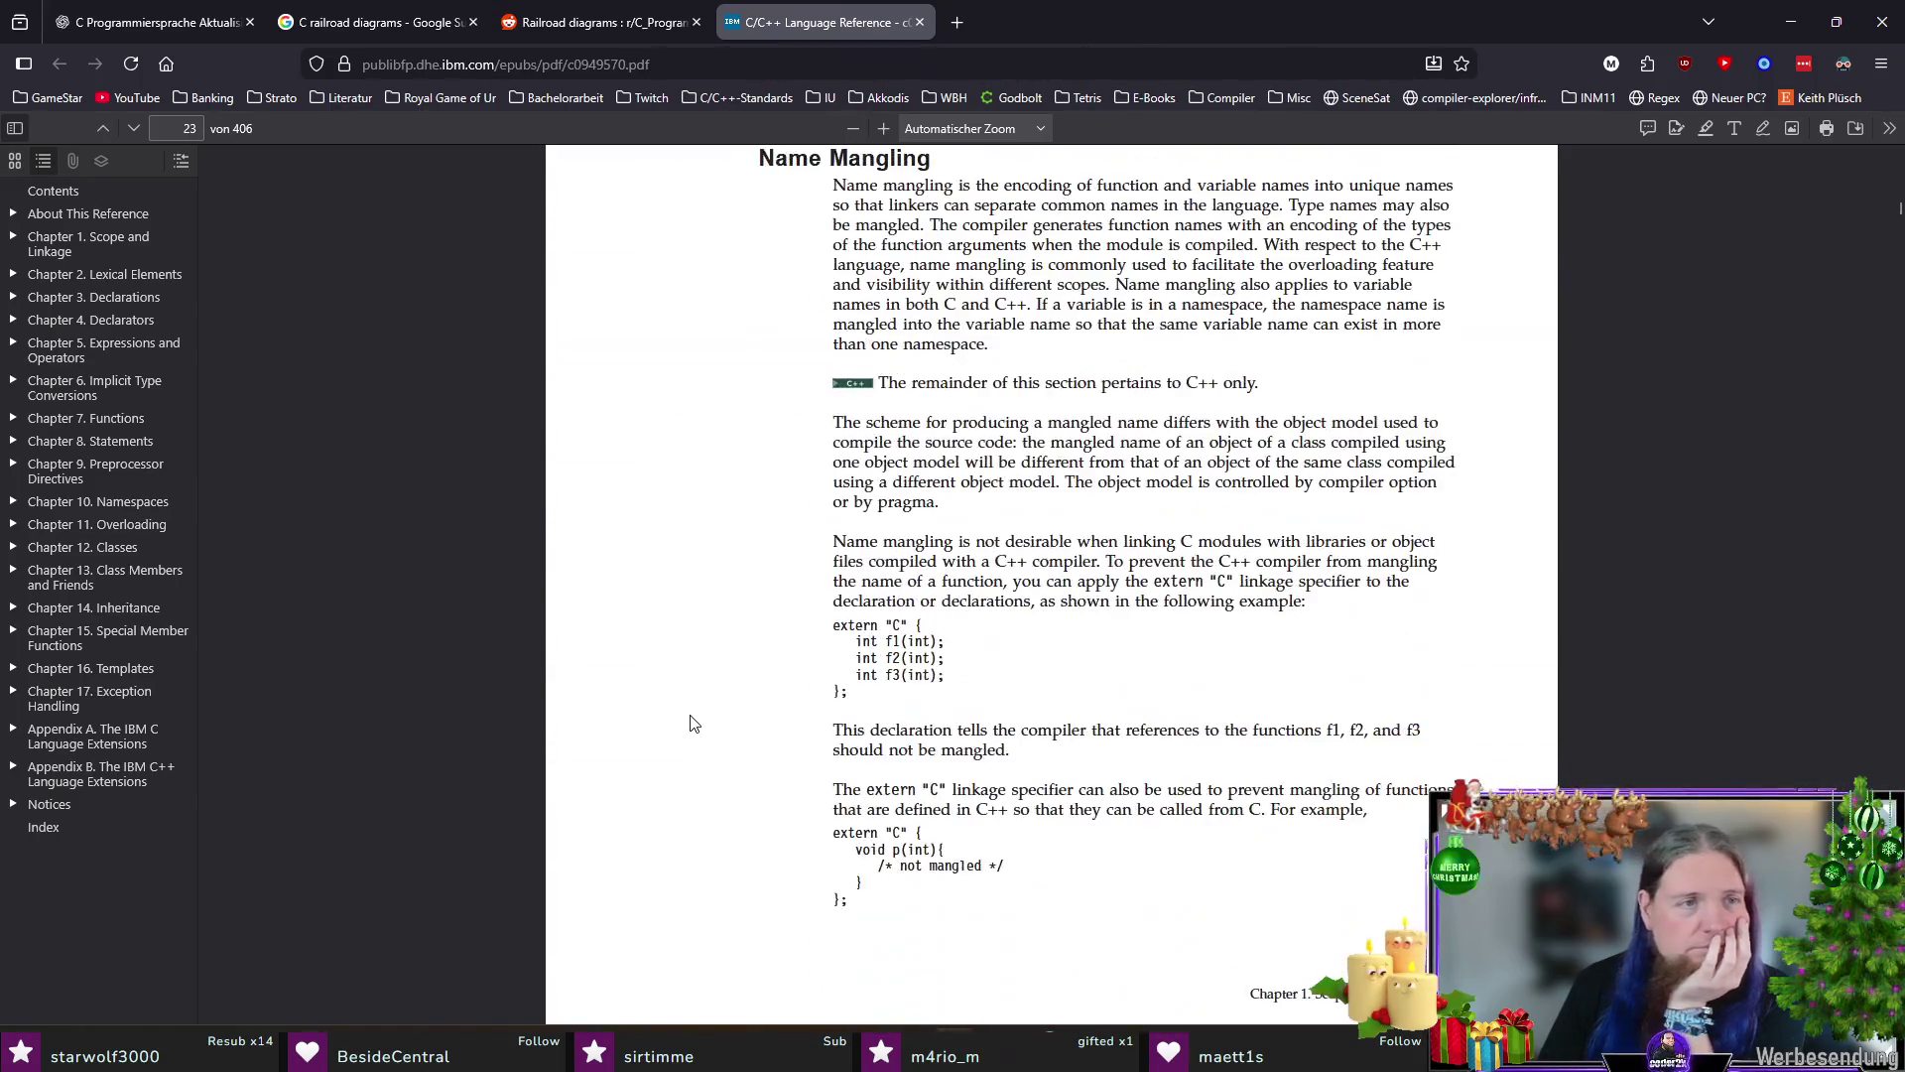
Step: Jump to Chapter 2, Lexical Elements, from the PDF outline sidebar
{"action": "left_click", "coordinate": [104, 274]}
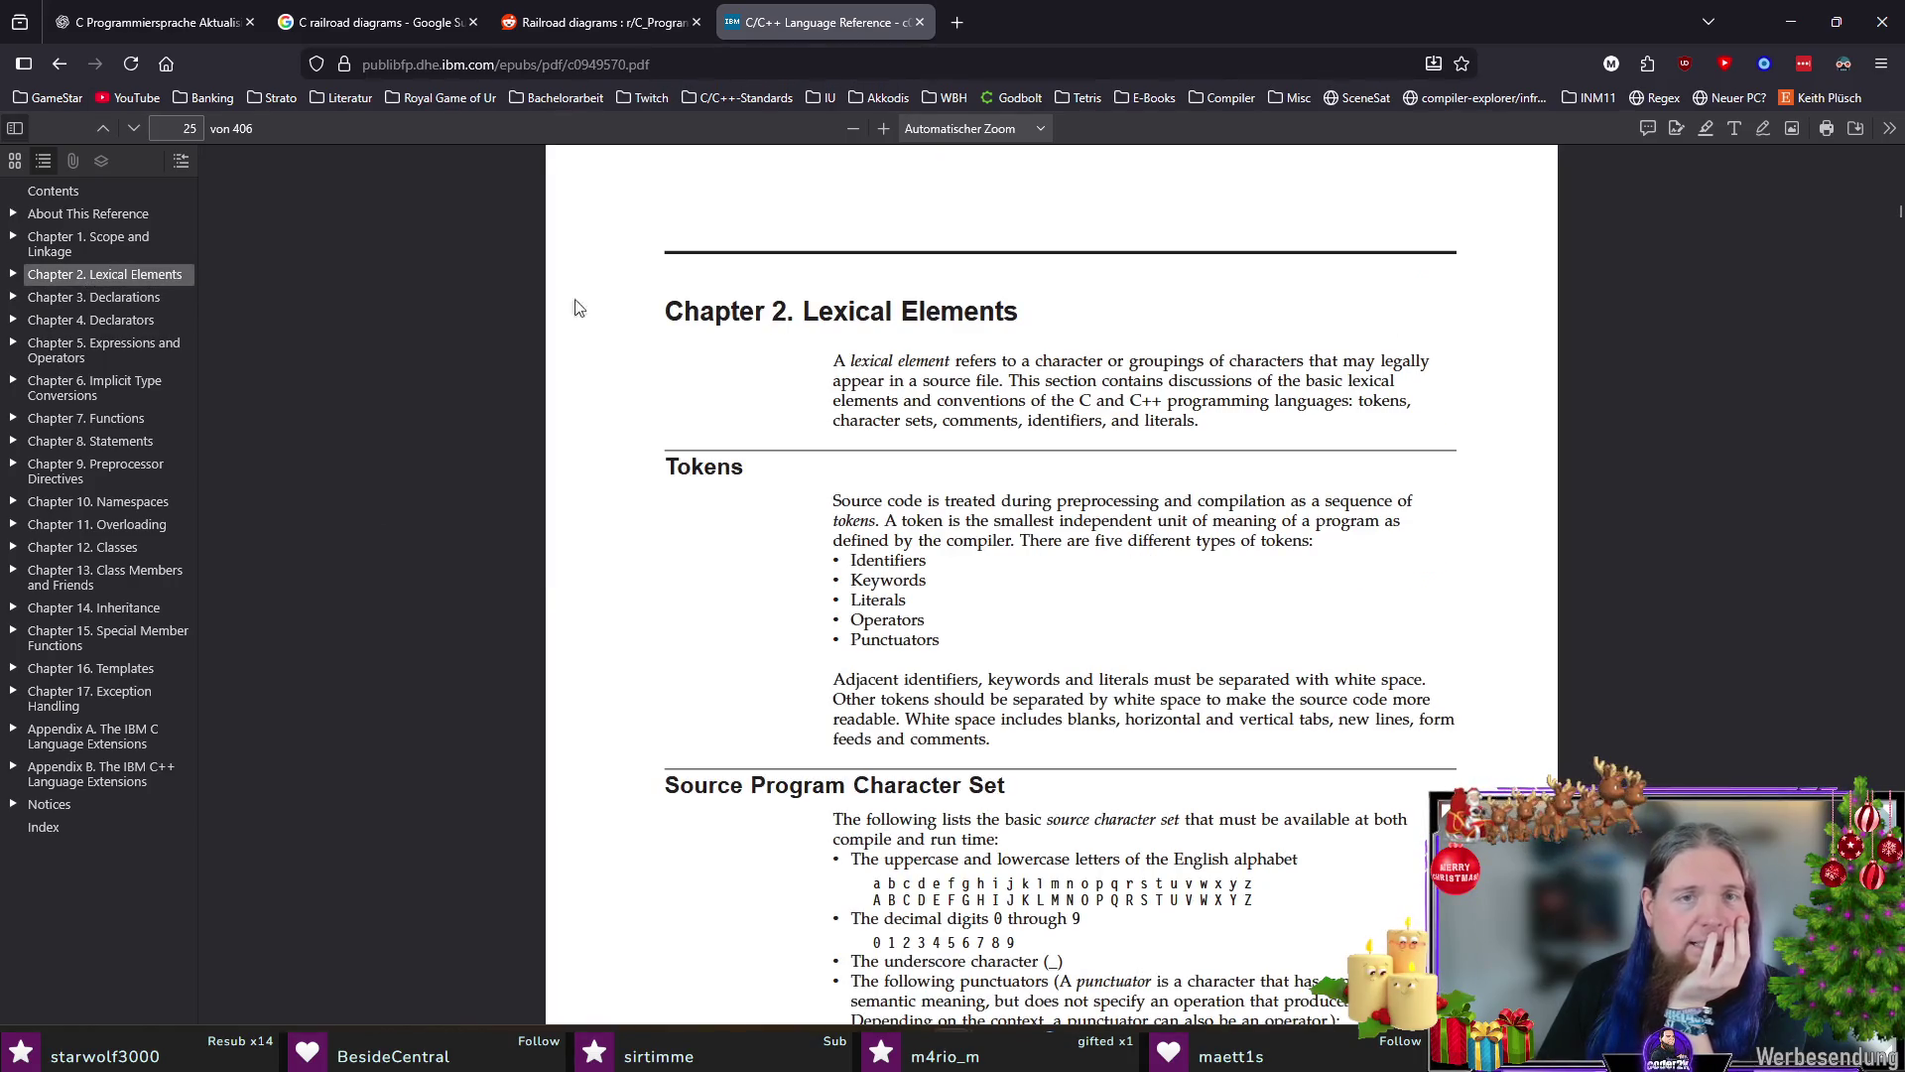
{"action": "scroll", "coordinate": [723, 592], "scroll_direction": "down", "scroll_amount": 4}
{"action": "scroll", "coordinate": [725, 590], "scroll_direction": "down", "scroll_amount": 3}
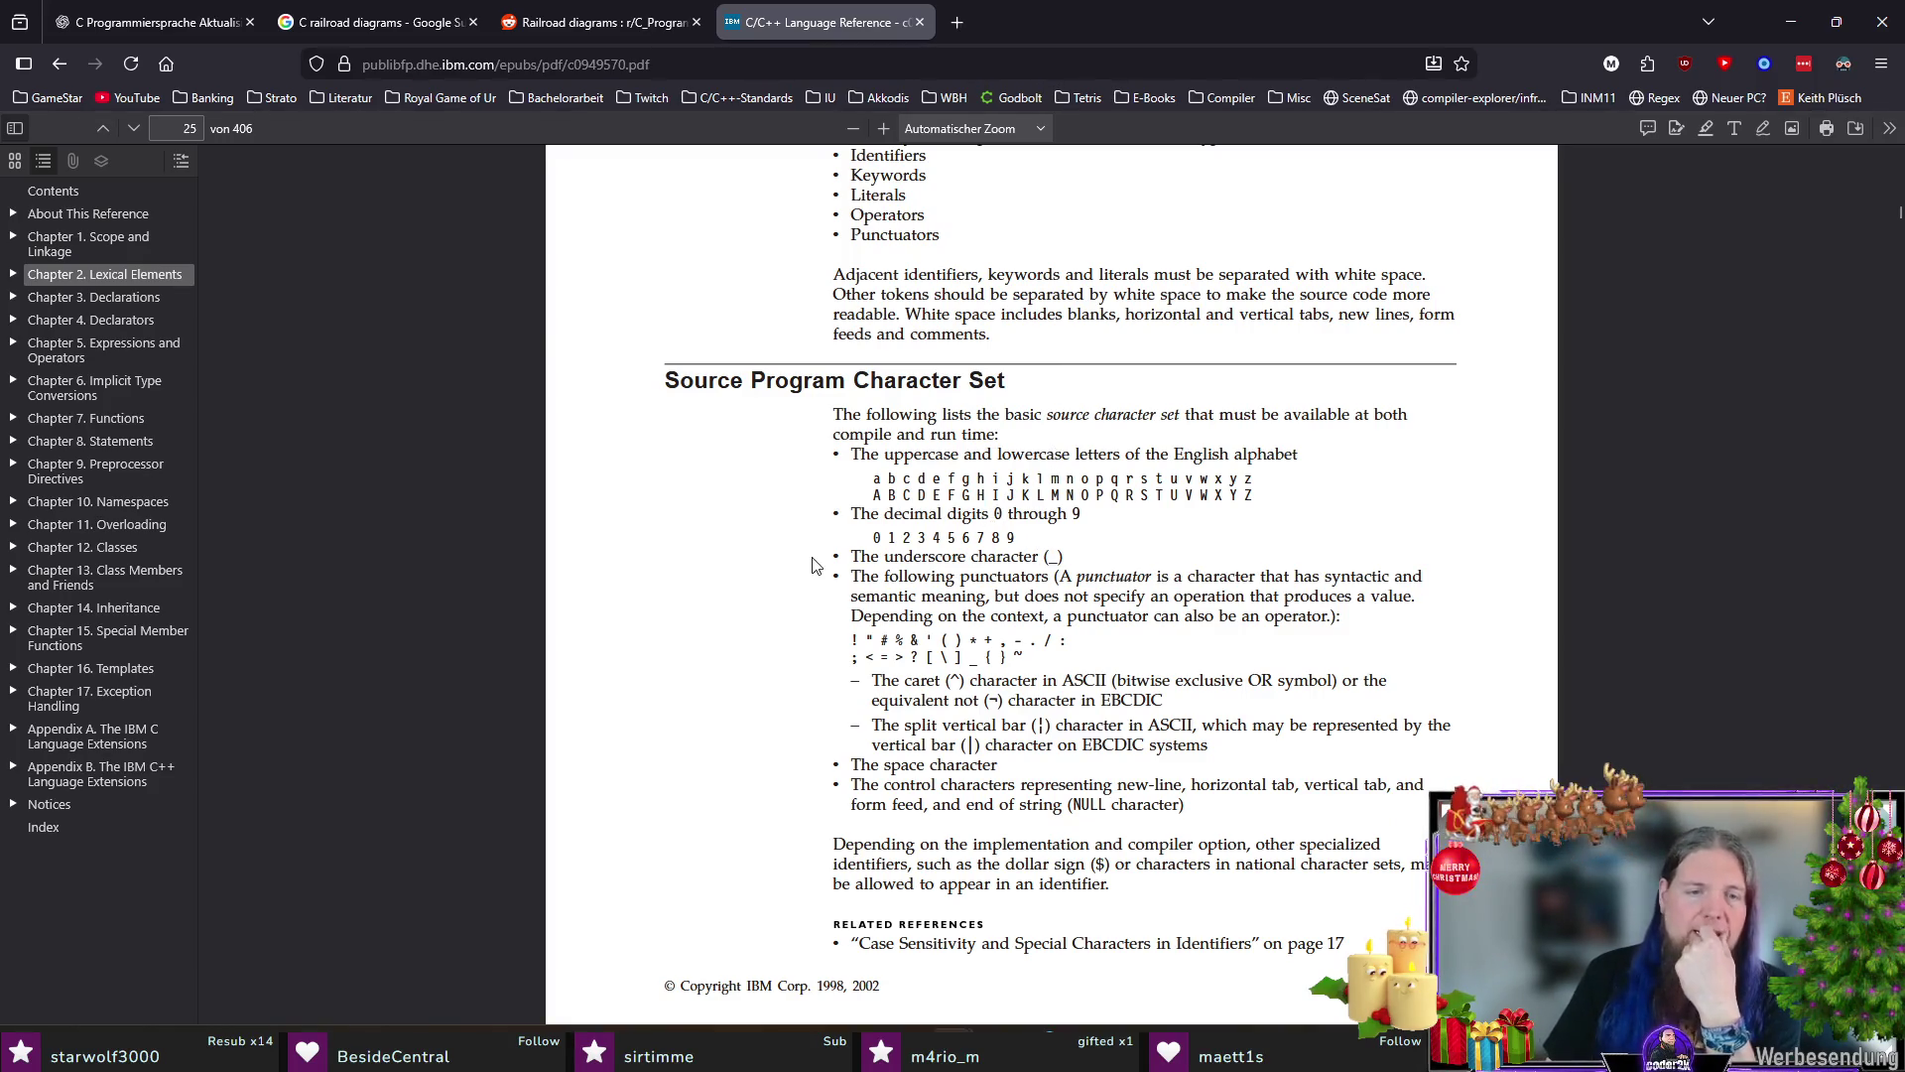
{"action": "scroll", "coordinate": [814, 563], "scroll_direction": "down", "scroll_amount": 4}
{"action": "scroll", "coordinate": [745, 582], "scroll_direction": "down", "scroll_amount": 3}
{"action": "scroll", "coordinate": [708, 613], "scroll_direction": "down", "scroll_amount": 4}
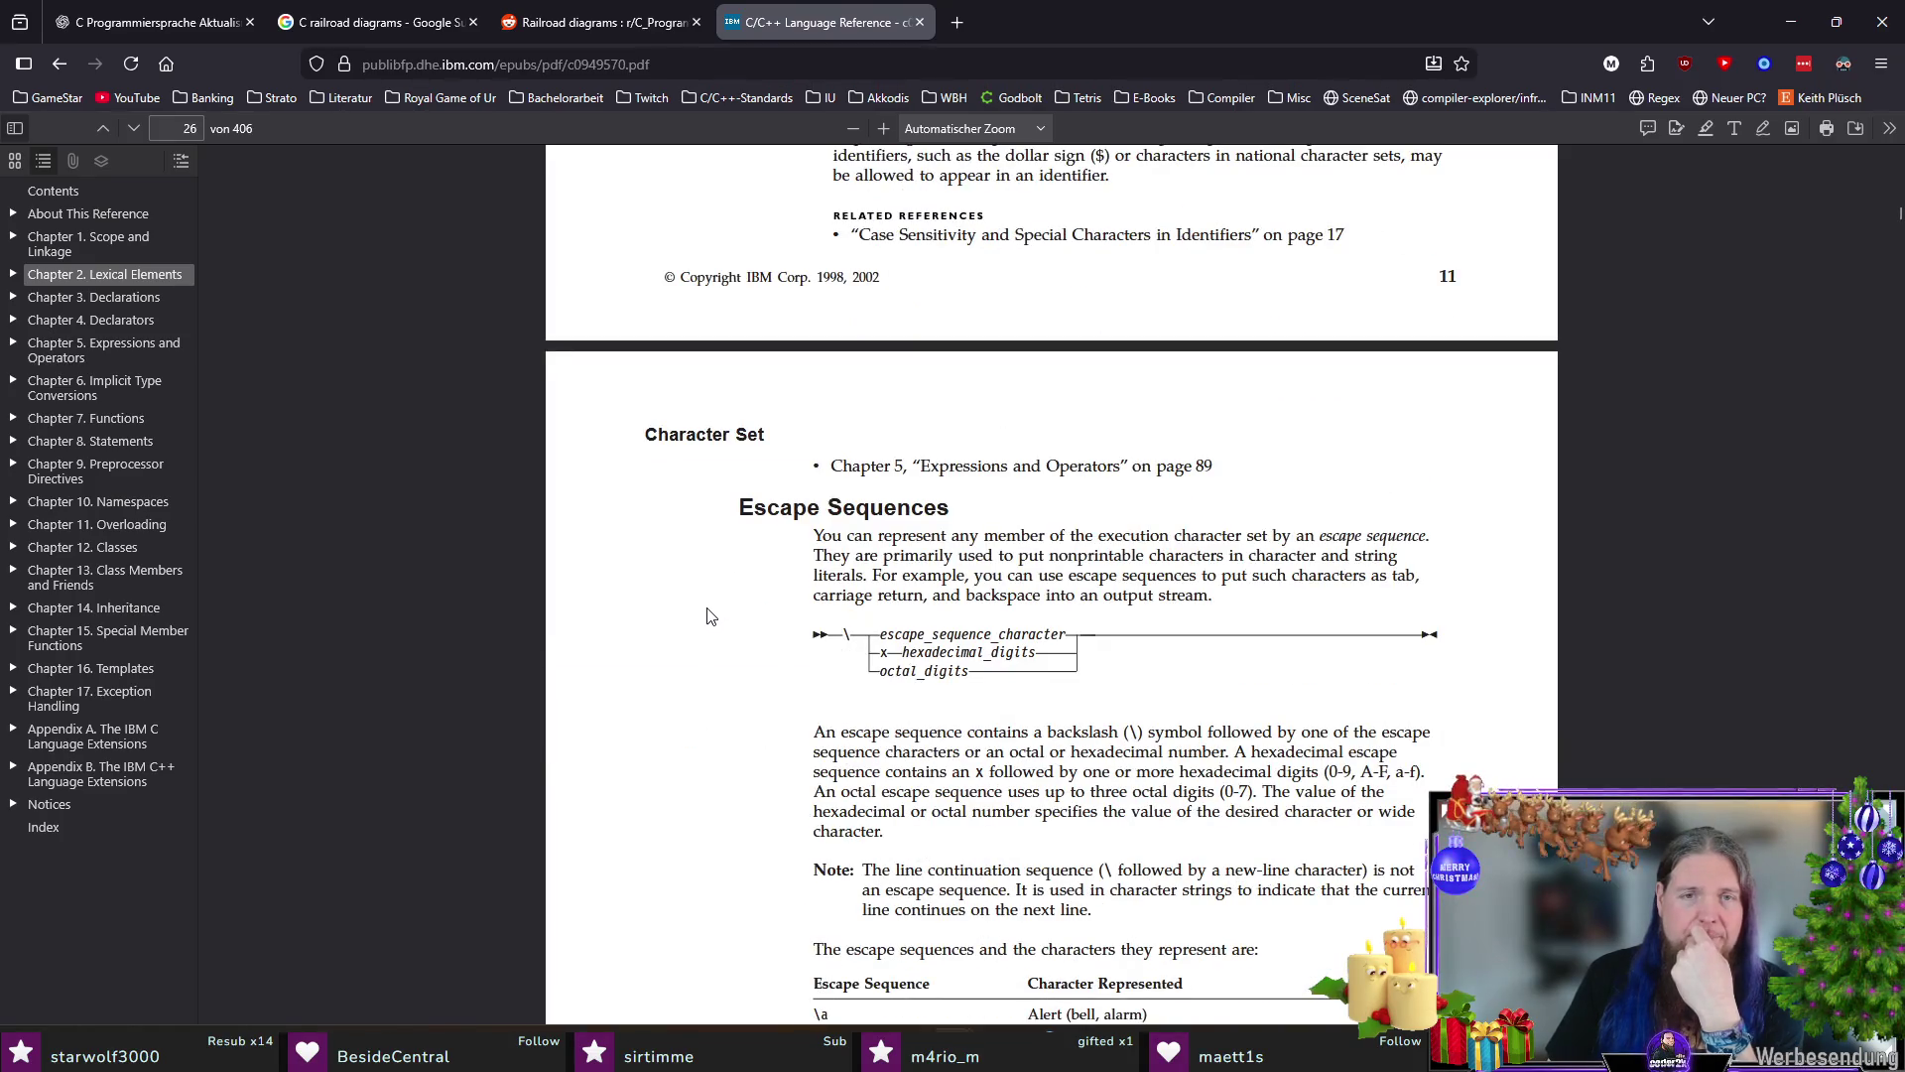
{"action": "scroll", "coordinate": [706, 617], "scroll_direction": "down", "scroll_amount": 5}
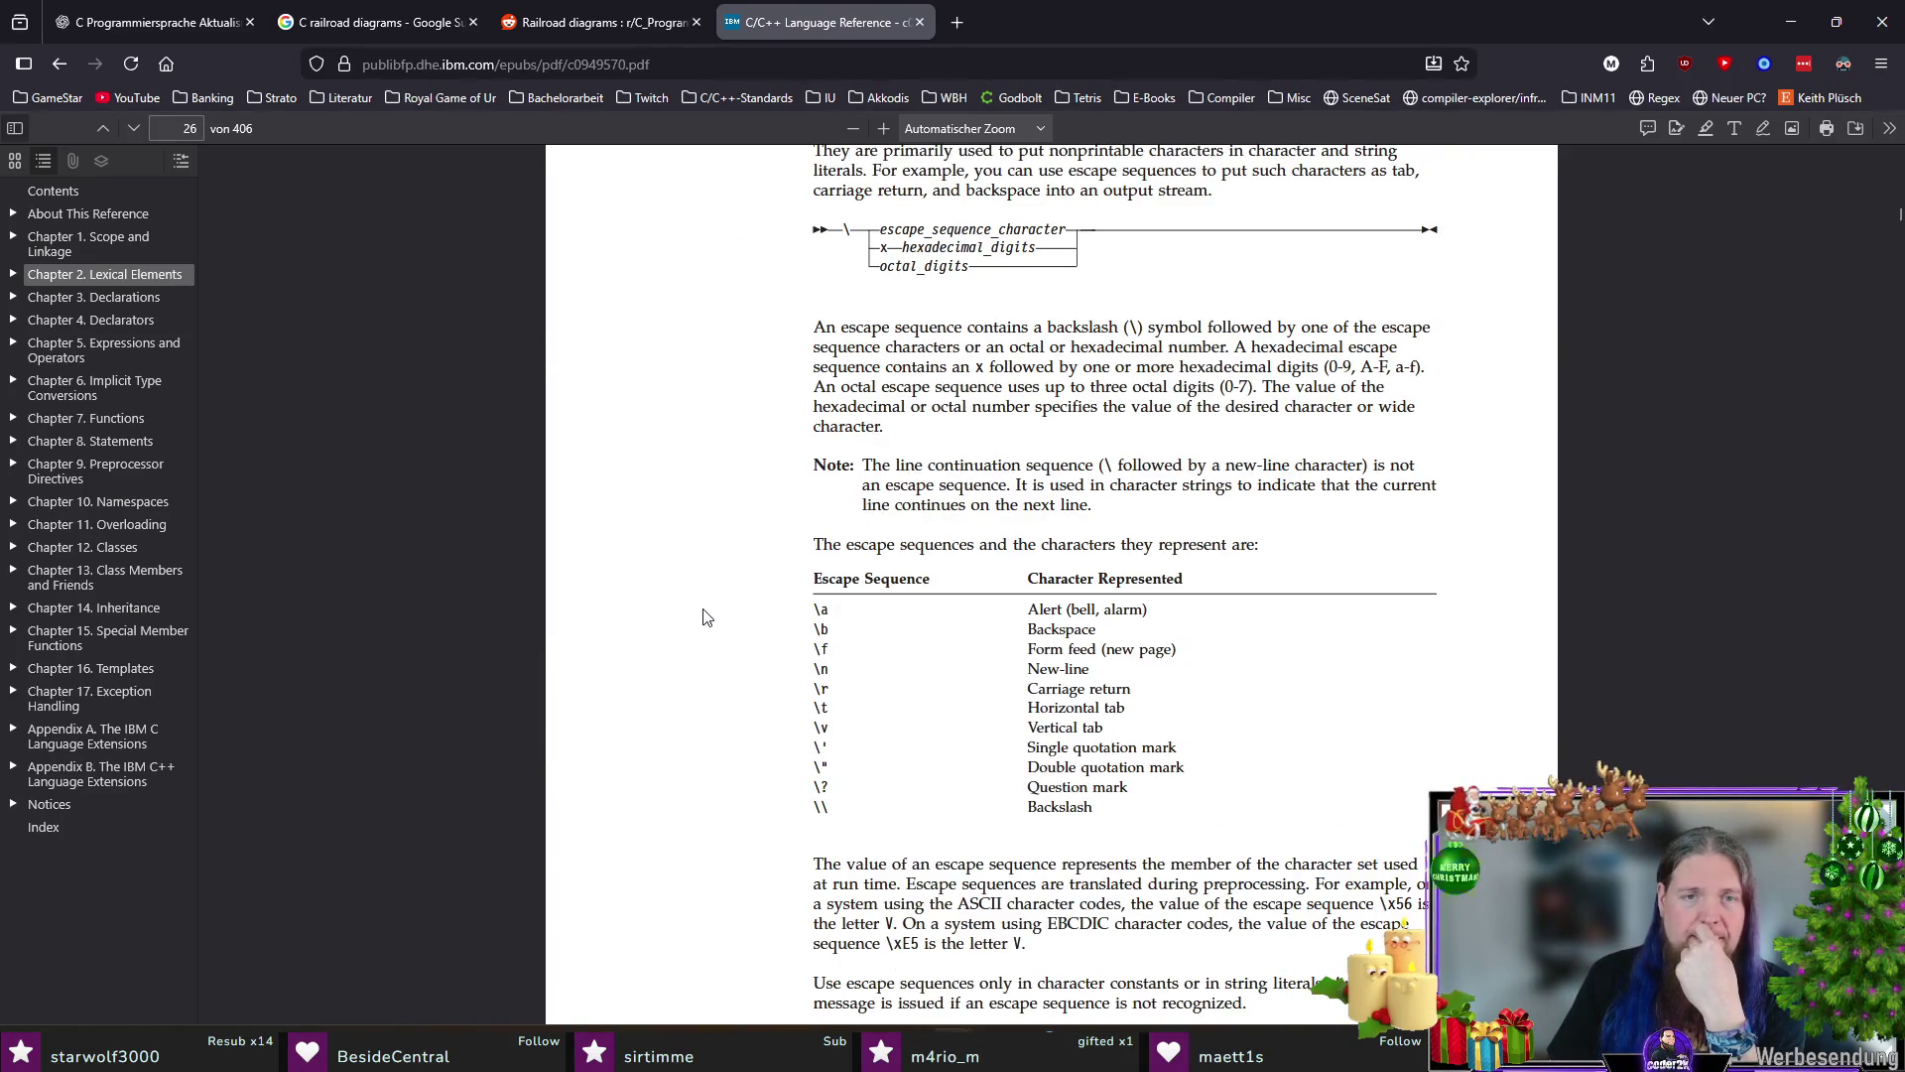
{"action": "scroll", "coordinate": [706, 617], "scroll_direction": "down", "scroll_amount": 5}
{"action": "scroll", "coordinate": [706, 625], "scroll_direction": "down", "scroll_amount": 5}
{"action": "scroll", "coordinate": [704, 641], "scroll_direction": "down", "scroll_amount": 5}
{"action": "scroll", "coordinate": [702, 651], "scroll_direction": "down", "scroll_amount": 3}
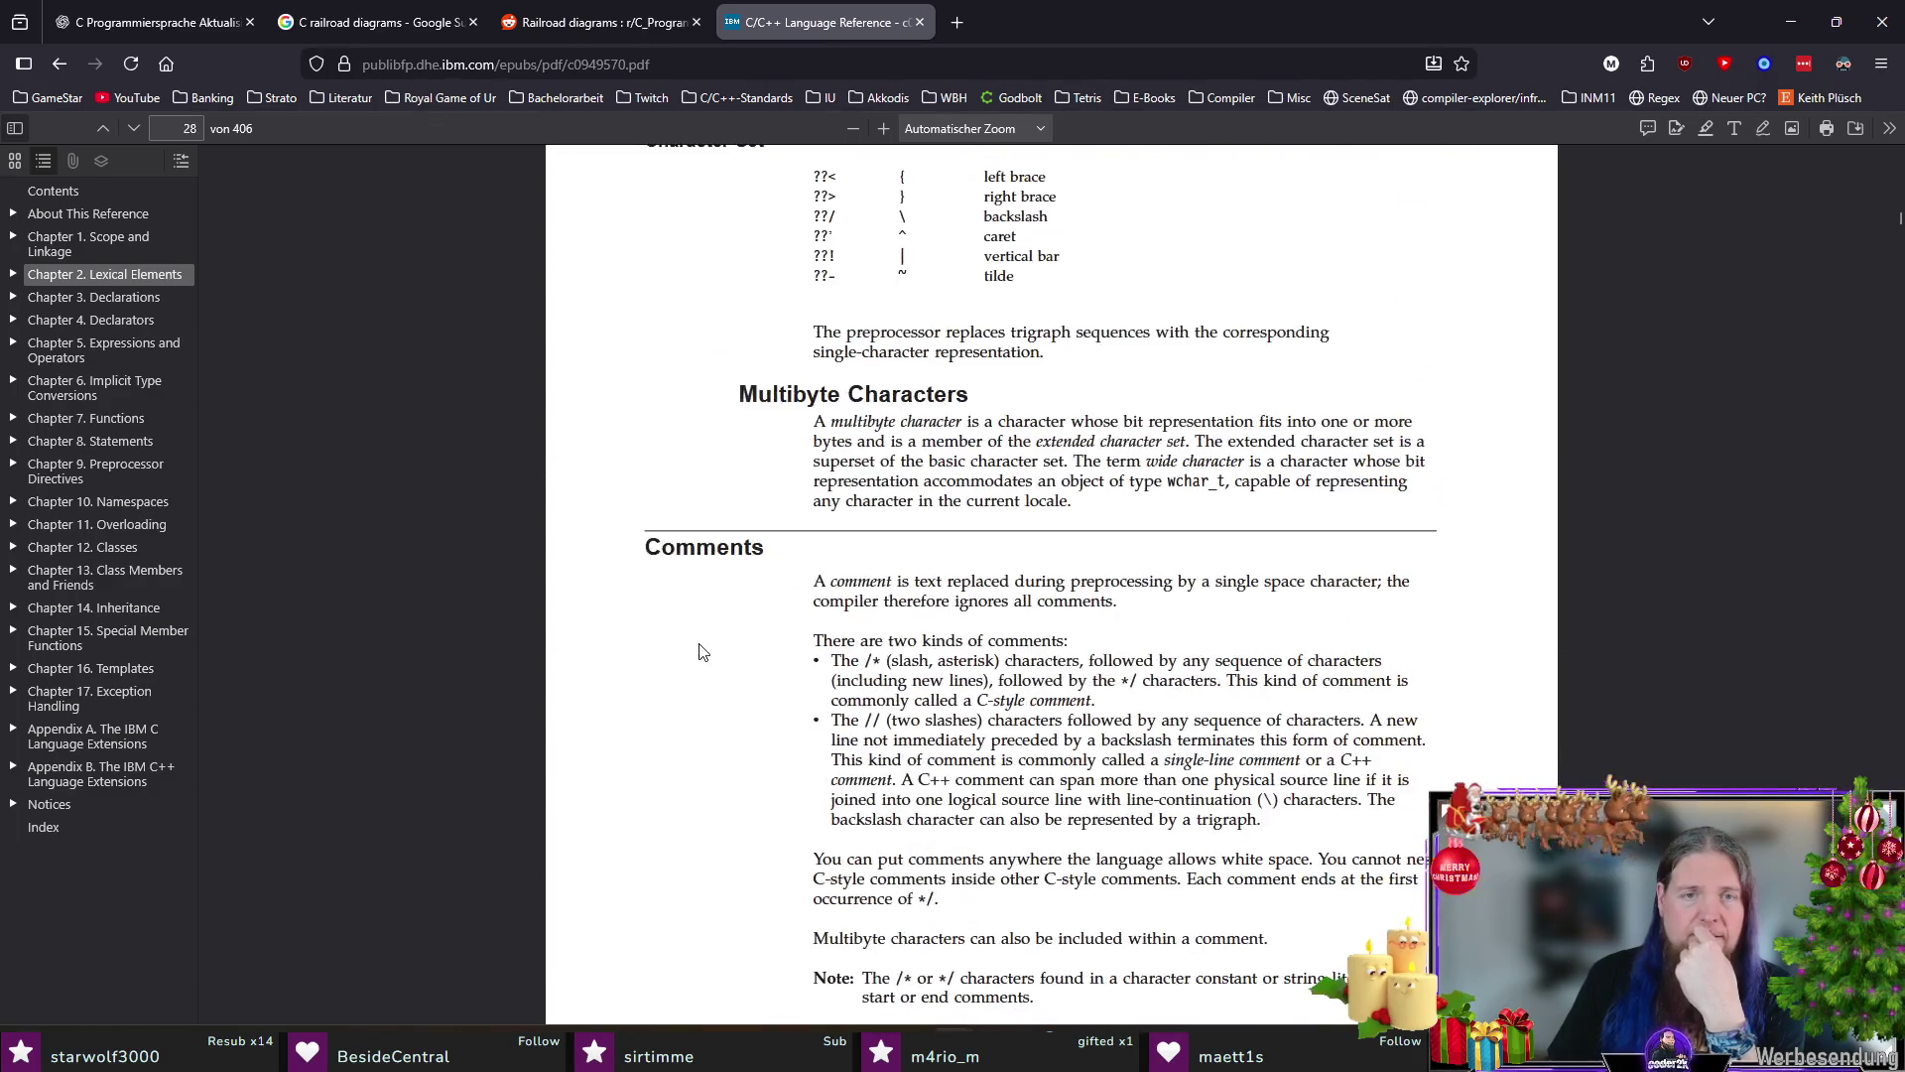
{"action": "scroll", "coordinate": [702, 655], "scroll_direction": "down", "scroll_amount": 5}
{"action": "scroll", "coordinate": [704, 656], "scroll_direction": "down", "scroll_amount": 5}
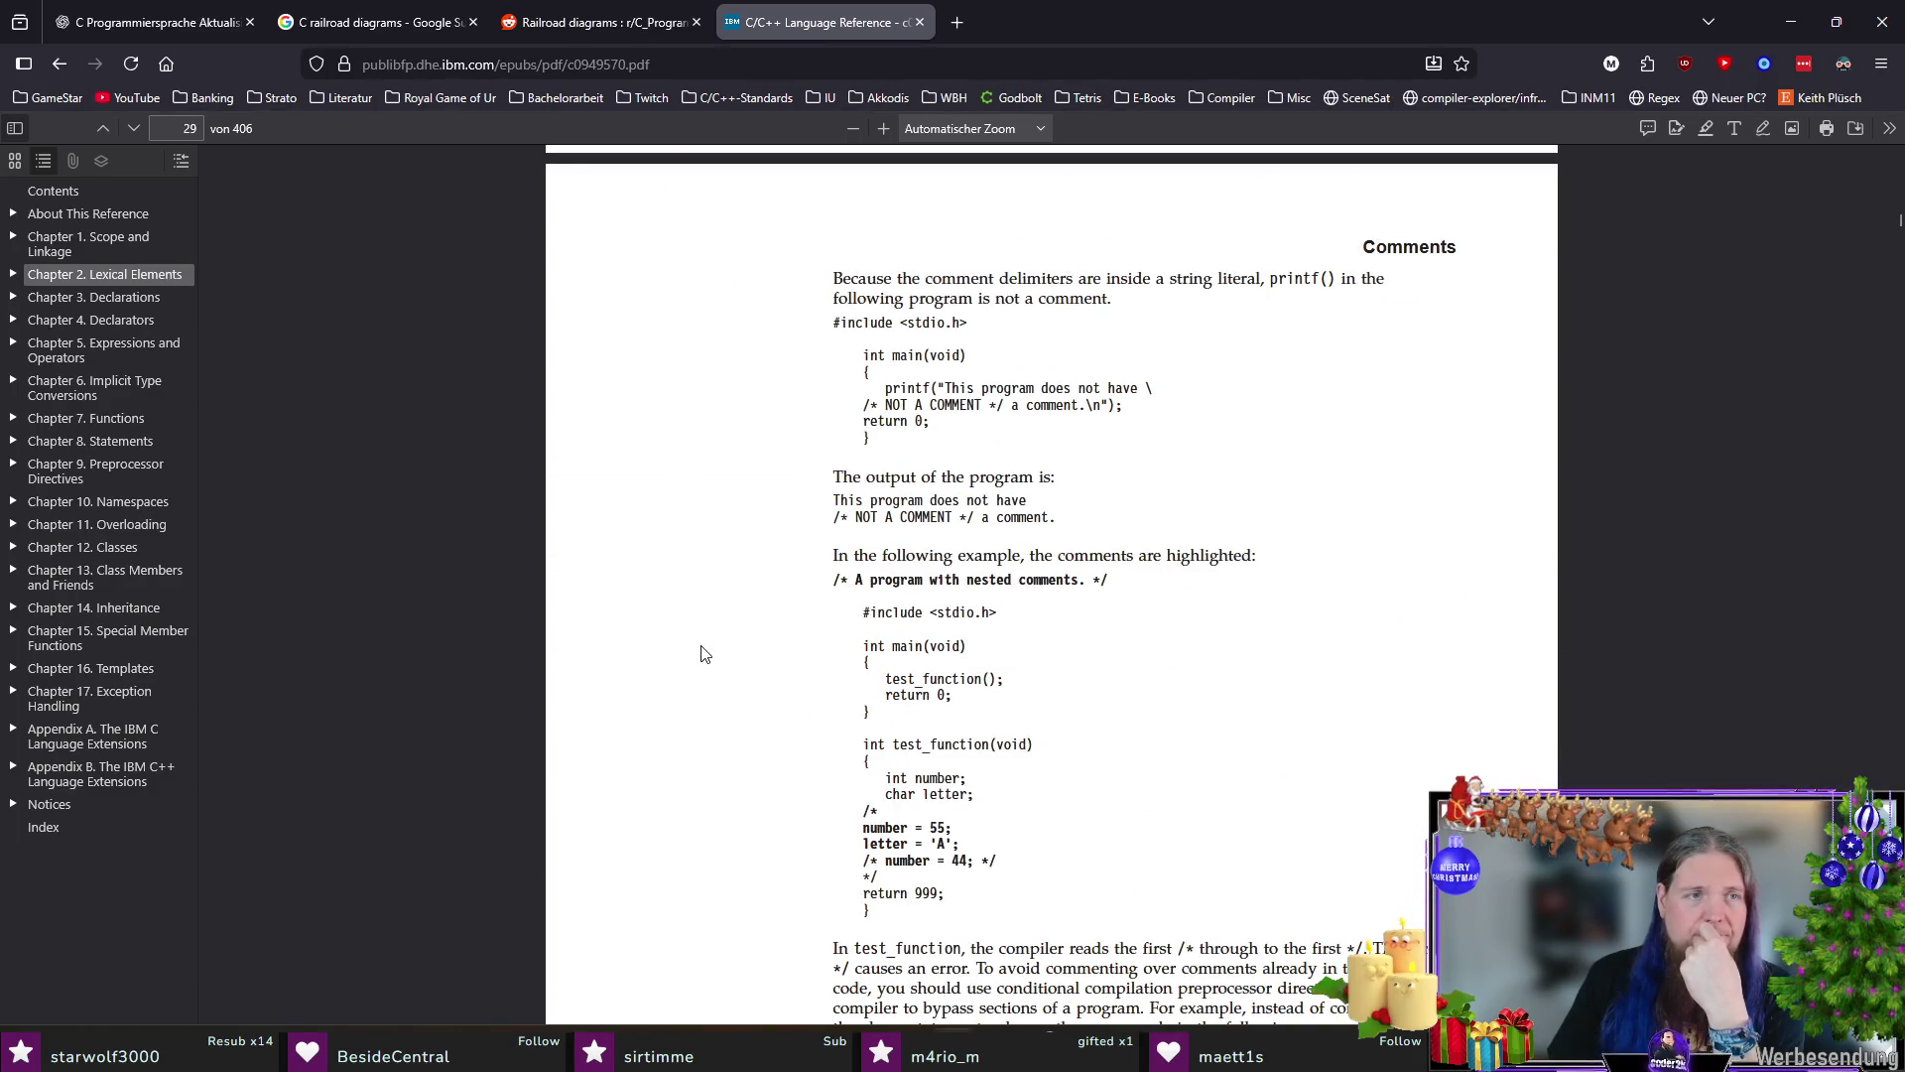
{"action": "scroll", "coordinate": [705, 653], "scroll_direction": "down", "scroll_amount": 5}
{"action": "scroll", "coordinate": [703, 652], "scroll_direction": "down", "scroll_amount": 5}
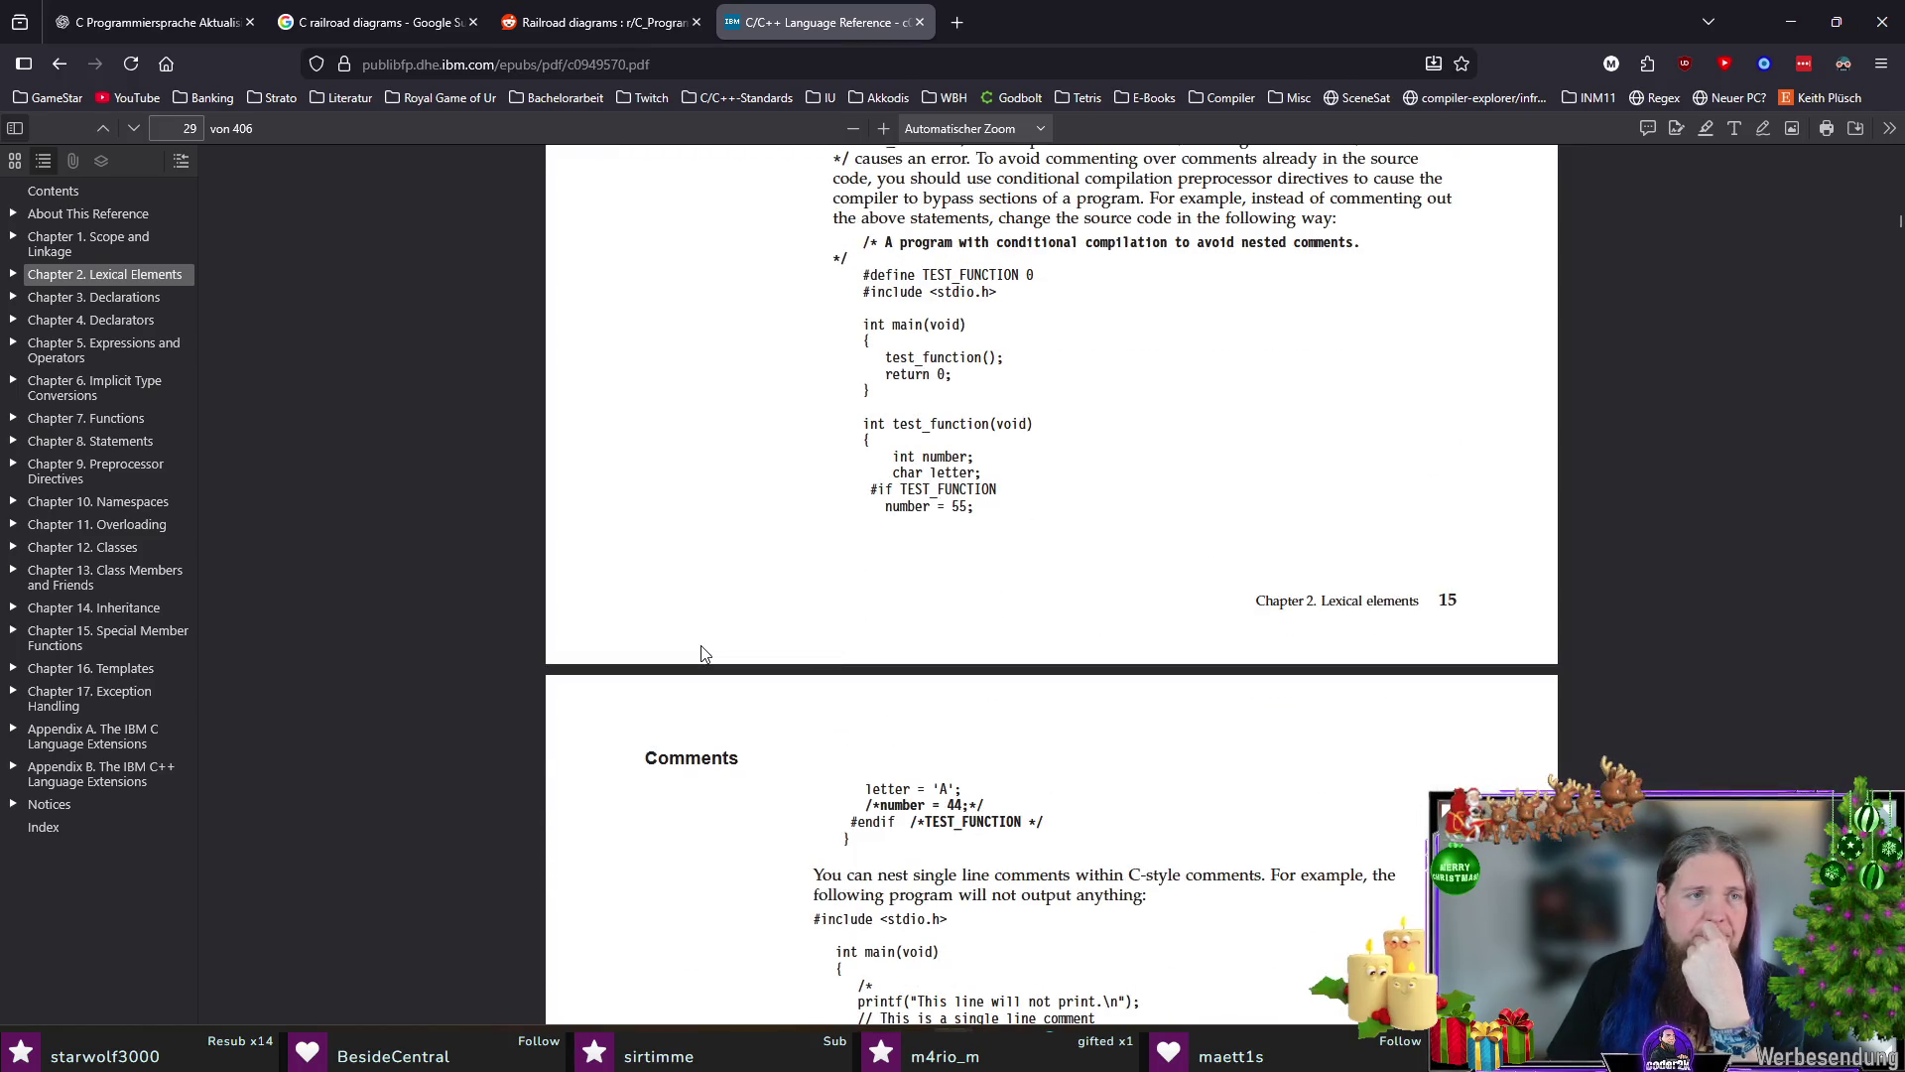
{"action": "scroll", "coordinate": [705, 653], "scroll_direction": "down", "scroll_amount": 5}
{"action": "scroll", "coordinate": [705, 652], "scroll_direction": "down", "scroll_amount": 3}
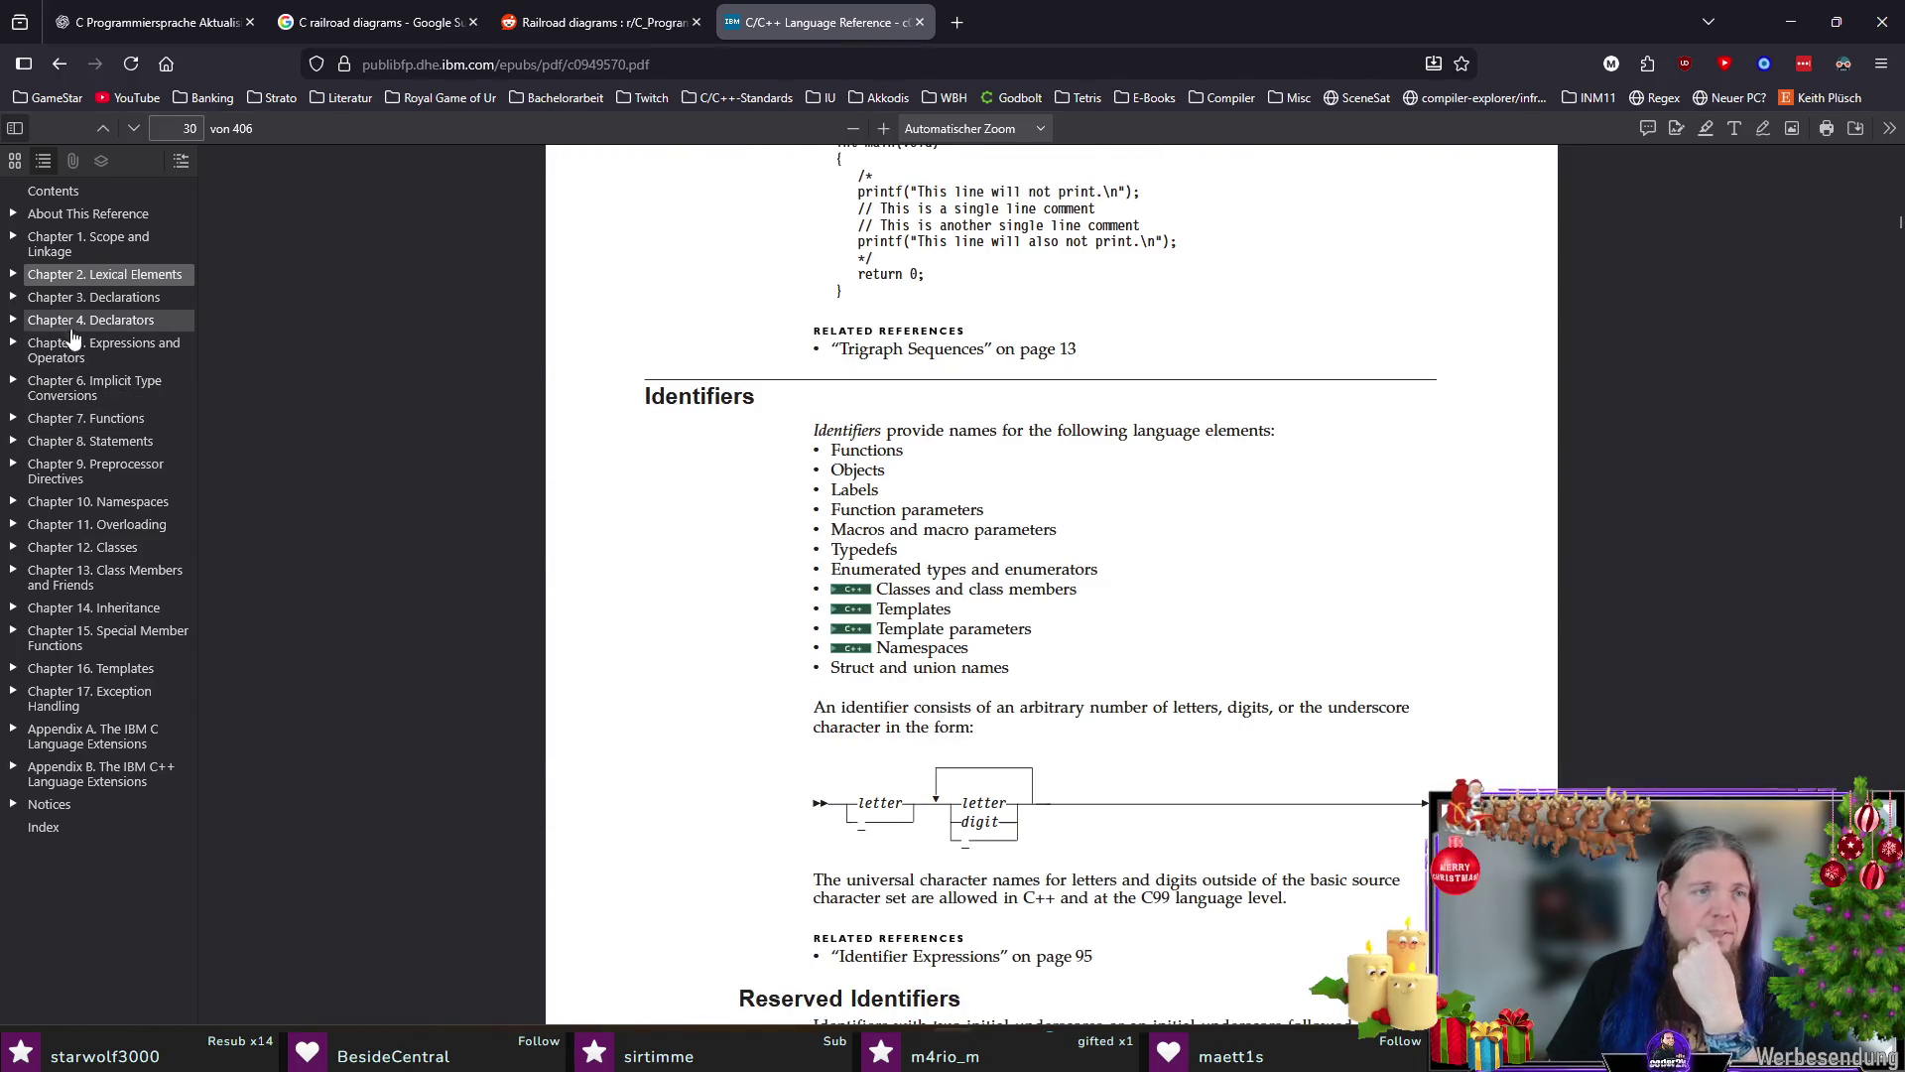
Step: Browse the outline into the Declarations chapter, then return to the LaTeX editor
{"action": "left_click", "coordinate": [16, 275]}
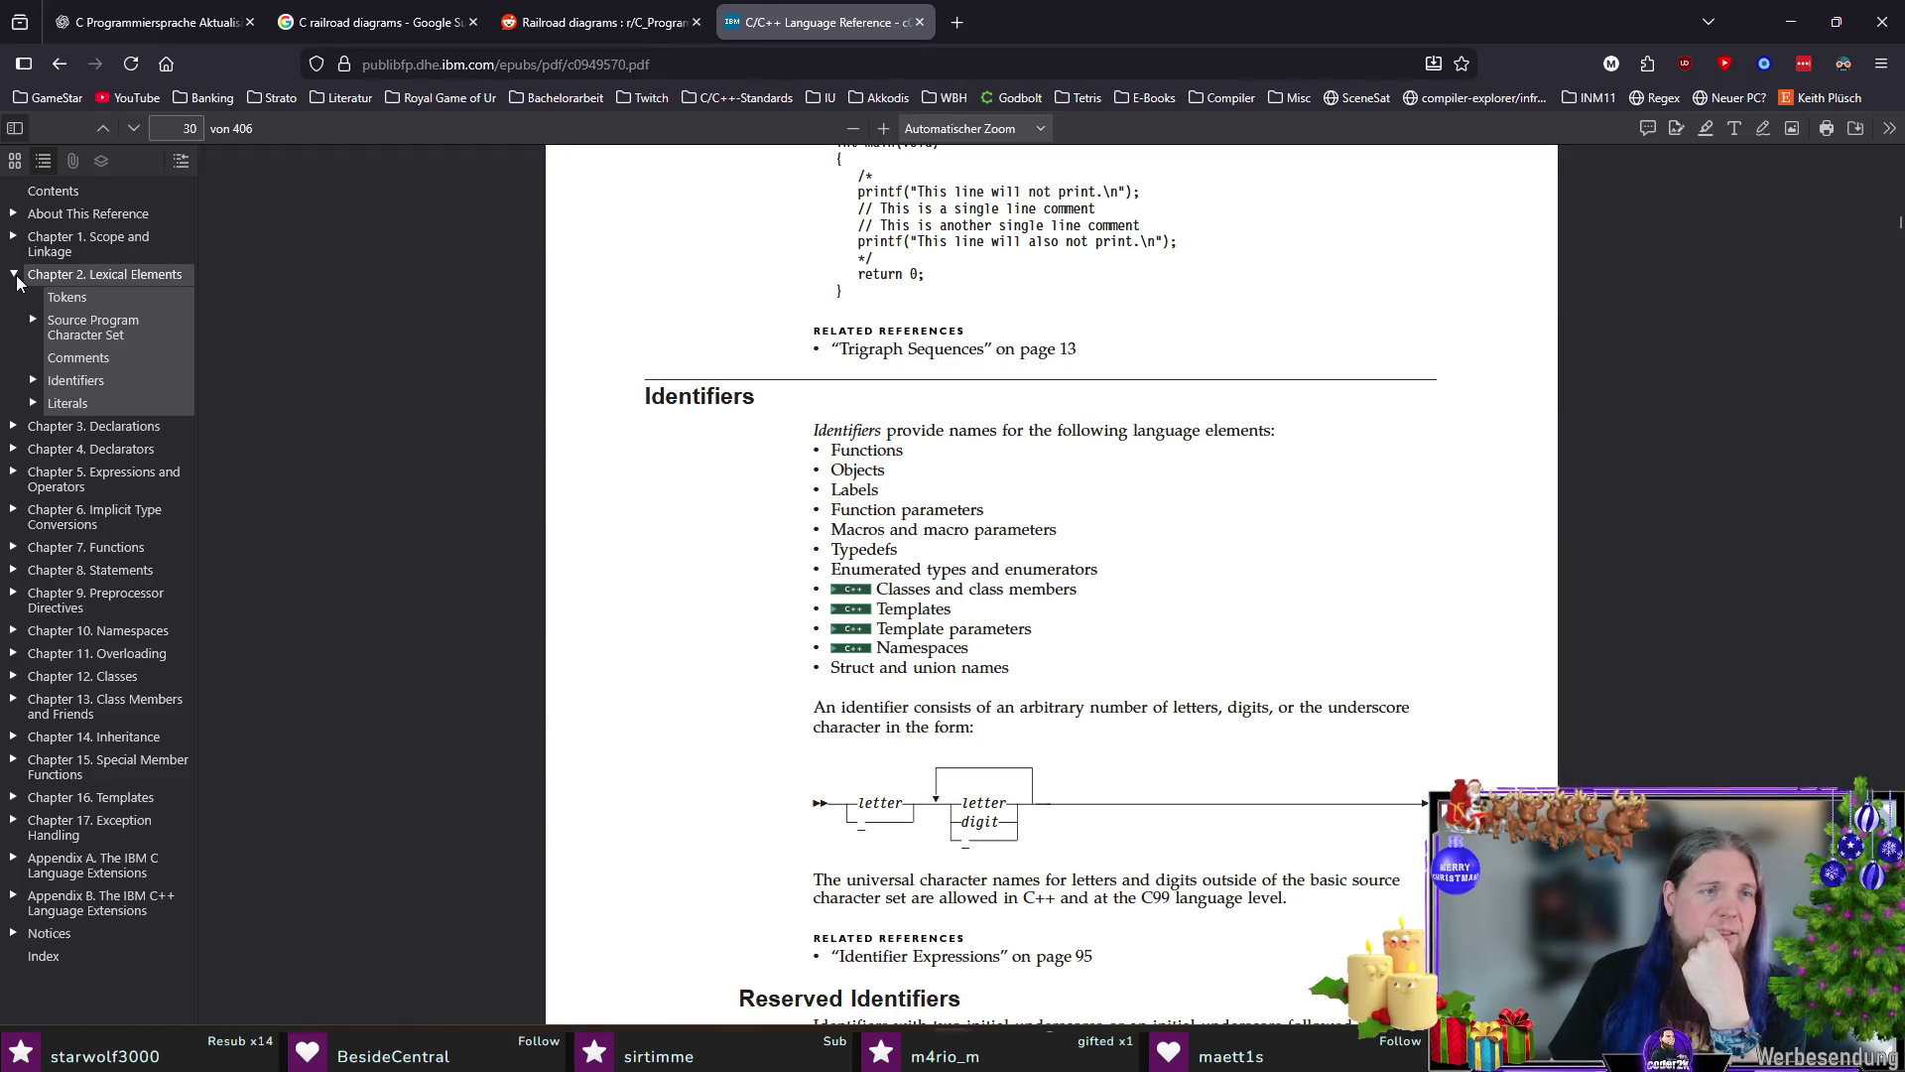
{"action": "left_click", "coordinate": [15, 275]}
{"action": "left_click", "coordinate": [75, 298]}
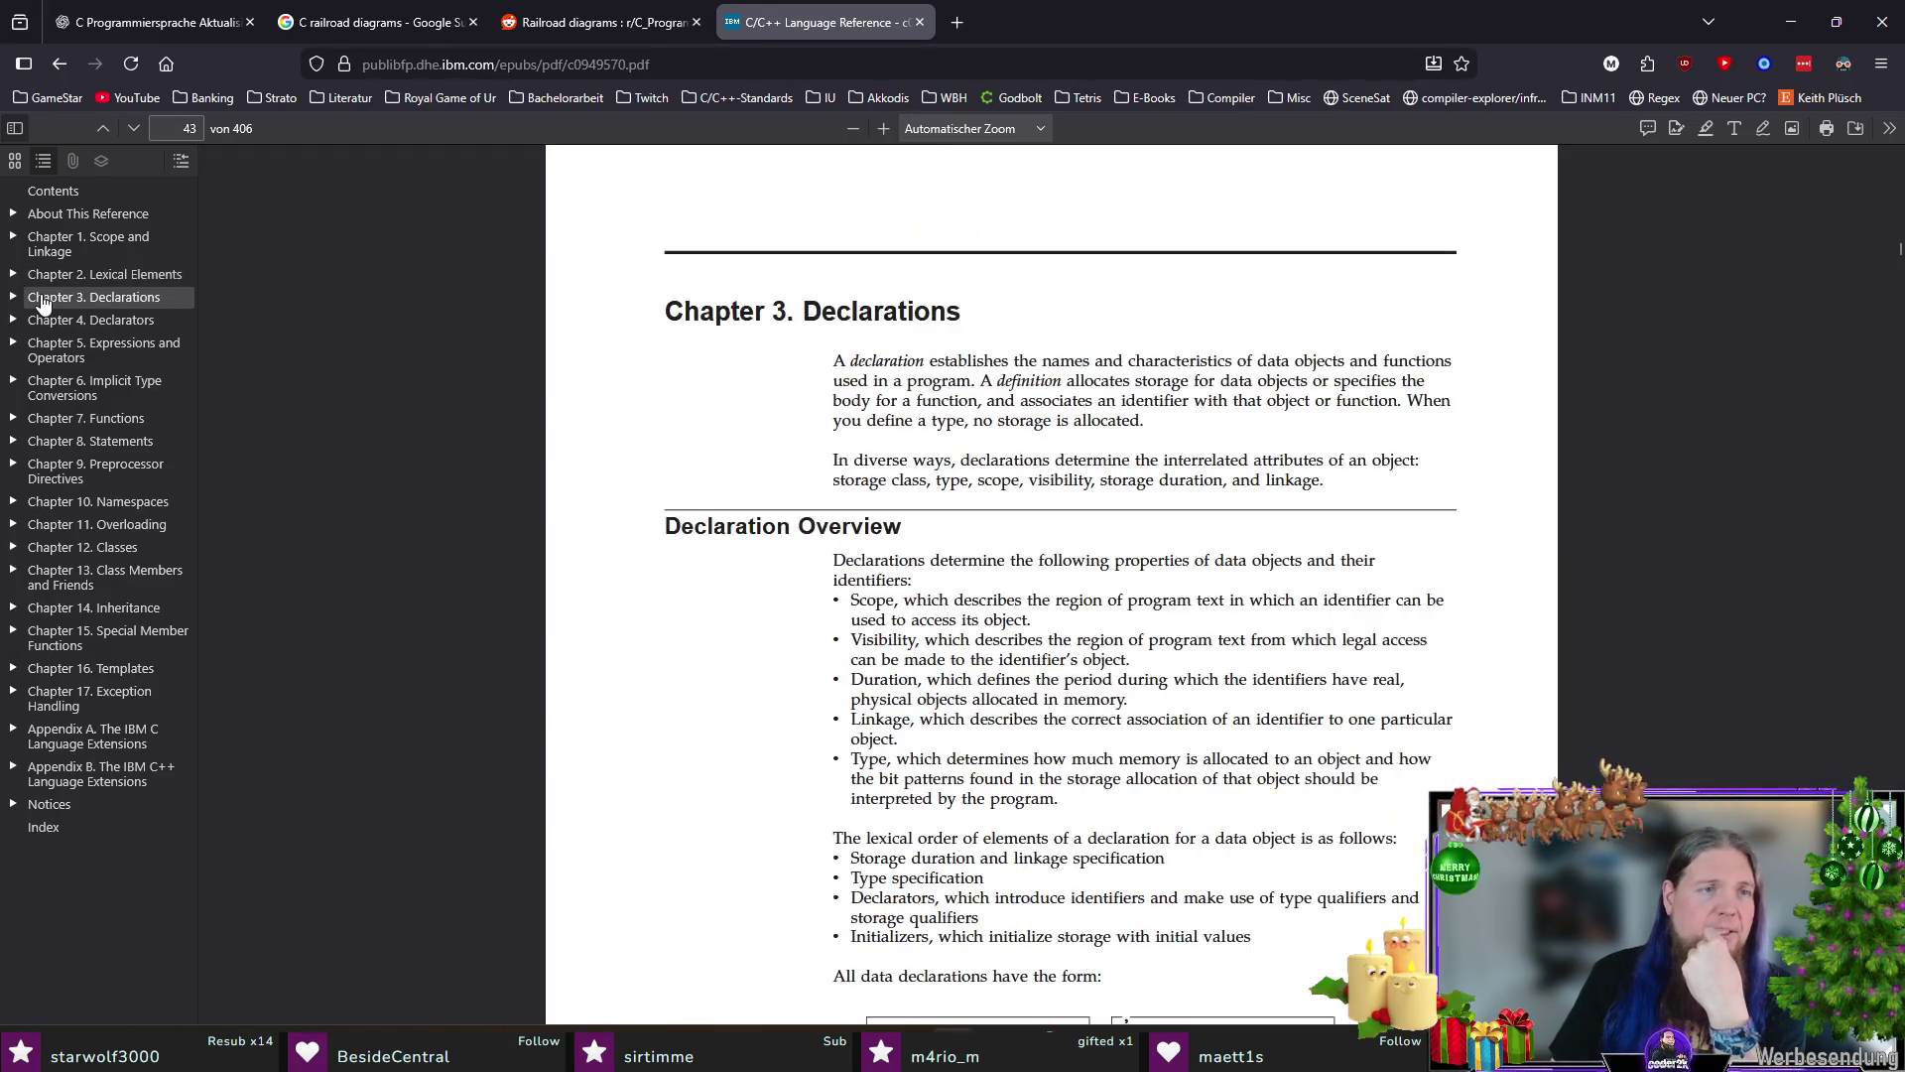
{"action": "scroll", "coordinate": [677, 755], "scroll_direction": "down", "scroll_amount": 5}
{"action": "scroll", "coordinate": [676, 755], "scroll_direction": "down", "scroll_amount": 3}
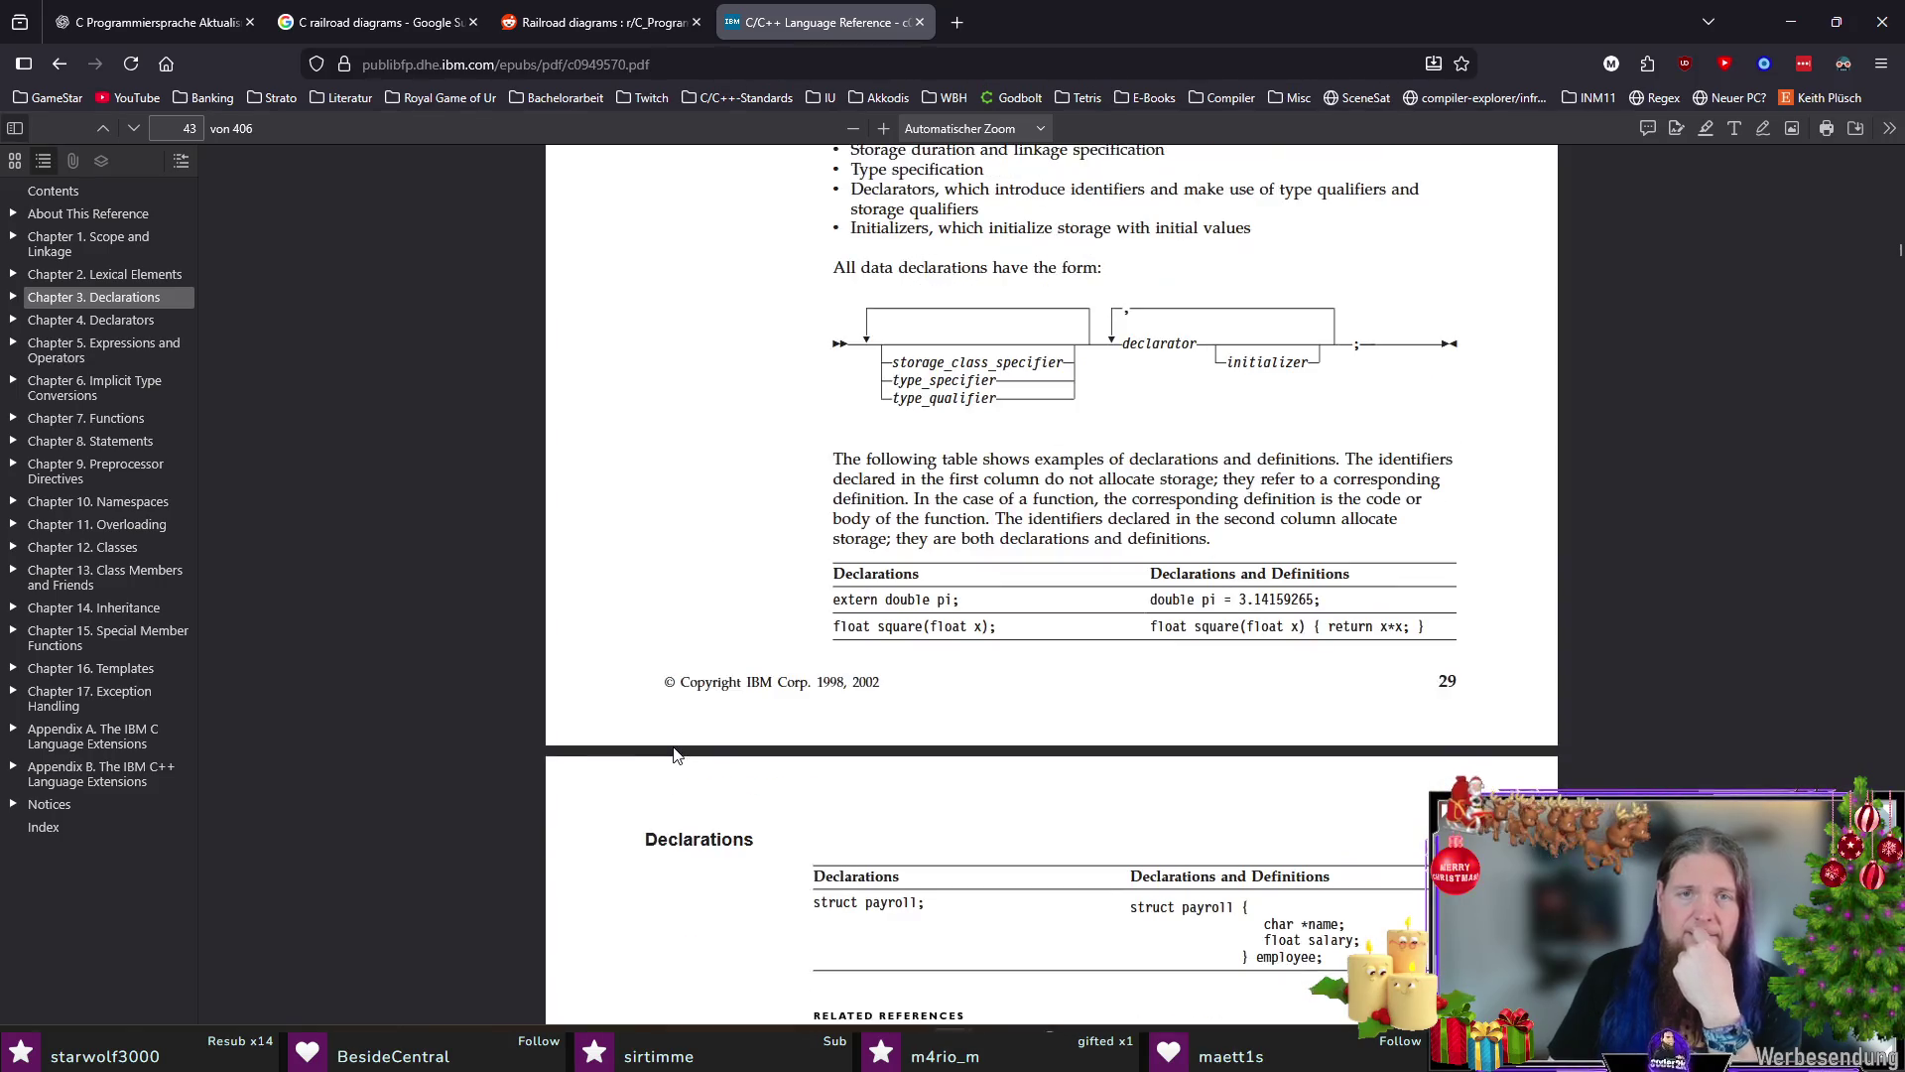
{"action": "scroll", "coordinate": [676, 754], "scroll_direction": "up", "scroll_amount": 2}
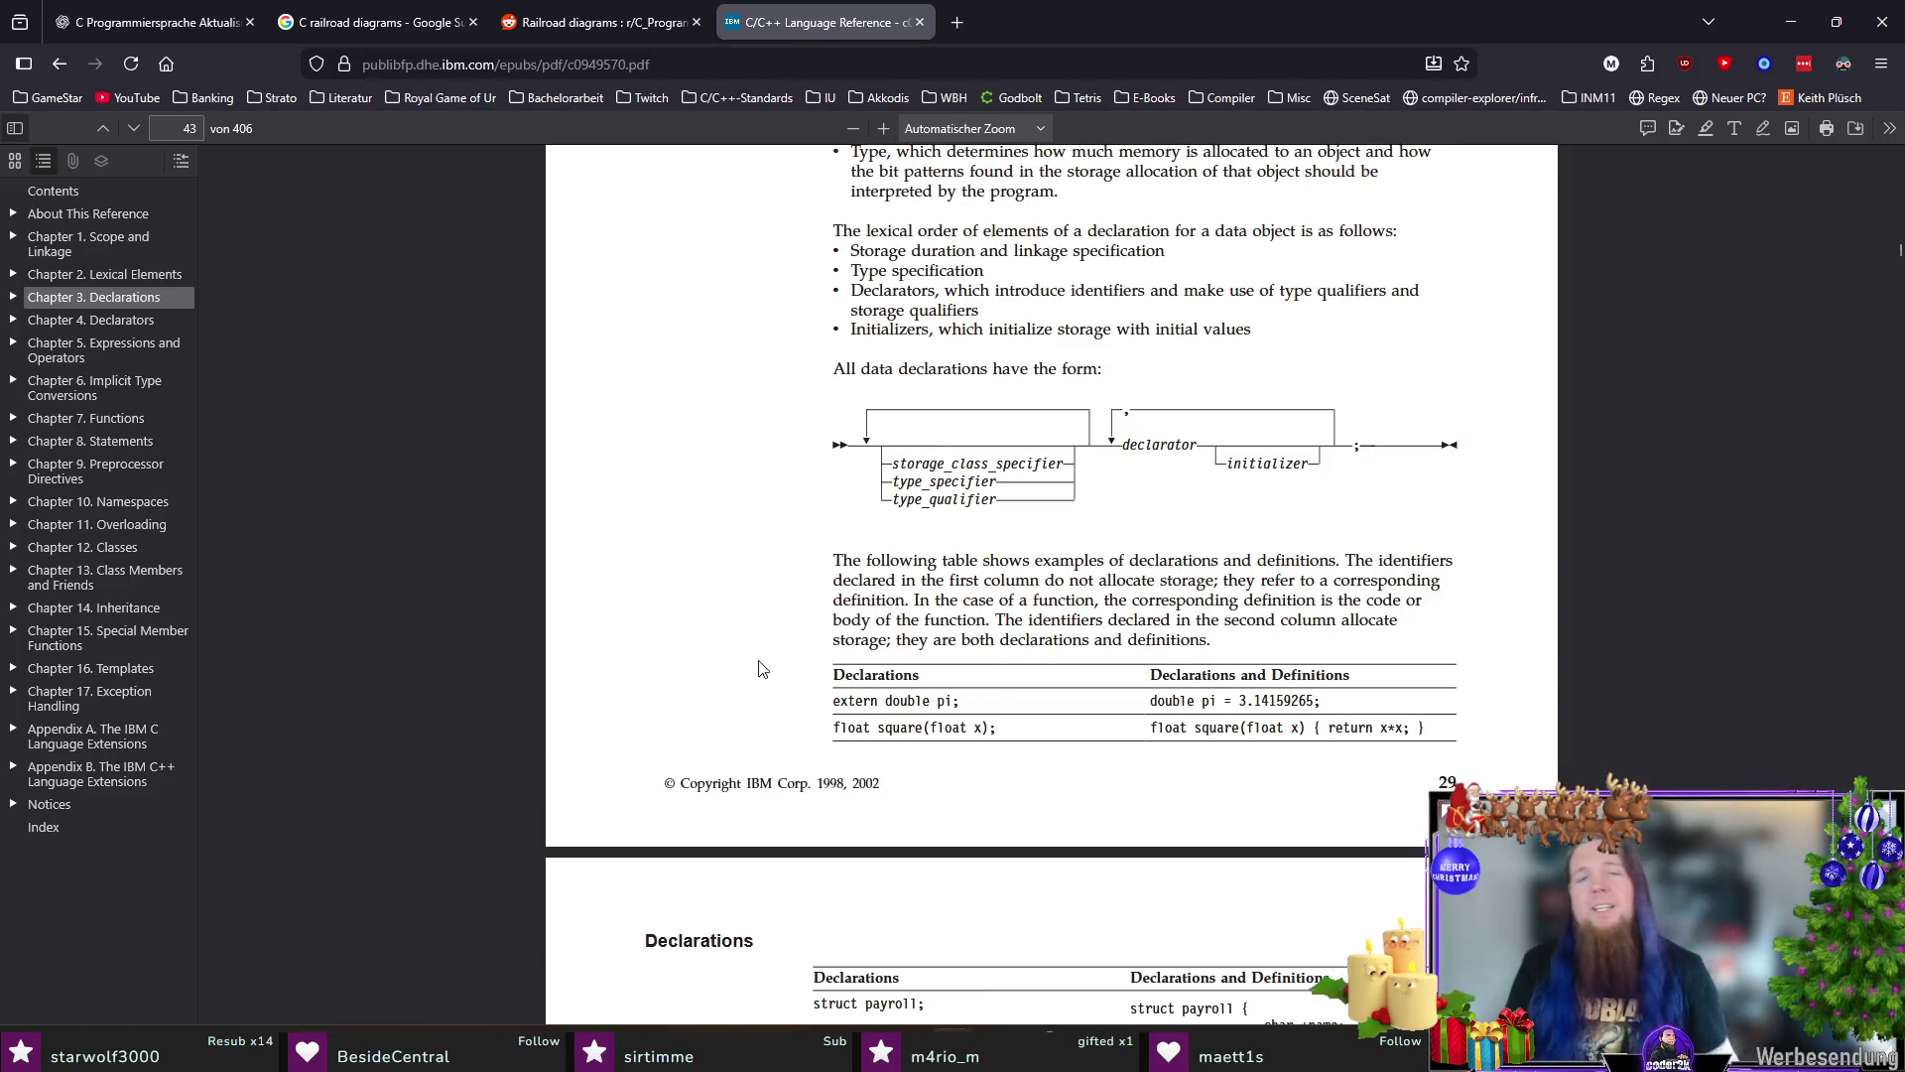
{"action": "scroll", "coordinate": [729, 693], "scroll_direction": "down", "scroll_amount": 6}
{"action": "scroll", "coordinate": [729, 694], "scroll_direction": "up", "scroll_amount": 3}
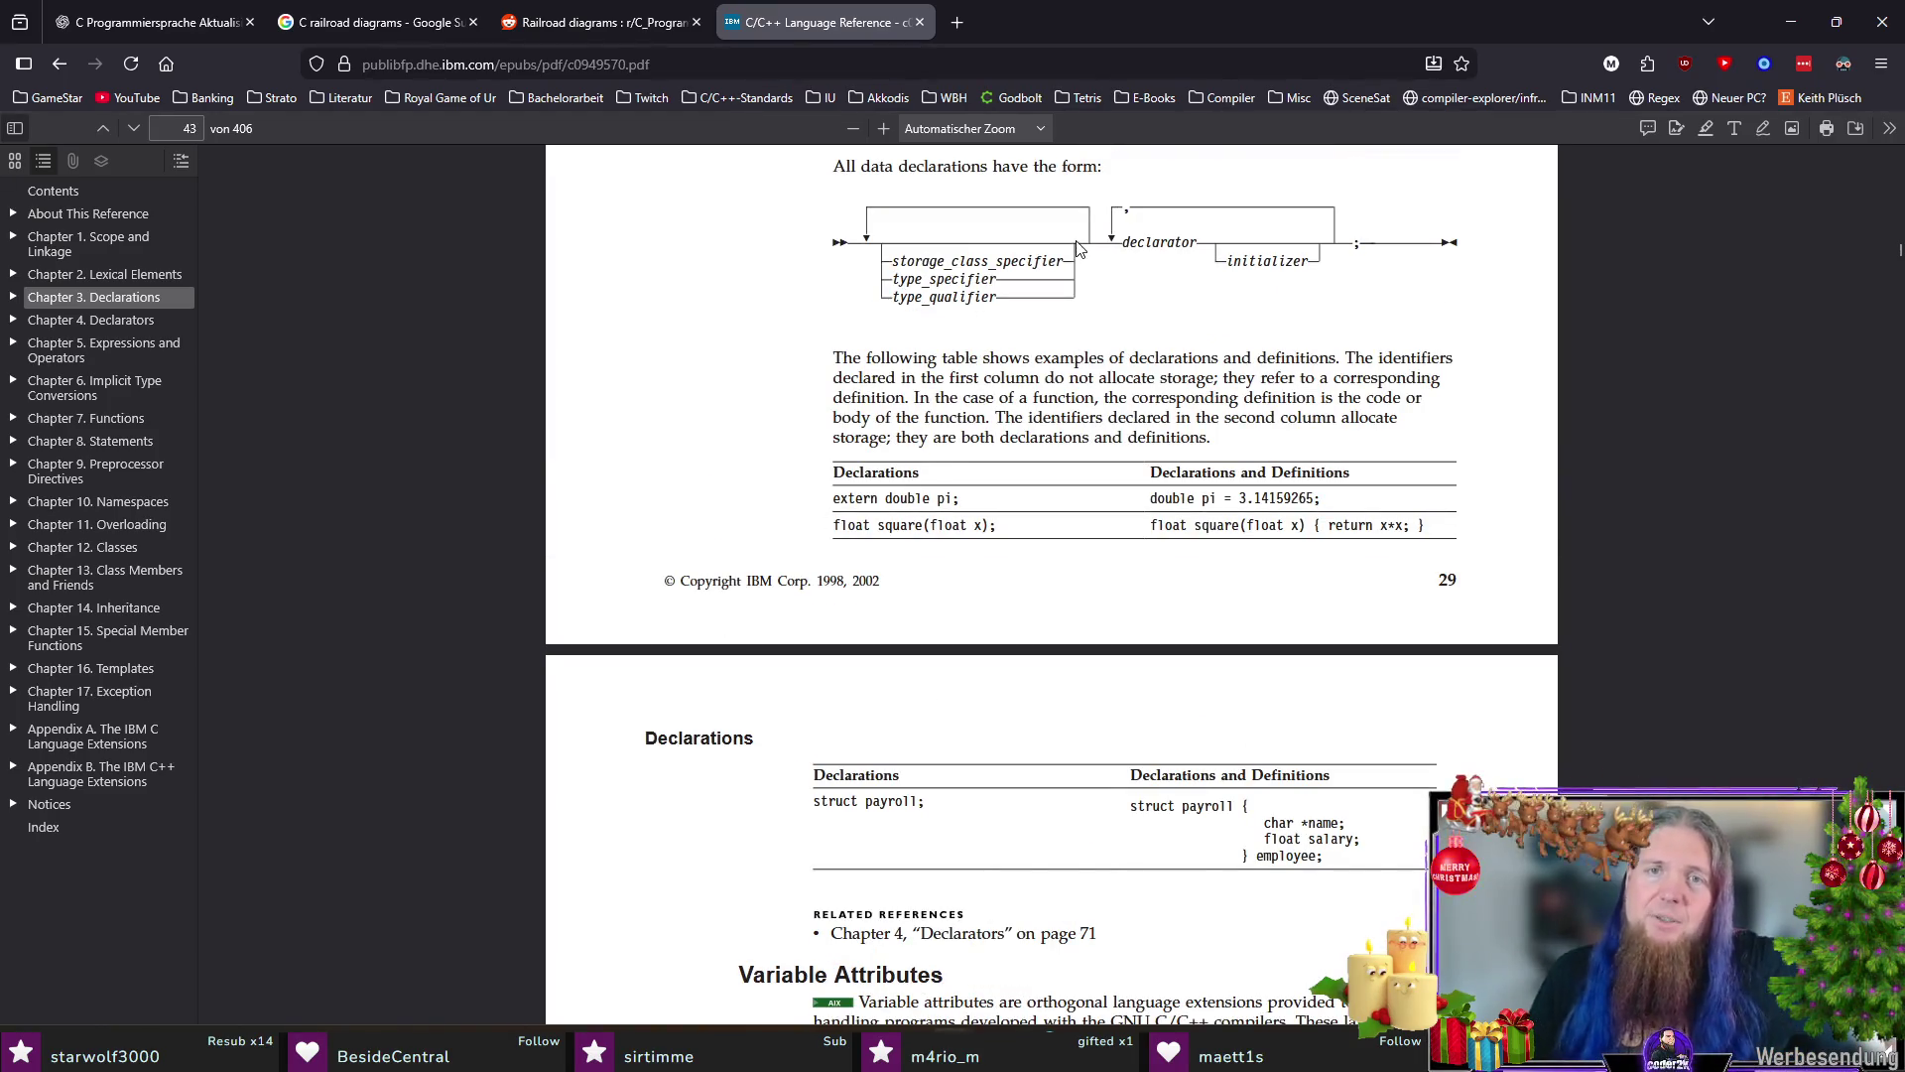
{"action": "scroll", "coordinate": [601, 552], "scroll_direction": "down", "scroll_amount": 5}
{"action": "scroll", "coordinate": [599, 553], "scroll_direction": "down", "scroll_amount": 5}
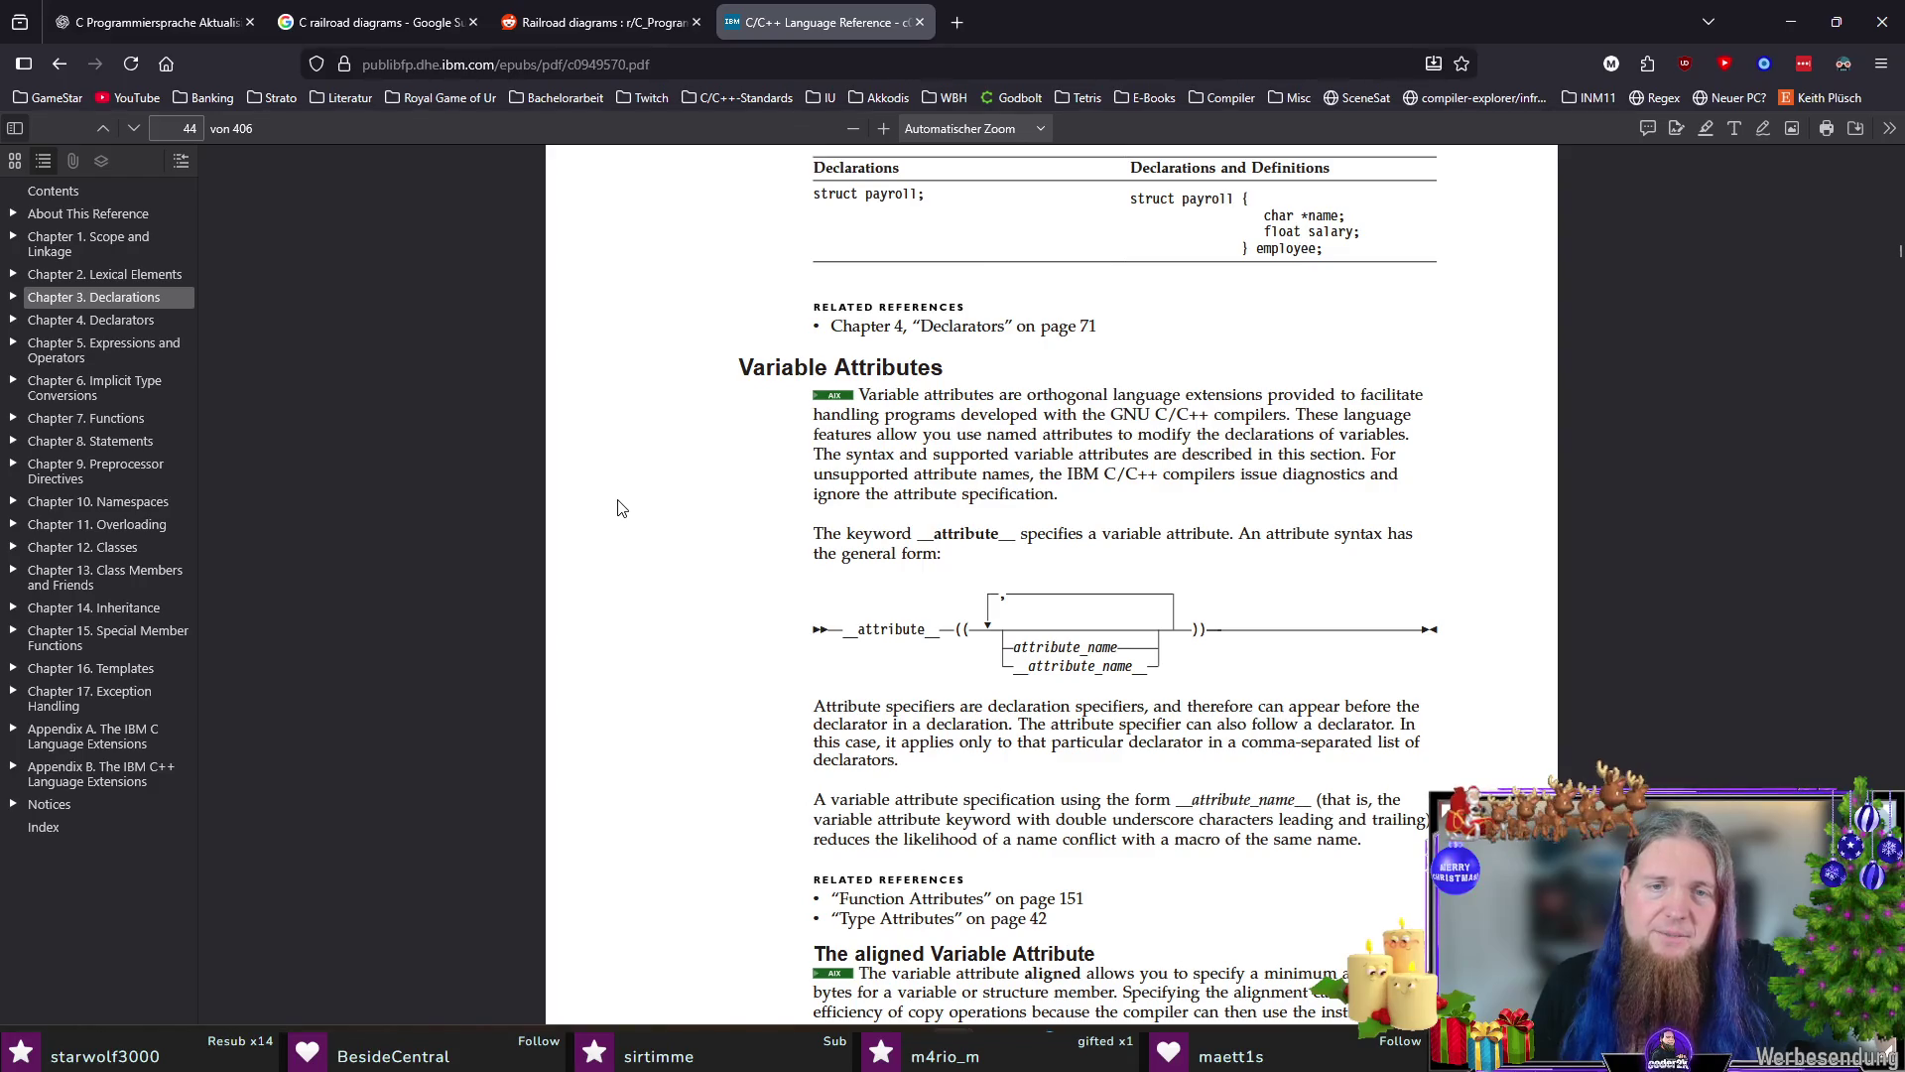
{"action": "scroll", "coordinate": [622, 508], "scroll_direction": "down", "scroll_amount": 5}
{"action": "scroll", "coordinate": [620, 508], "scroll_direction": "down", "scroll_amount": 5}
{"action": "scroll", "coordinate": [622, 508], "scroll_direction": "down", "scroll_amount": 4}
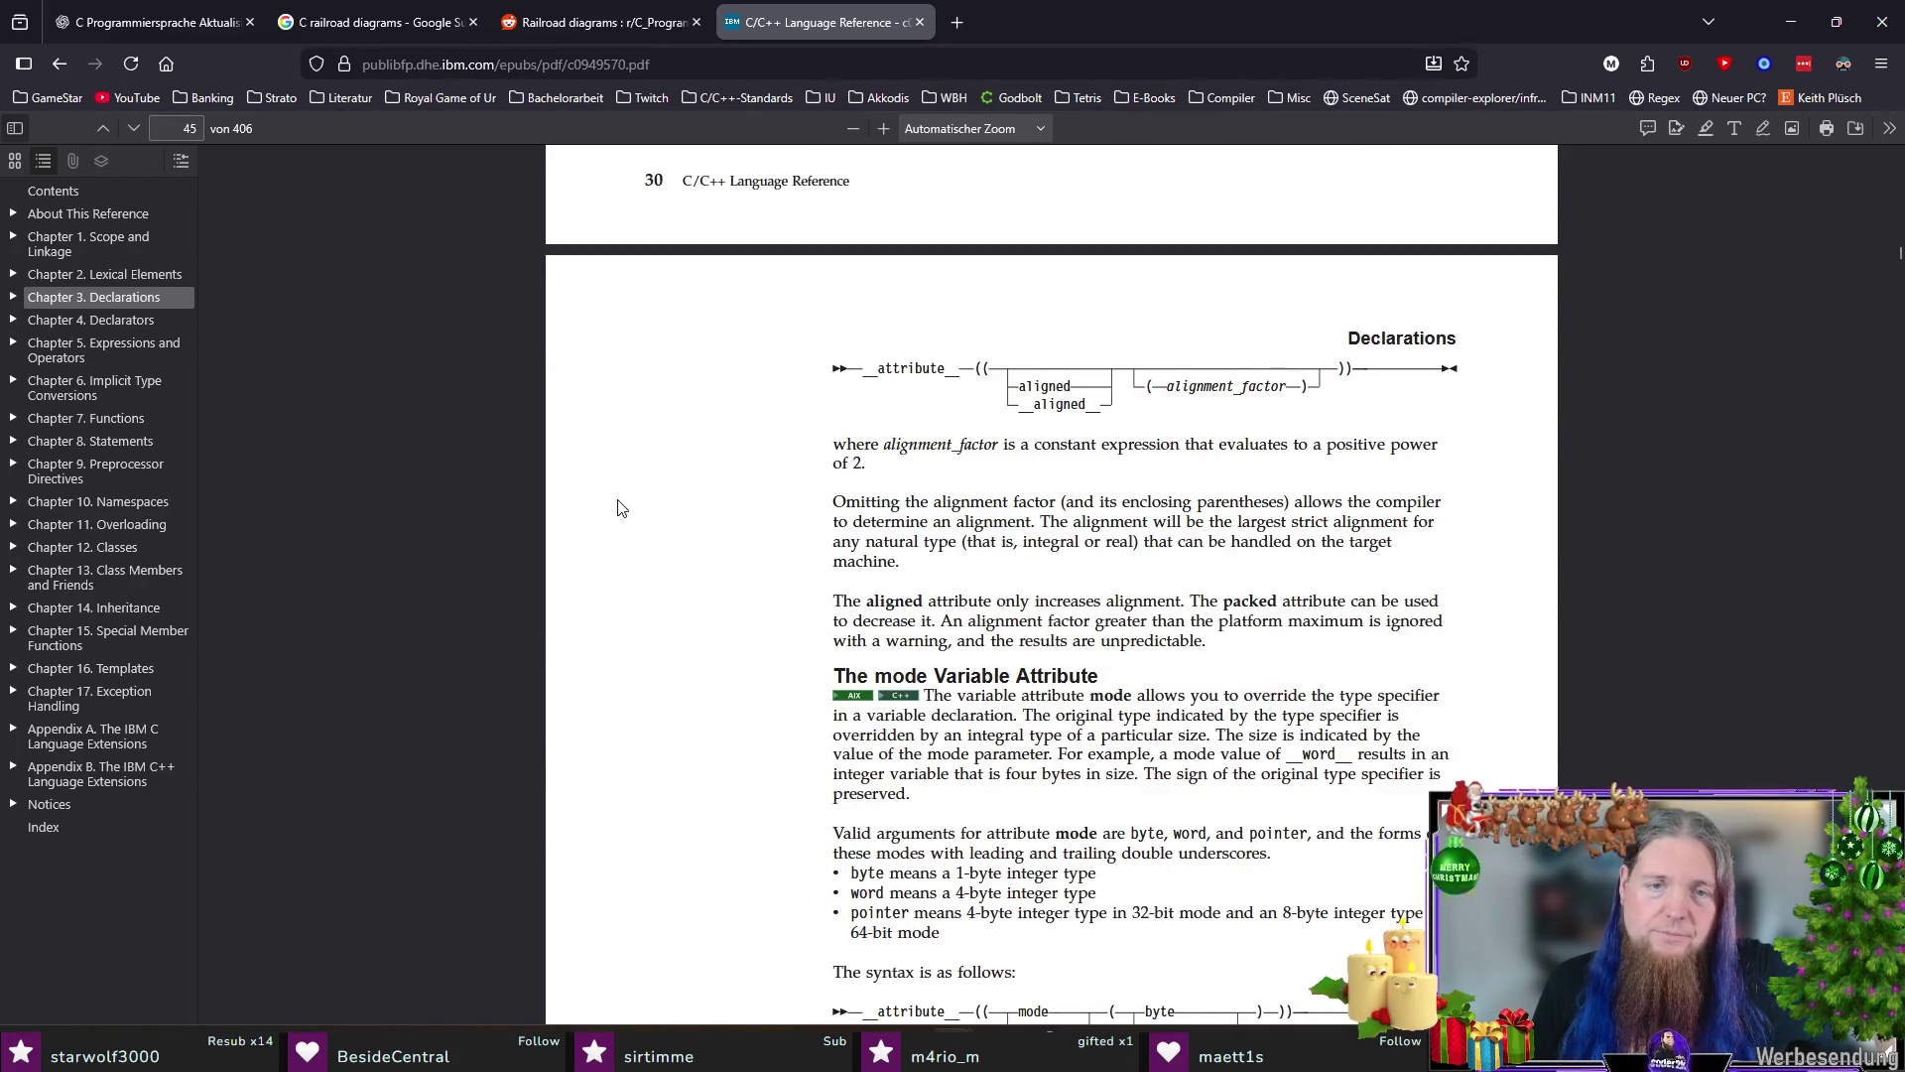
{"action": "scroll", "coordinate": [621, 509], "scroll_direction": "down", "scroll_amount": 6}
{"action": "scroll", "coordinate": [621, 508], "scroll_direction": "down", "scroll_amount": 3}
{"action": "scroll", "coordinate": [621, 507], "scroll_direction": "down", "scroll_amount": 4}
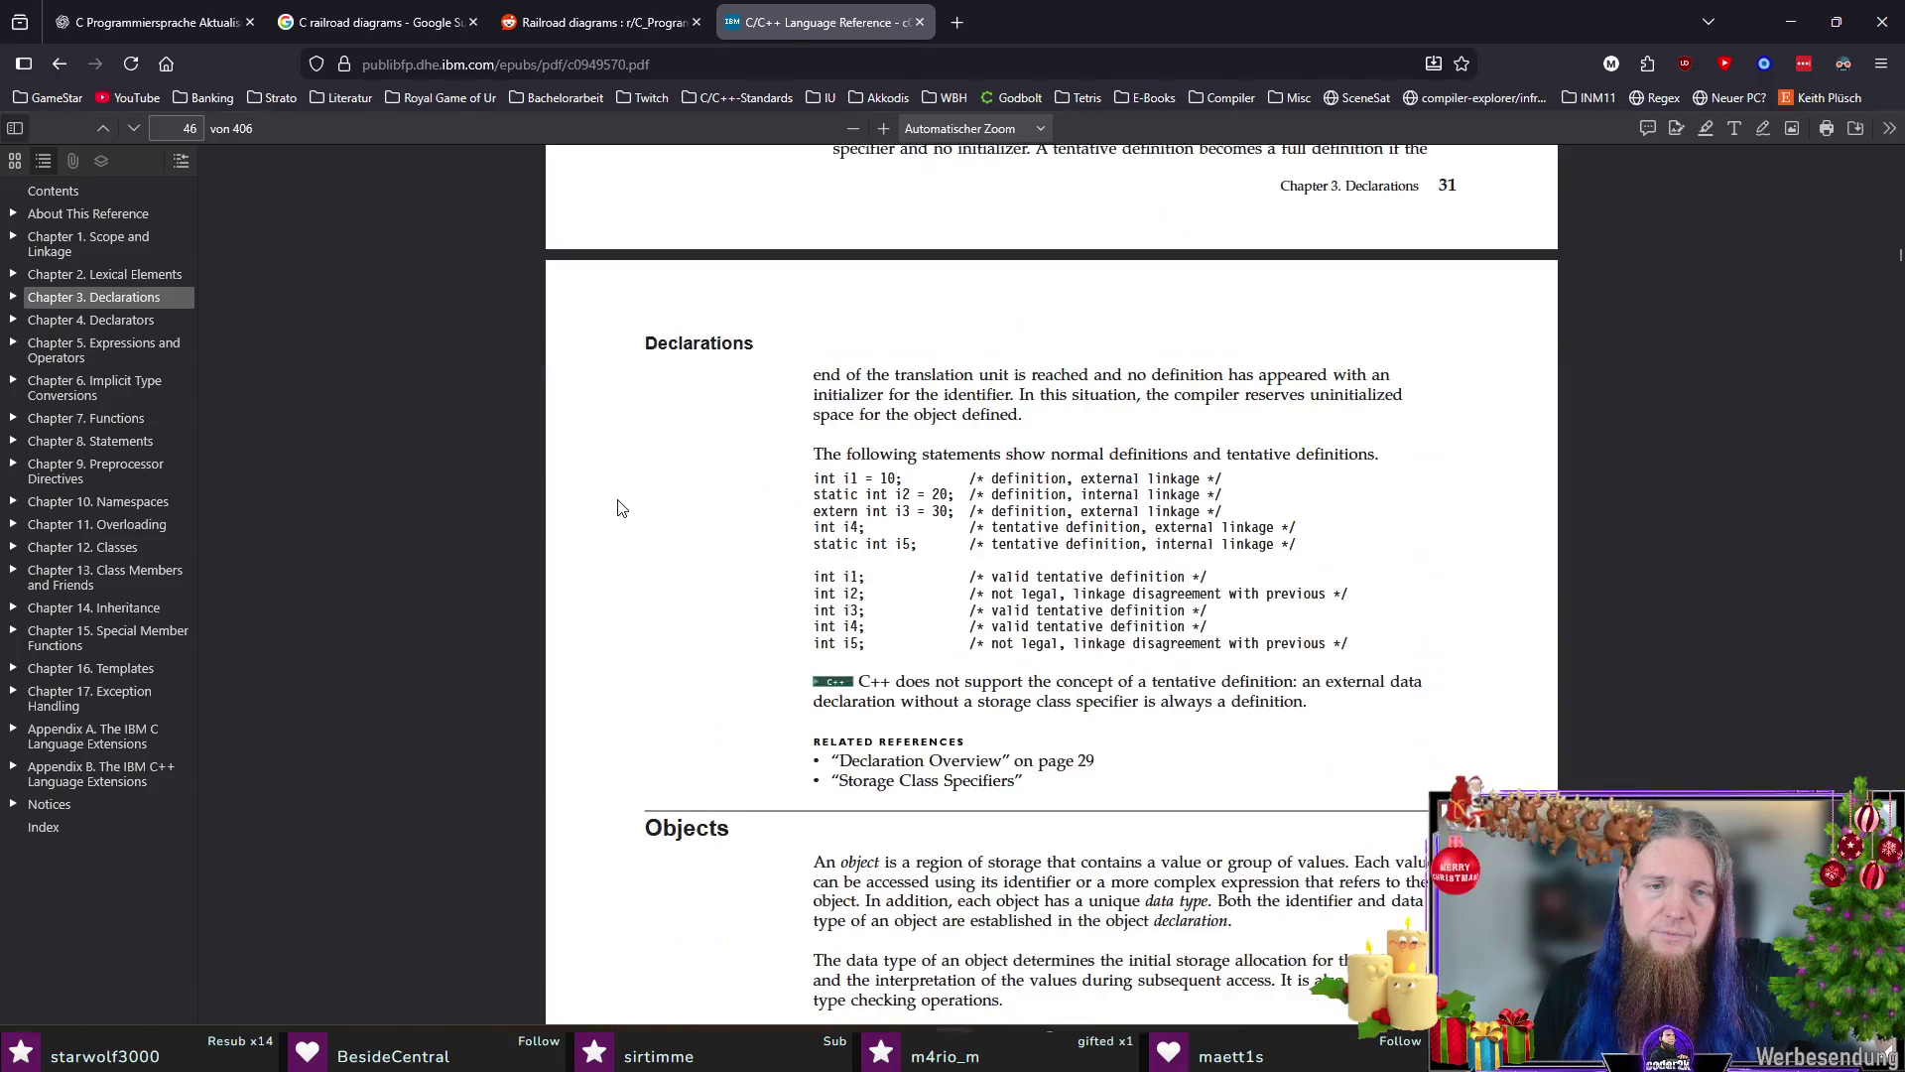
{"action": "scroll", "coordinate": [622, 508], "scroll_direction": "down", "scroll_amount": 8}
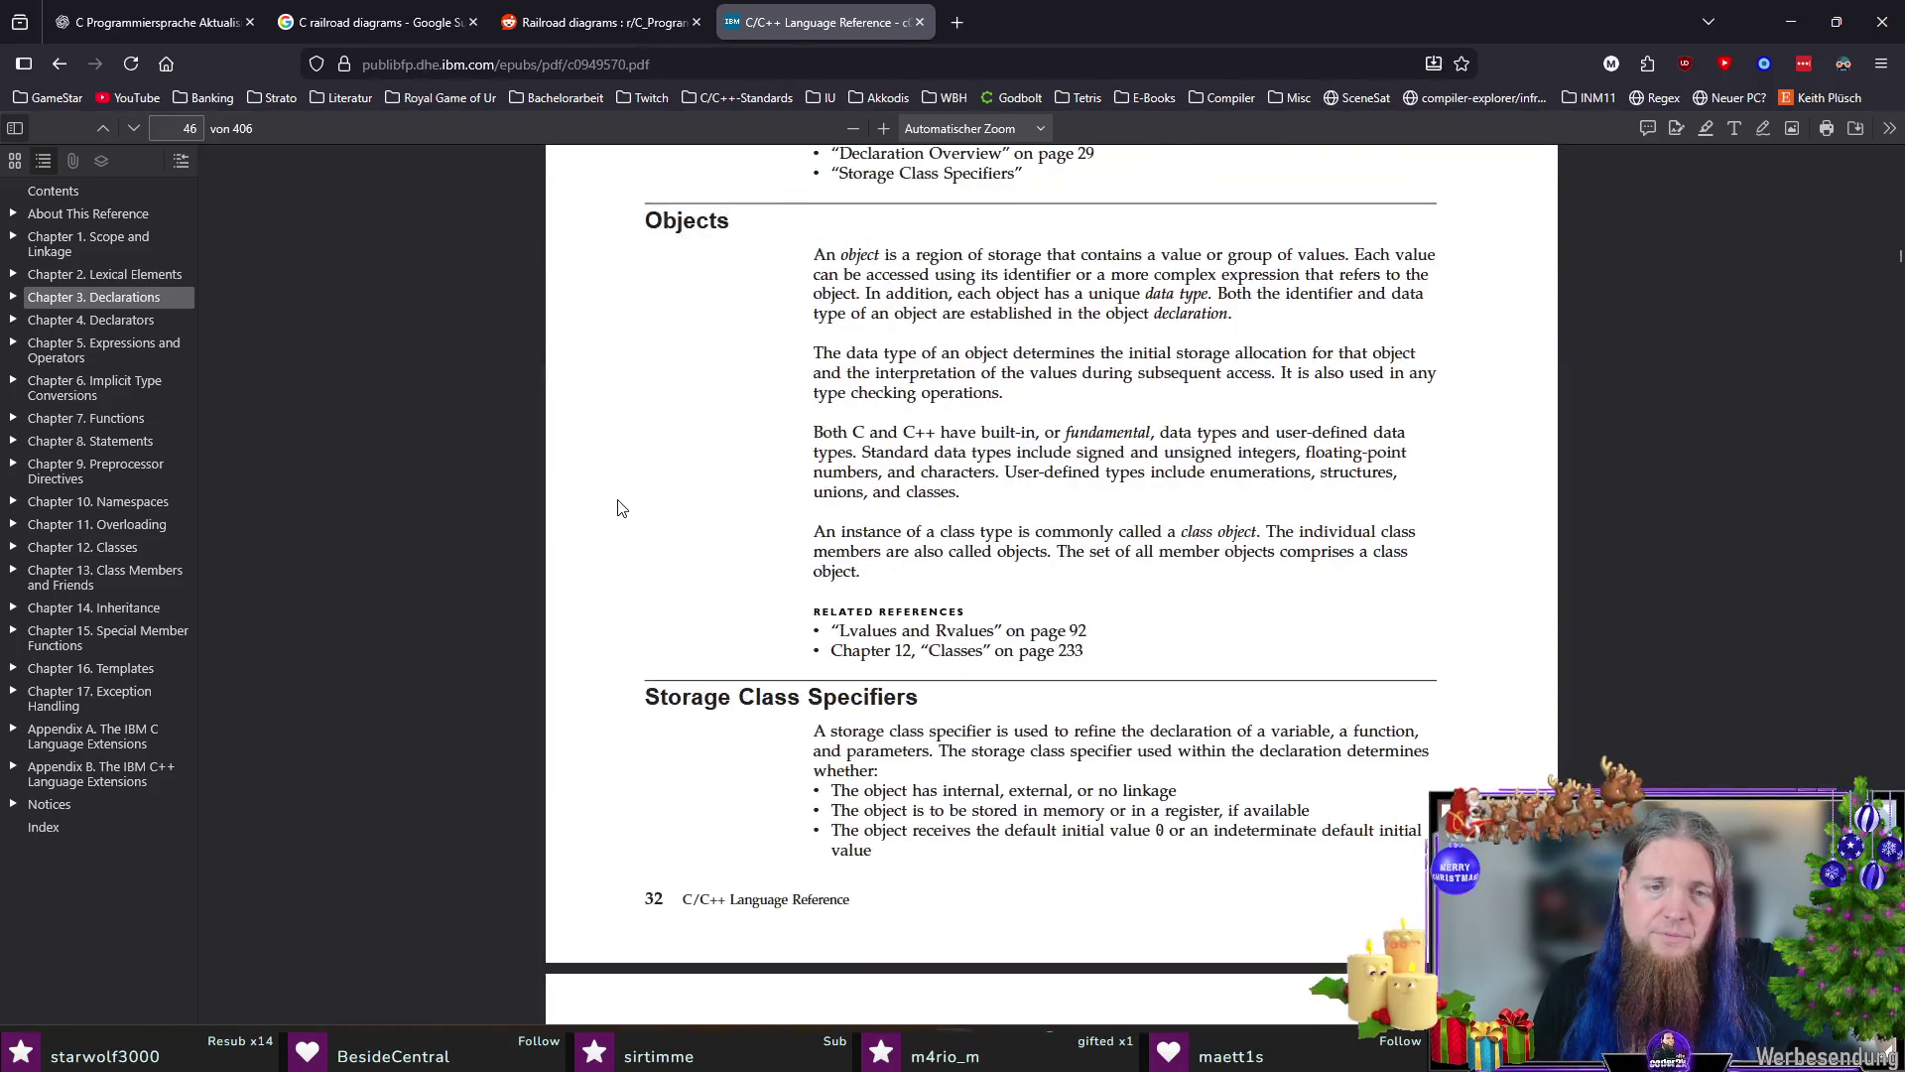
{"action": "scroll", "coordinate": [619, 510], "scroll_direction": "down", "scroll_amount": 6}
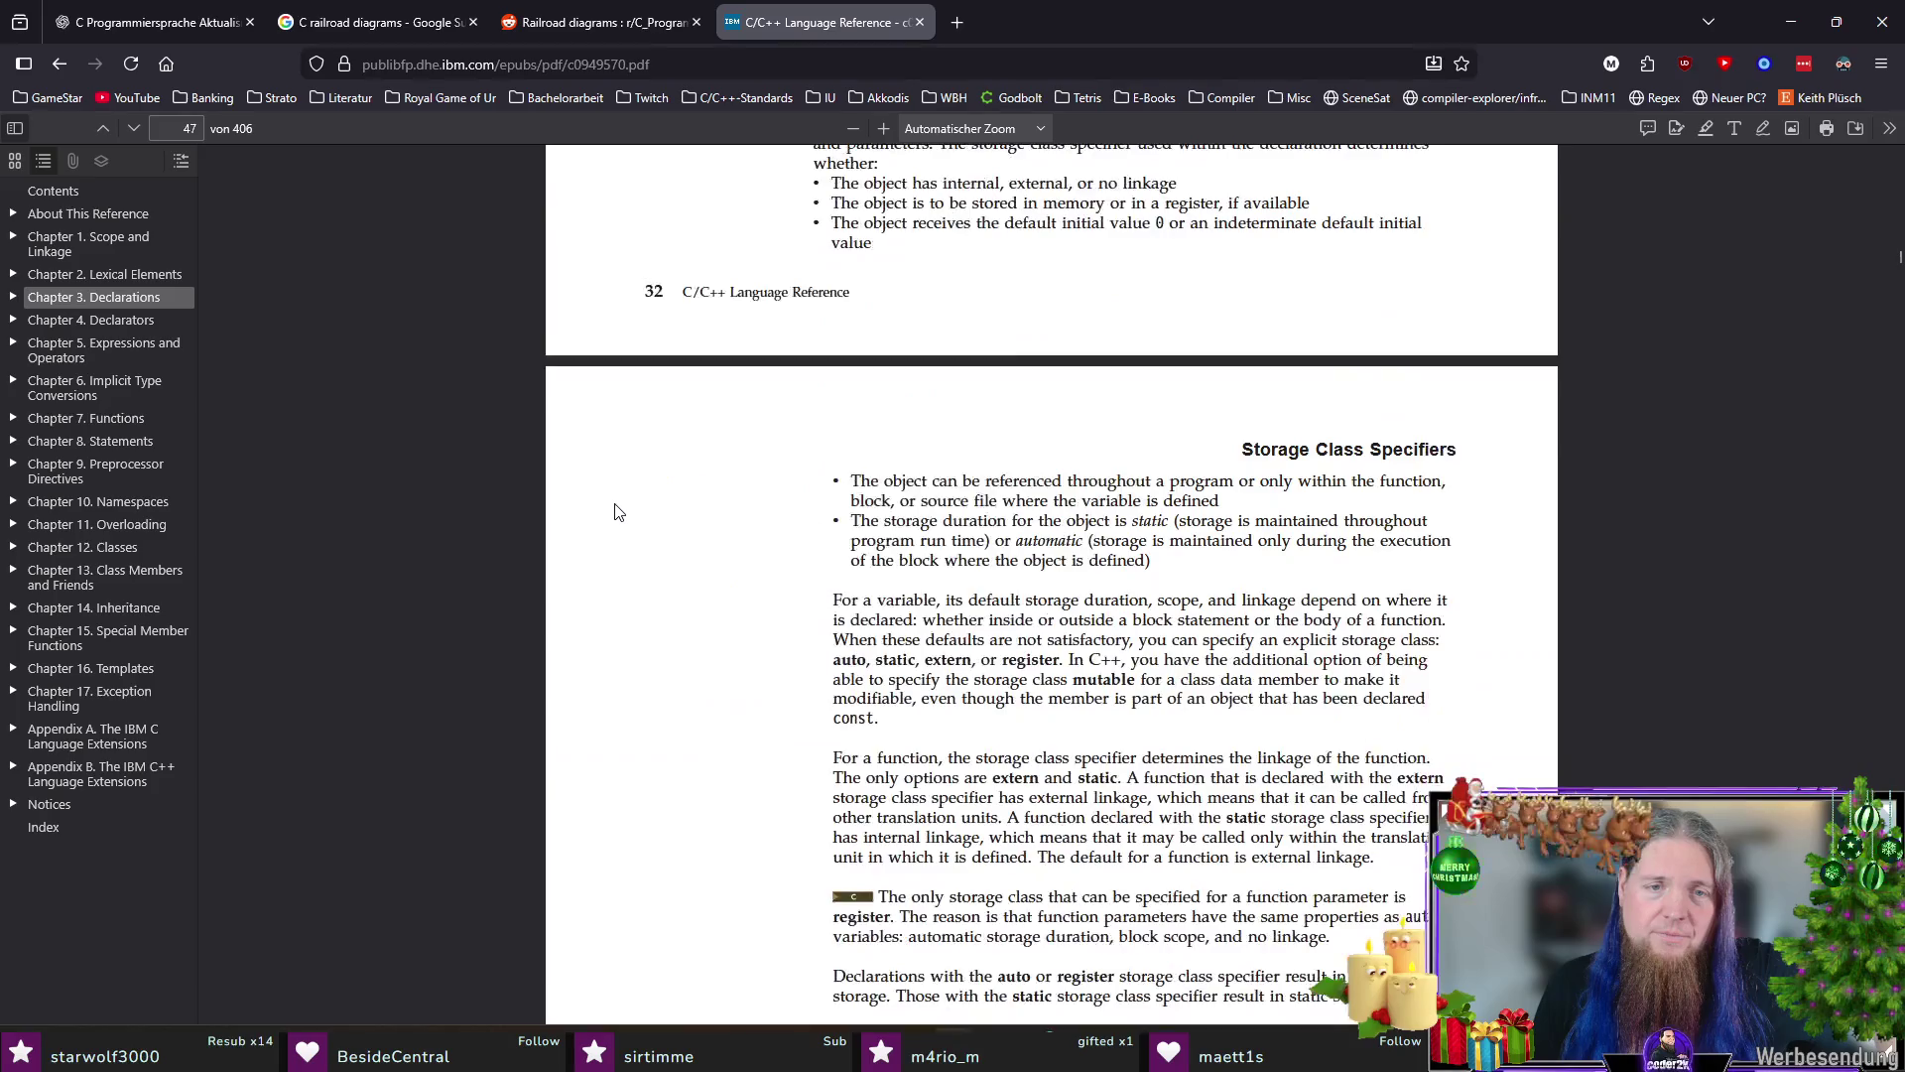
{"action": "scroll", "coordinate": [617, 511], "scroll_direction": "down", "scroll_amount": 8}
{"action": "scroll", "coordinate": [620, 519], "scroll_direction": "down", "scroll_amount": 4}
{"action": "scroll", "coordinate": [620, 519], "scroll_direction": "down", "scroll_amount": 8}
{"action": "scroll", "coordinate": [619, 520], "scroll_direction": "down", "scroll_amount": 4}
{"action": "scroll", "coordinate": [619, 526], "scroll_direction": "down", "scroll_amount": 8}
{"action": "scroll", "coordinate": [614, 506], "scroll_direction": "down", "scroll_amount": 4}
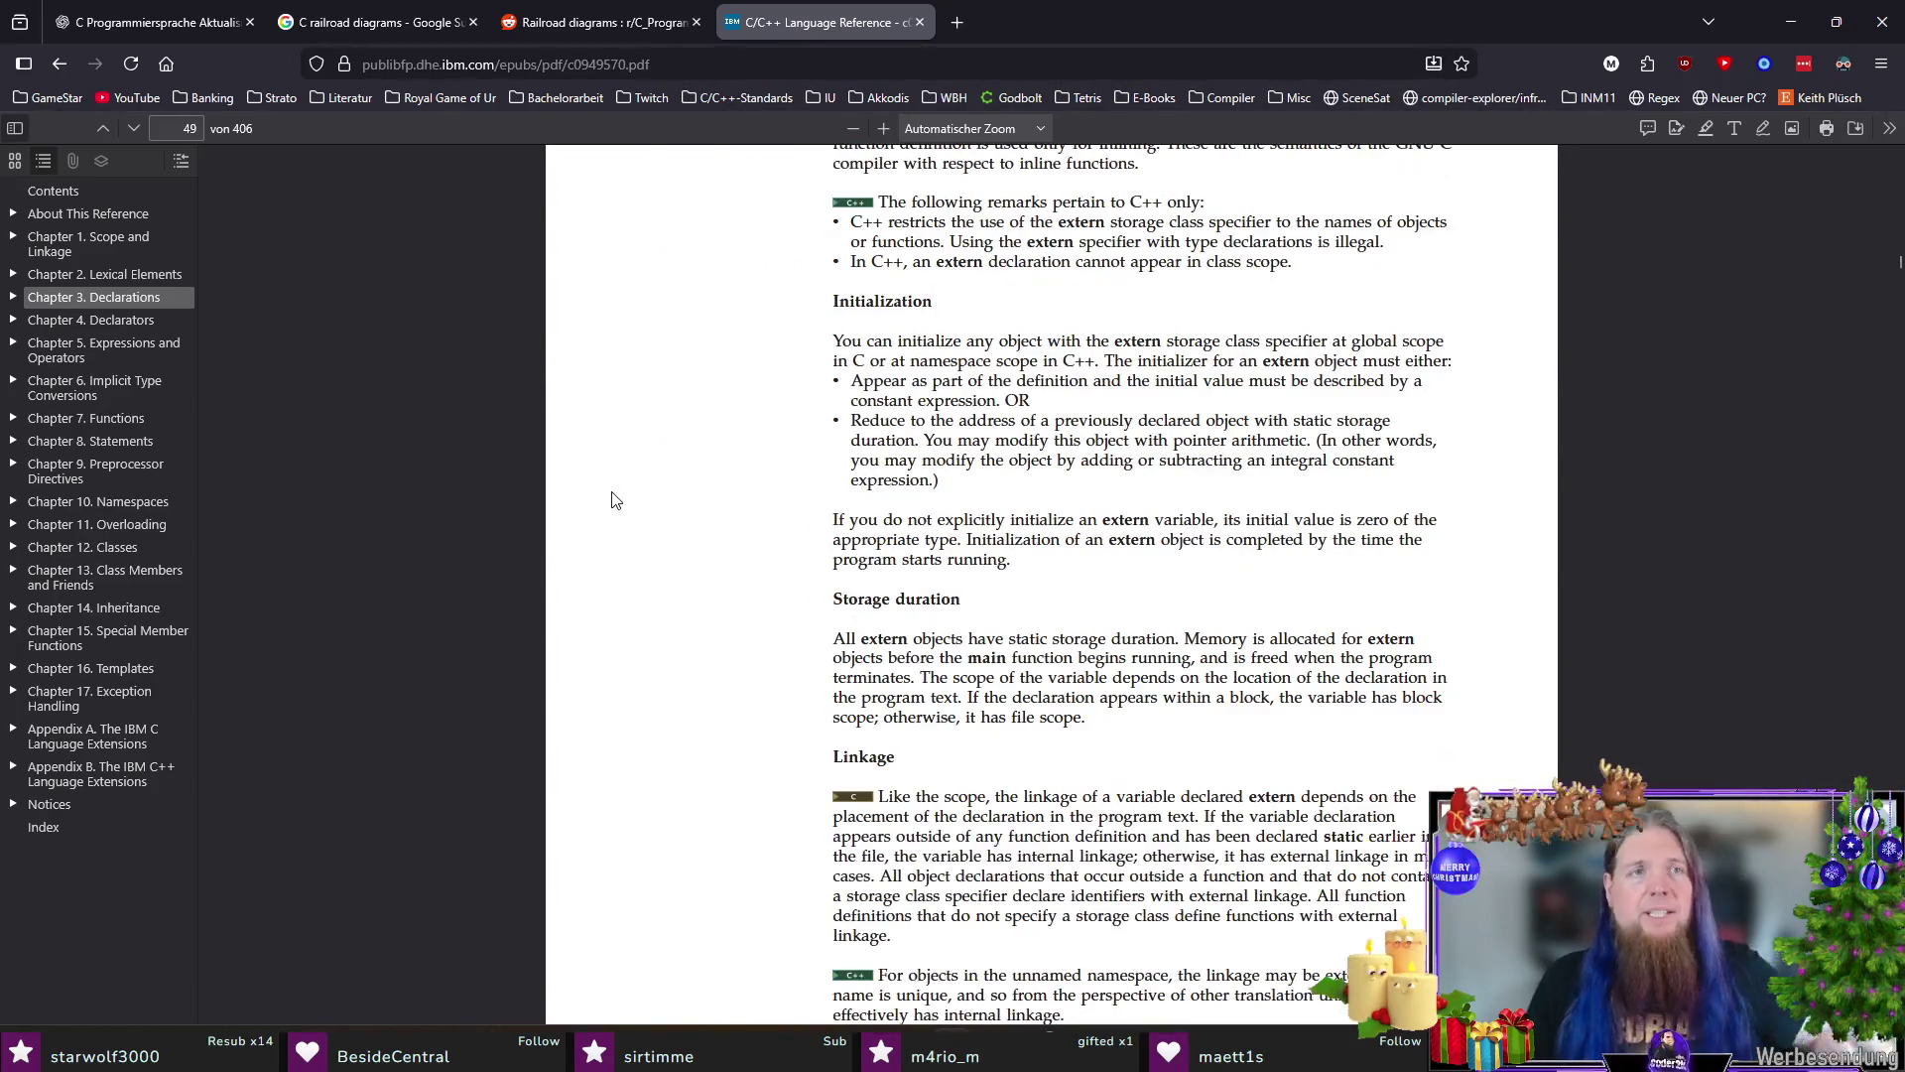
{"action": "key", "text": "alt+Tab"}
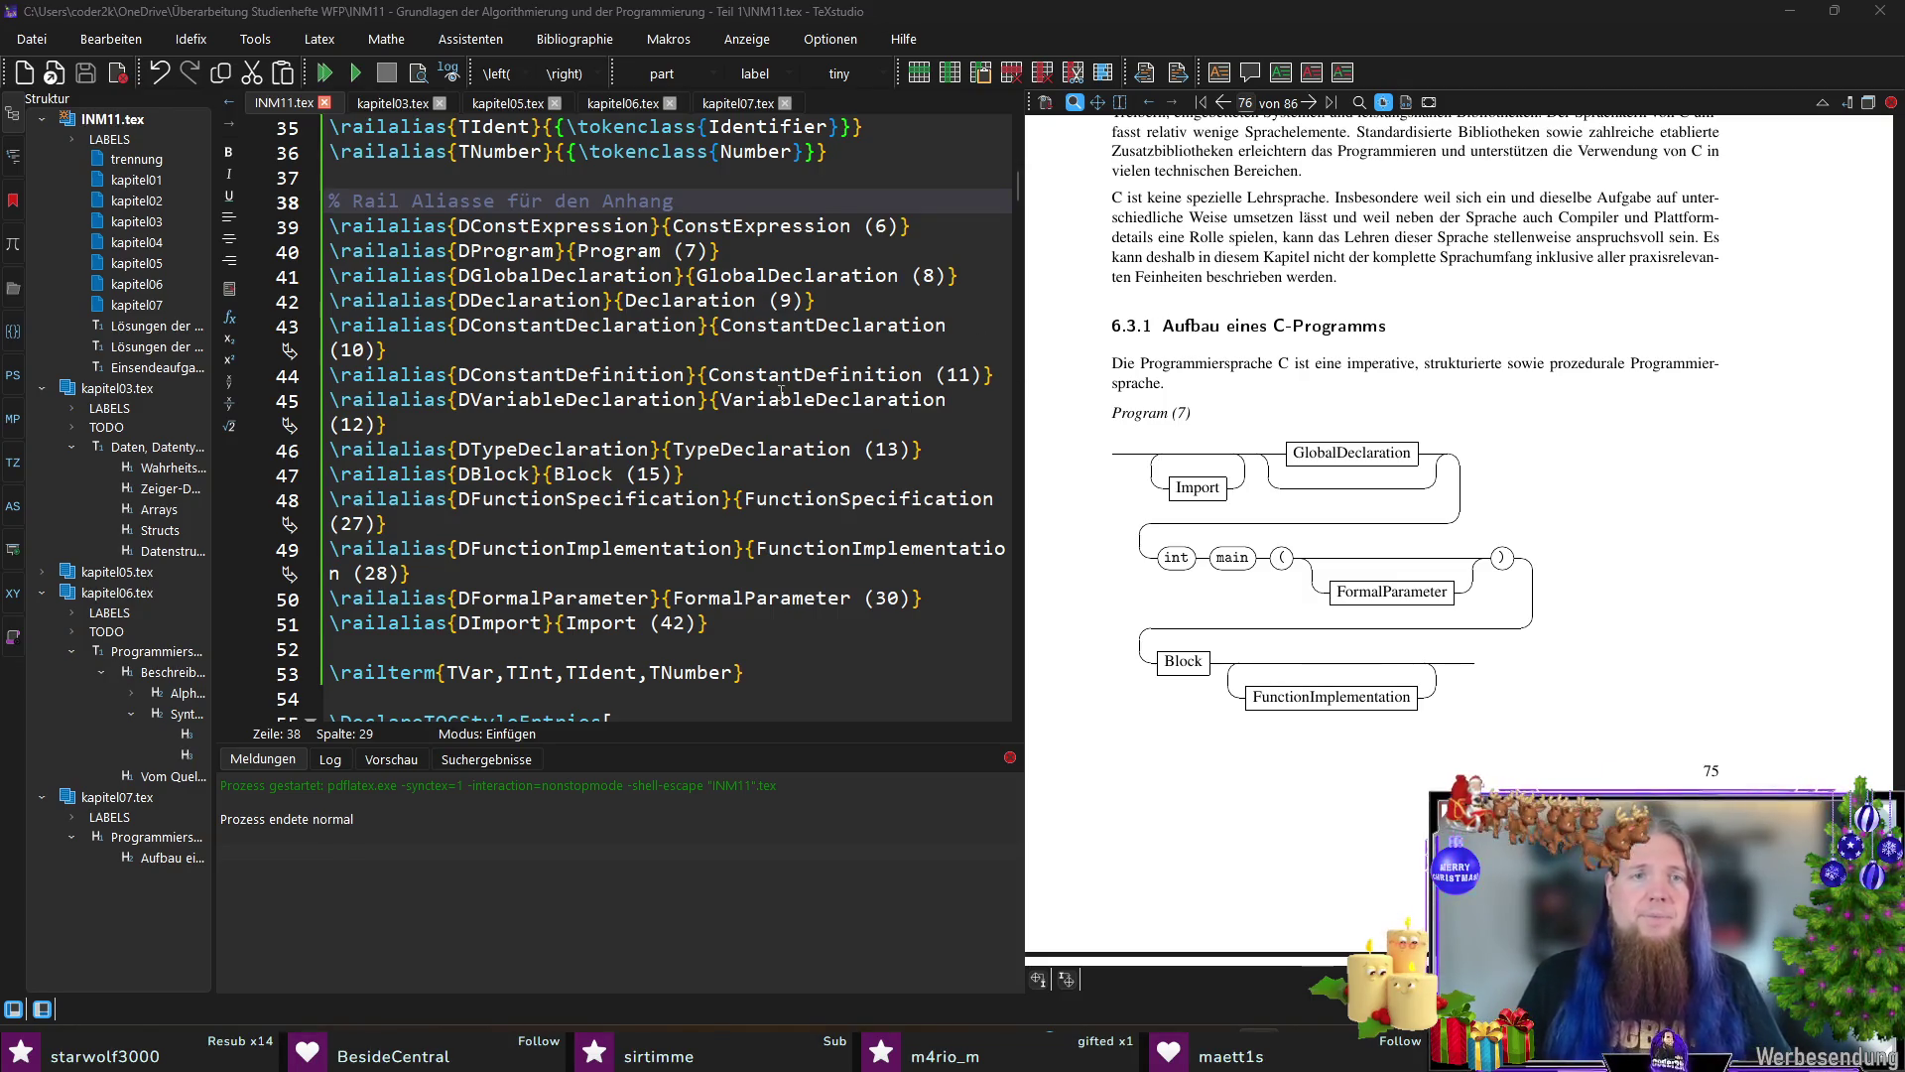
Step: Inspect the D-prefixed railalias lines in INM11.tex, then bring up kapitel07.tex
{"action": "left_click", "coordinate": [796, 353]}
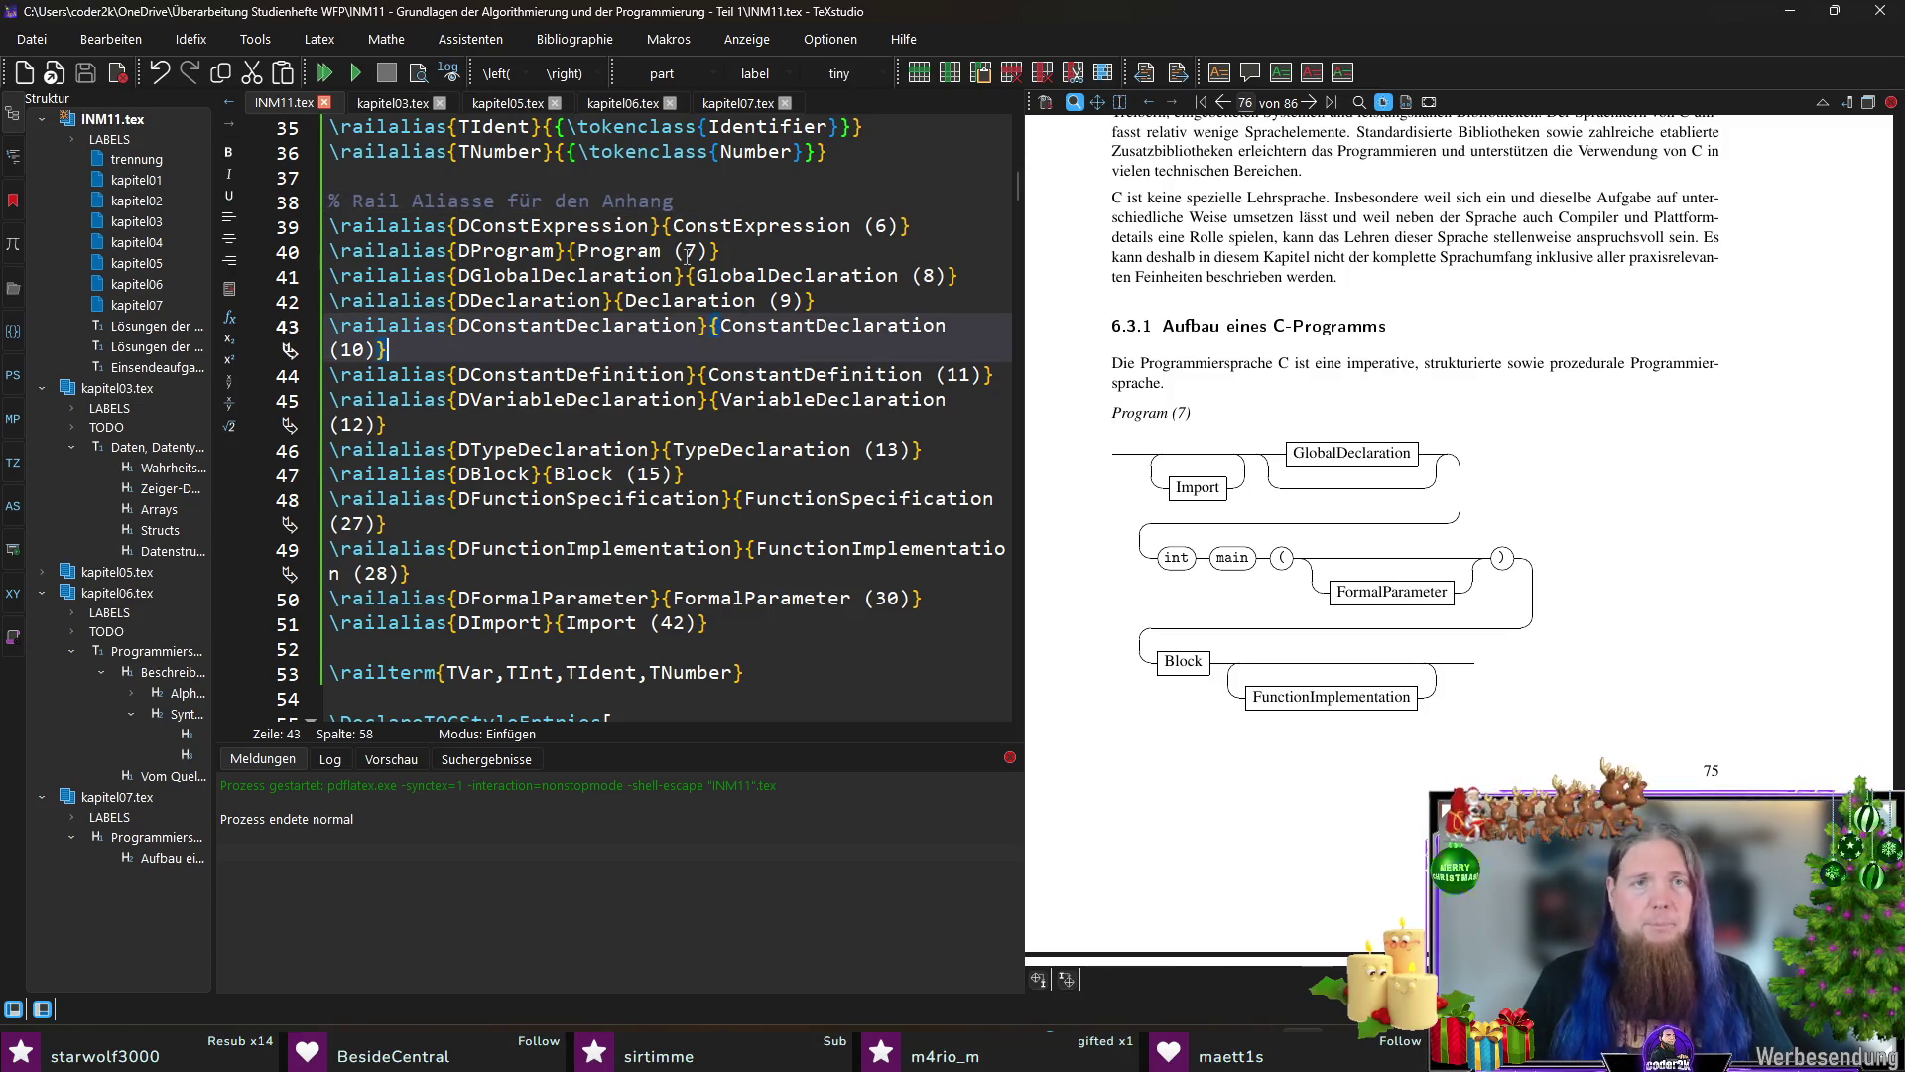
{"action": "left_click", "coordinate": [739, 103]}
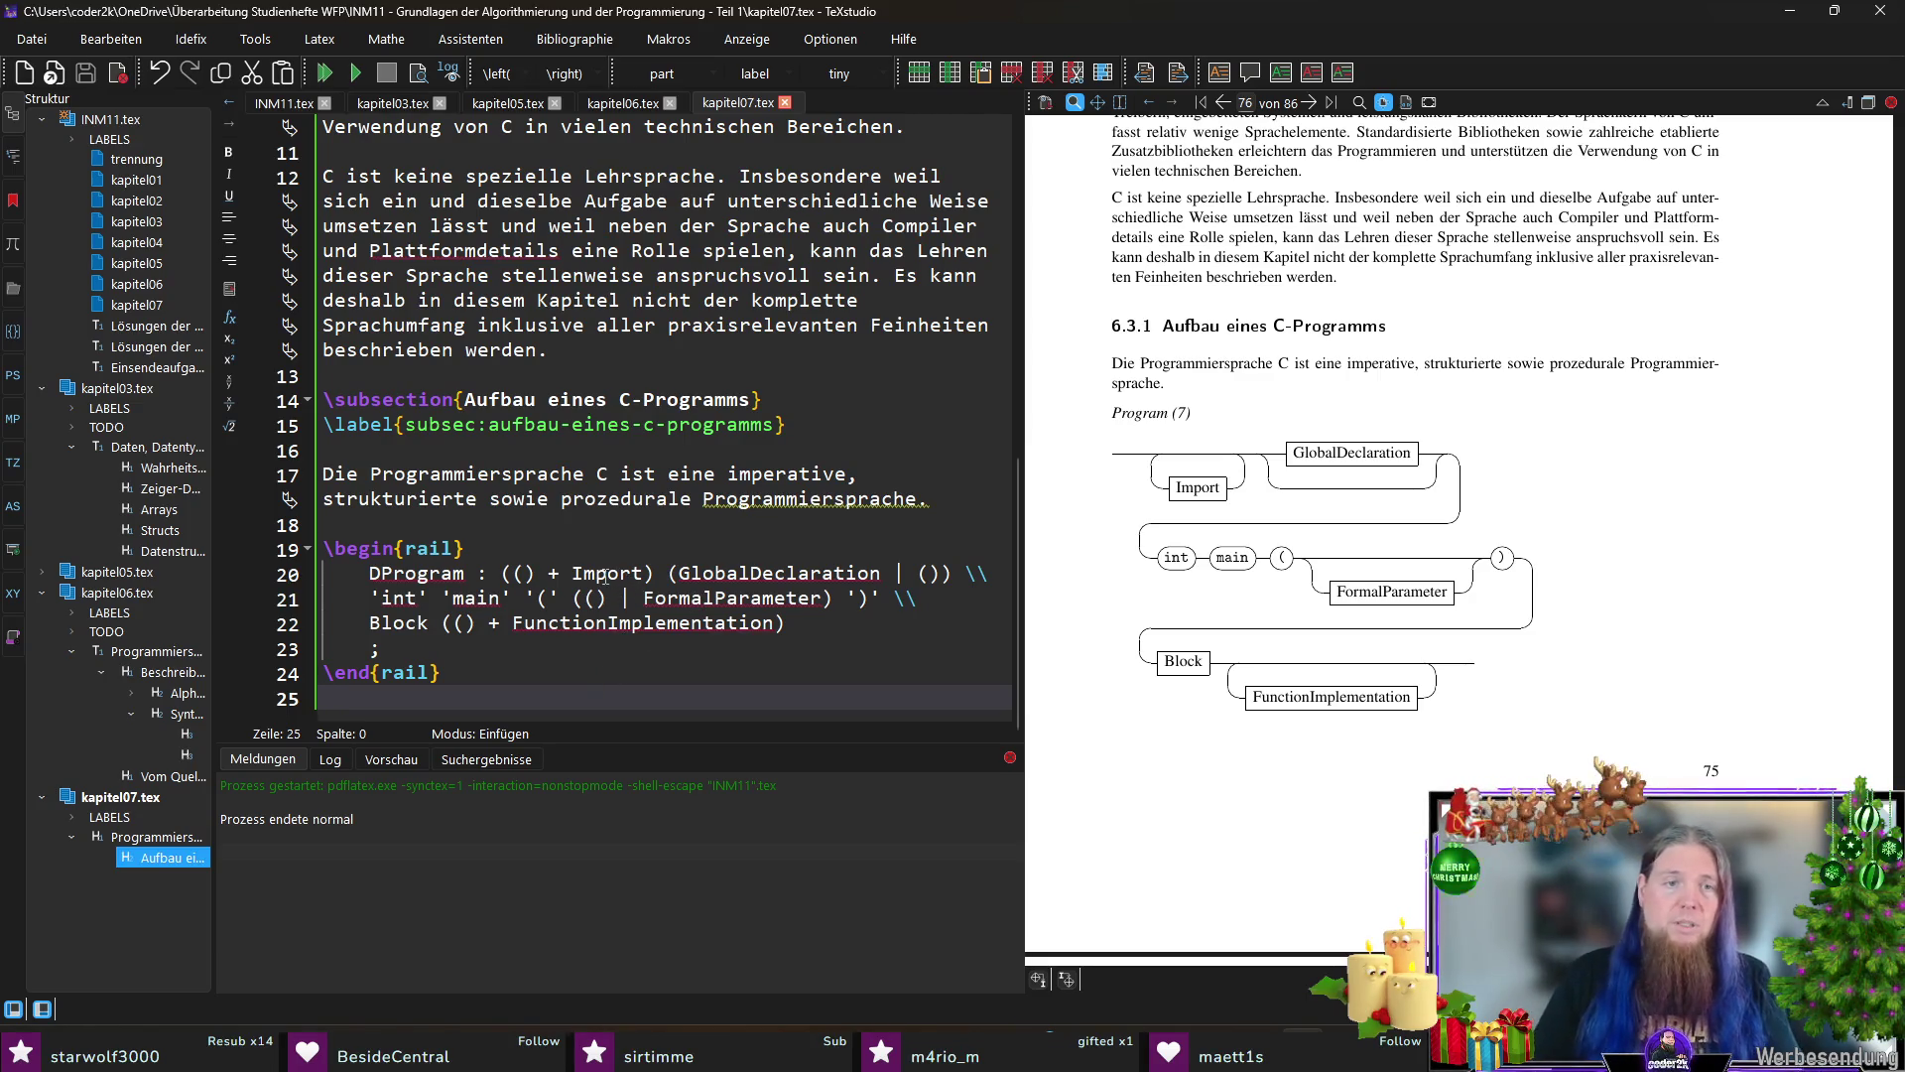
Step: Prefix Import, FormalParameter, FunctionImplementation and Block with D in the rail rule and save
{"action": "left_click", "coordinate": [573, 573]}
{"action": "type", "text": "D"}
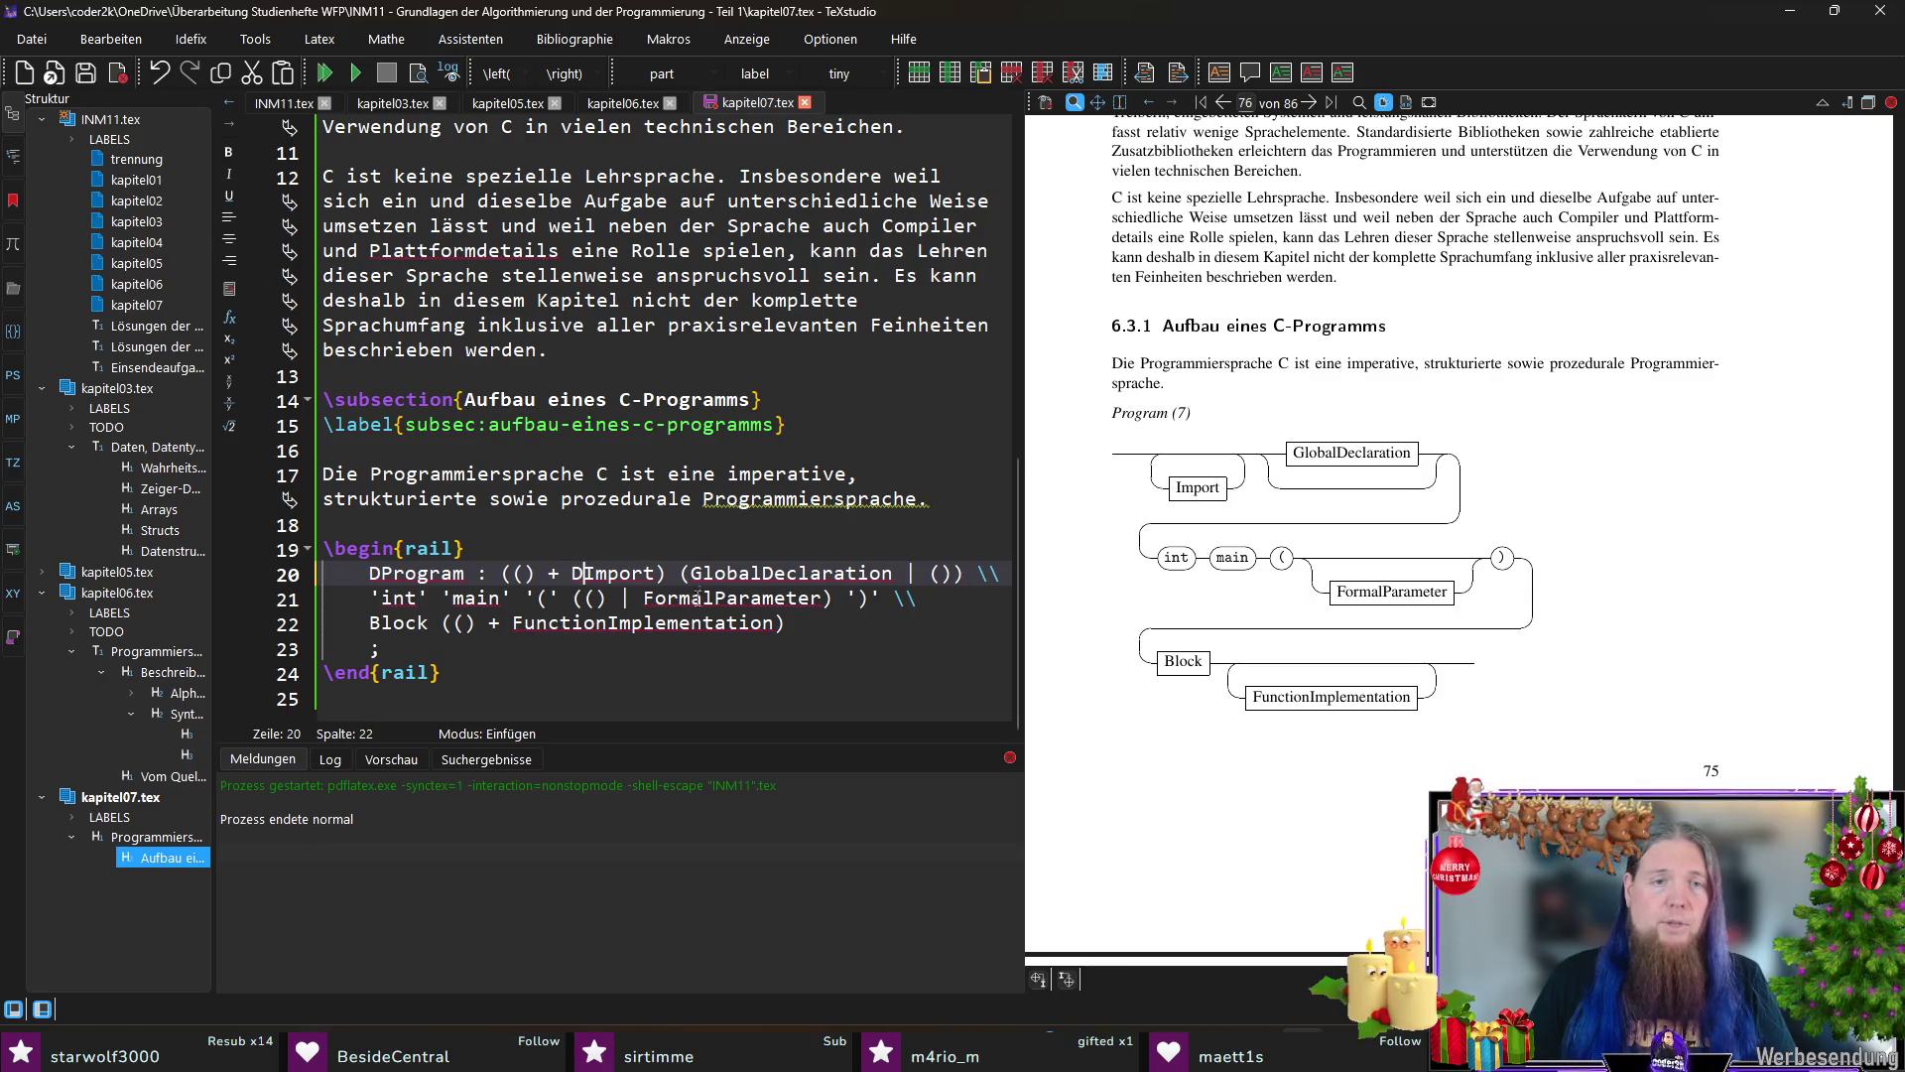
{"action": "type", "text": "D"}
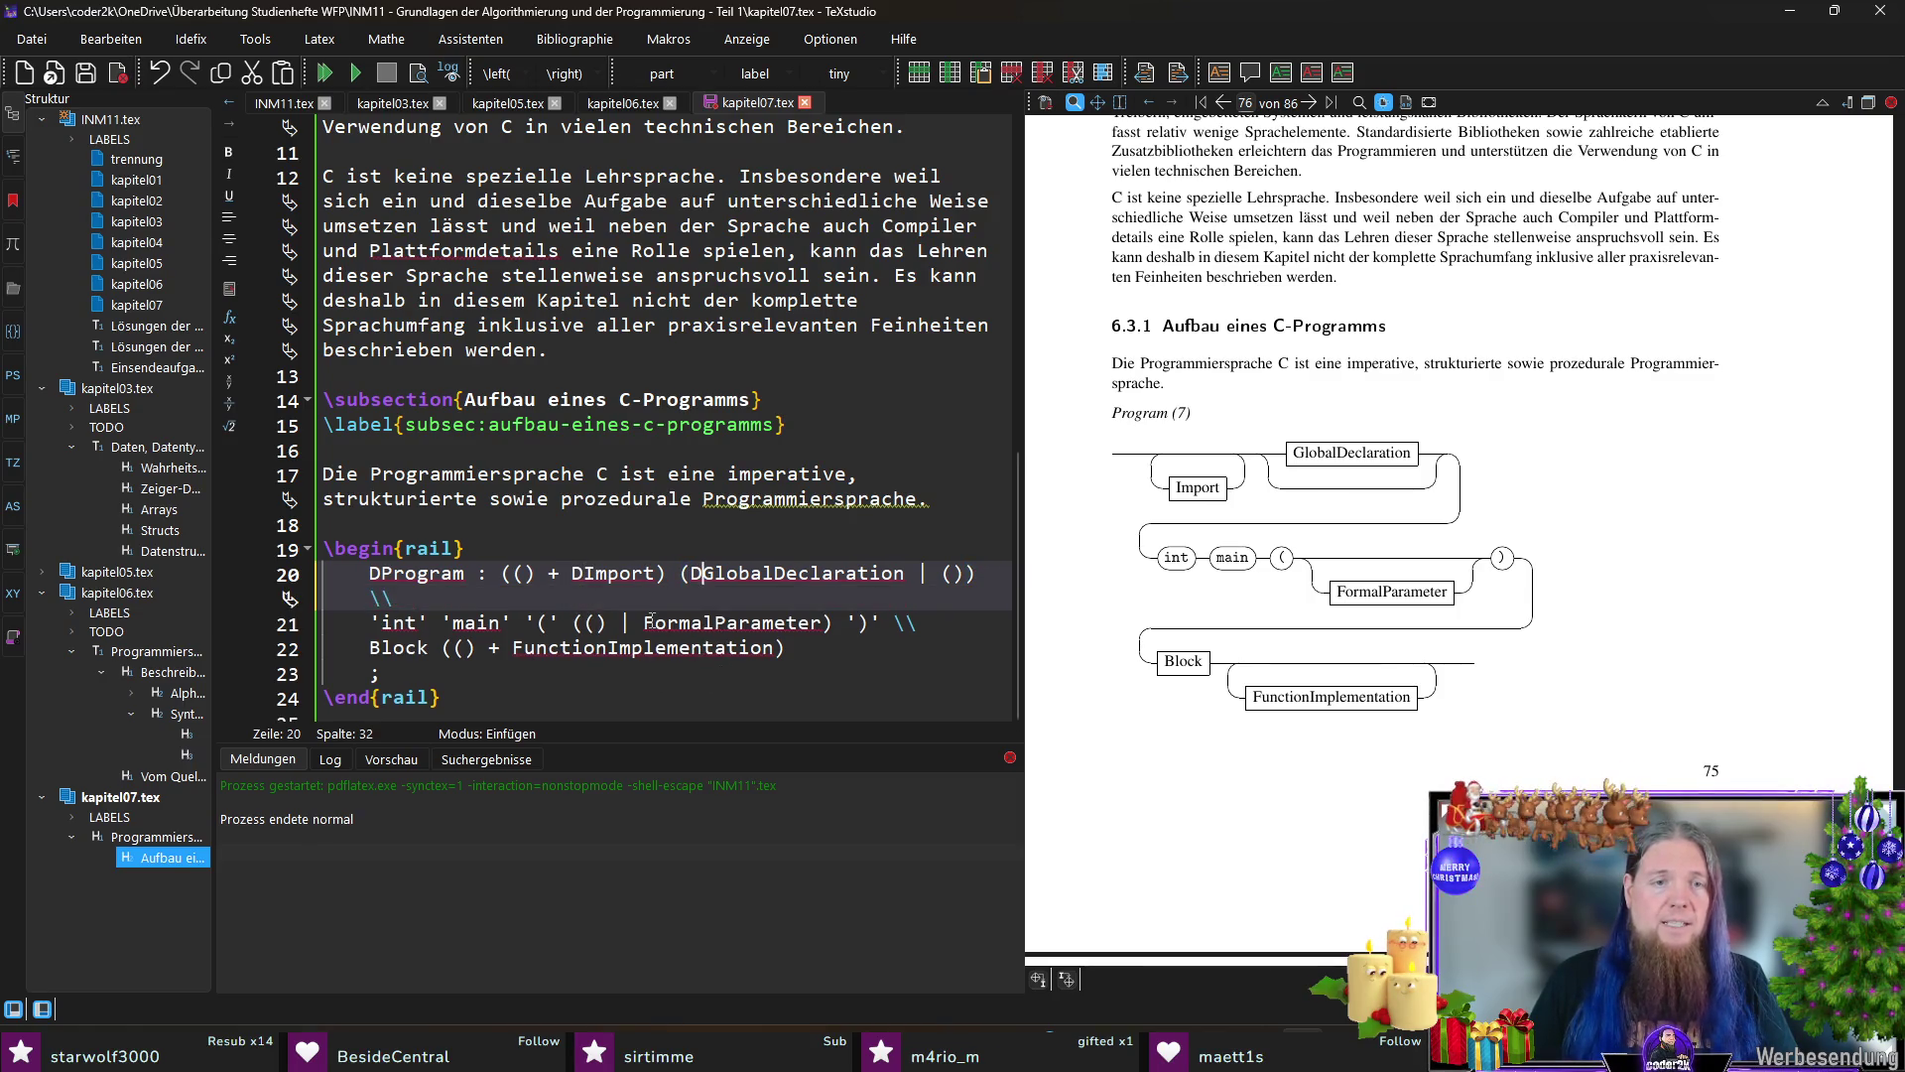
{"action": "left_click", "coordinate": [642, 624]}
{"action": "type", "text": "D"}
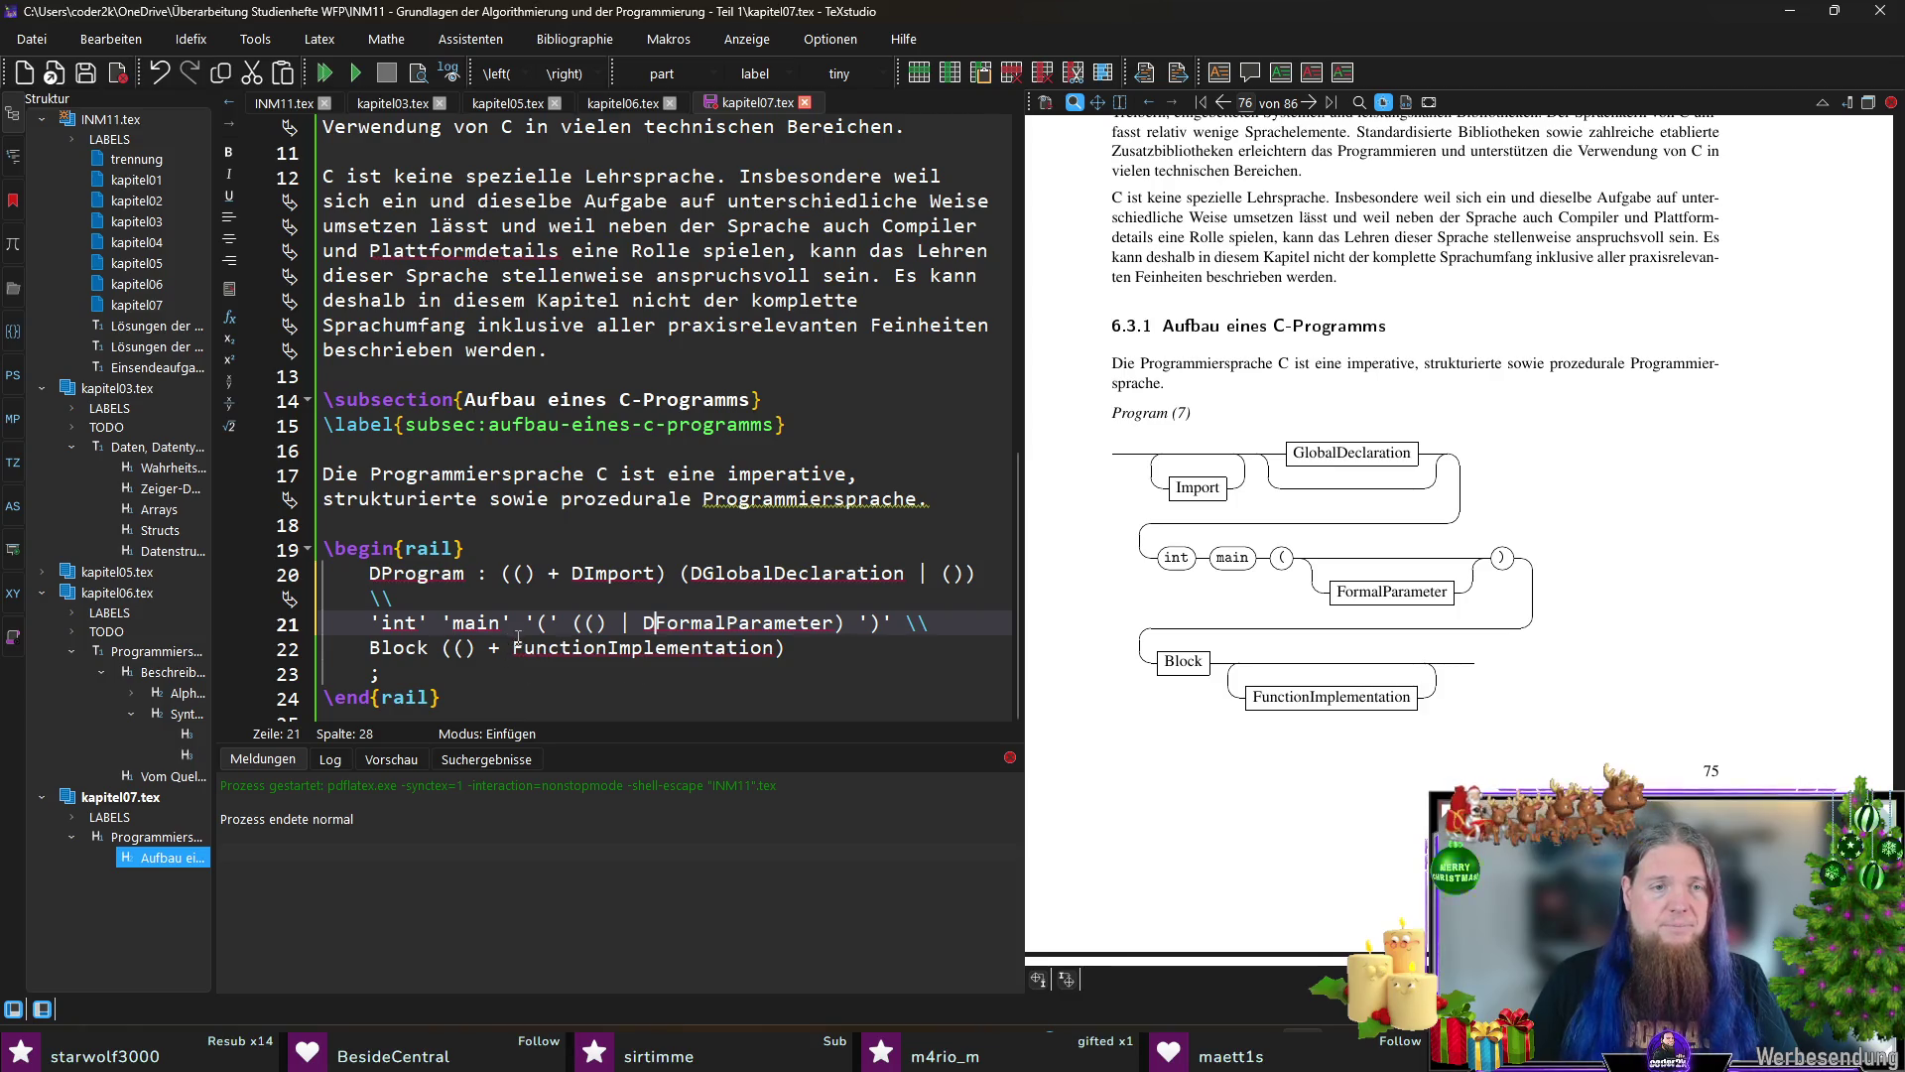
{"action": "left_click", "coordinate": [515, 648]}
{"action": "type", "text": "D"}
{"action": "left_click", "coordinate": [369, 648]}
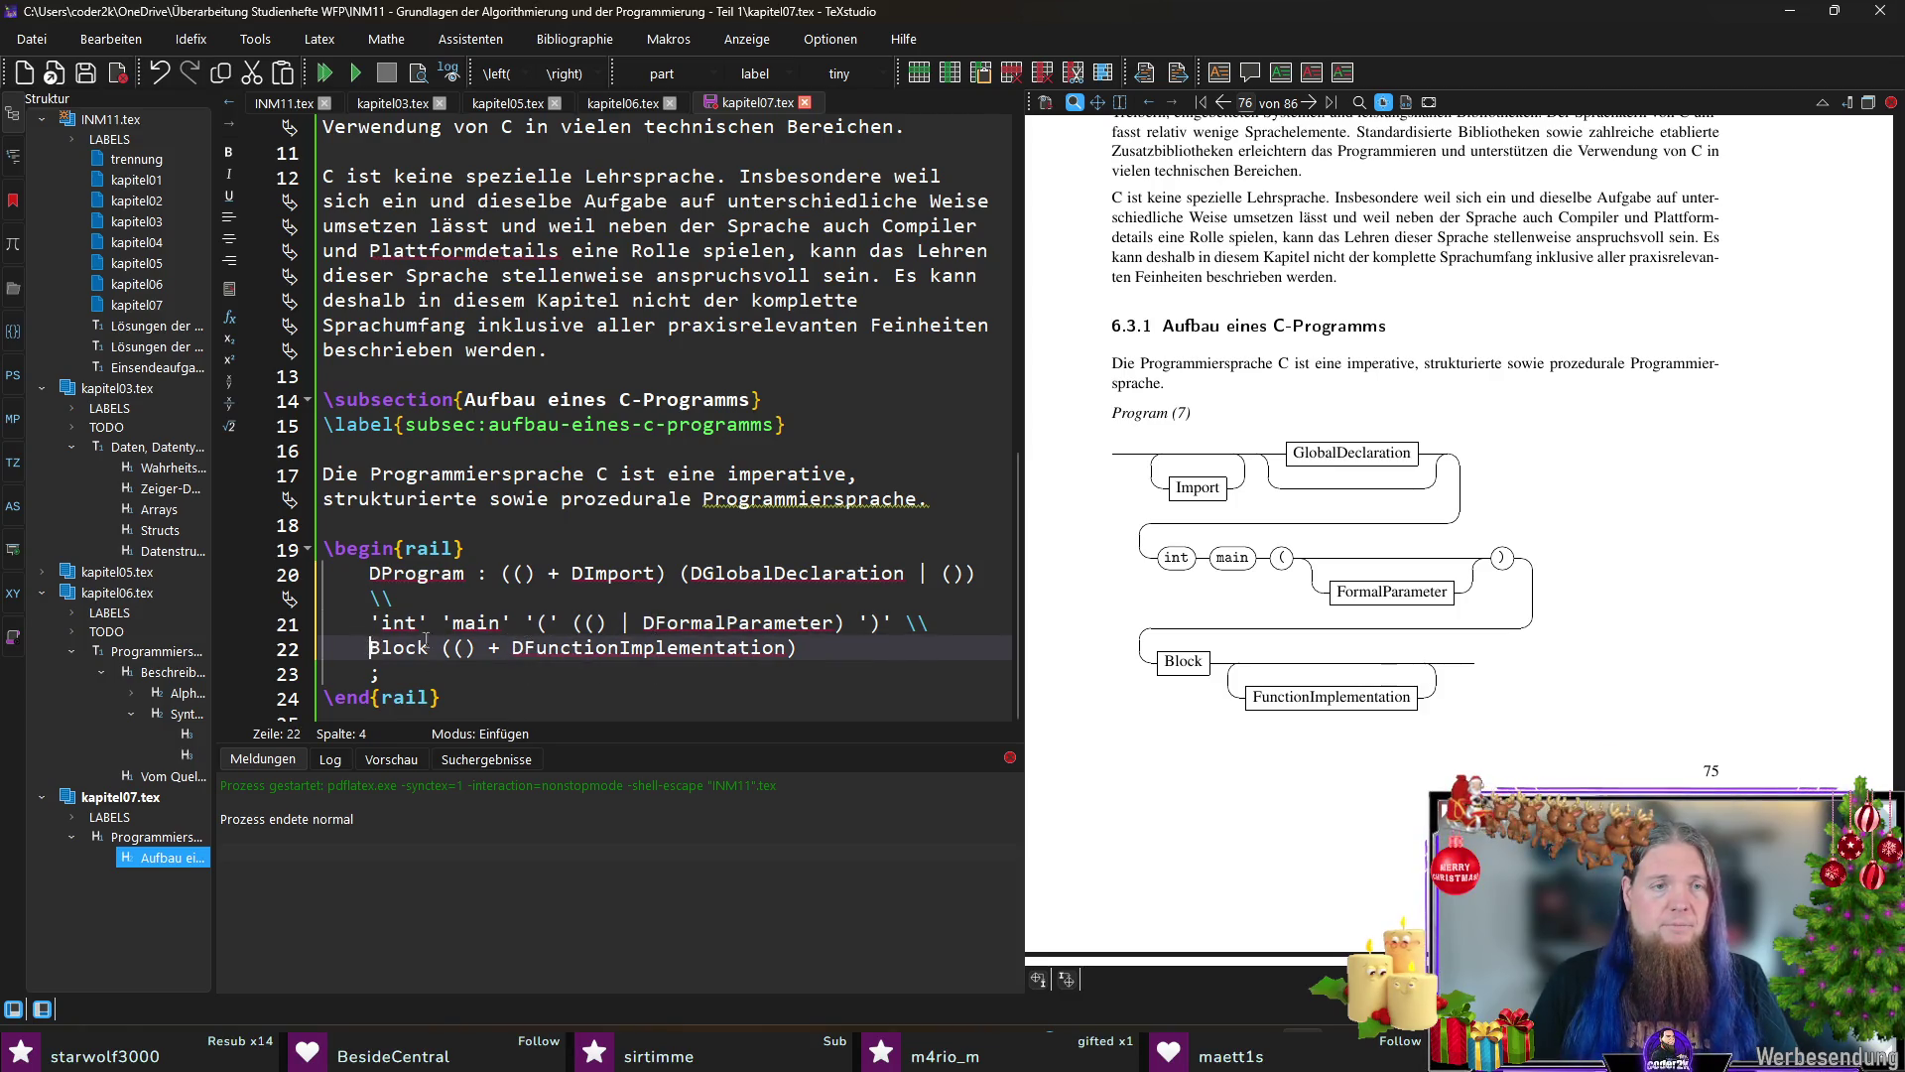
{"action": "type", "text": "D"}
{"action": "key", "text": "ctrl+s"}
Step: Recheck the alias list in INM11.tex against the rule, then switch to the Git Bash terminal
{"action": "left_click", "coordinate": [290, 104]}
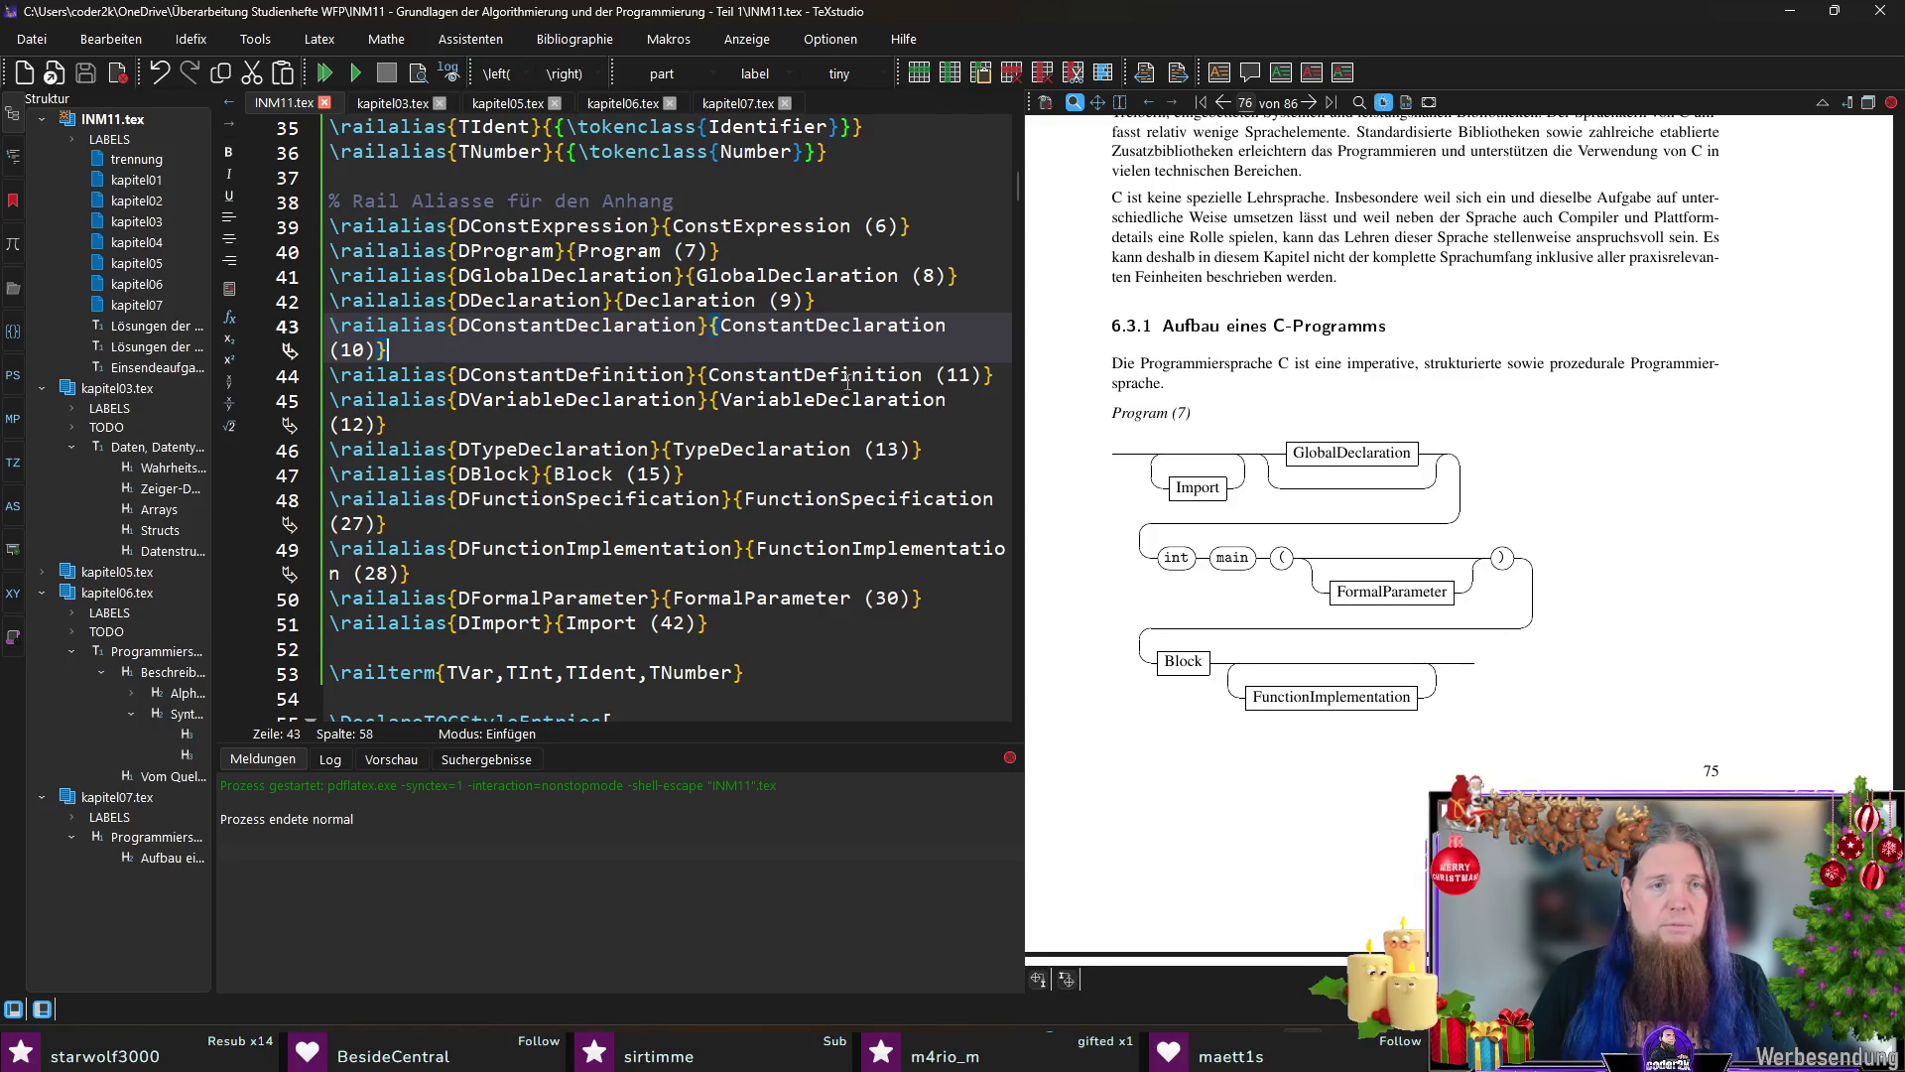
{"action": "left_click", "coordinate": [745, 103]}
{"action": "left_click", "coordinate": [781, 674]}
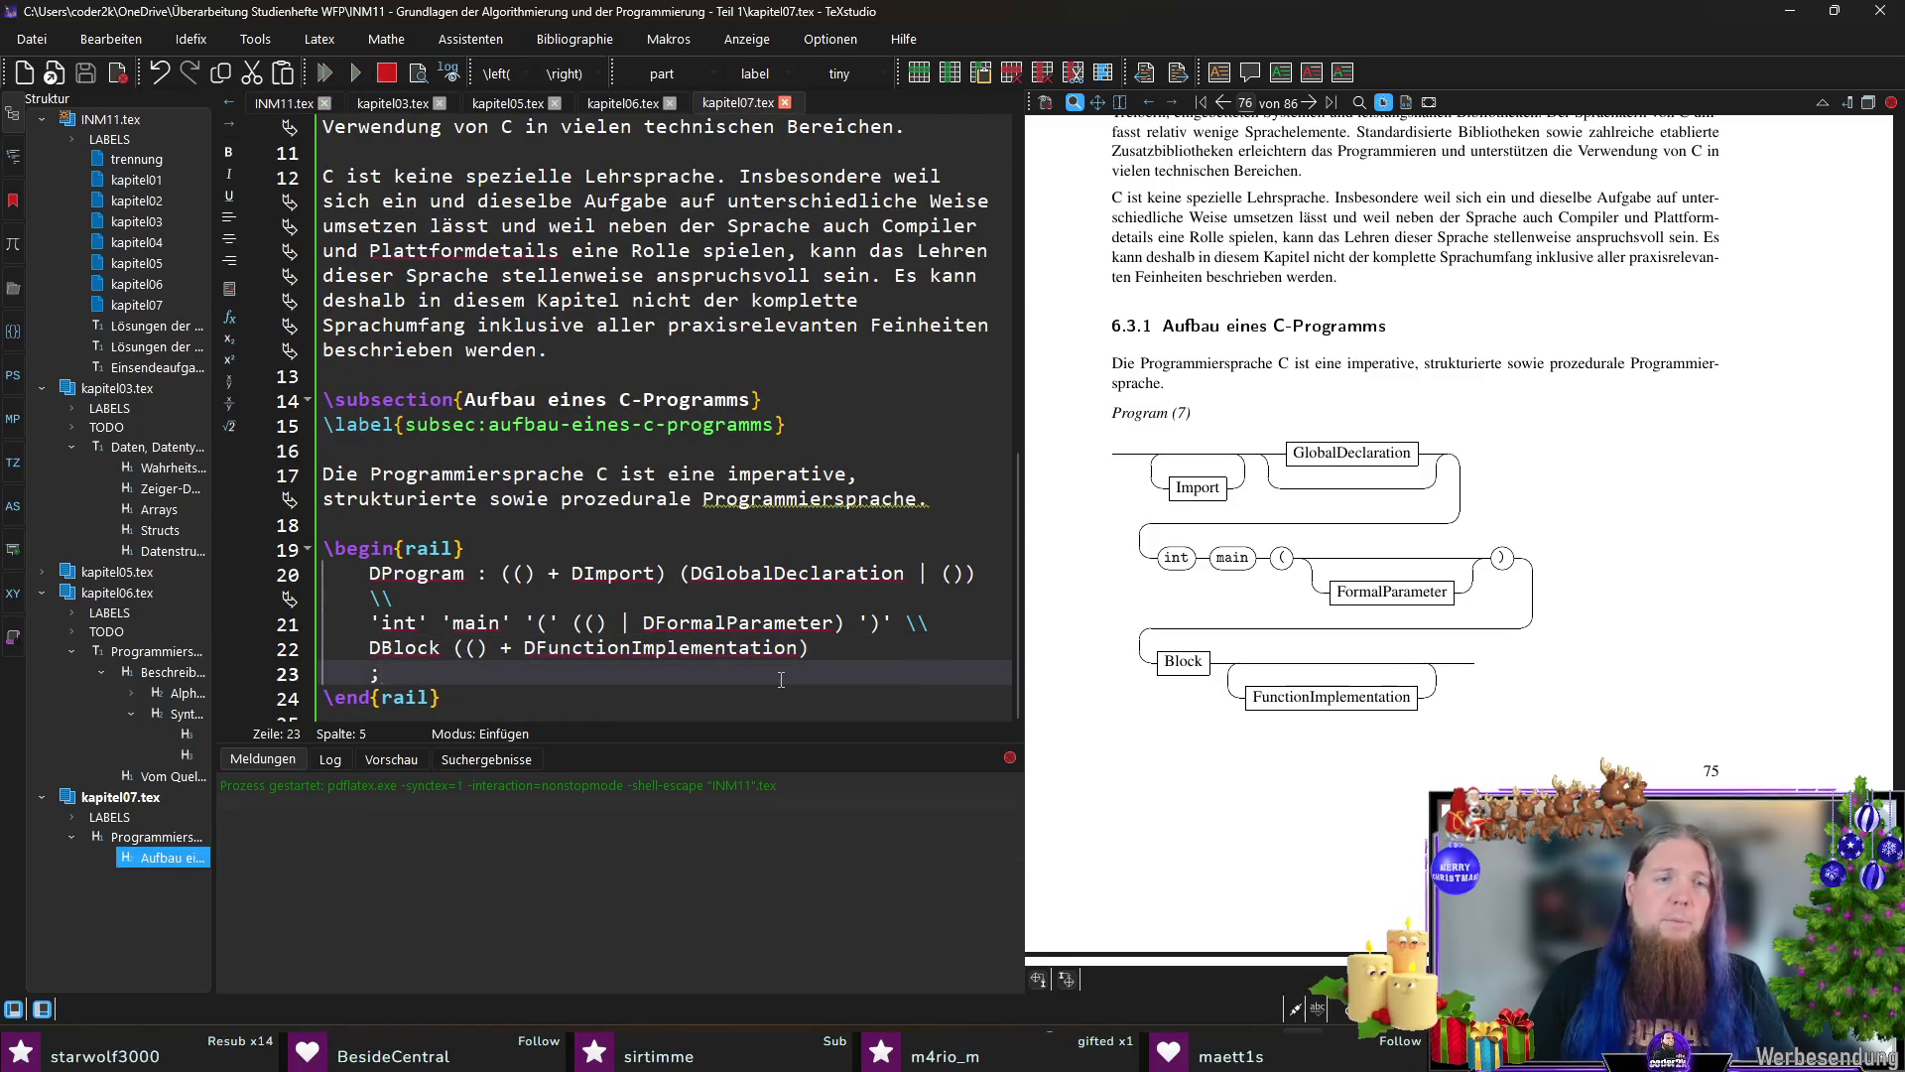
{"action": "key", "text": "alt+Tab"}
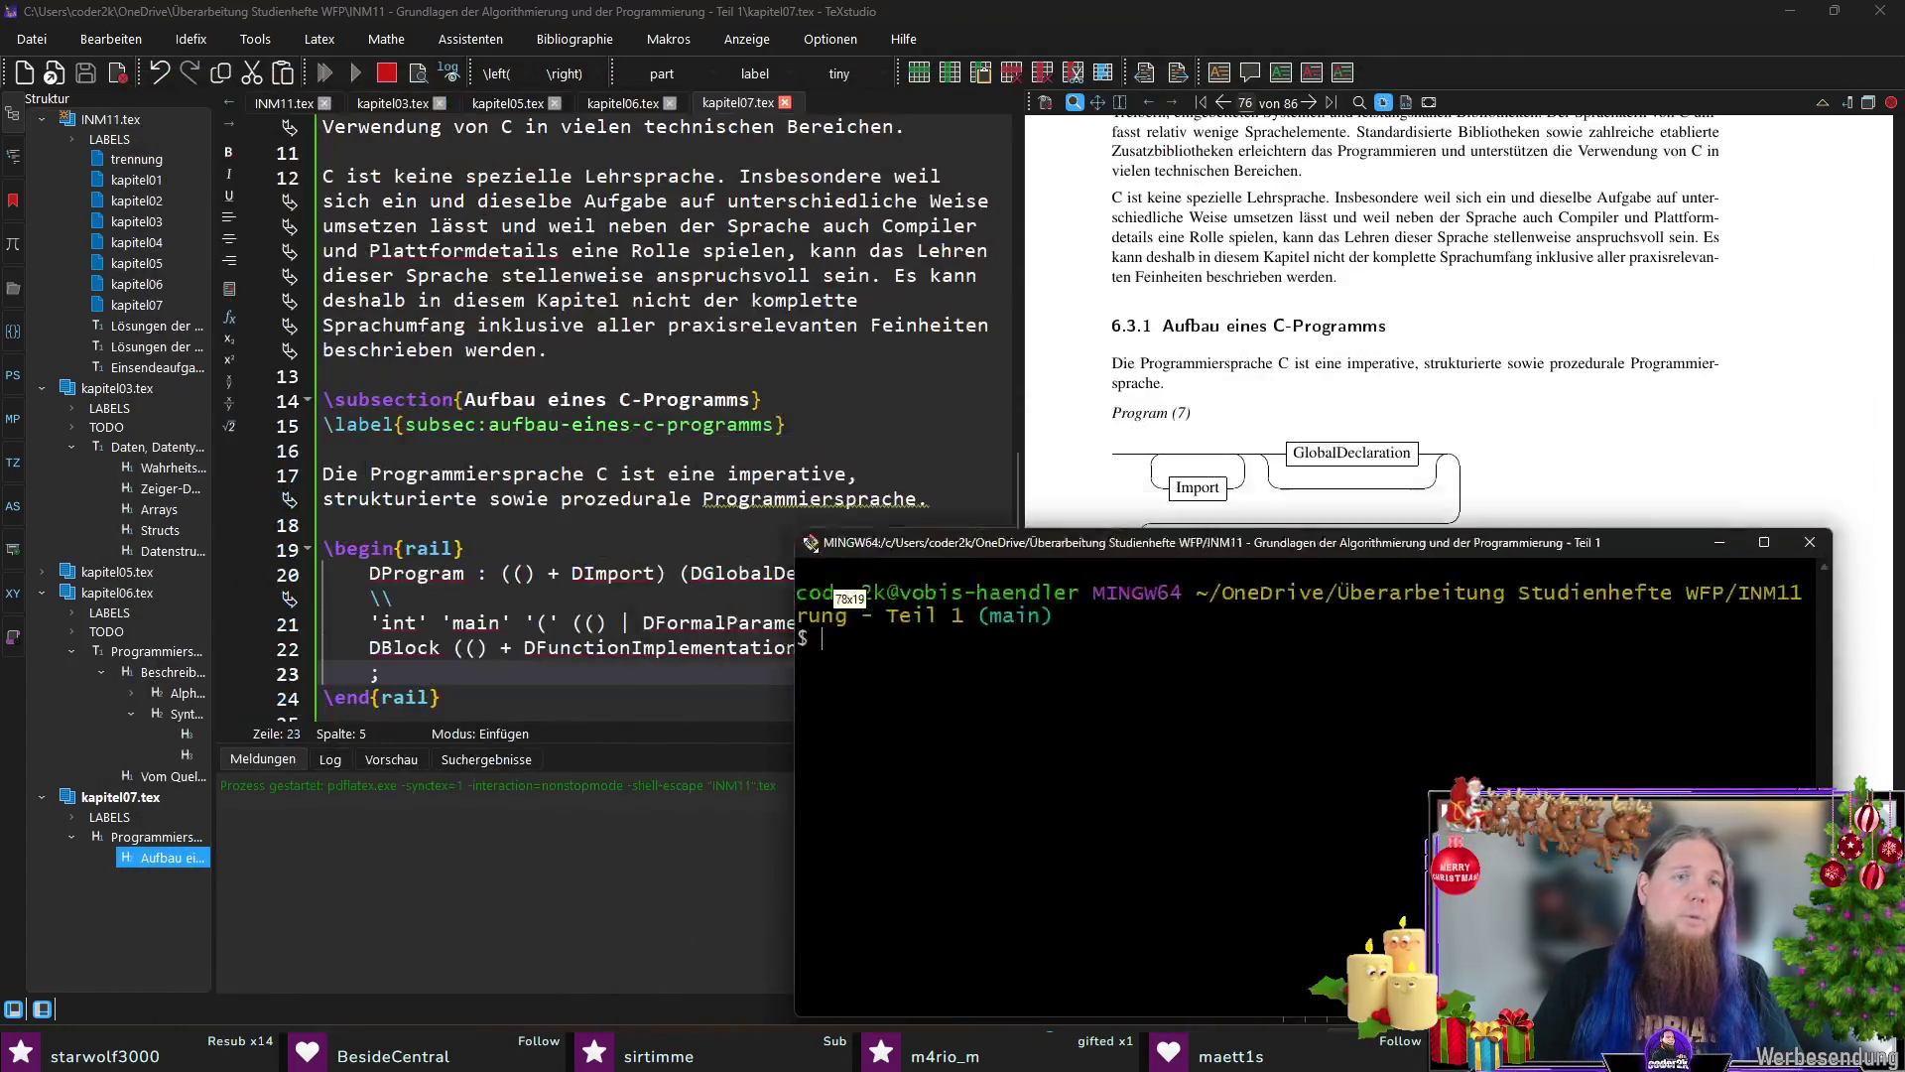
Step: Run the rail preprocessor on INM11 and recompile the document in TeXstudio with F6
{"action": "left_click_drag", "start_coordinate": [179, 85], "coordinate": [518, 121]}
{"action": "type", "text": "rail INM11"}
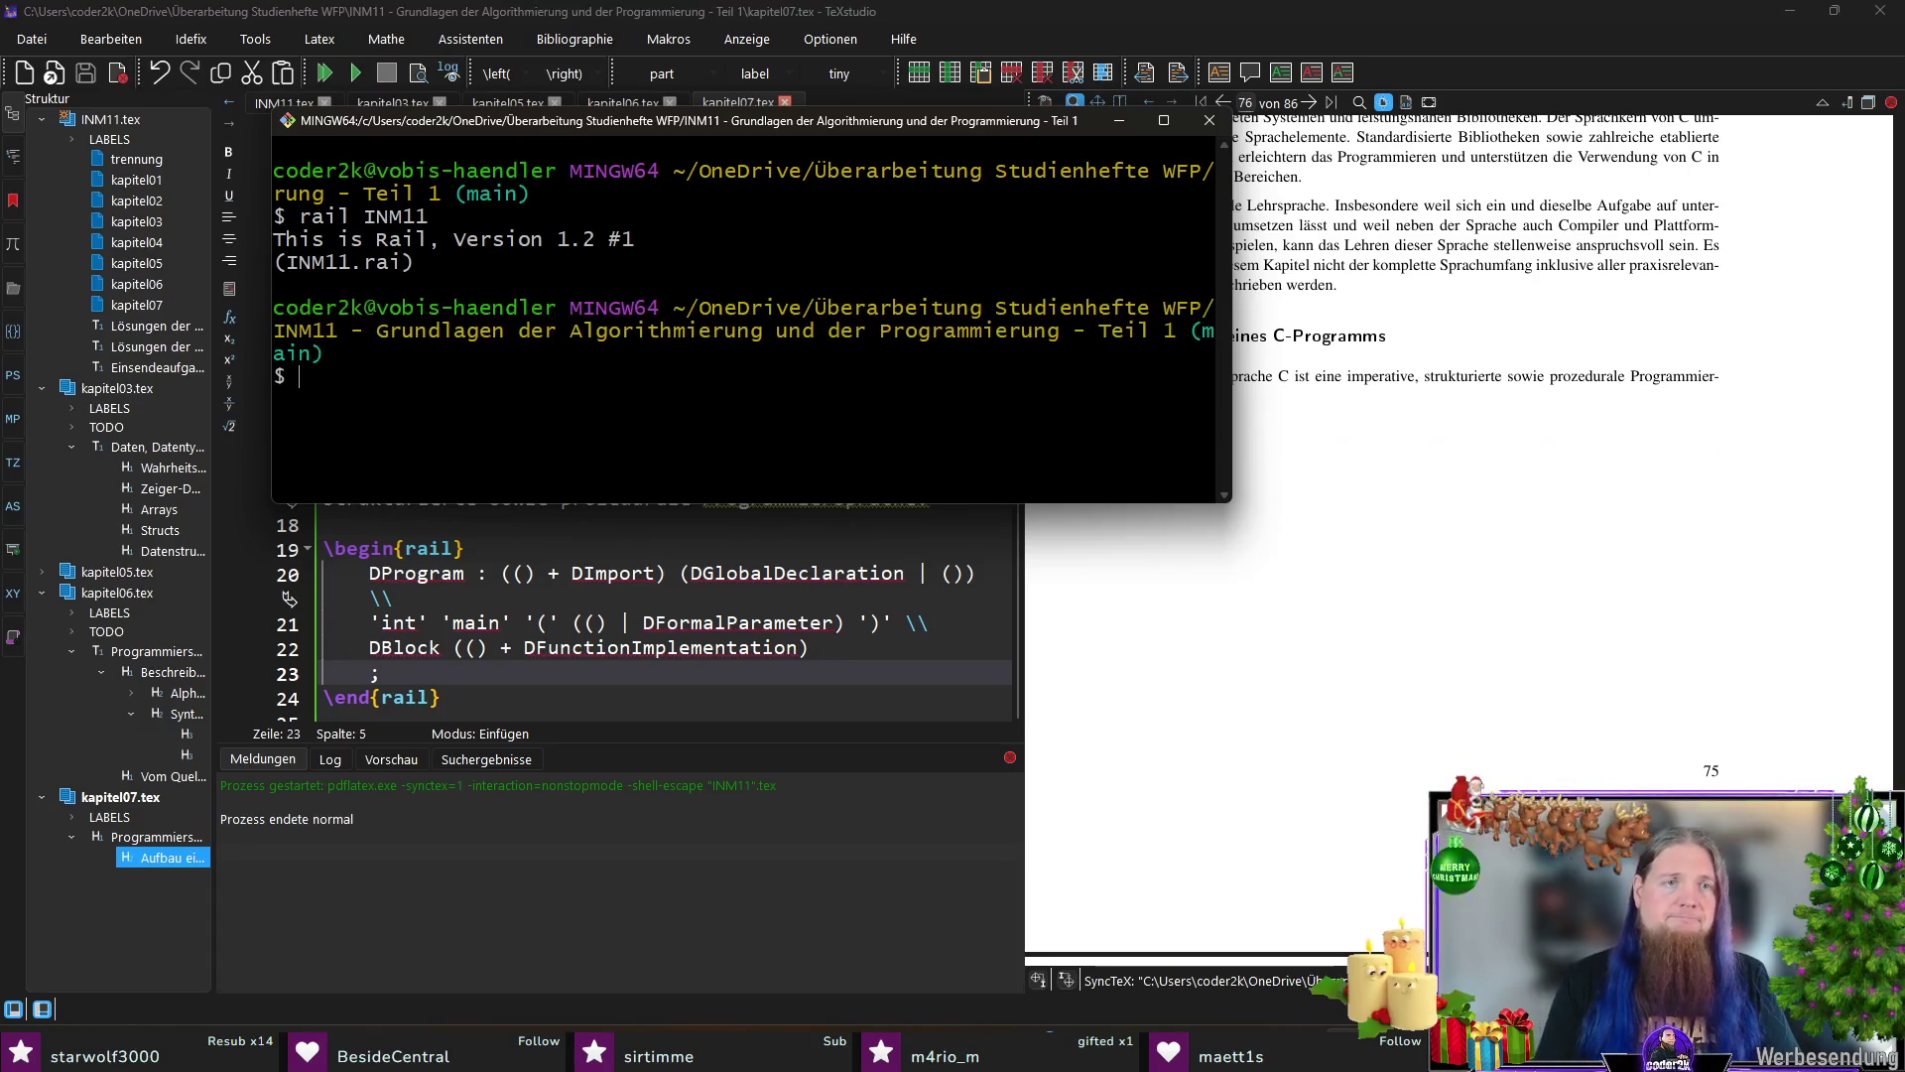
{"action": "left_click", "coordinate": [635, 674]}
{"action": "key", "text": "F6"}
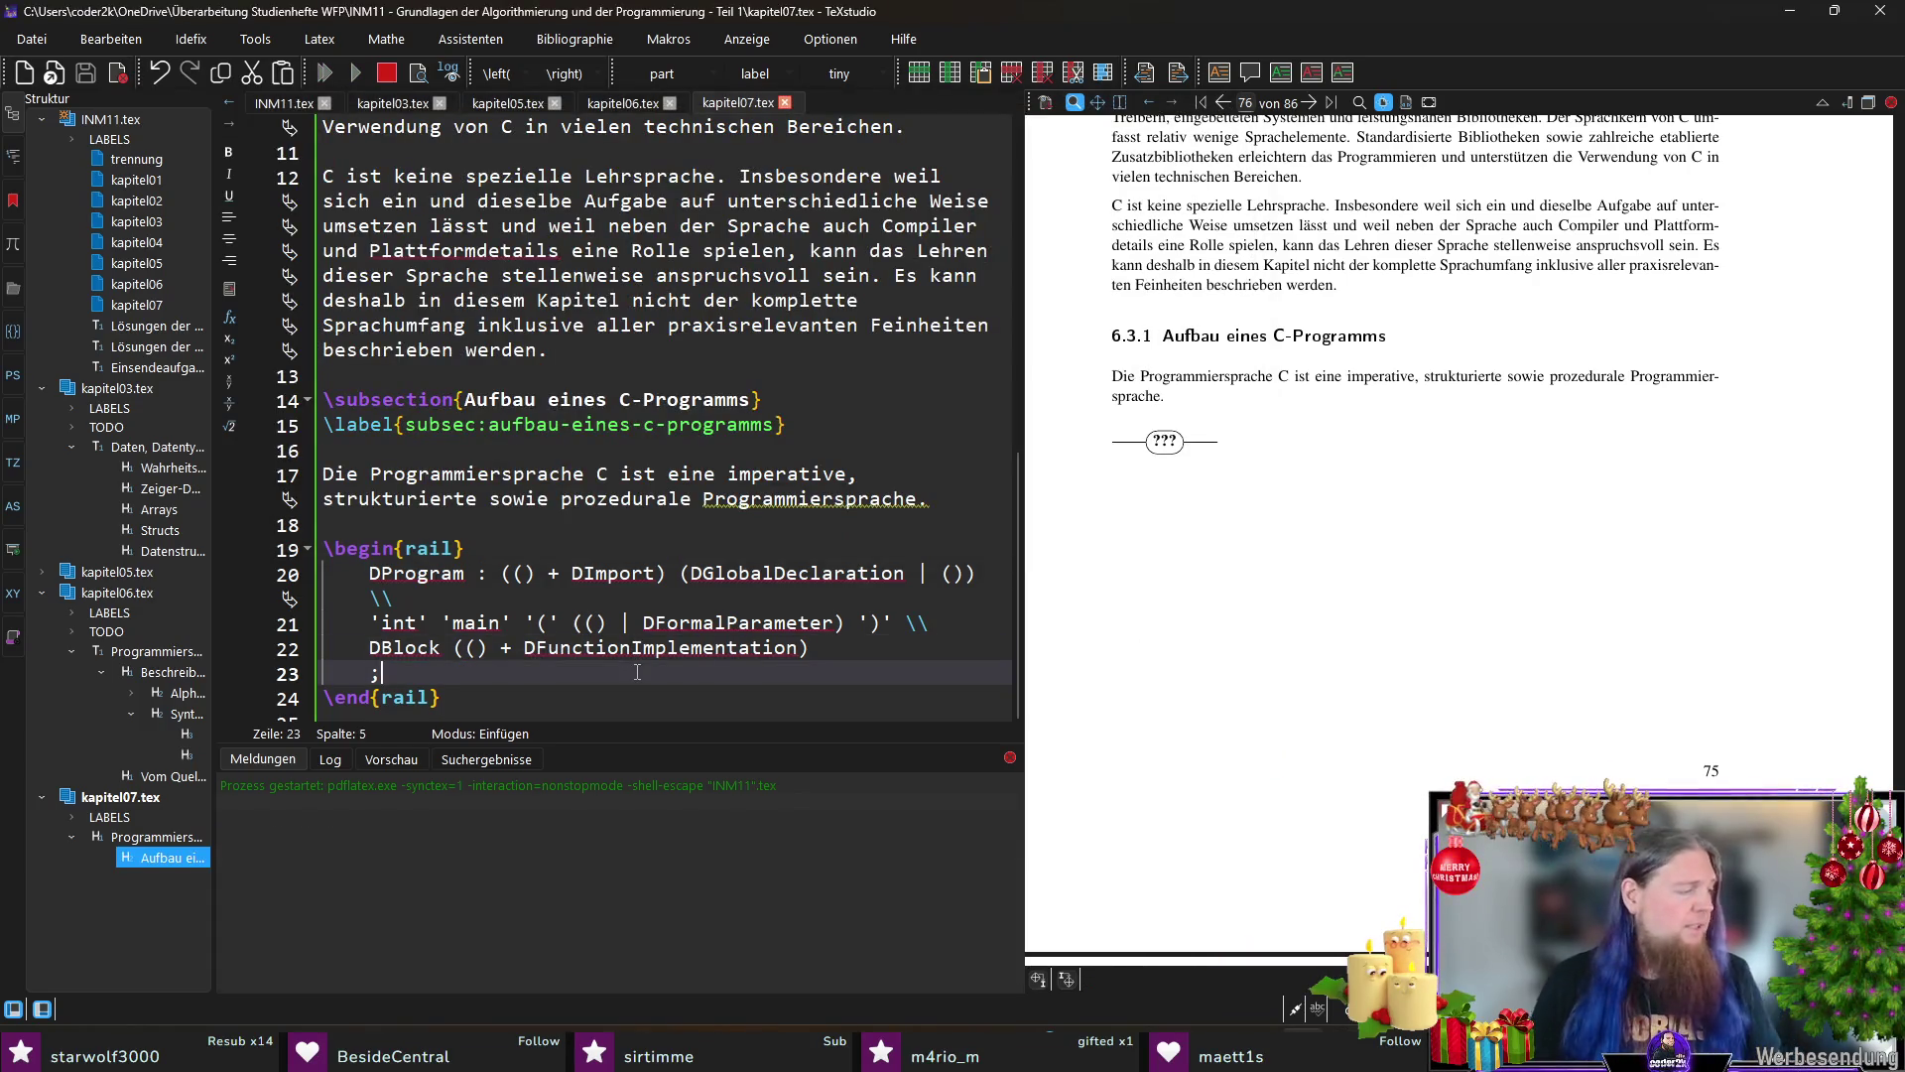